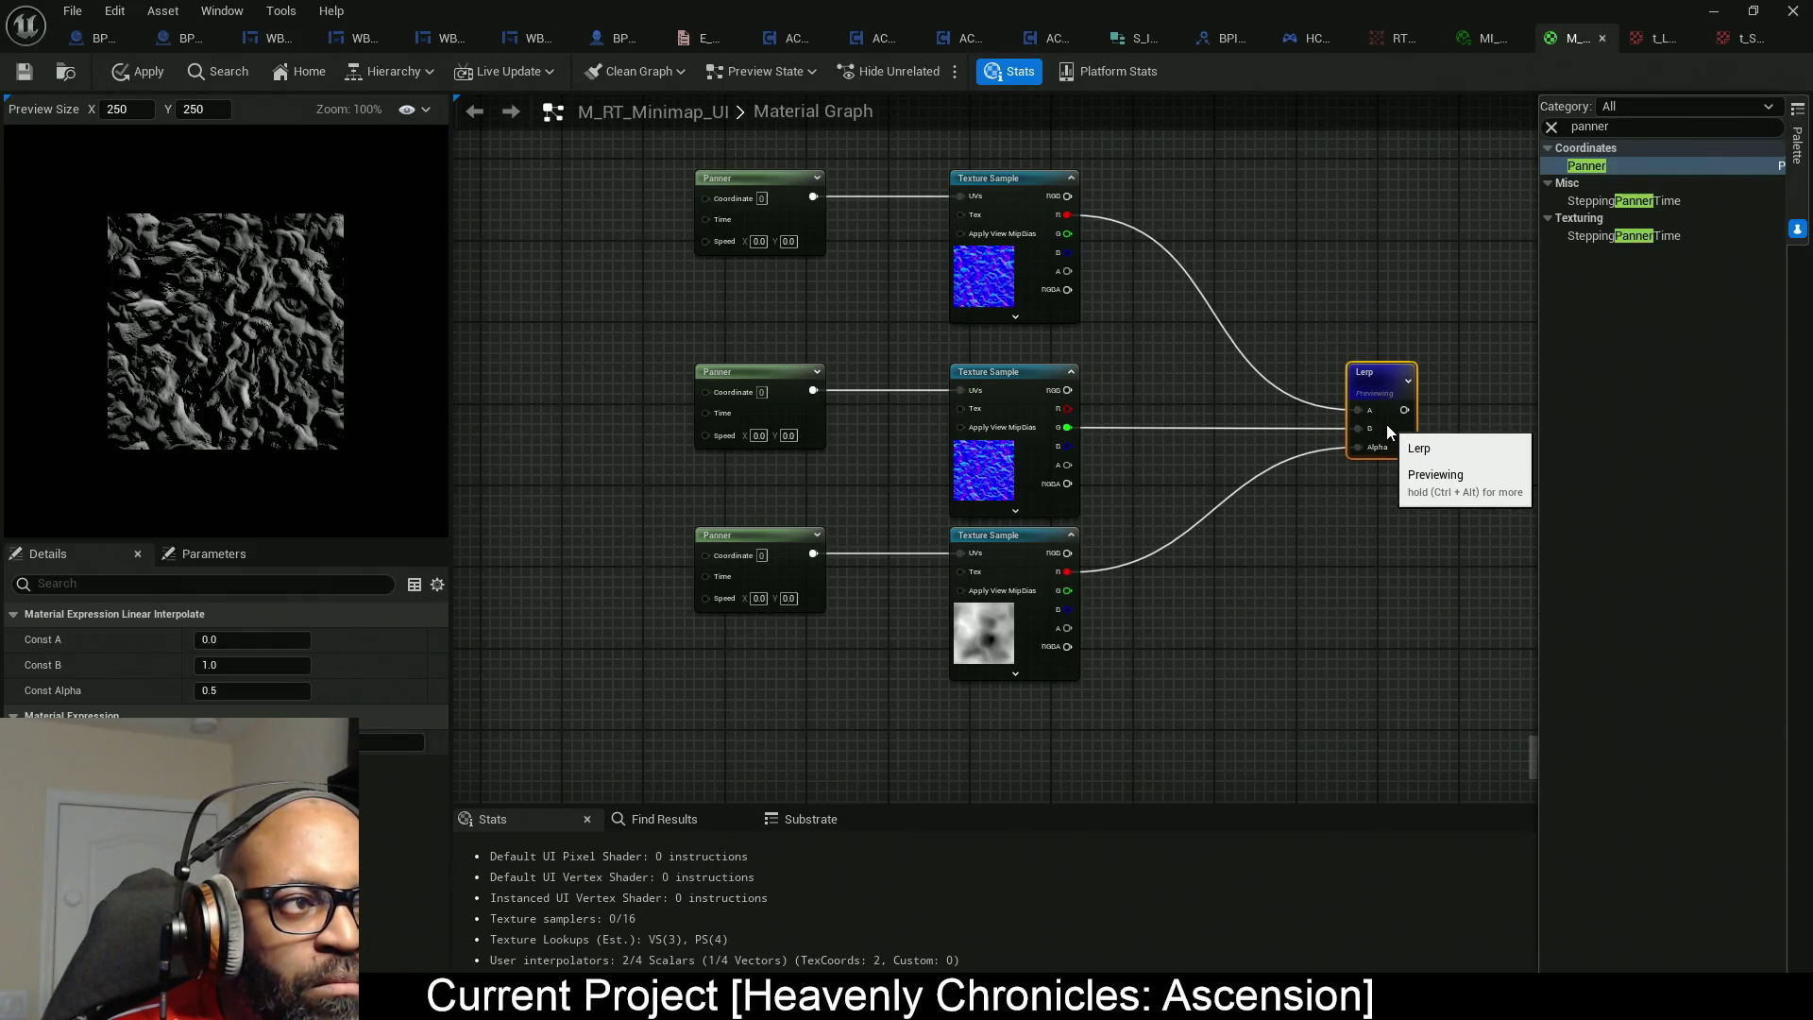
Add a Multiply node beside the top texture and feed its result into the Lerp's A input.
left_click_drag(1158, 308, 974, 352)
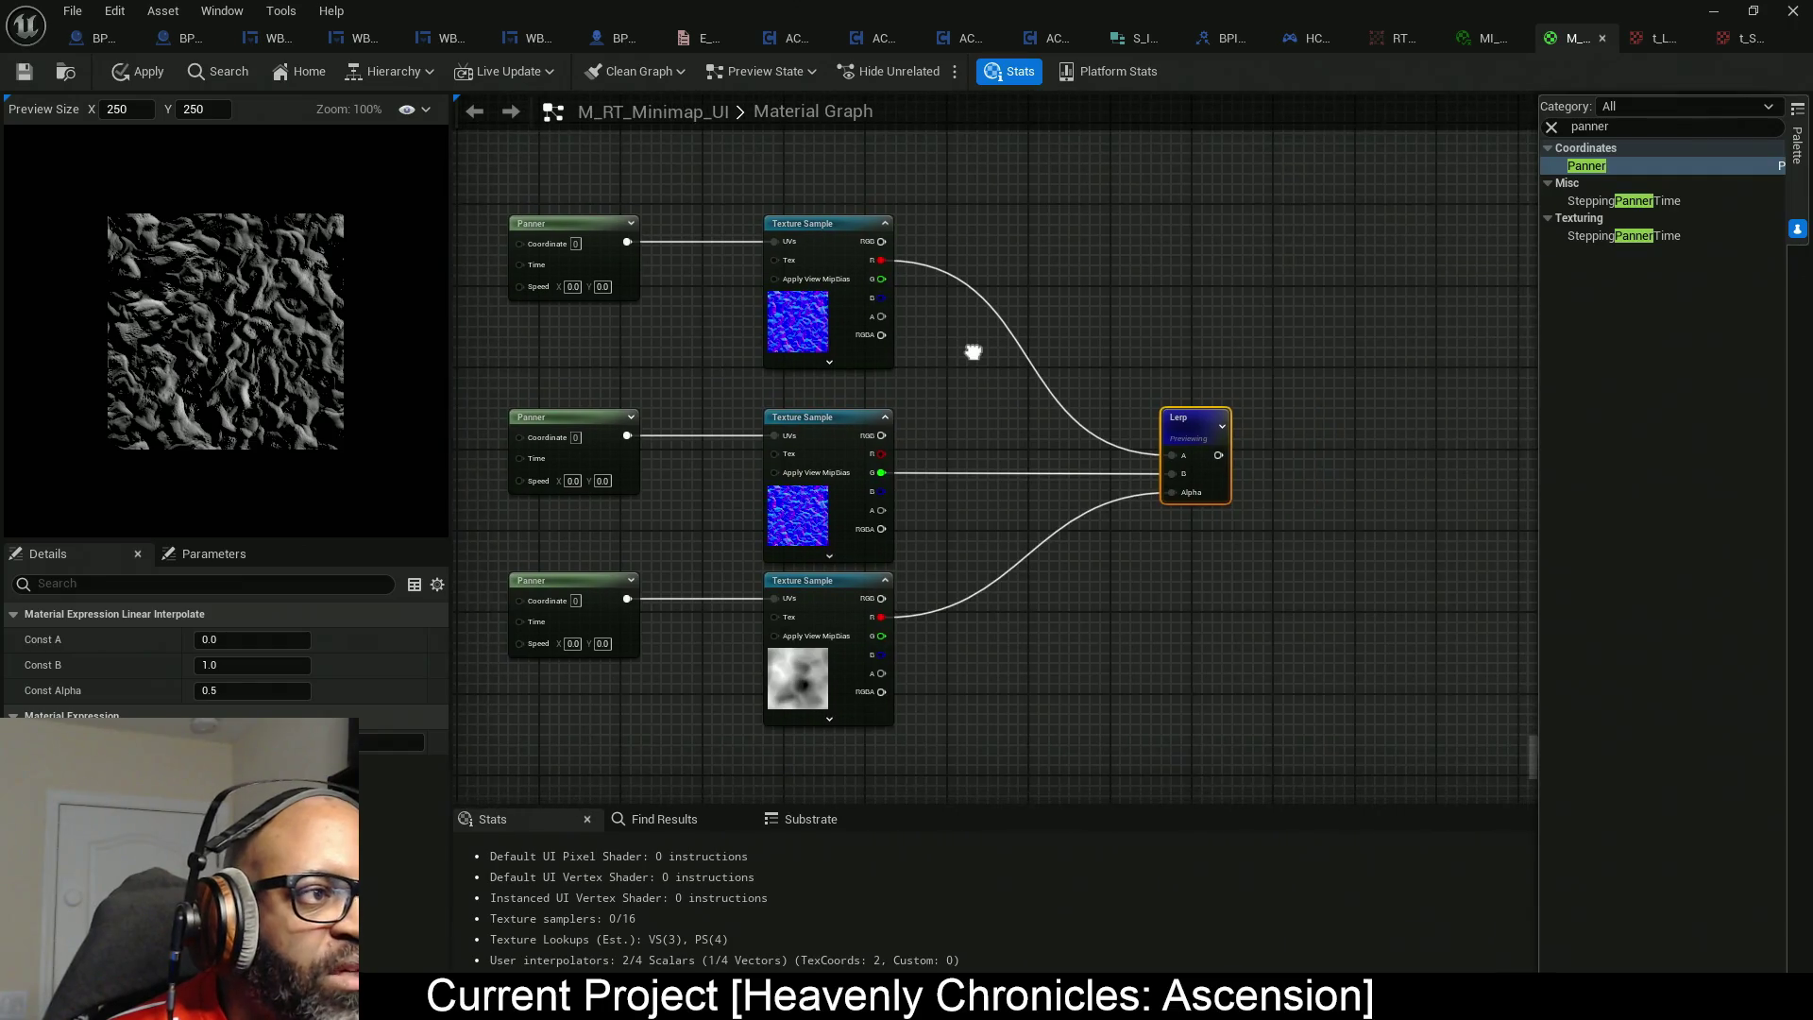
left_click_drag(1004, 566, 1101, 515)
scroll(284, 397, "up", 5)
scroll(229, 360, "down", 2)
scroll(238, 361, "down", 4)
scroll(257, 360, "up", 3)
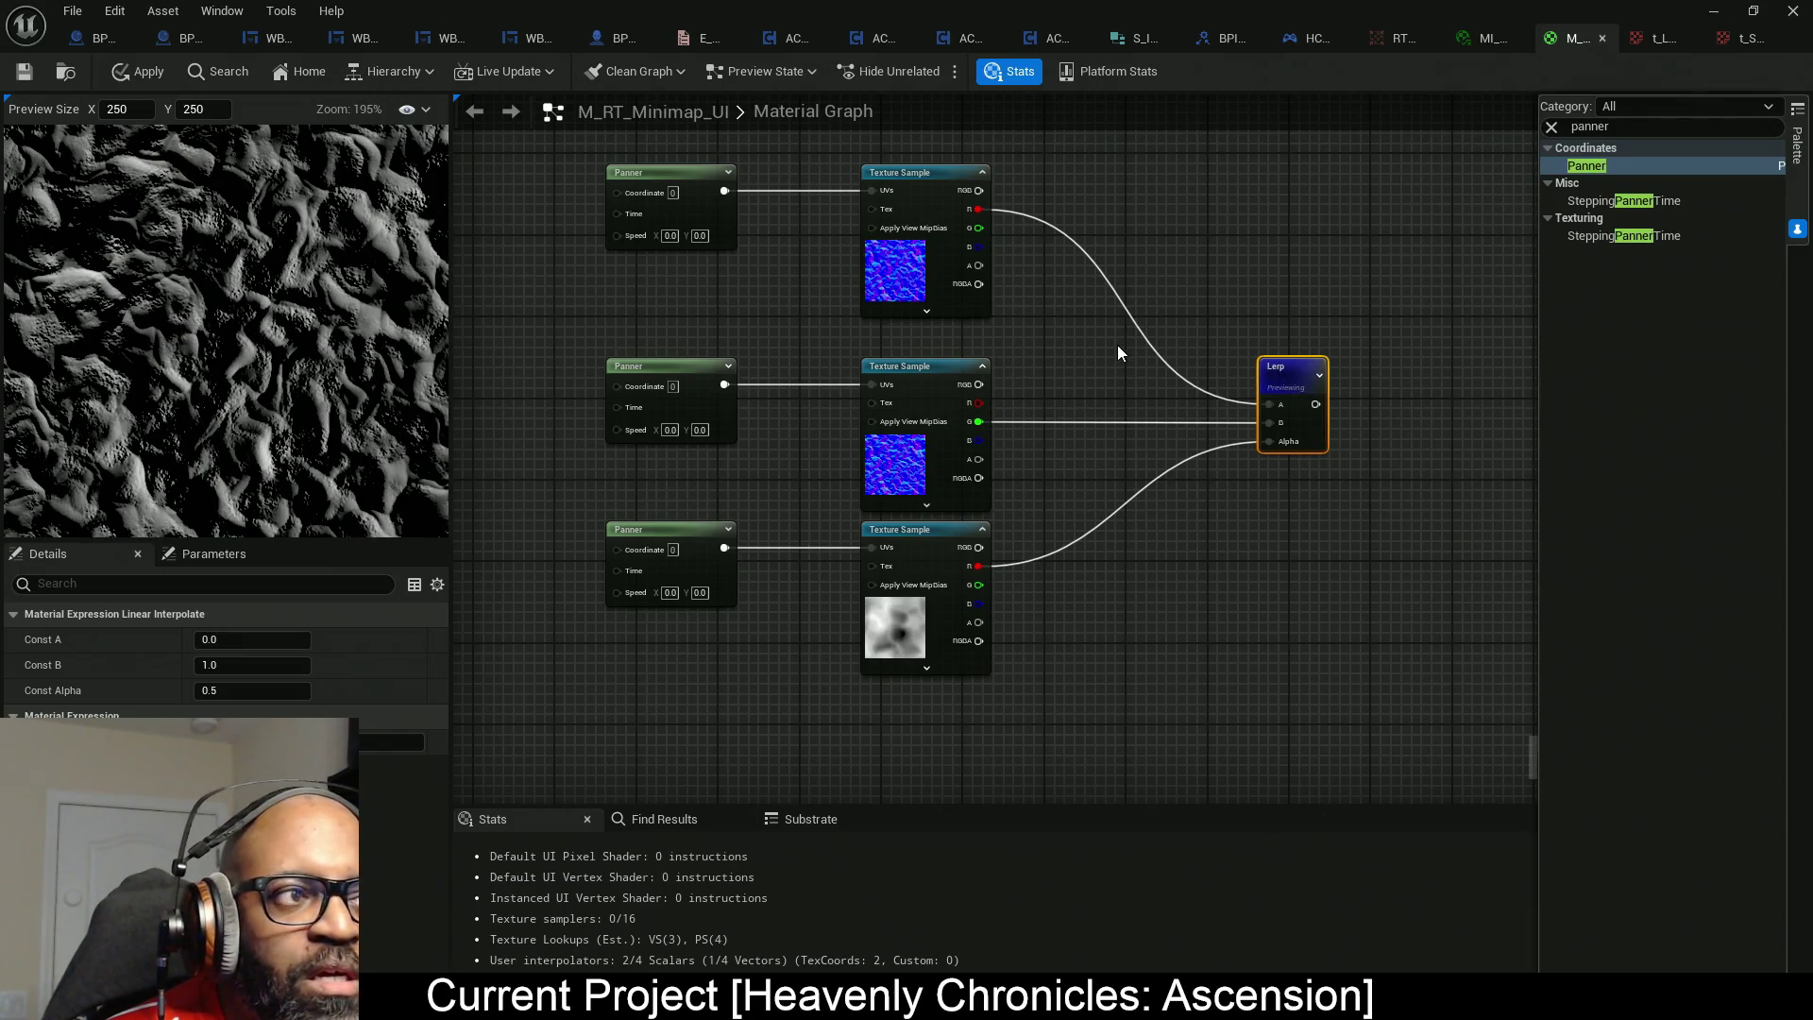
left_click_drag(1096, 333, 1114, 371)
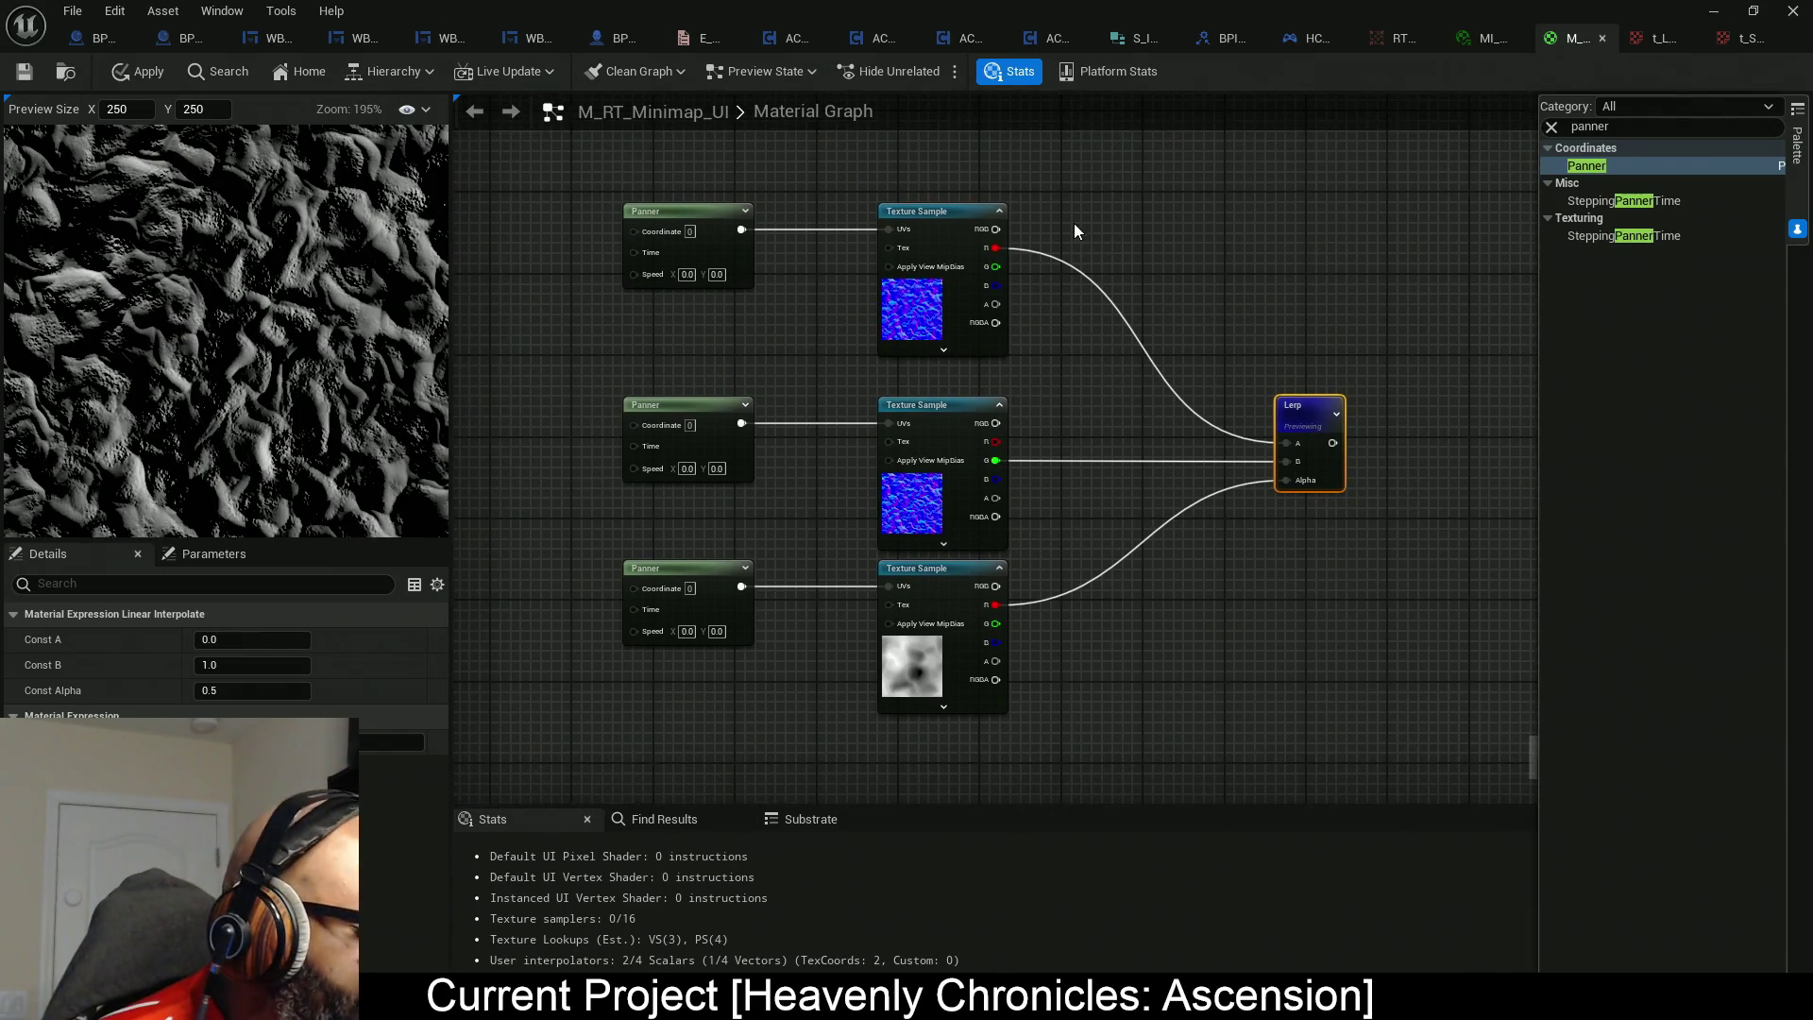
left_click(1080, 202)
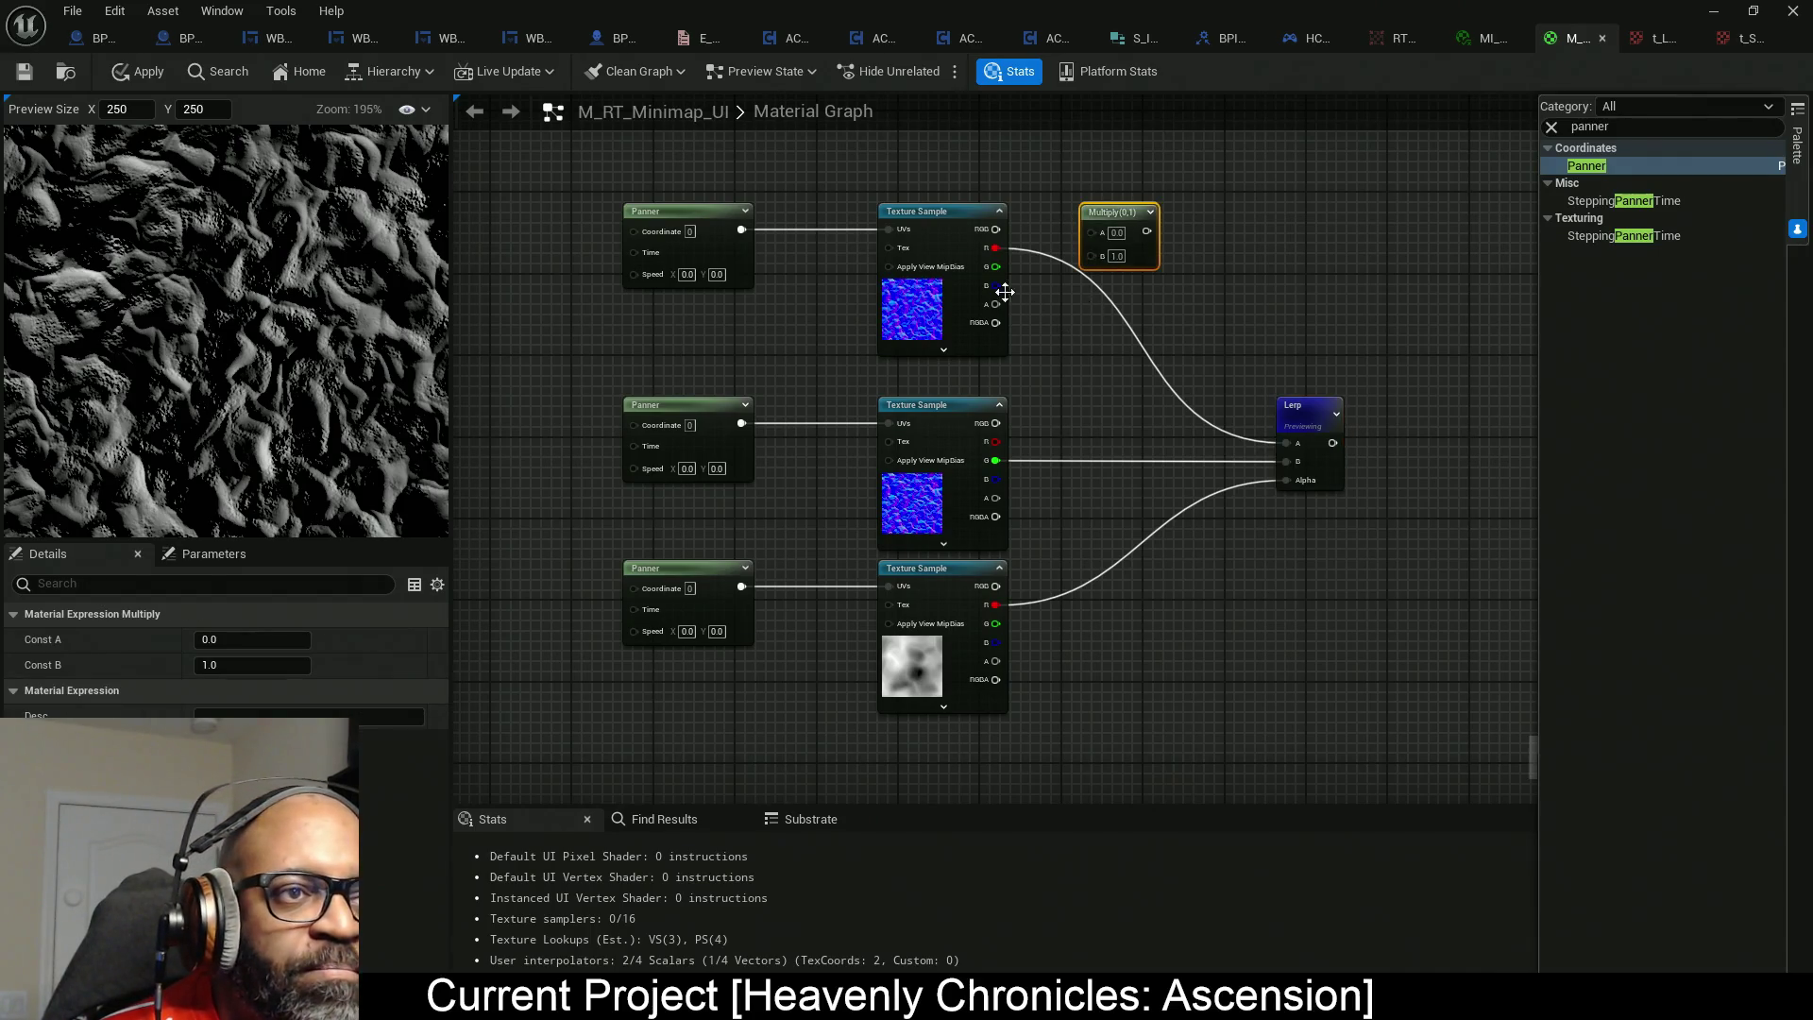
mouse_move(1116, 262)
left_mouse_down()
mouse_move(1108, 221)
mouse_move(996, 248)
mouse_move(1004, 304)
left_mouse_up()
mouse_move(1148, 247)
left_mouse_down()
mouse_move(1209, 288)
mouse_move(1301, 501)
mouse_move(1285, 391)
left_mouse_up()
left_click_drag(1204, 334, 1084, 357)
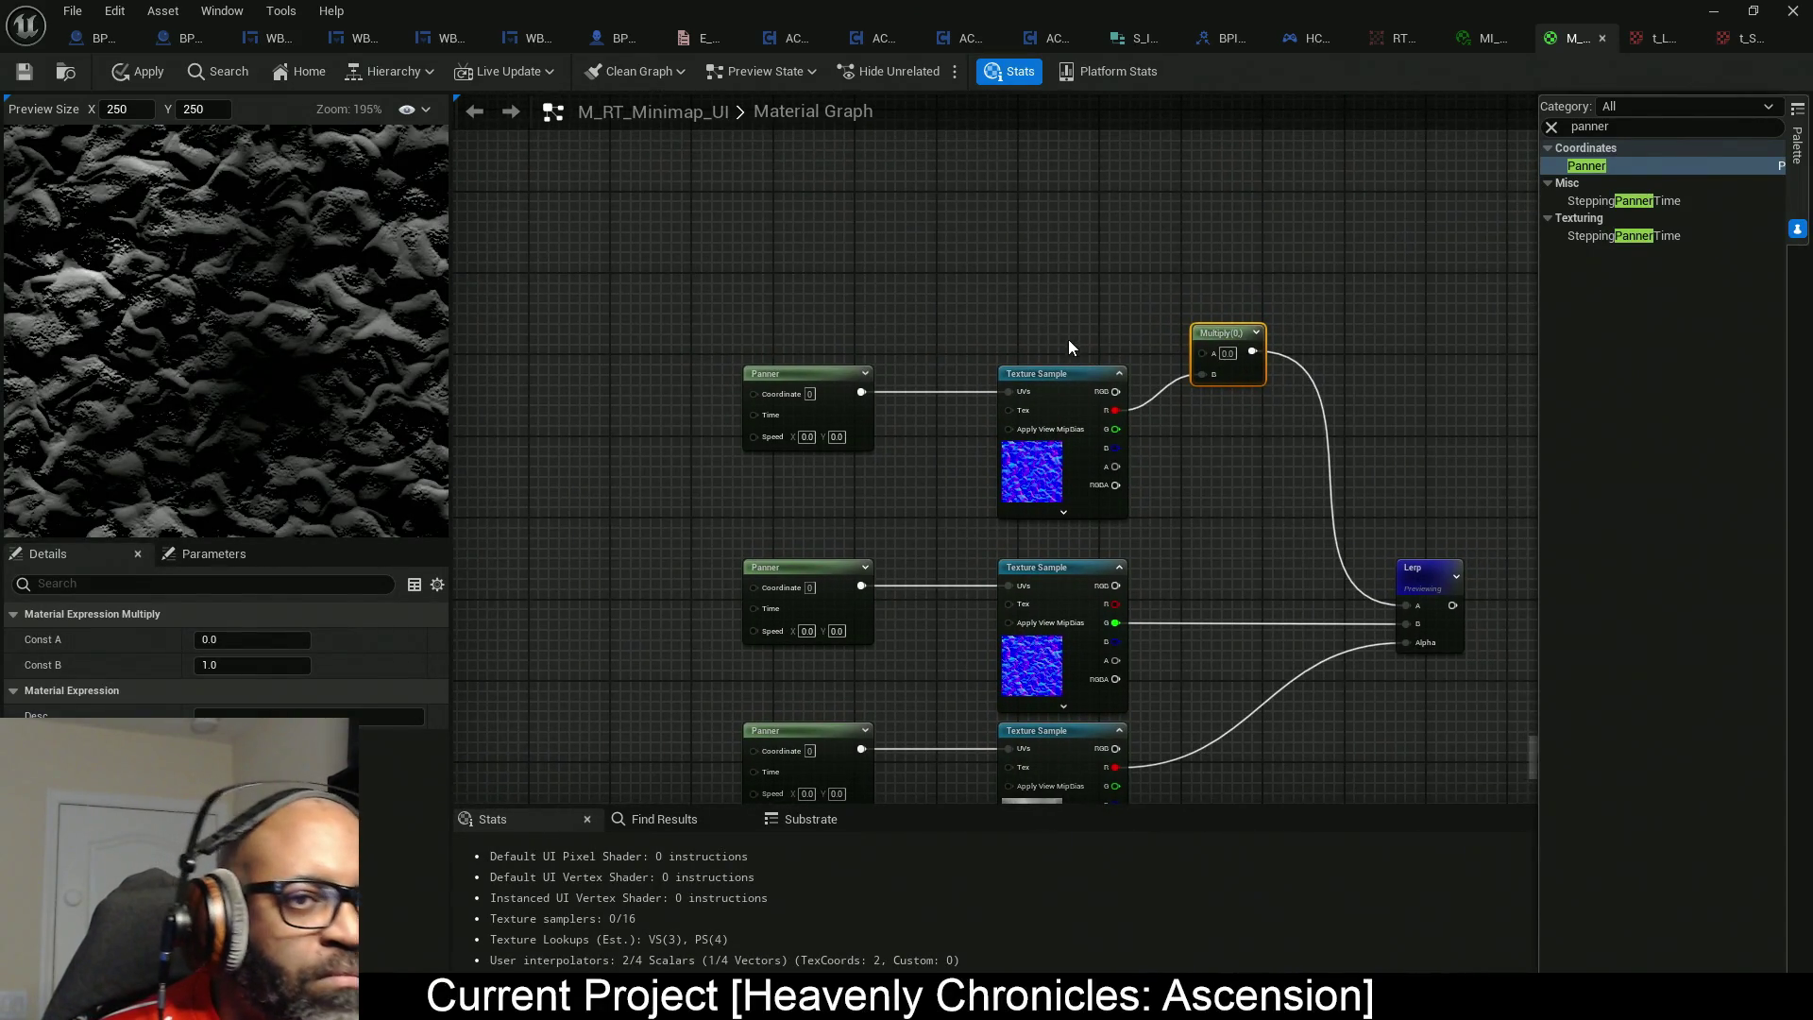
Add a Constant 3Vector node and connect it to the Multiply's A input.
left_click(1010, 257)
left_click_drag(1205, 354, 1115, 249)
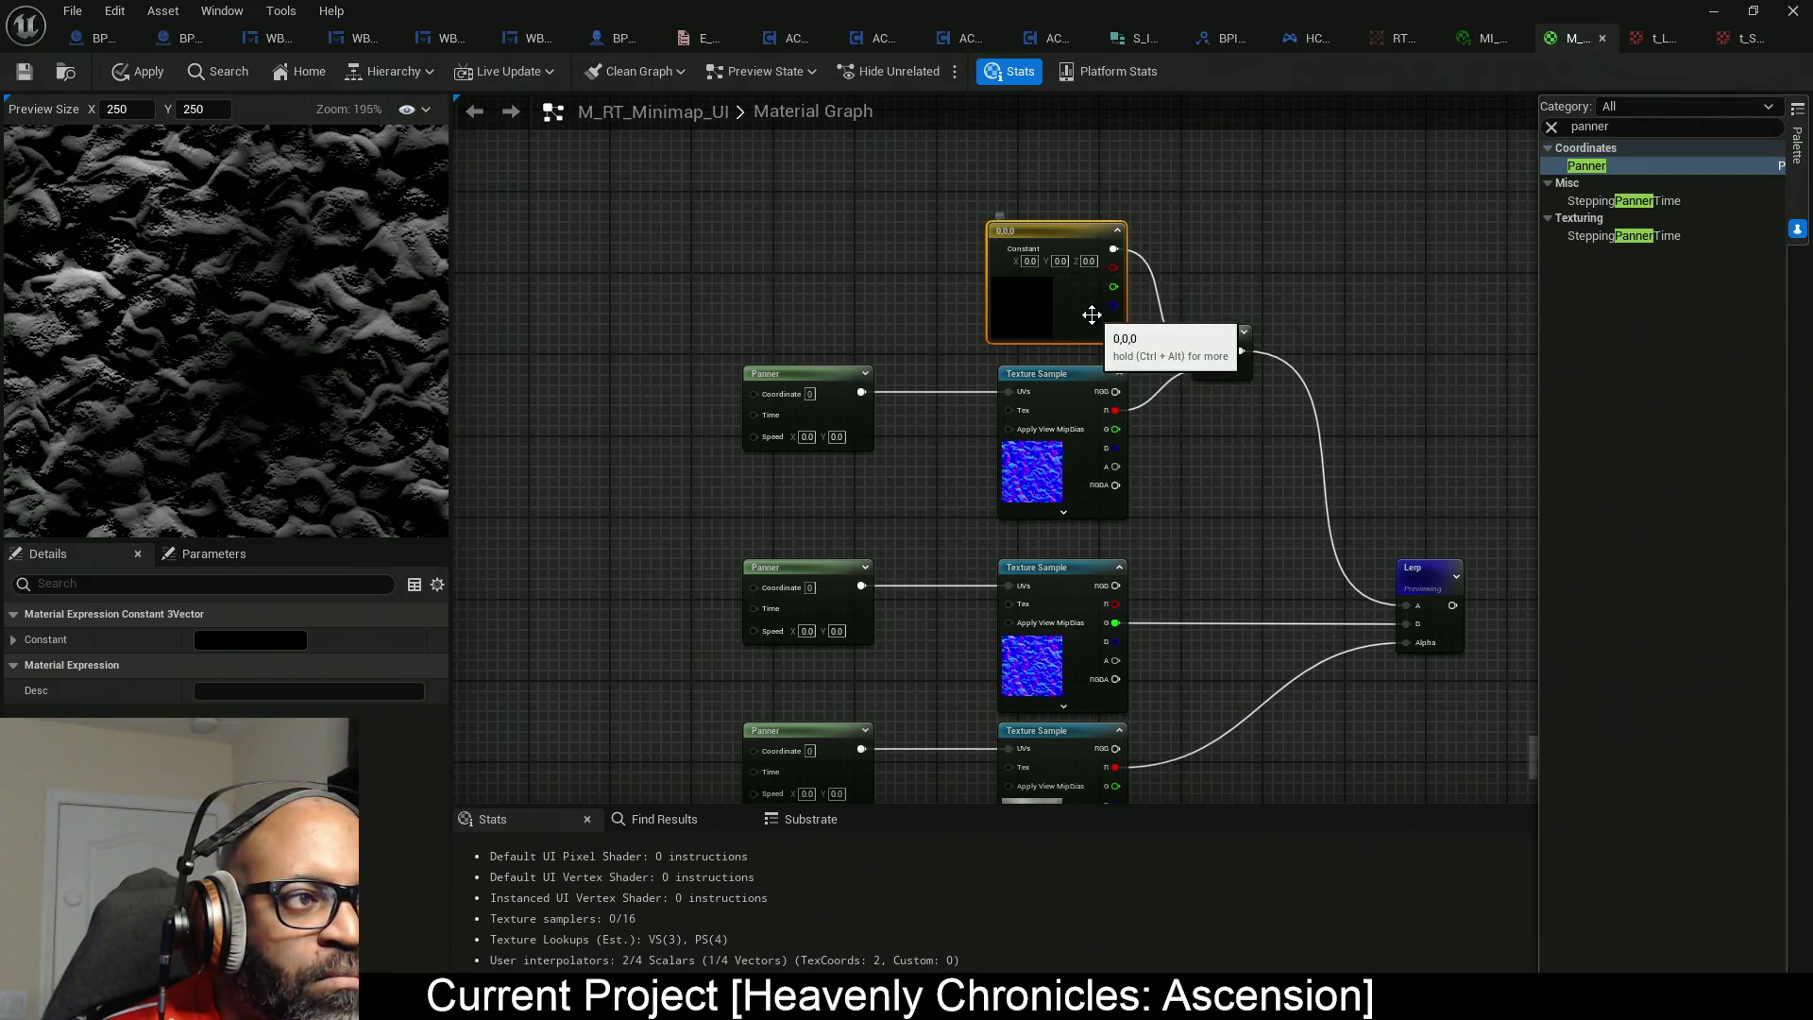
mouse_move(1091, 314)
left_mouse_down()
mouse_move(959, 473)
mouse_move(847, 510)
left_mouse_up()
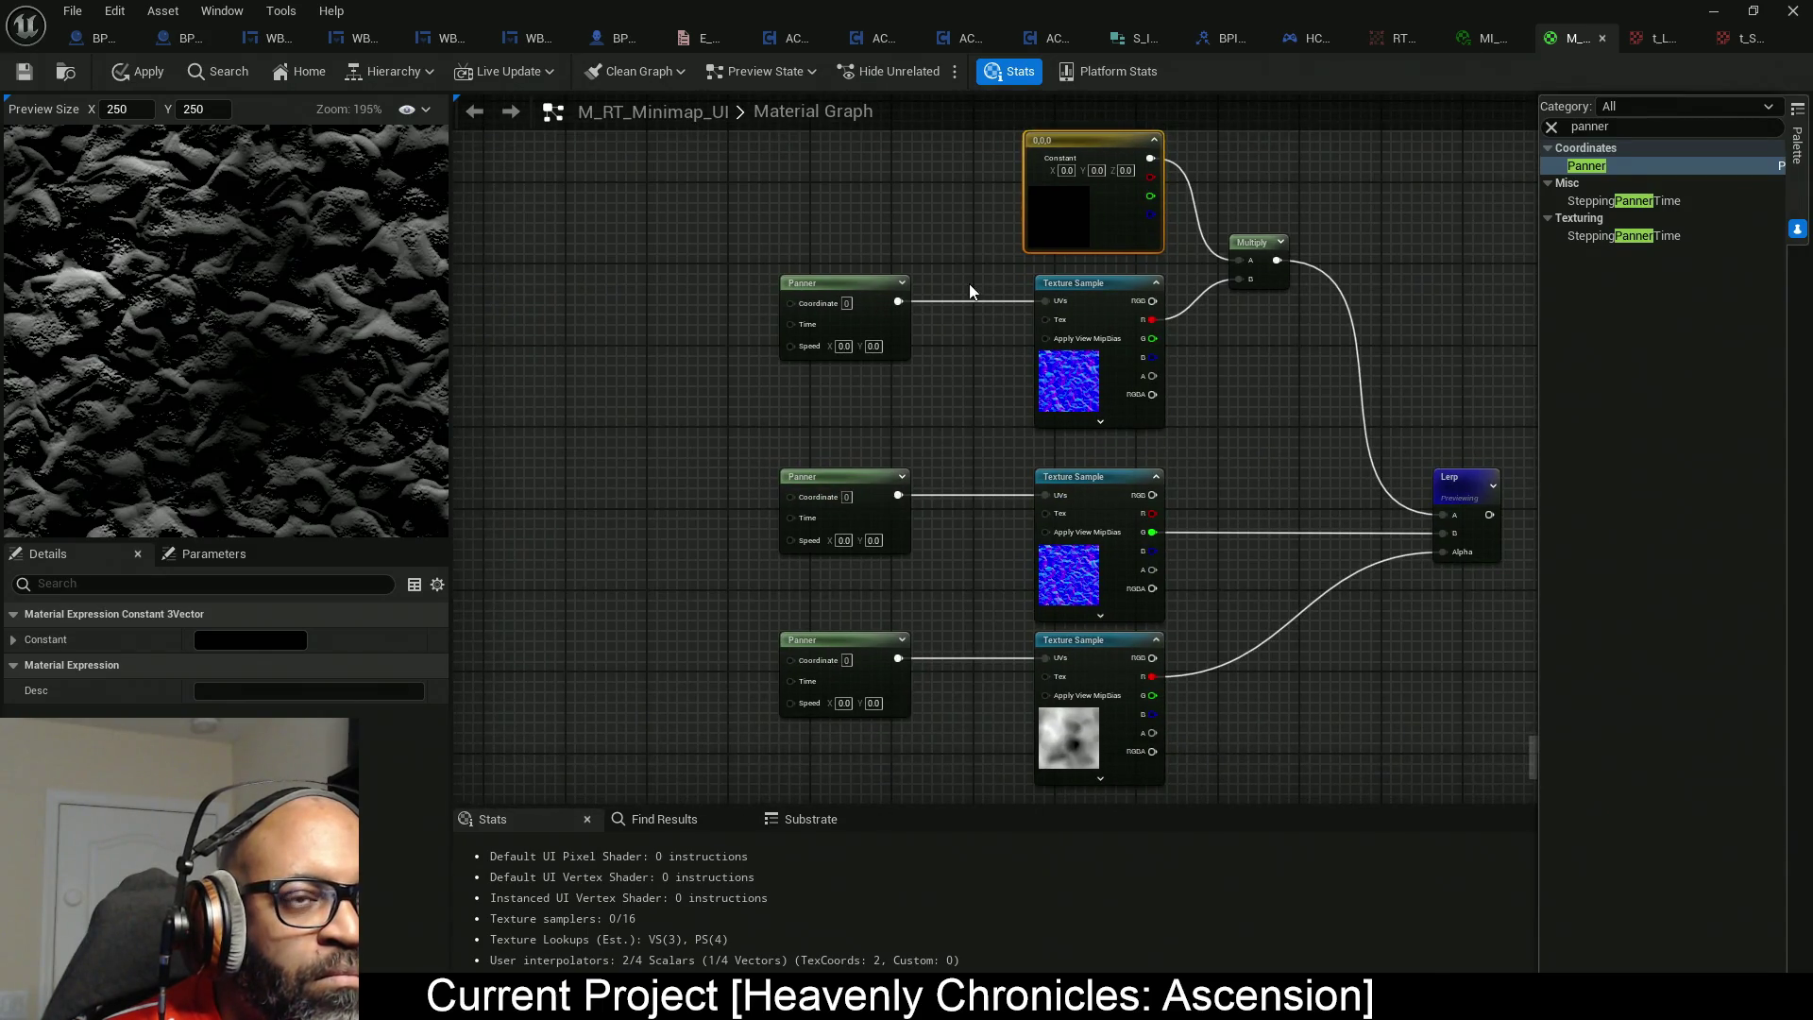
left_click(254, 641)
Set the constant to bright purple (0.486, 0.112, 1.0).
mouse_move(393, 665)
left_mouse_down()
mouse_move(399, 639)
mouse_move(364, 597)
left_mouse_up()
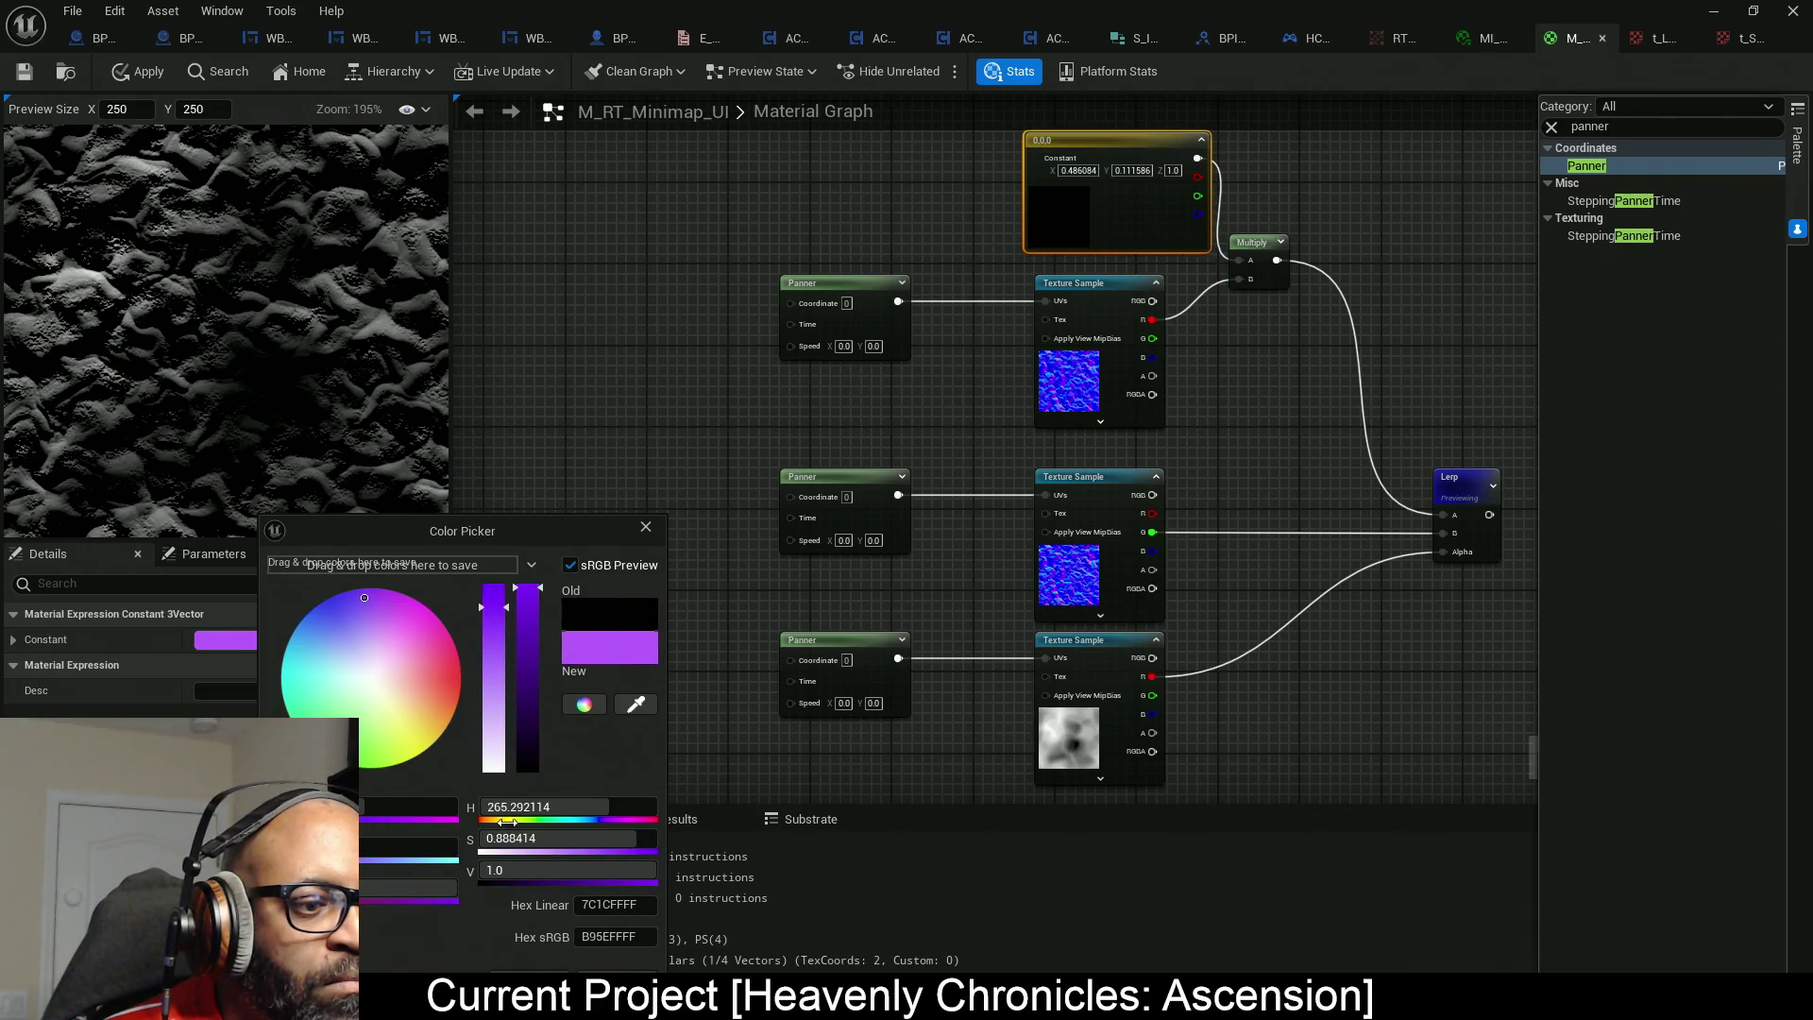
left_click(1271, 389)
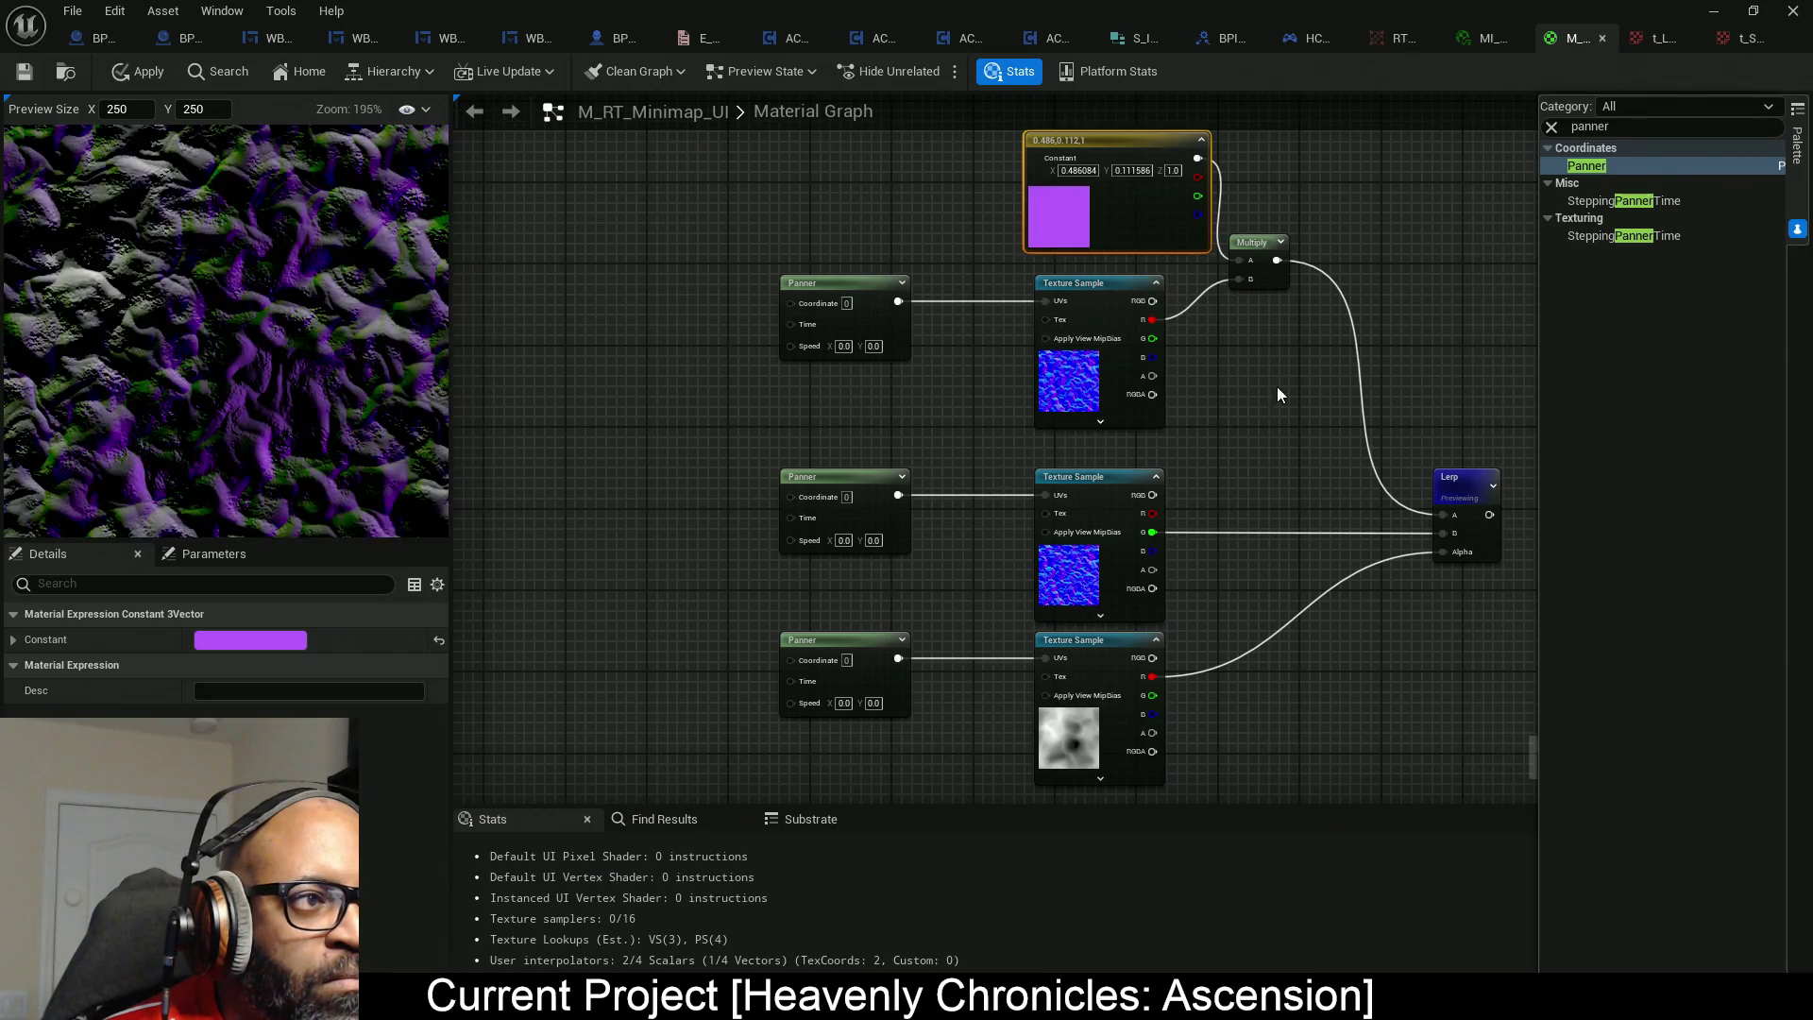
scroll(1290, 430, "down", 4)
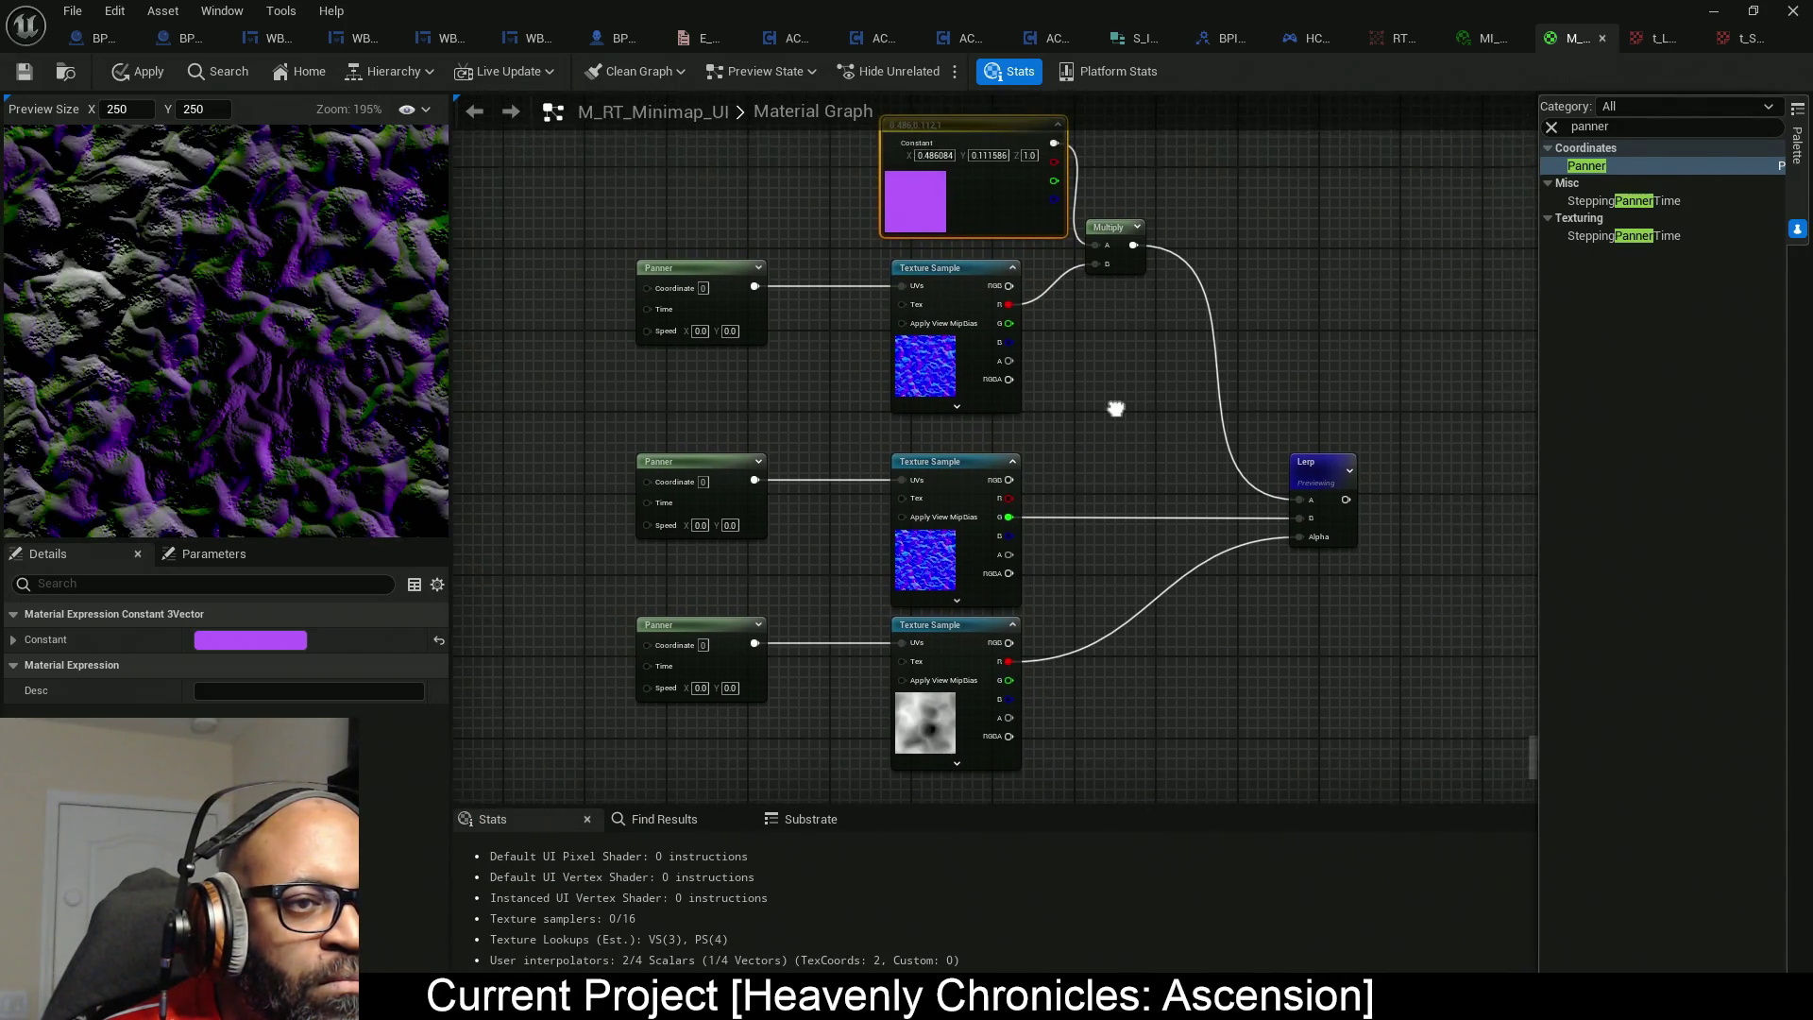
scroll(1067, 397, "down", 1)
Move the top texture chain upward and copy the constant and Multiply nodes.
left_click_drag(1124, 192, 801, 400)
left_click_drag(999, 380, 1004, 314)
left_click_drag(1165, 170, 1018, 238)
key("ctrl+c")
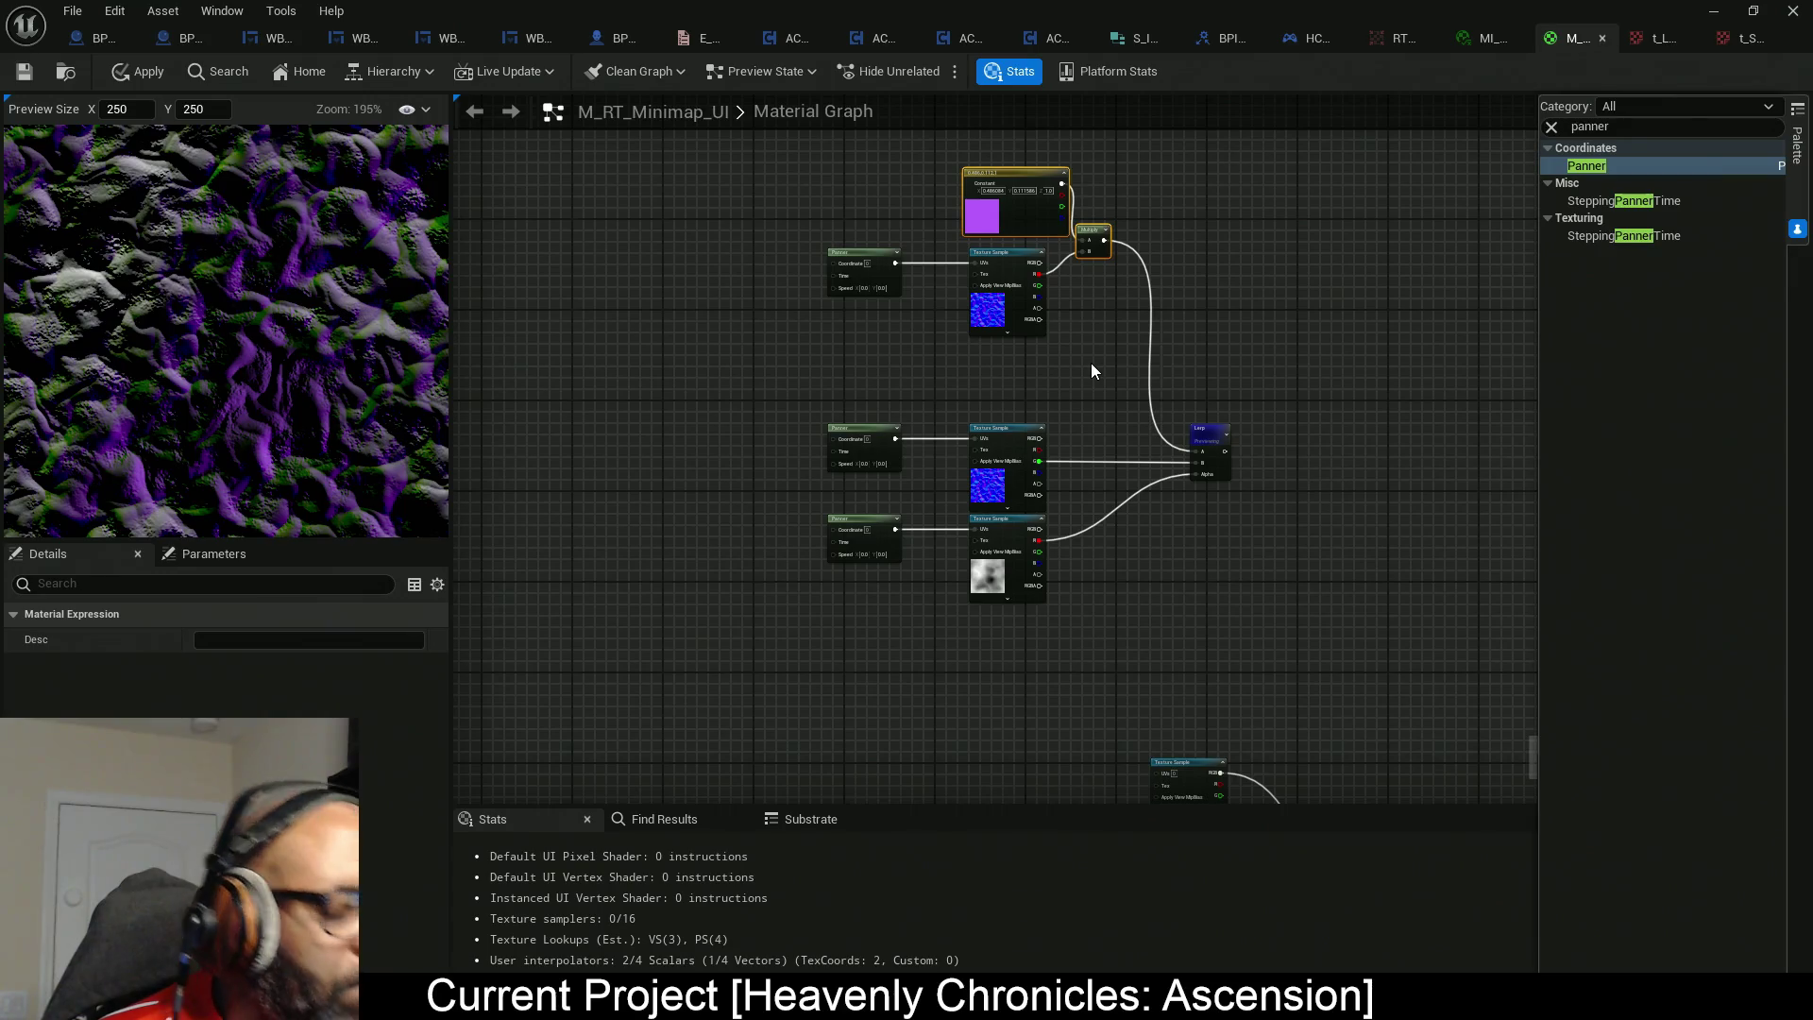
Paste a copy of the tint nodes and place the Multiply beside the middle texture.
key("ctrl+v")
left_click_drag(1089, 376, 1017, 380)
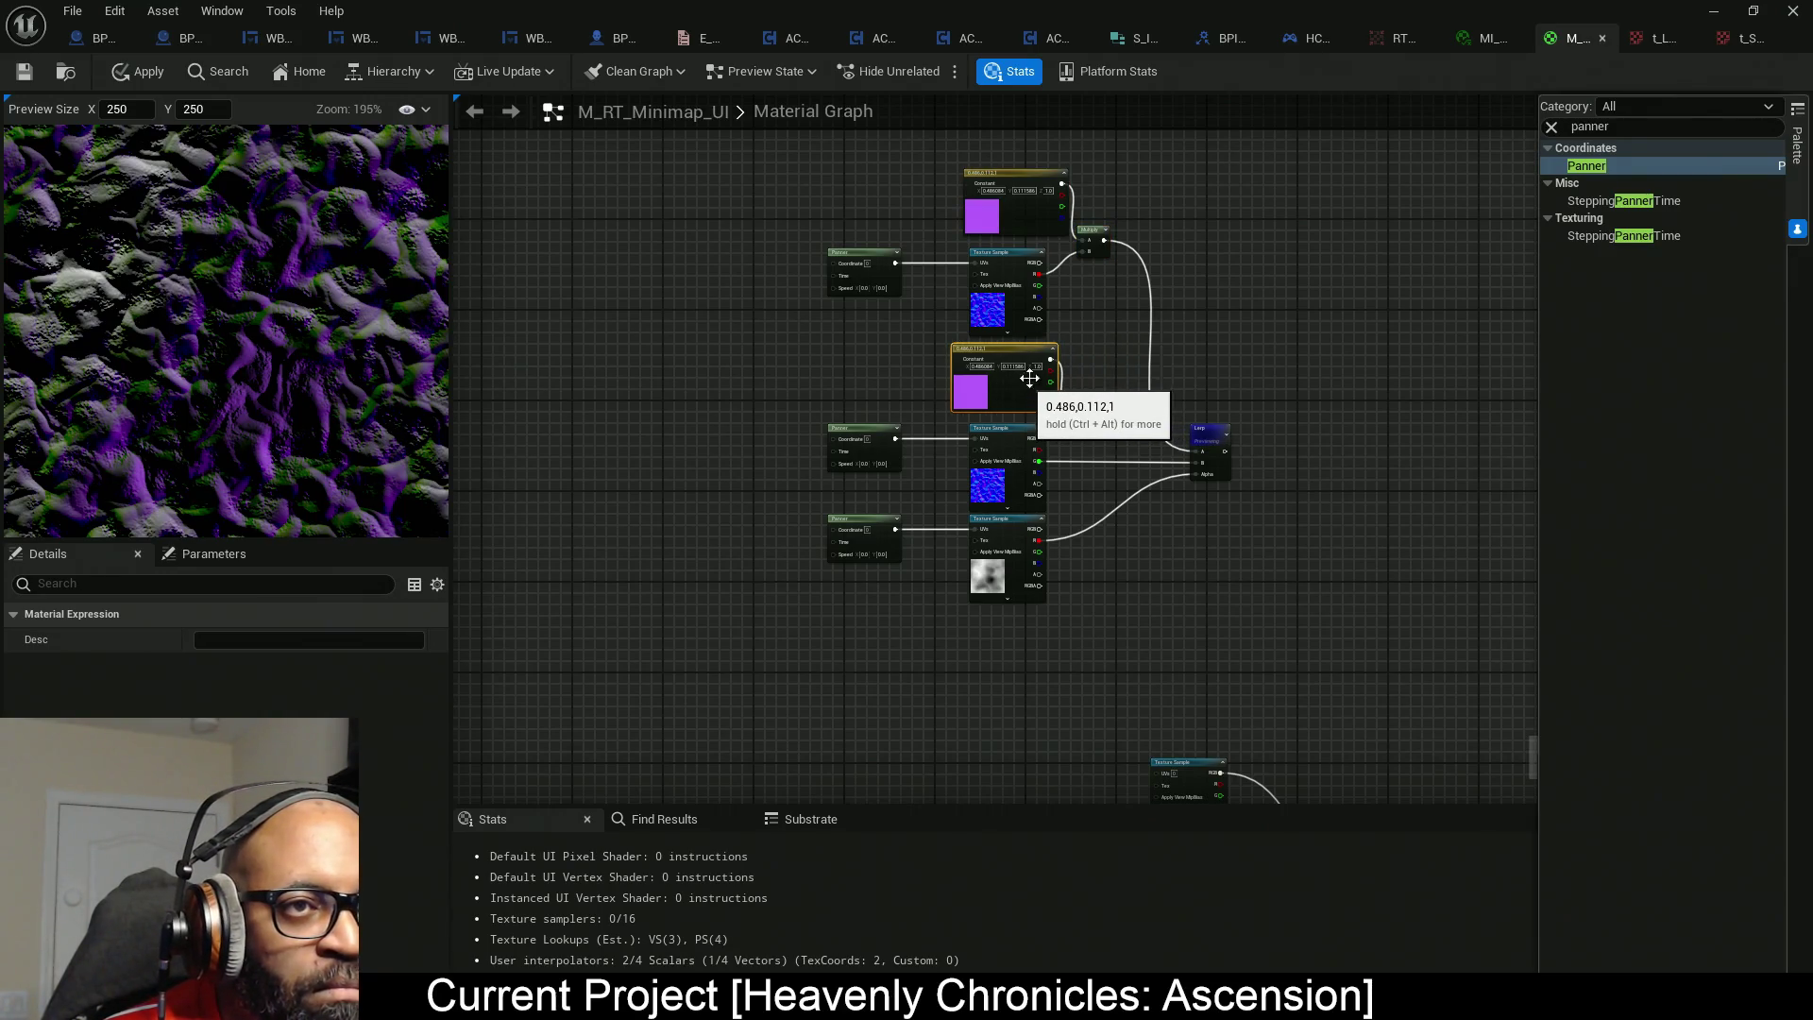
scroll(1097, 272, "up", 3)
mouse_move(1099, 239)
left_mouse_down()
mouse_move(1154, 280)
mouse_move(1117, 90)
left_mouse_up()
left_click(1062, 451)
left_click_drag(1086, 513, 1085, 540)
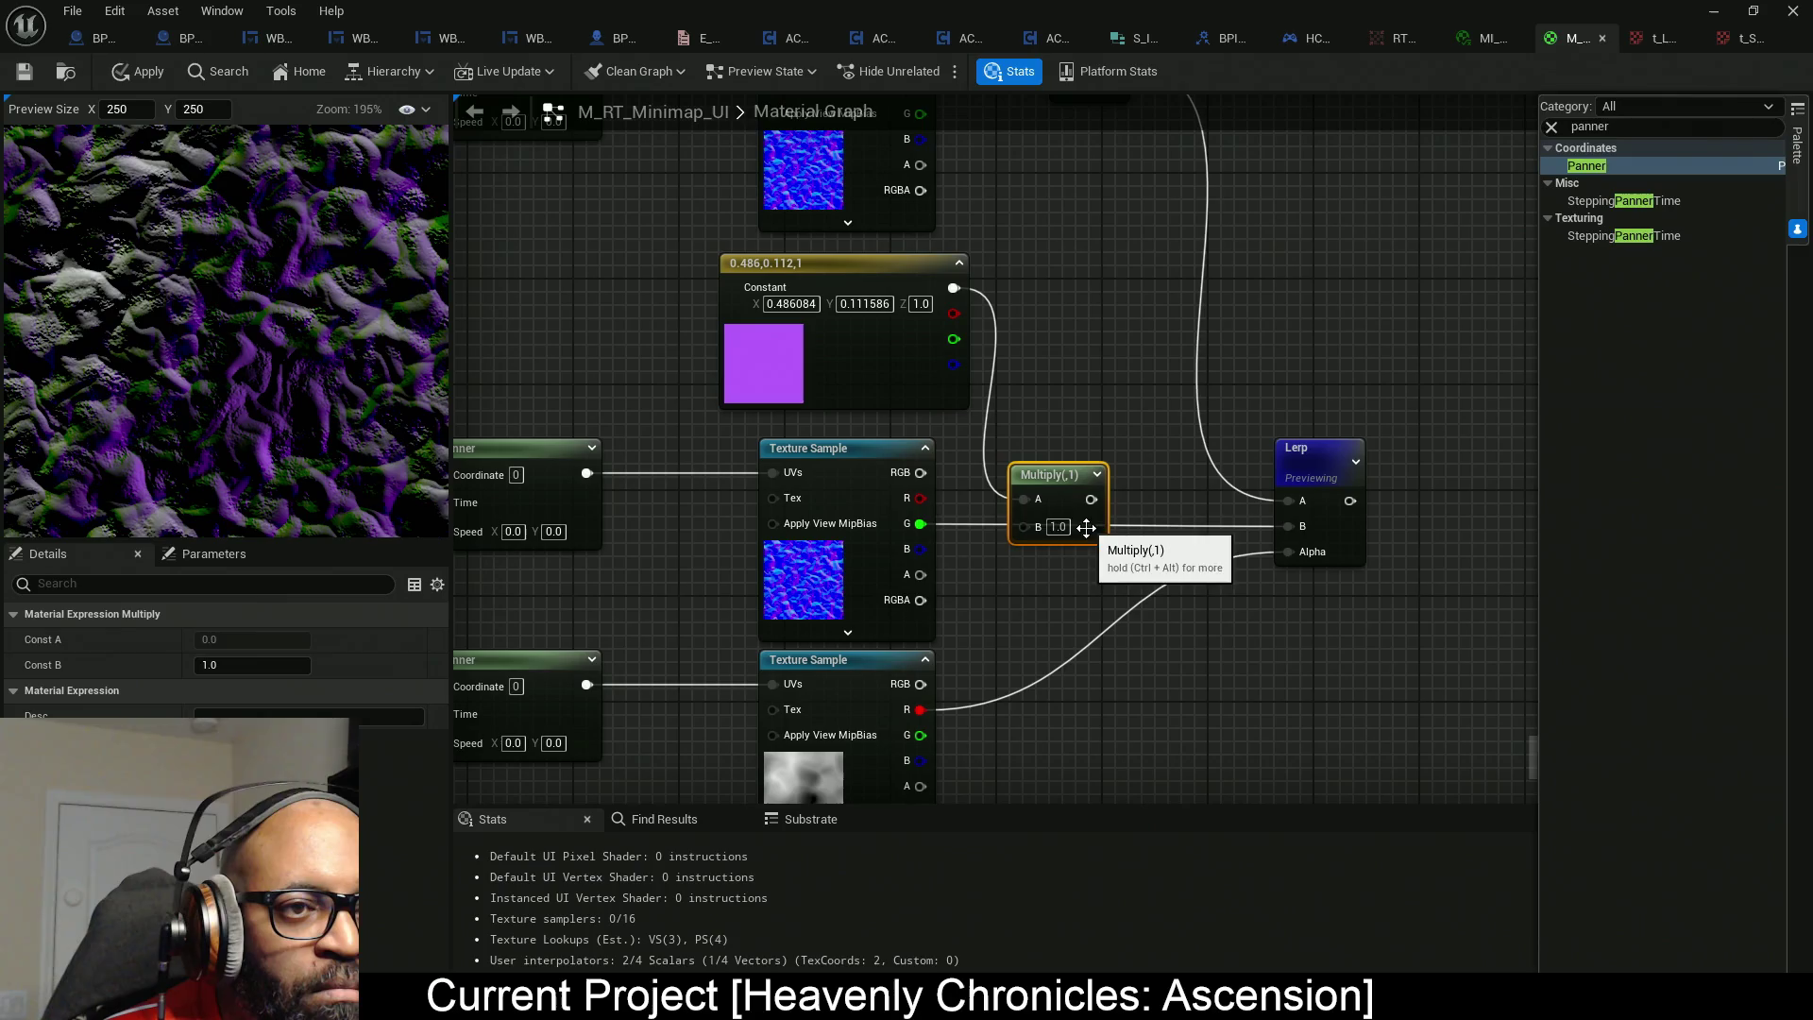
Wire the copied Multiply into Lerp B and the middle texture's G channel into Multiply B.
left_click_drag(1289, 526, 1091, 499)
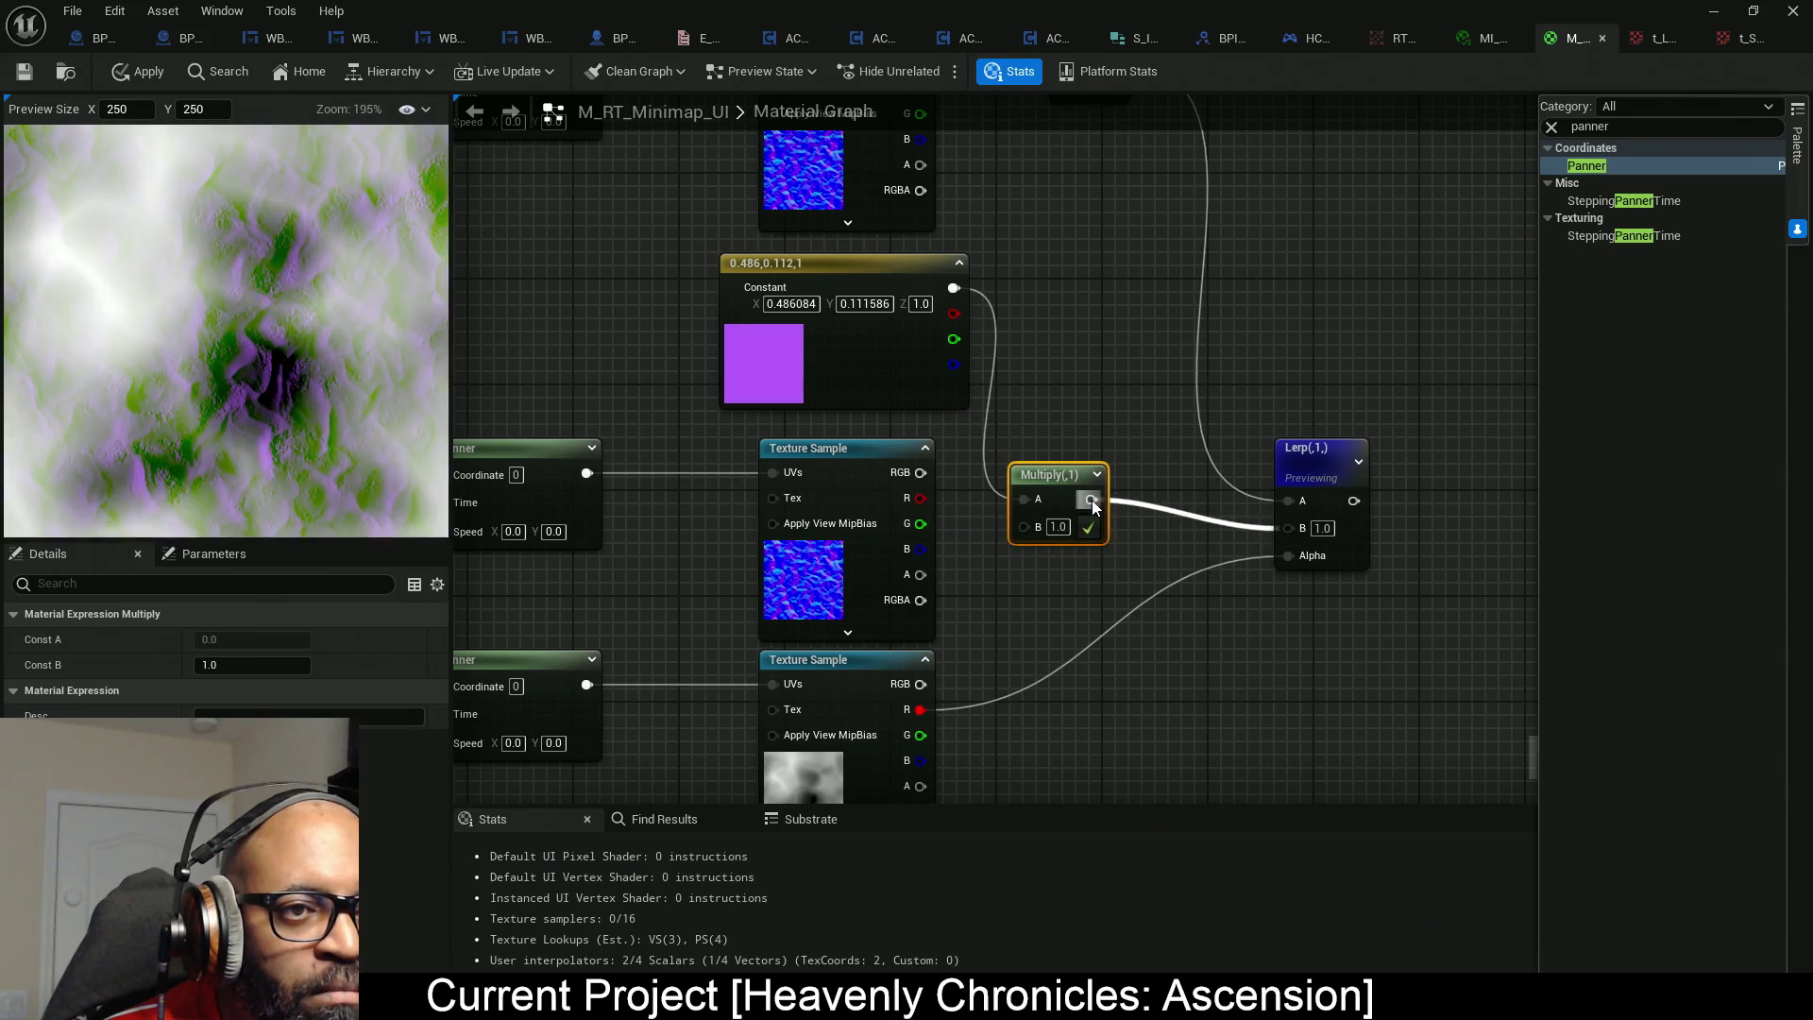
left_click_drag(917, 525, 1025, 526)
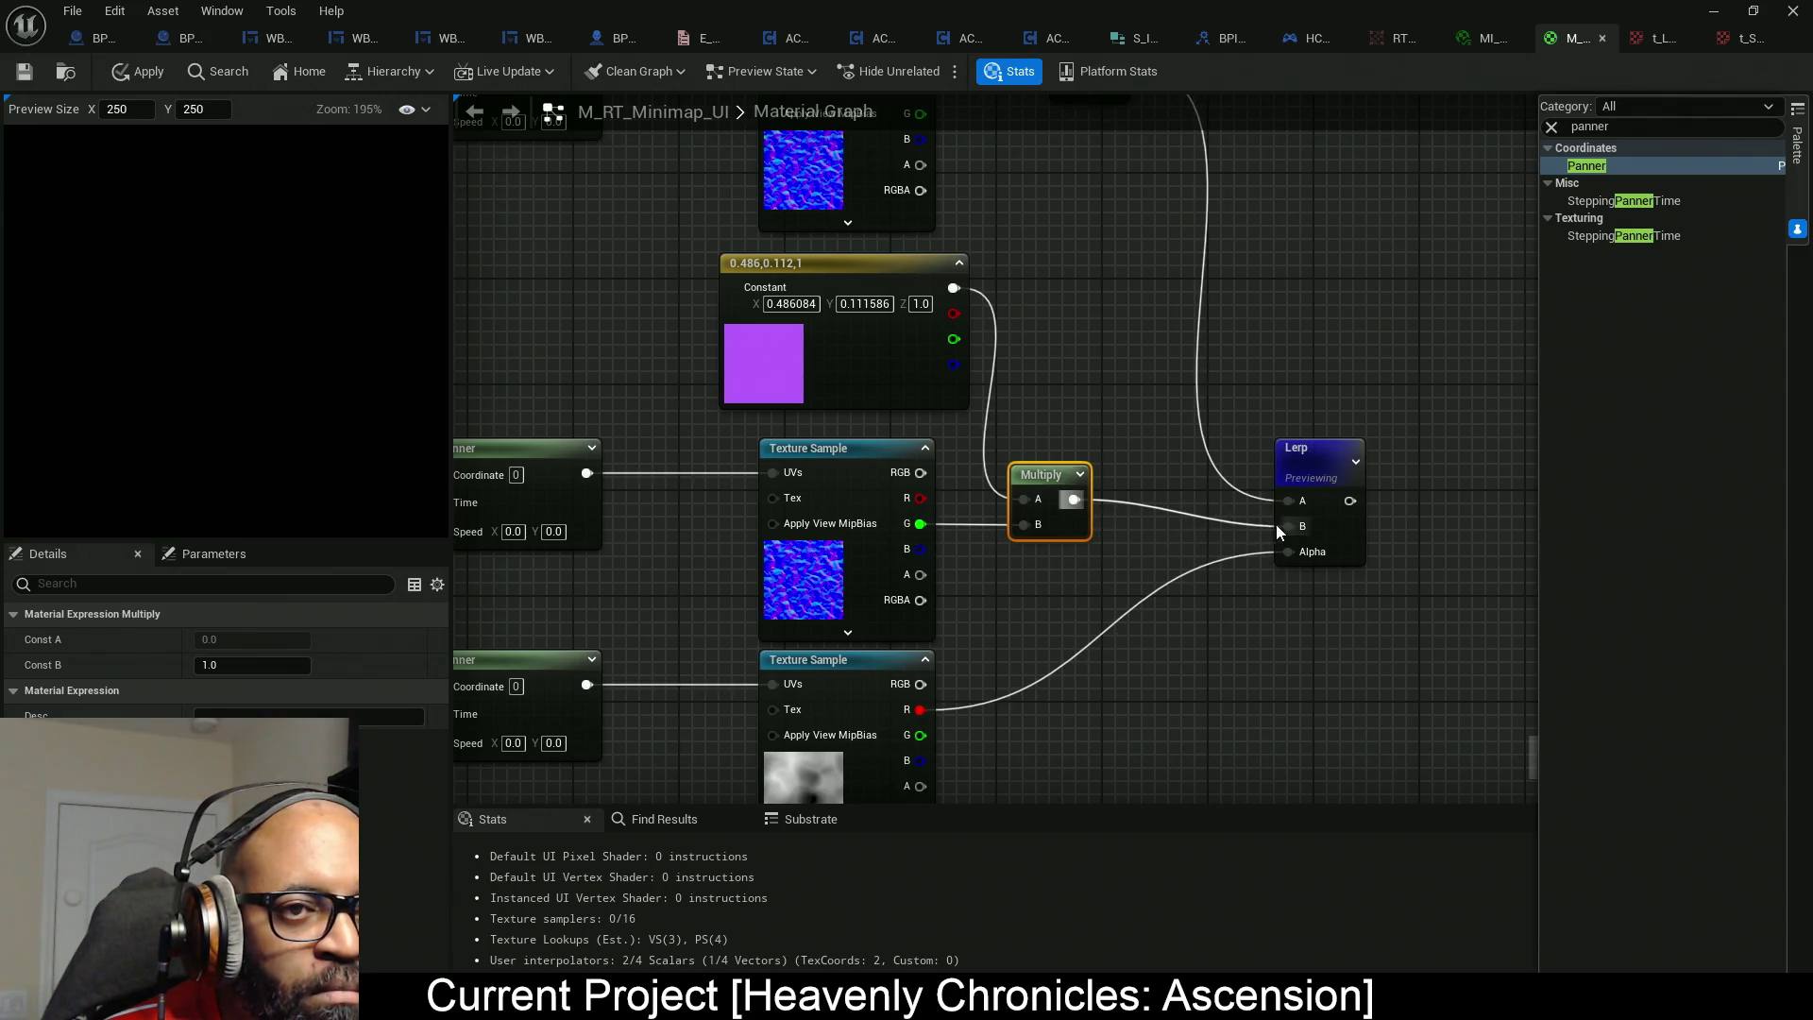
left_click_drag(1346, 539, 1346, 513)
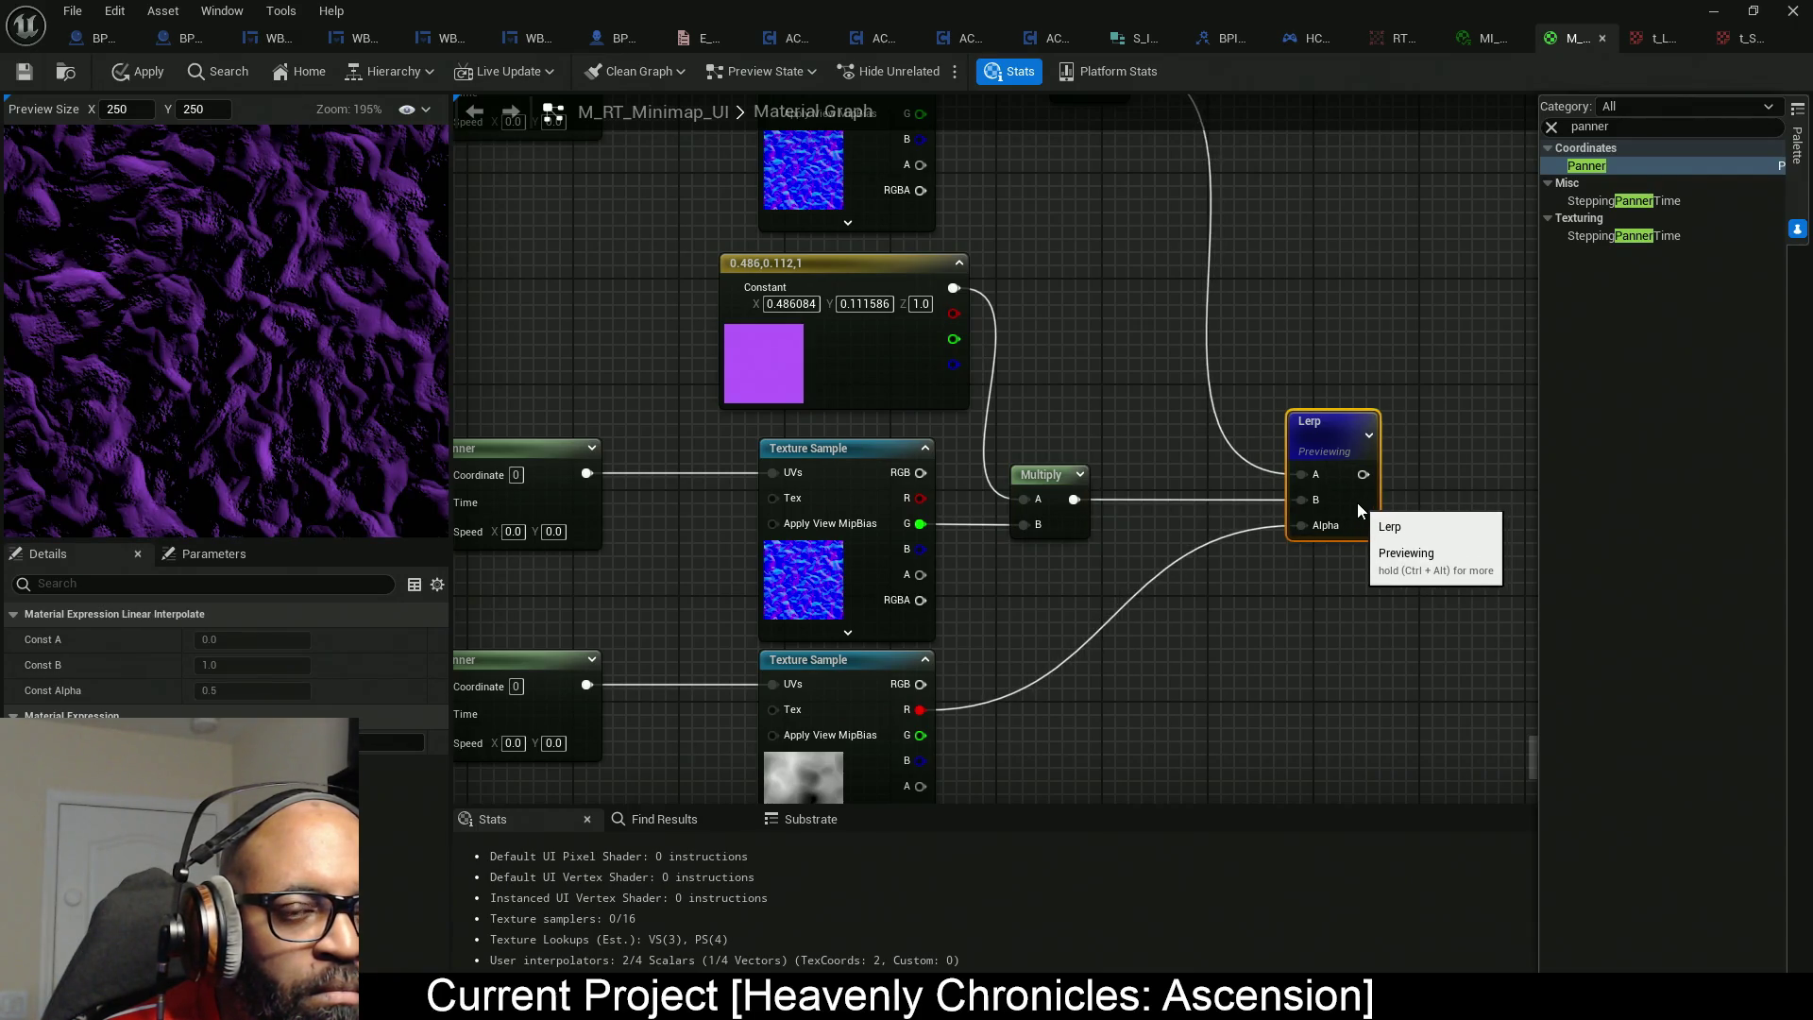
mouse_move(867, 395)
left_mouse_down()
mouse_move(948, 440)
mouse_move(901, 445)
left_mouse_up()
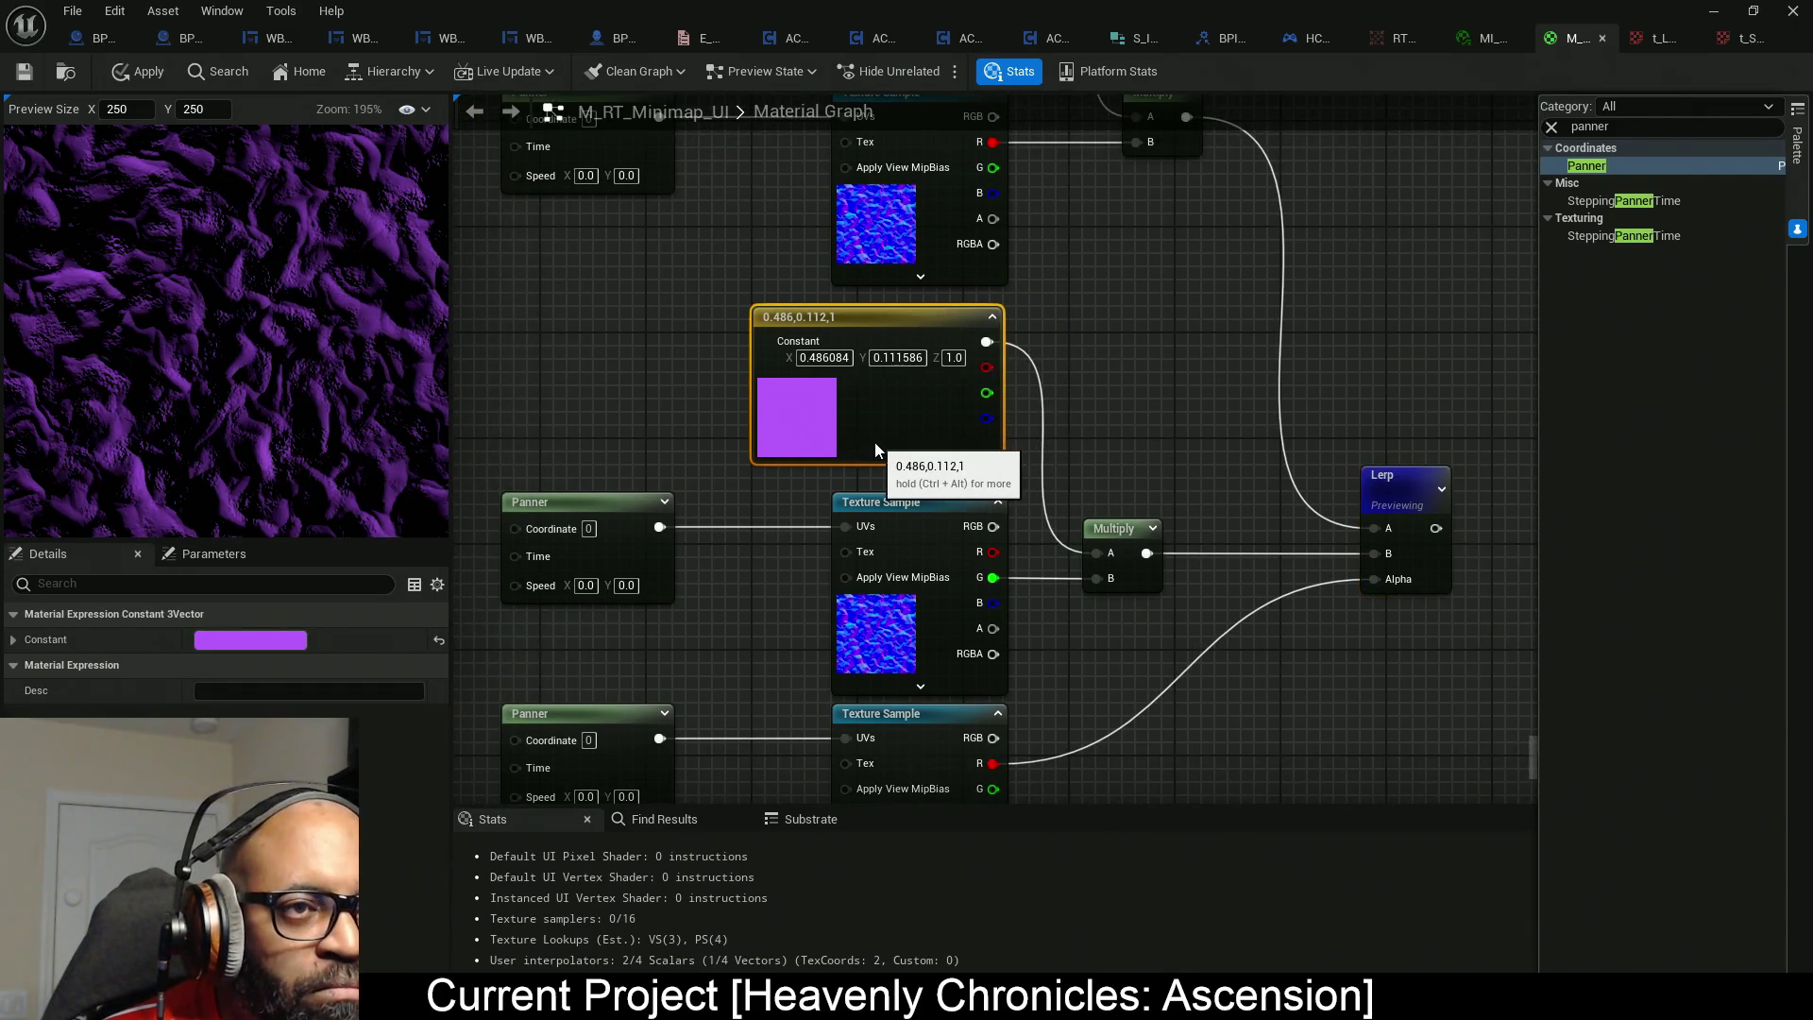
left_click(247, 641)
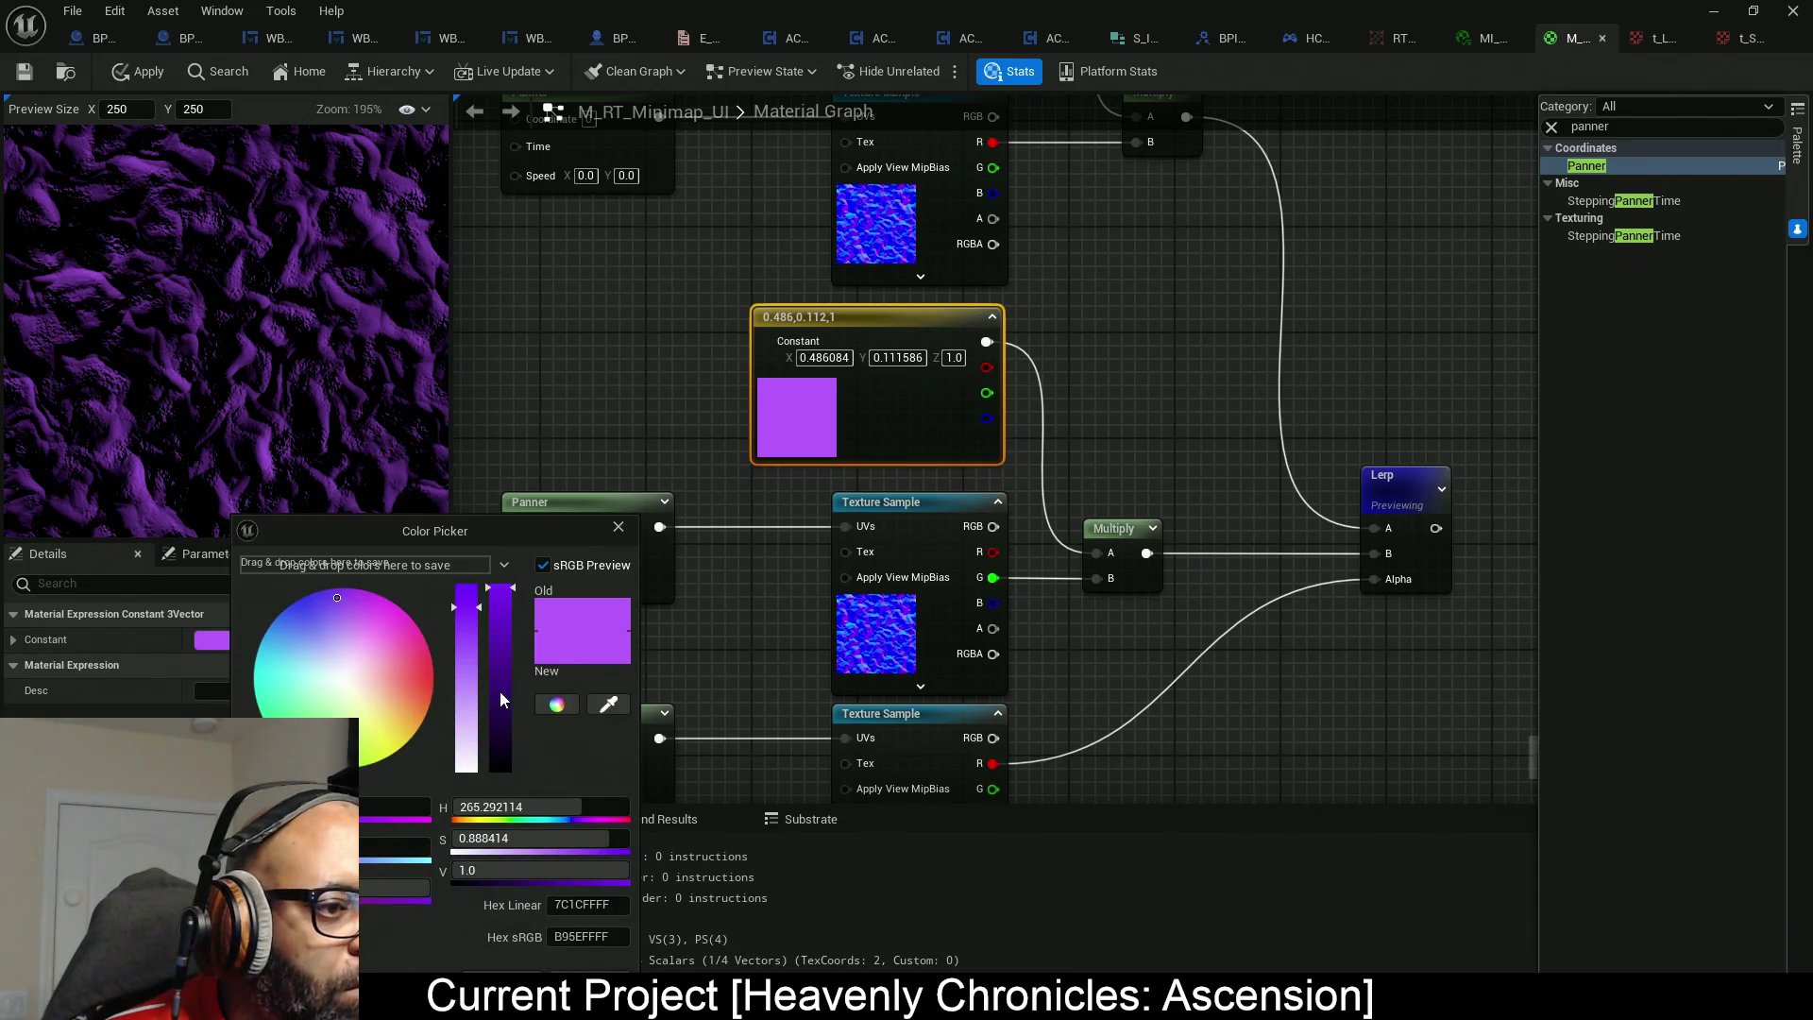
Change the second constant to deep violet (0.17, 0.00241, 0.464): value 0.46, saturation 0.99.
left_click_drag(342, 610, 332, 593)
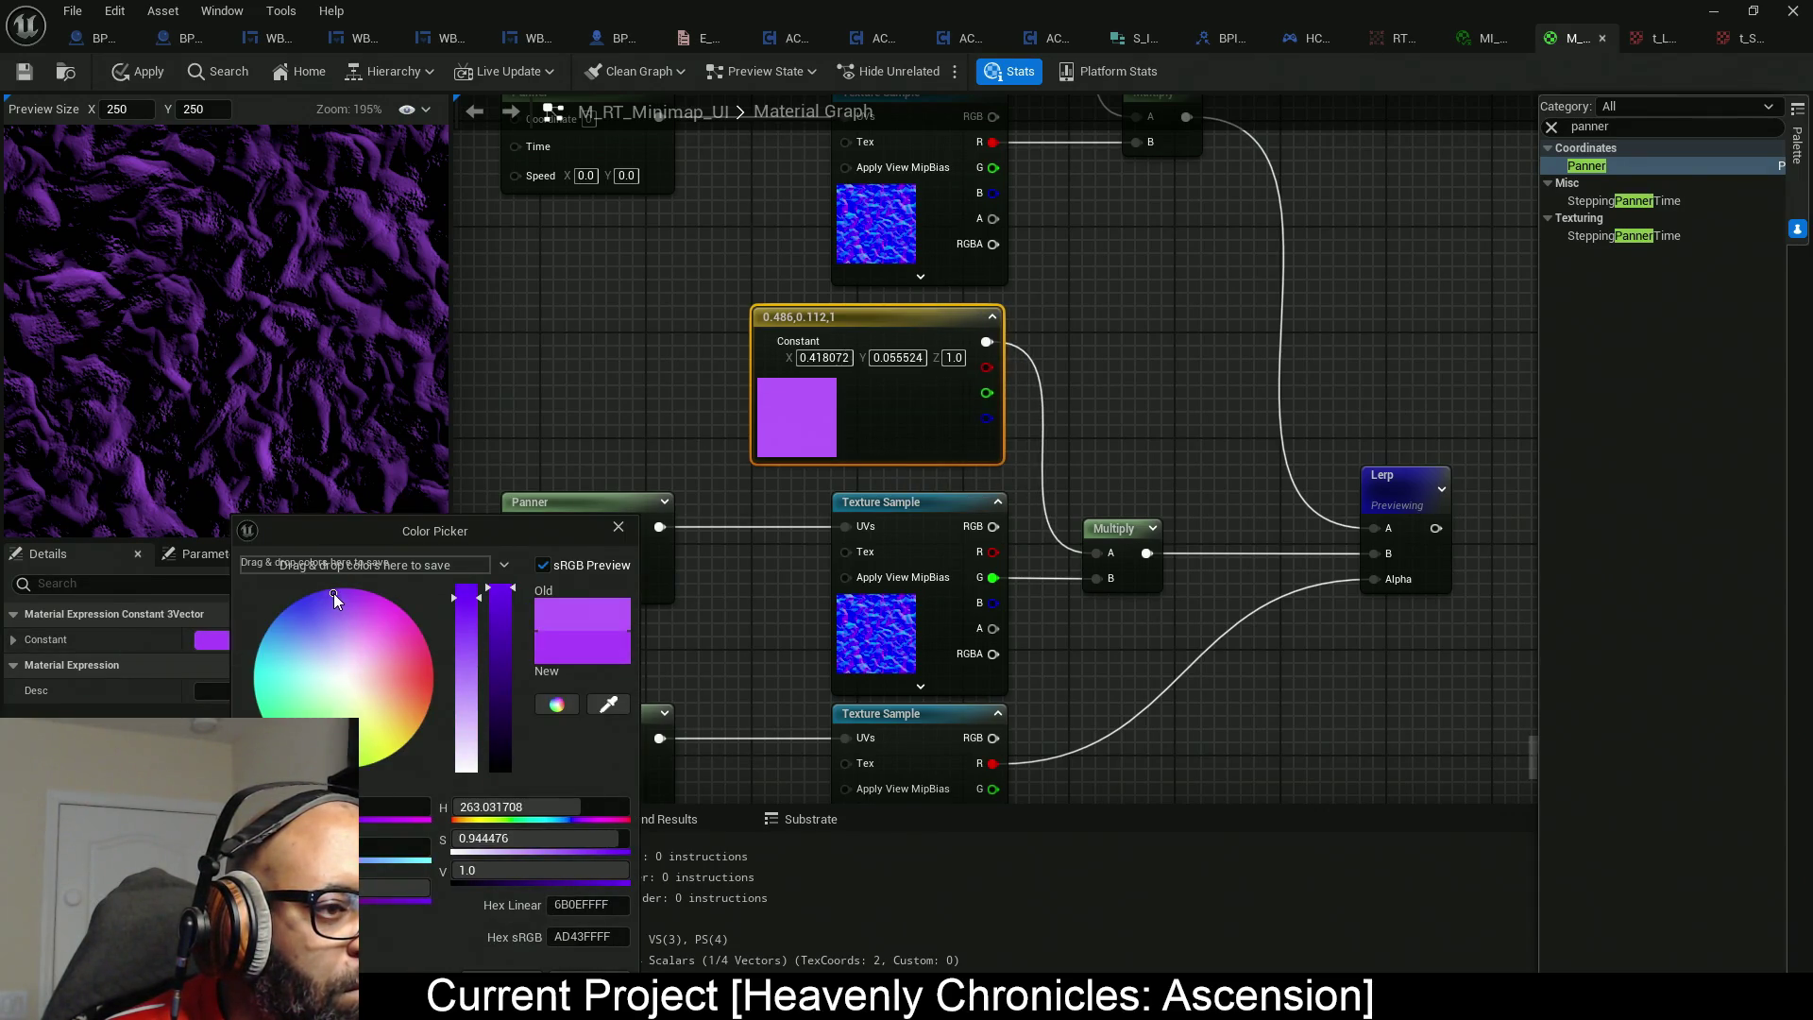
left_click_drag(498, 604, 500, 685)
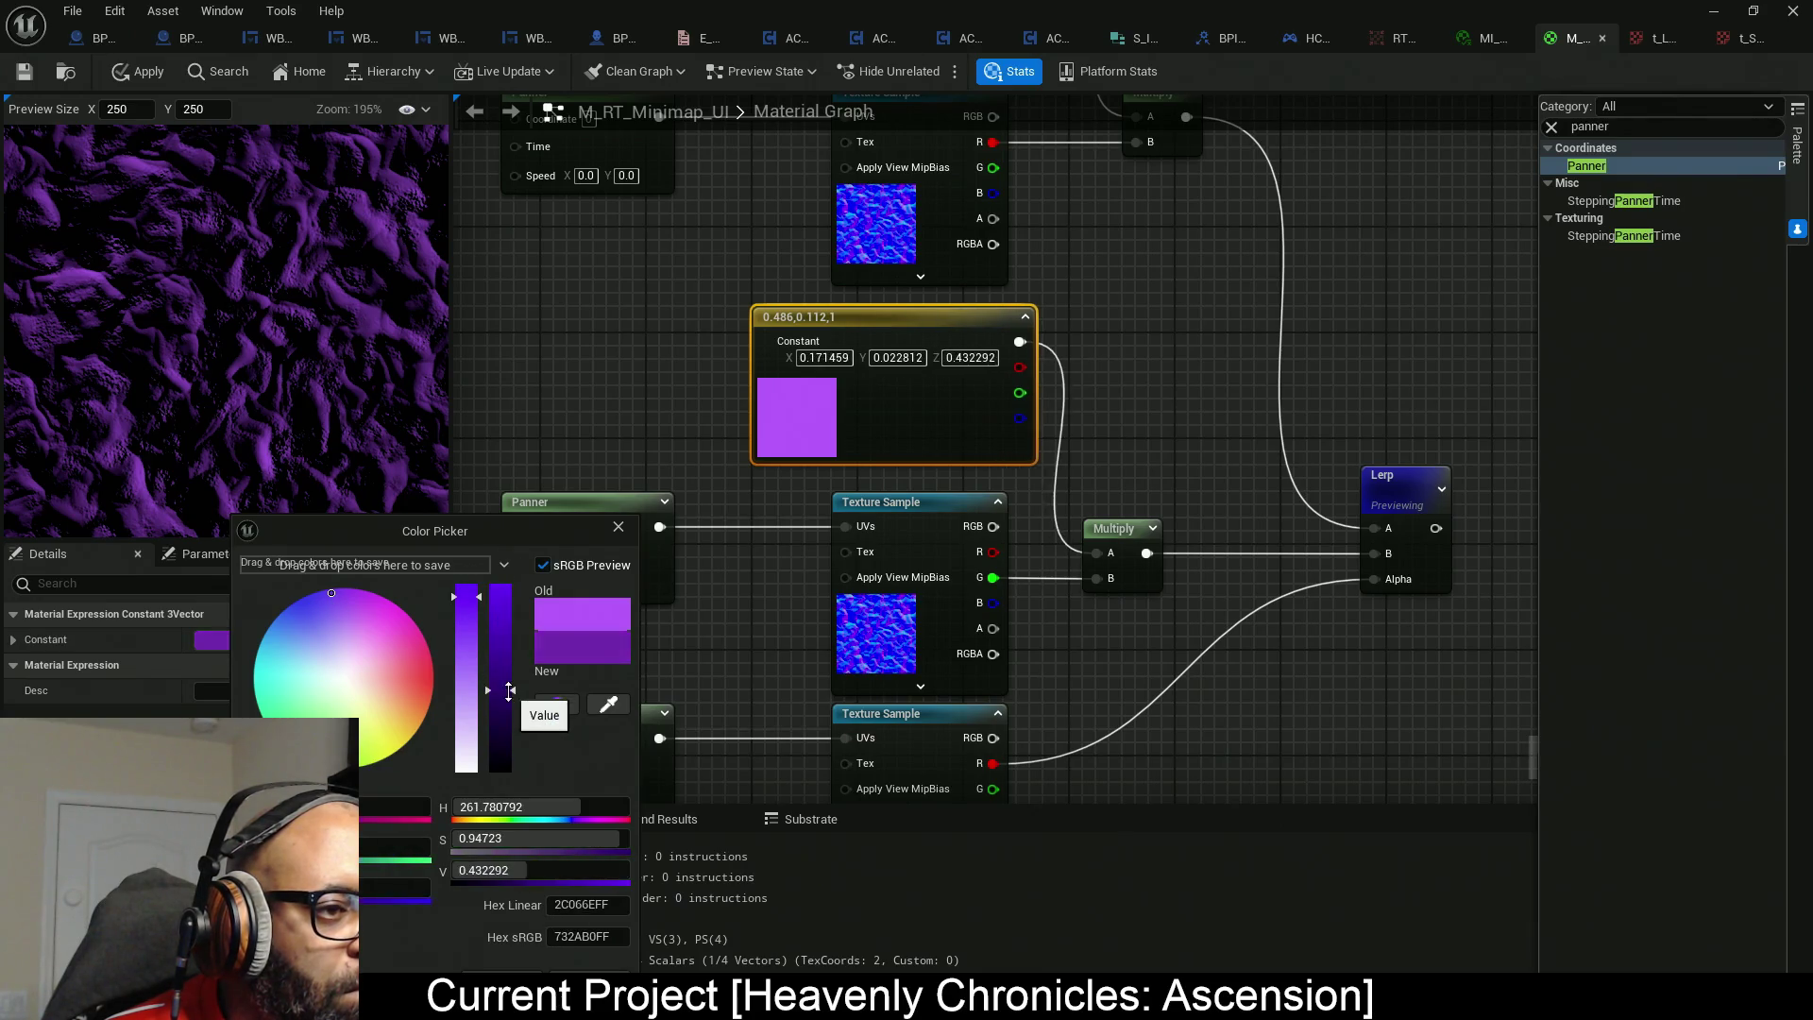
left_click_drag(467, 612, 467, 589)
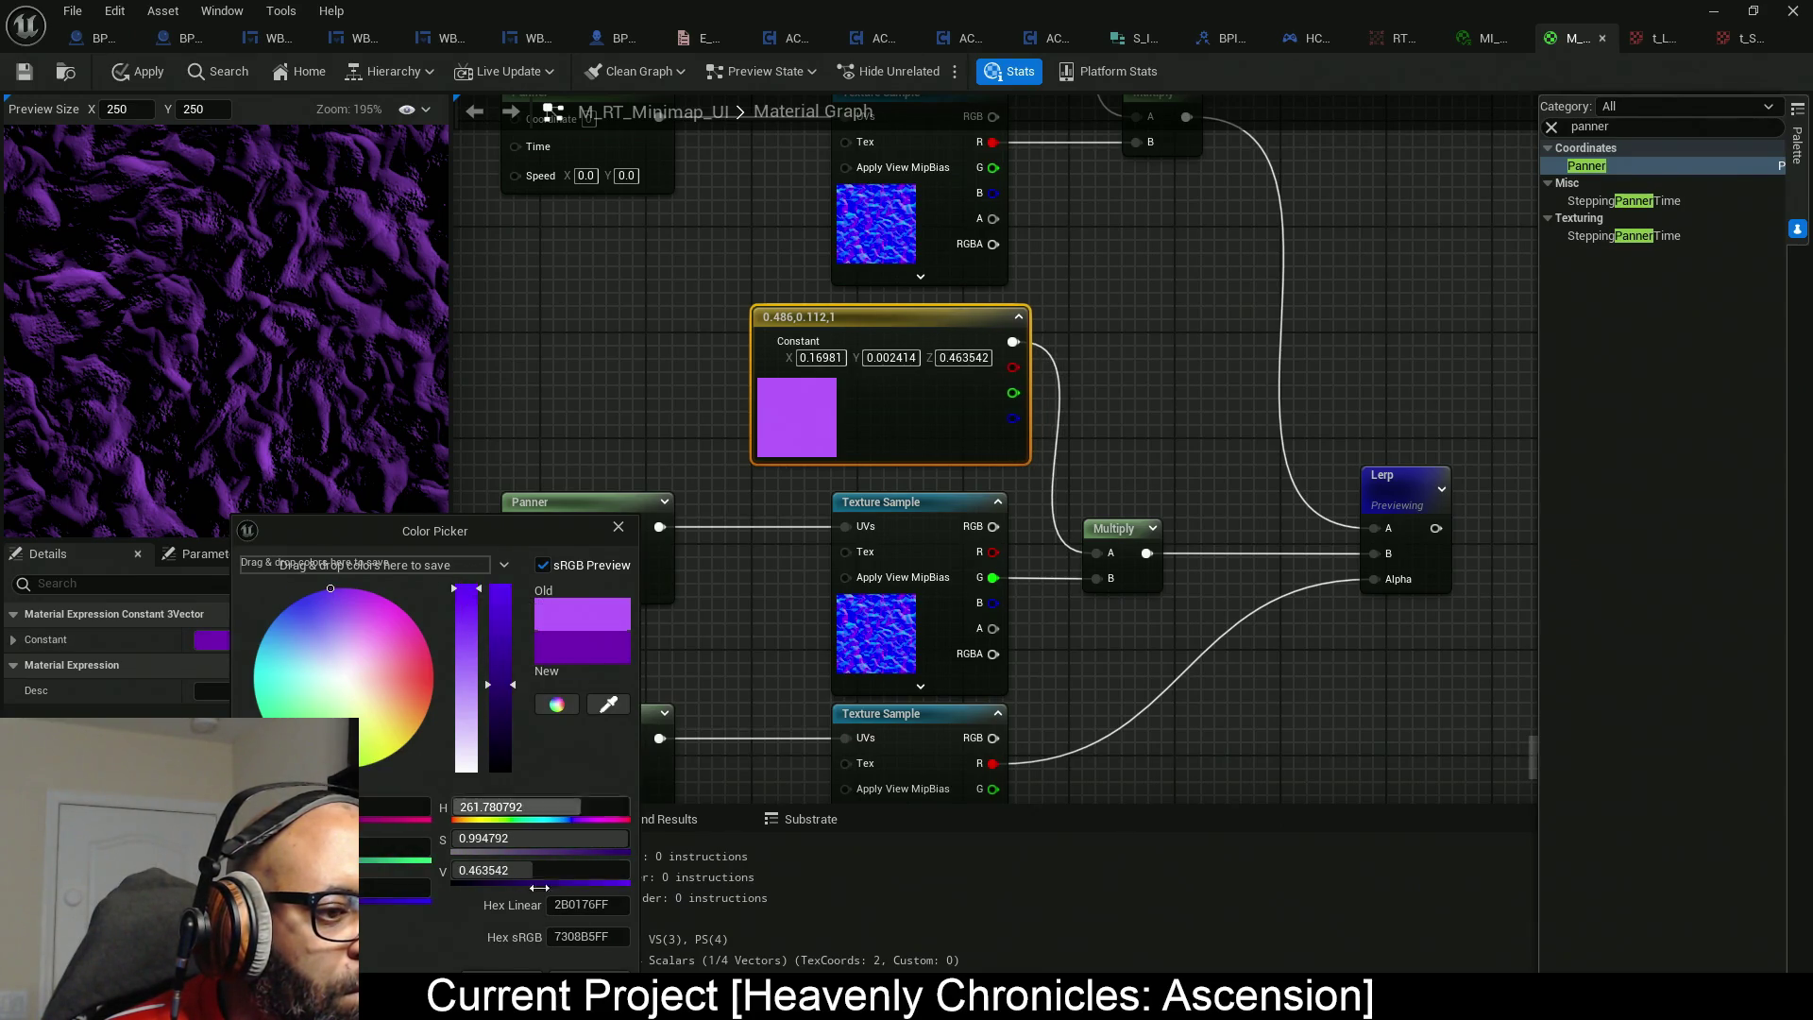
left_click(557, 990)
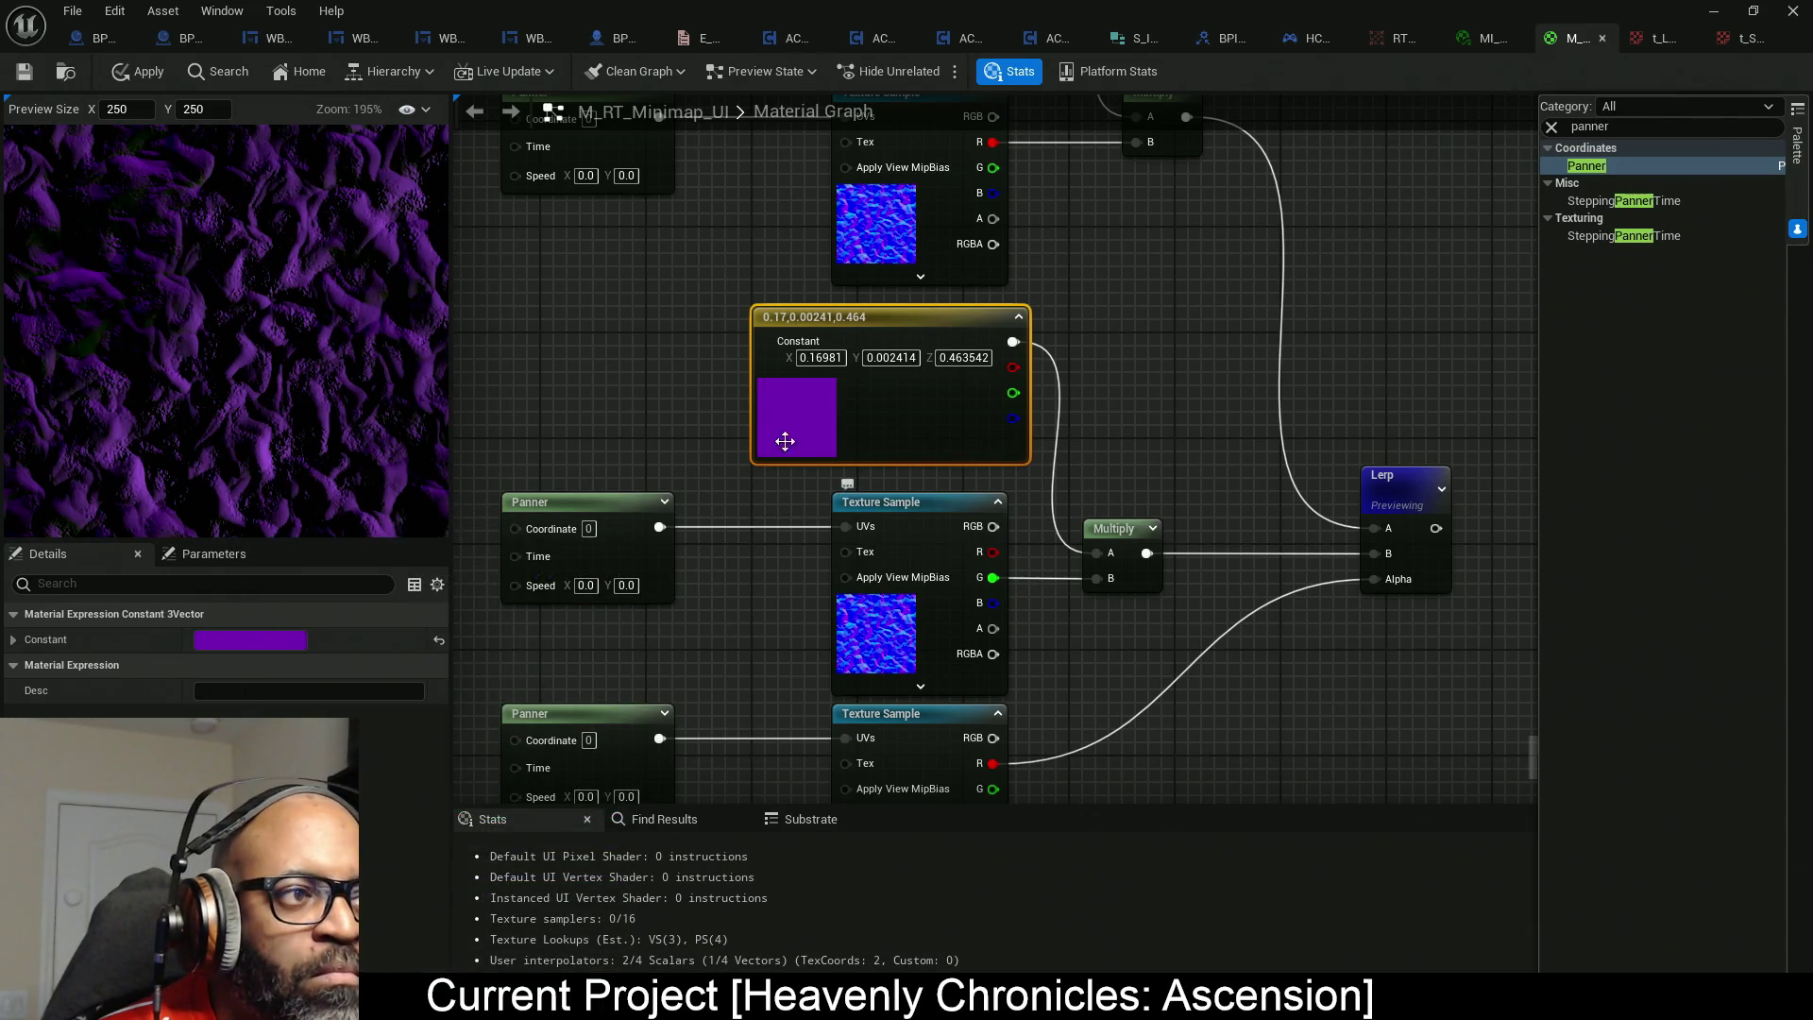
scroll(294, 349, "down", 3)
scroll(289, 351, "up", 2)
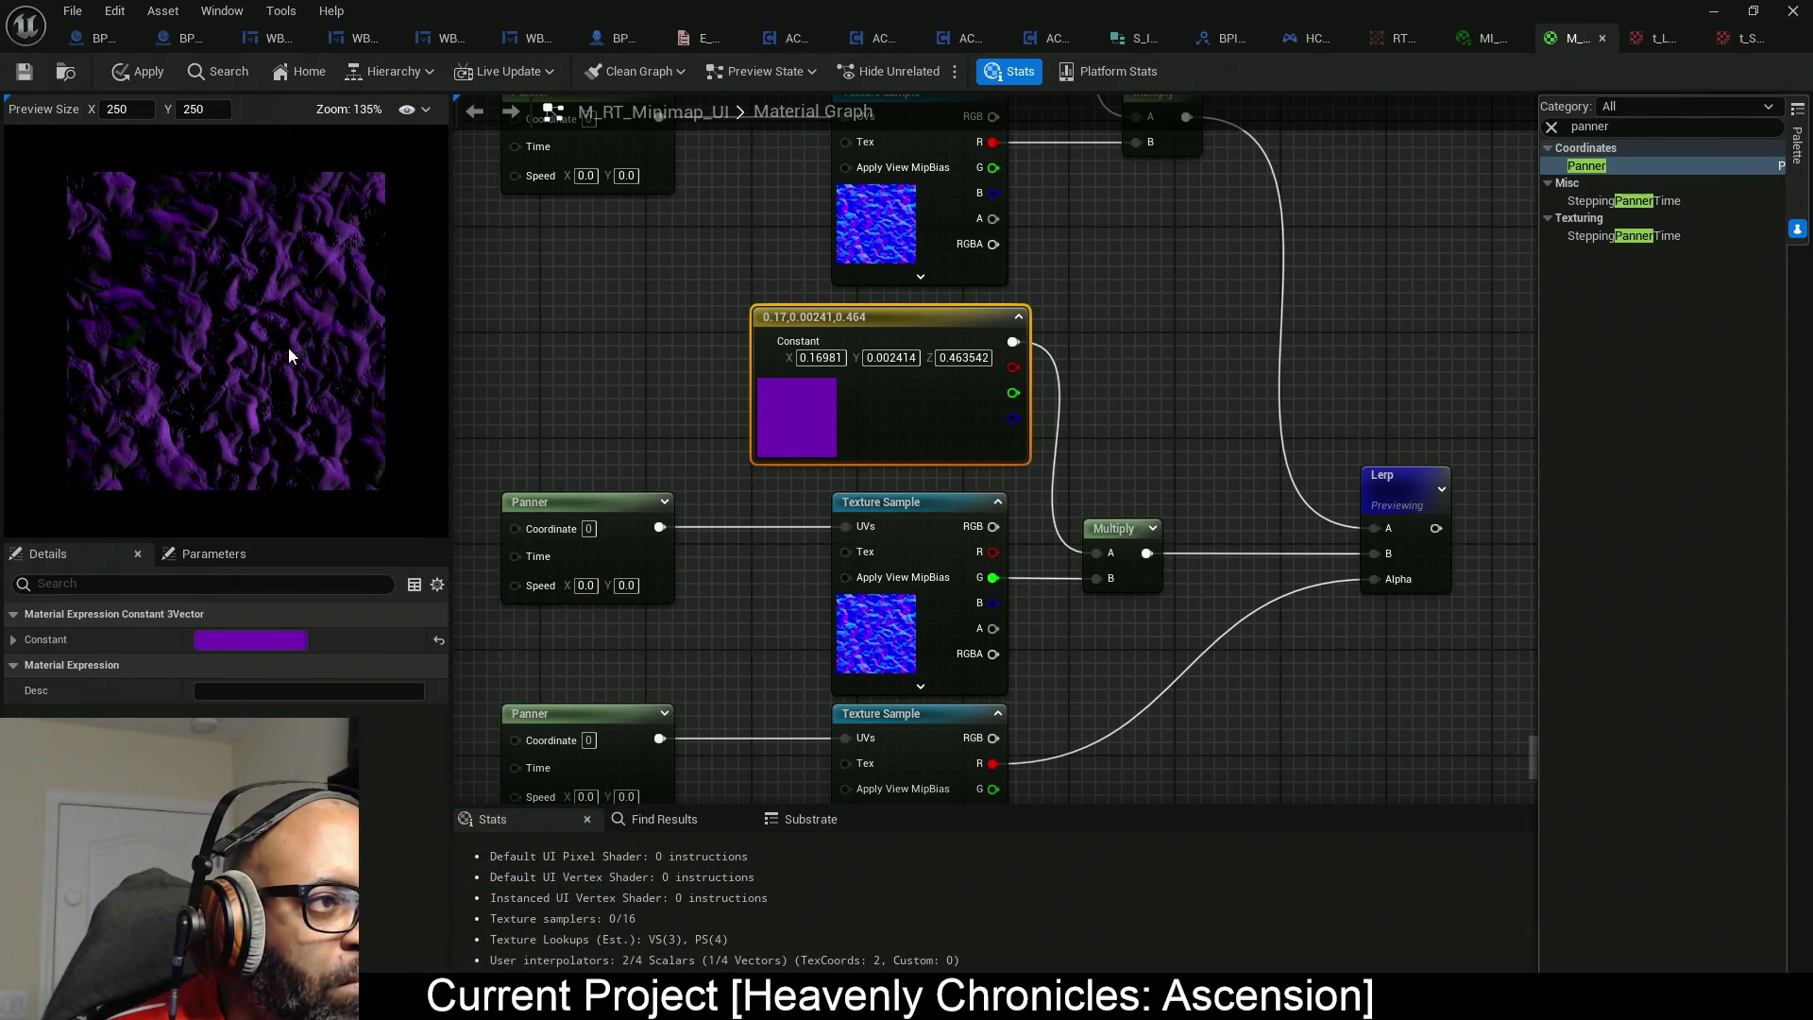
scroll(288, 349, "down", 1)
mouse_move(1268, 495)
left_mouse_down()
mouse_move(1146, 558)
mouse_move(1119, 321)
left_mouse_up()
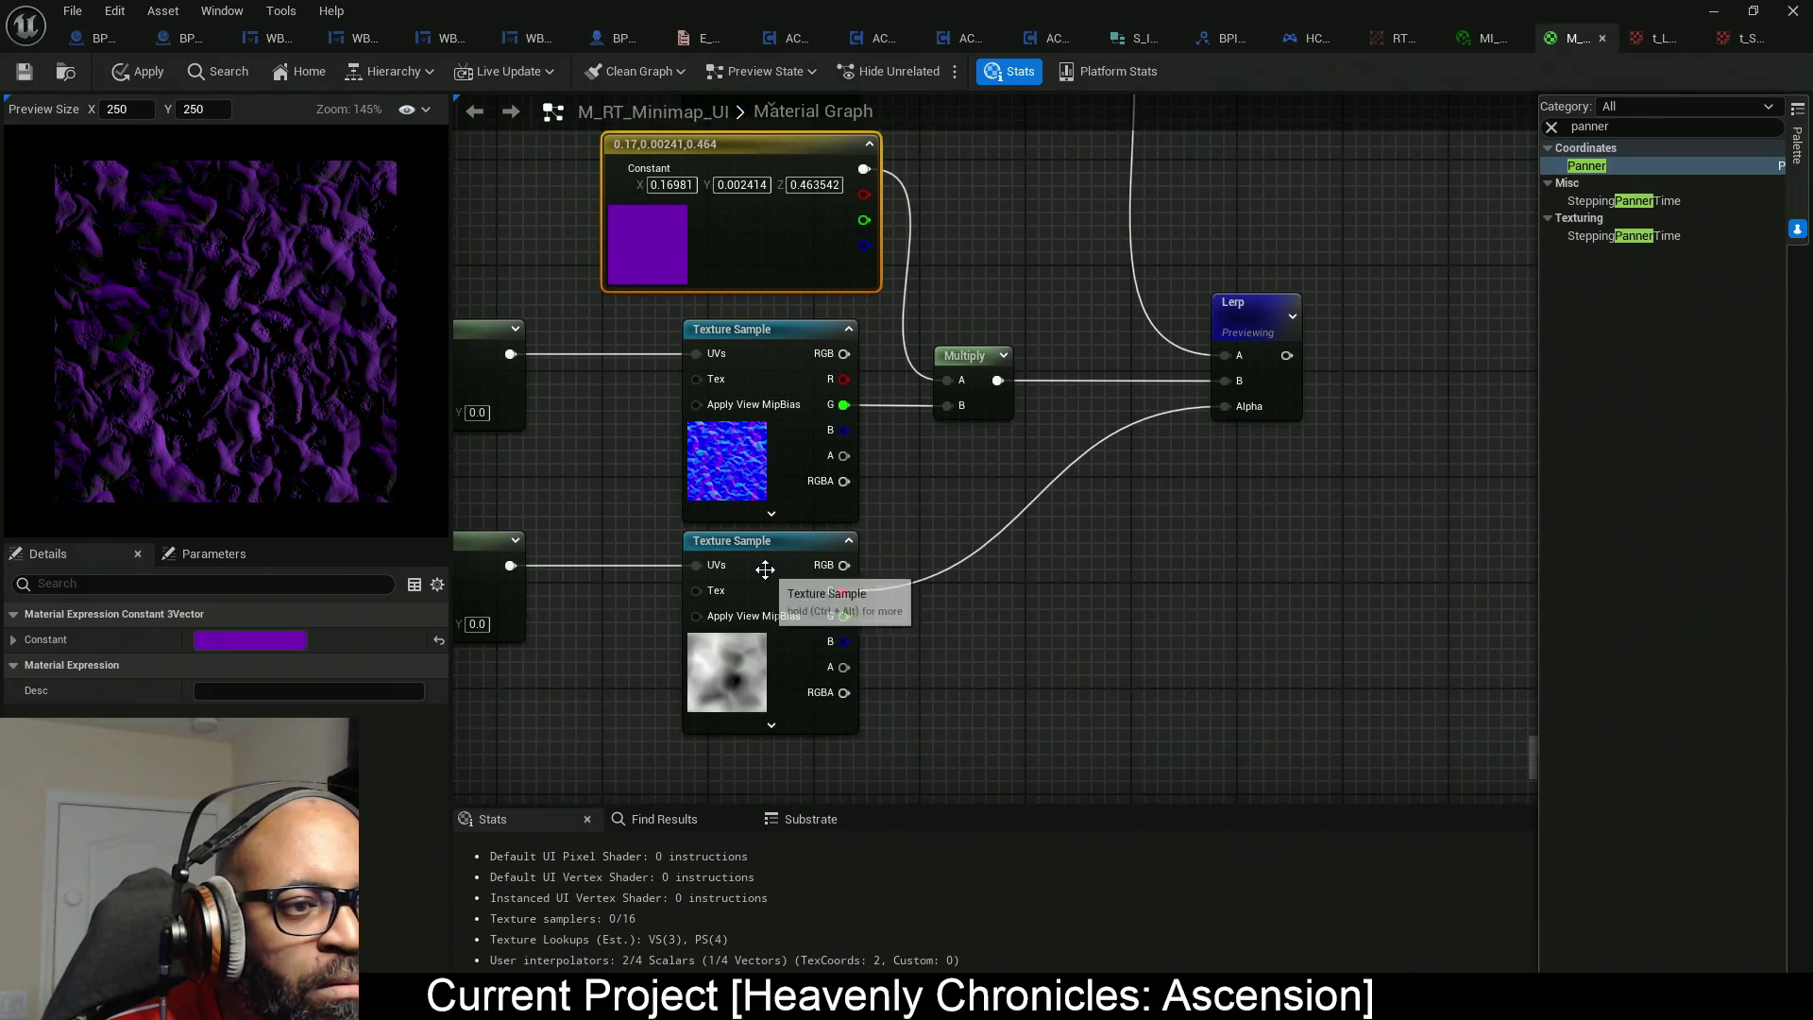
Open the bottom sample's grayscale noise texture, then close it and return to M_RT_Minimap_UI.
right_click(779, 567)
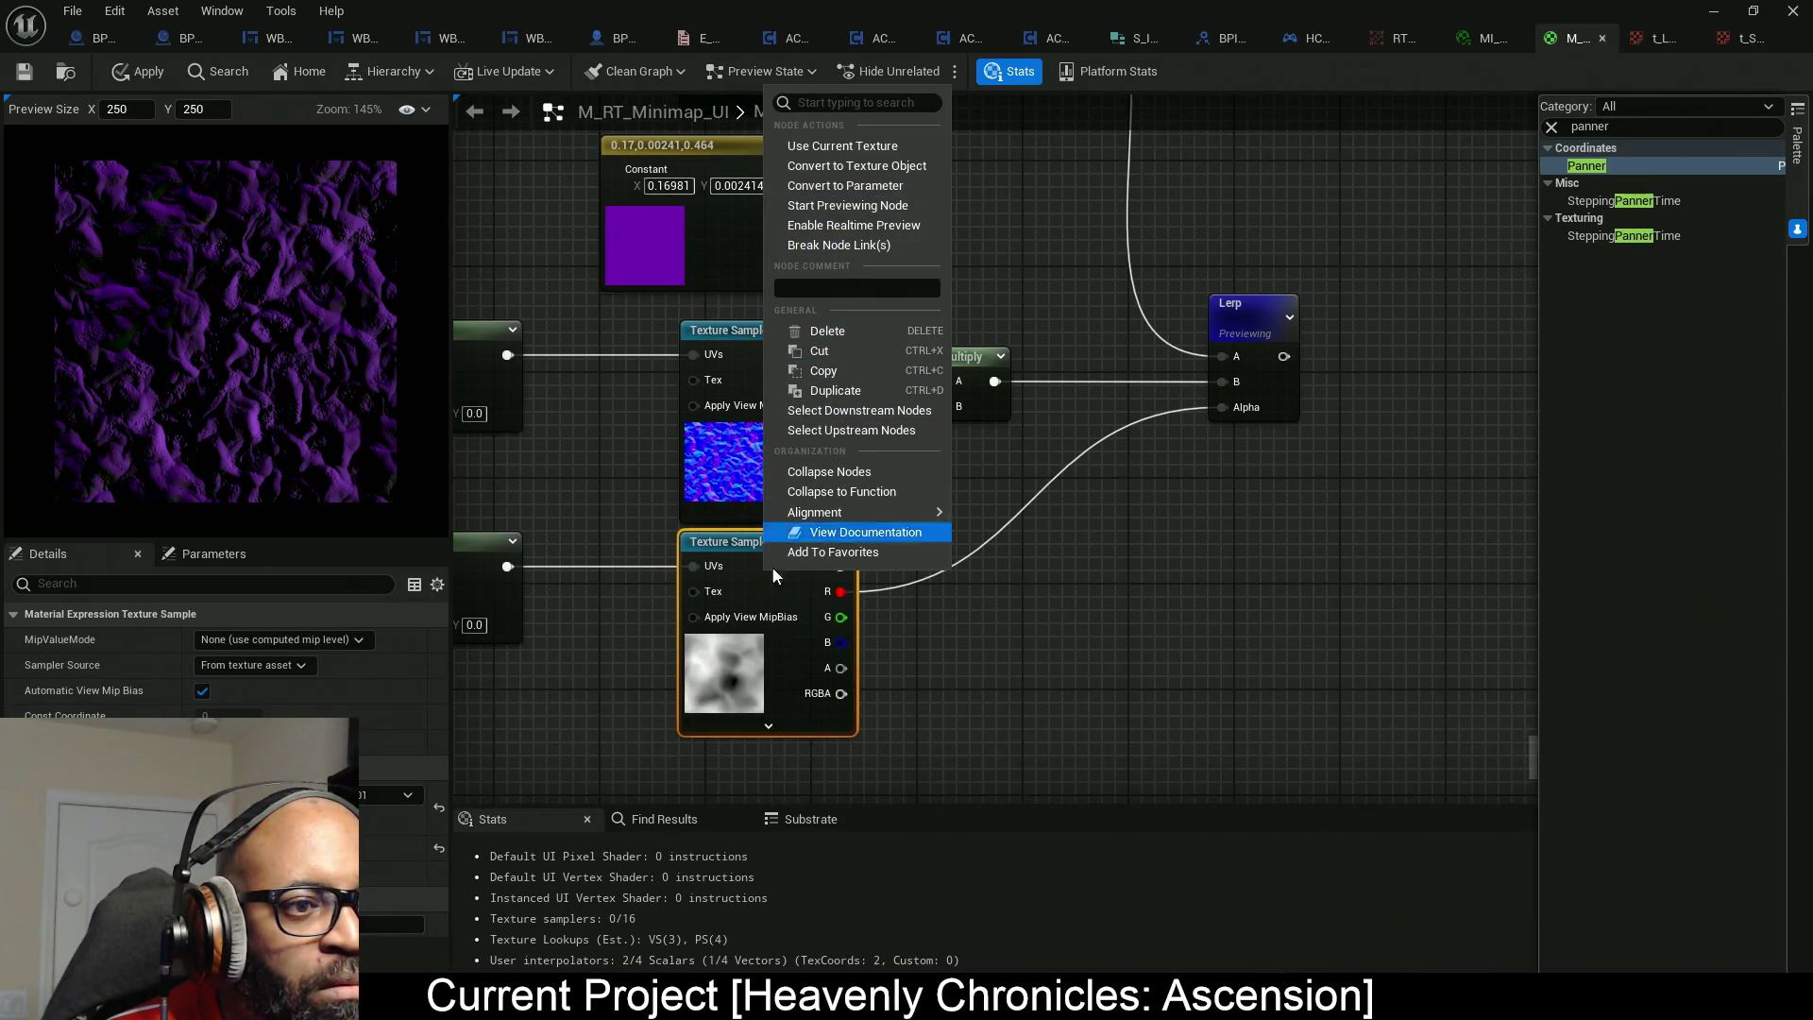
left_click(724, 680)
double_click(724, 680)
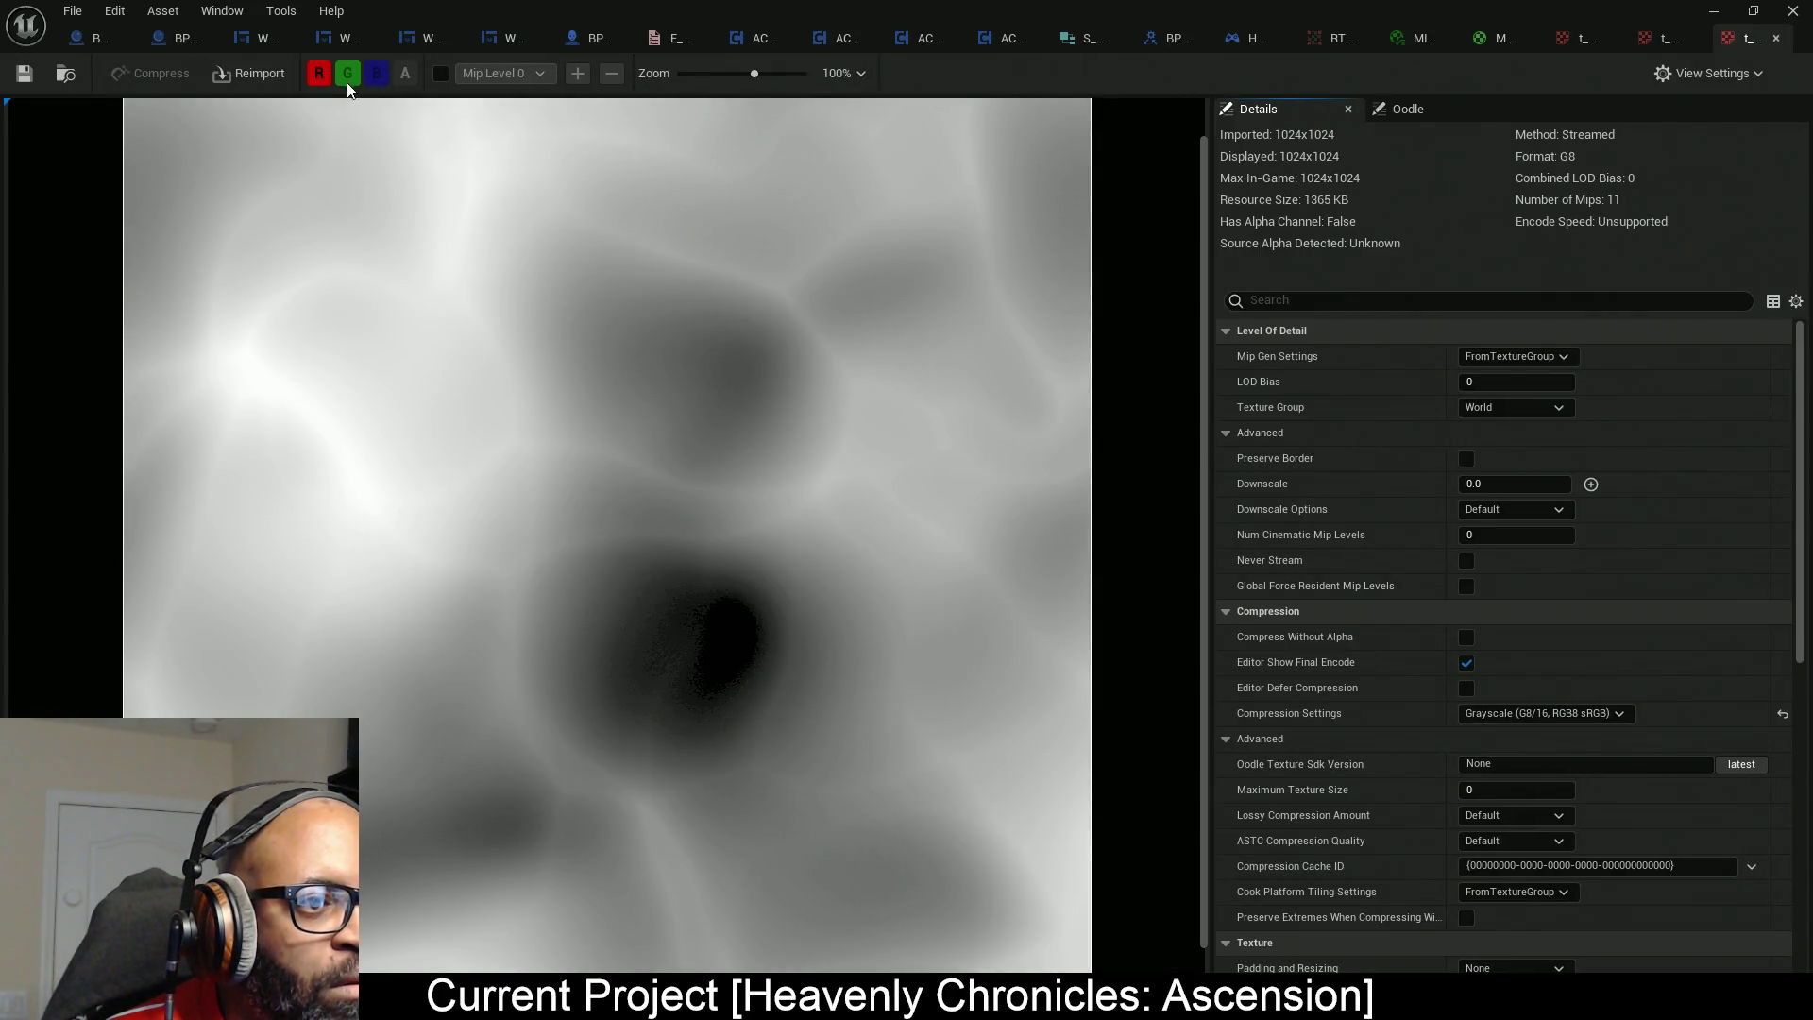
left_click(1777, 38)
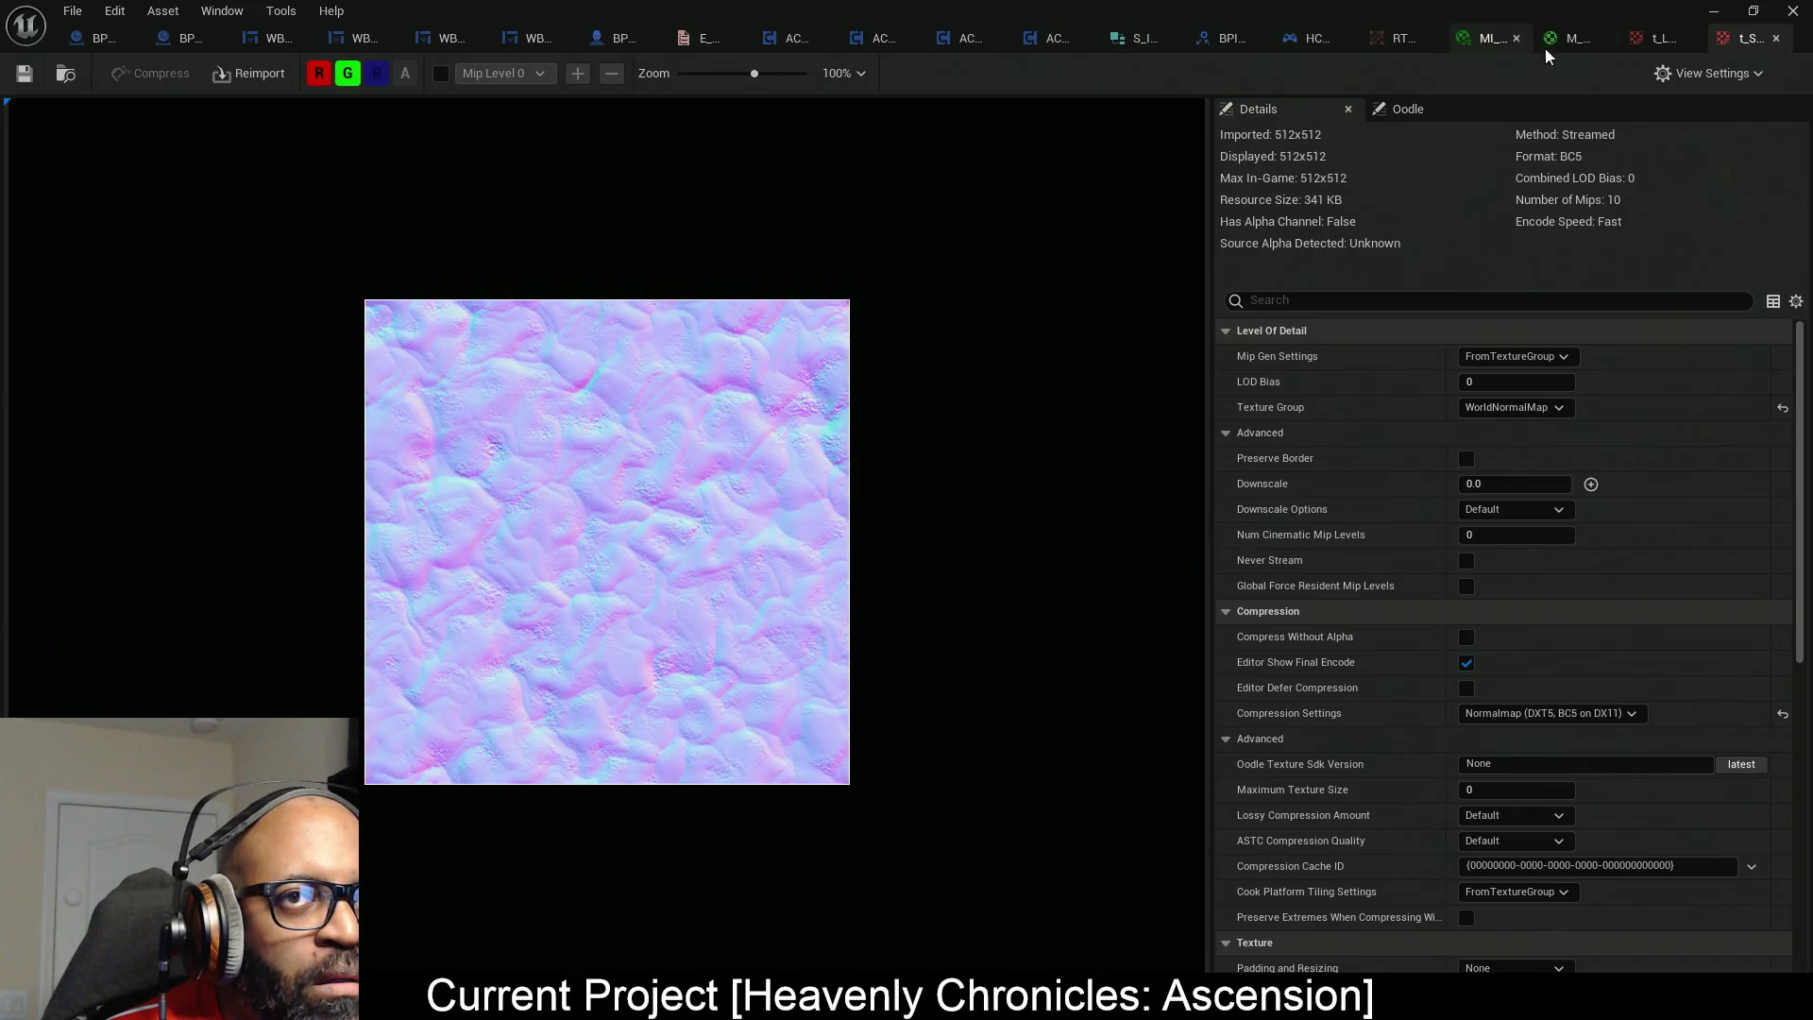
left_click(1560, 43)
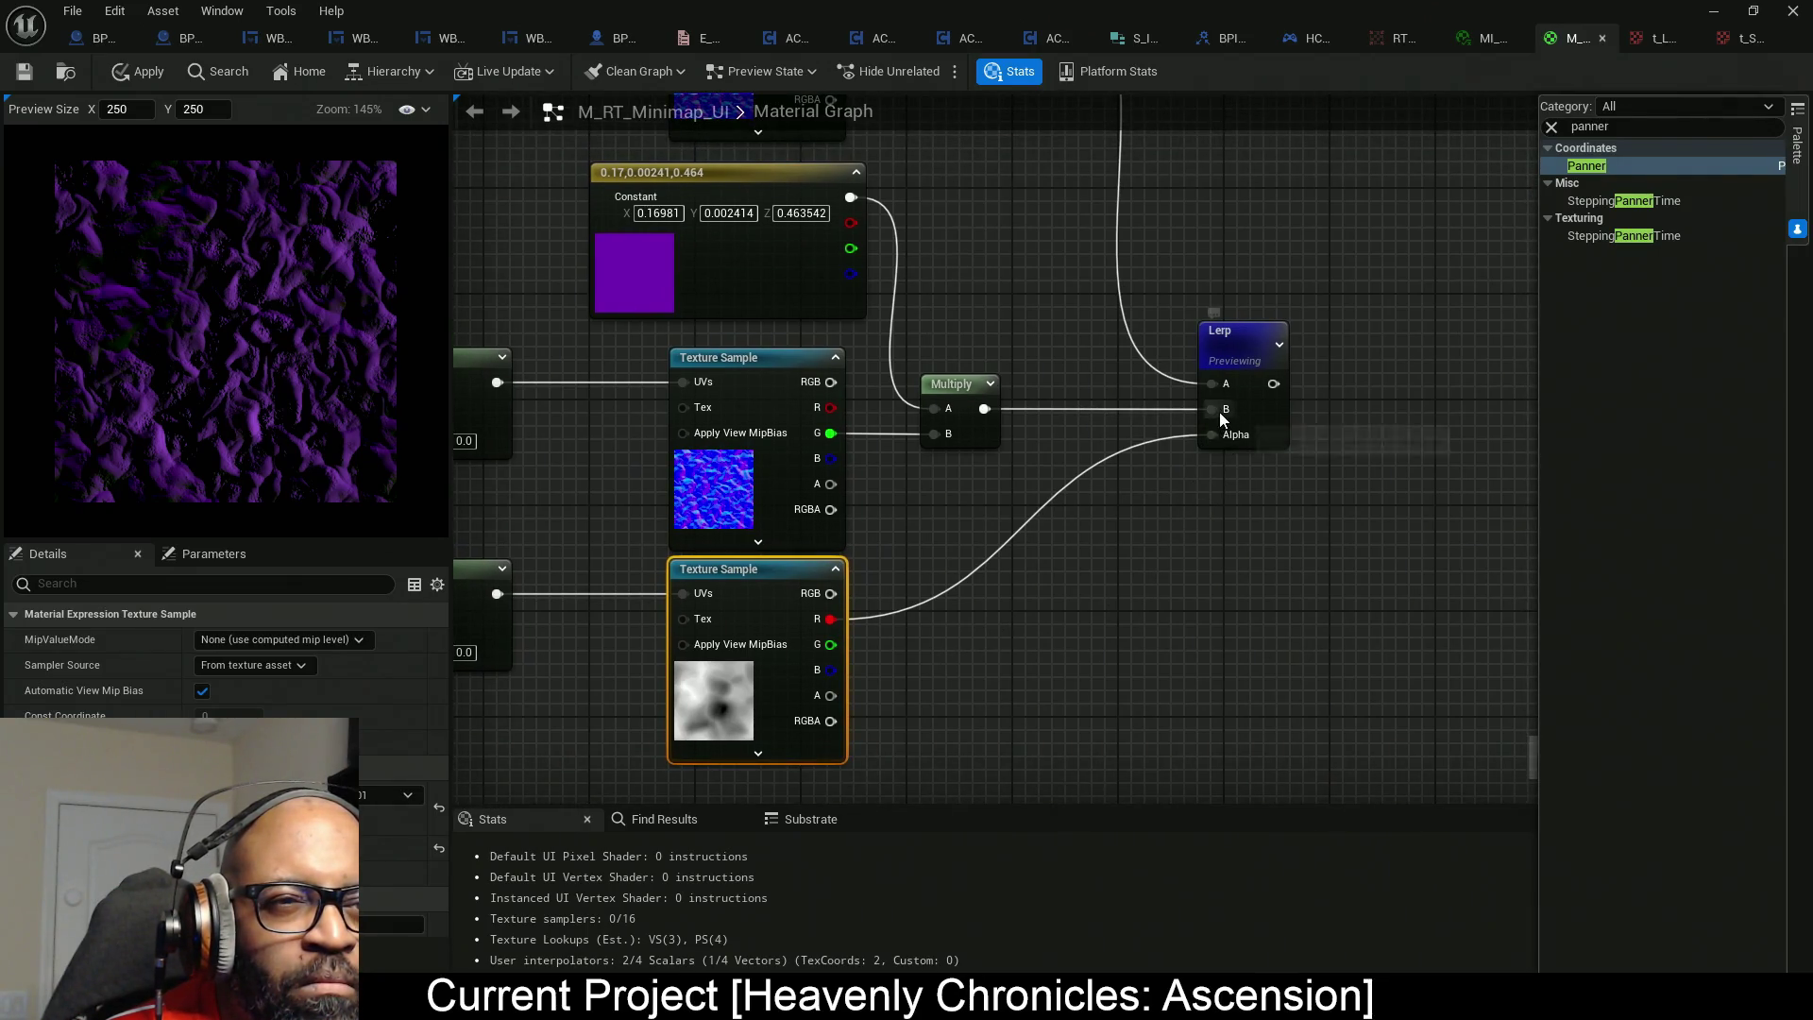
Break the Lerp's A and B links and connect the upper Multiply output to Lerp A.
left_click(1212, 415, "alt")
left_click(1212, 386, "alt")
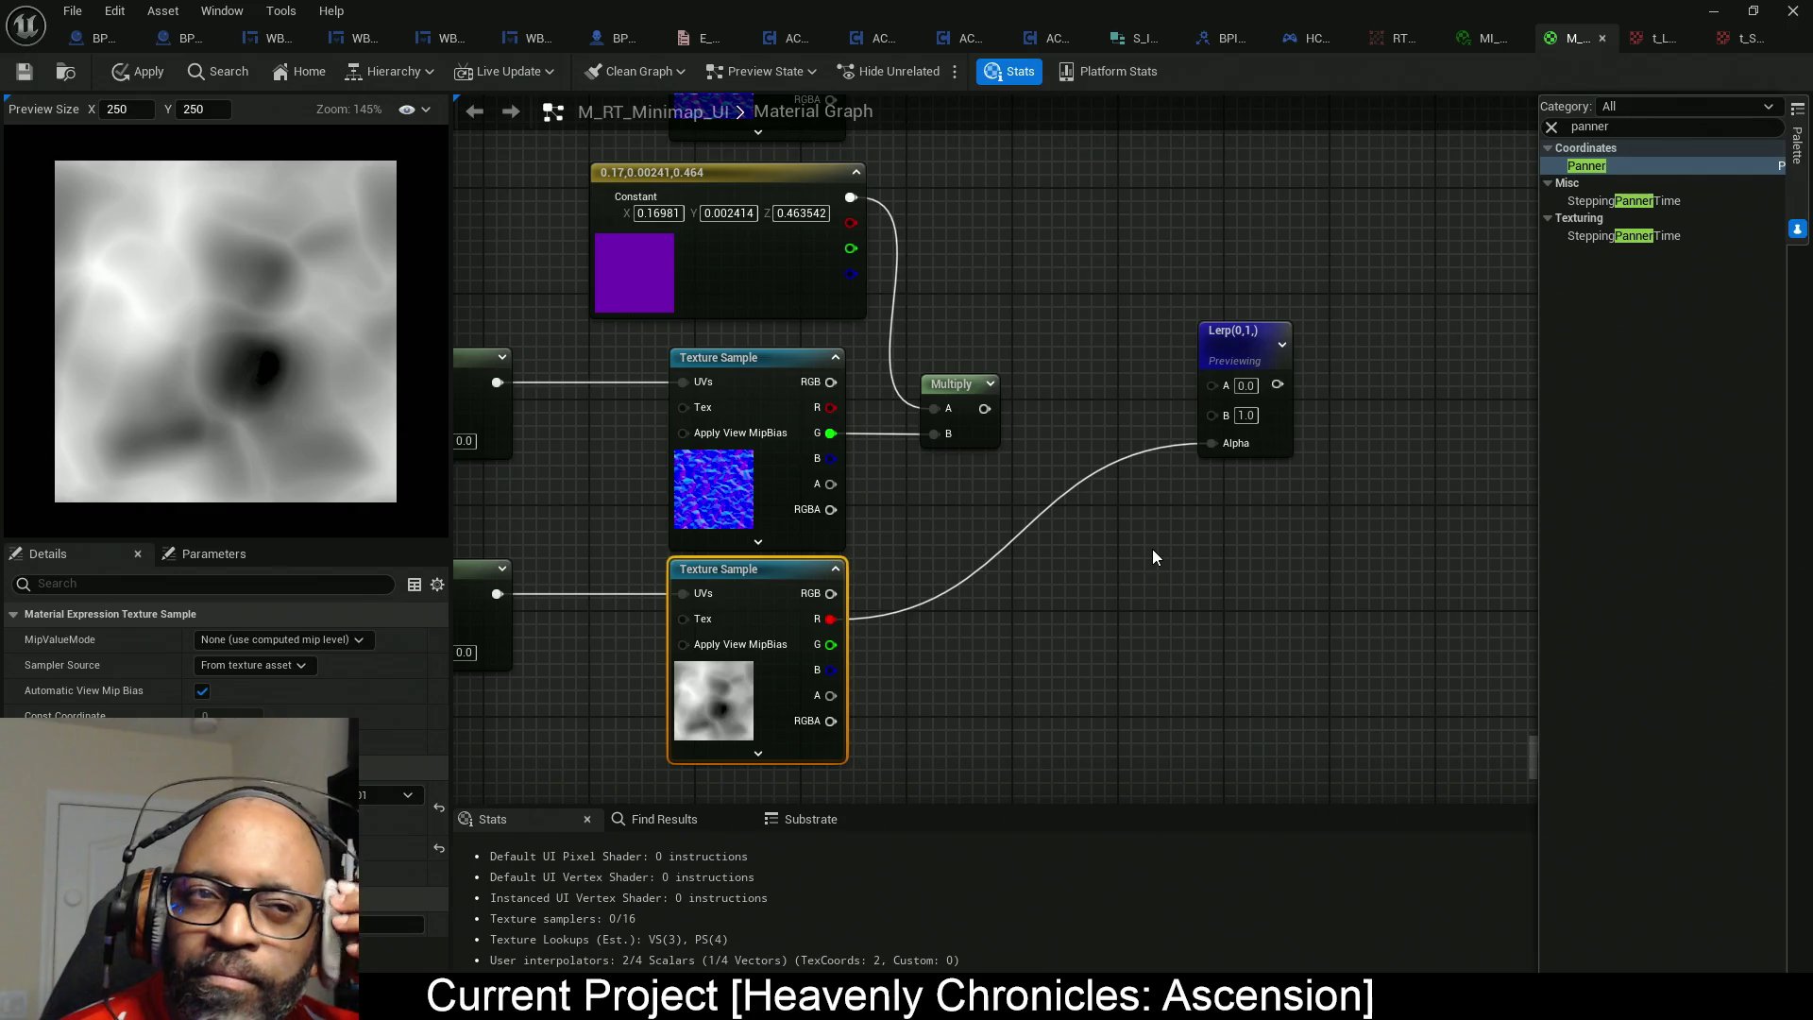
mouse_move(973, 412)
left_mouse_down()
mouse_move(1097, 558)
mouse_move(1064, 395)
left_mouse_up()
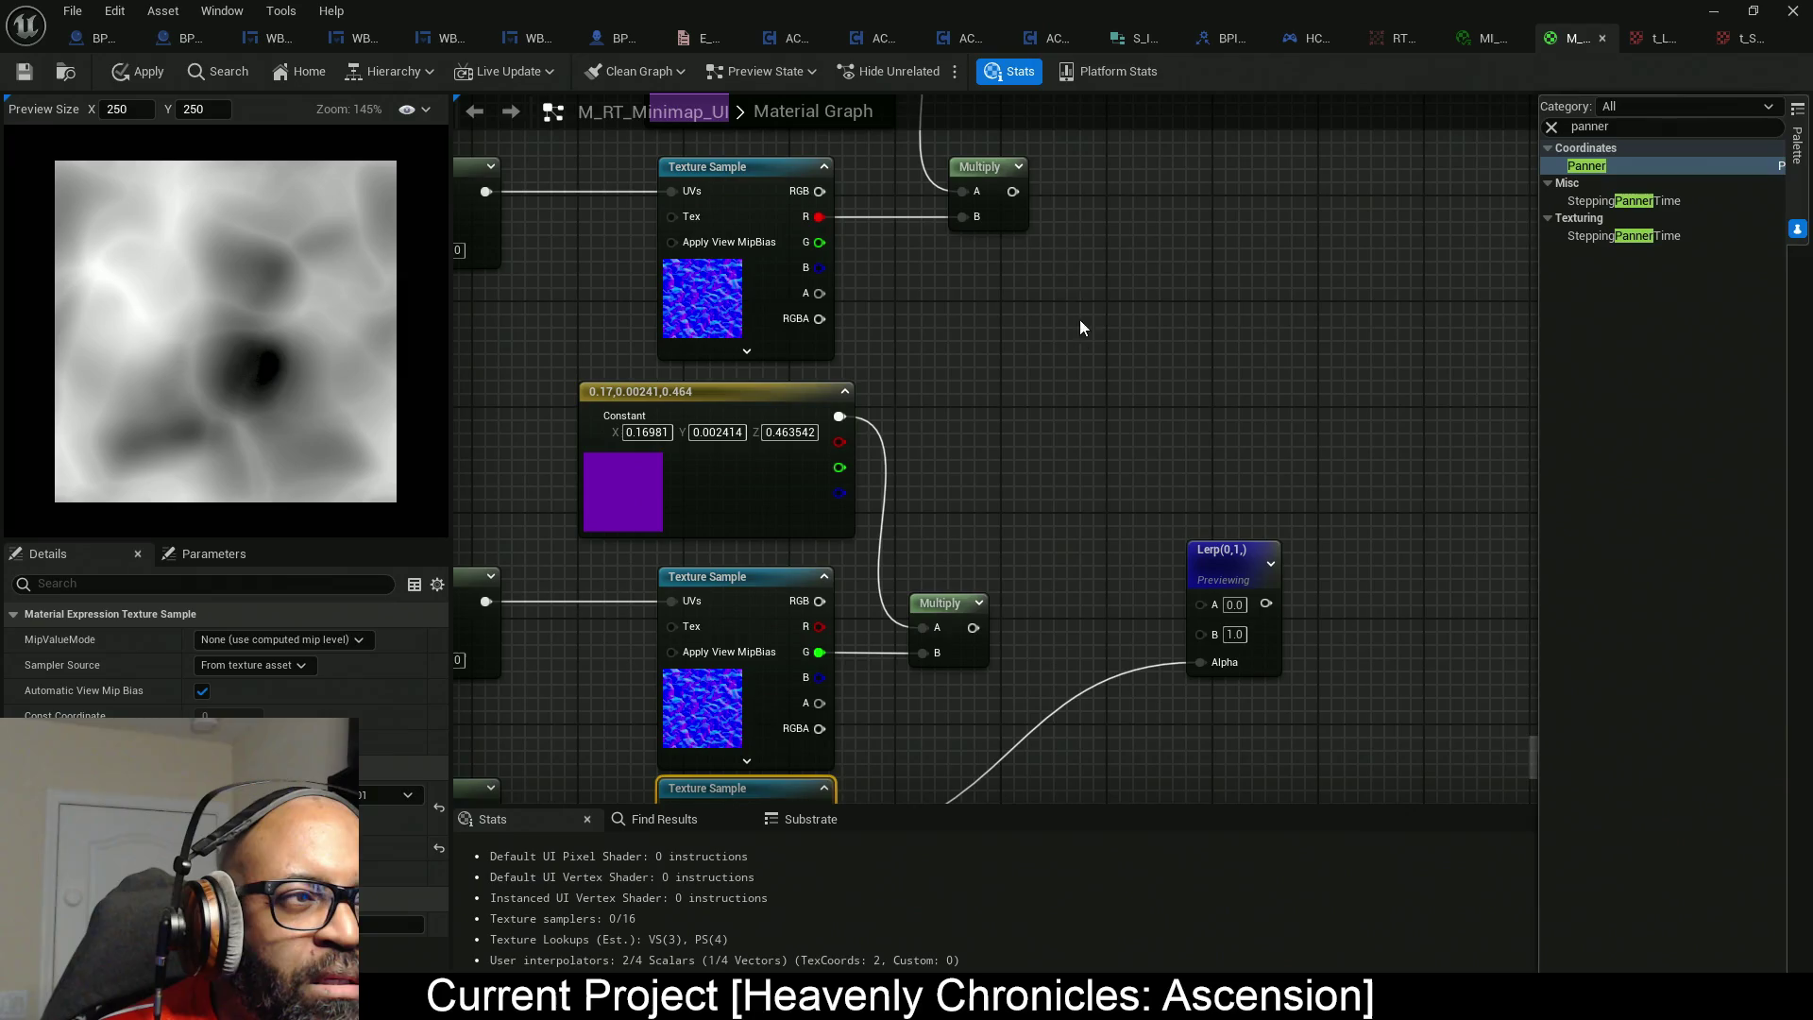
mouse_move(1011, 191)
left_mouse_down()
mouse_move(1215, 608)
mouse_move(1155, 516)
mouse_move(1113, 510)
mouse_move(952, 377)
mouse_move(996, 507)
mouse_move(1013, 348)
left_mouse_up()
left_click(811, 357)
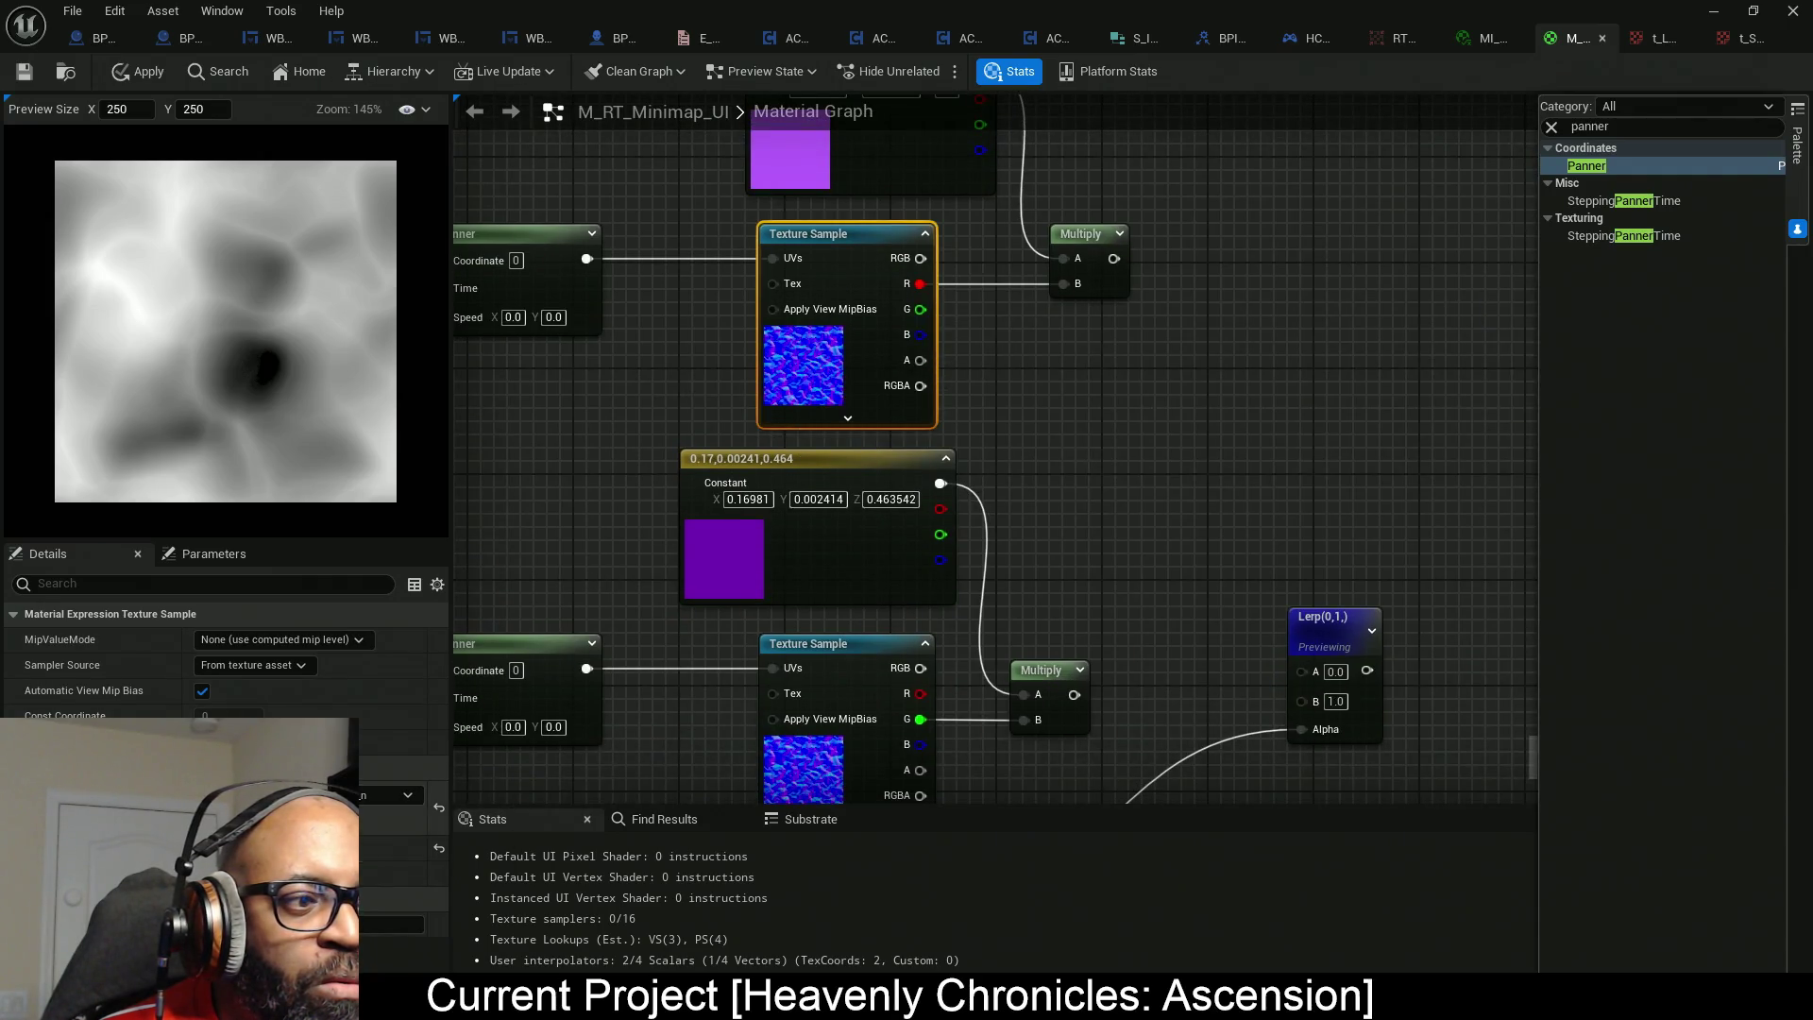
double_click(803, 770)
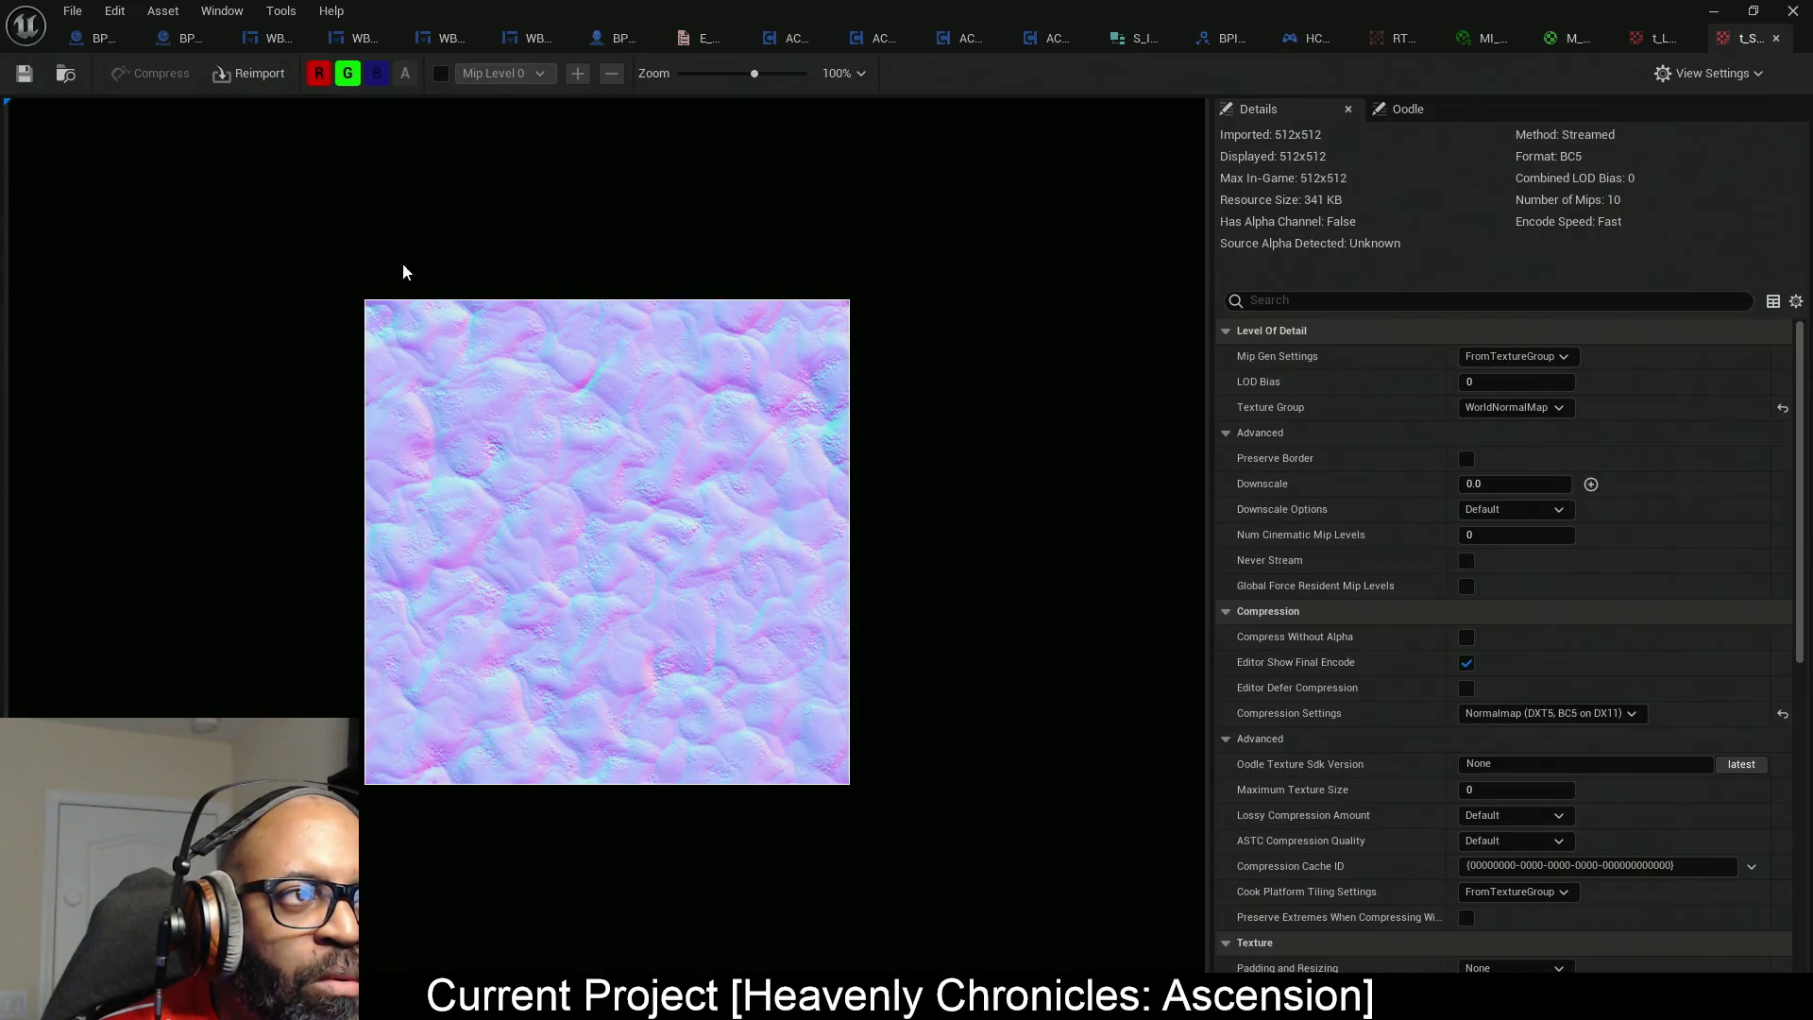
left_click(348, 73)
scroll(604, 578, "up", 3)
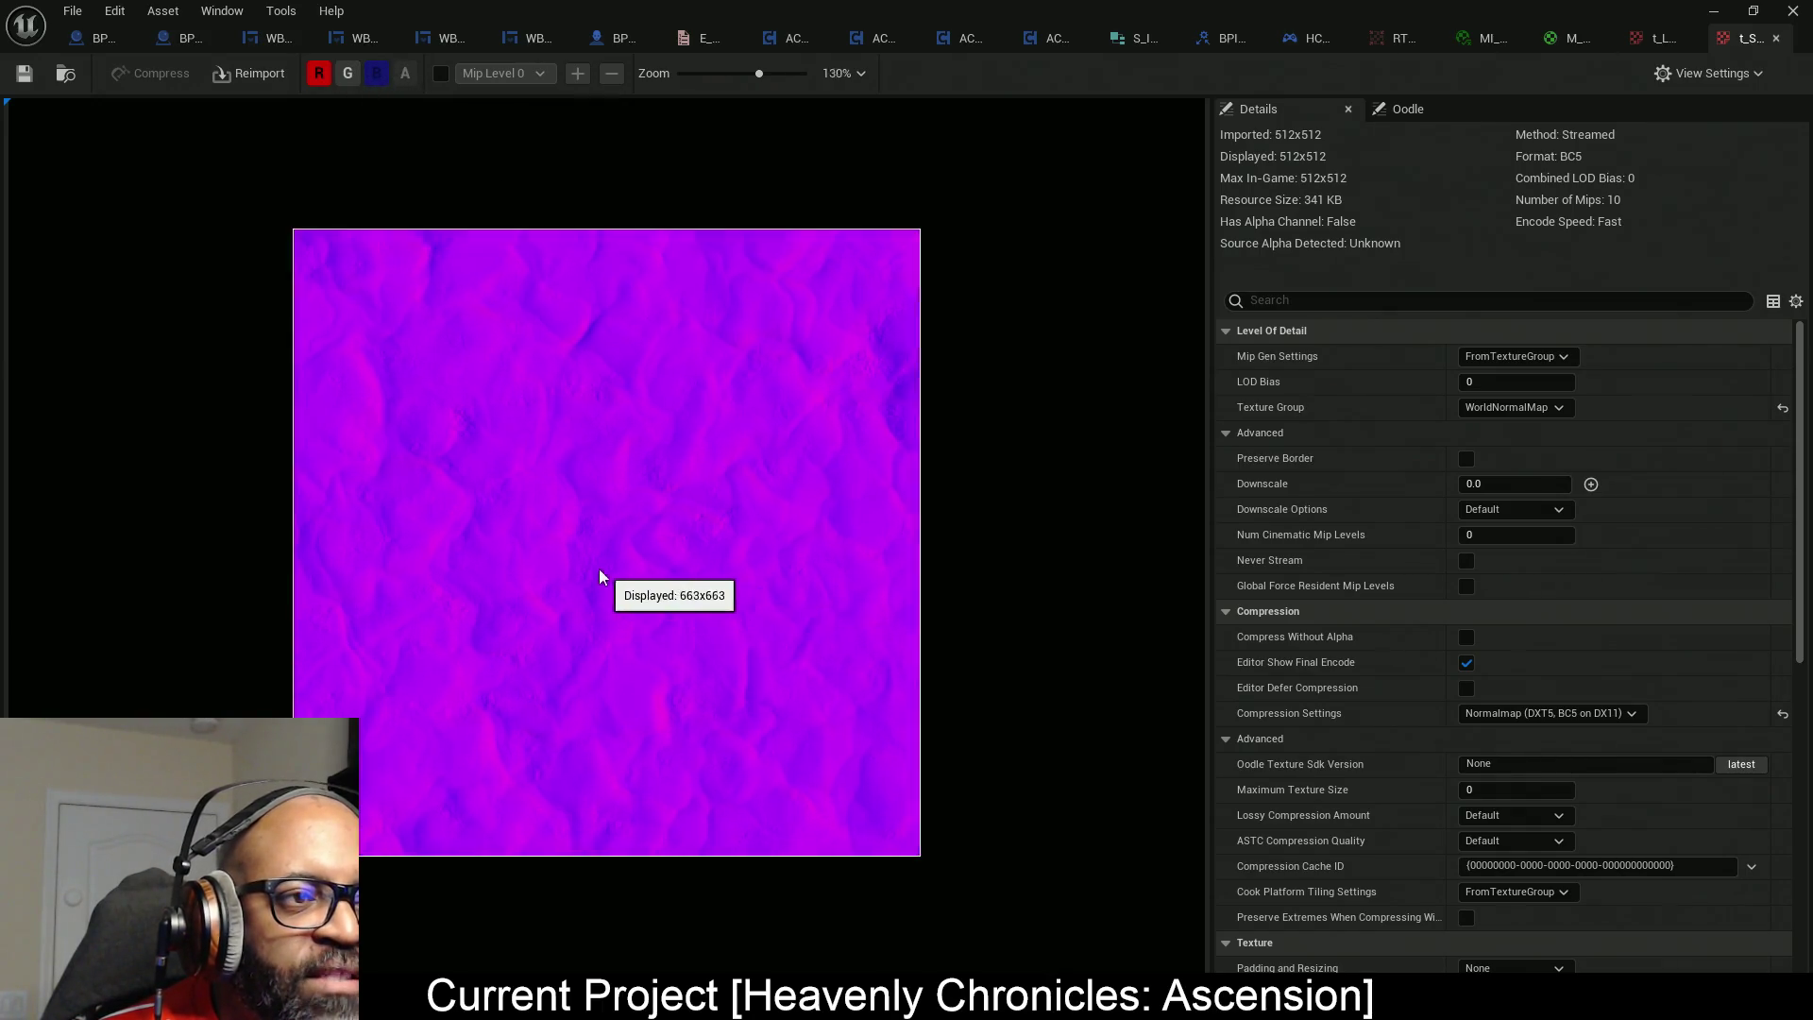
scroll(505, 551, "up", 4)
scroll(505, 550, "down", 3)
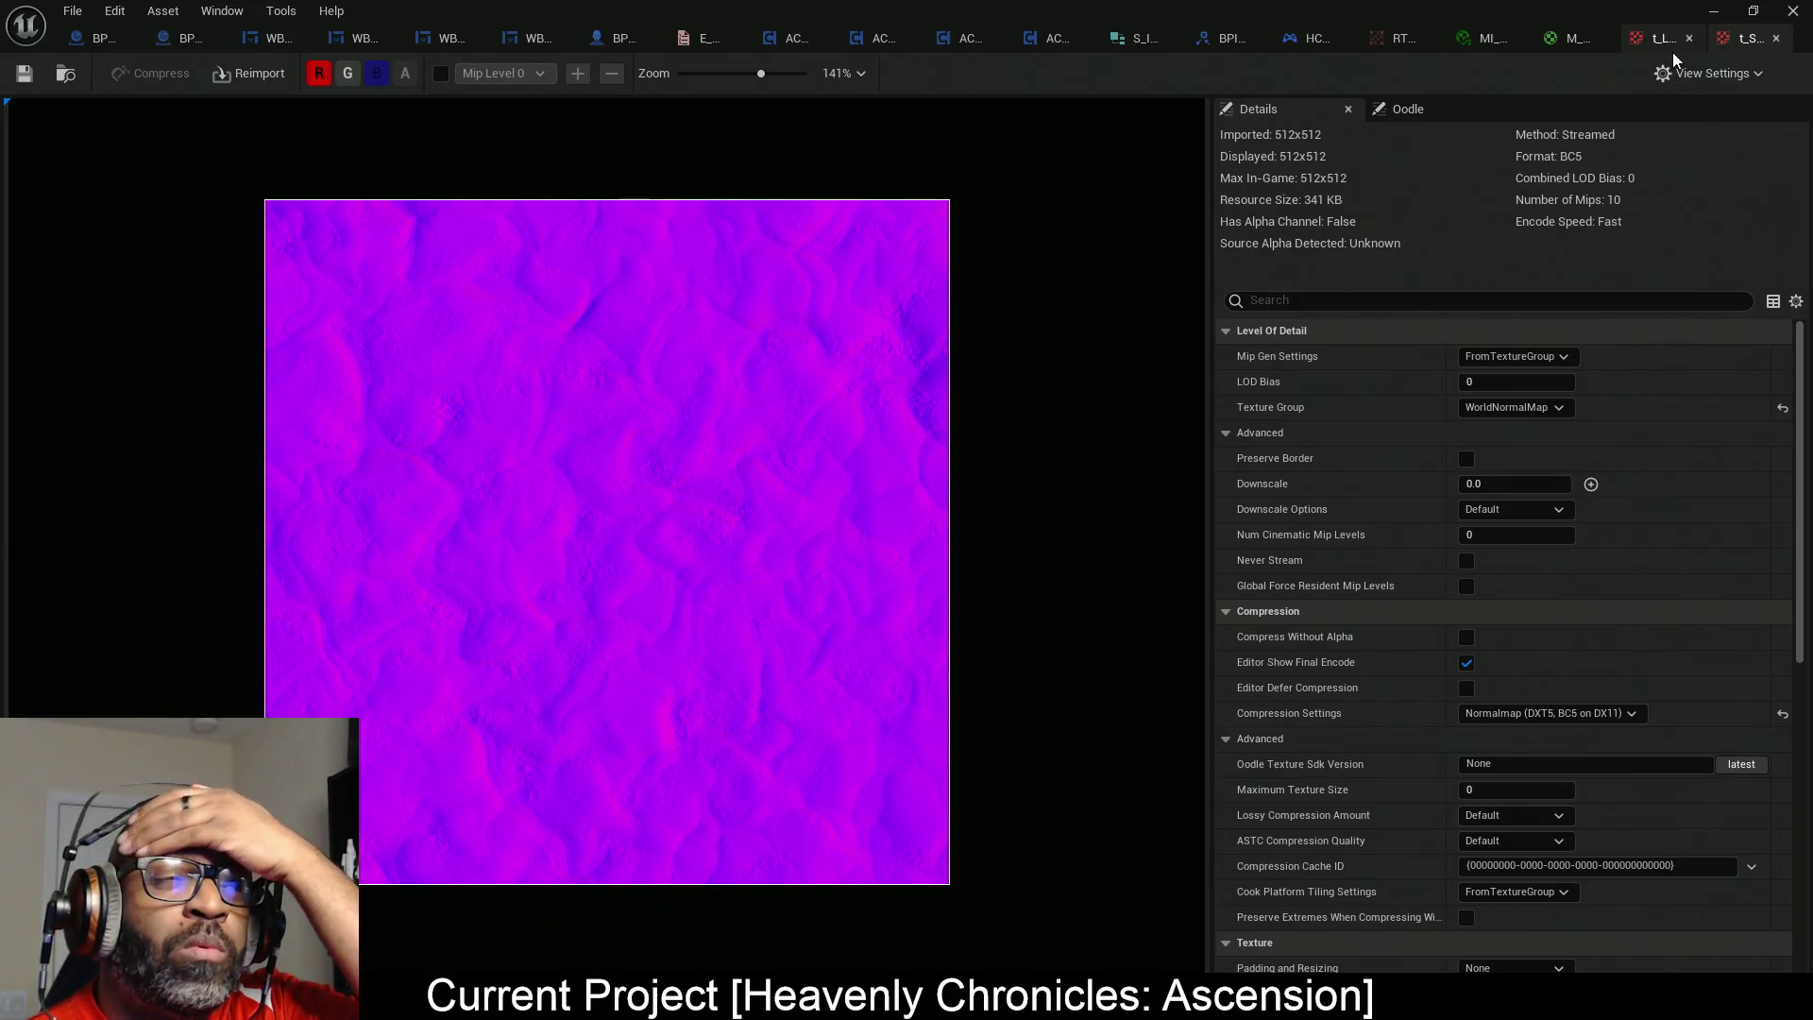
left_click(1570, 45)
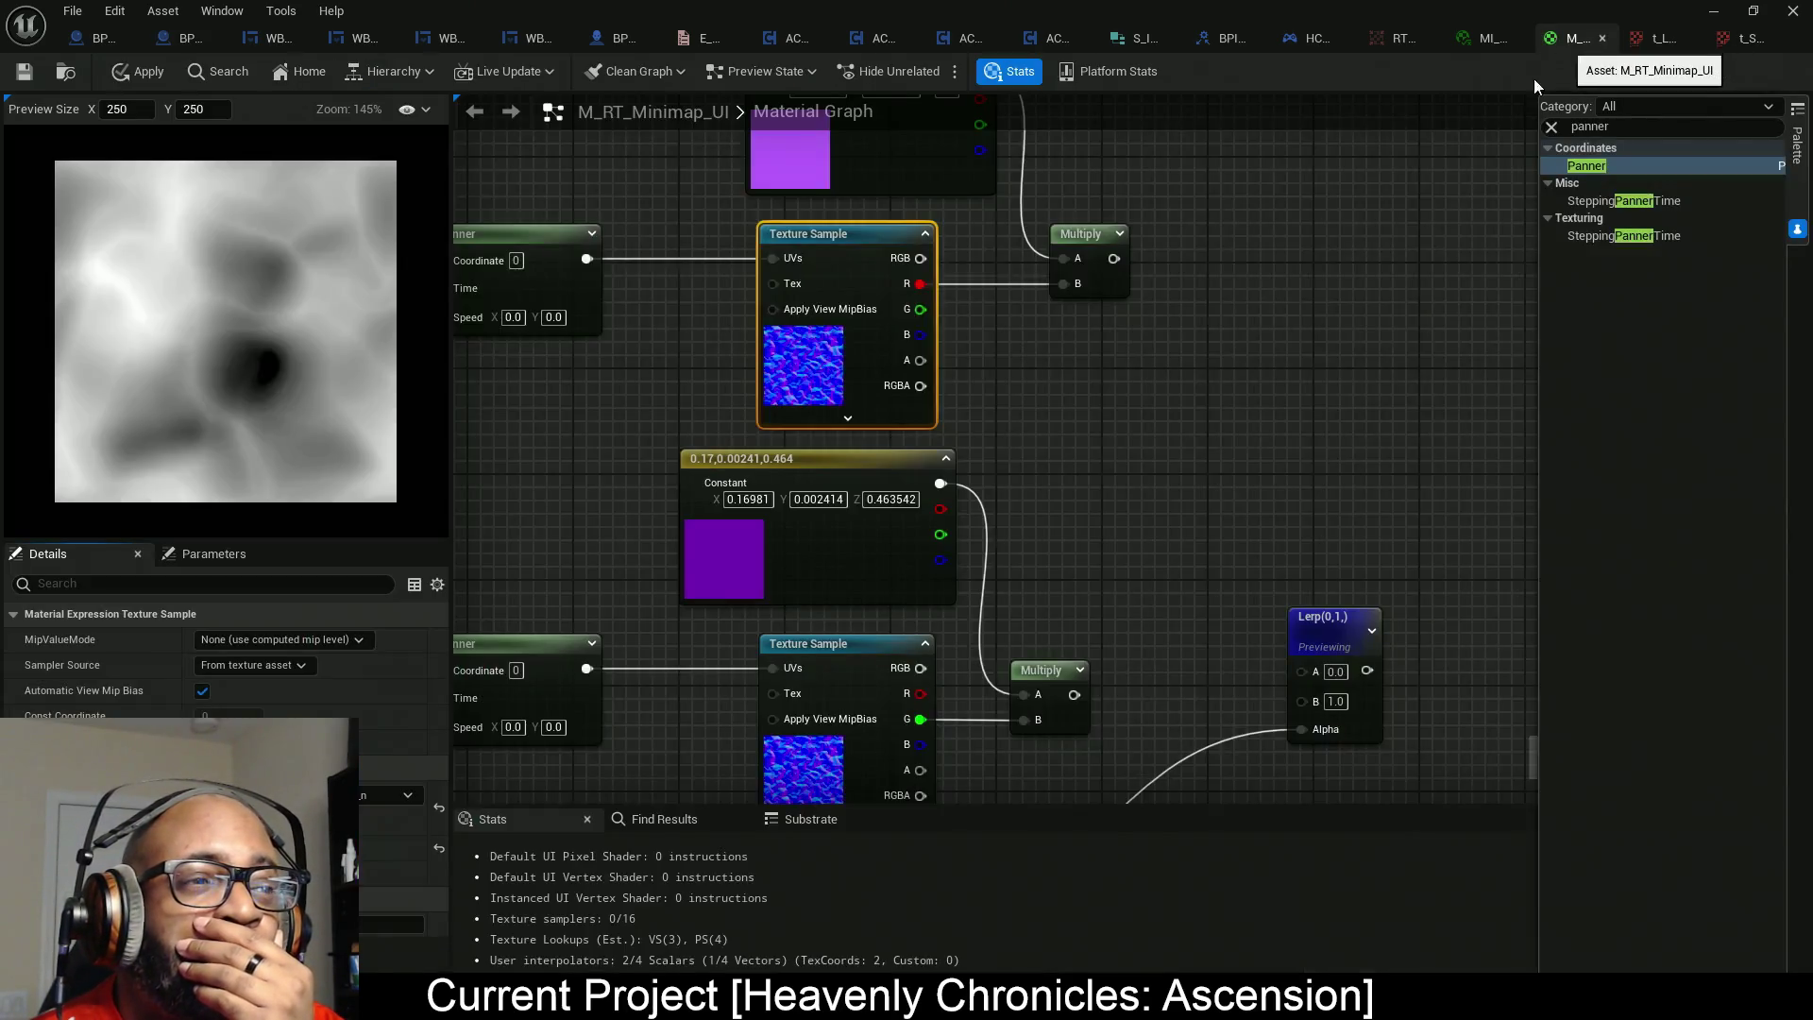
Move the upper Multiply node further right; search 'contr' in the node menu but cancel it.
scroll(1004, 519, "up", 3)
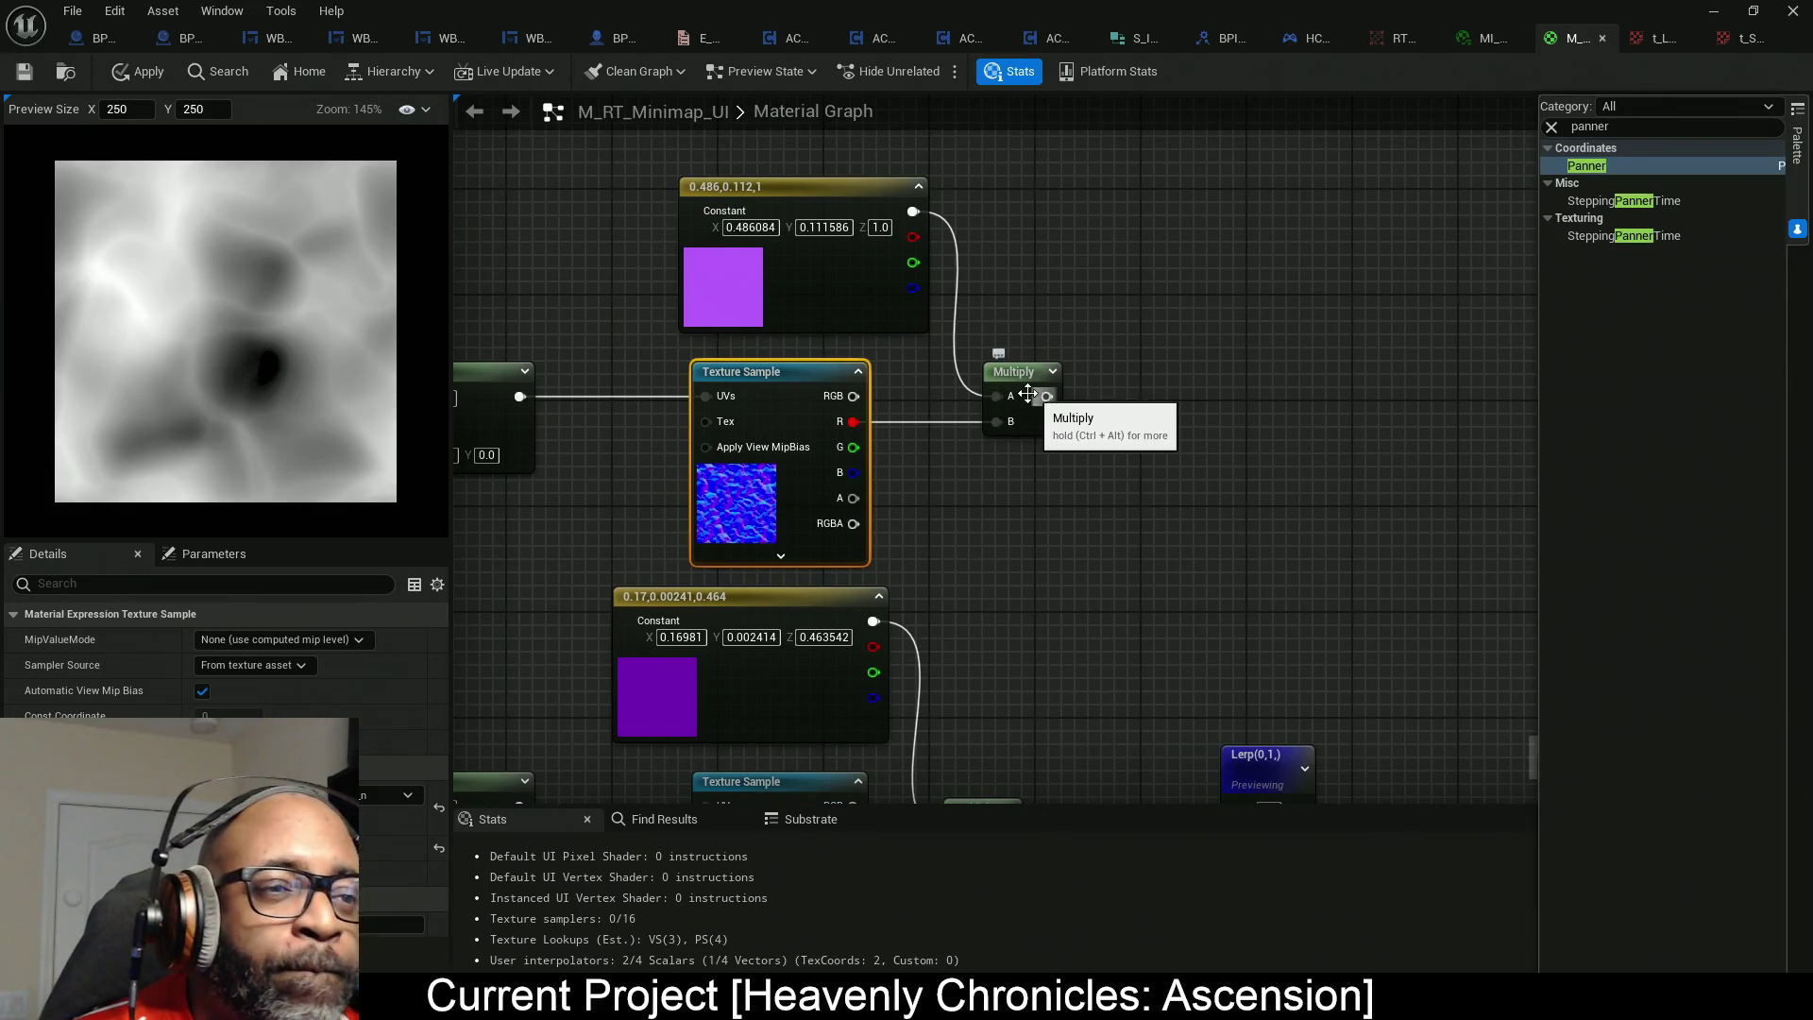
left_click_drag(1024, 384, 1290, 389)
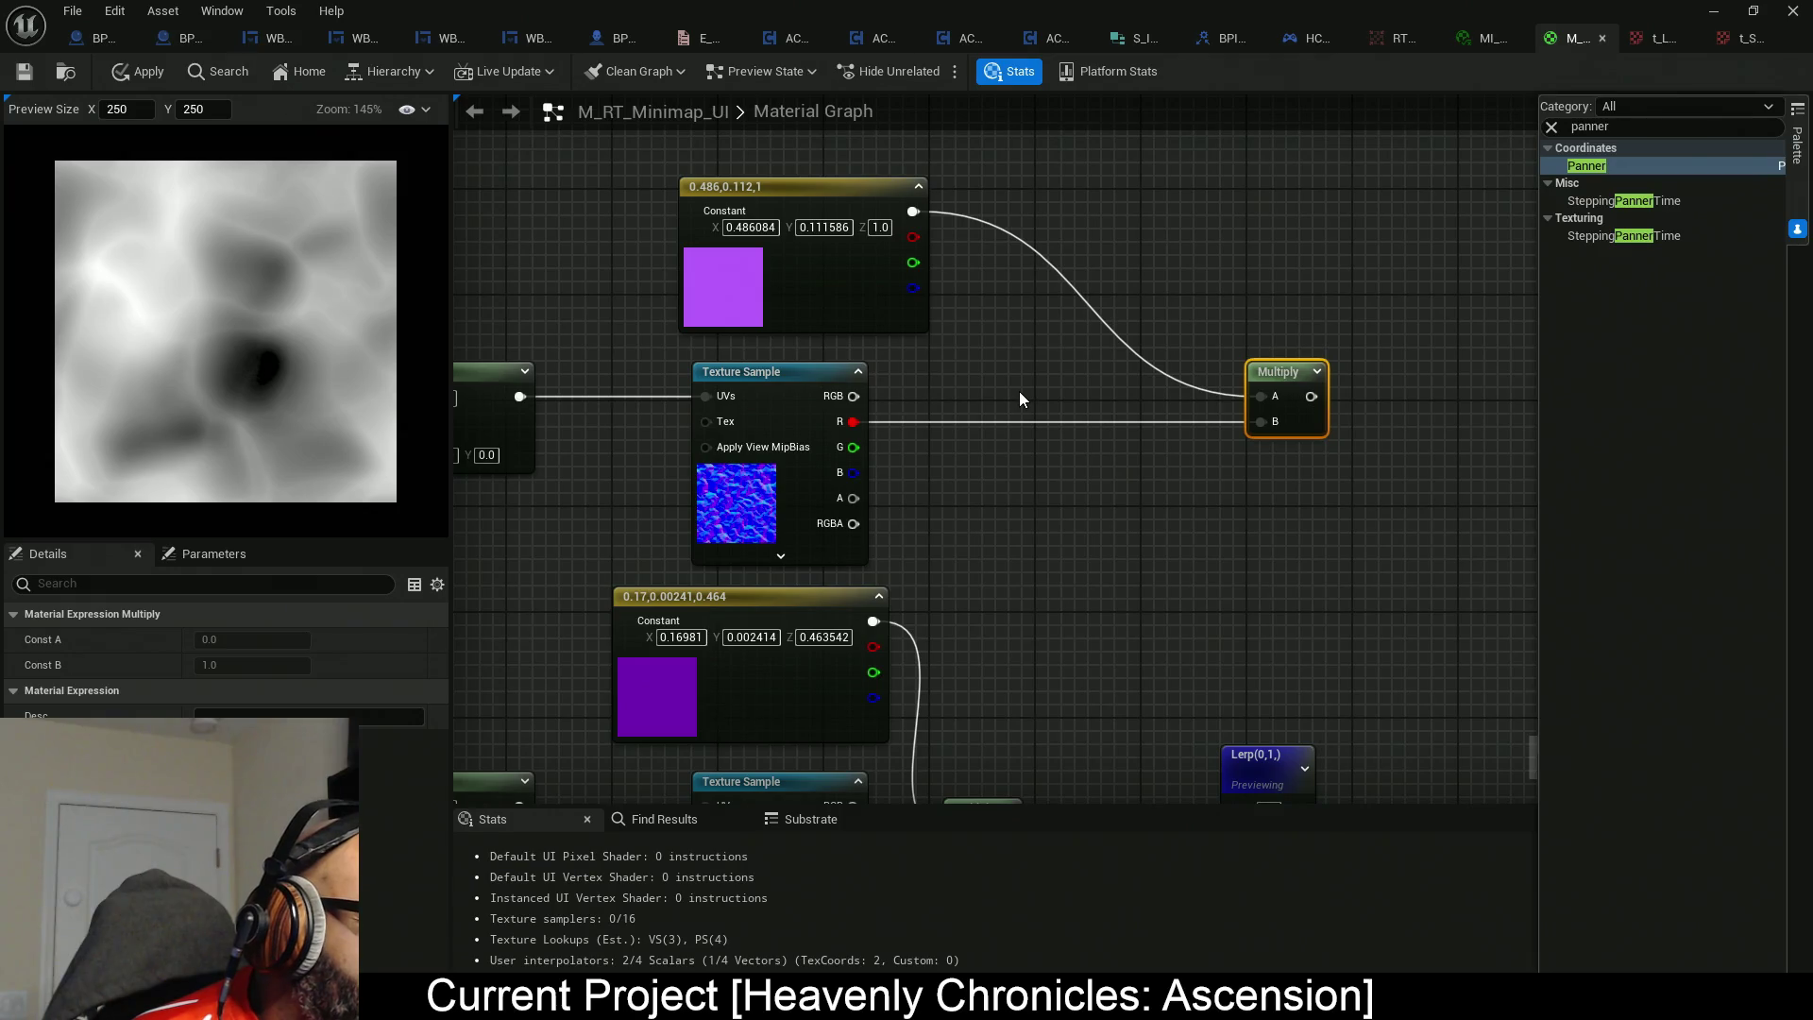
right_click(1016, 413)
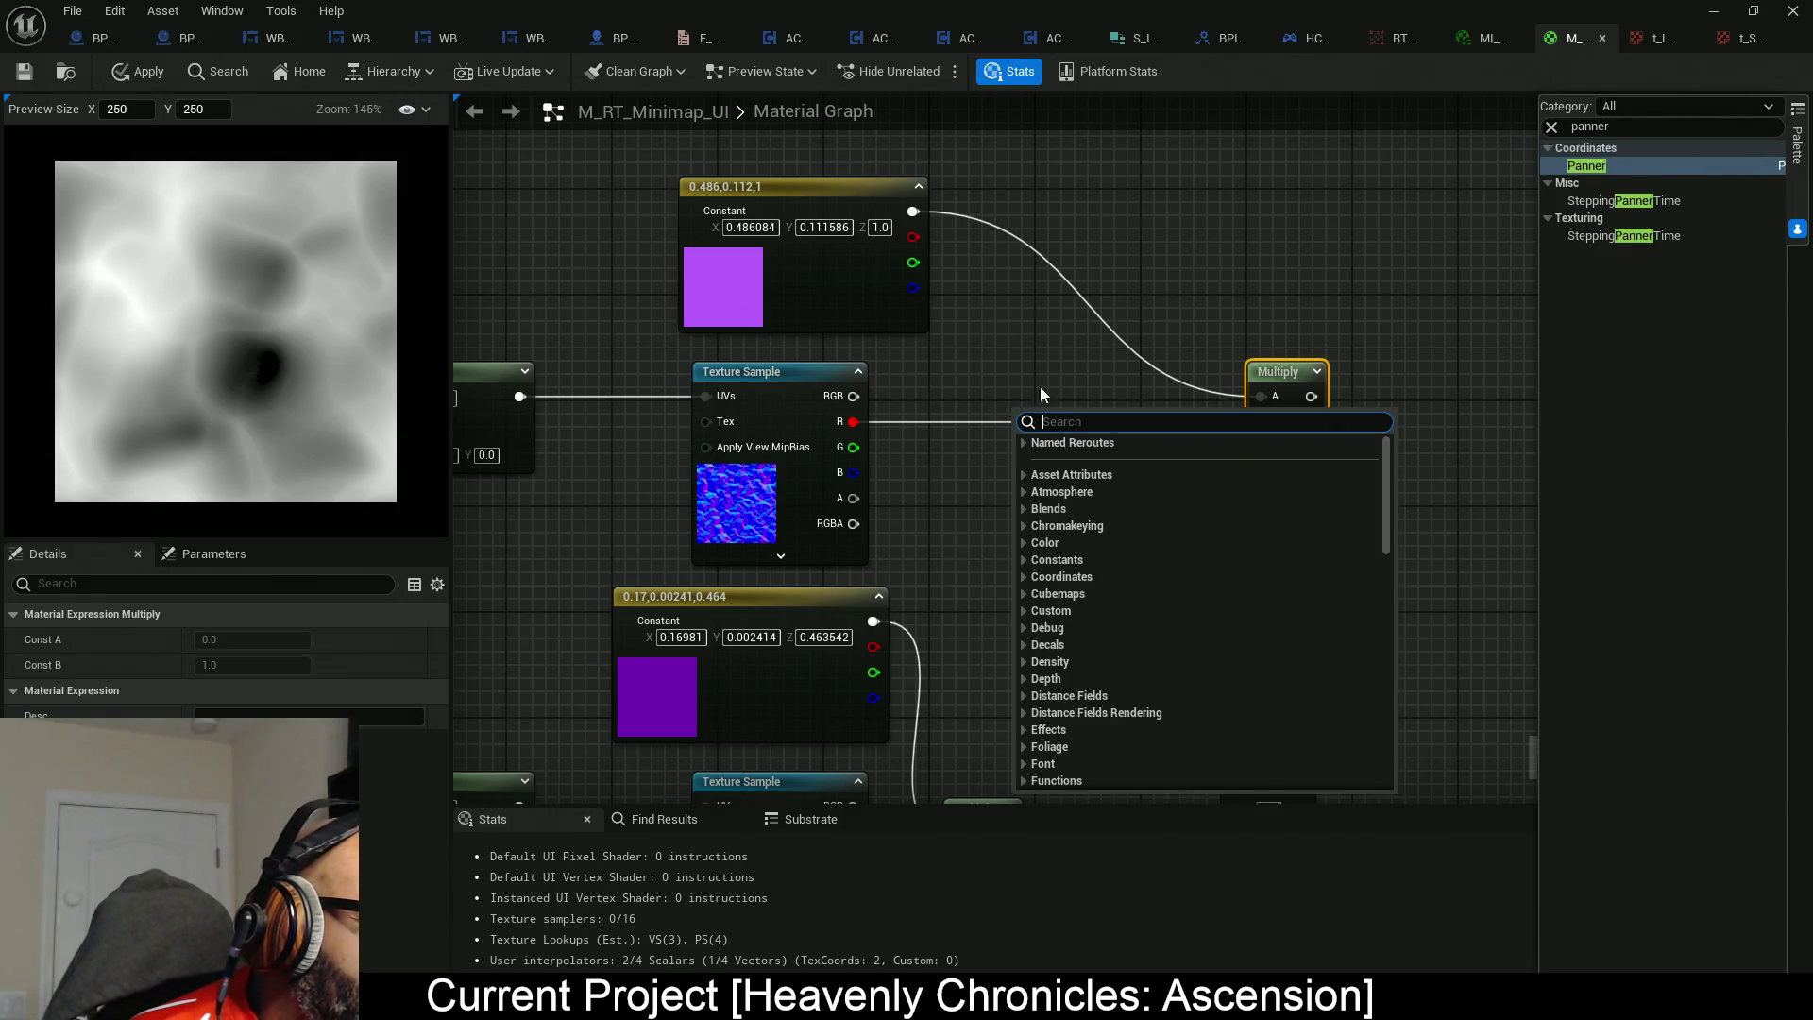
type("contr")
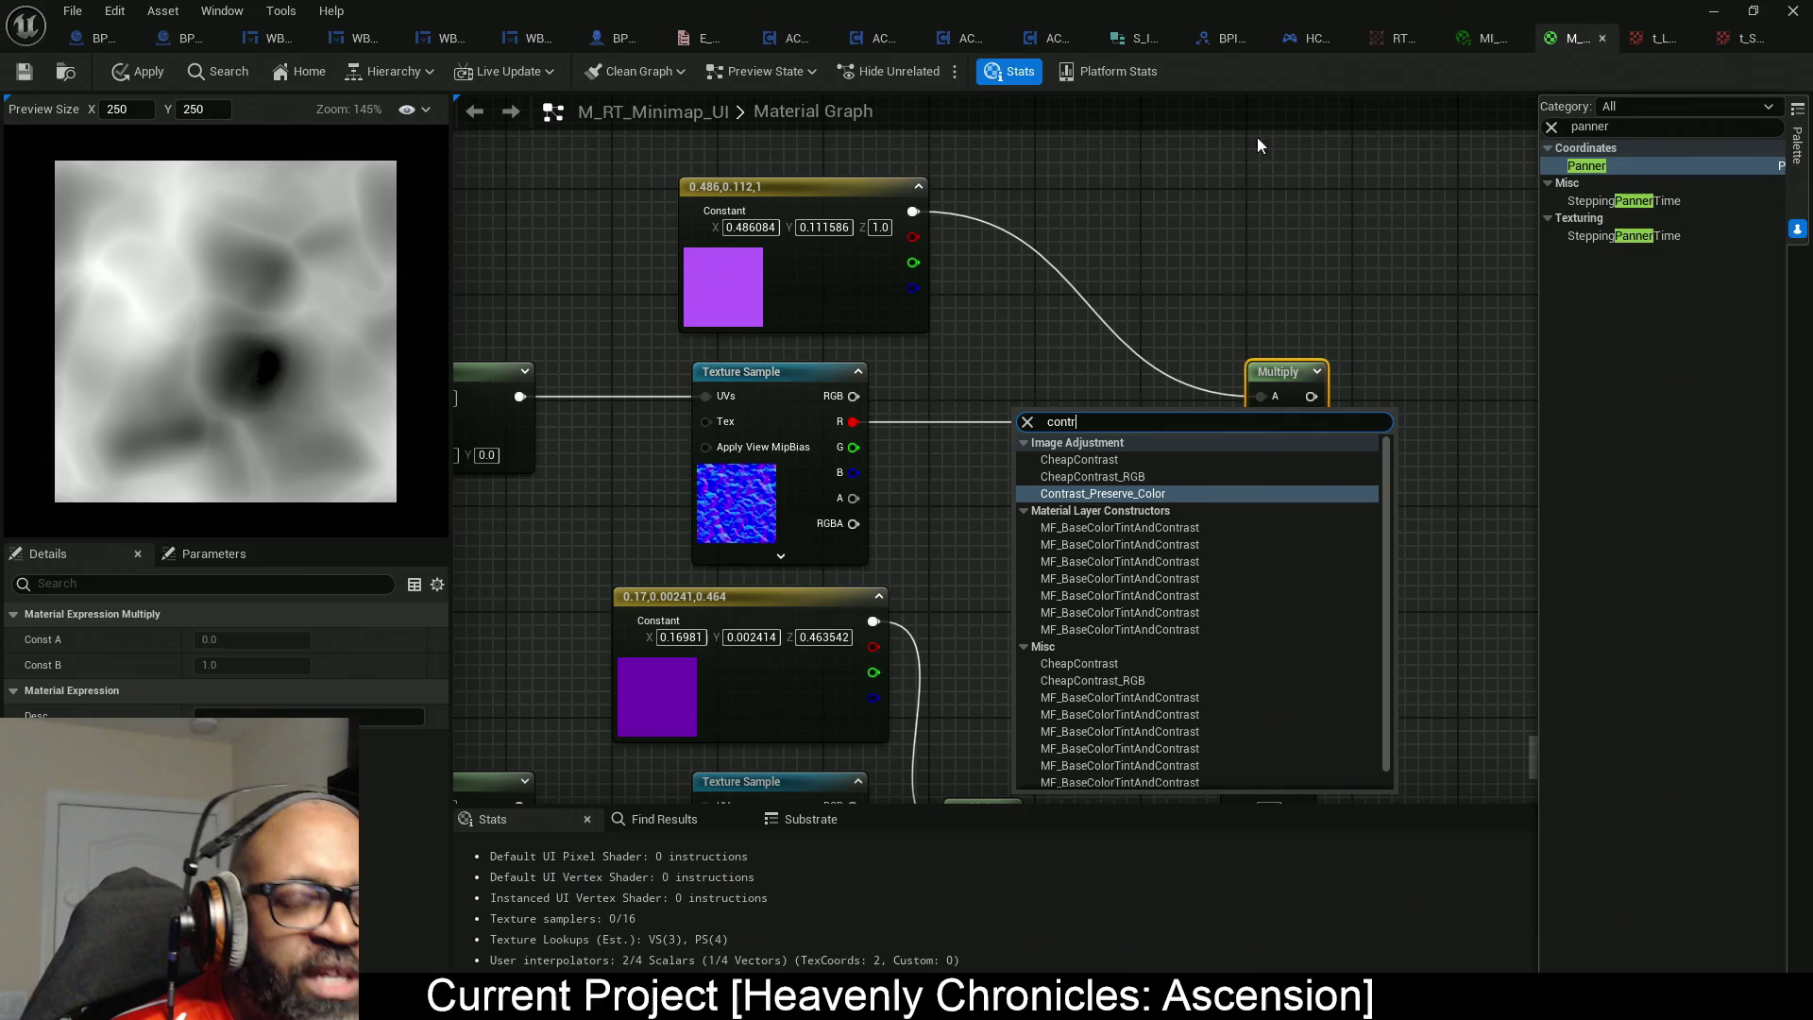
left_click(1037, 382)
right_click(977, 429)
left_click(993, 405)
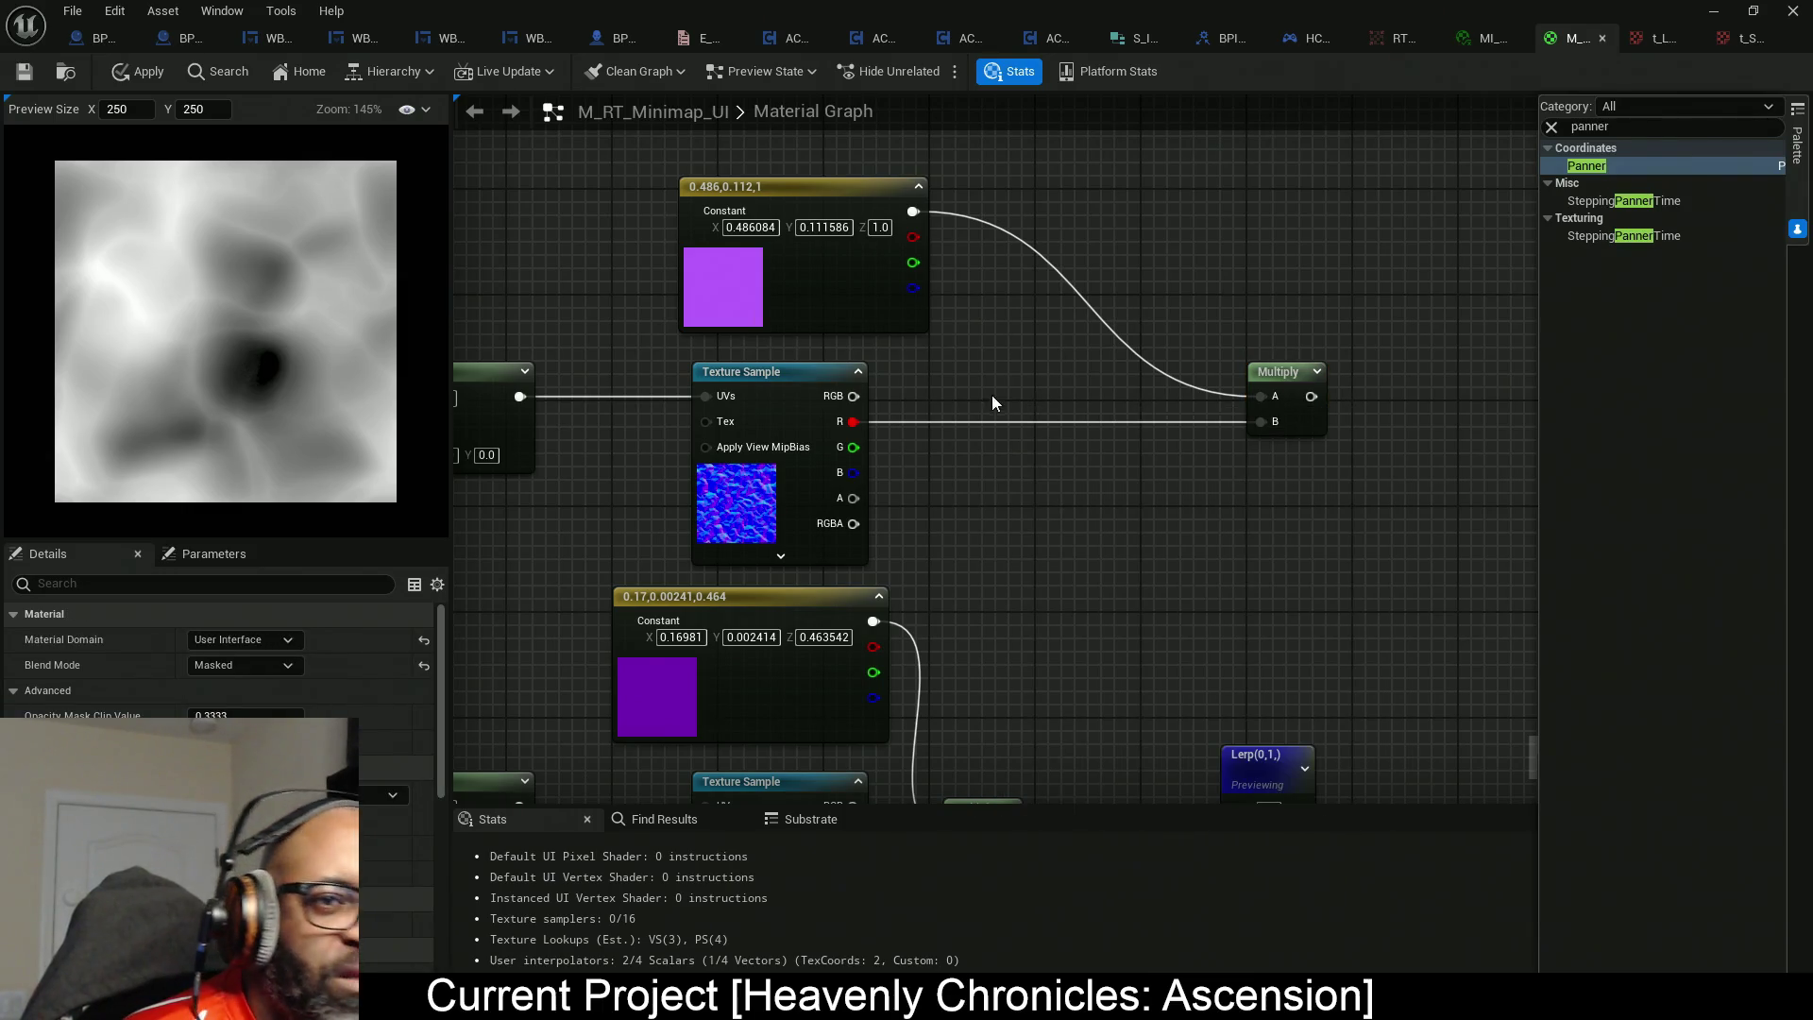
Insert a Desaturation node on the Multiply B wire from the top texture's R channel.
left_click_drag(1265, 426, 1153, 422)
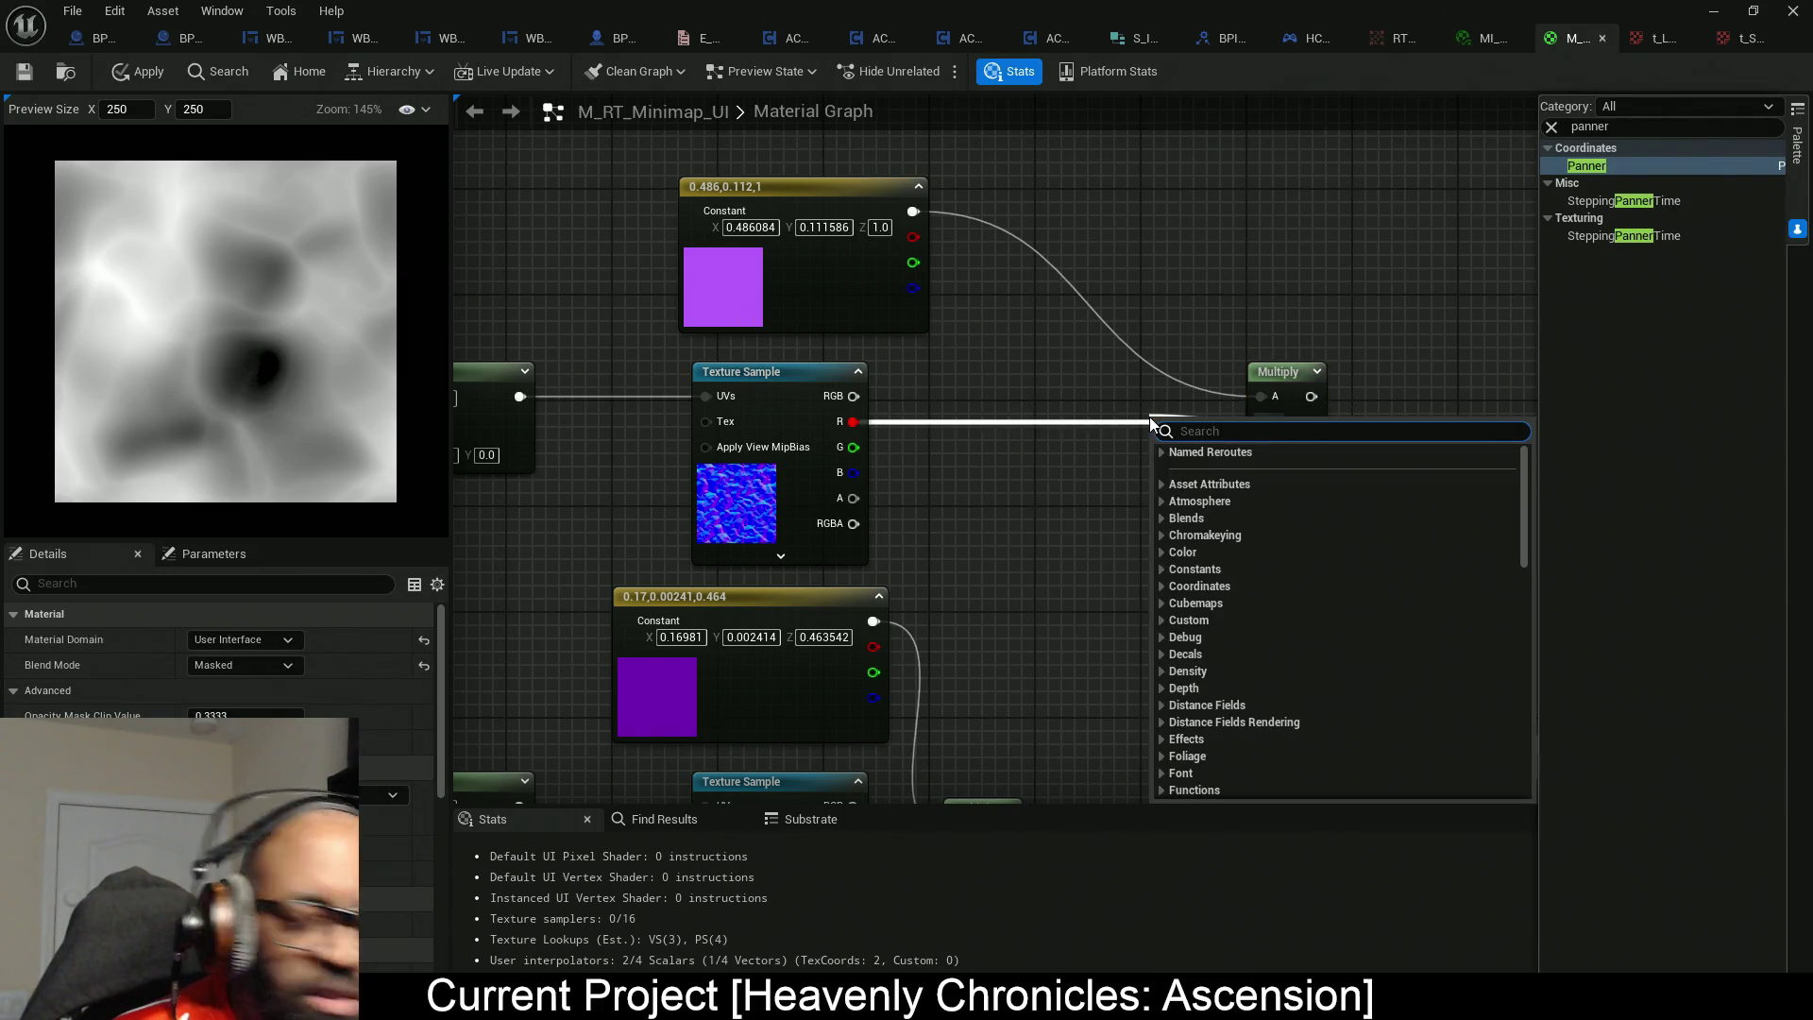
type("desat")
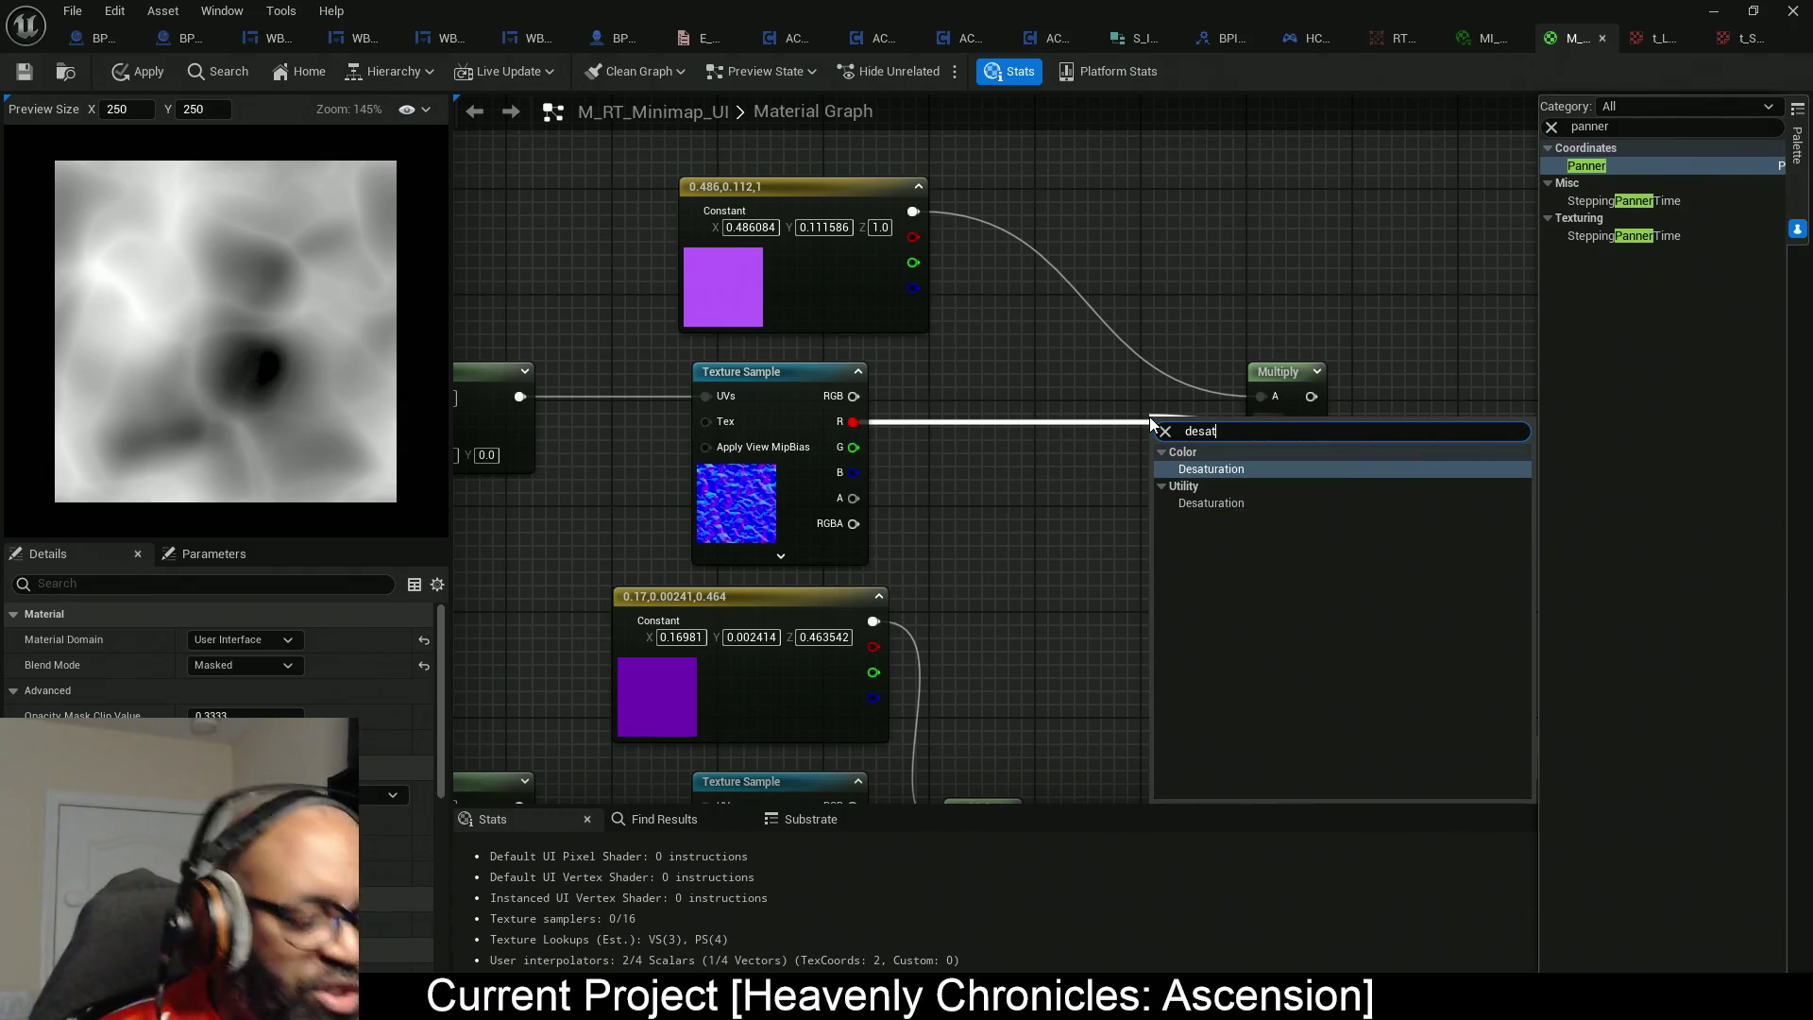
key("Return")
left_click_drag(1202, 453, 1004, 425)
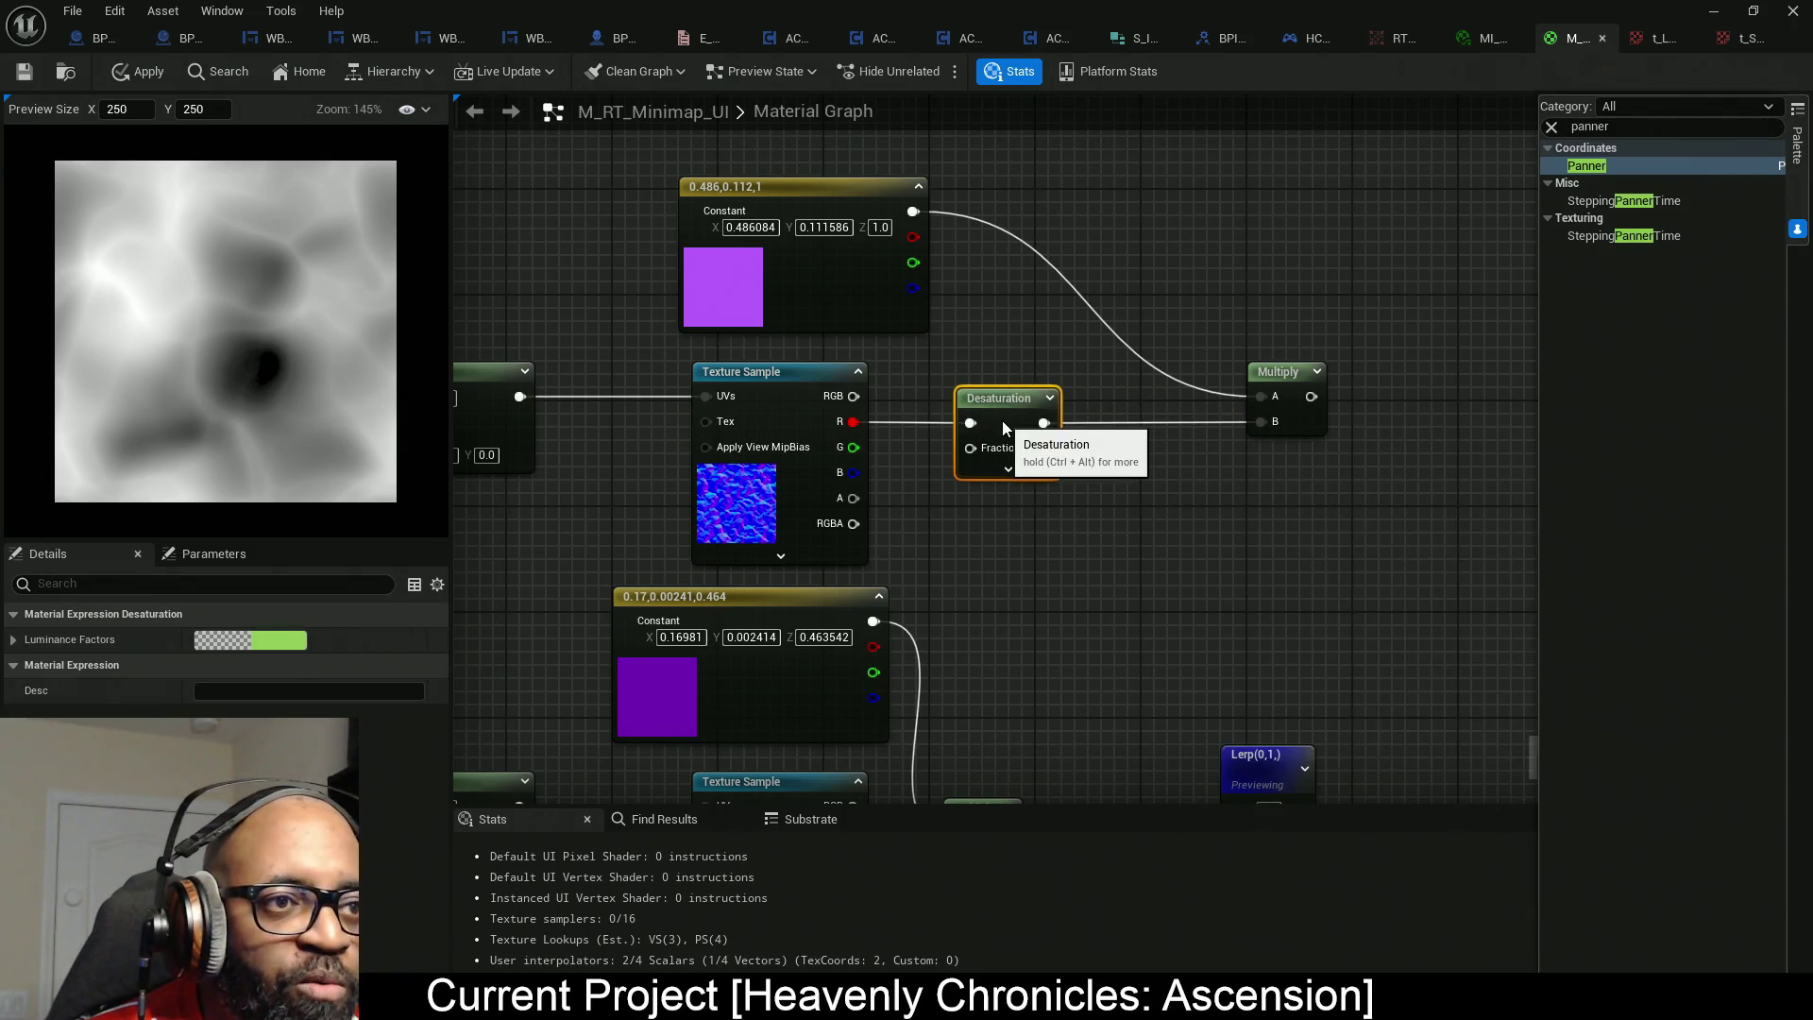
Raise the Multiply slightly and move the Desaturation node closer to it.
right_click(1310, 417)
left_click(1361, 486)
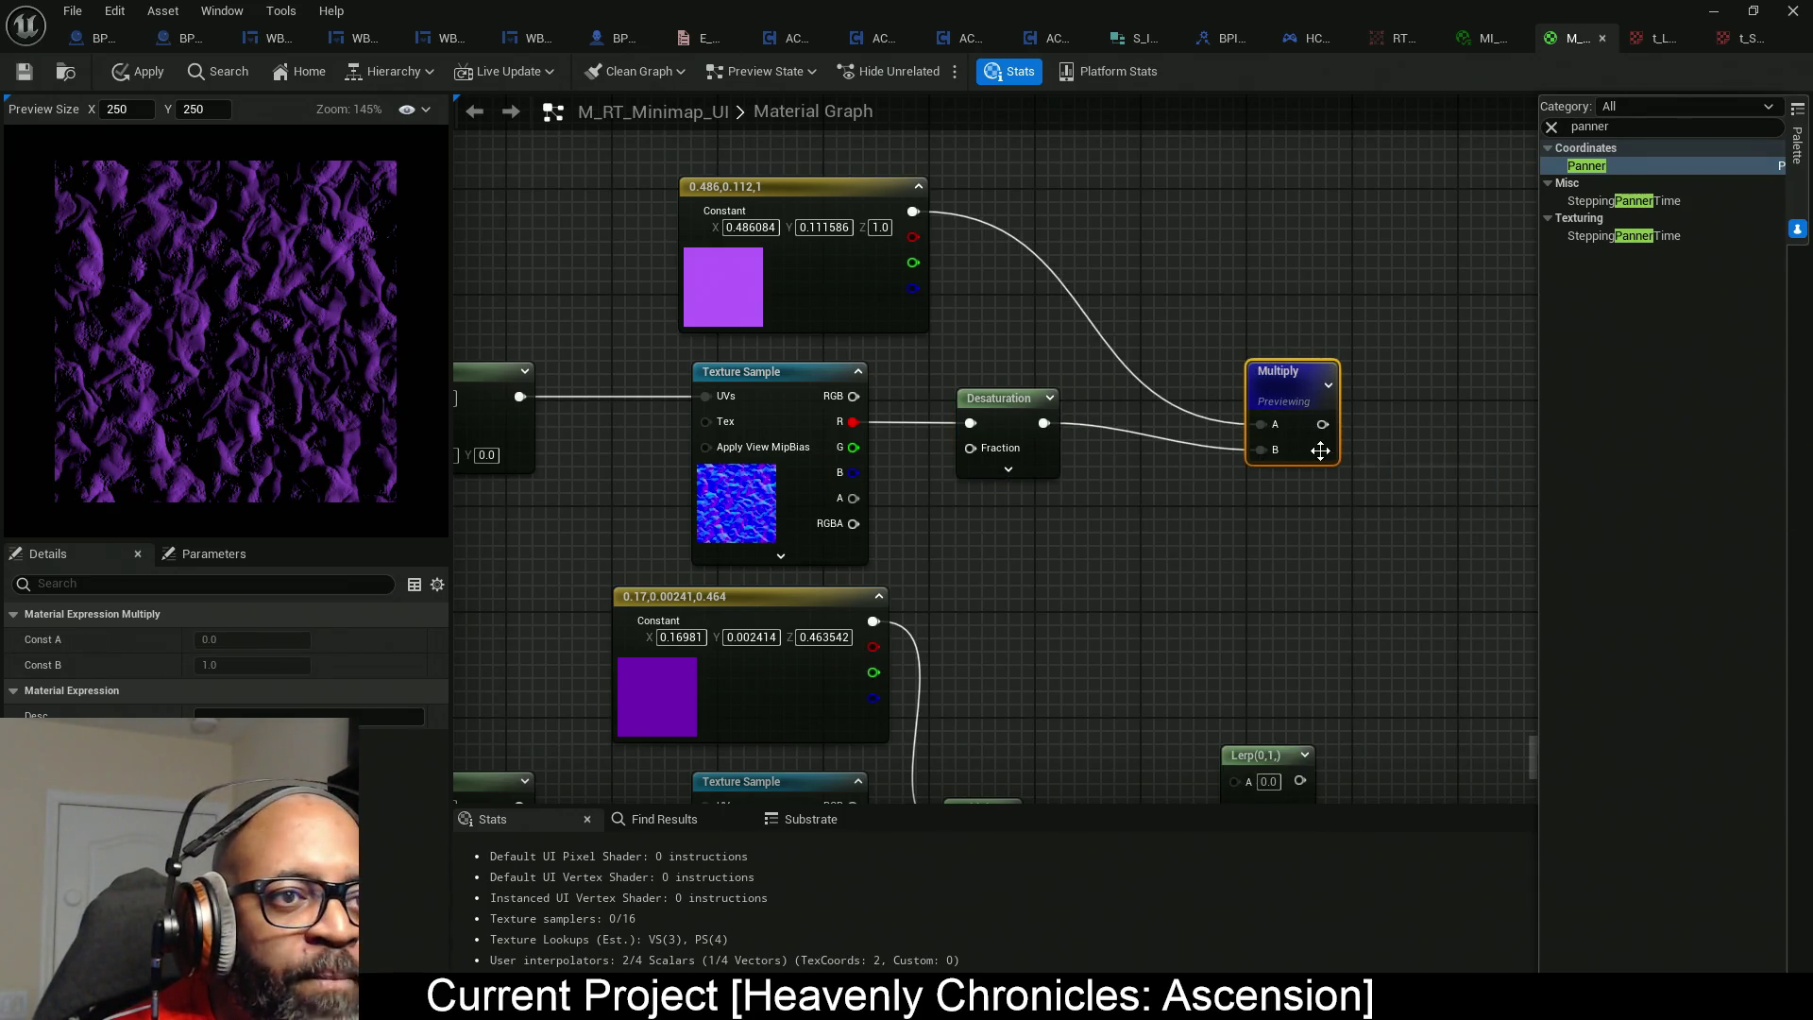
left_click_drag(1316, 450, 1323, 424)
left_click(1032, 470)
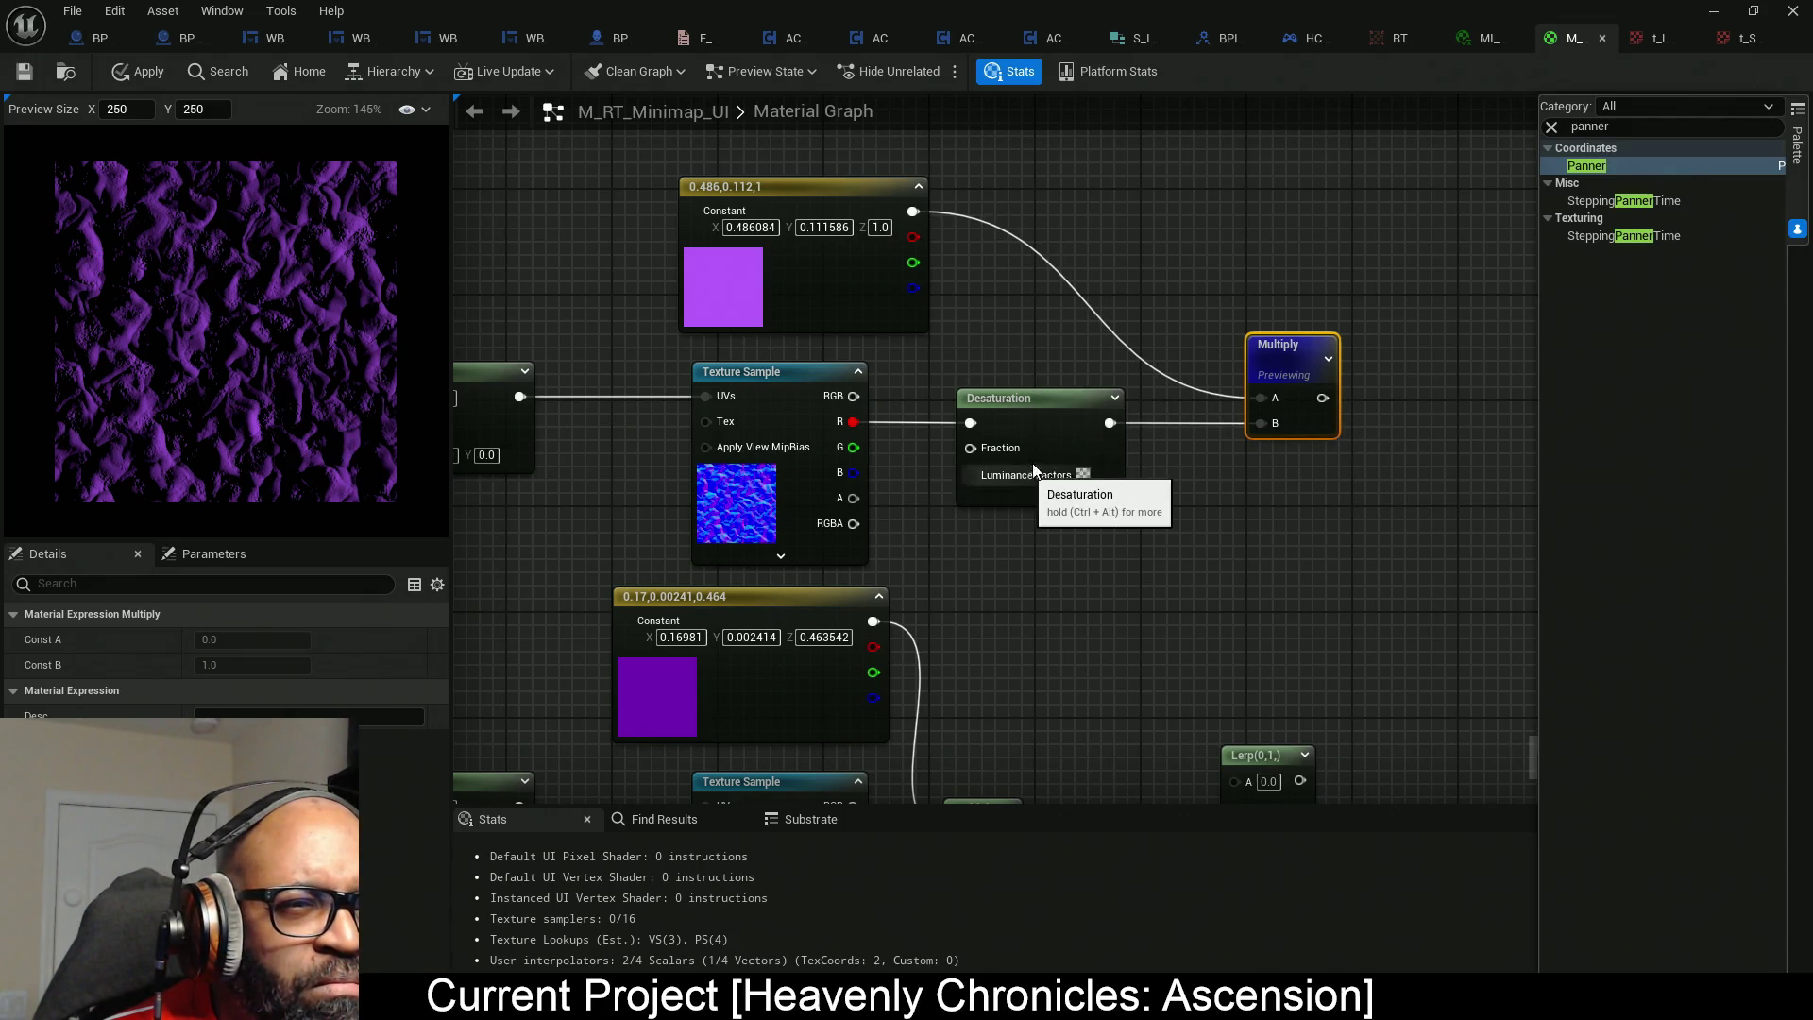
left_click(1034, 475)
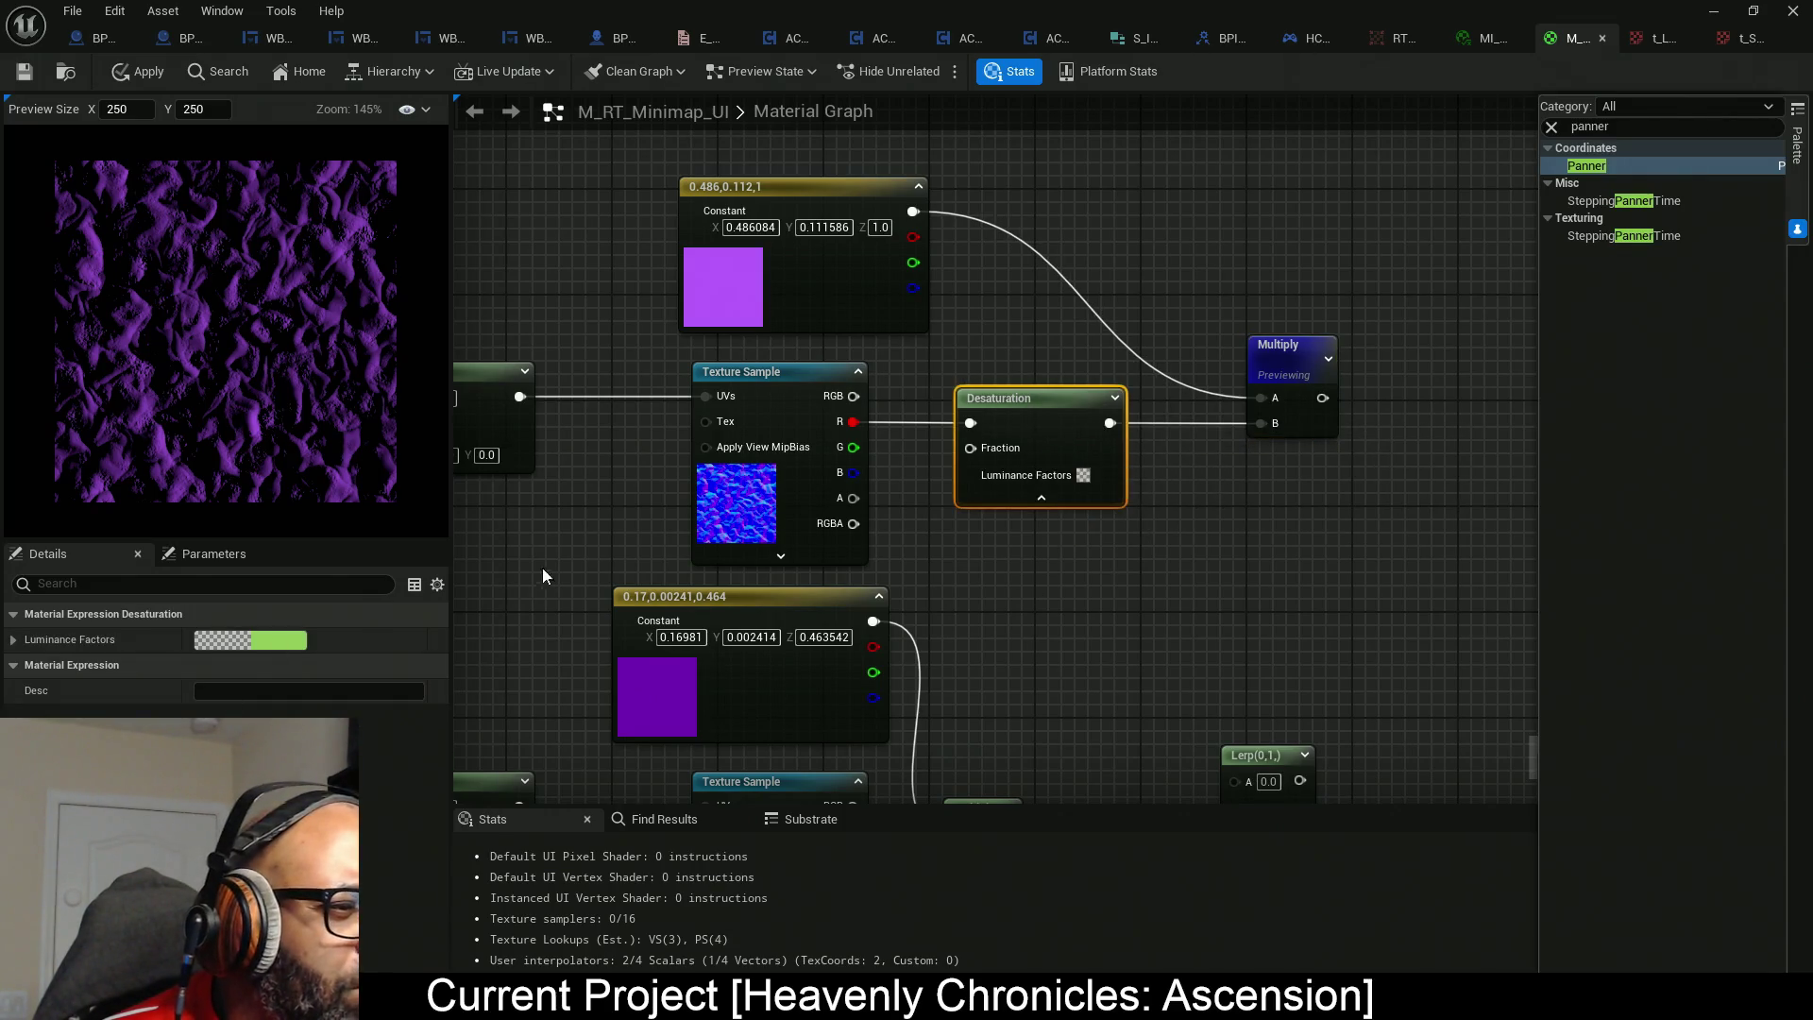
left_click_drag(1057, 435, 1136, 436)
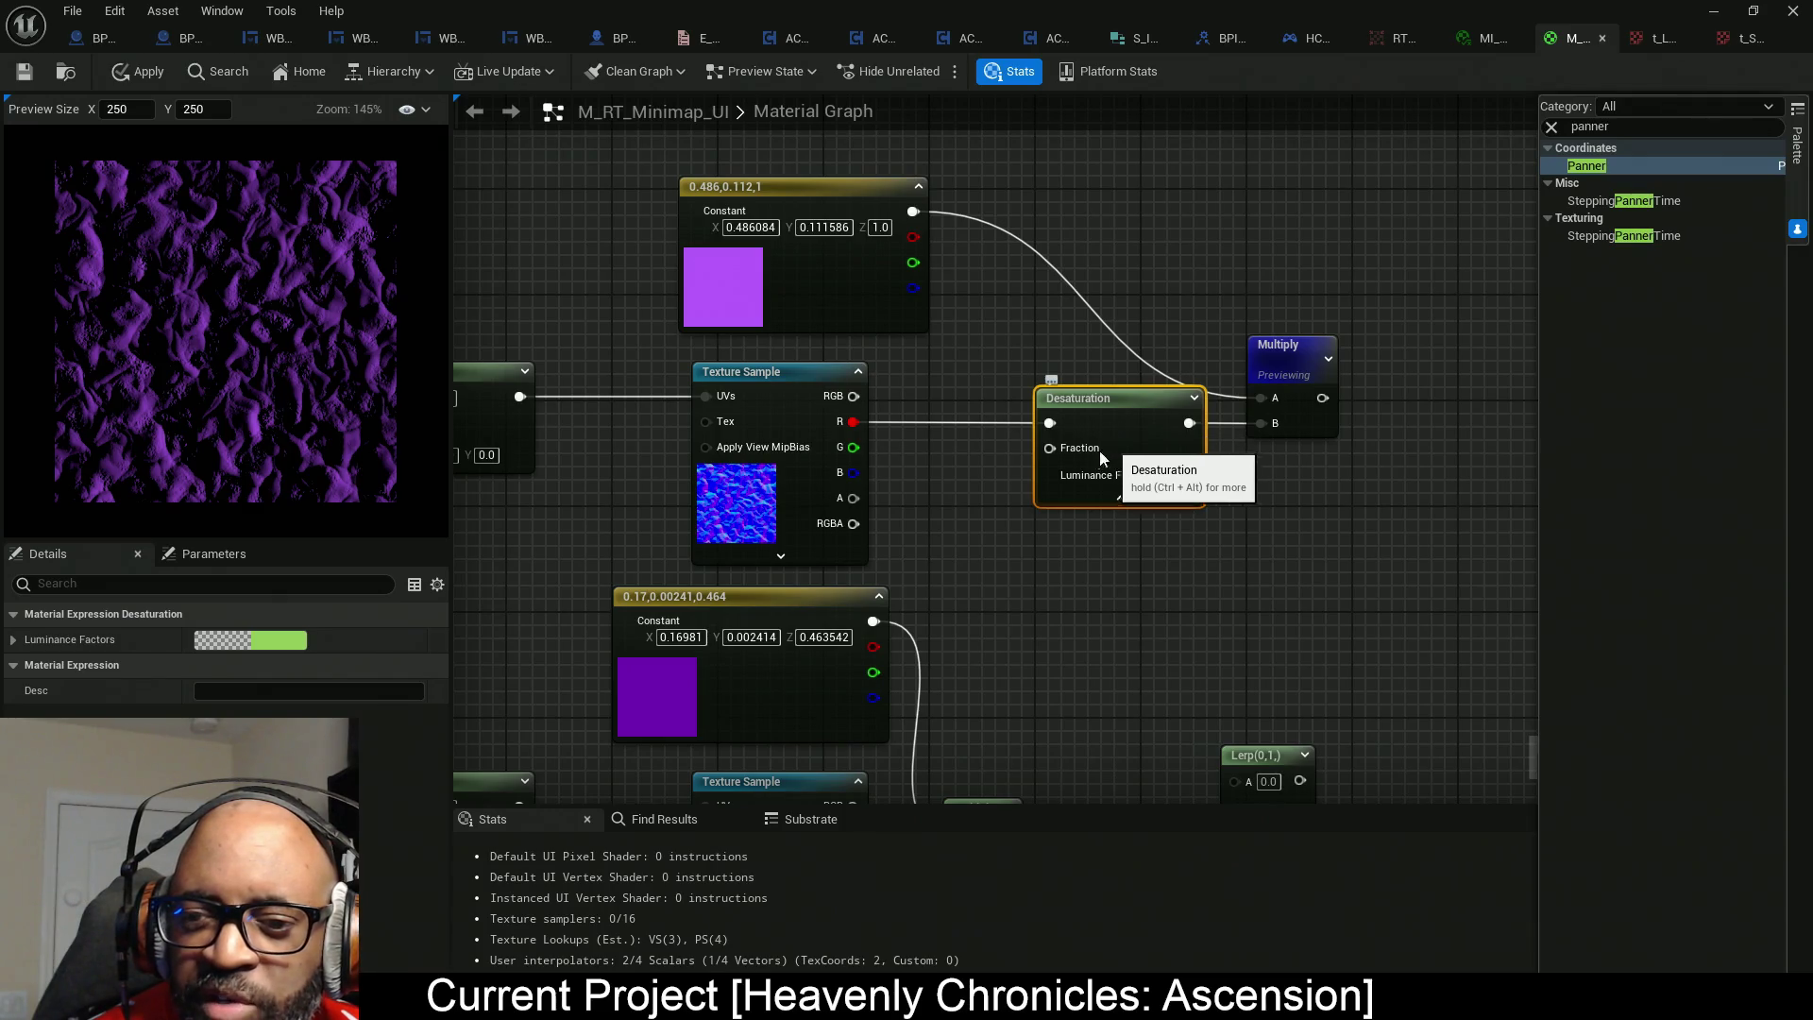
right_click(962, 455)
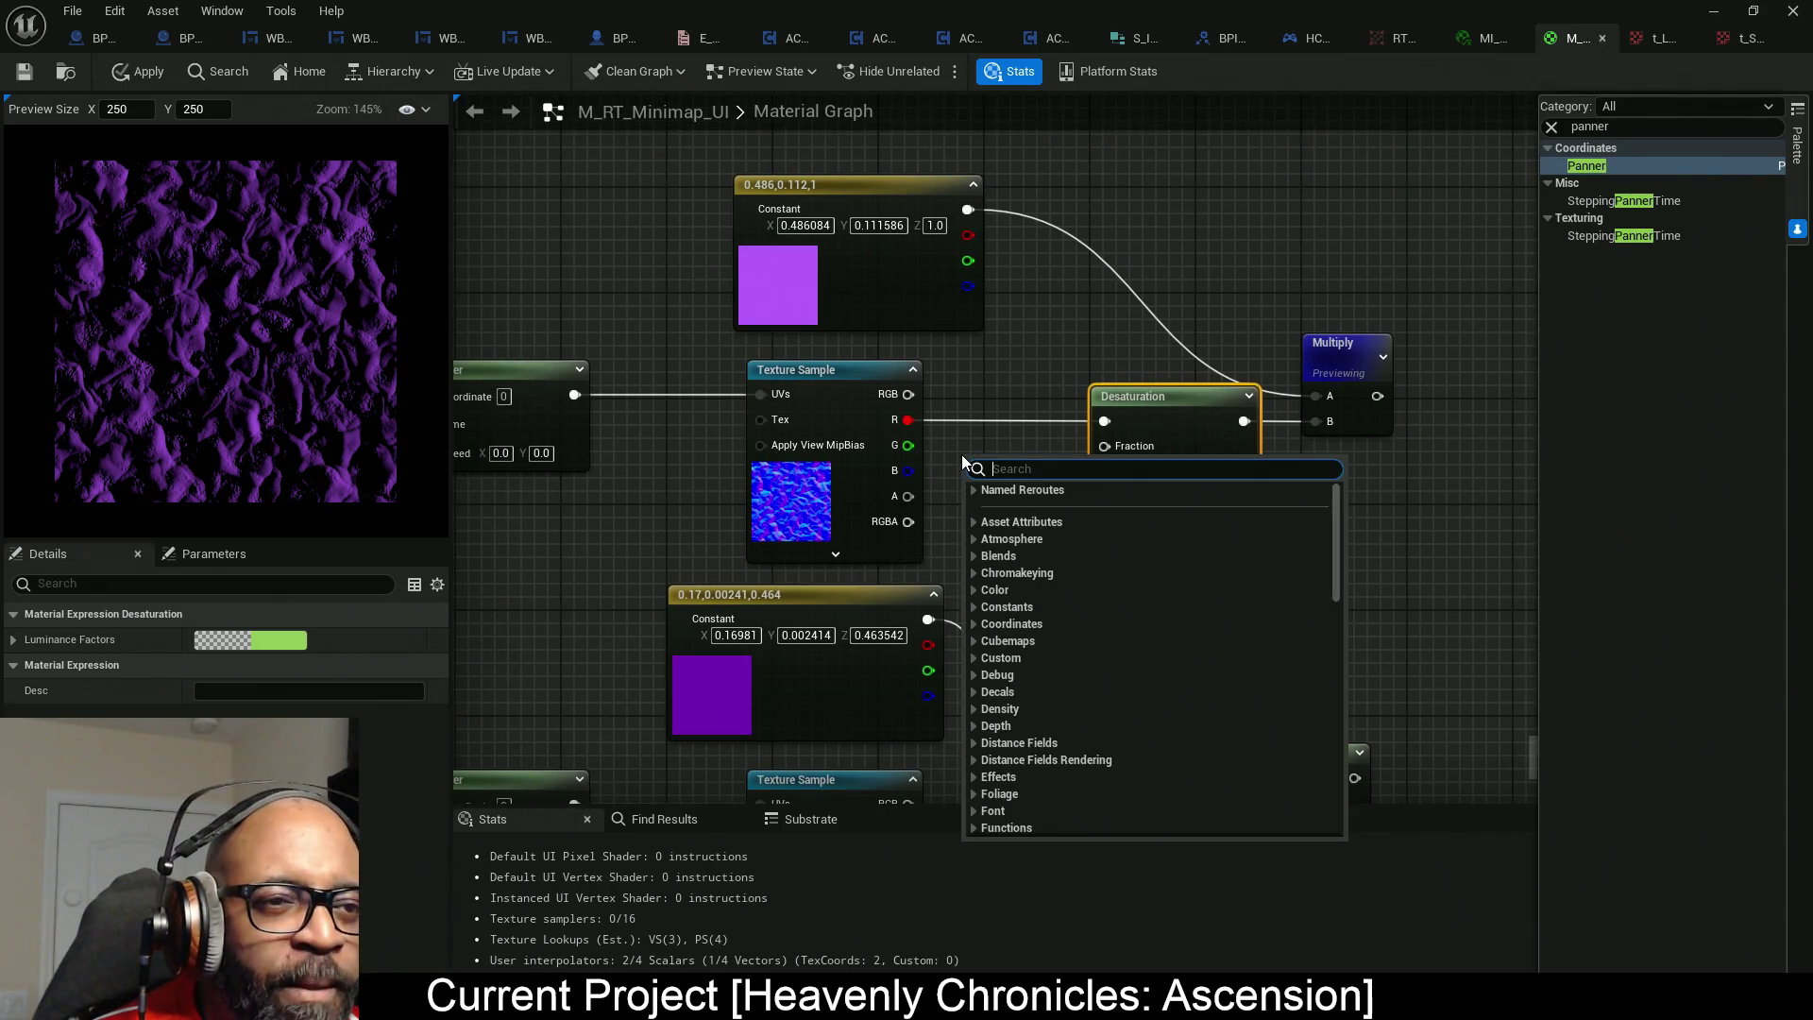
Add a scalar Constant of 1 feeding the Desaturation's Fraction input.
left_click(956, 451)
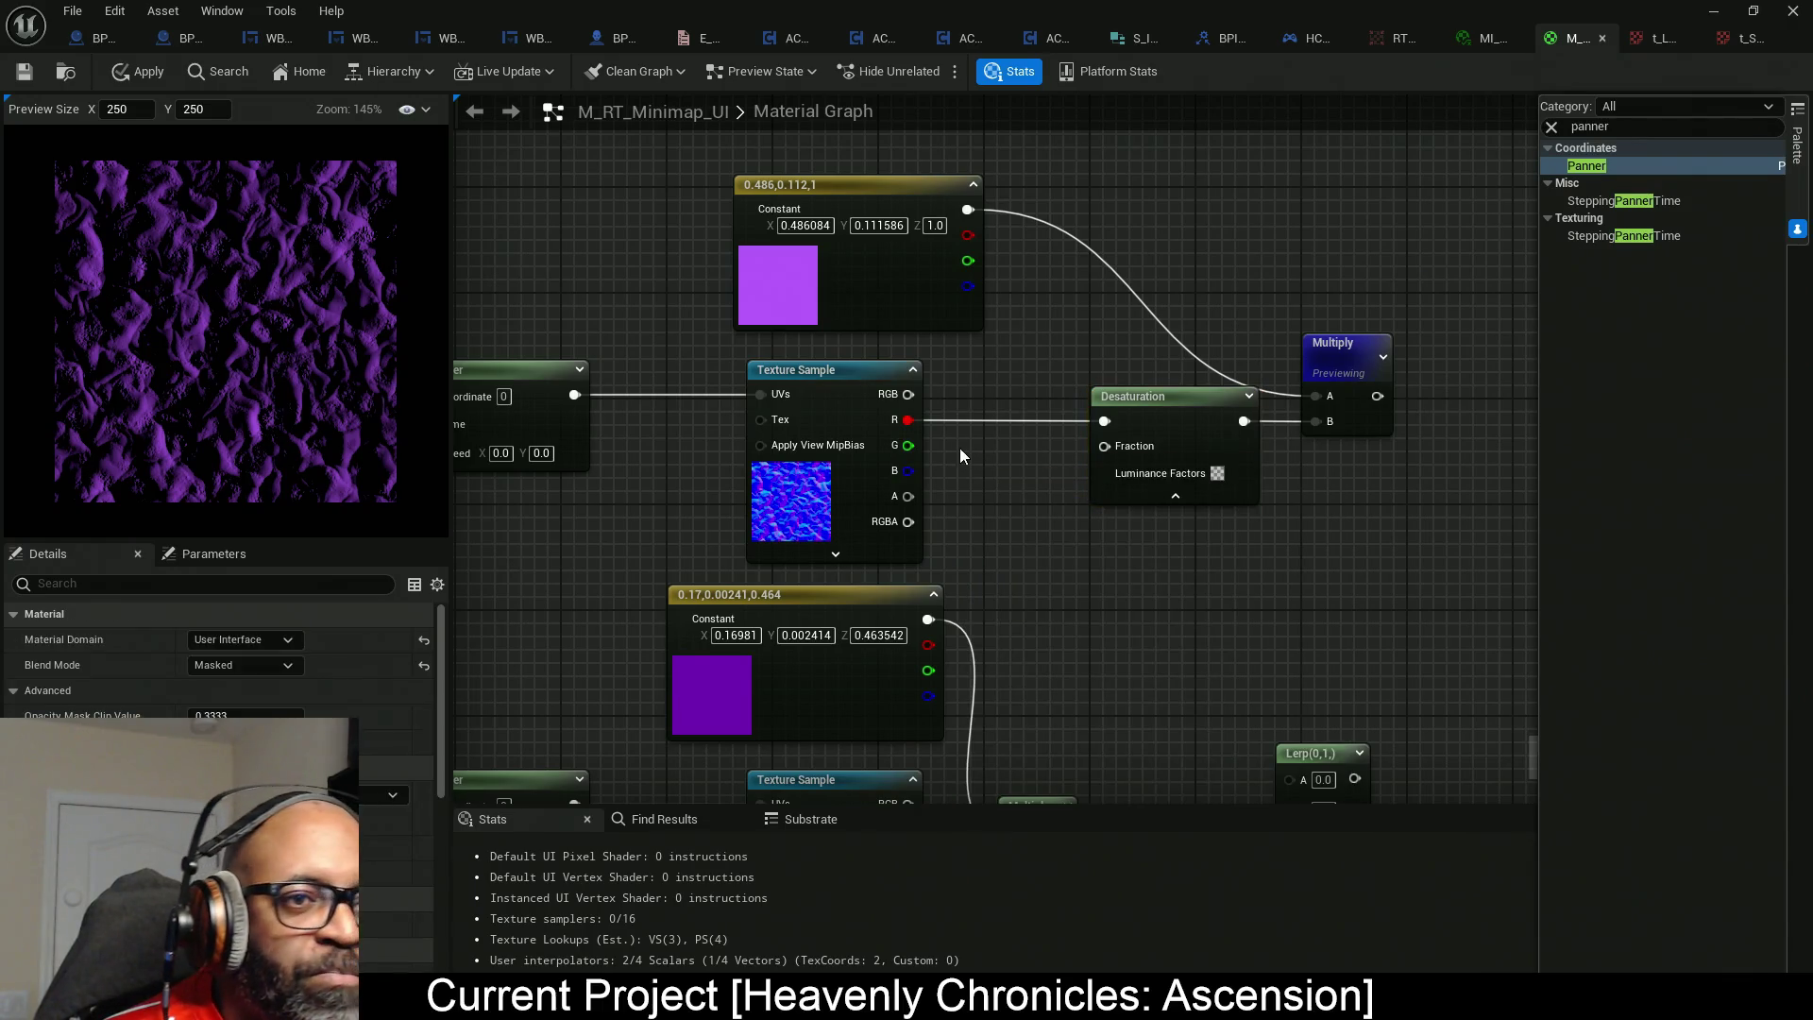
left_click(959, 447)
mouse_move(1060, 485)
left_mouse_down()
mouse_move(1104, 446)
mouse_move(1026, 463)
left_mouse_up()
type("1")
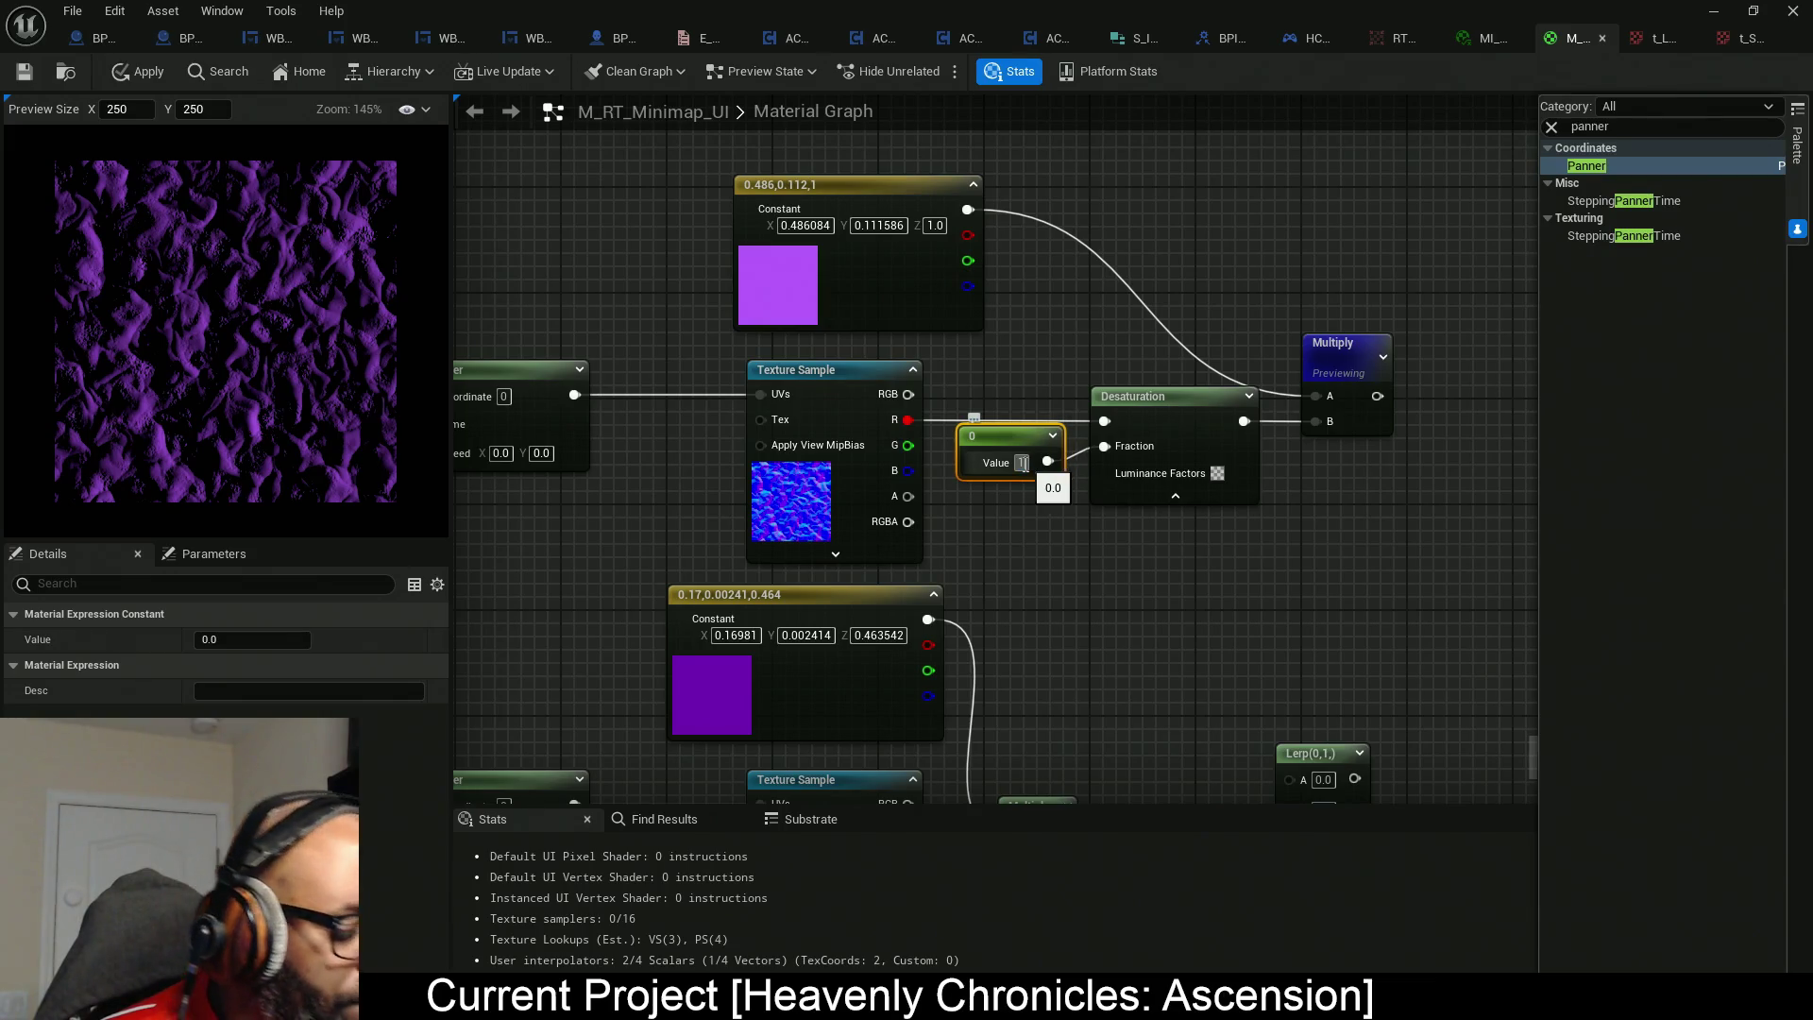
key("Return")
Preview the Desaturation node's output and nudge the node slightly up.
left_click_drag(1126, 530, 988, 519)
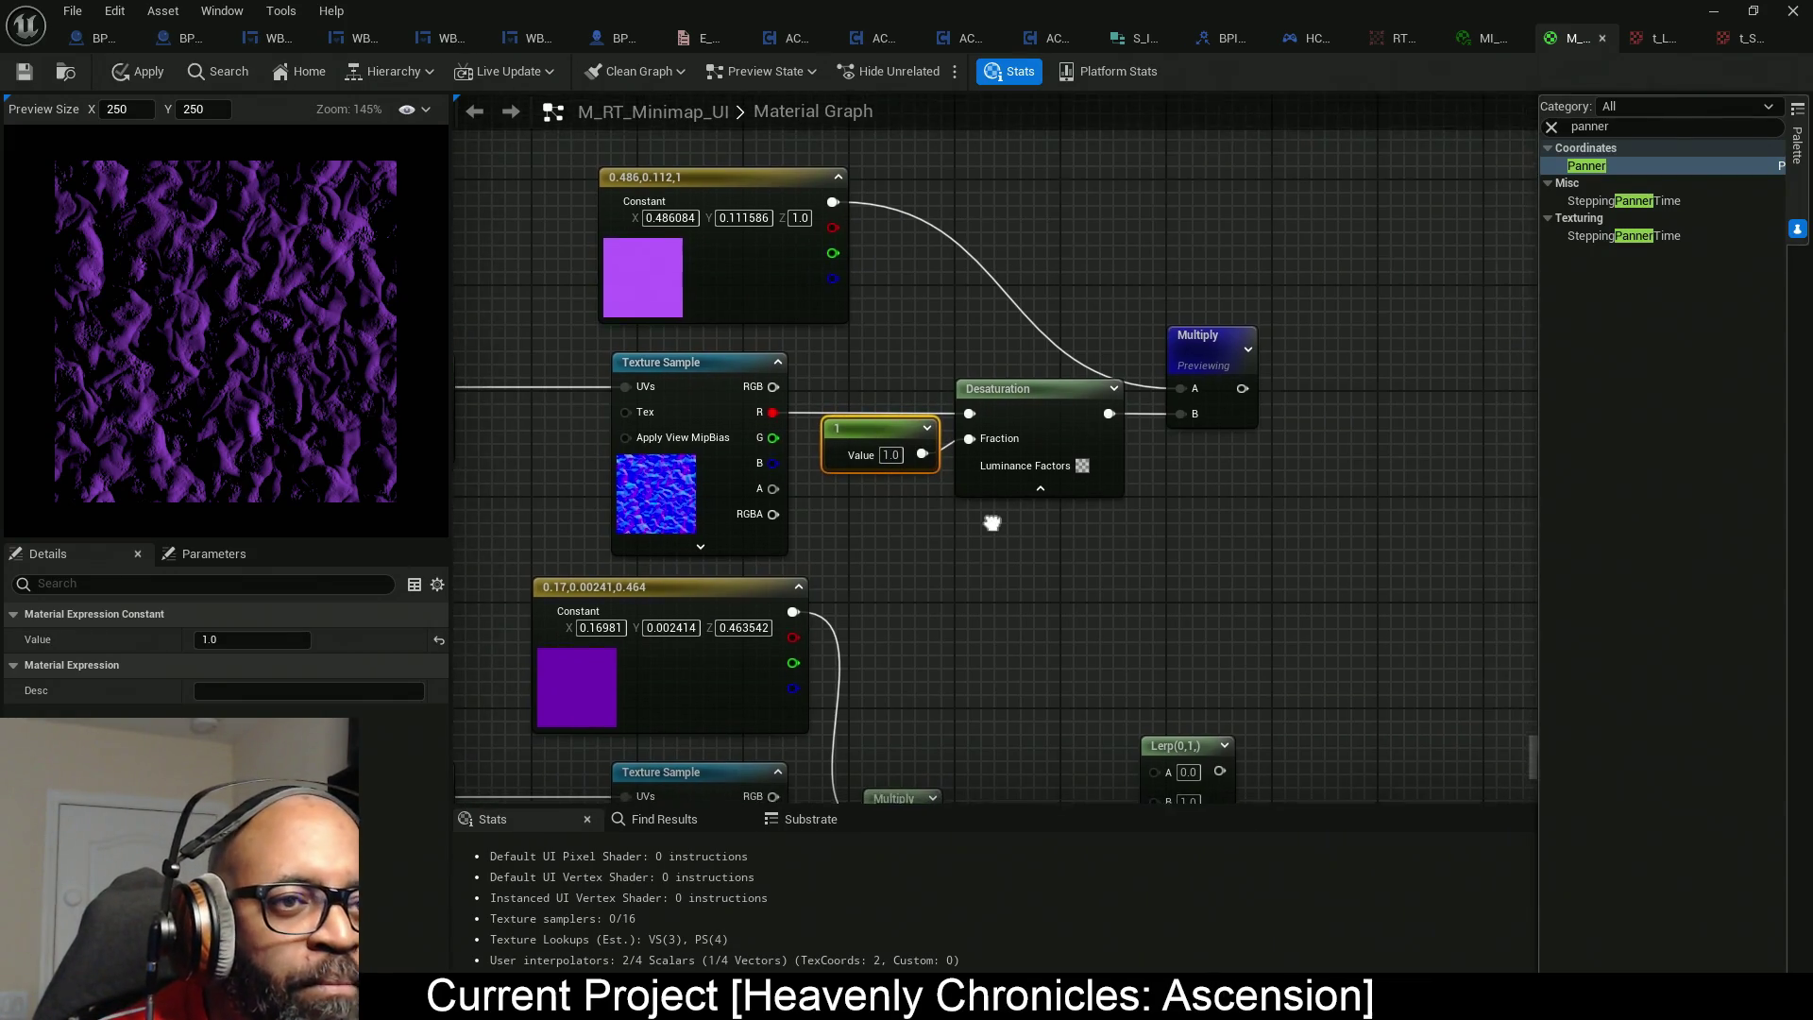
right_click(1043, 400)
left_click(1092, 457)
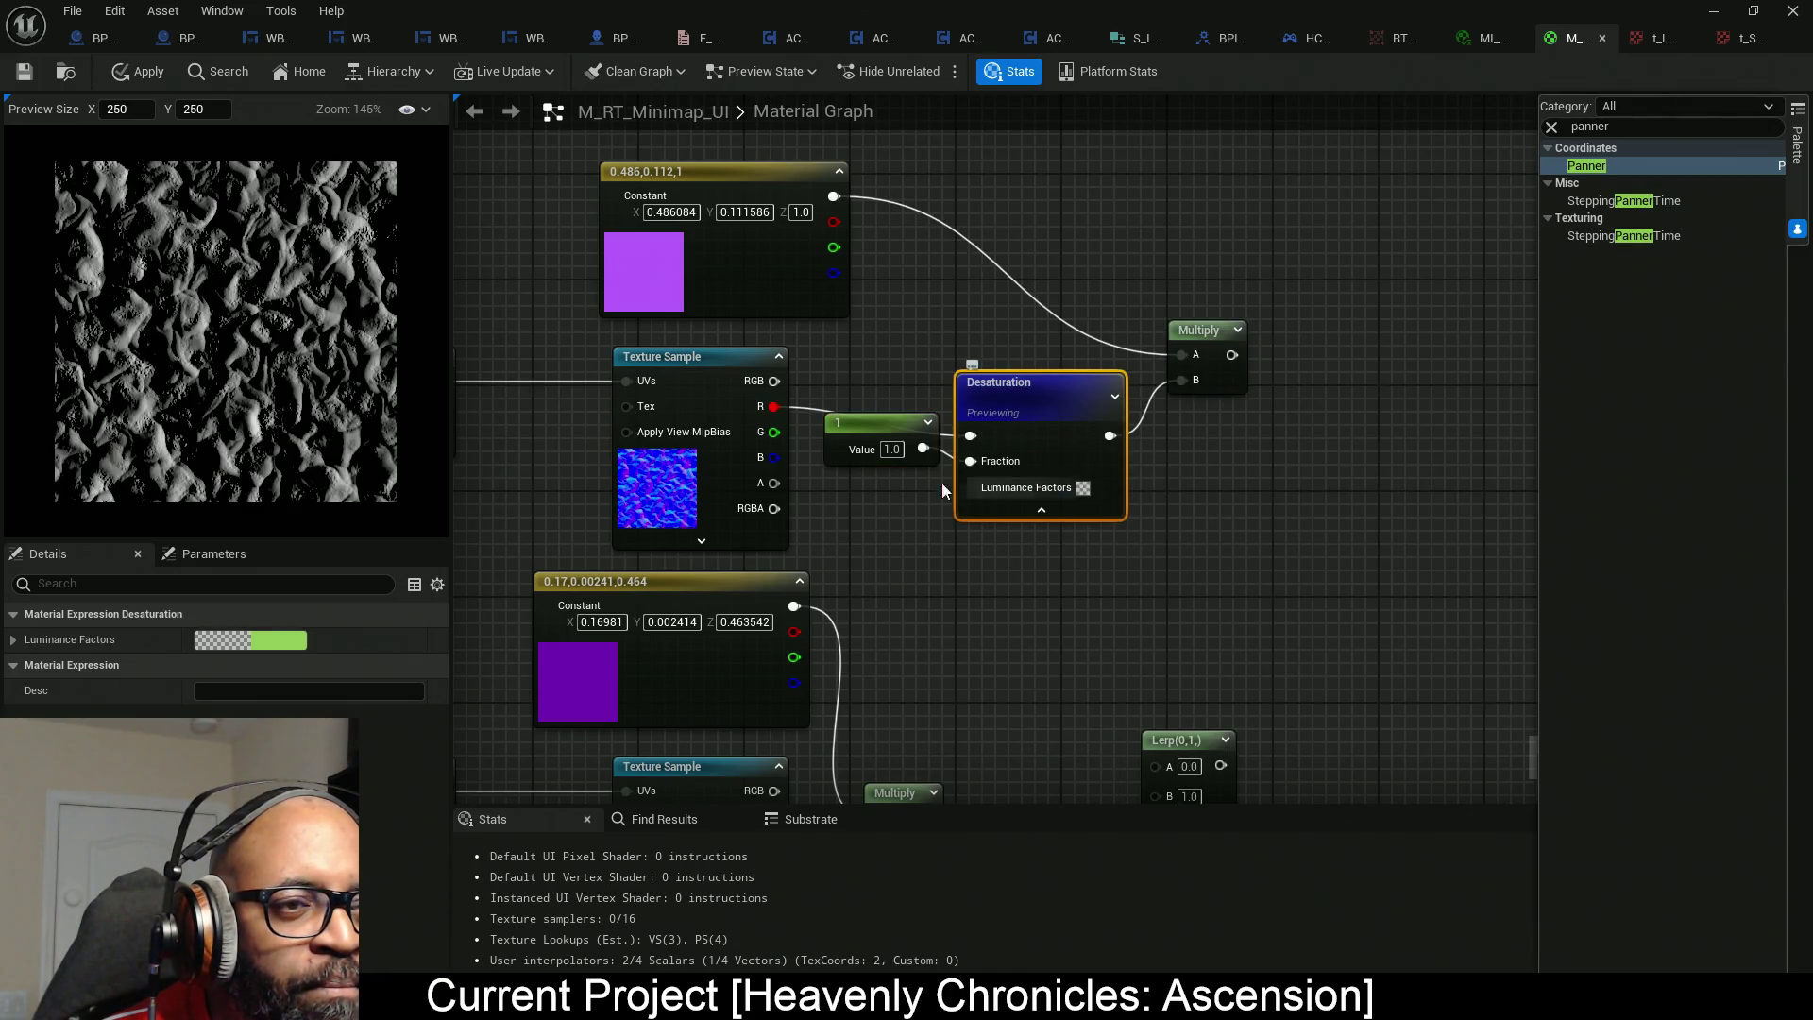
left_click_drag(869, 498, 889, 482)
left_click_drag(1043, 387, 1041, 374)
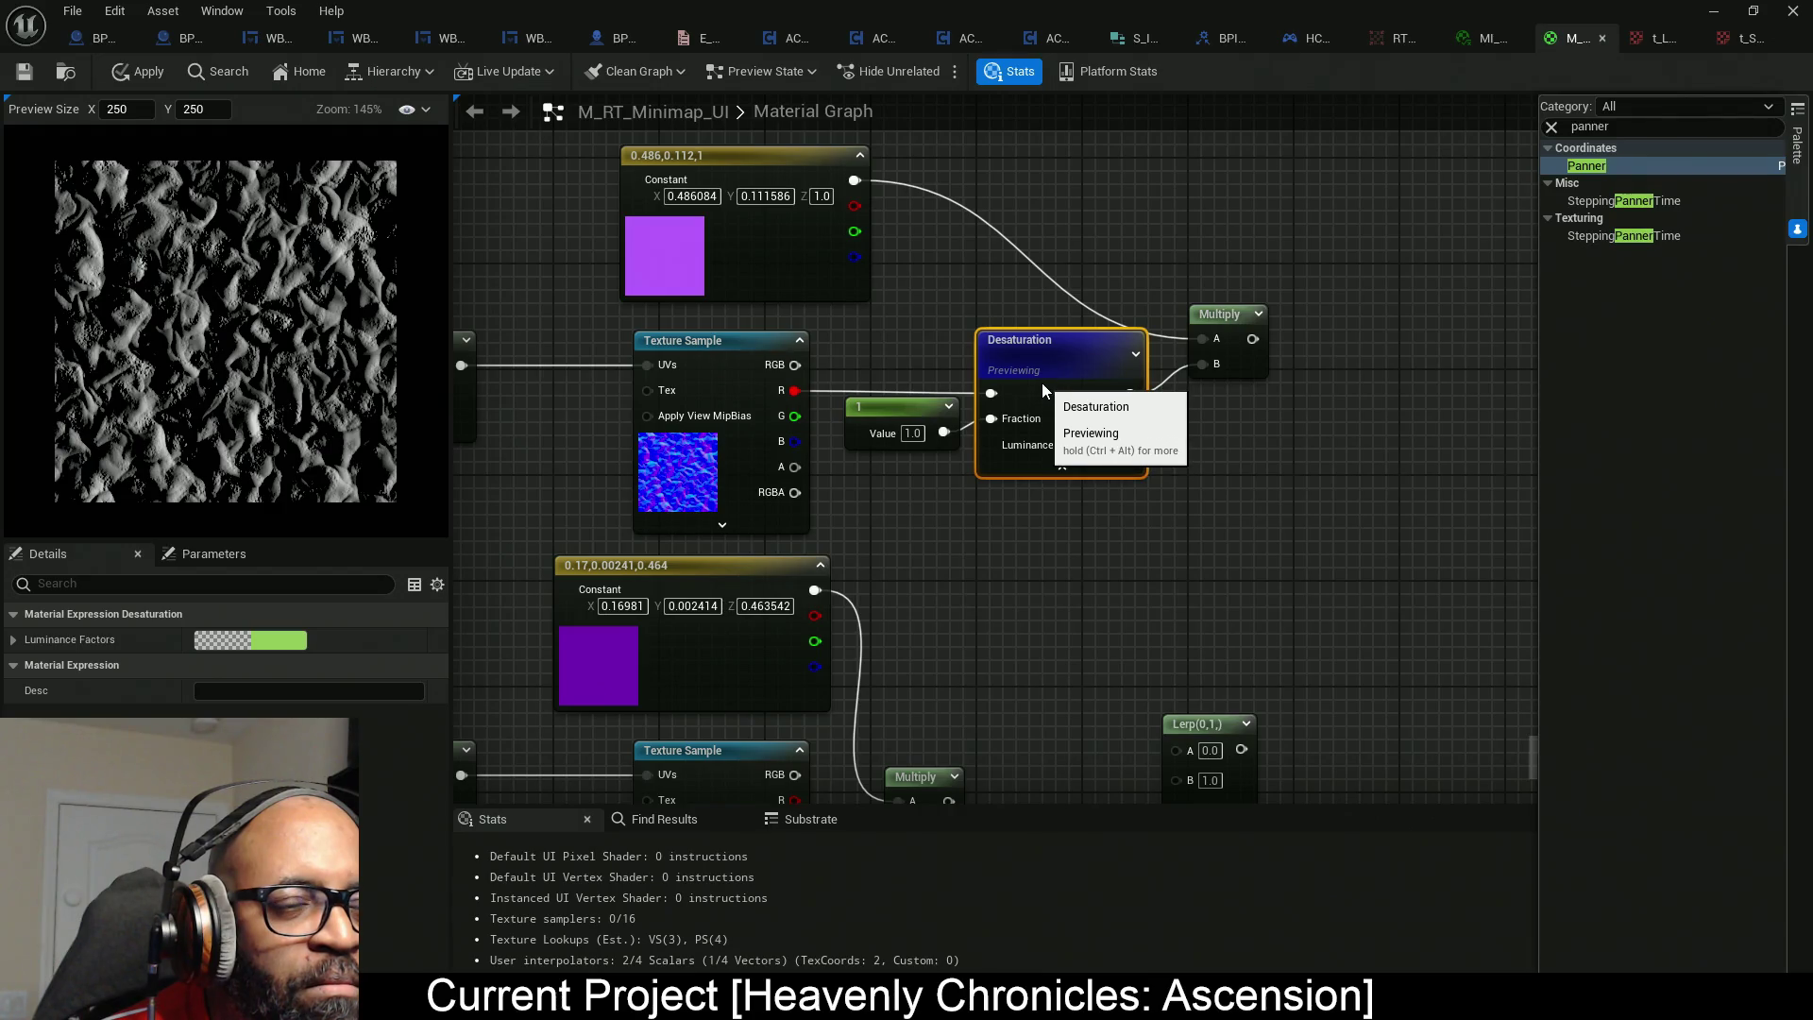
Move the Multiply up and right, and shift the 1 constant and Desaturation left.
scroll(162, 321, "up", 5)
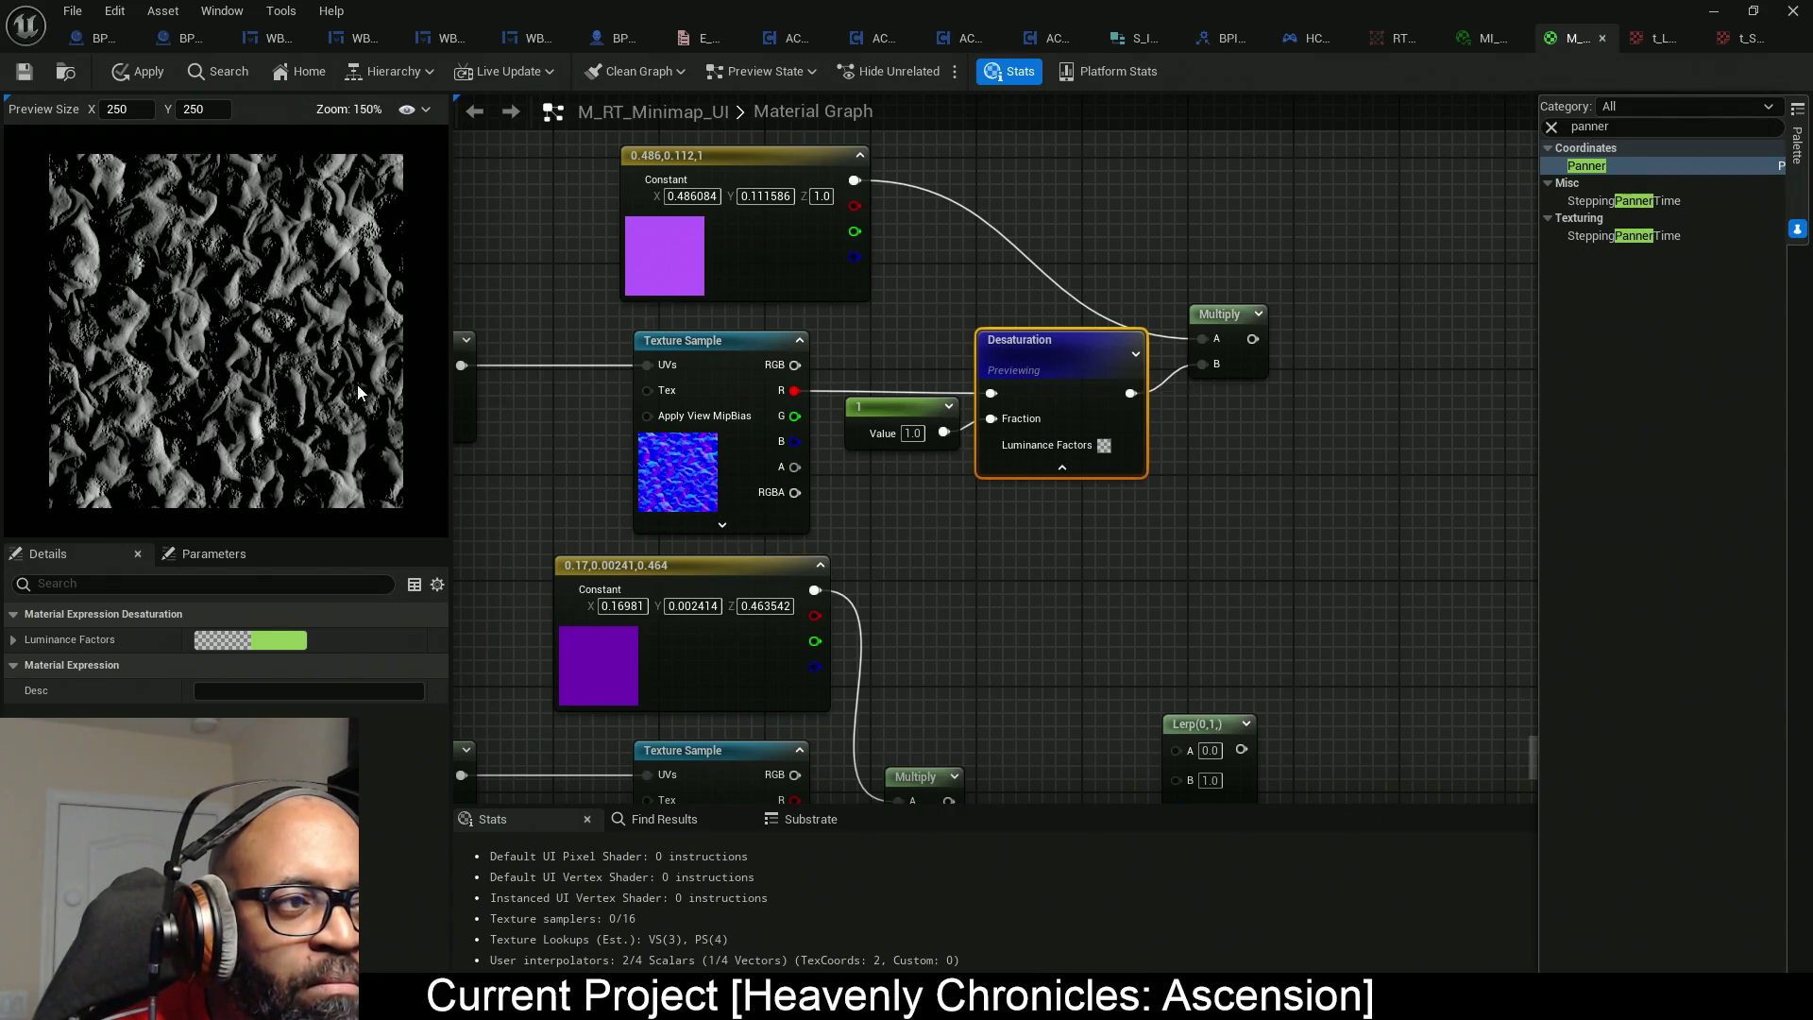
scroll(164, 317, "up", 1)
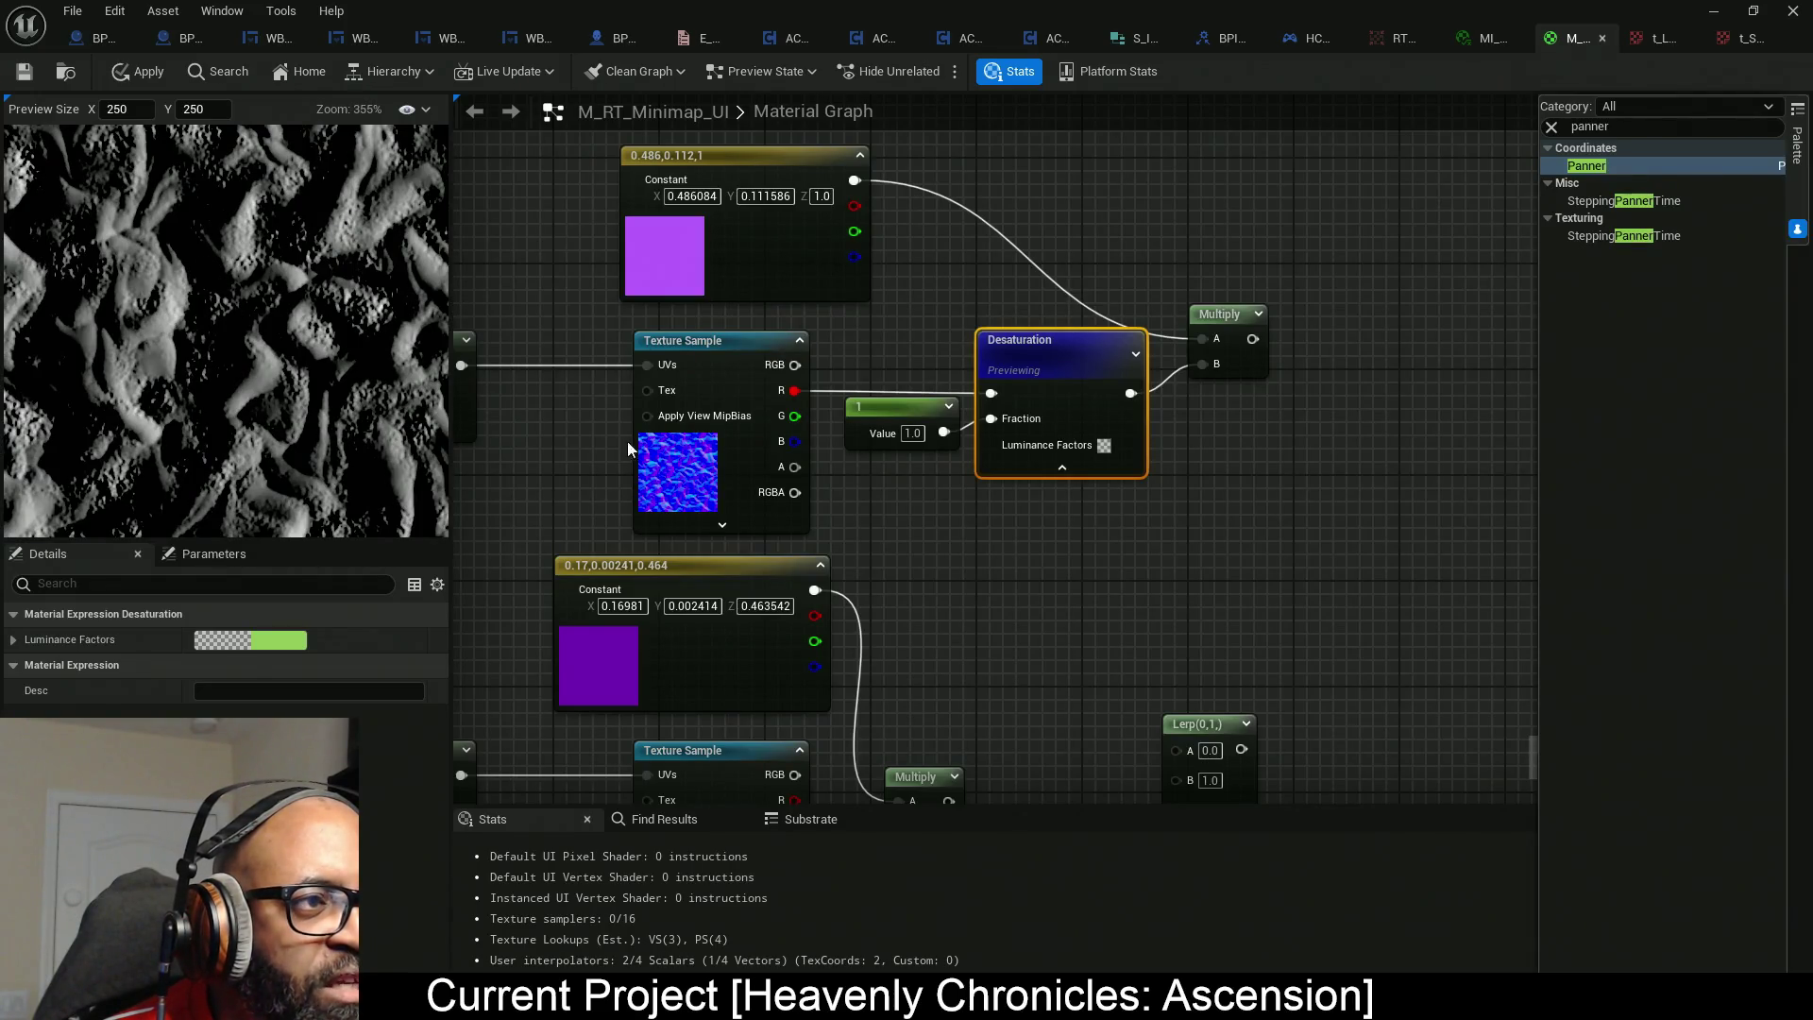
left_click_drag(1083, 445, 845, 469)
mouse_move(1003, 393)
left_mouse_down()
mouse_move(1044, 359)
mouse_move(1103, 231)
mouse_move(1218, 236)
left_mouse_up()
left_click_drag(606, 451, 833, 432)
mouse_move(990, 386)
left_mouse_down()
mouse_move(948, 385)
mouse_move(983, 386)
left_mouse_up()
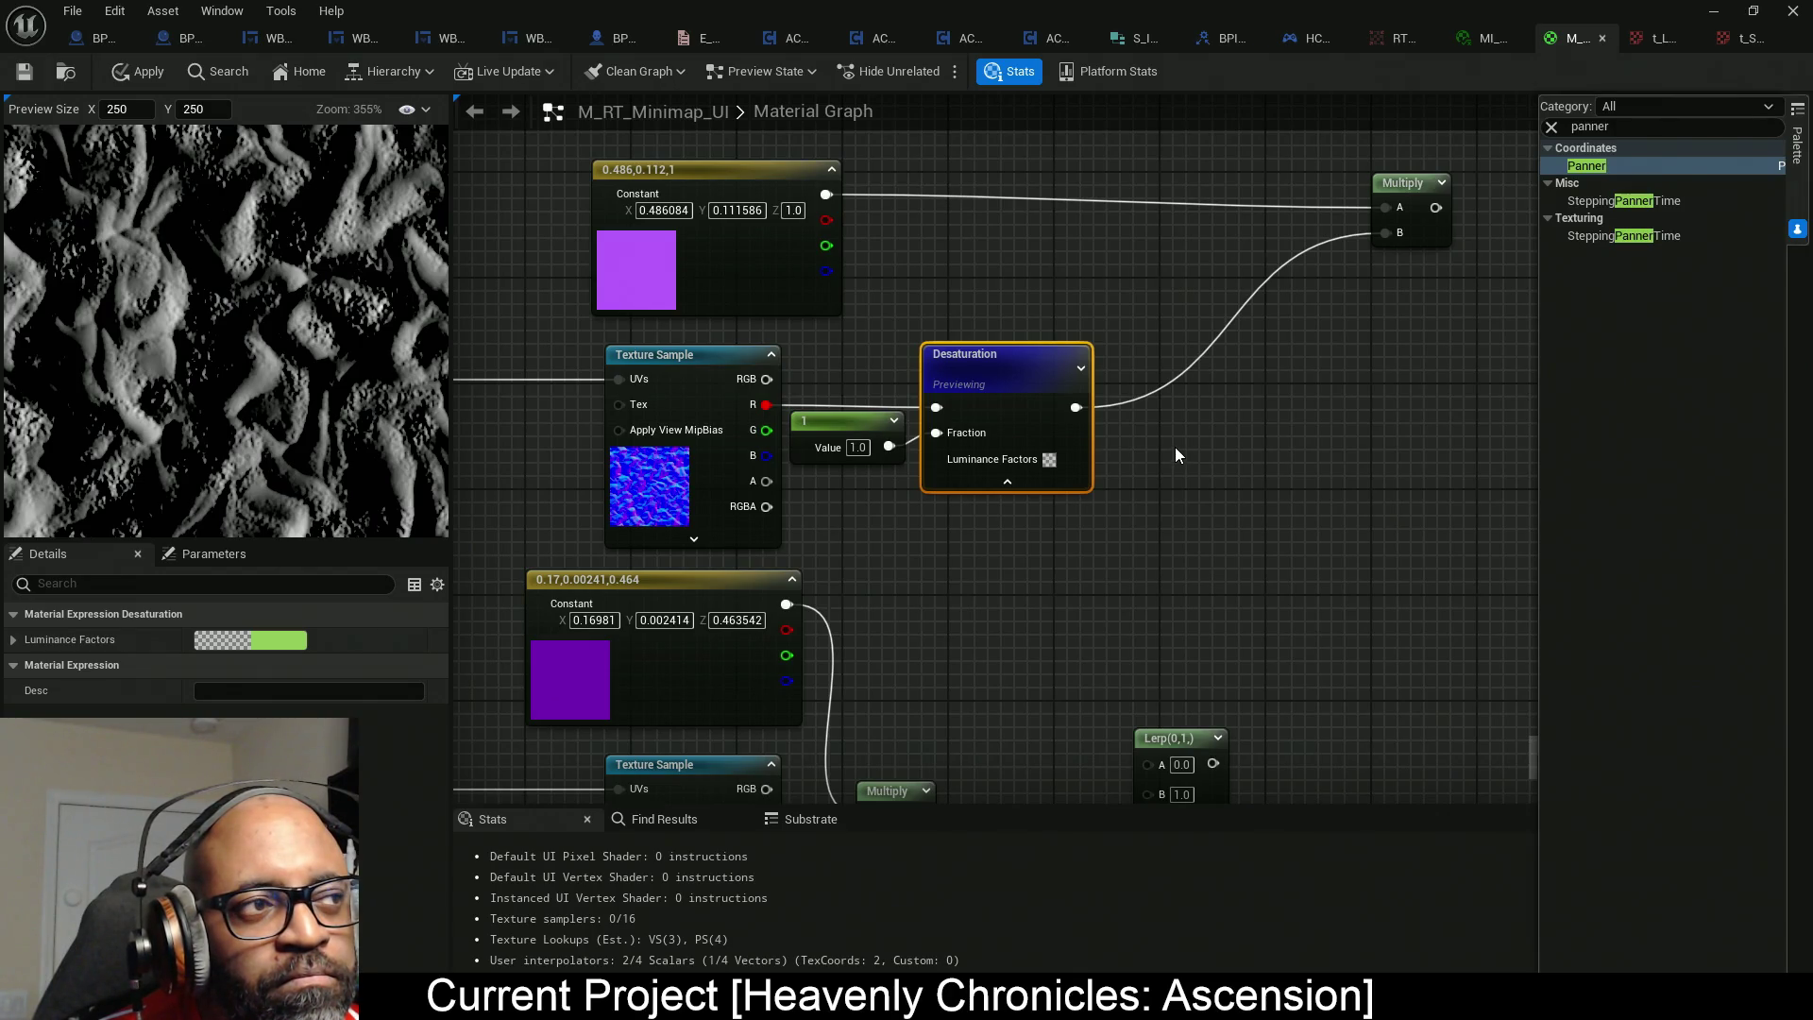
double_click(1590, 126)
type("che")
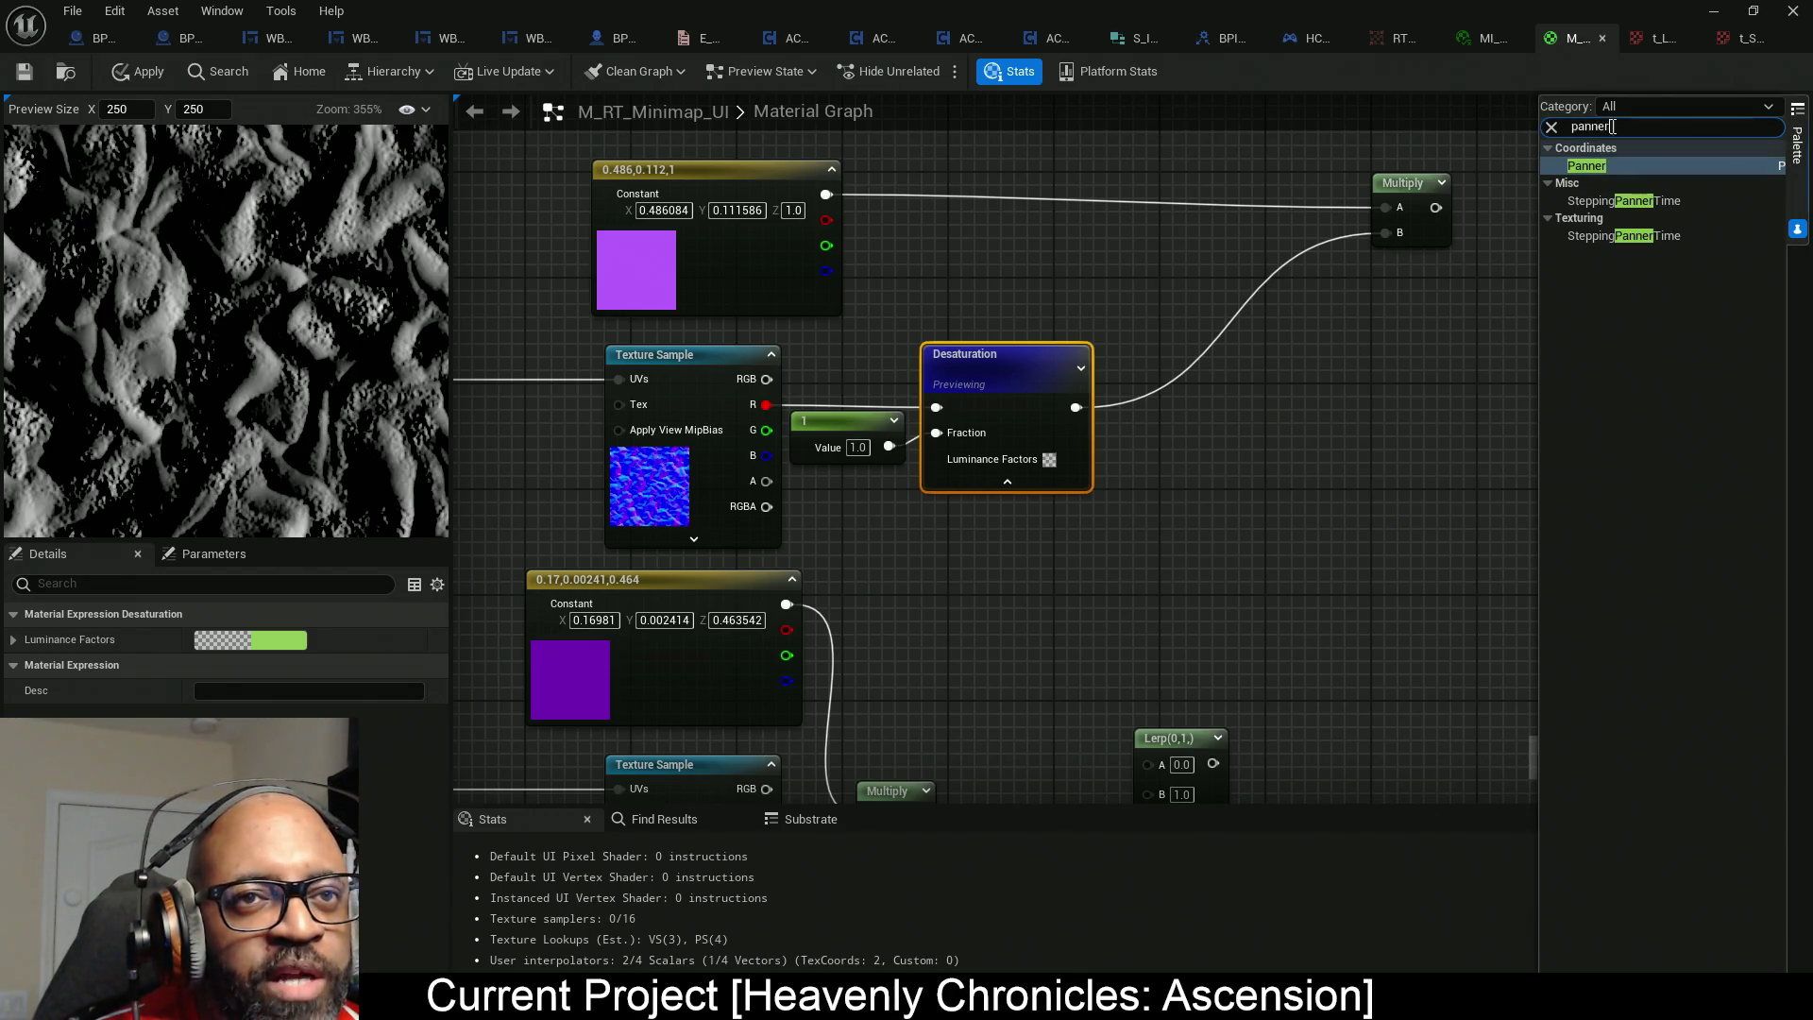
type("ap")
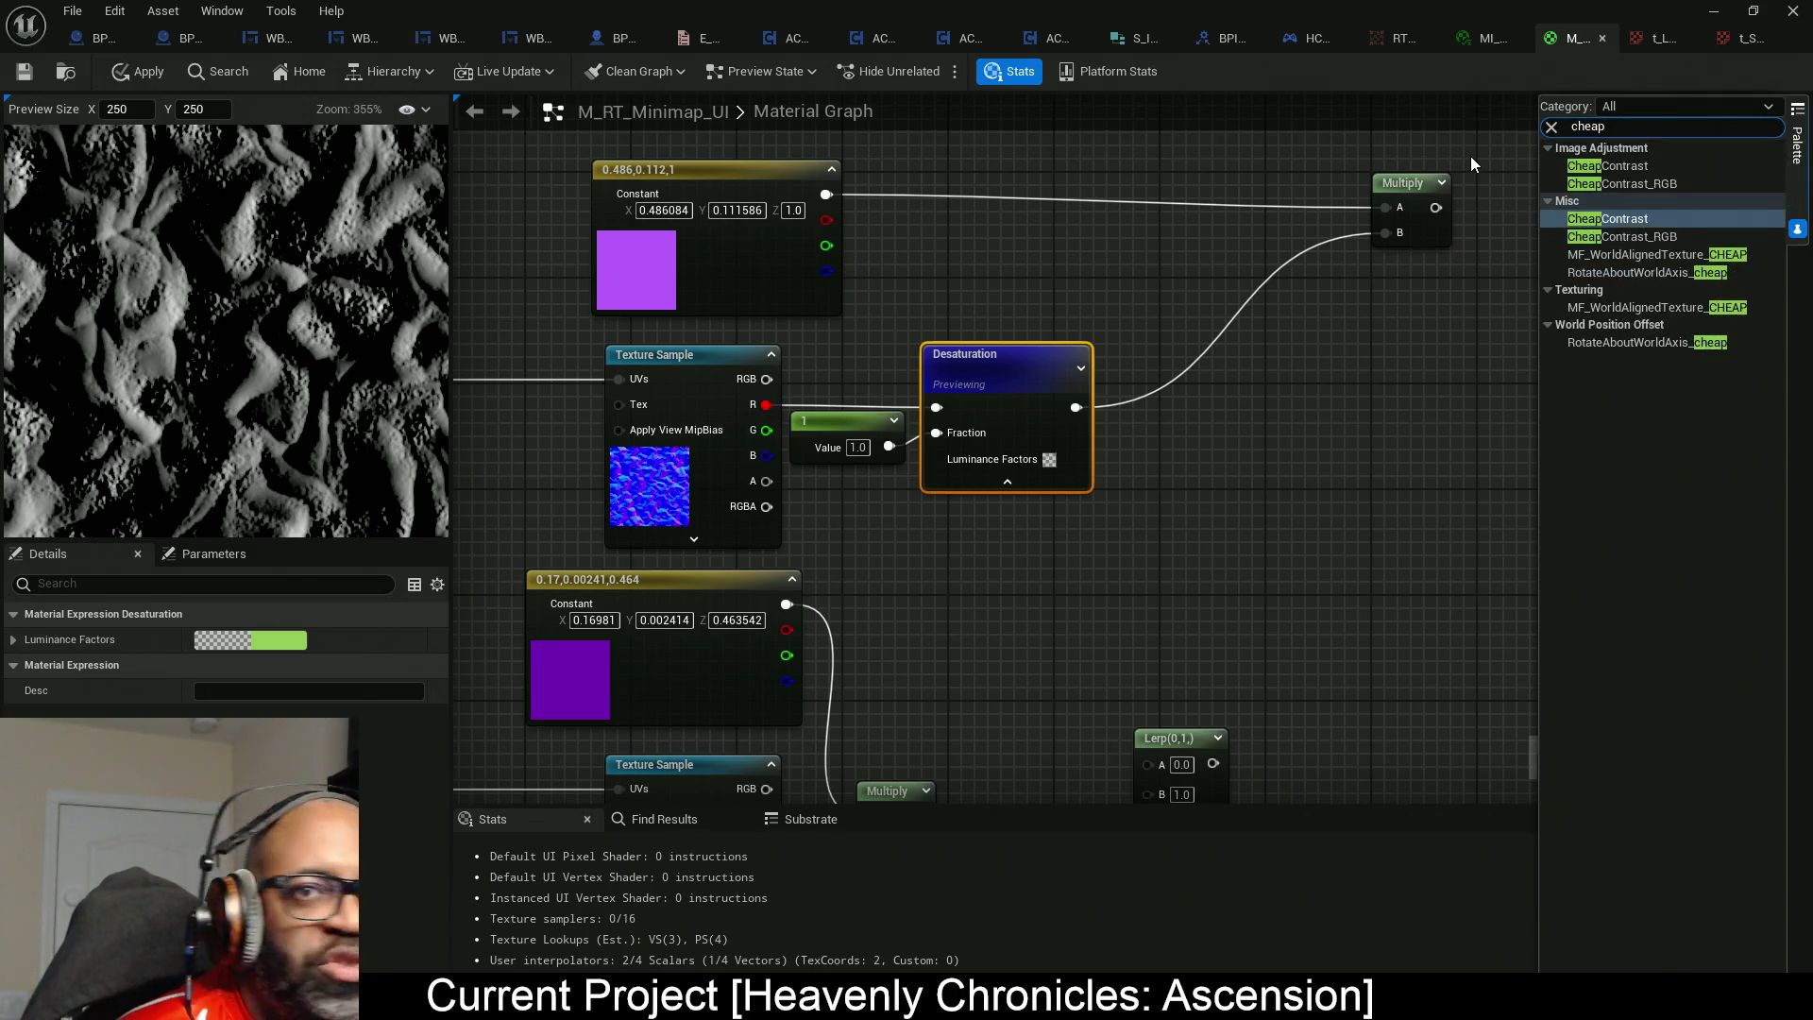
Insert a CheapContrast node between Desaturation and Multiply B and preview its output.
mouse_move(1625, 218)
left_mouse_down()
mouse_move(1318, 330)
mouse_move(1177, 351)
left_mouse_up()
left_click_drag(1386, 232, 1305, 381)
left_click_drag(1190, 381, 1077, 407)
left_click_drag(1279, 402, 1262, 422)
right_click(1277, 424)
left_click(1377, 481)
left_click_drag(1279, 463, 1335, 410)
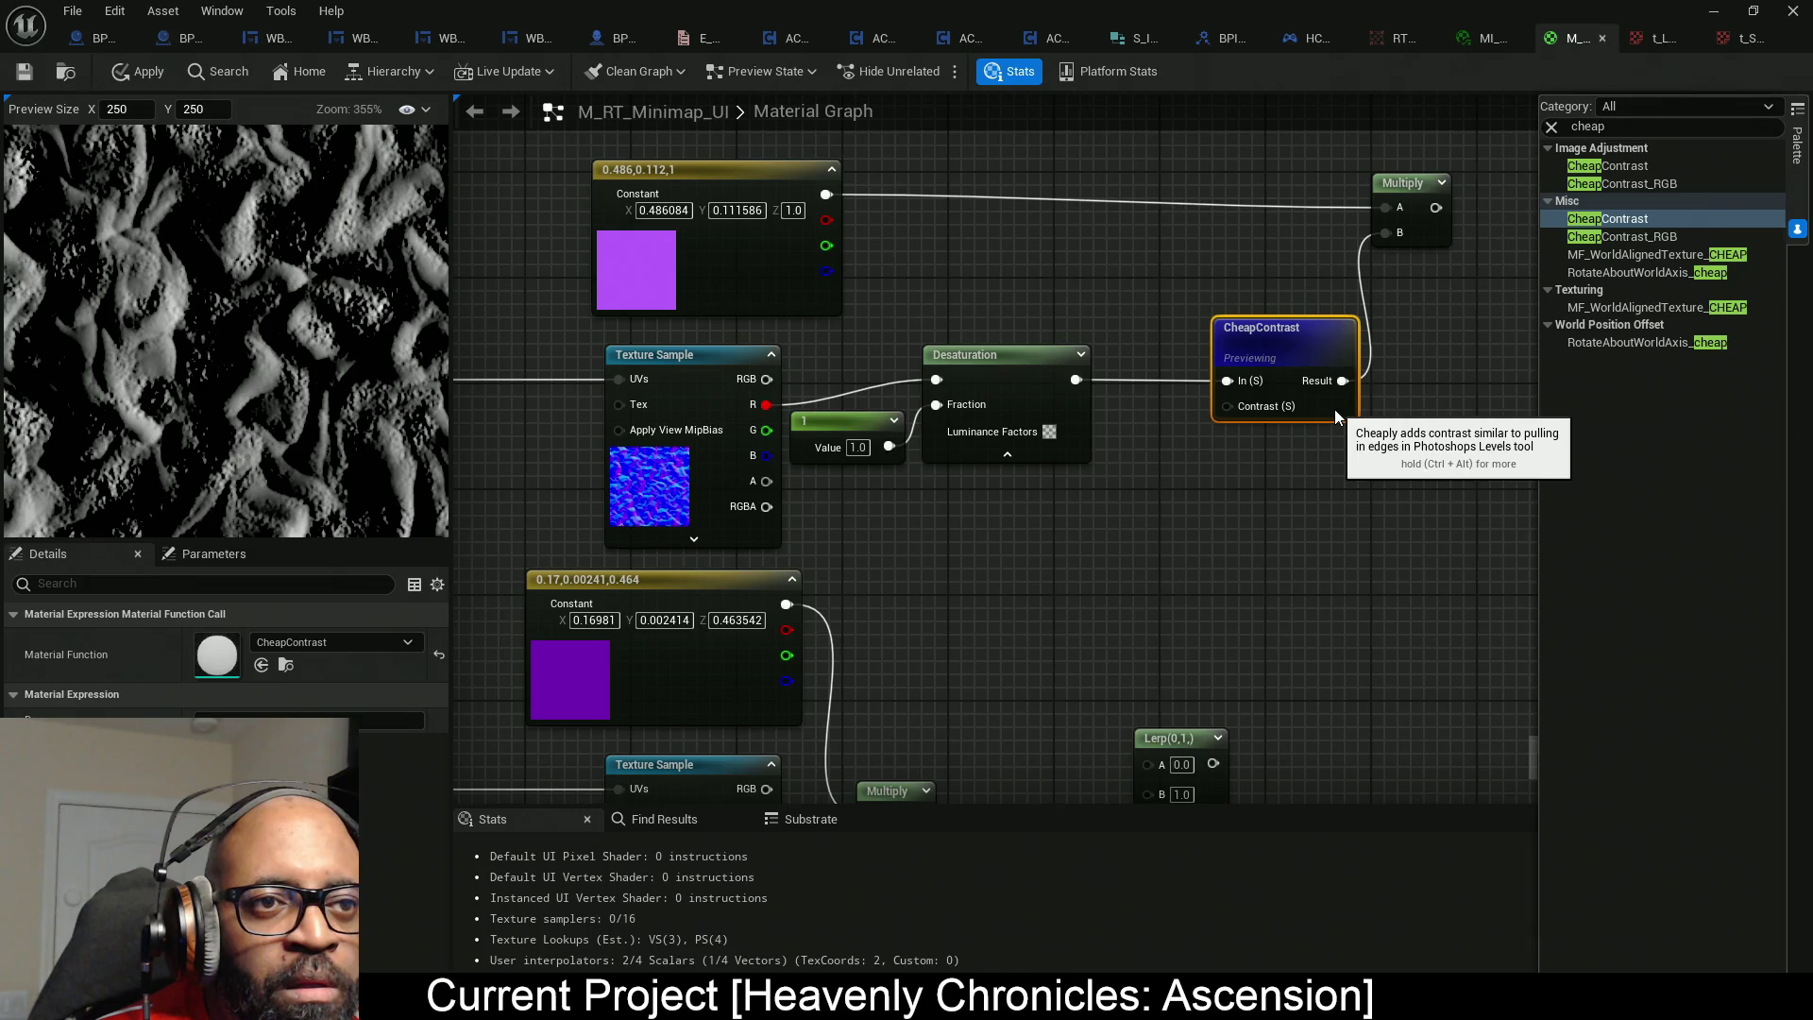
Add a constant for the contrast and adjust its value while watching the preview.
left_click(1012, 524)
mouse_move(1096, 530)
left_mouse_down()
mouse_move(1060, 490)
mouse_move(1091, 506)
mouse_move(1238, 411)
mouse_move(1223, 356)
left_mouse_up()
left_click(1051, 511)
left_click_drag(245, 641, 313, 638)
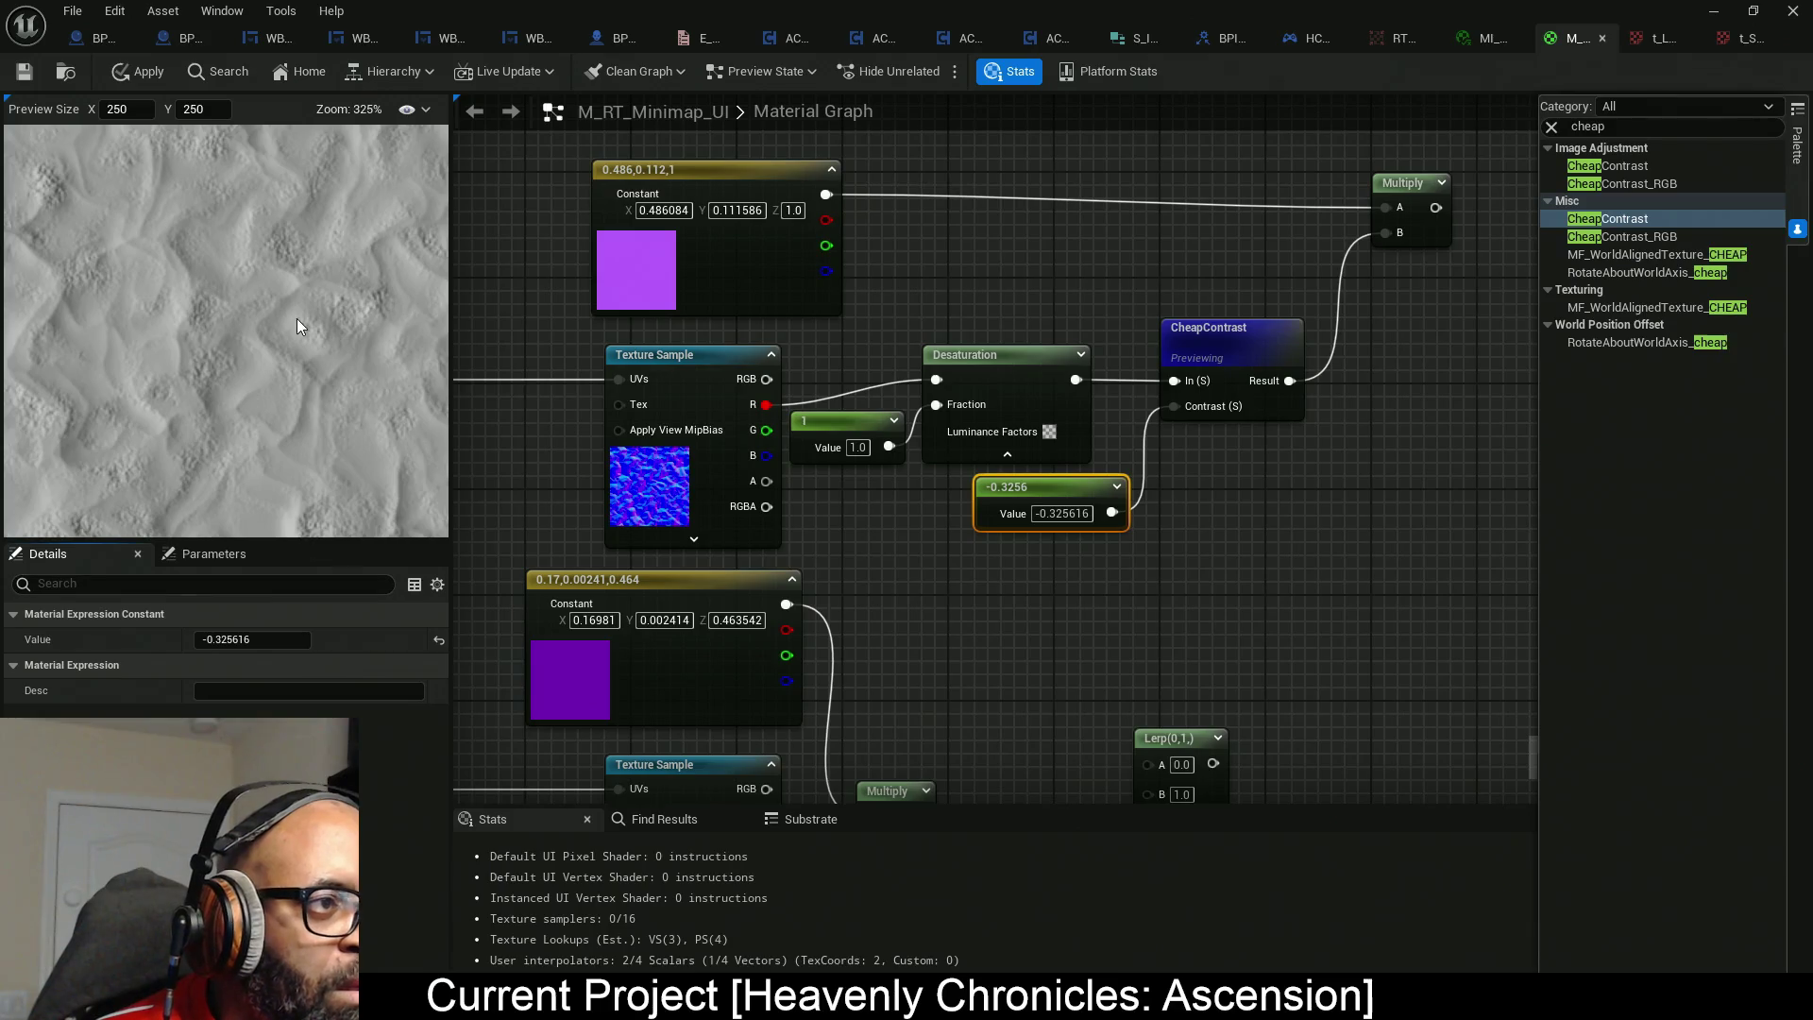
scroll(243, 372, "down", 3)
scroll(236, 377, "down", 3)
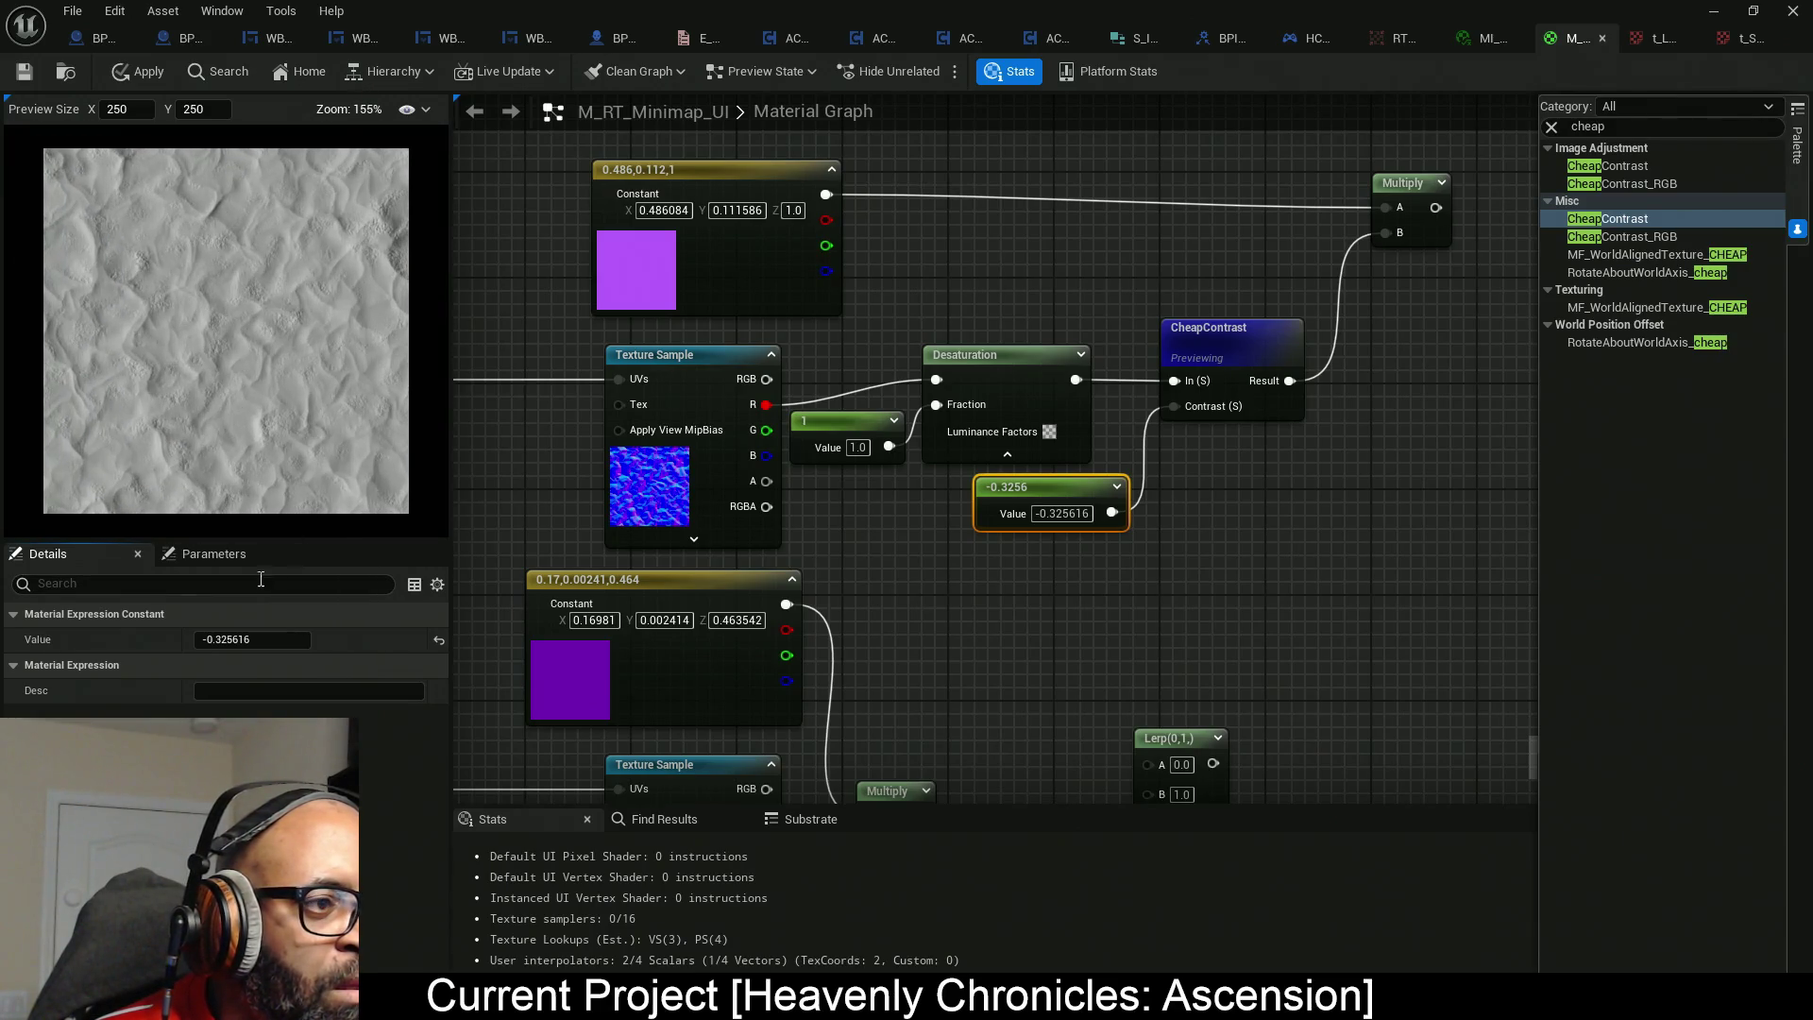
left_click(280, 639)
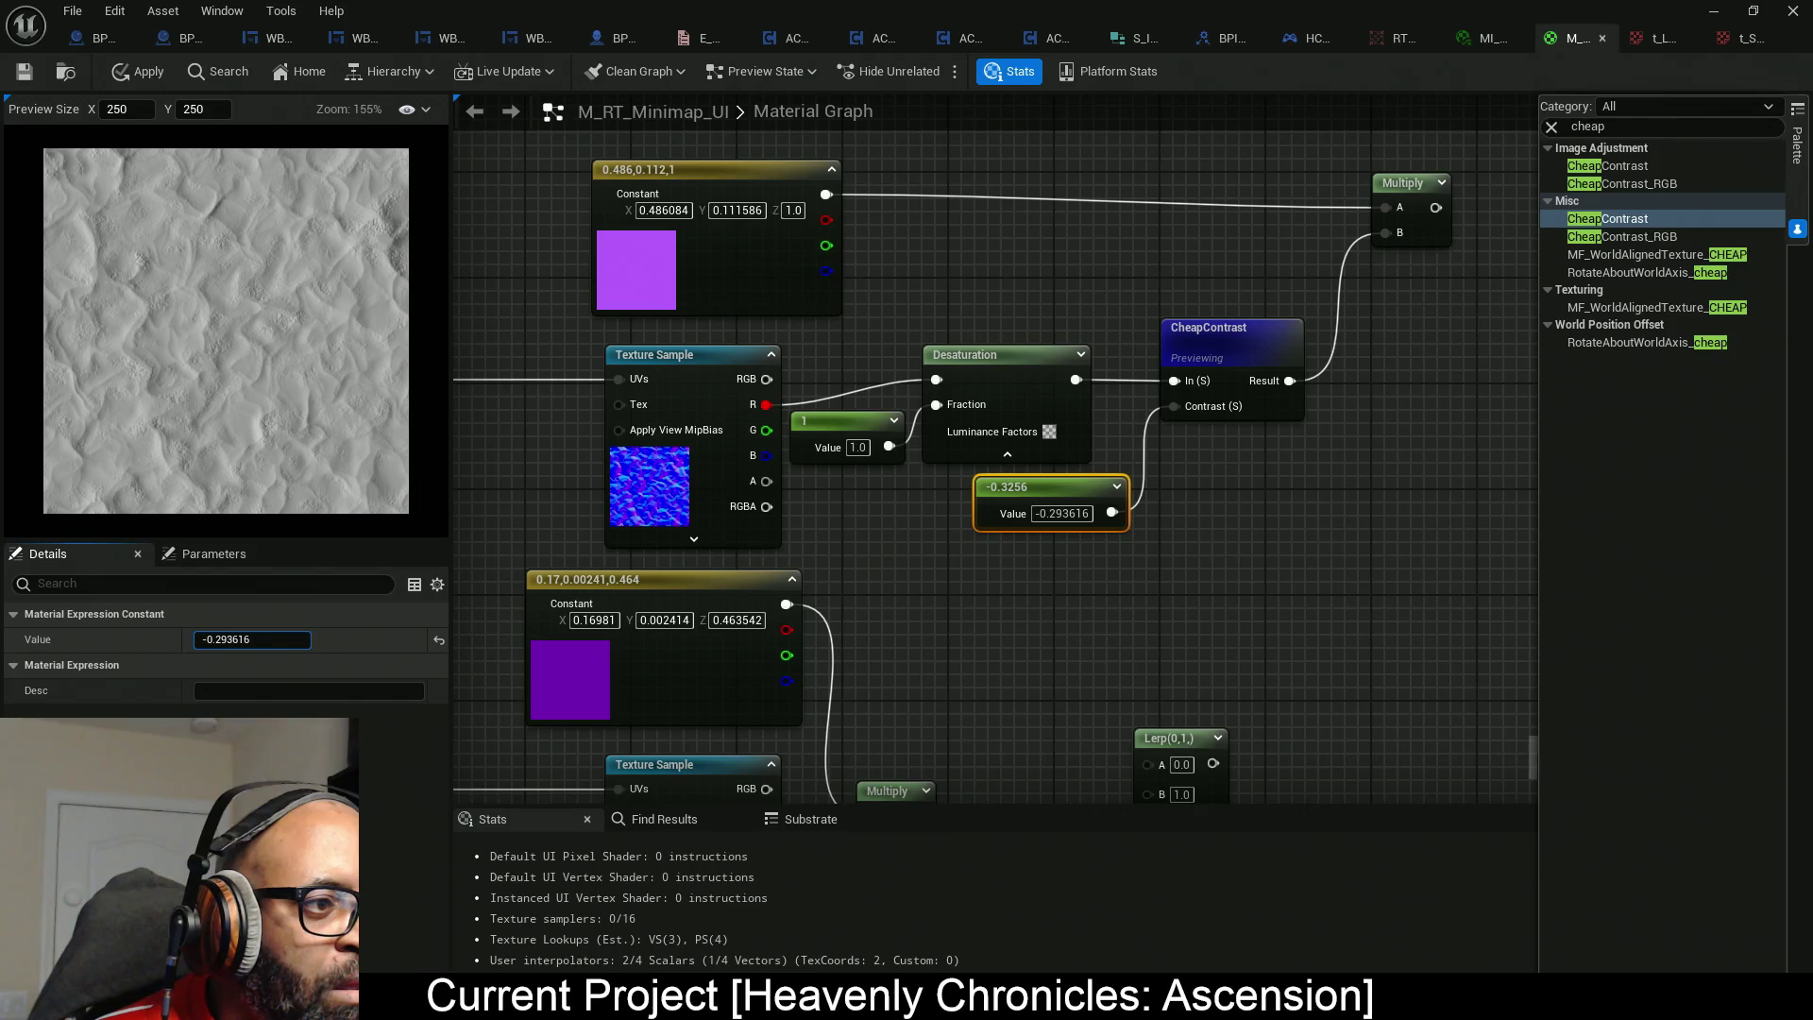
key("Return")
left_click_drag(318, 644, 310, 642)
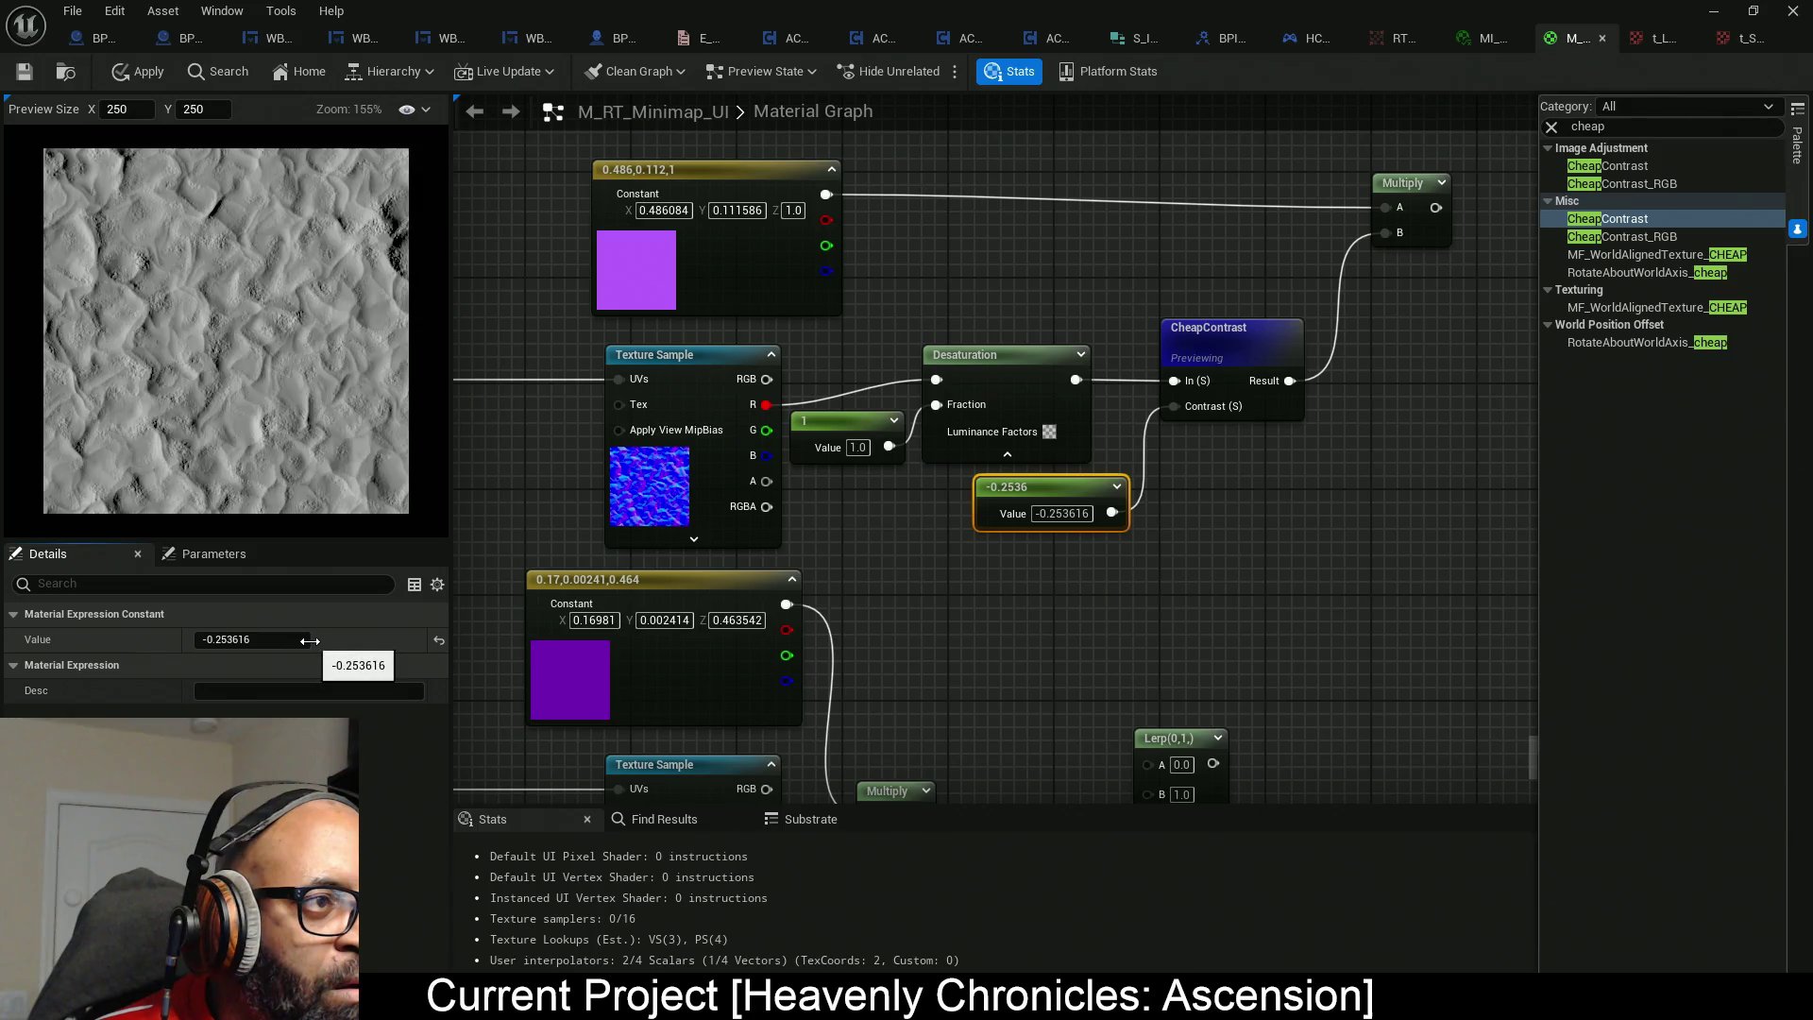
Set the contrast constant to -0.22 and apply the material.
left_click(275, 641)
type("-0.25")
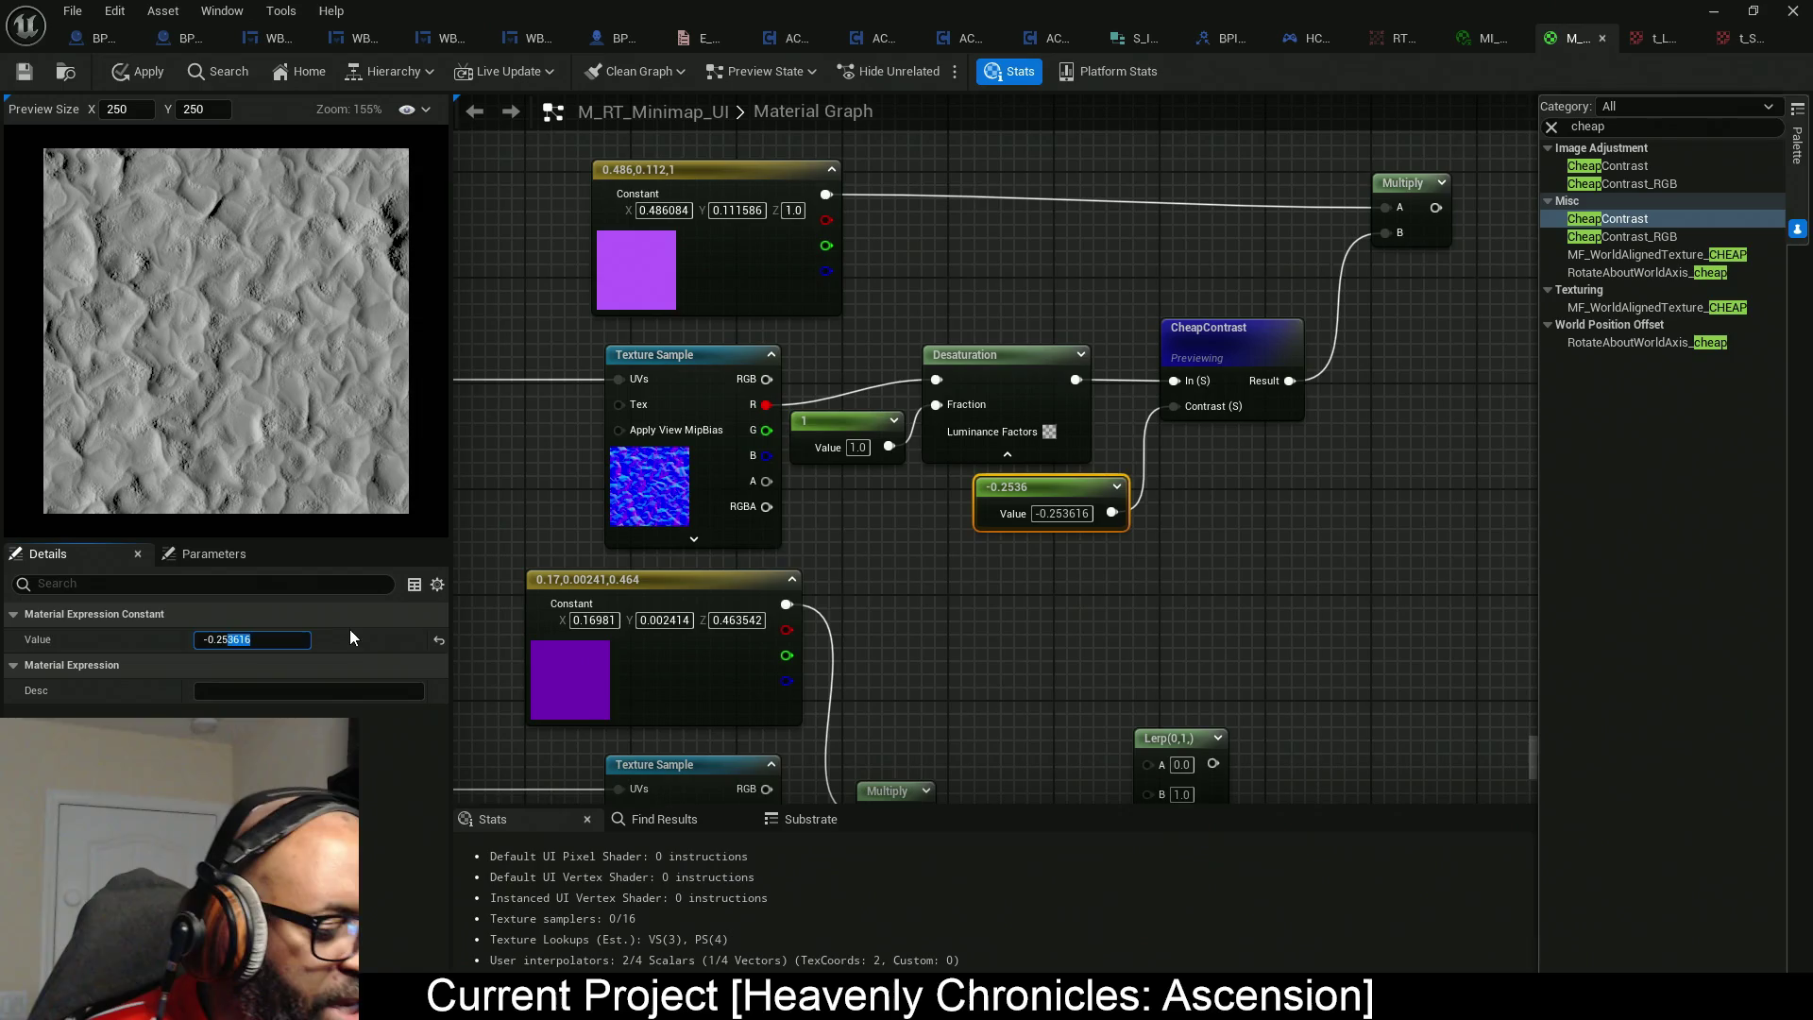
key("Return")
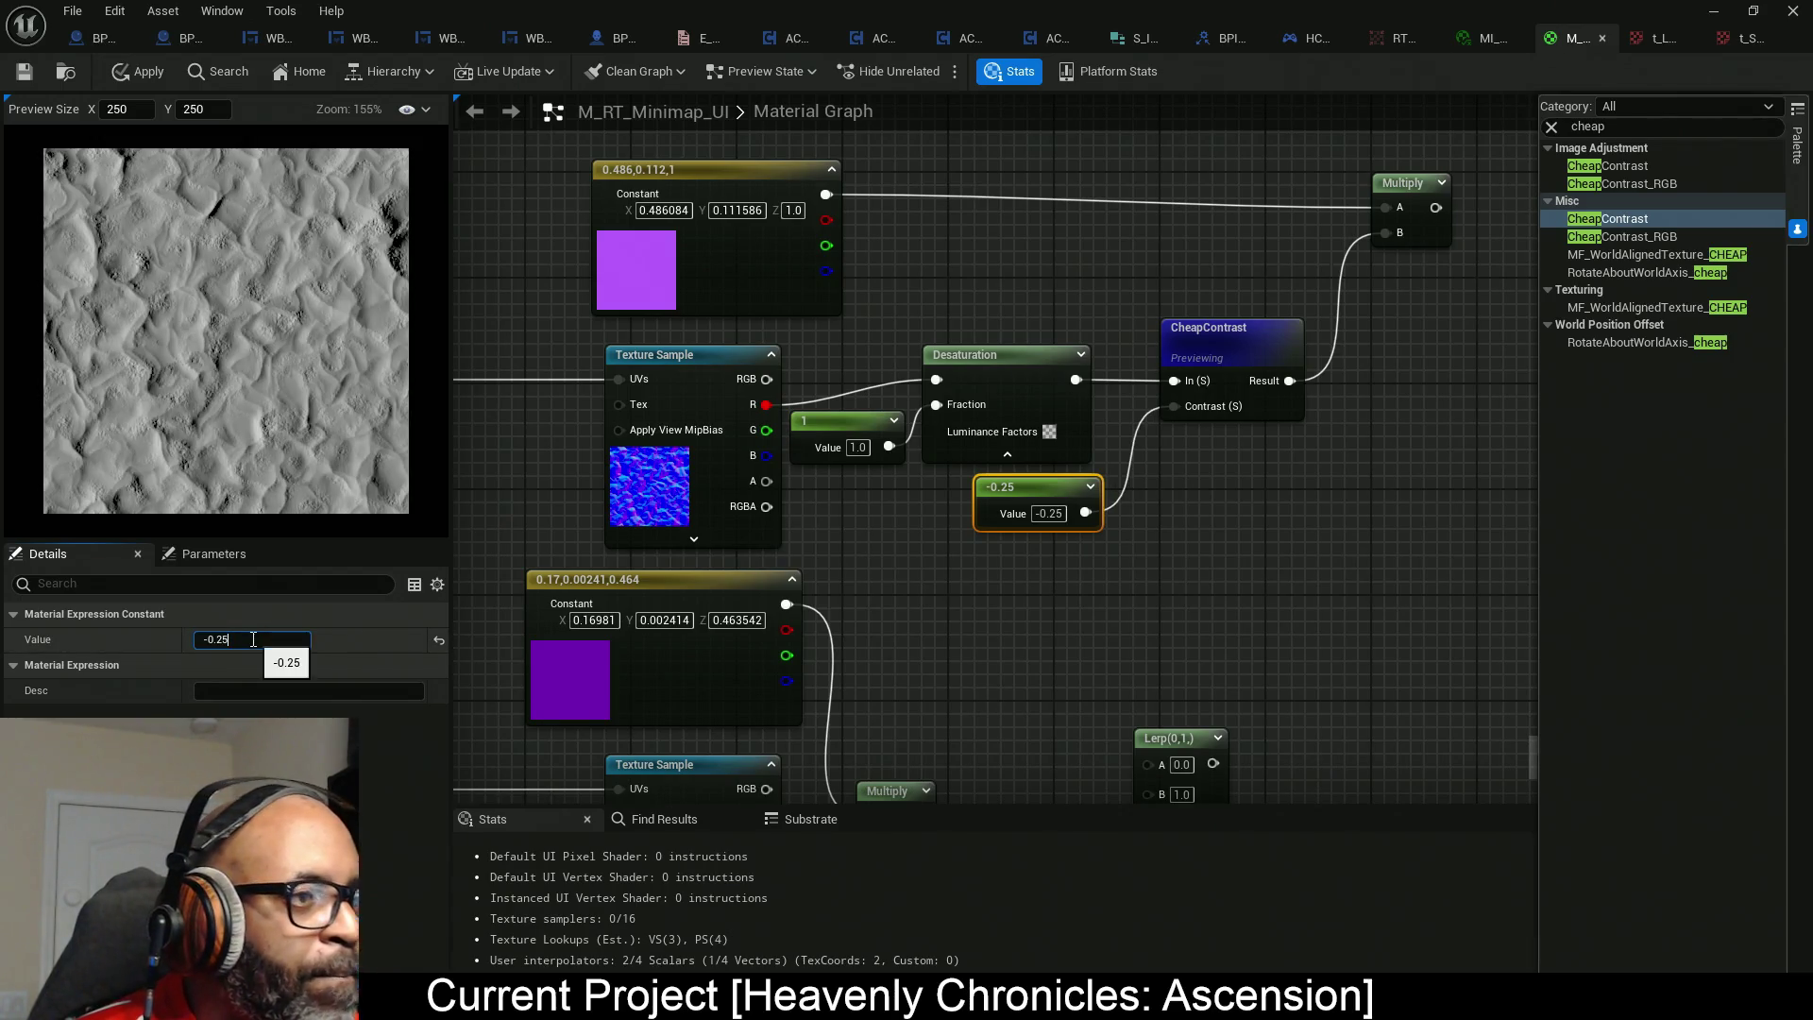
key("BackSpace")
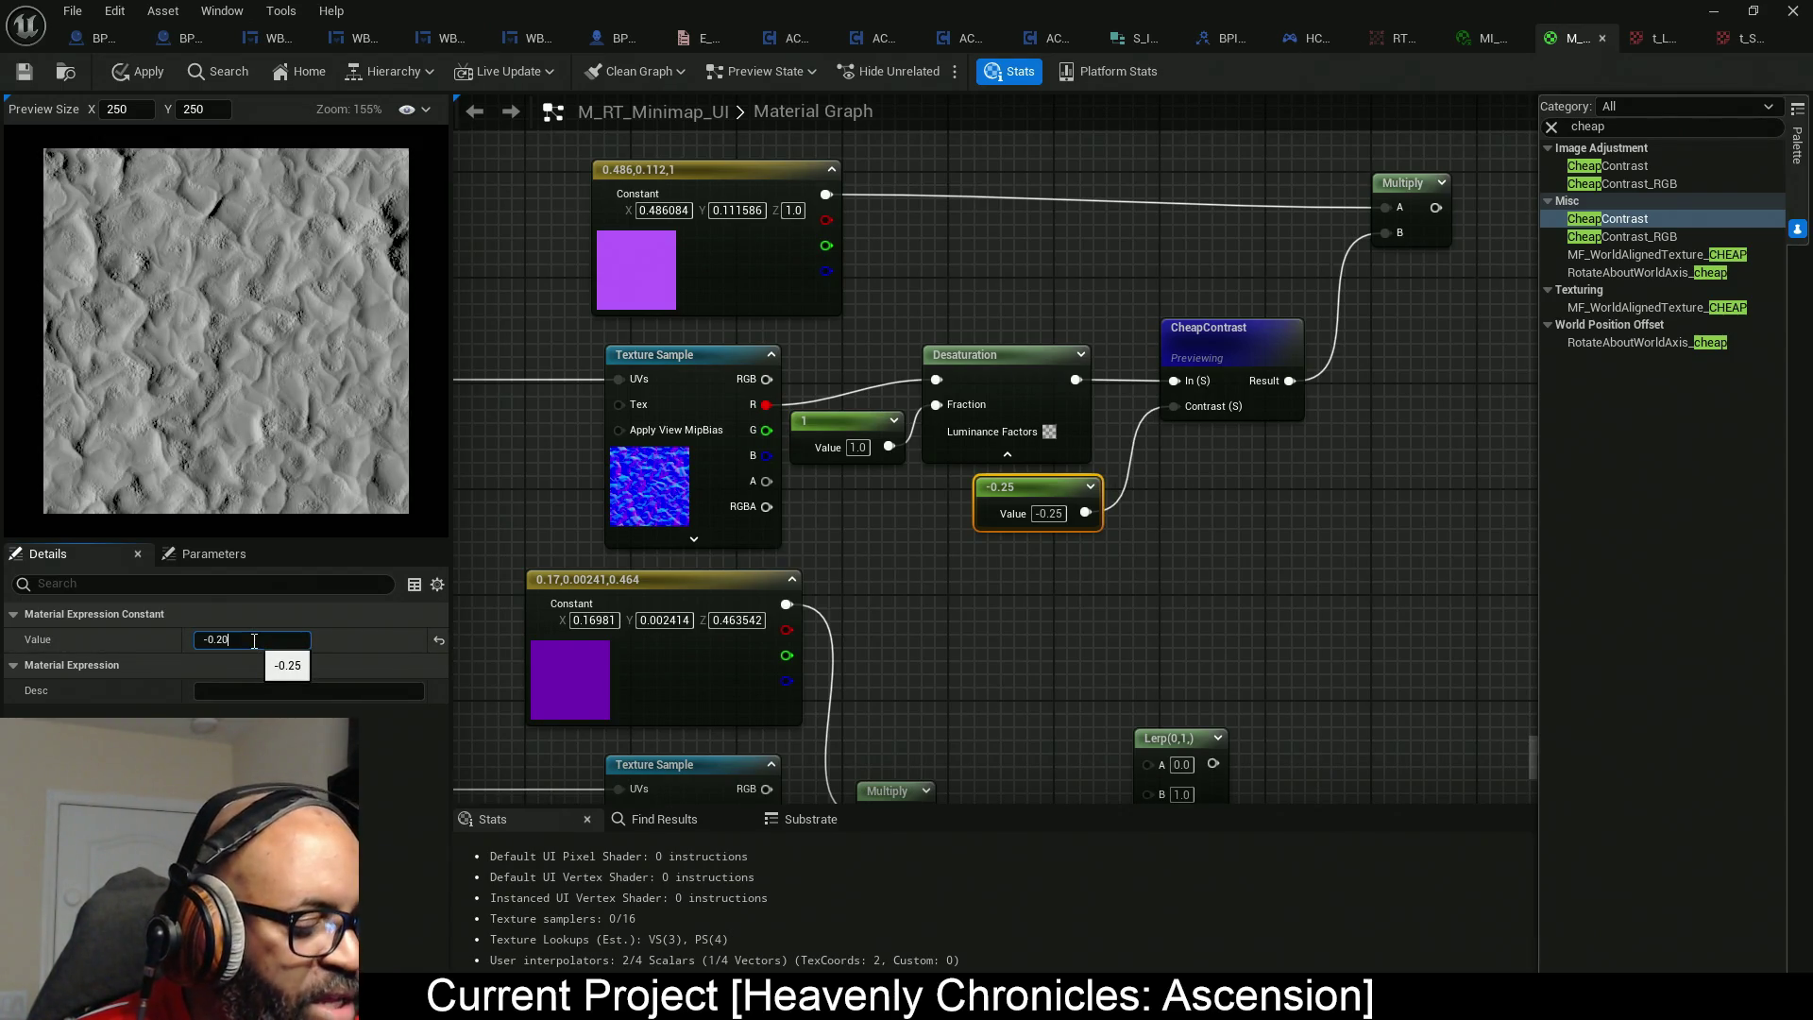
key("Return")
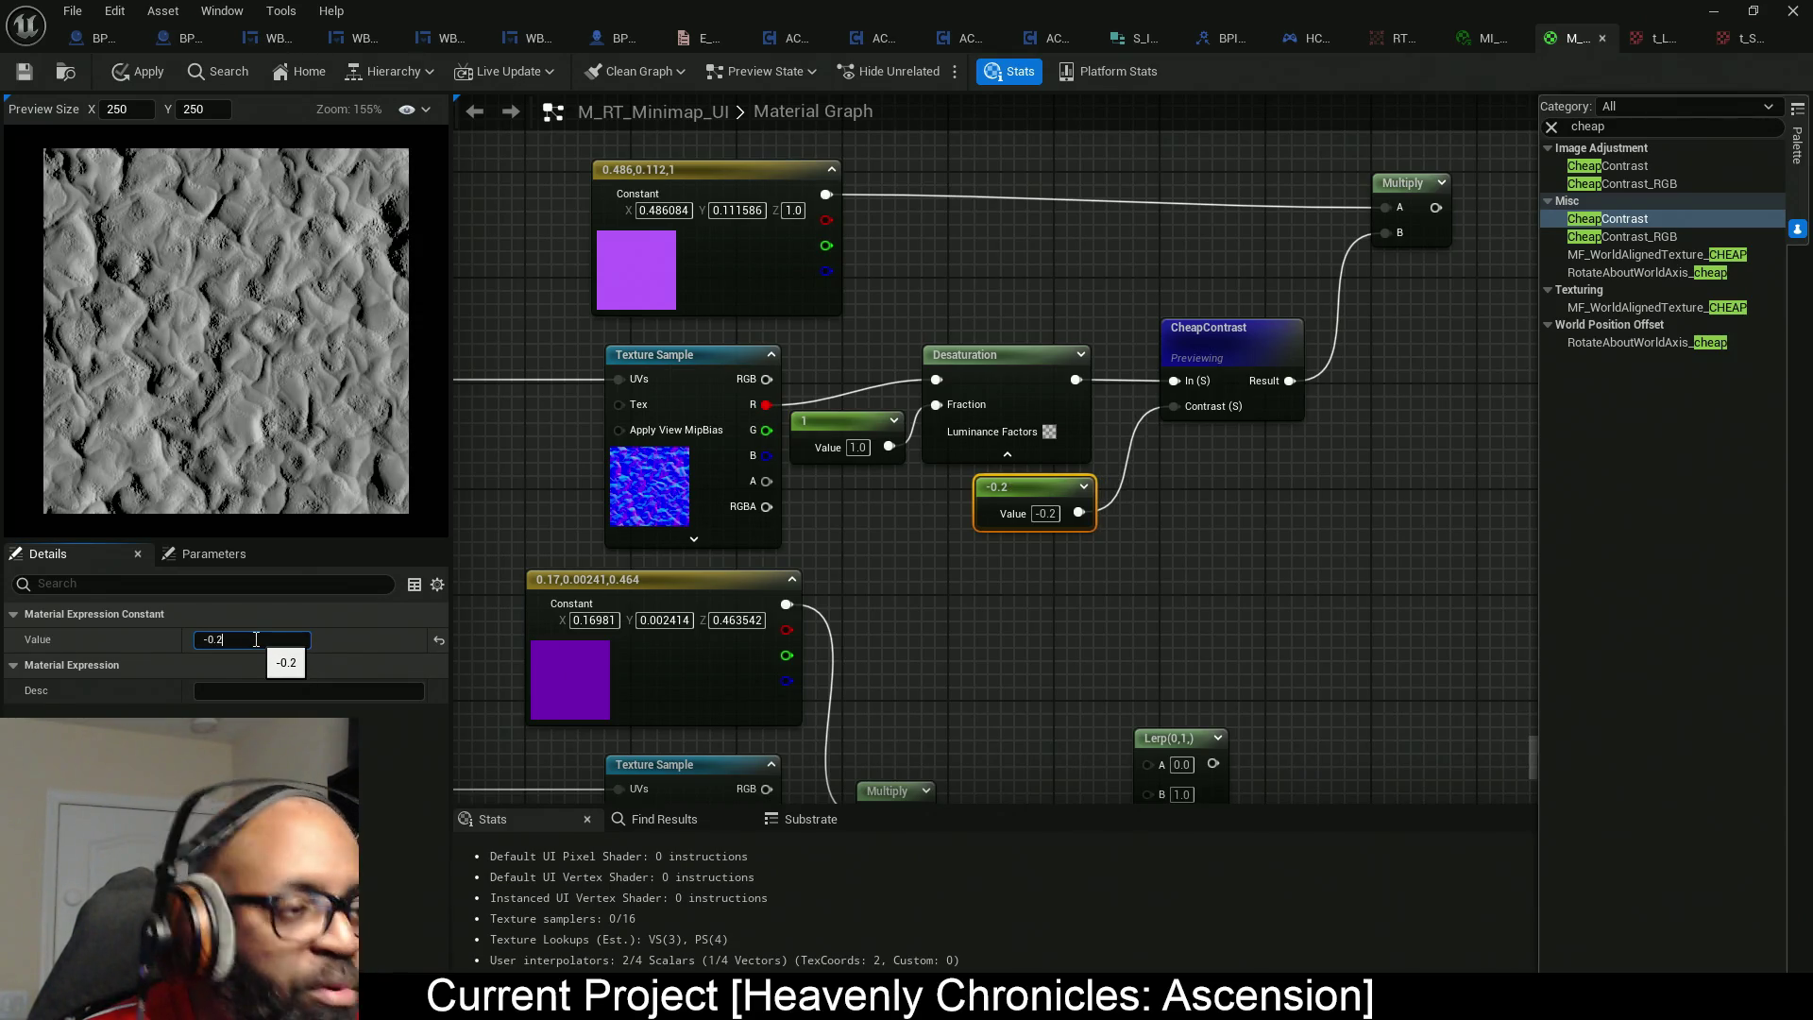
type("2")
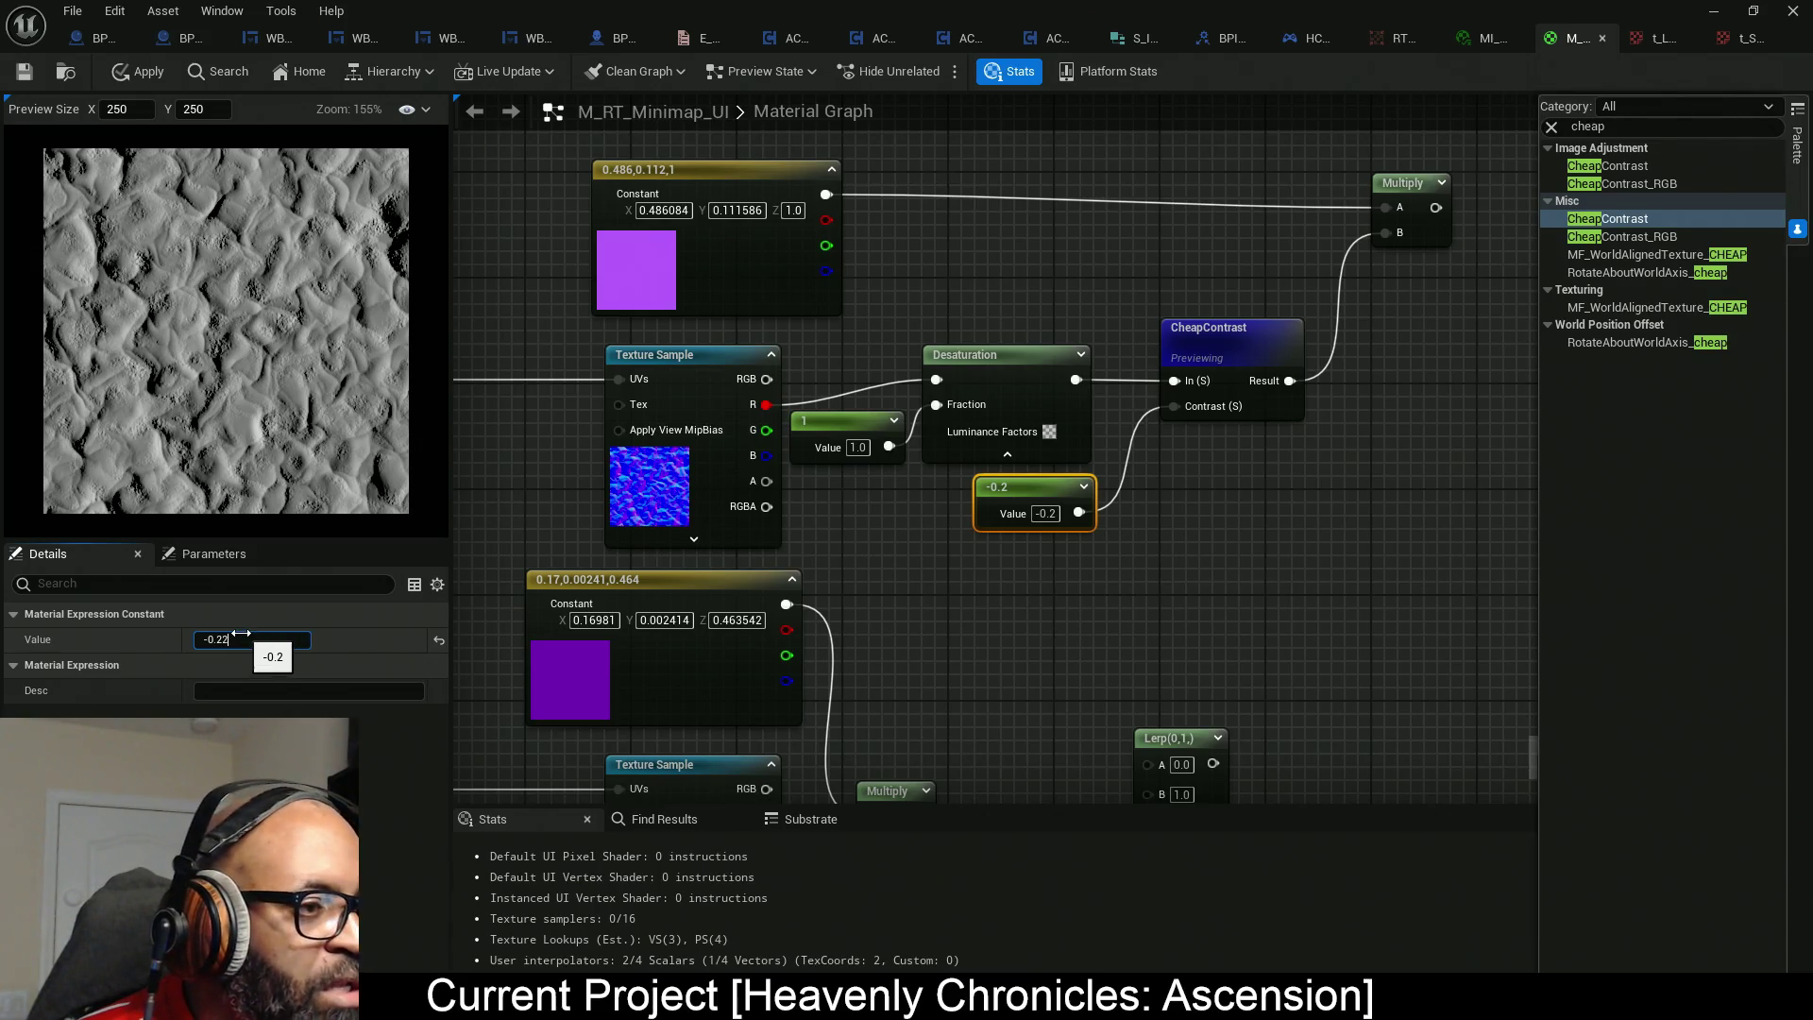
key("Return")
left_click(143, 75)
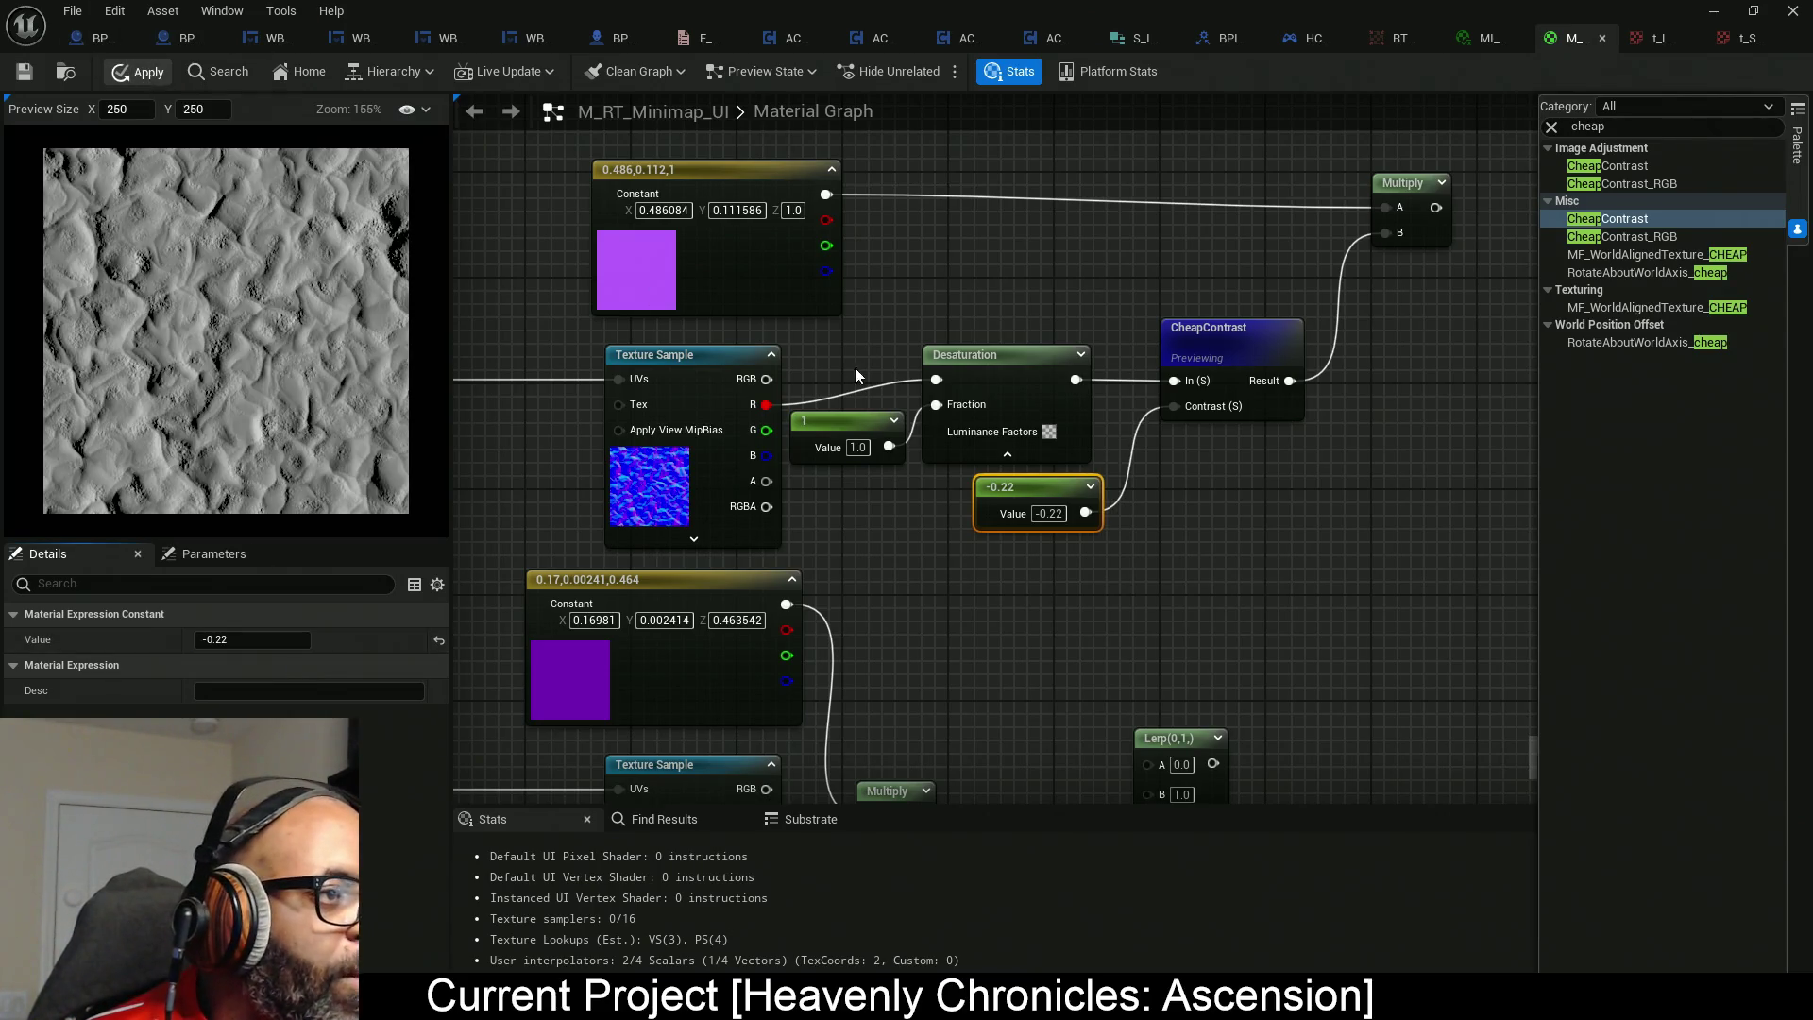
left_click_drag(1196, 479, 1002, 486)
Insert a Saturate node between CheapContrast and the Multiply's B input.
mouse_move(1180, 345)
left_mouse_down()
mouse_move(1140, 347)
mouse_move(1179, 361)
mouse_move(1037, 376)
left_mouse_up()
left_click_drag(1143, 251, 1075, 349)
type("sat")
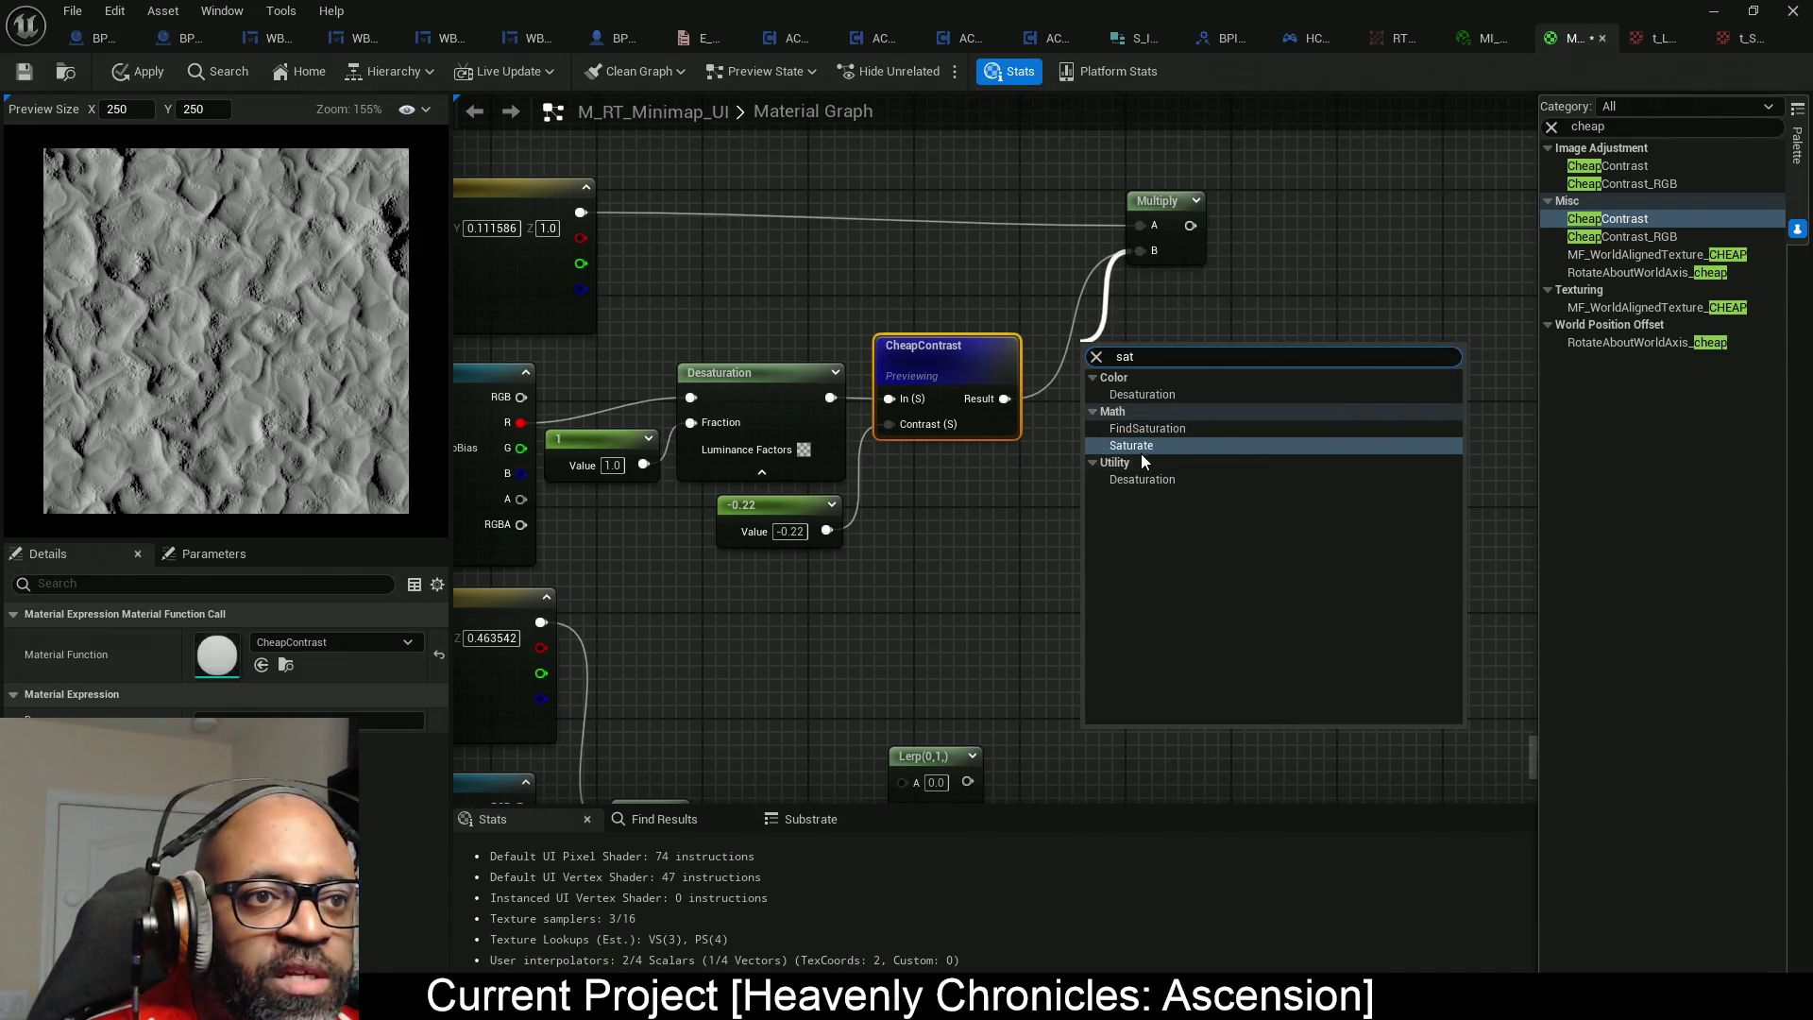
left_click(1143, 446)
left_click_drag(1099, 377, 1073, 390)
Preview the purple-tinted Multiply output and move the Multiply node up.
right_click(1187, 257)
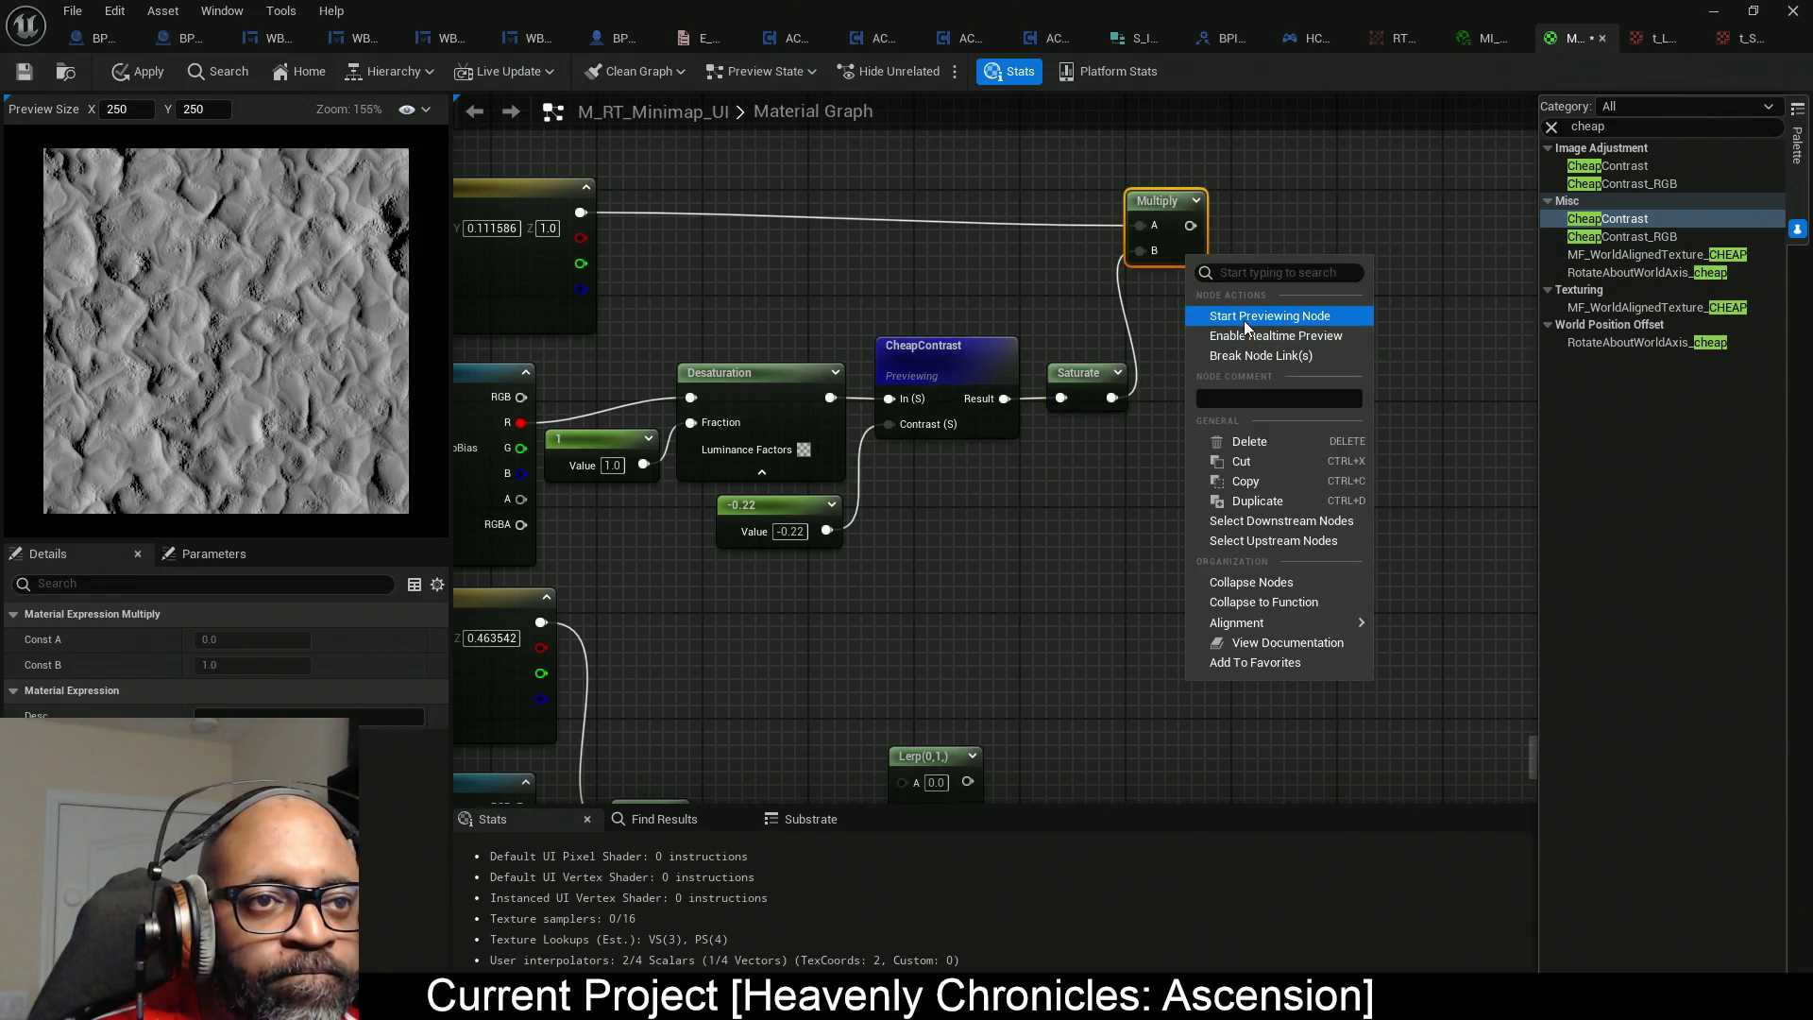
left_click(1242, 317)
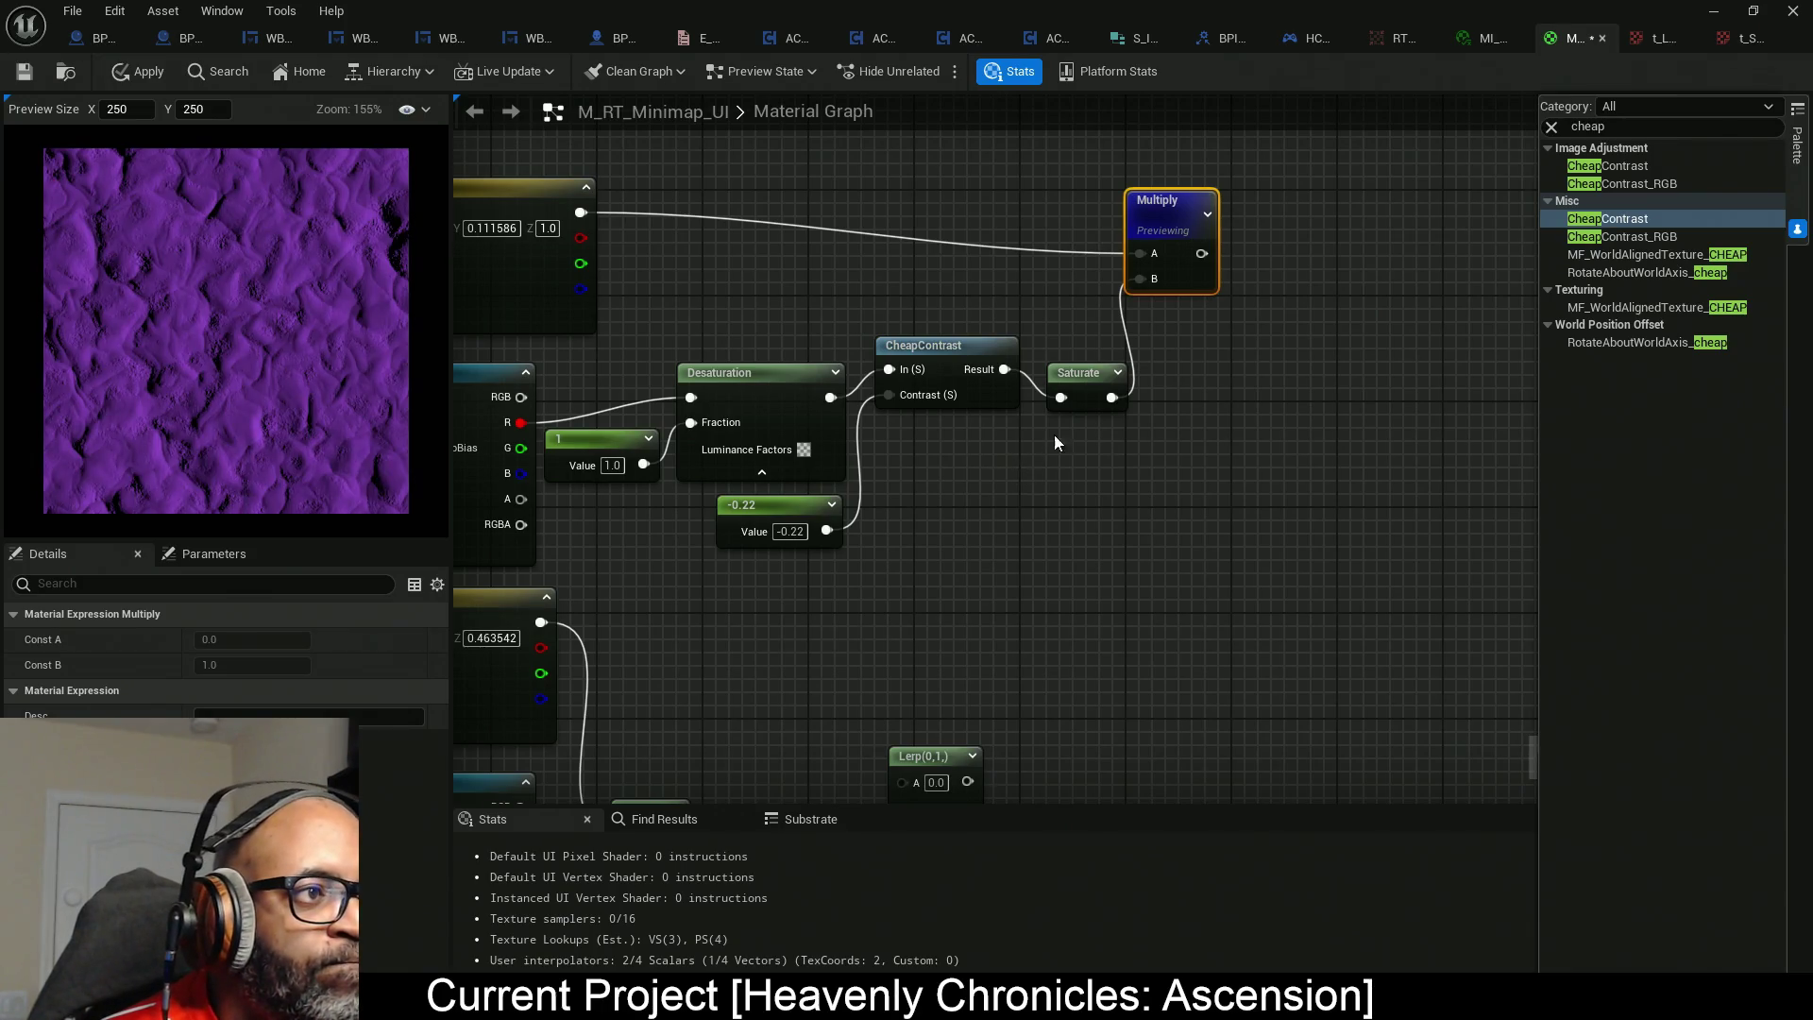
left_click_drag(1034, 434, 1206, 409)
left_click(1199, 343)
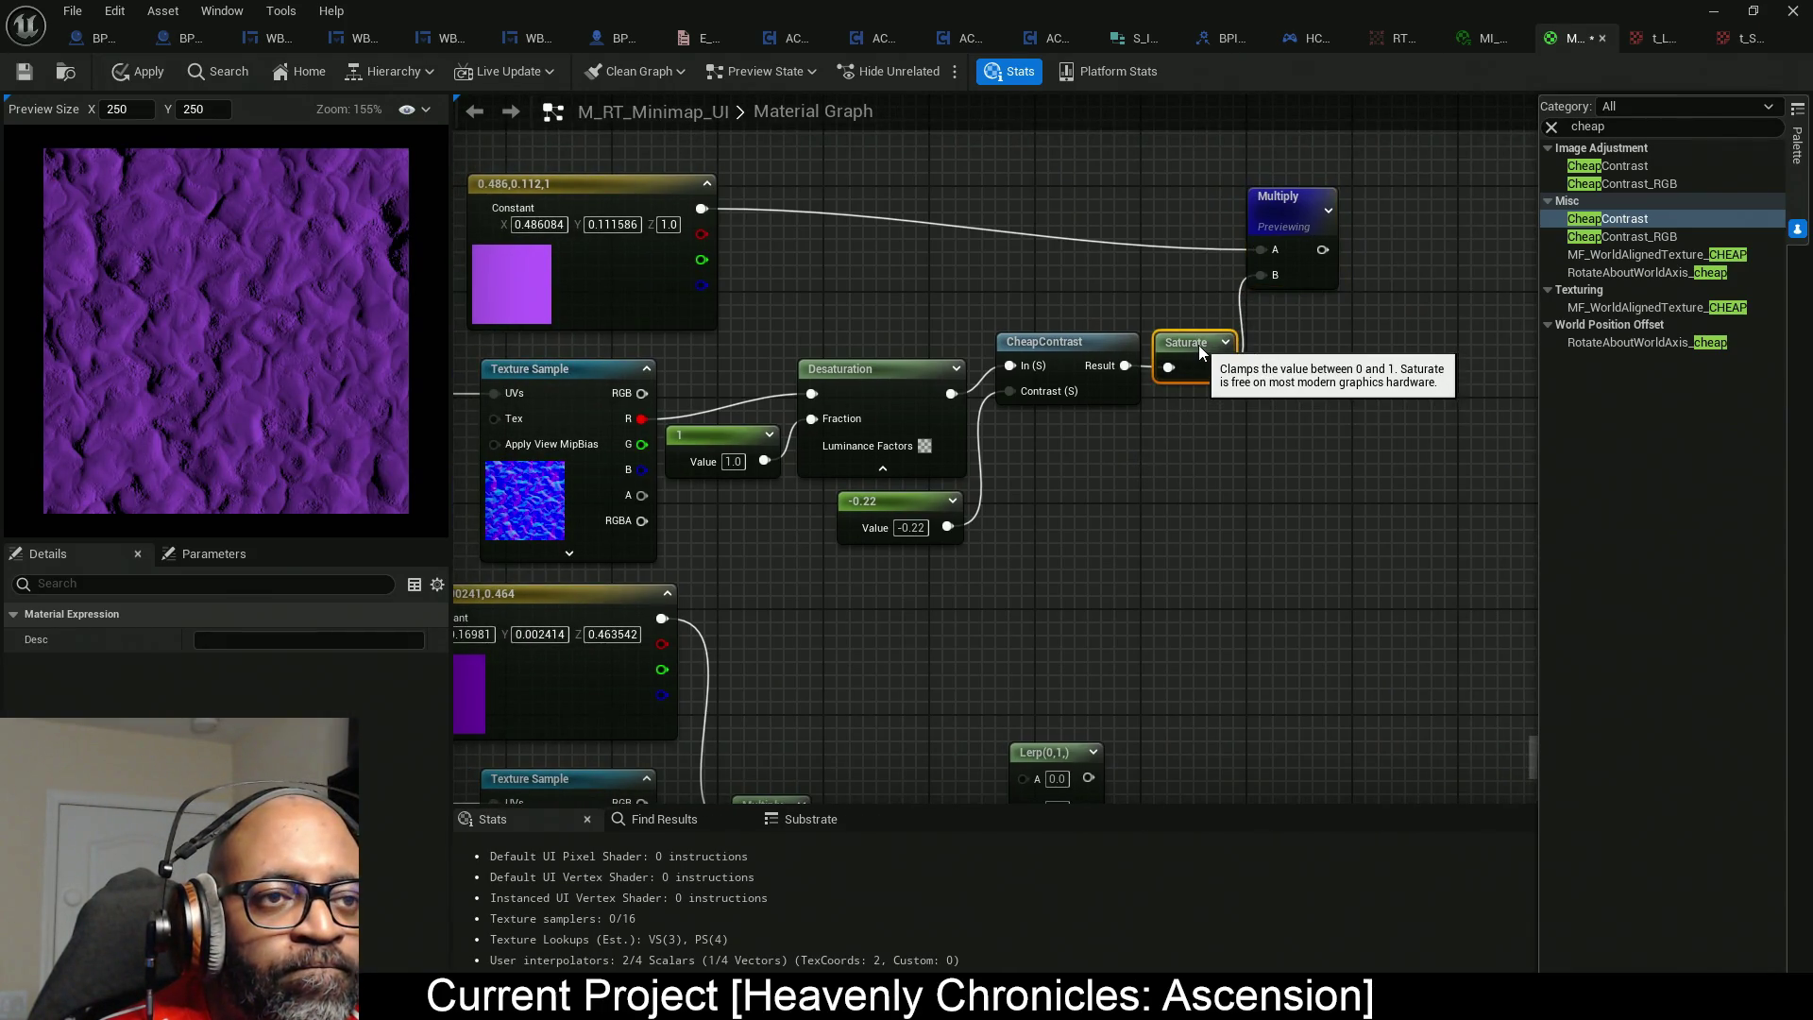
left_click_drag(1308, 279, 1308, 232)
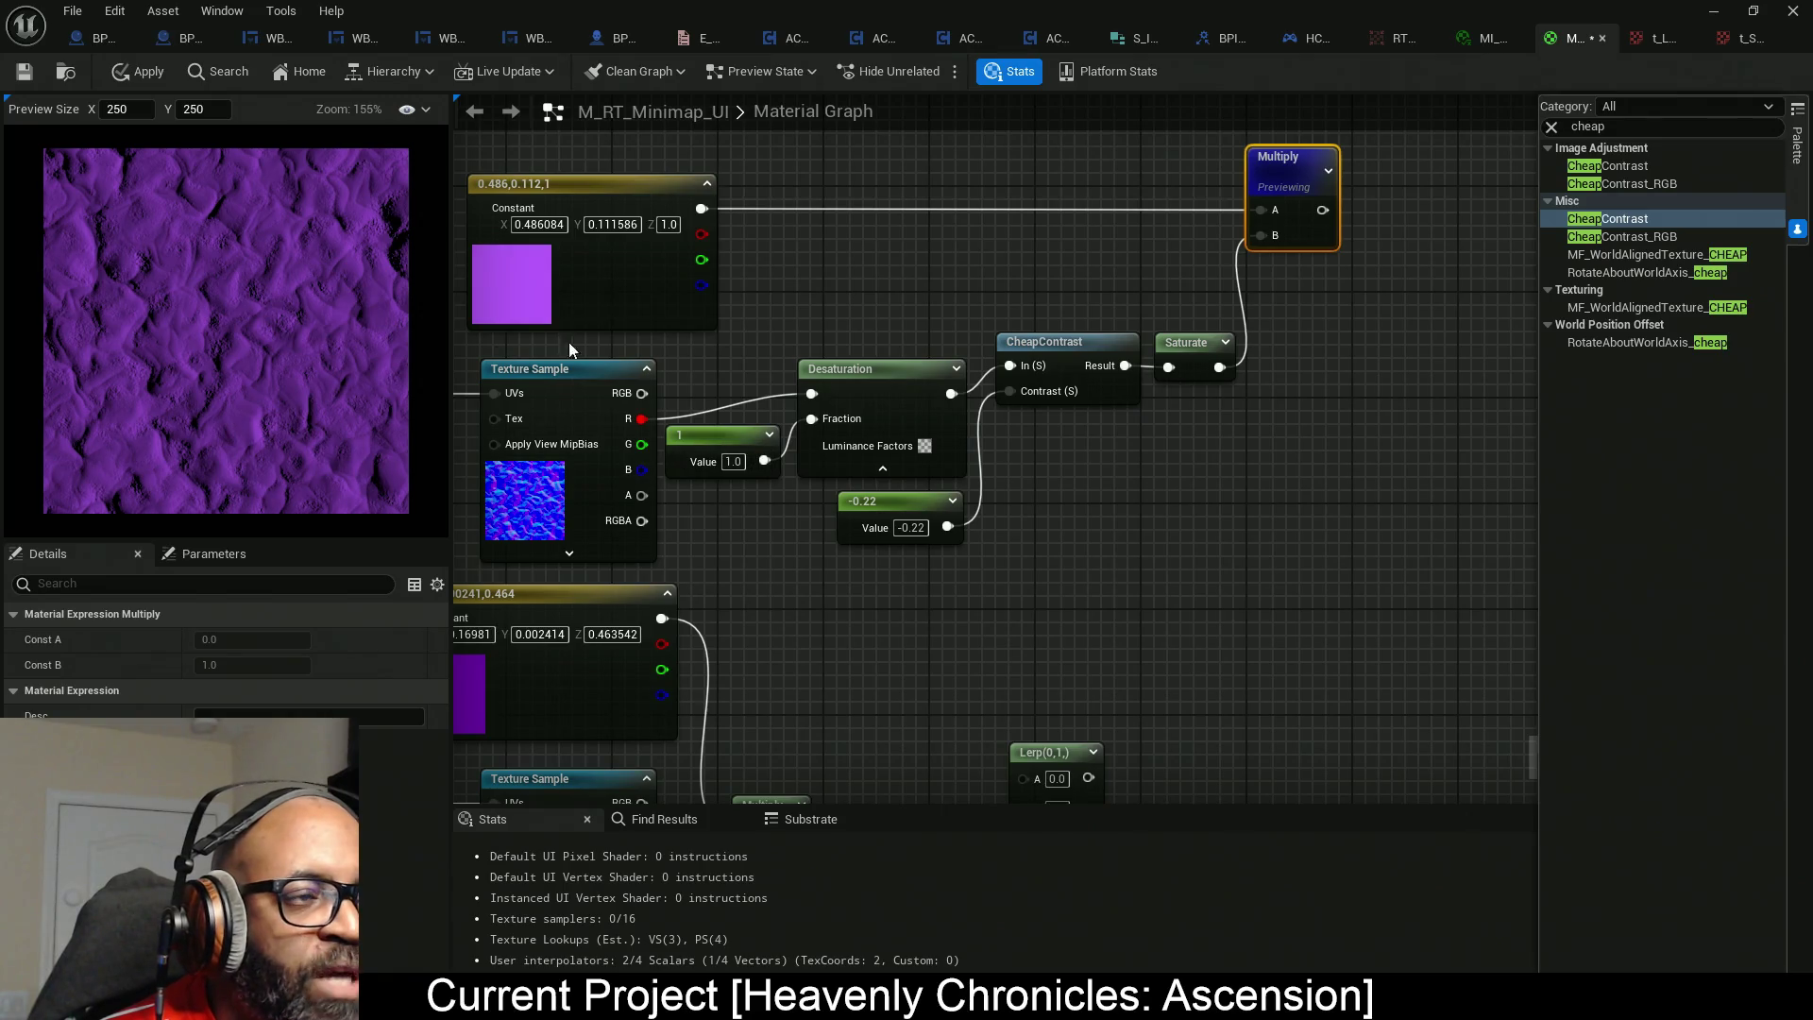
Connect the purple Multiply output to the Lerp's A input.
left_click_drag(586, 336, 935, 302)
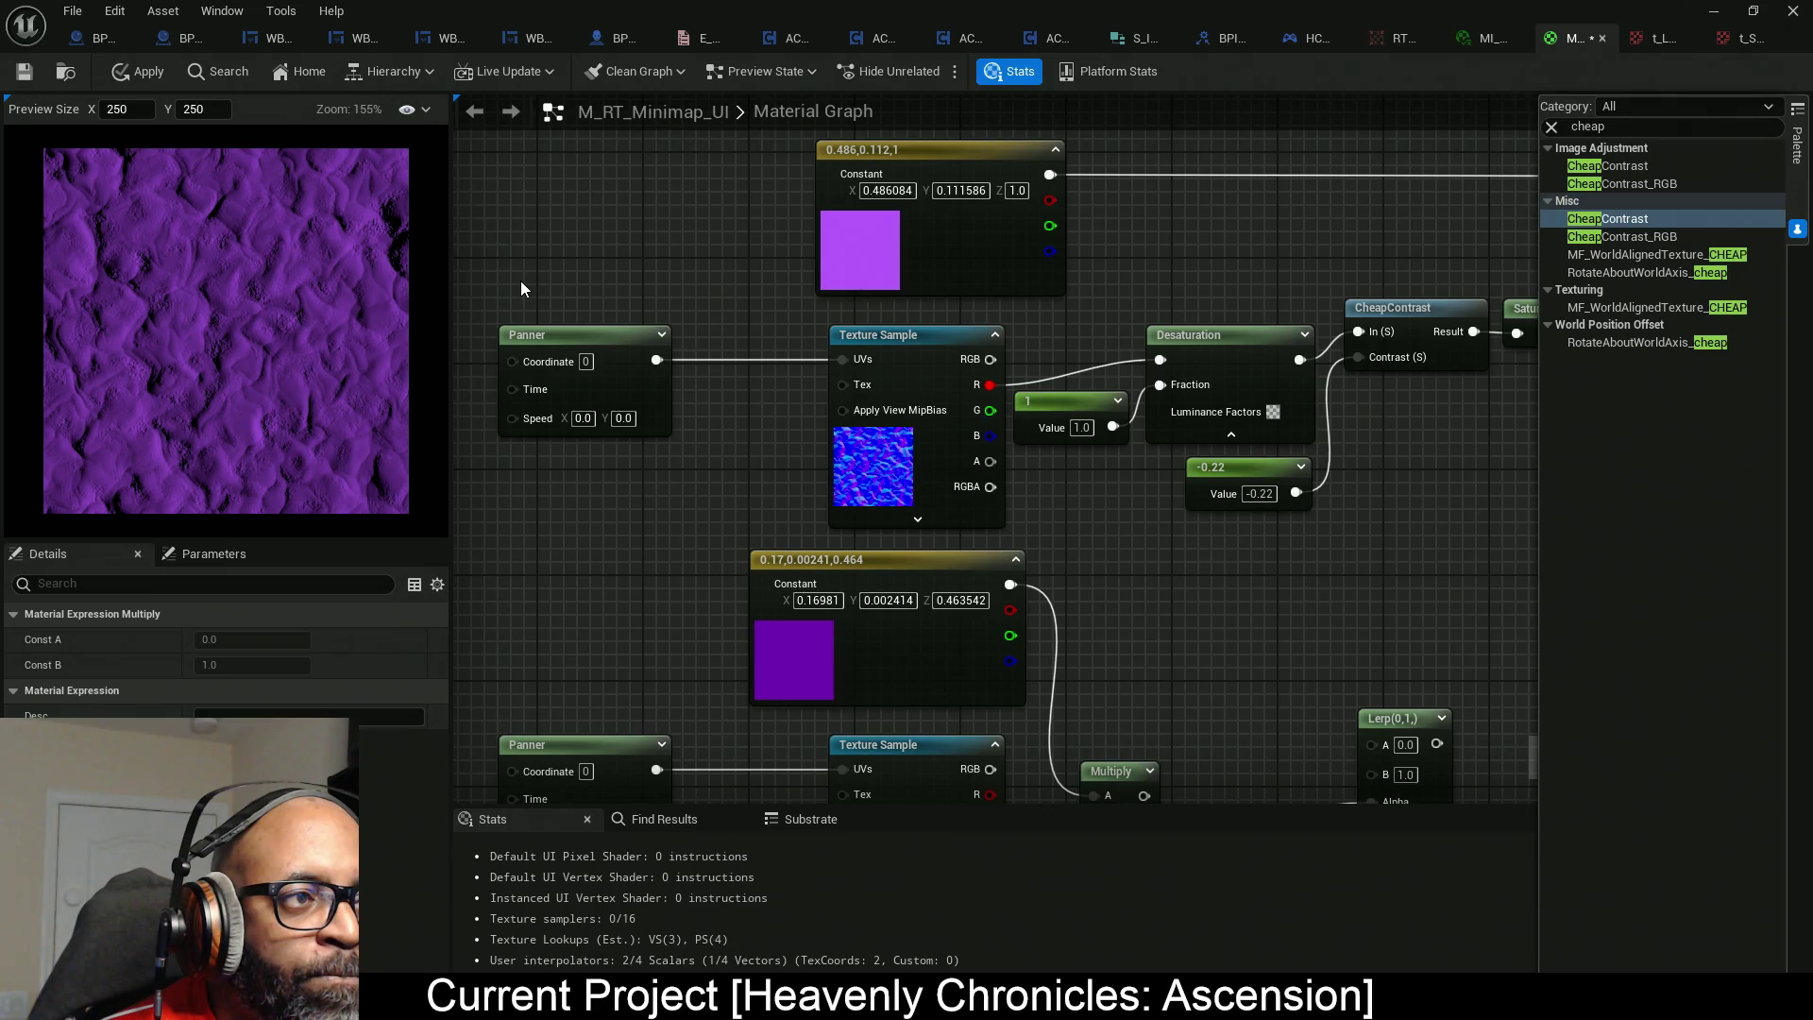
mouse_move(1337, 555)
left_mouse_down()
mouse_move(999, 535)
mouse_move(1060, 542)
mouse_move(1167, 395)
left_mouse_up()
mouse_move(1262, 206)
left_mouse_down()
mouse_move(1285, 461)
mouse_move(969, 676)
mouse_move(967, 773)
left_mouse_up()
mouse_move(1075, 637)
left_mouse_down()
mouse_move(1093, 406)
mouse_move(1067, 560)
mouse_move(1498, 571)
left_mouse_up()
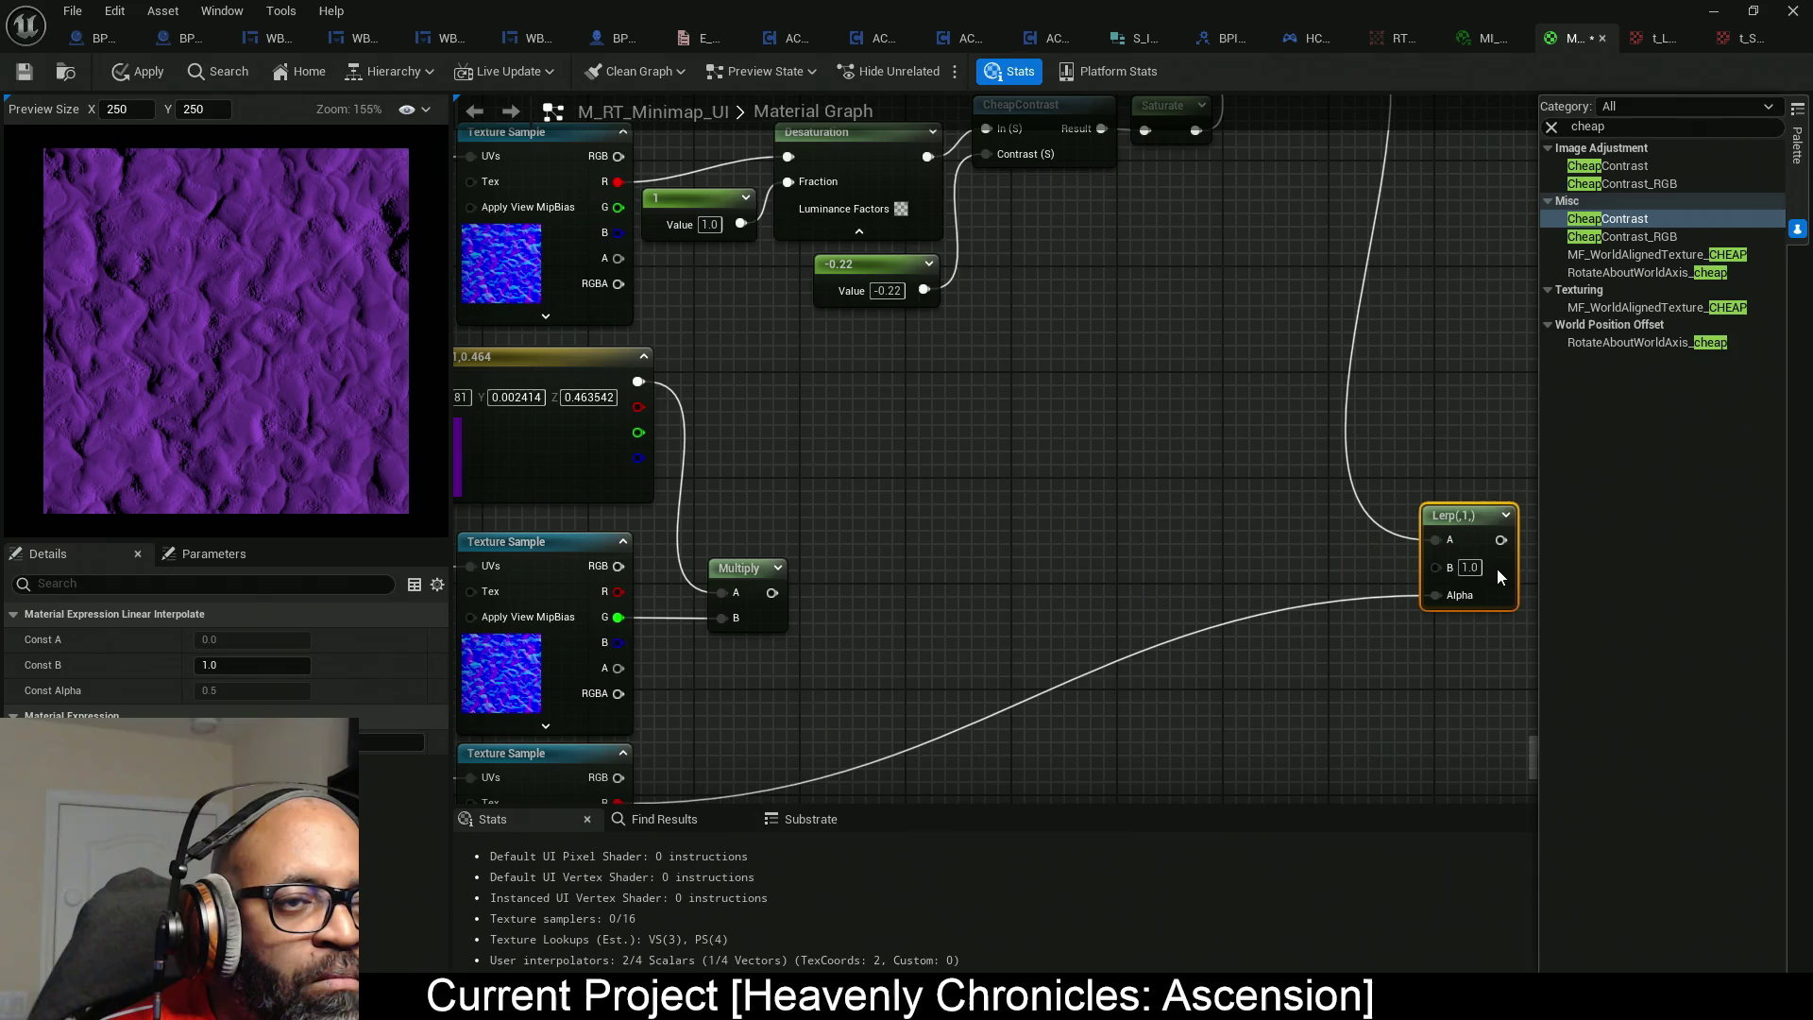
Move the Lerp down-right and shift the texture node cluster to the left.
scroll(1209, 515, "down", 8)
left_click_drag(1194, 514, 1283, 569)
mouse_move(1328, 265)
left_mouse_down()
mouse_move(987, 718)
mouse_move(681, 689)
left_mouse_up()
left_click_drag(907, 599, 704, 598)
scroll(793, 604, "up", 4)
scroll(869, 463, "up", 1)
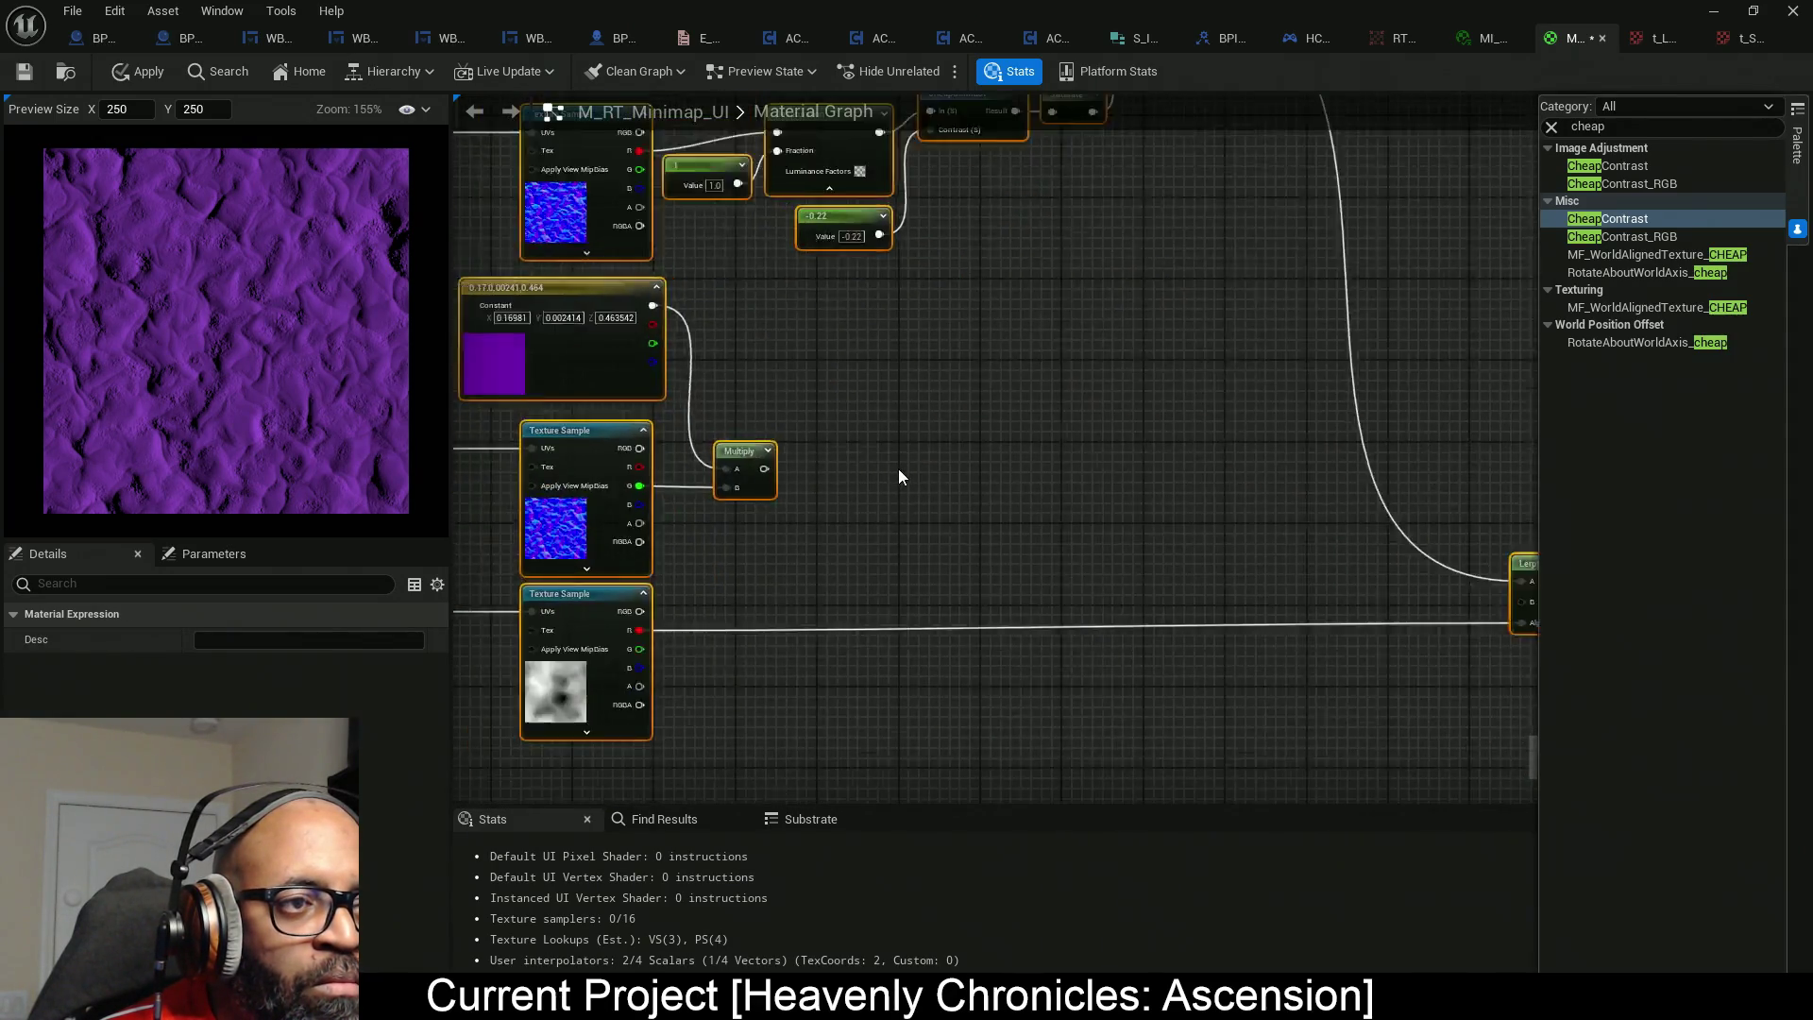
scroll(1133, 529, "down", 1)
Preview the Lerp node's output in the material preview.
right_click(1404, 583)
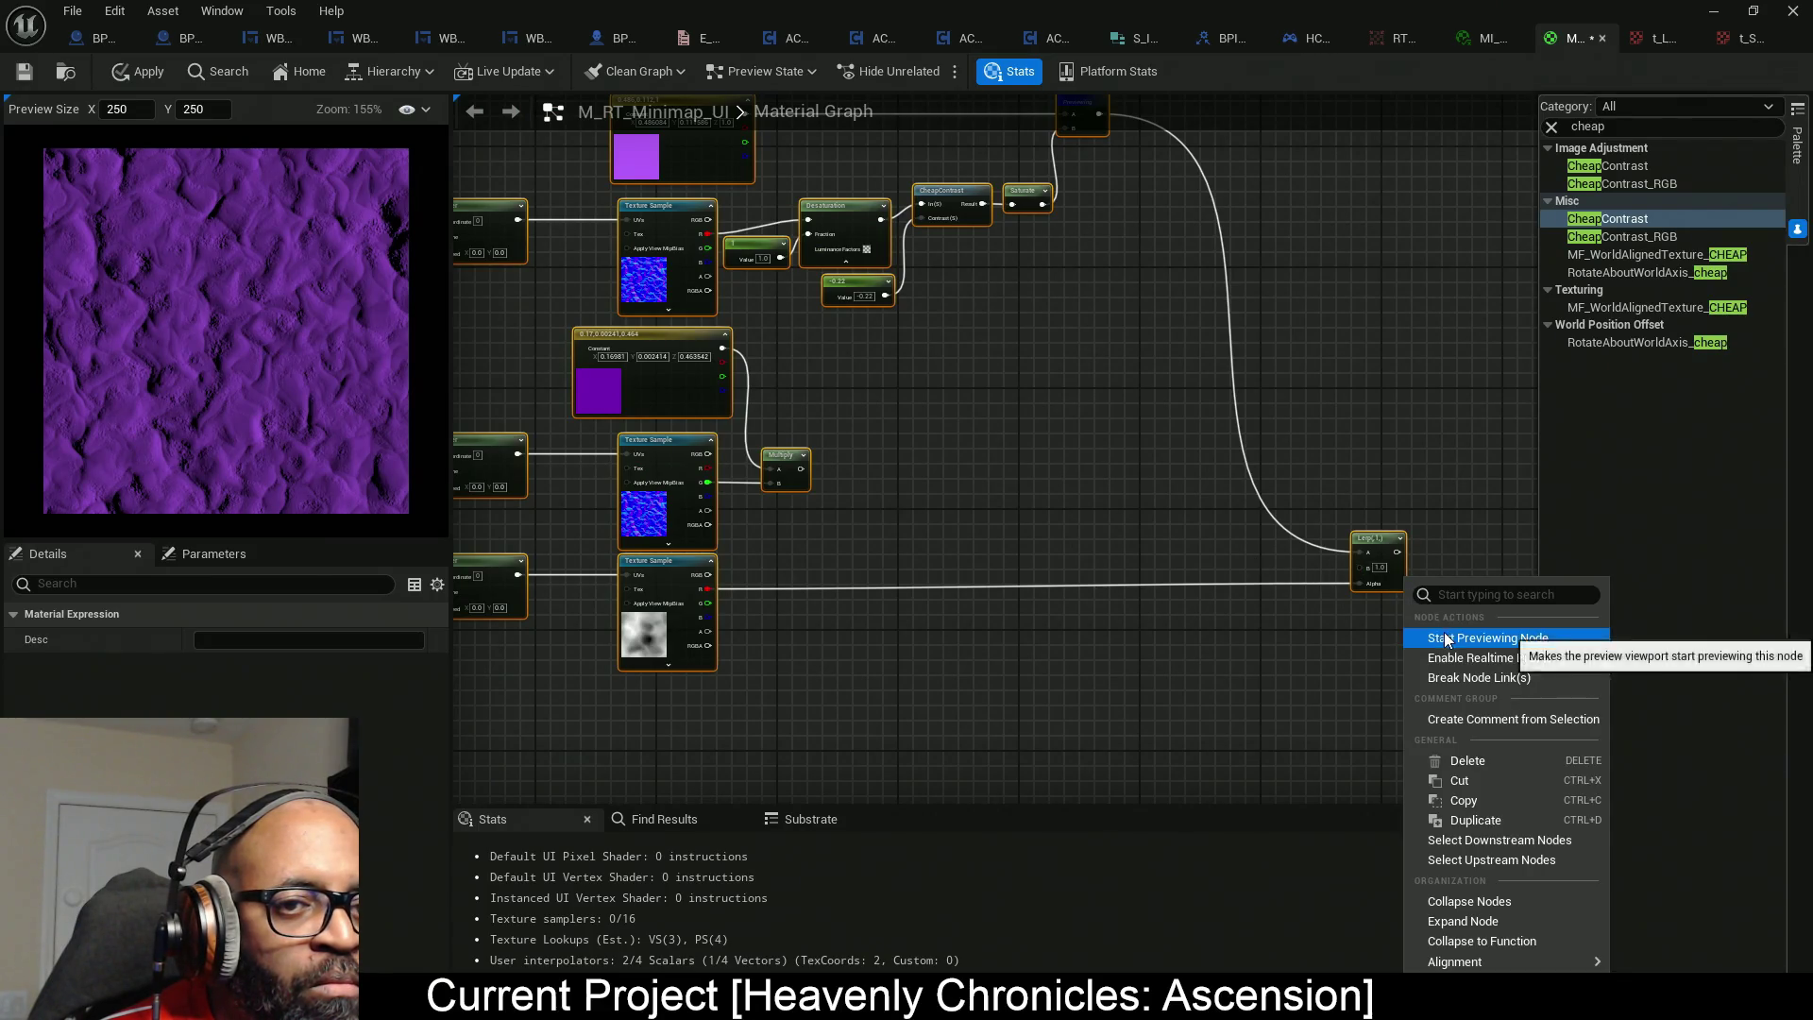
left_click(1407, 612)
left_click(1388, 567)
right_click(1398, 573)
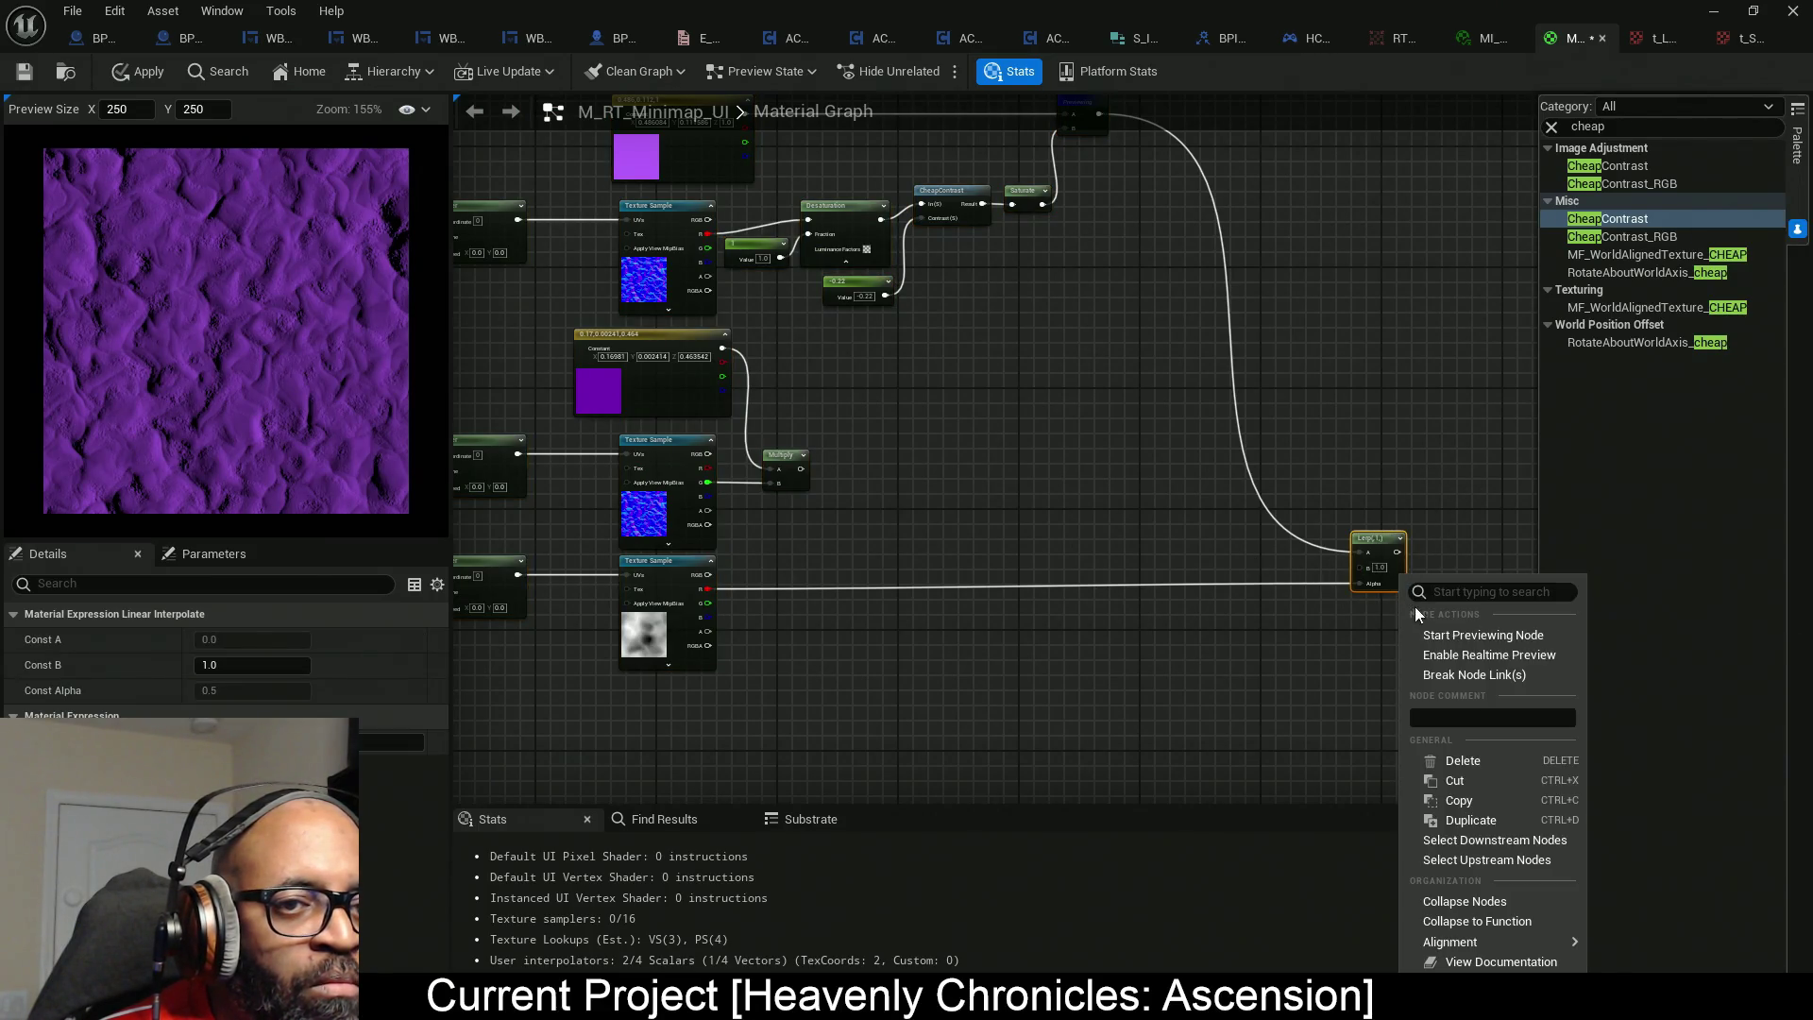
left_click(1445, 635)
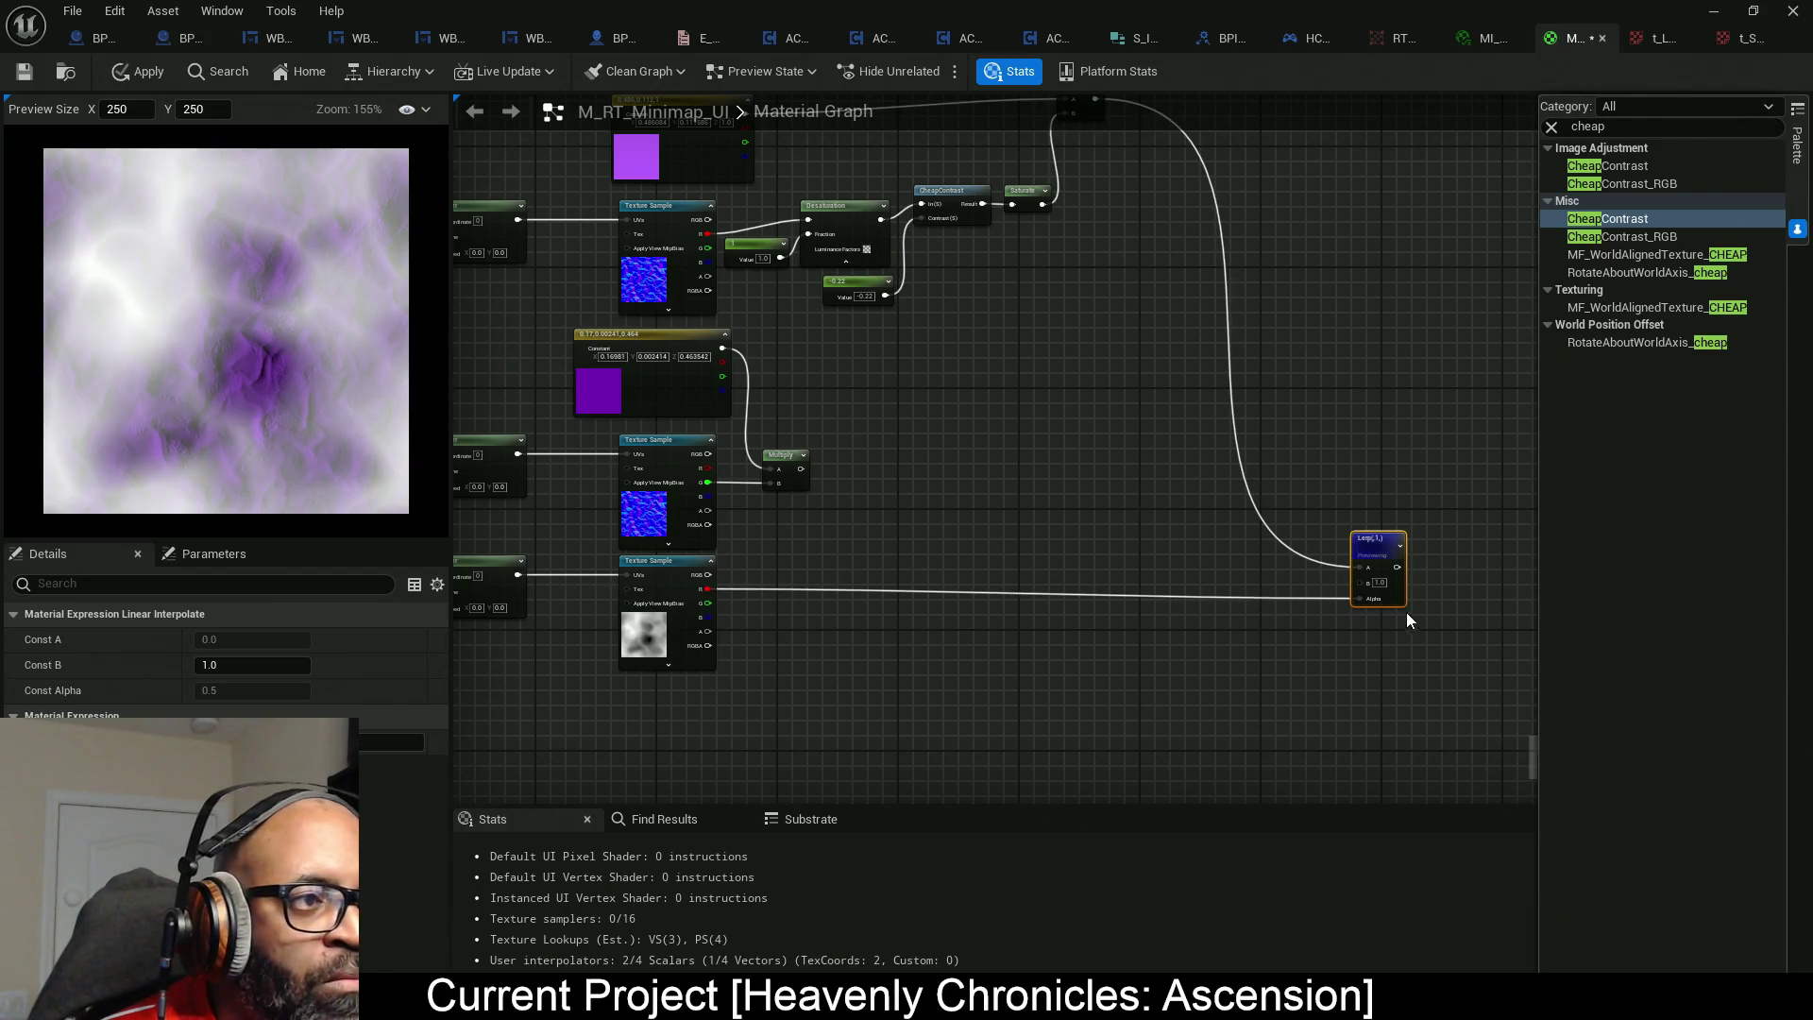
left_click_drag(1396, 600, 1402, 585)
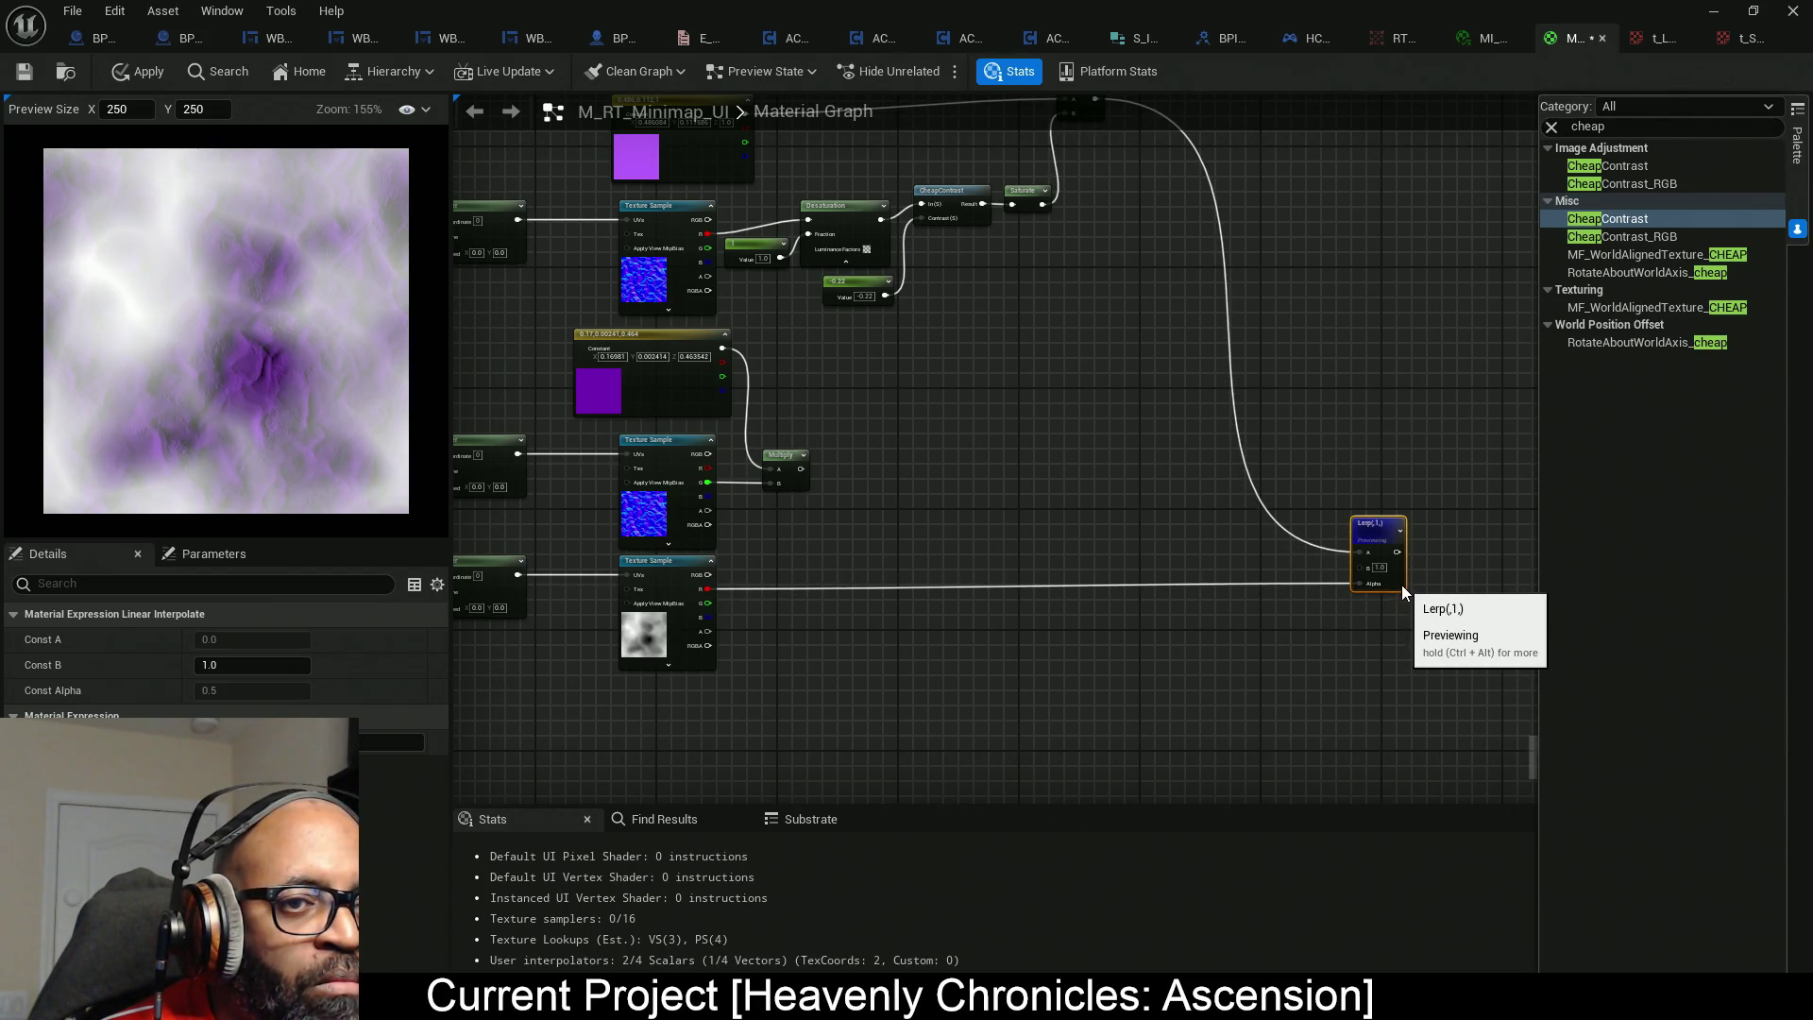
Select the Desaturation, CheapContrast and Saturate nodes together.
left_click_drag(927, 491, 1032, 490)
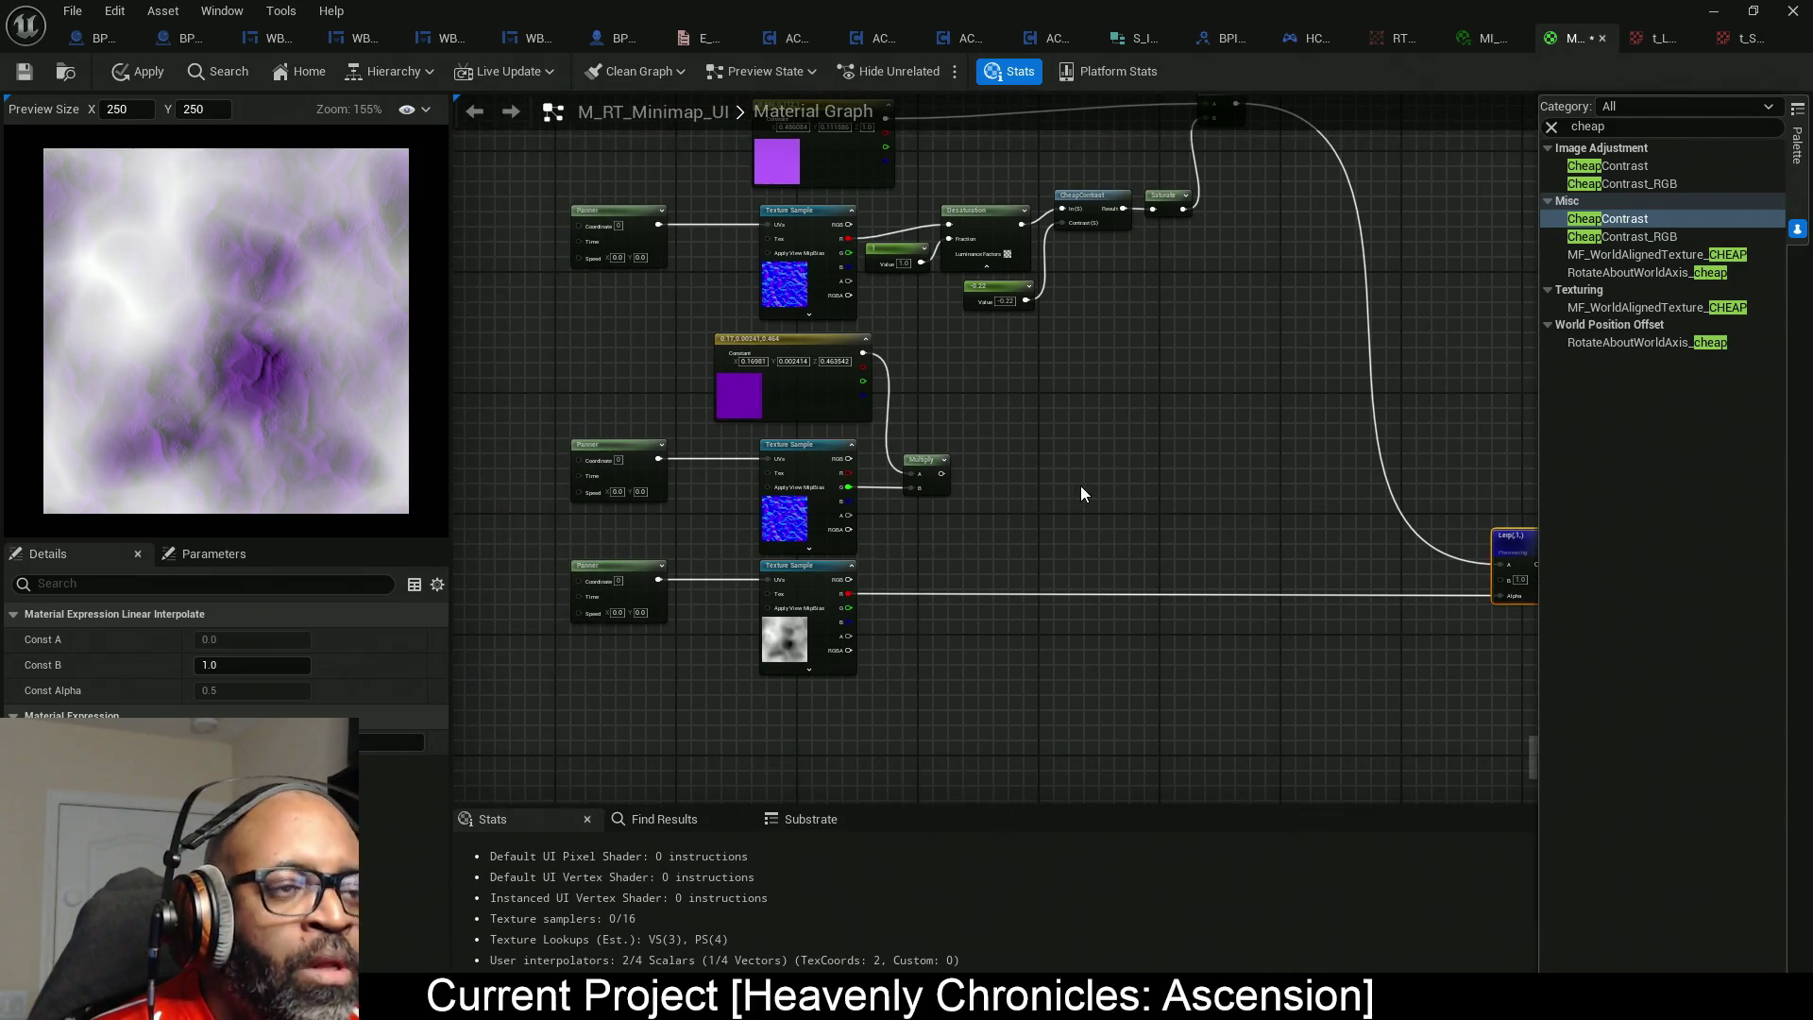
scroll(982, 444, "up", 3)
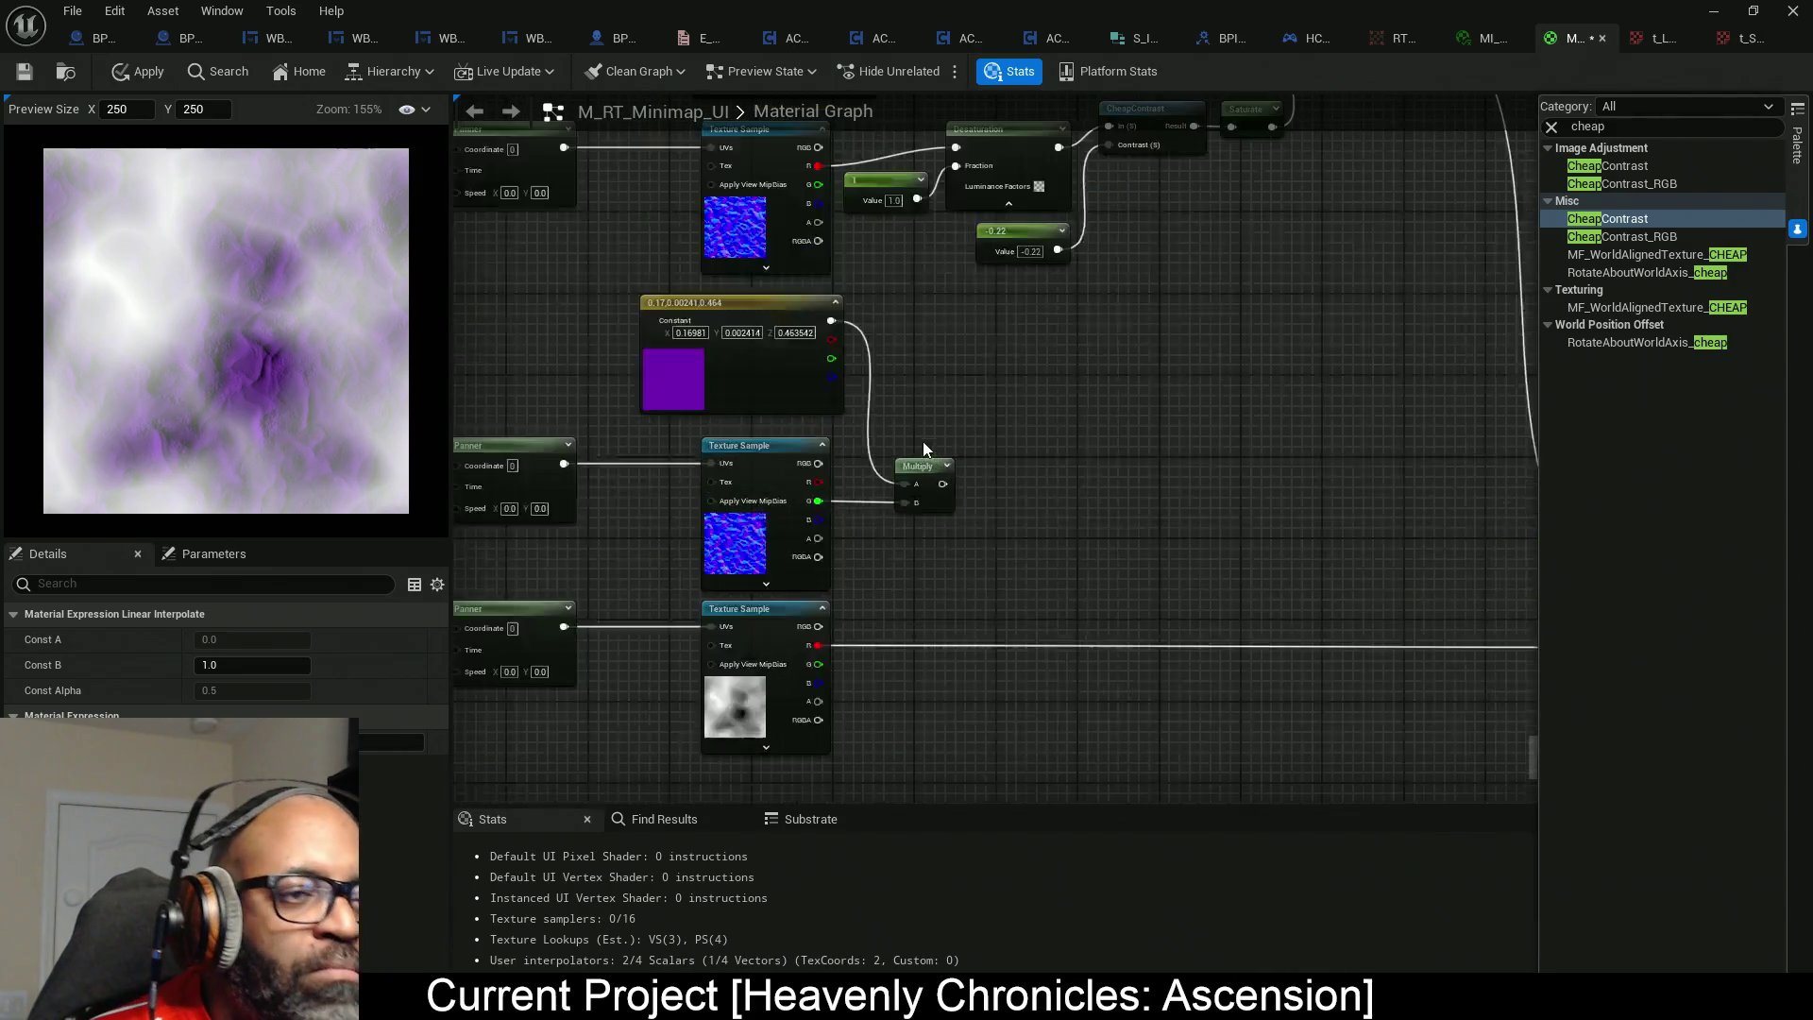
mouse_move(976, 466)
left_mouse_down()
mouse_move(947, 490)
mouse_move(1045, 457)
mouse_move(1128, 374)
left_mouse_up()
mouse_move(1213, 507)
left_mouse_down()
mouse_move(904, 285)
mouse_move(871, 292)
mouse_move(1053, 236)
left_mouse_up()
left_click(895, 355, "ctrl")
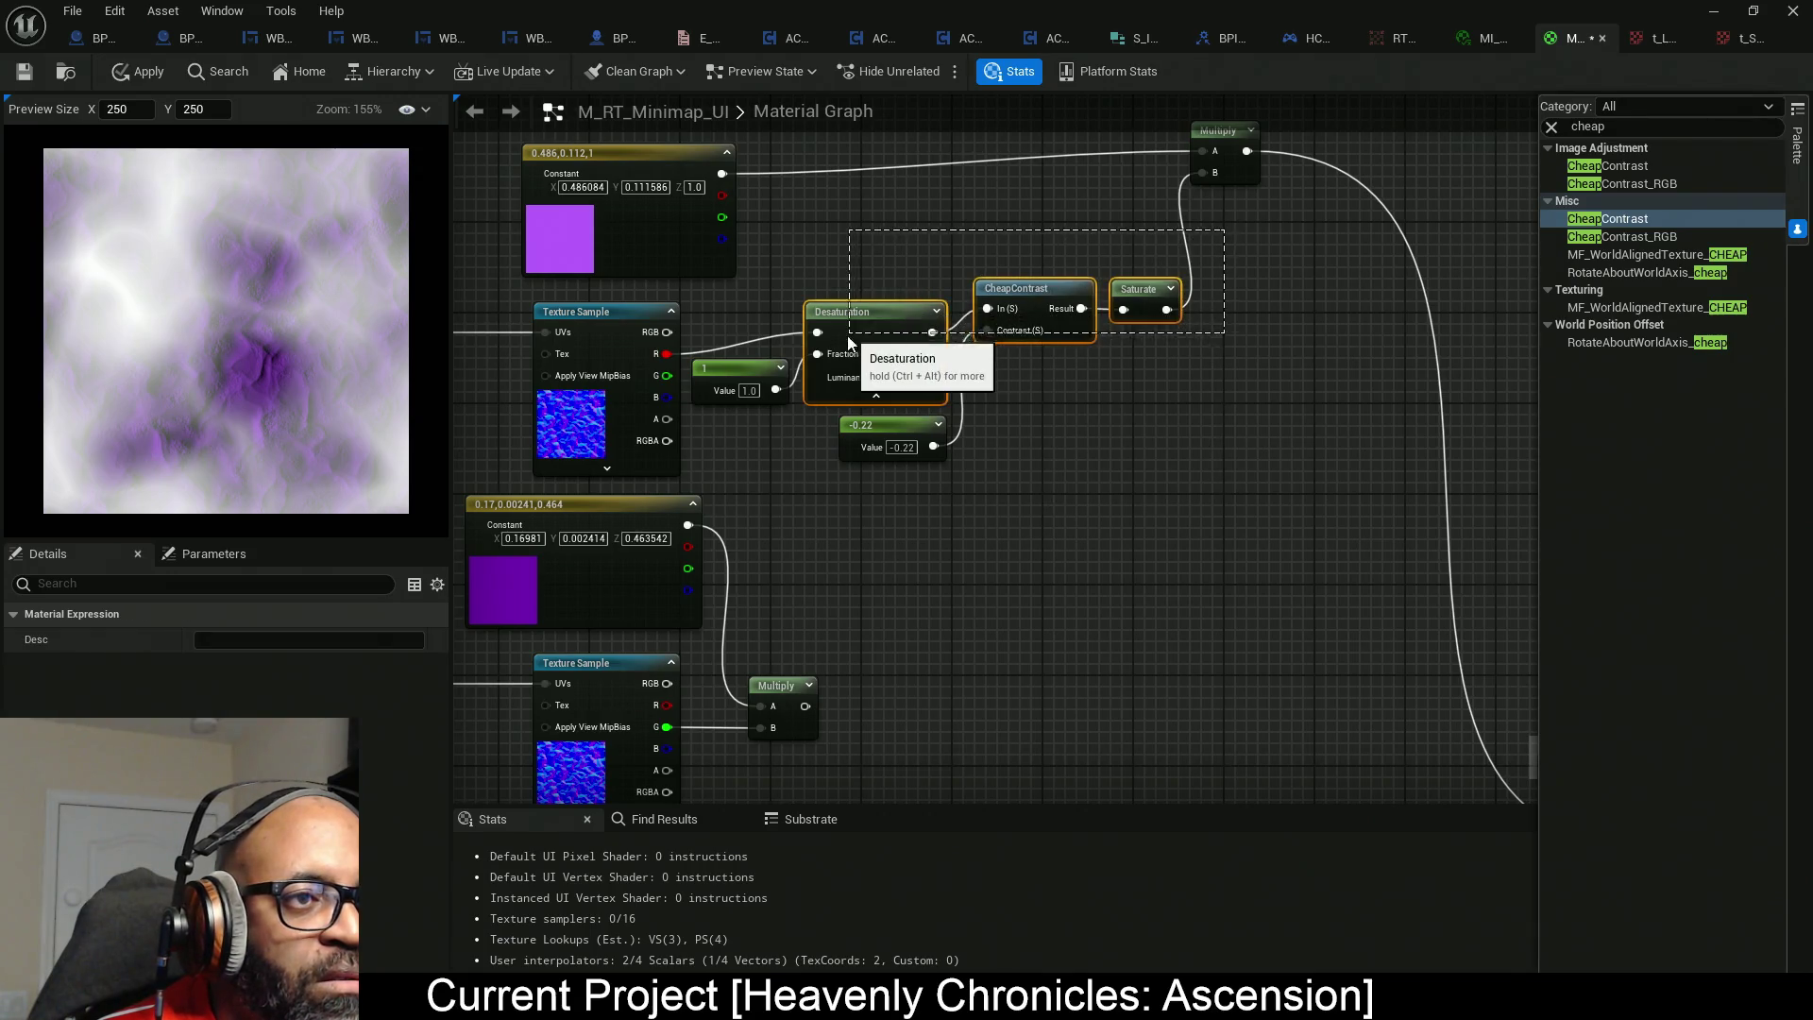
Straighten the Desaturation-CheapContrast-Saturate chain with its 1 and -0.22 constants.
key("q")
left_click_drag(1209, 502, 773, 308)
key("q")
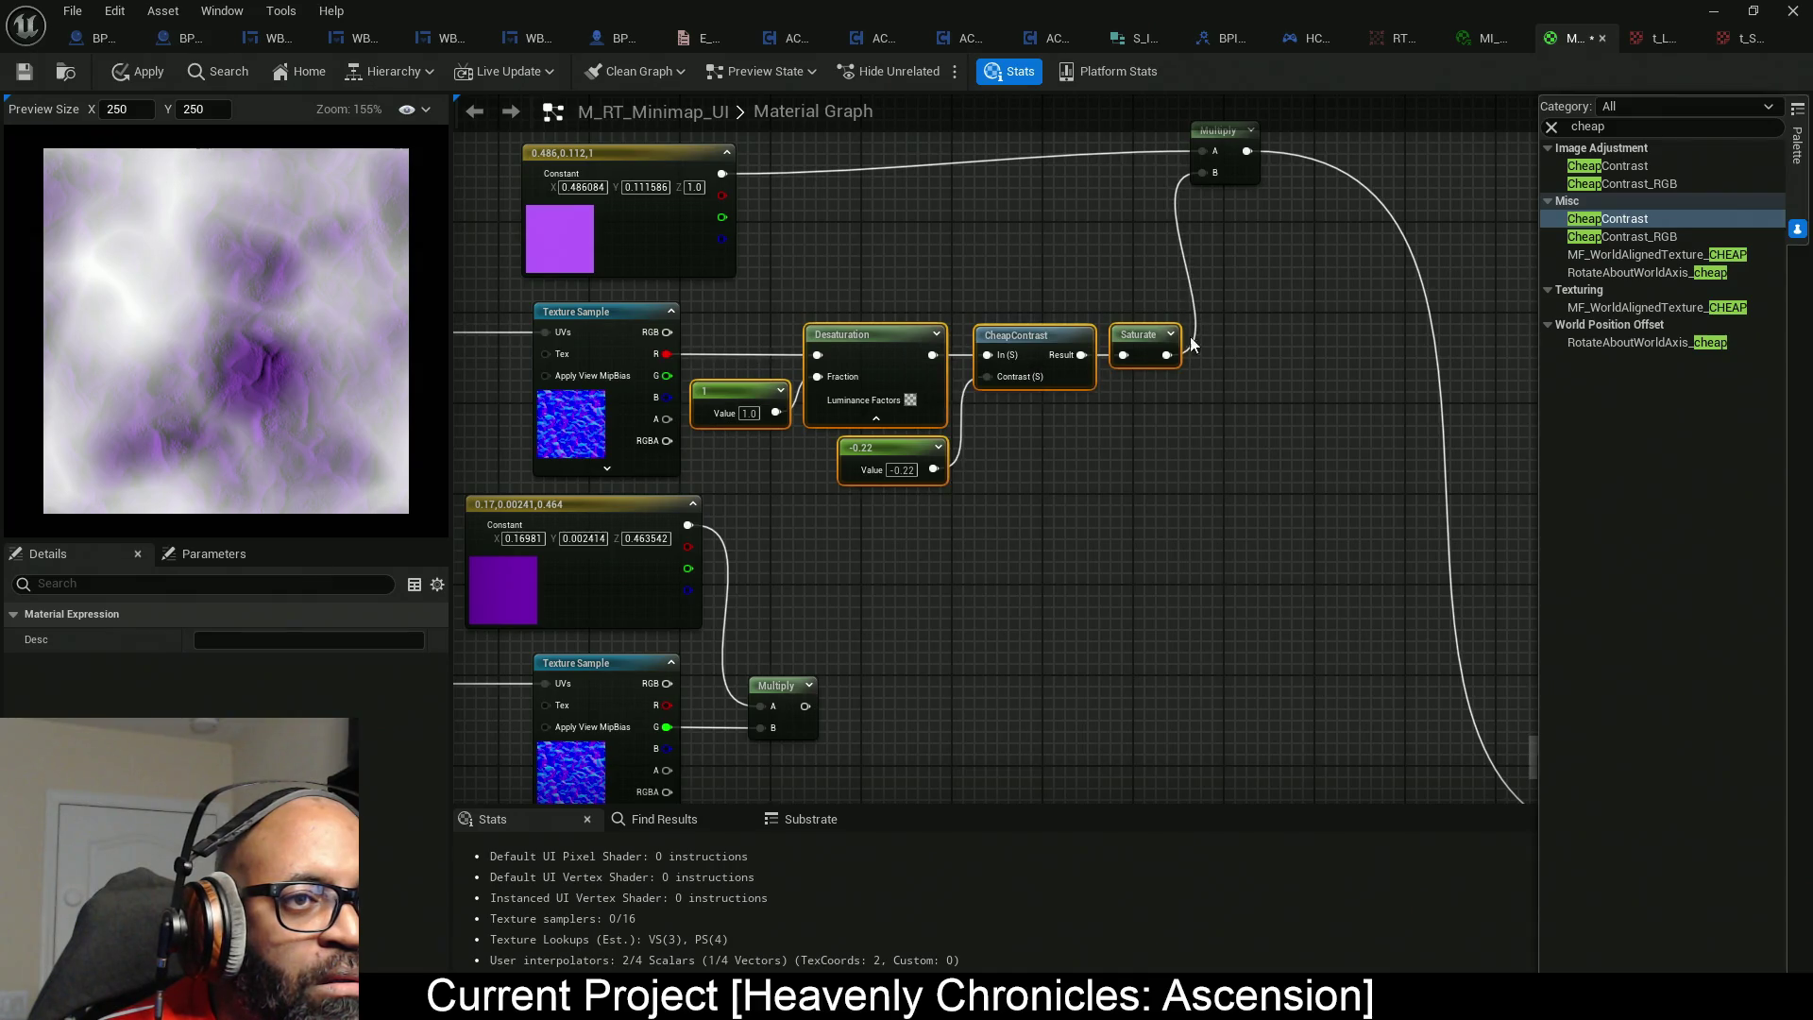
scroll(1065, 452, "down", 3)
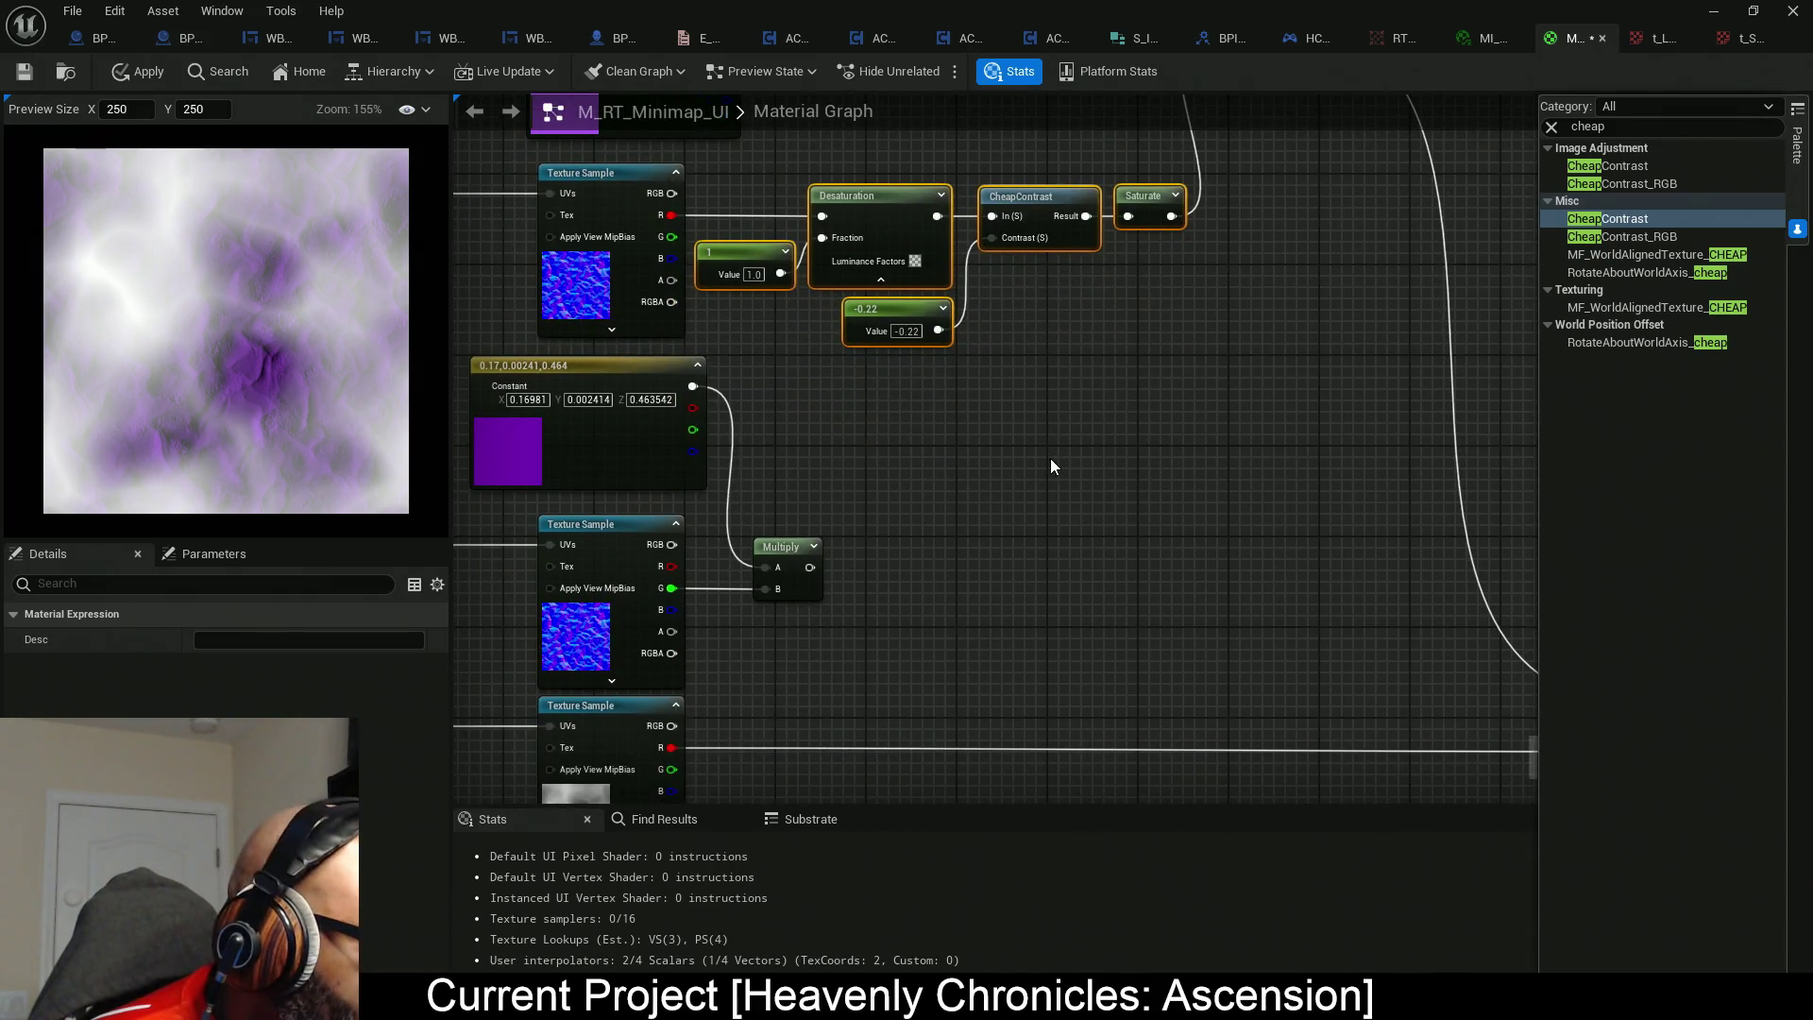
Duplicate the five-node chain beside the second texture sample and move Multiply up-right.
key("ctrl+c")
key("ctrl+v")
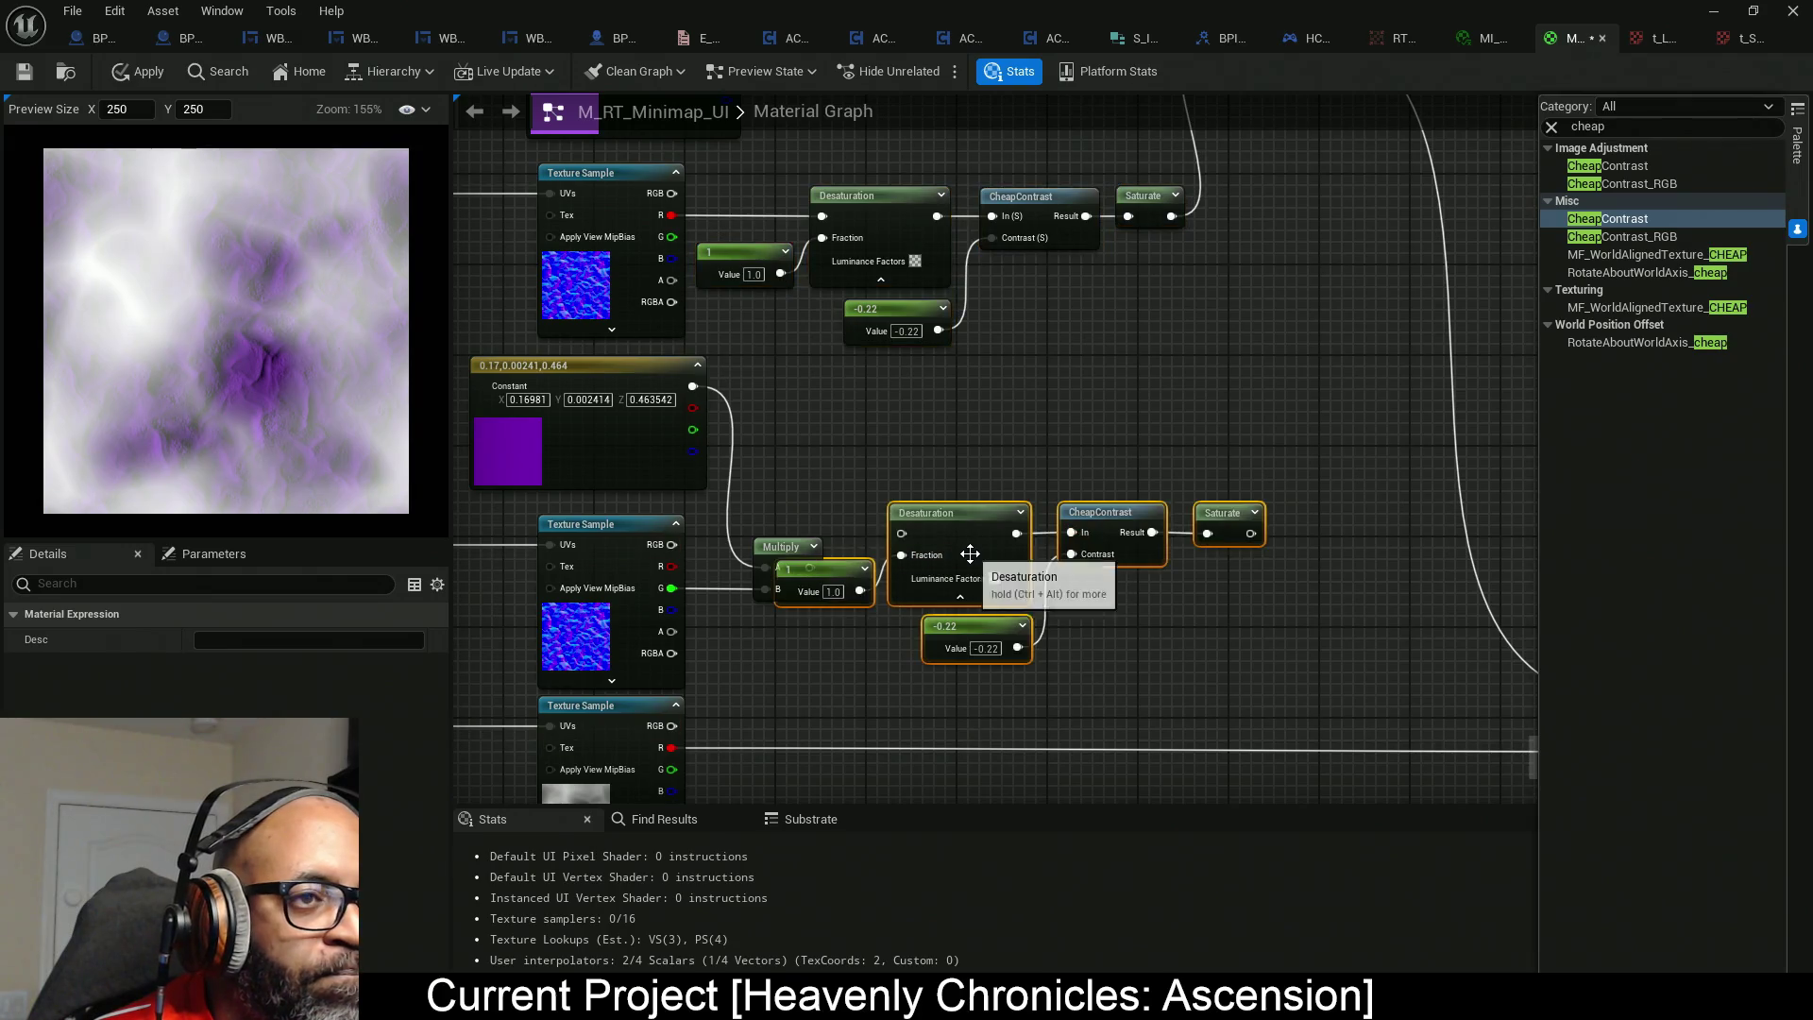
left_click_drag(978, 529, 967, 609)
left_click_drag(784, 547, 1315, 399)
left_click_drag(780, 544, 1180, 704)
left_click_drag(999, 623, 954, 563)
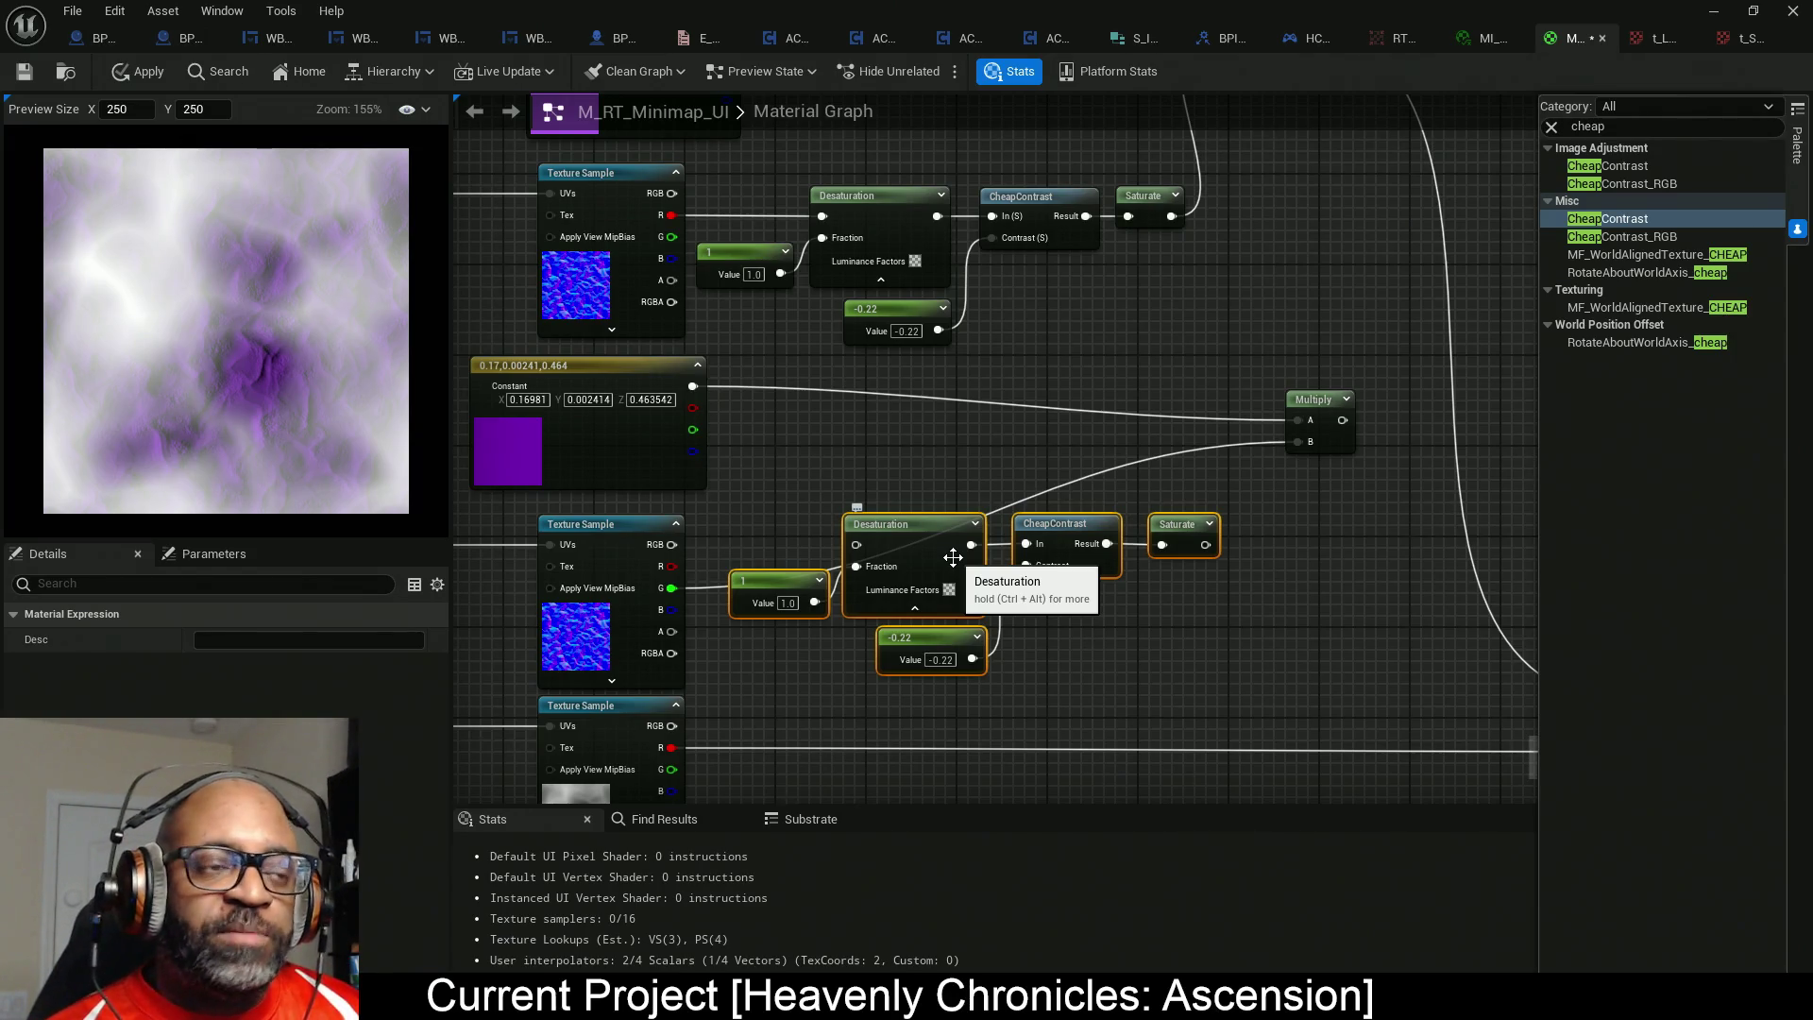
scroll(873, 461, "down", 10)
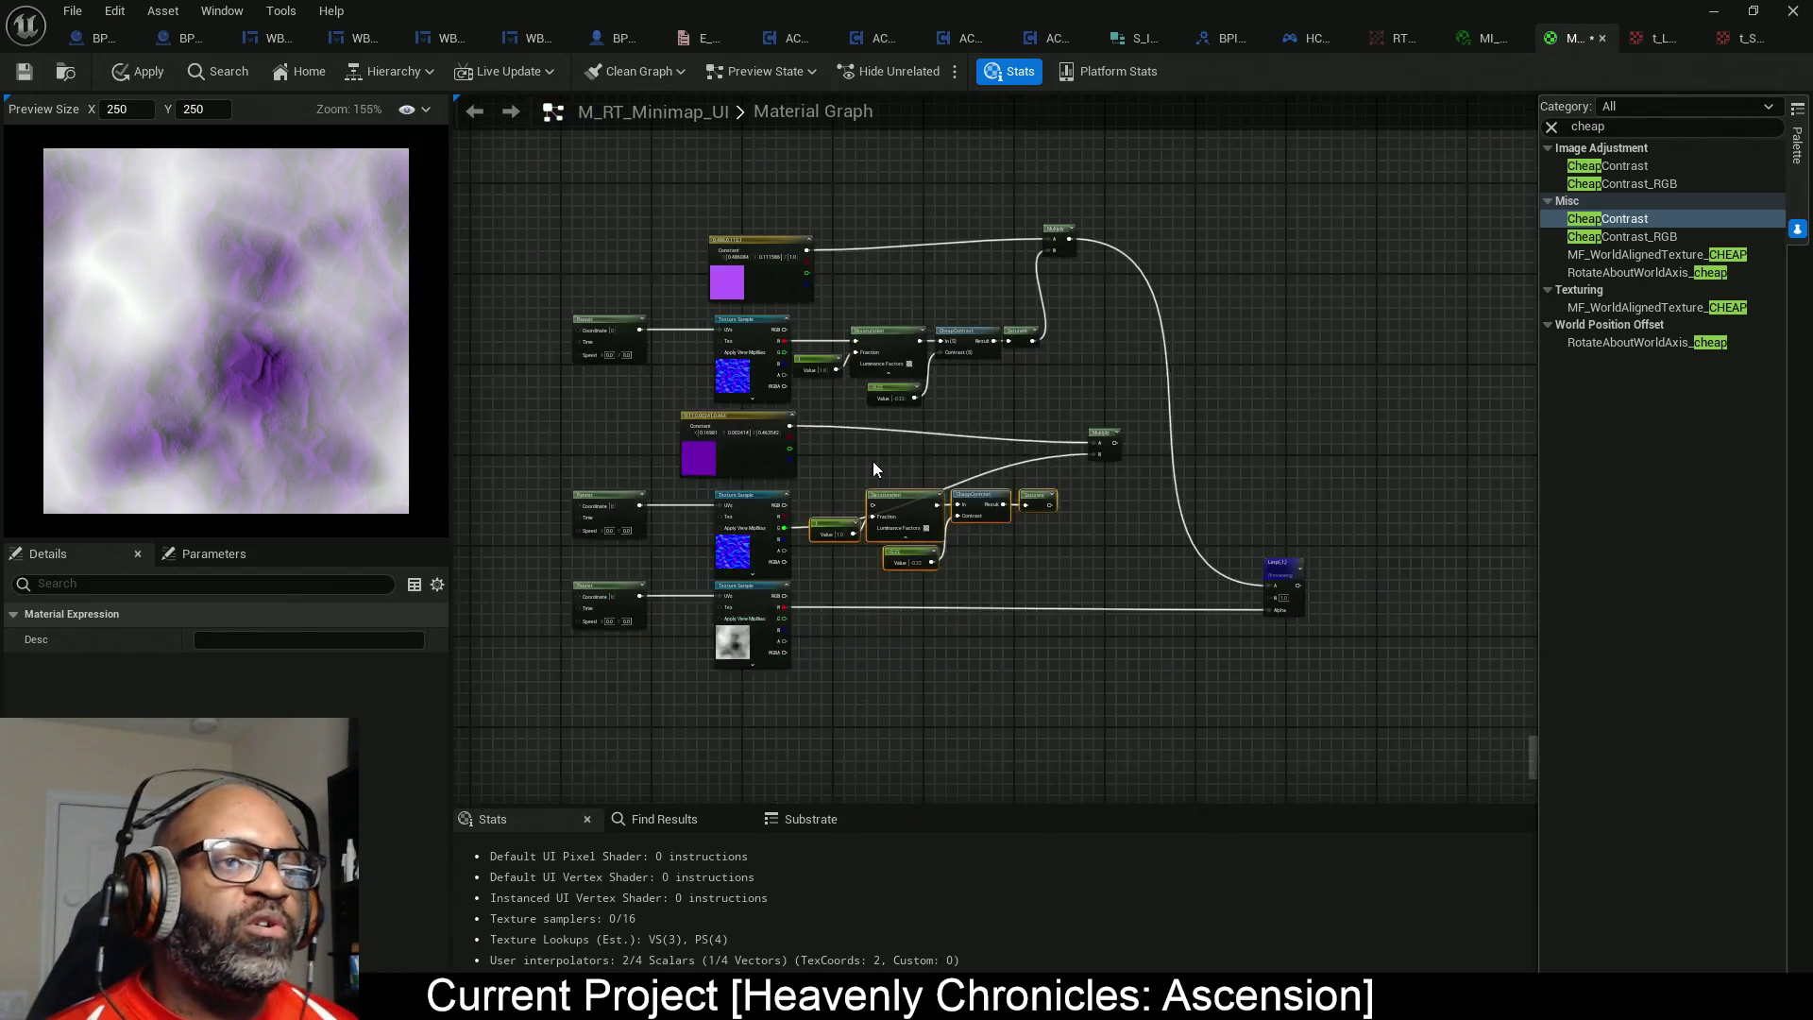
scroll(879, 444, "up", 6)
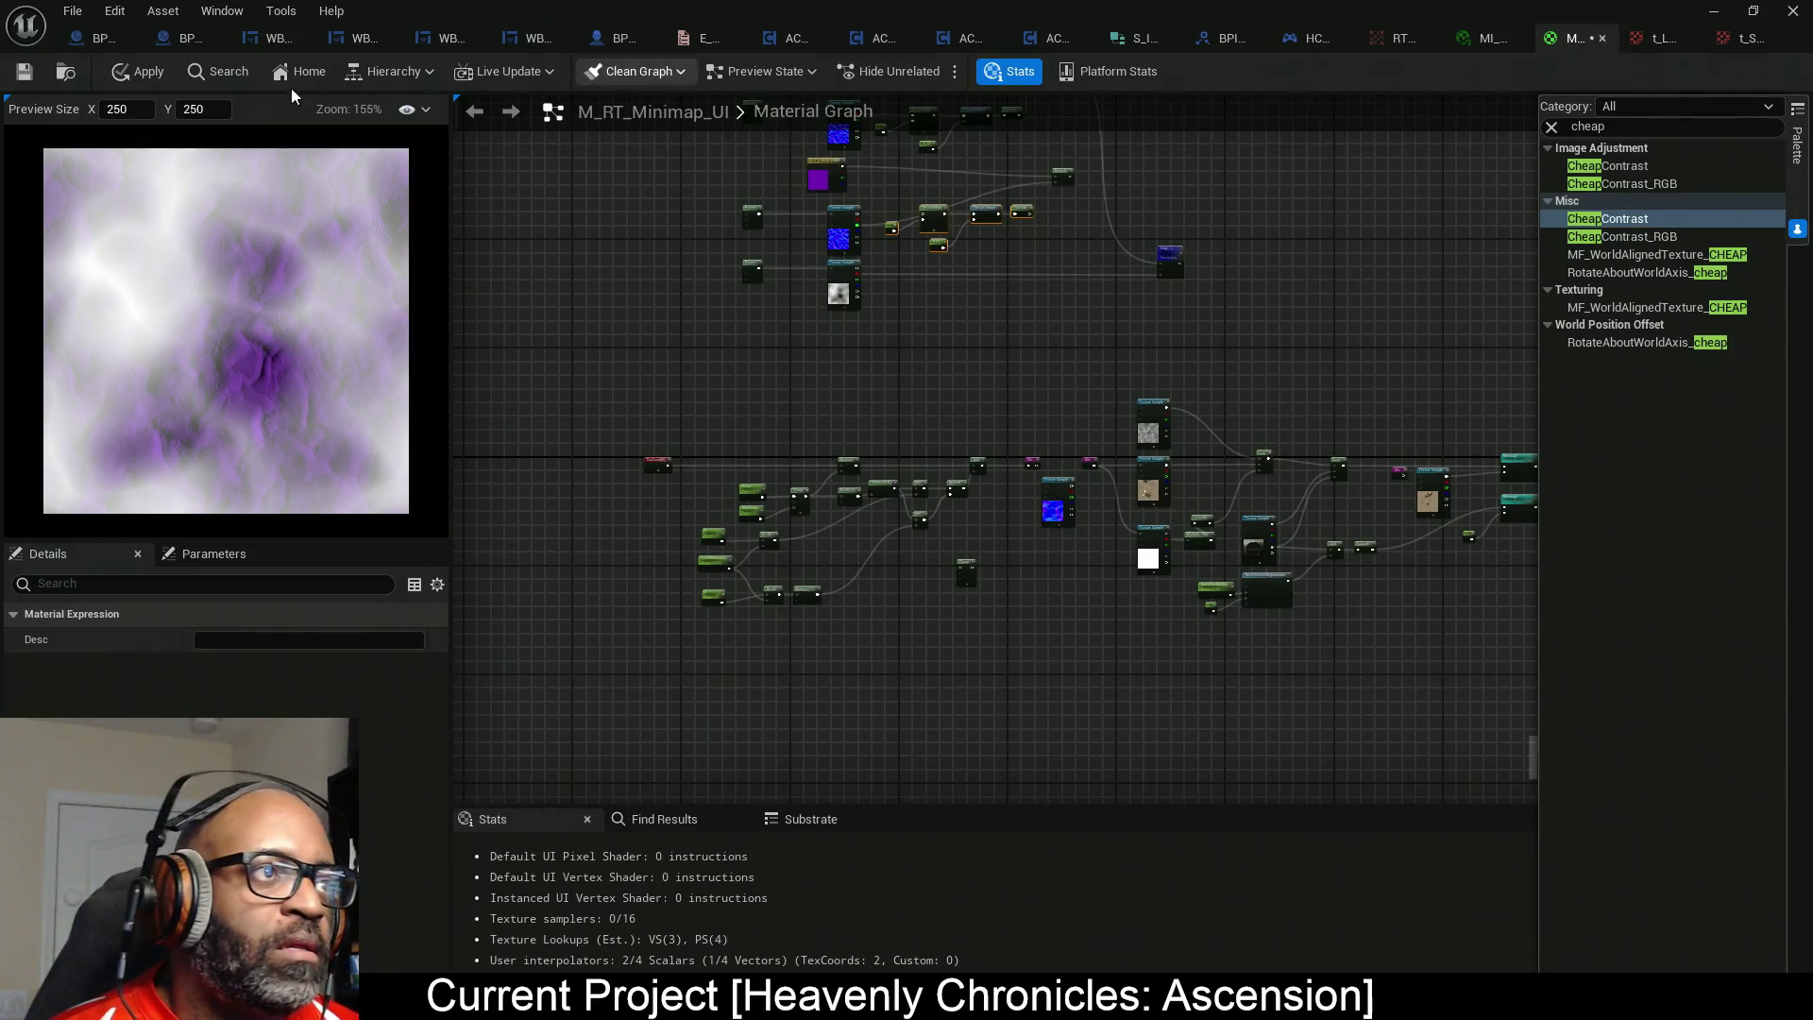
Switch to the BP_MapSystem Event Graph and frame its clustered nodes.
left_click(104, 47)
scroll(511, 403, "down", 8)
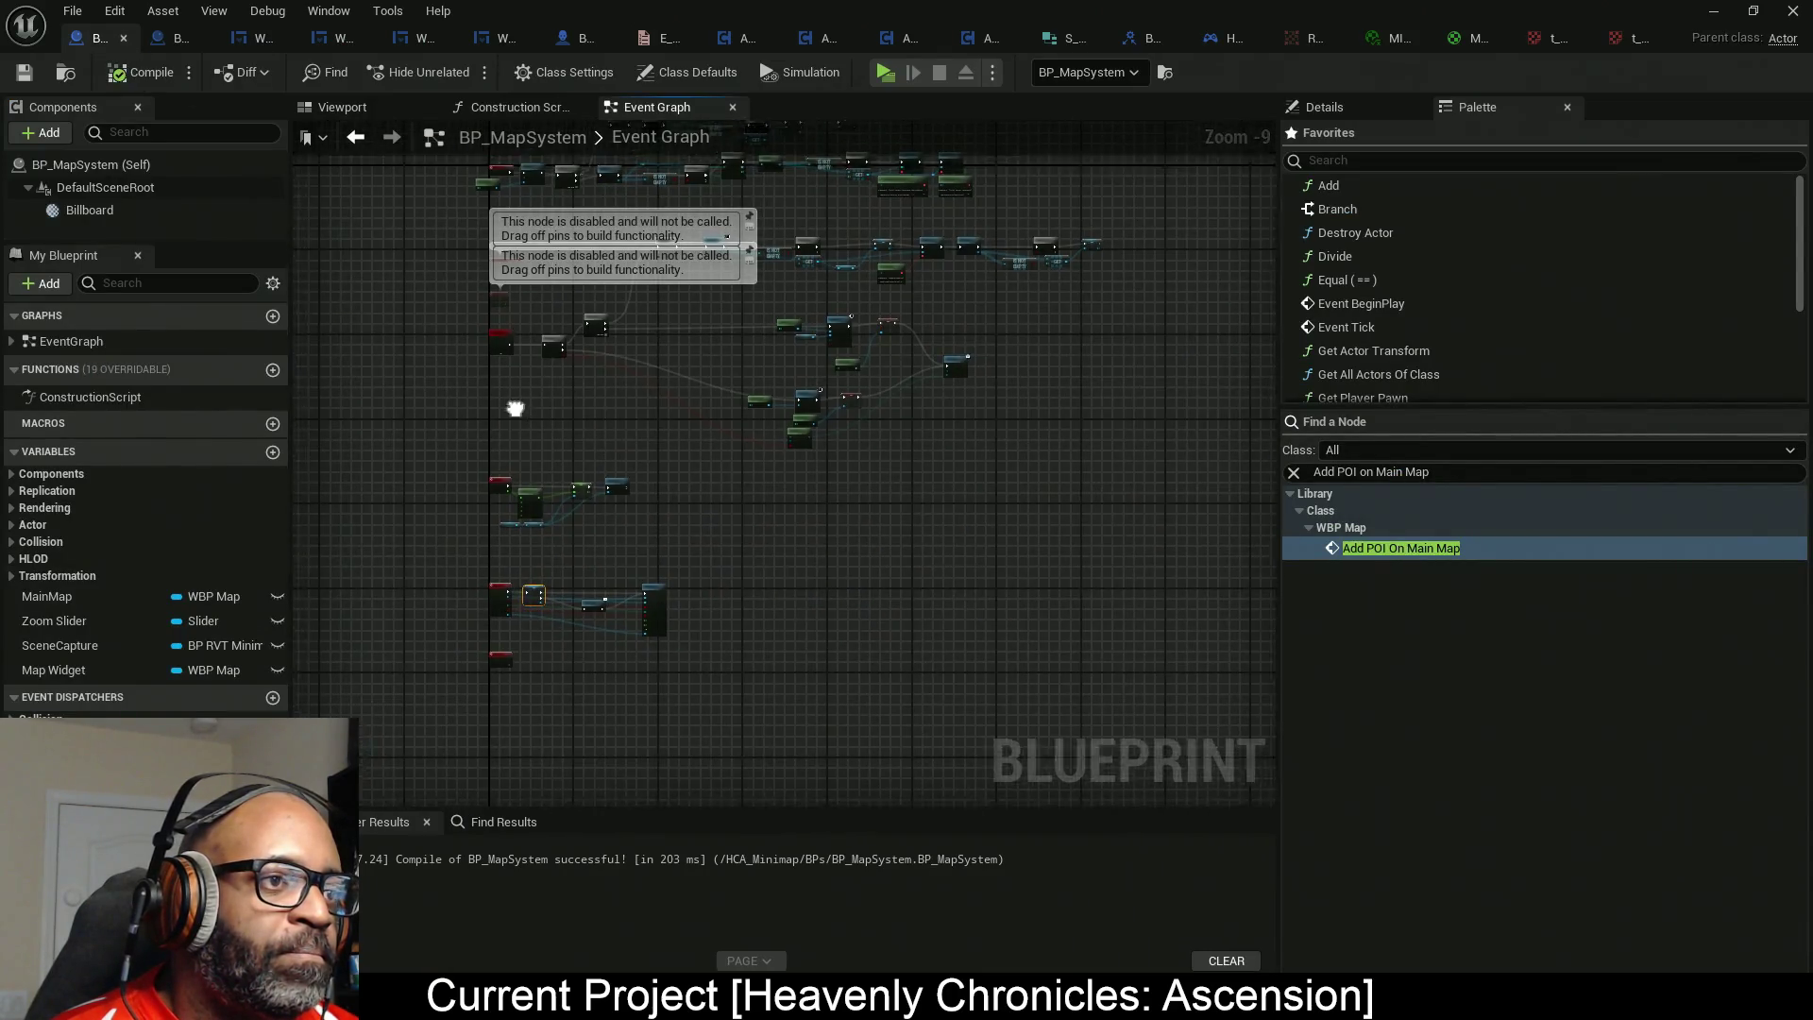
left_click_drag(511, 403, 608, 466)
scroll(612, 508, "up", 6)
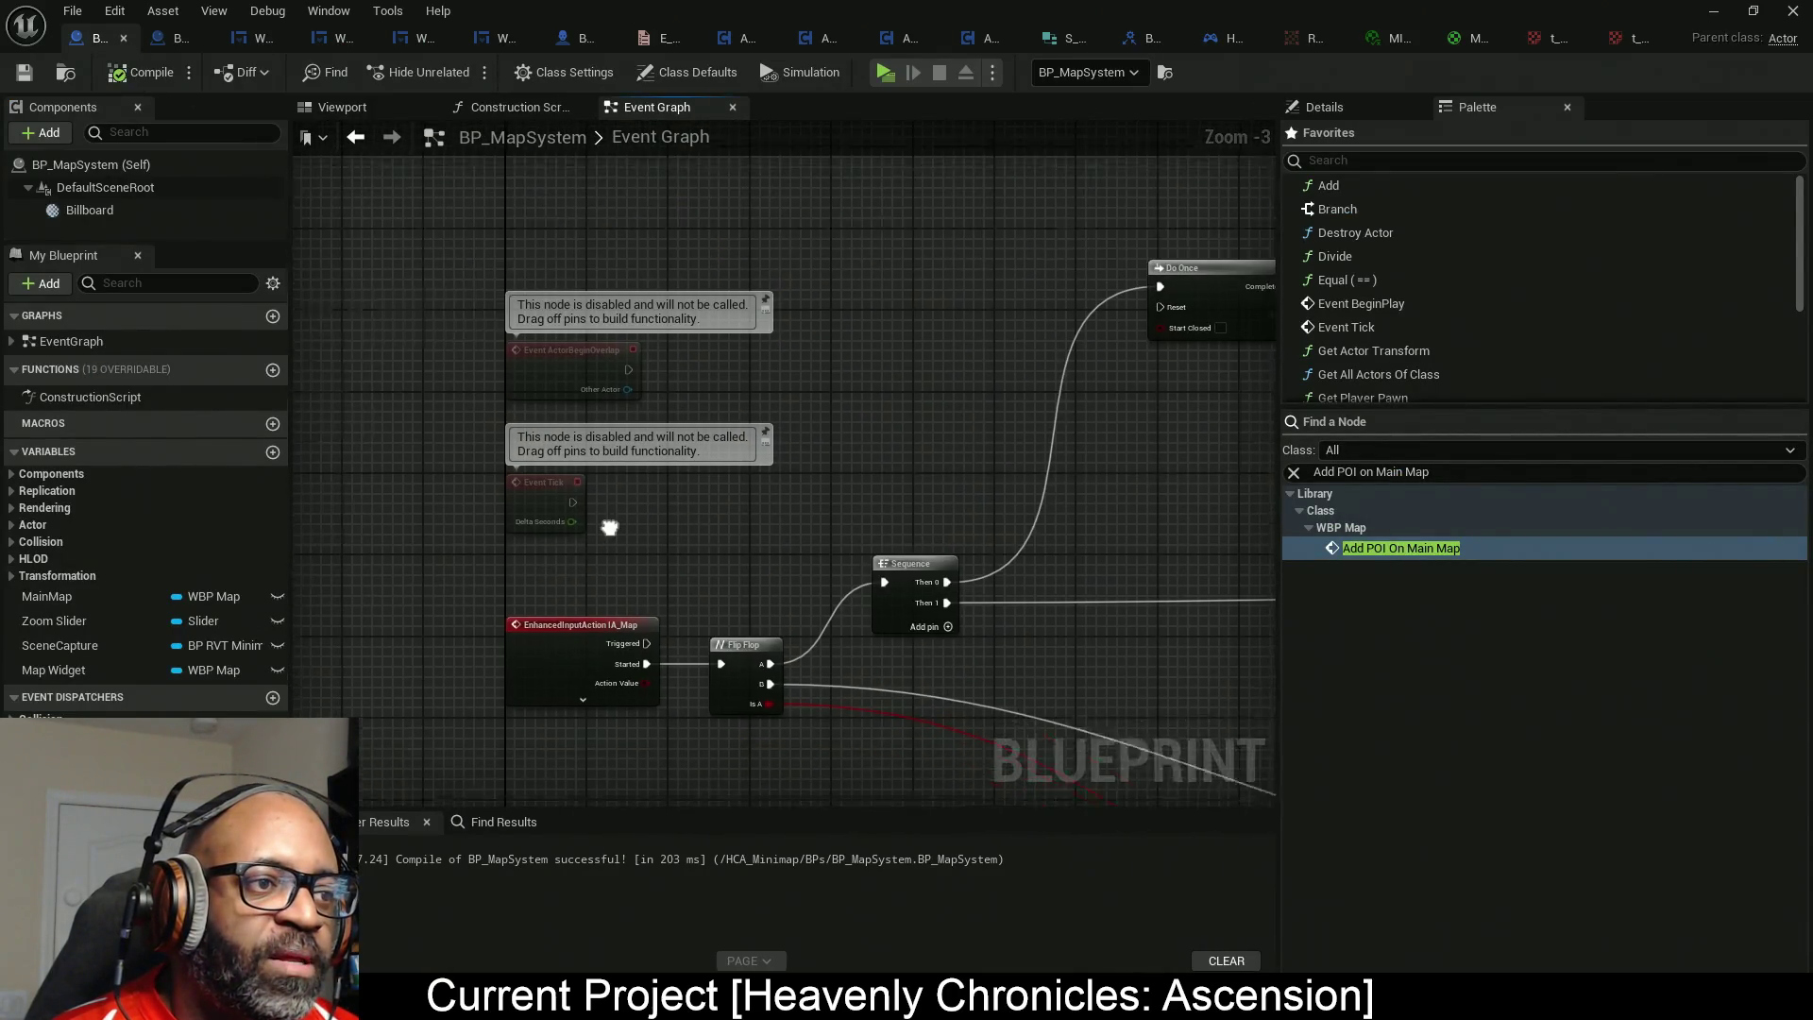
Move the disabled Event Tick node away from the other nodes.
mouse_move(897, 266)
left_mouse_down()
mouse_move(529, 387)
mouse_move(540, 366)
left_mouse_up()
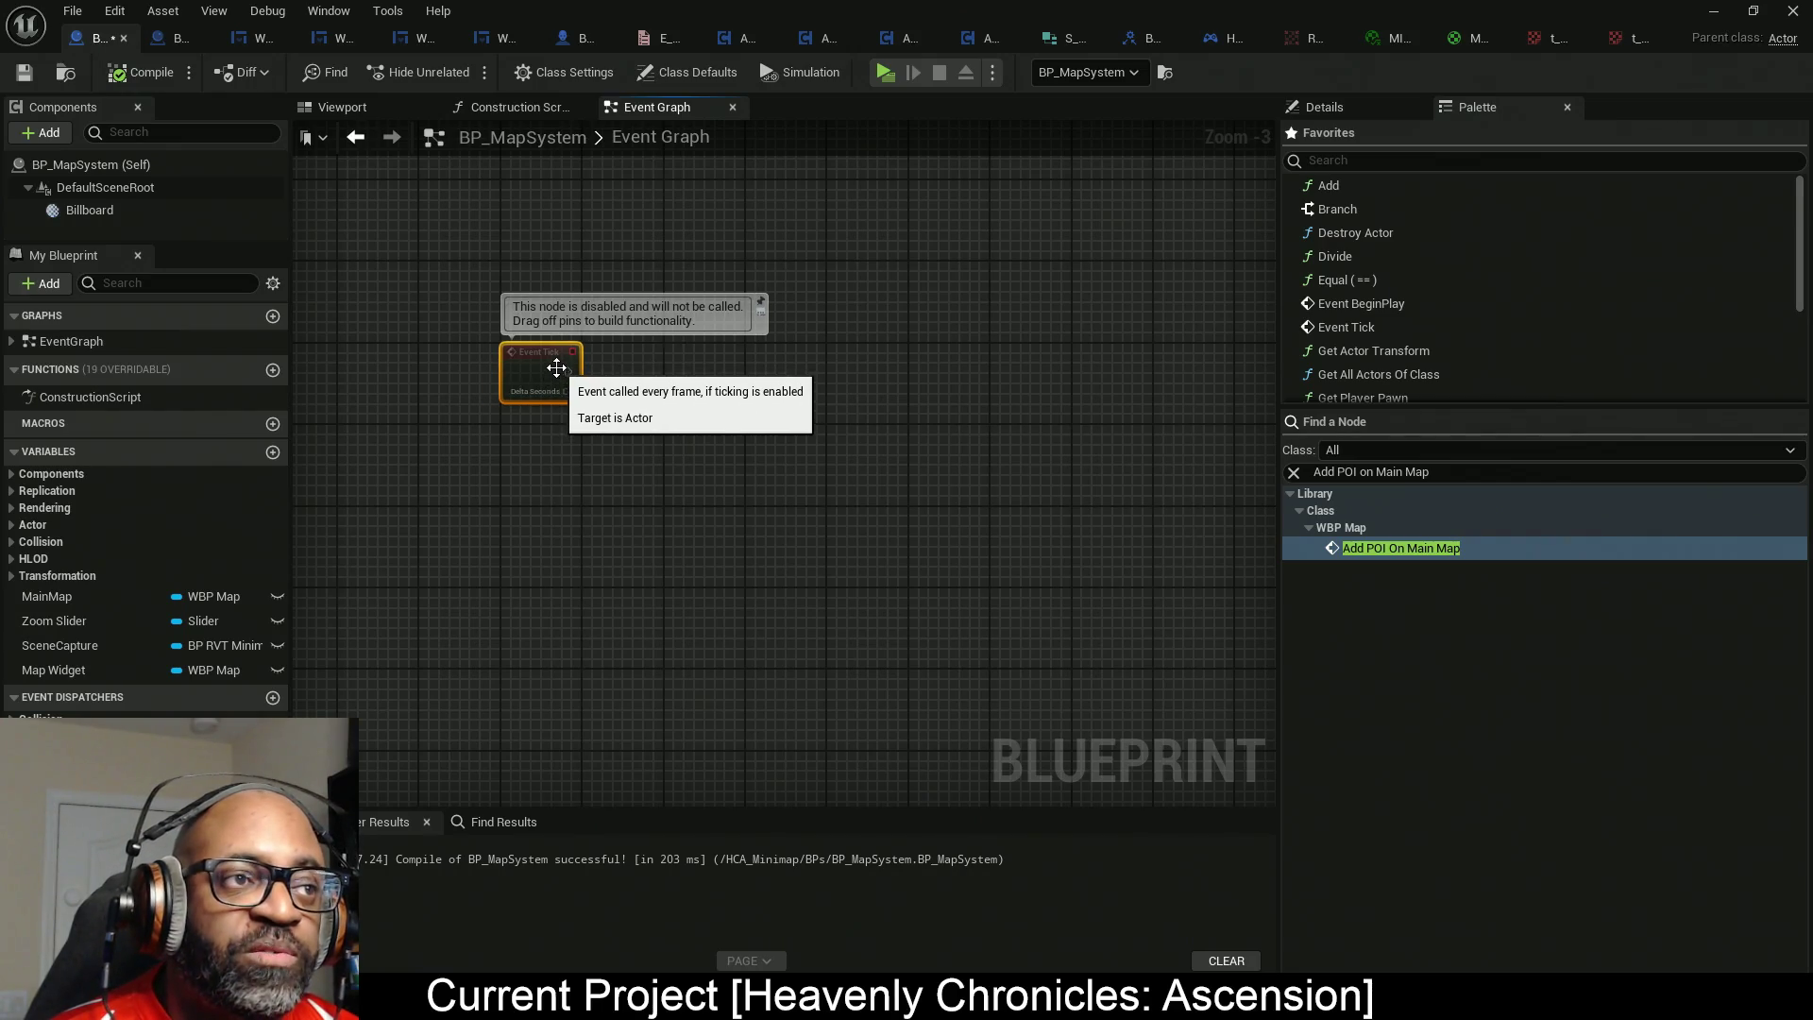
scroll(614, 425, "up", 3)
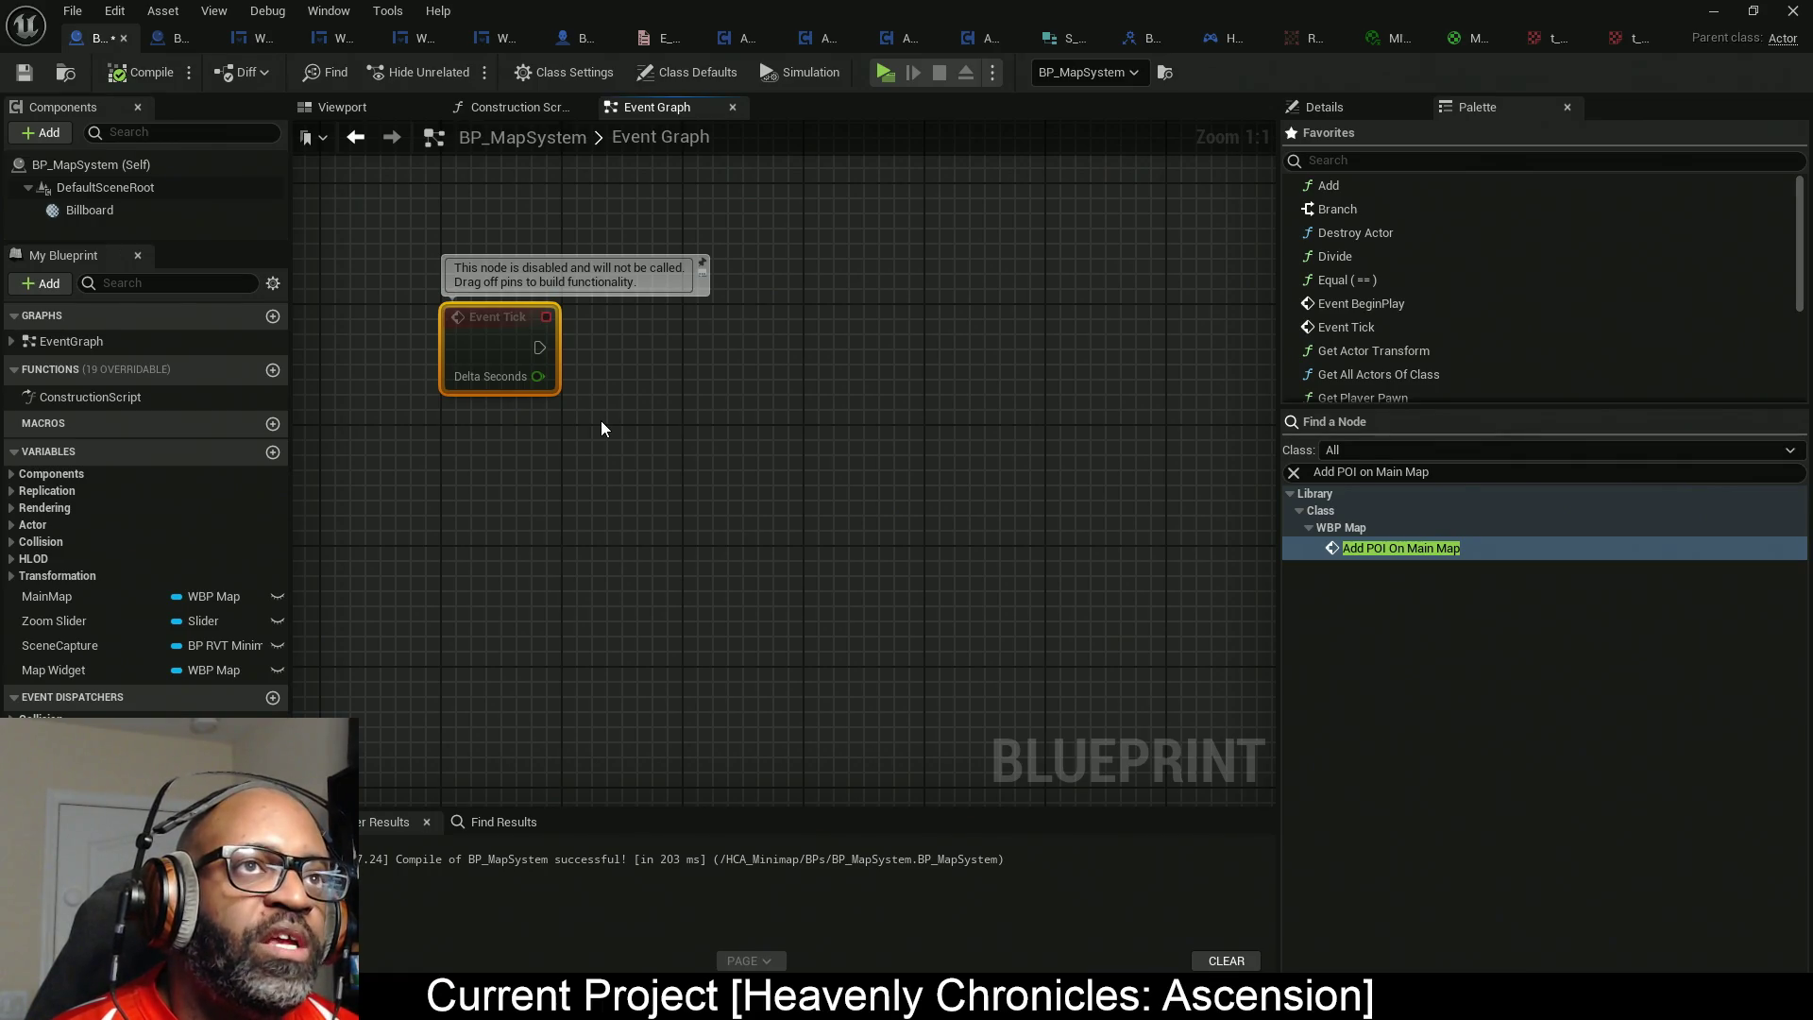
left_click_drag(603, 423, 824, 477)
left_click(637, 274)
mouse_move(604, 238)
left_mouse_down()
mouse_move(1162, 680)
mouse_move(1213, 620)
left_mouse_up()
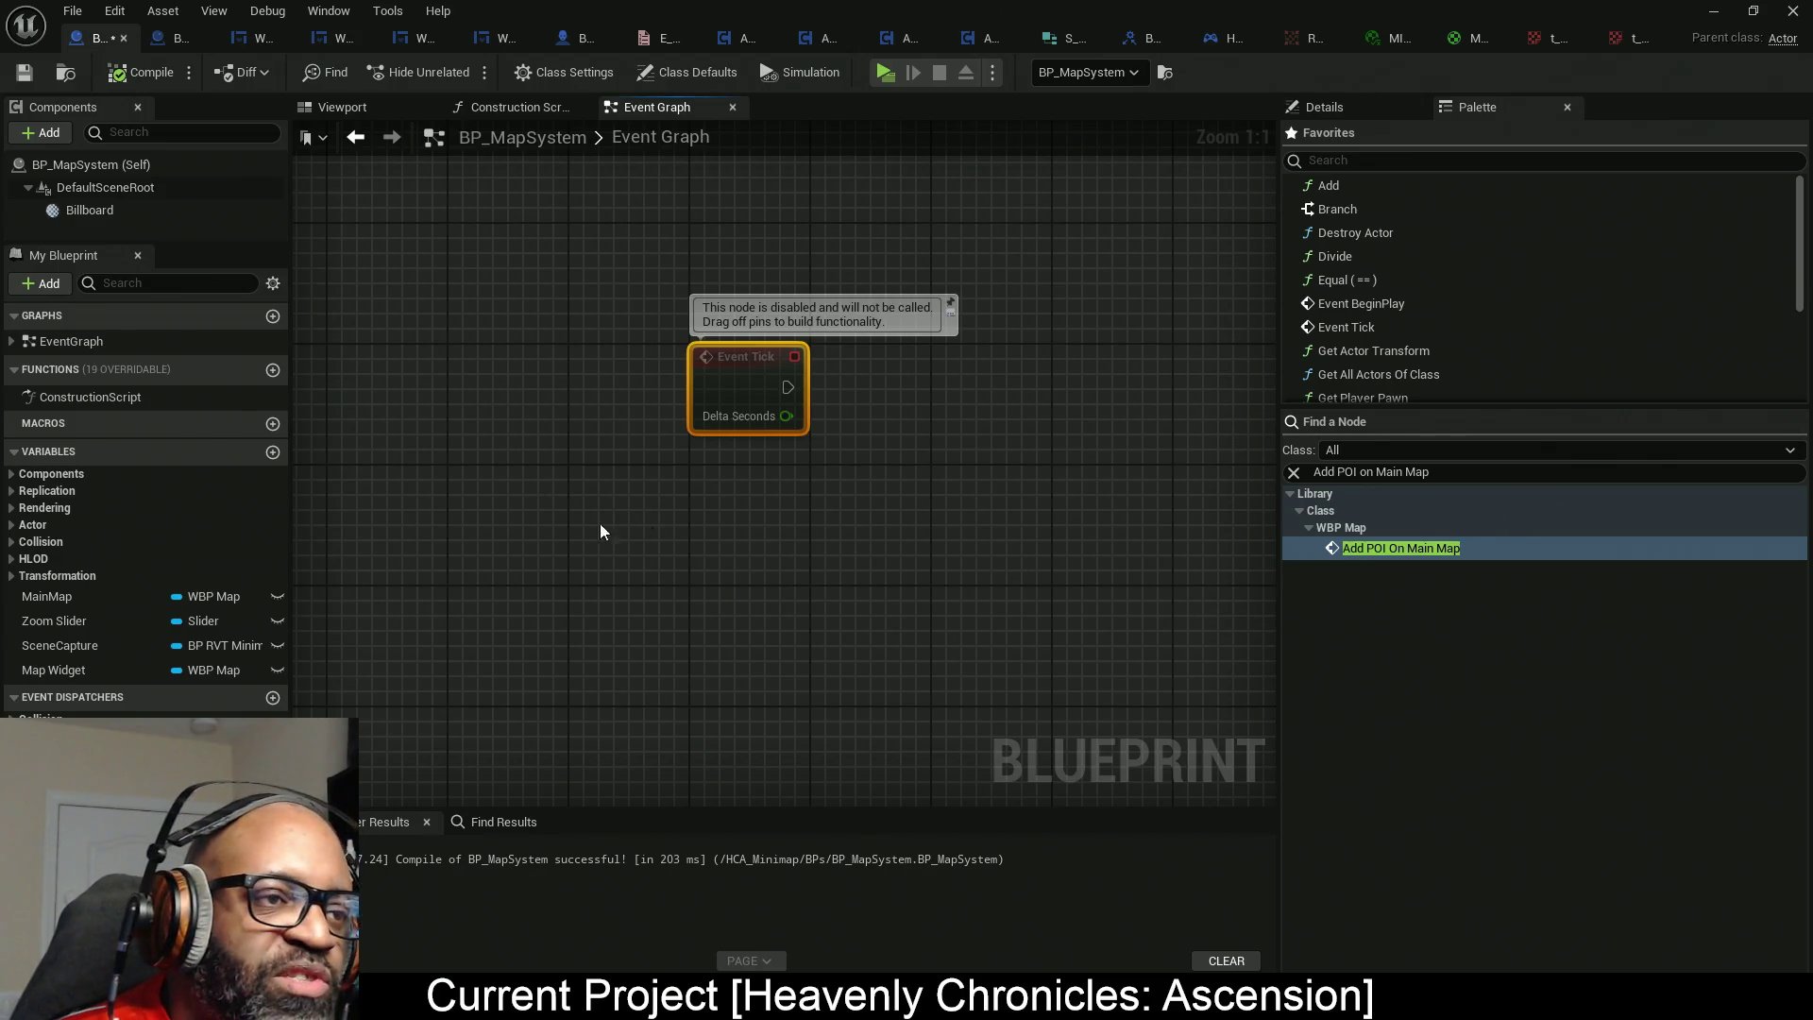
mouse_move(797, 370)
left_mouse_down()
mouse_move(676, 374)
mouse_move(707, 386)
left_mouse_up()
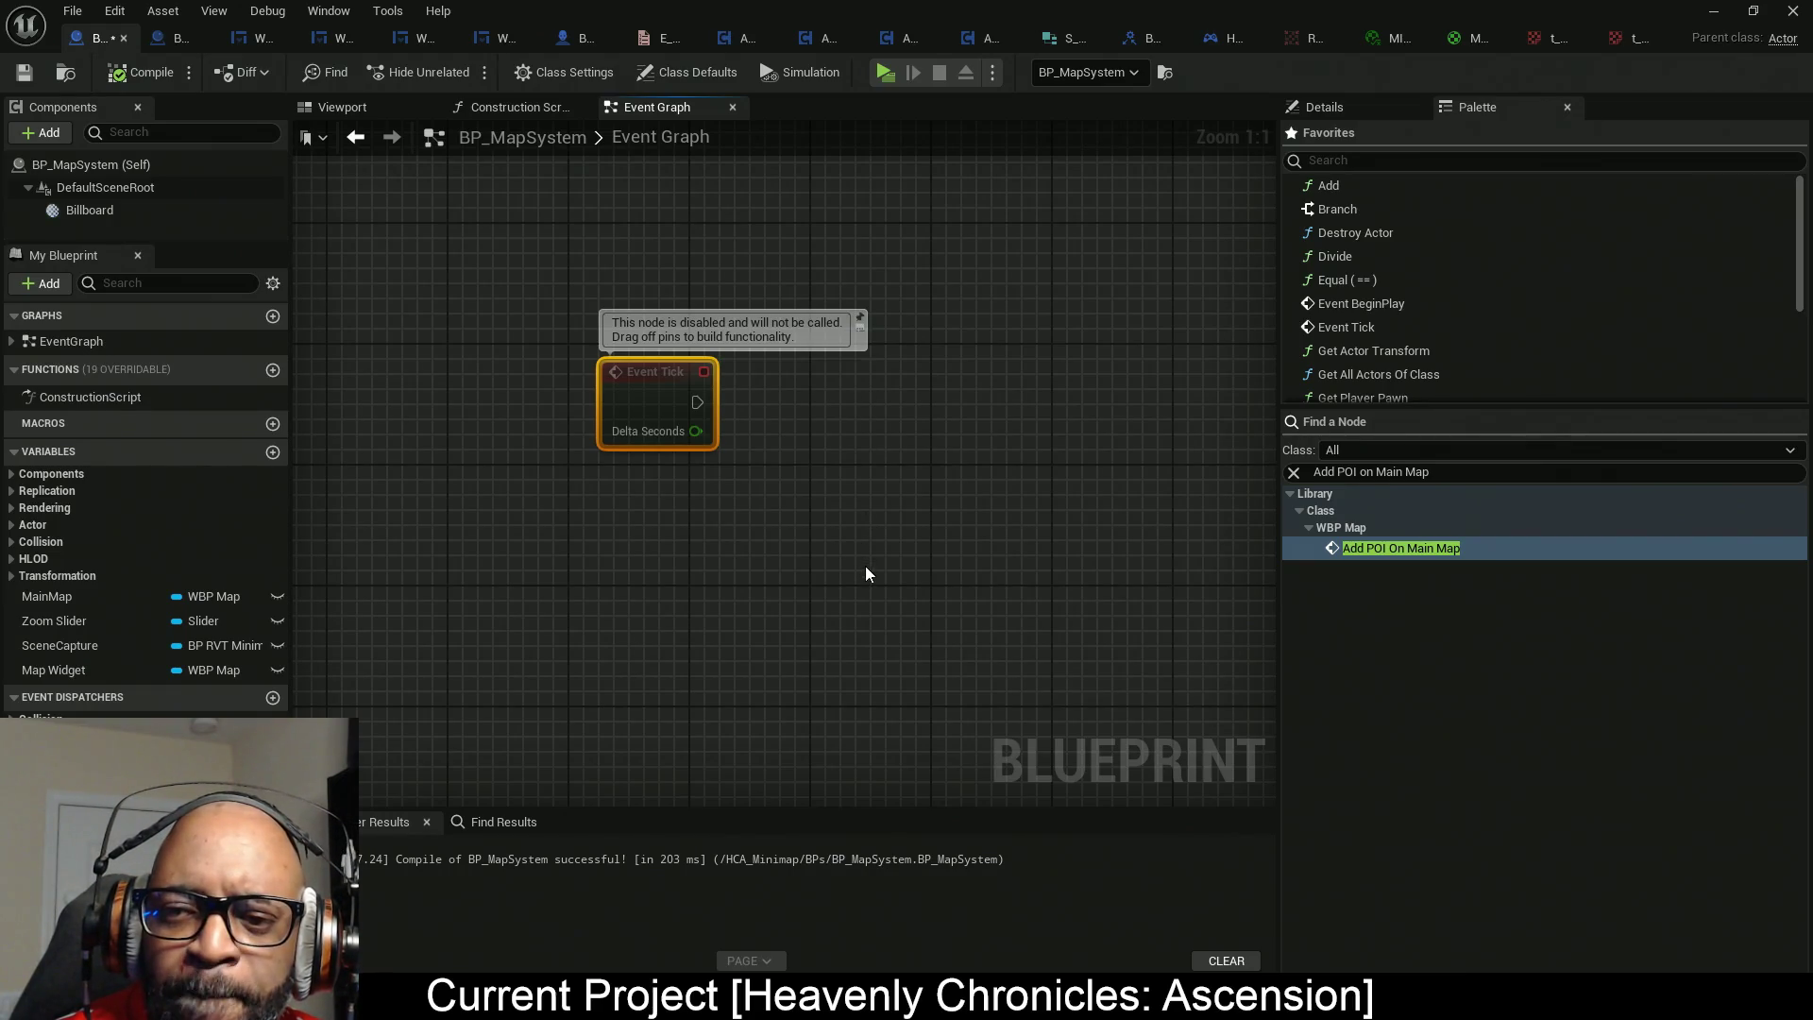
left_click_drag(891, 575, 574, 317)
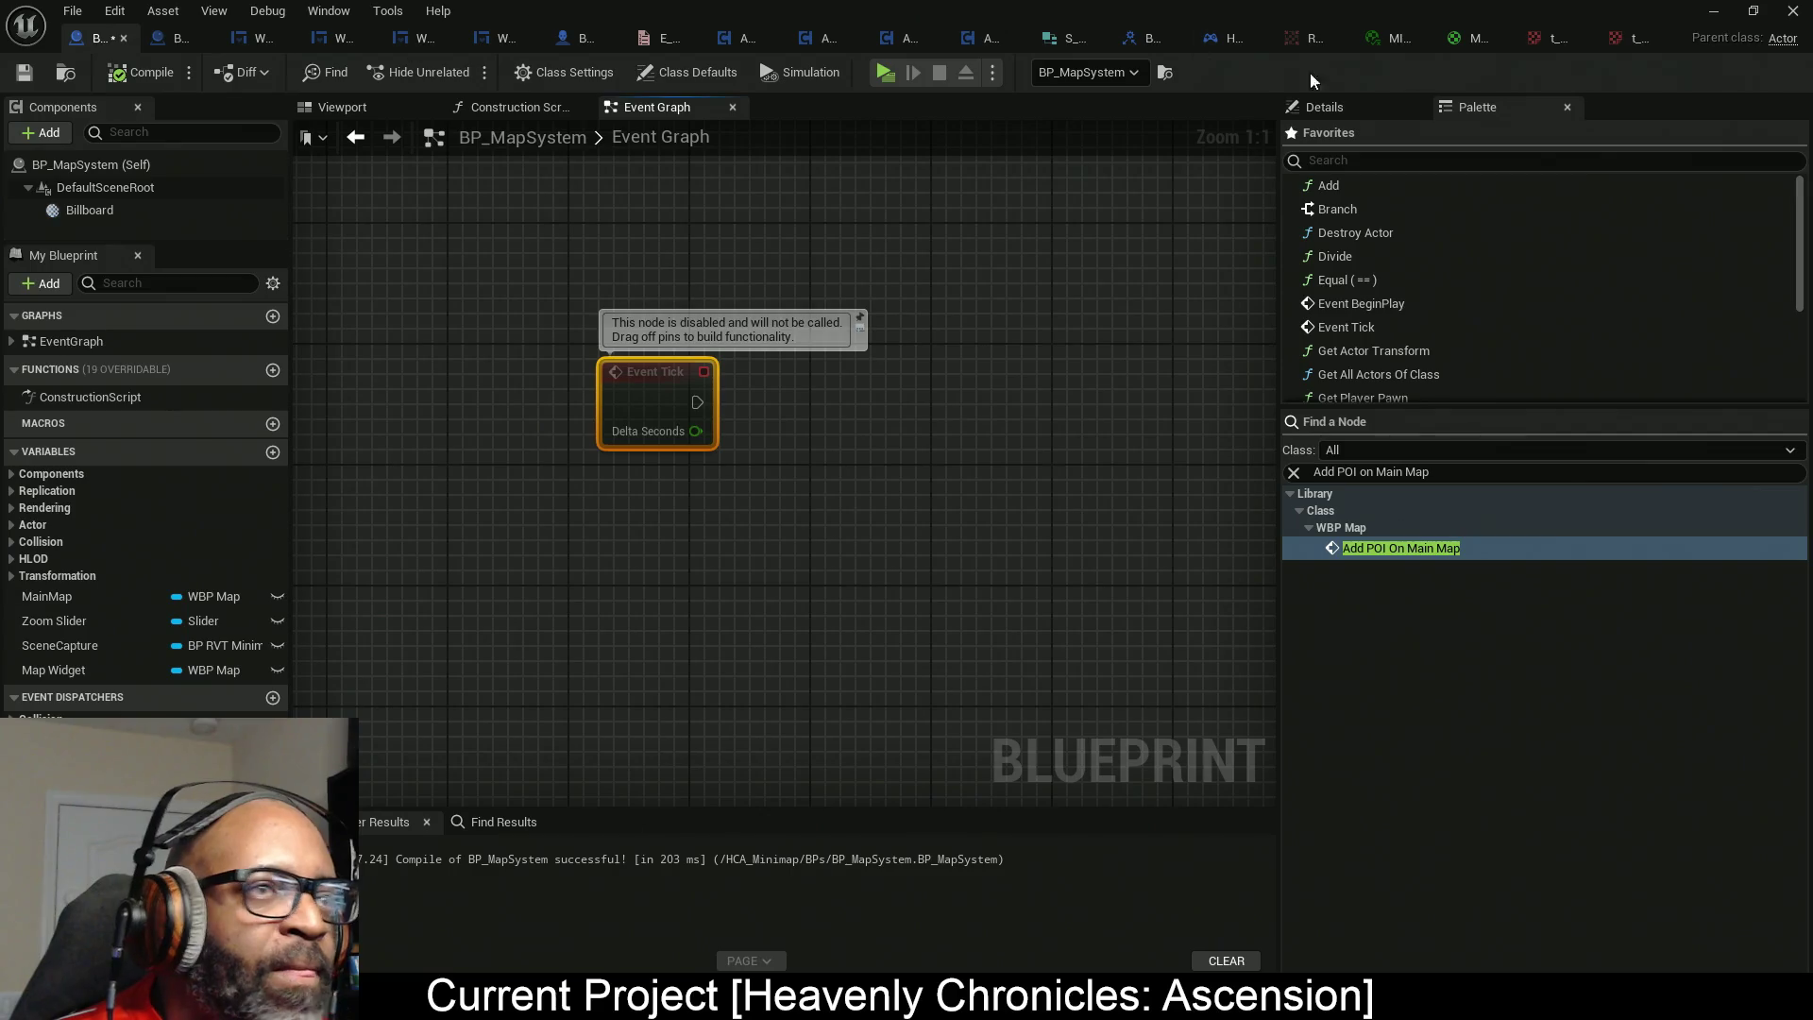
Back in M_RT_Minimap_UI, wire the copied Saturate output into Multiply's B input.
left_click(1471, 37)
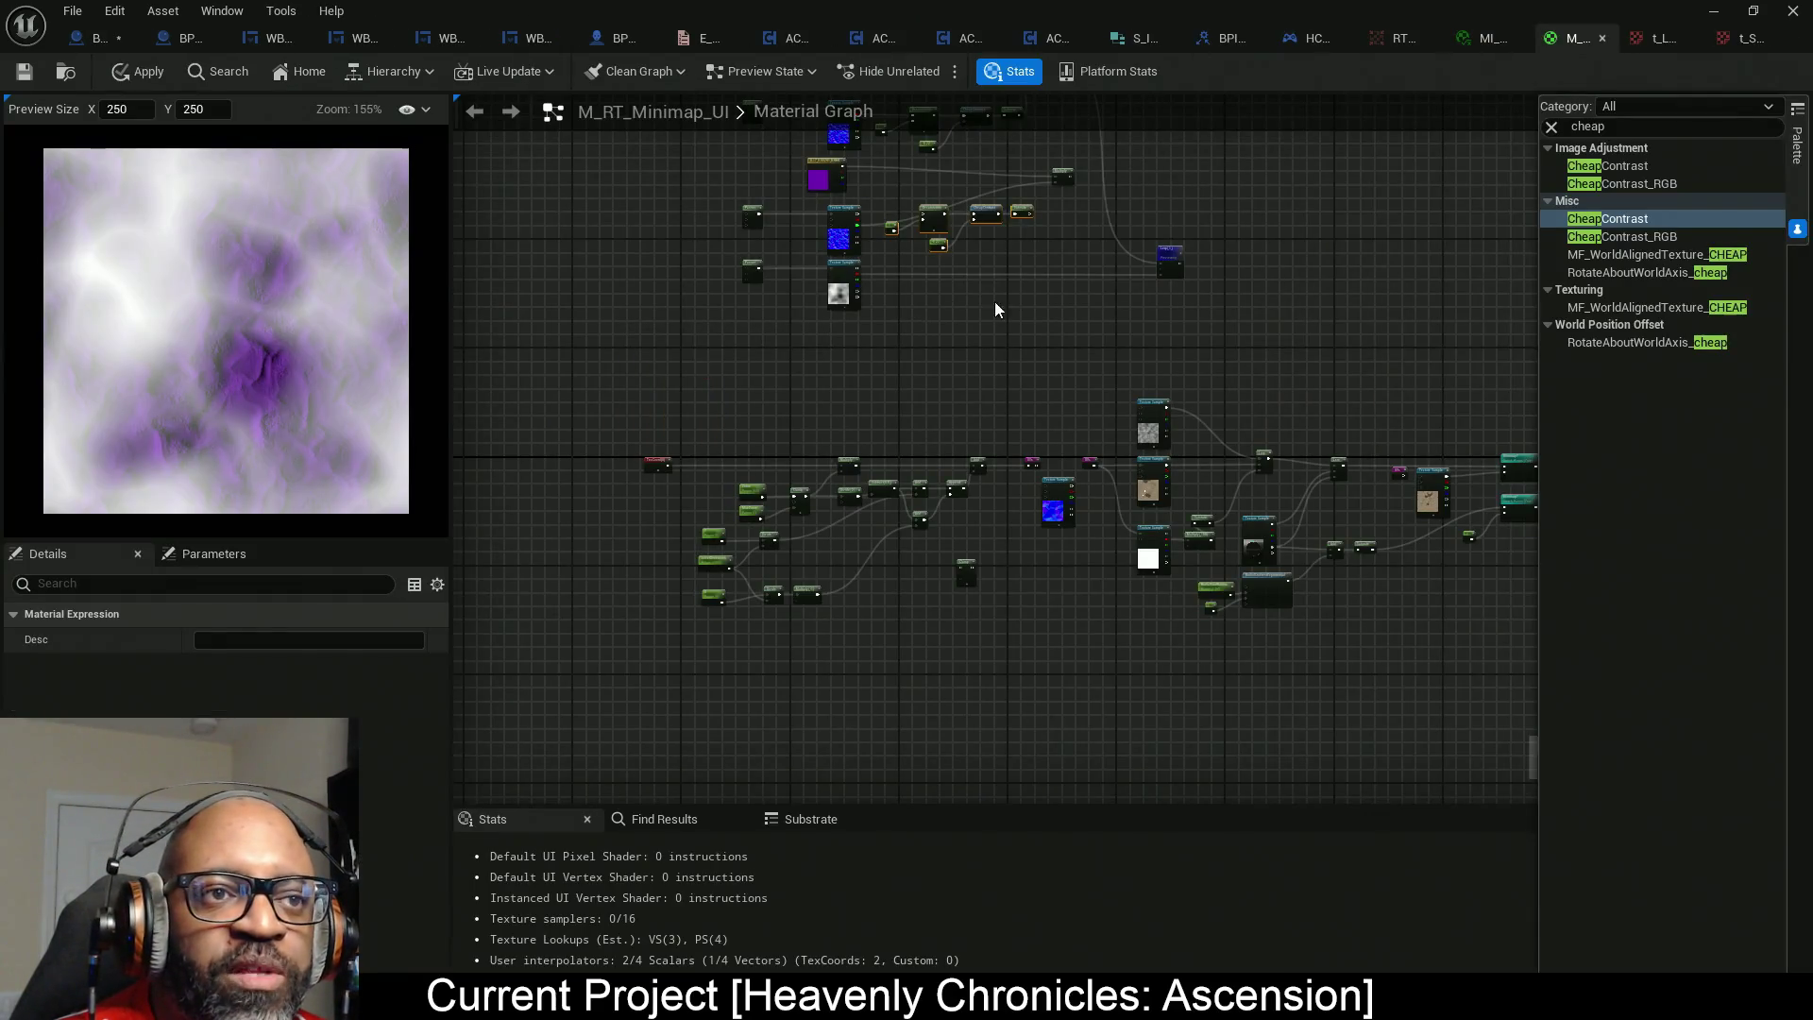
scroll(966, 457, "up", 2)
scroll(836, 405, "up", 3)
scroll(836, 404, "down", 1)
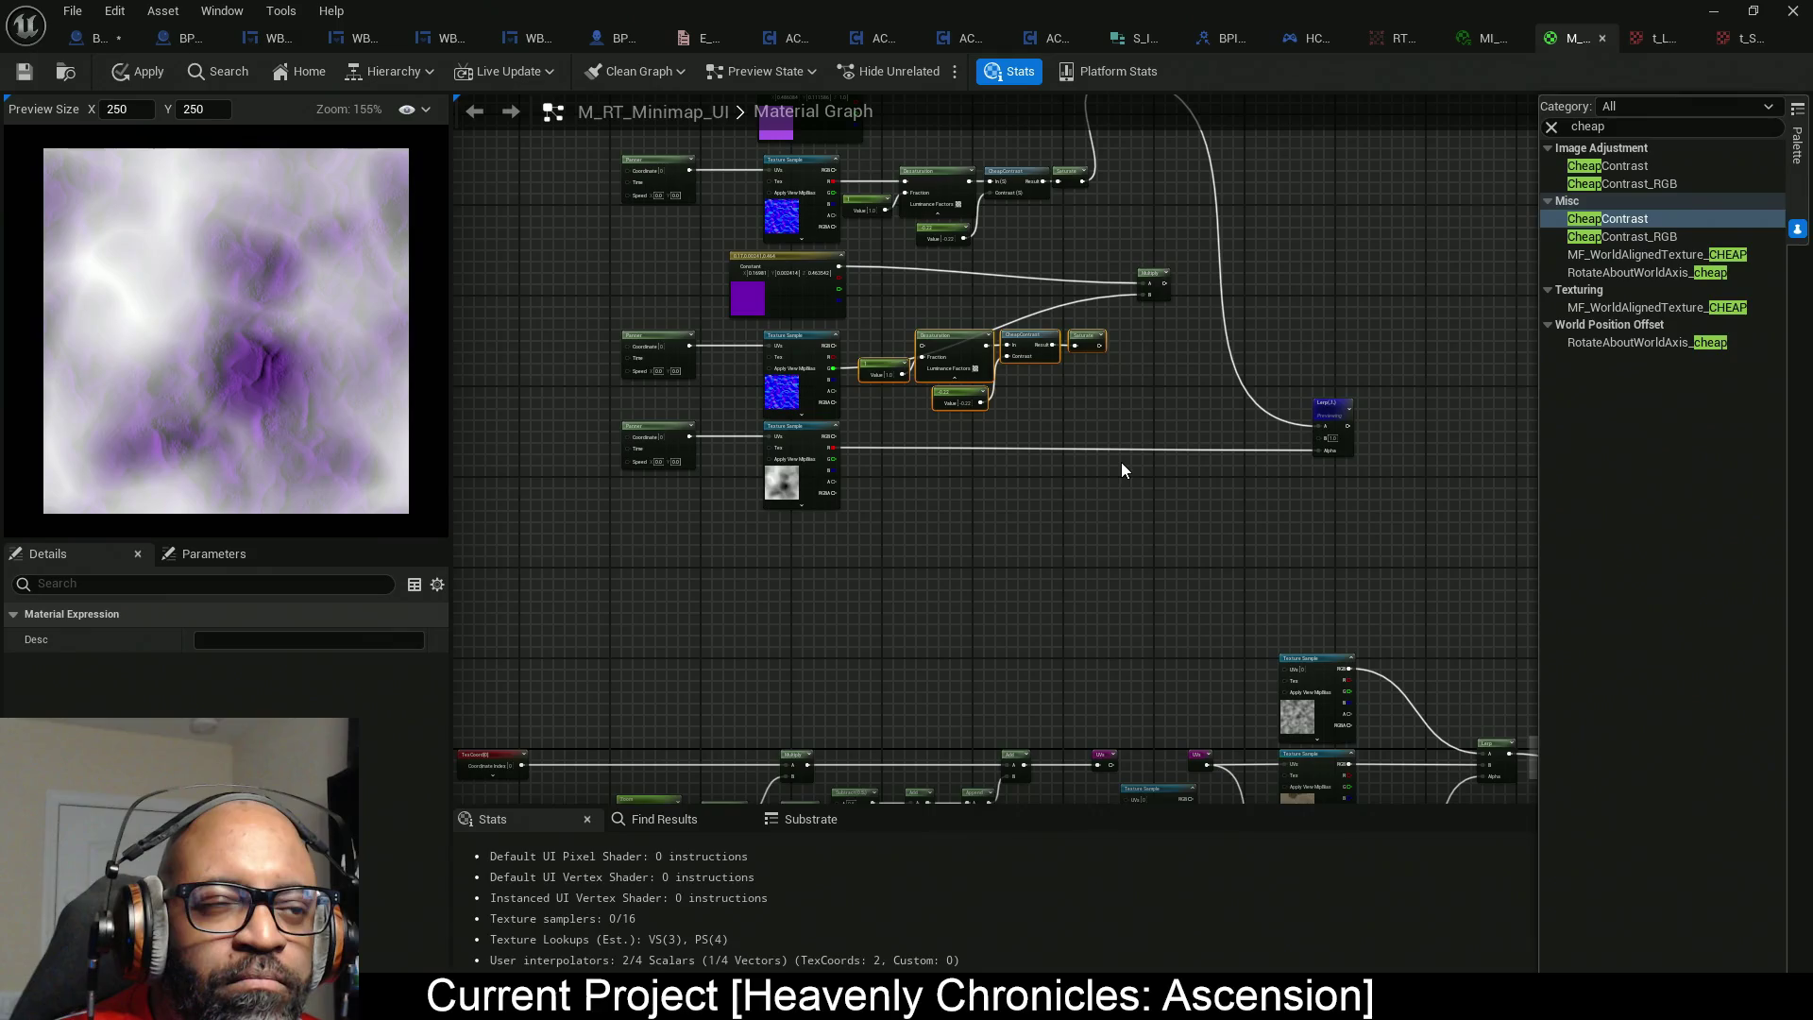
scroll(1101, 388, "up", 4)
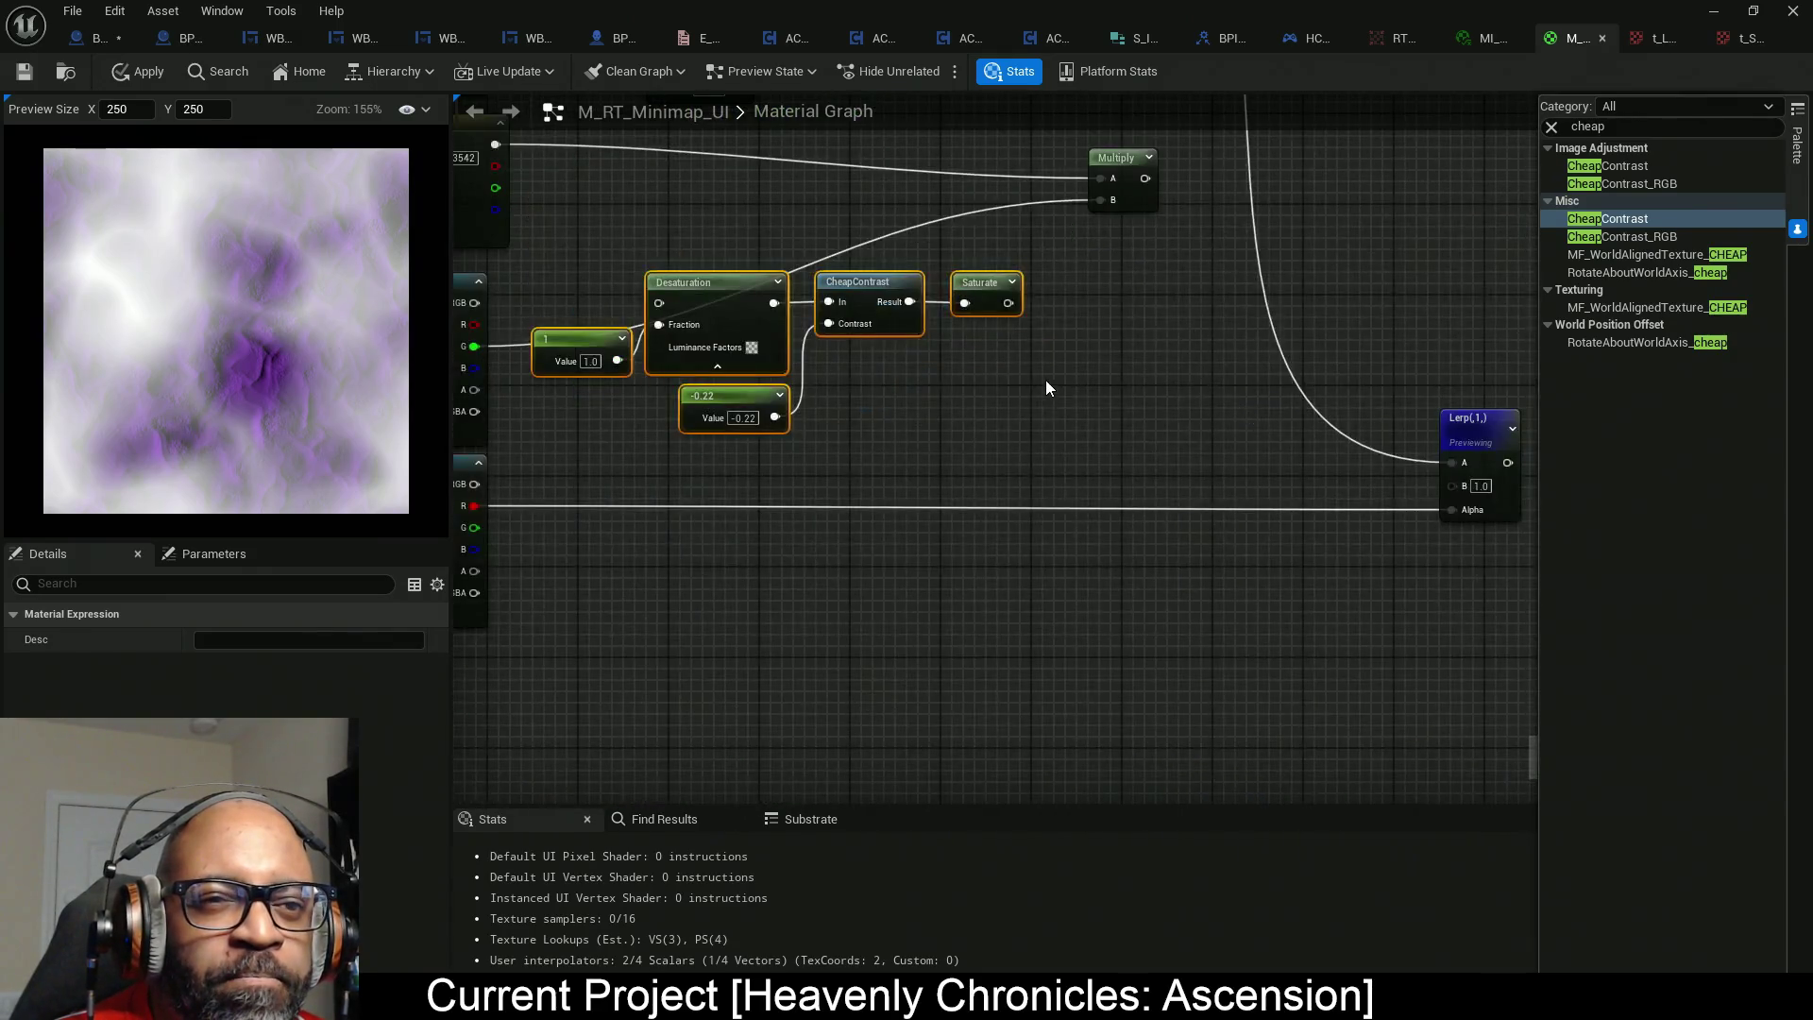
mouse_move(1005, 303)
left_mouse_down()
mouse_move(1079, 202)
mouse_move(1100, 200)
mouse_move(1105, 274)
left_mouse_up()
mouse_move(1146, 190)
left_mouse_down()
mouse_move(1142, 293)
mouse_move(1136, 202)
left_mouse_up()
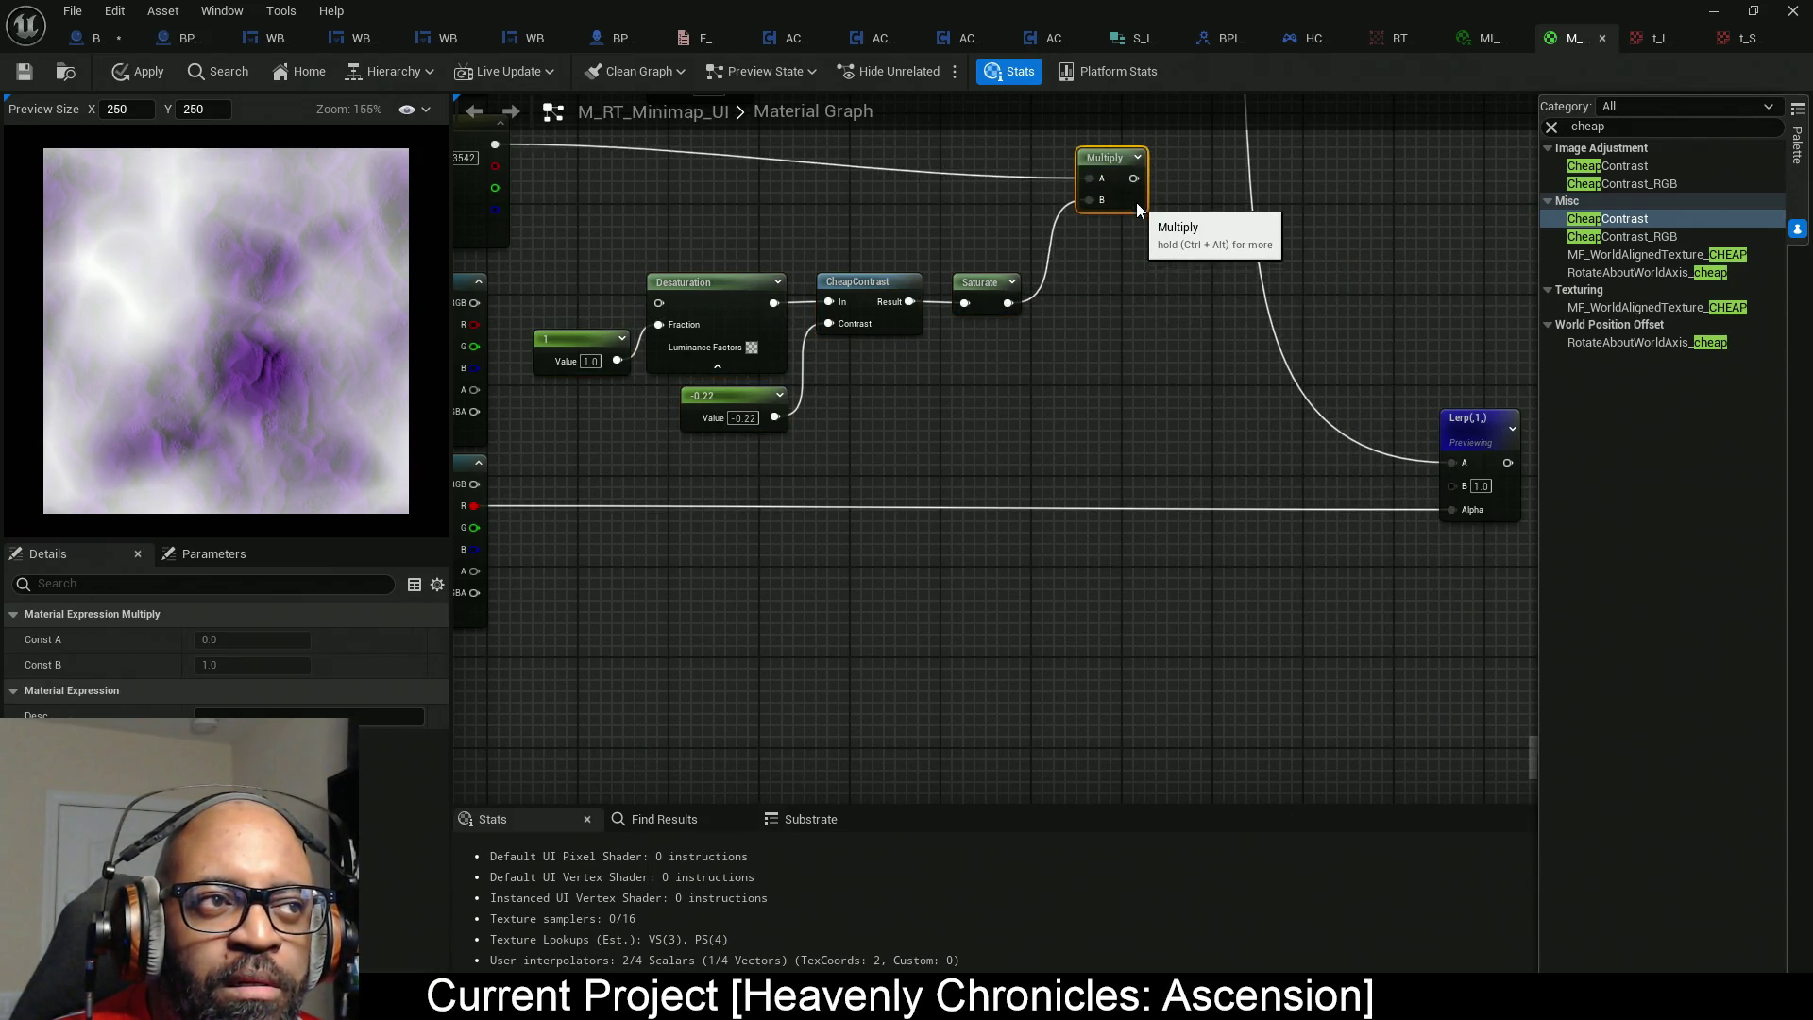
Place the purple constant beside Desaturation and raise the middle Panner and Texture Sample.
scroll(1137, 184, "down", 4)
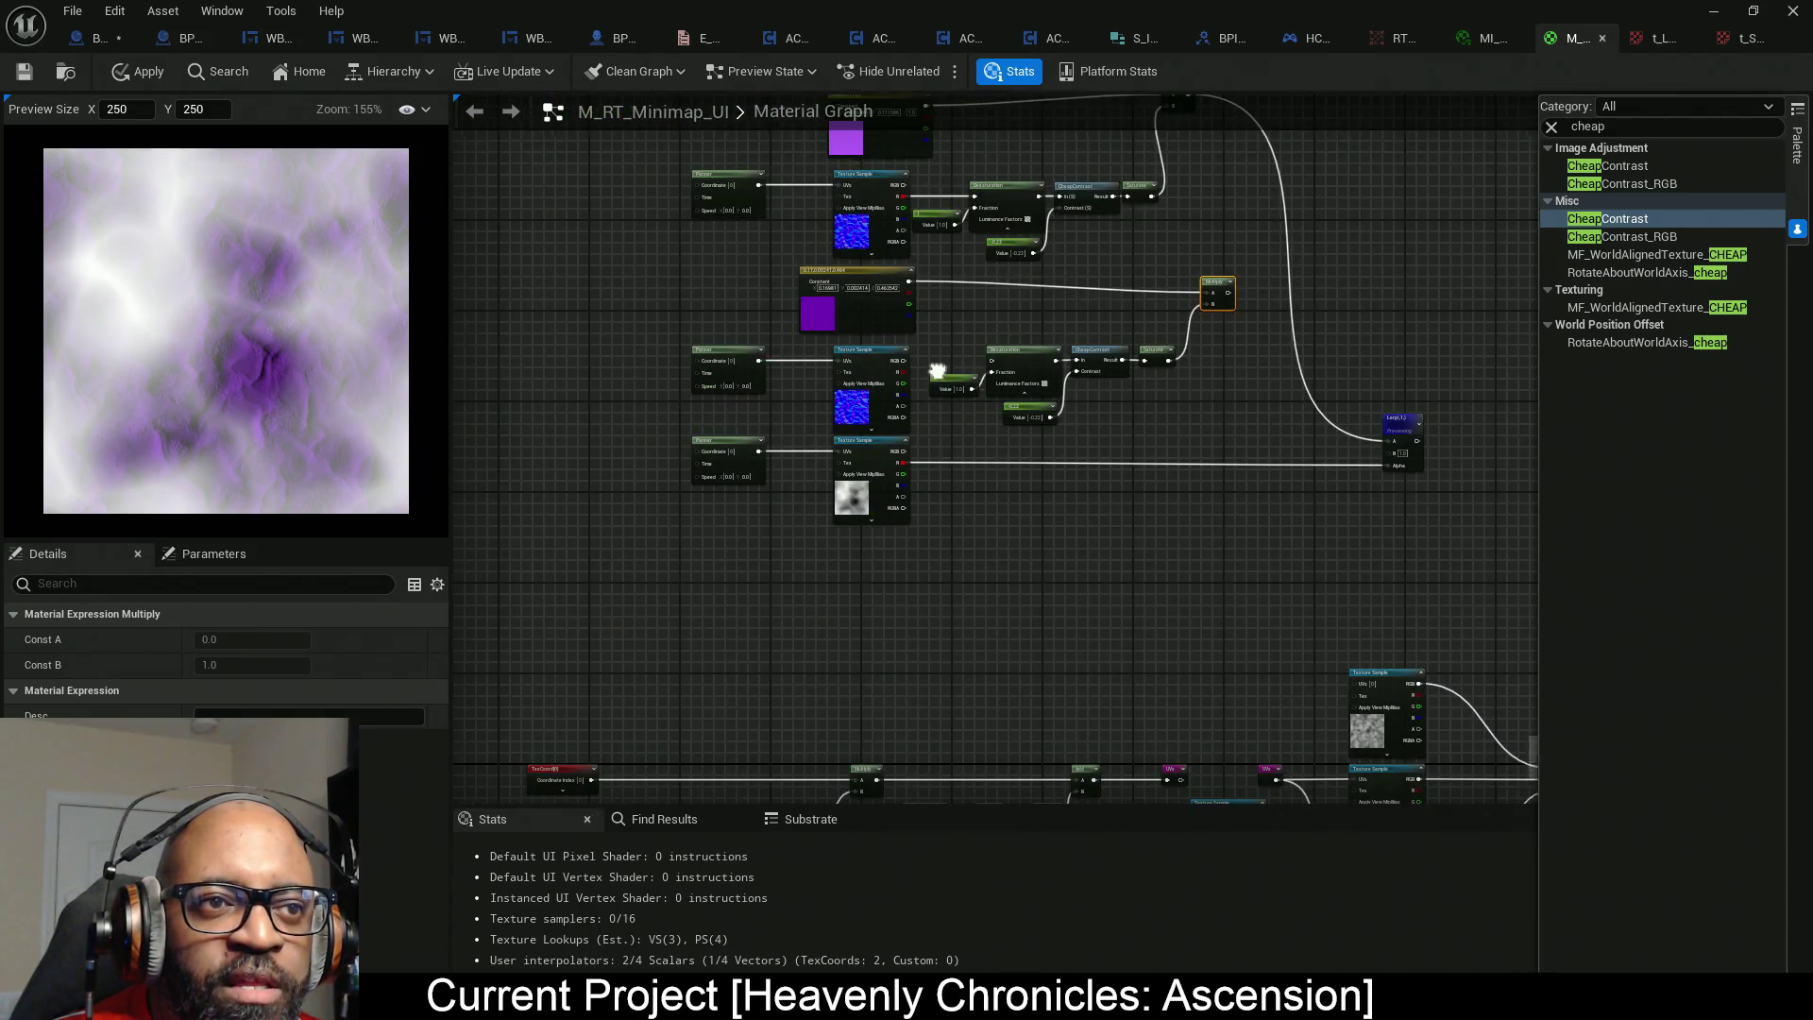
scroll(936, 371, "up", 2)
scroll(921, 378, "down", 2)
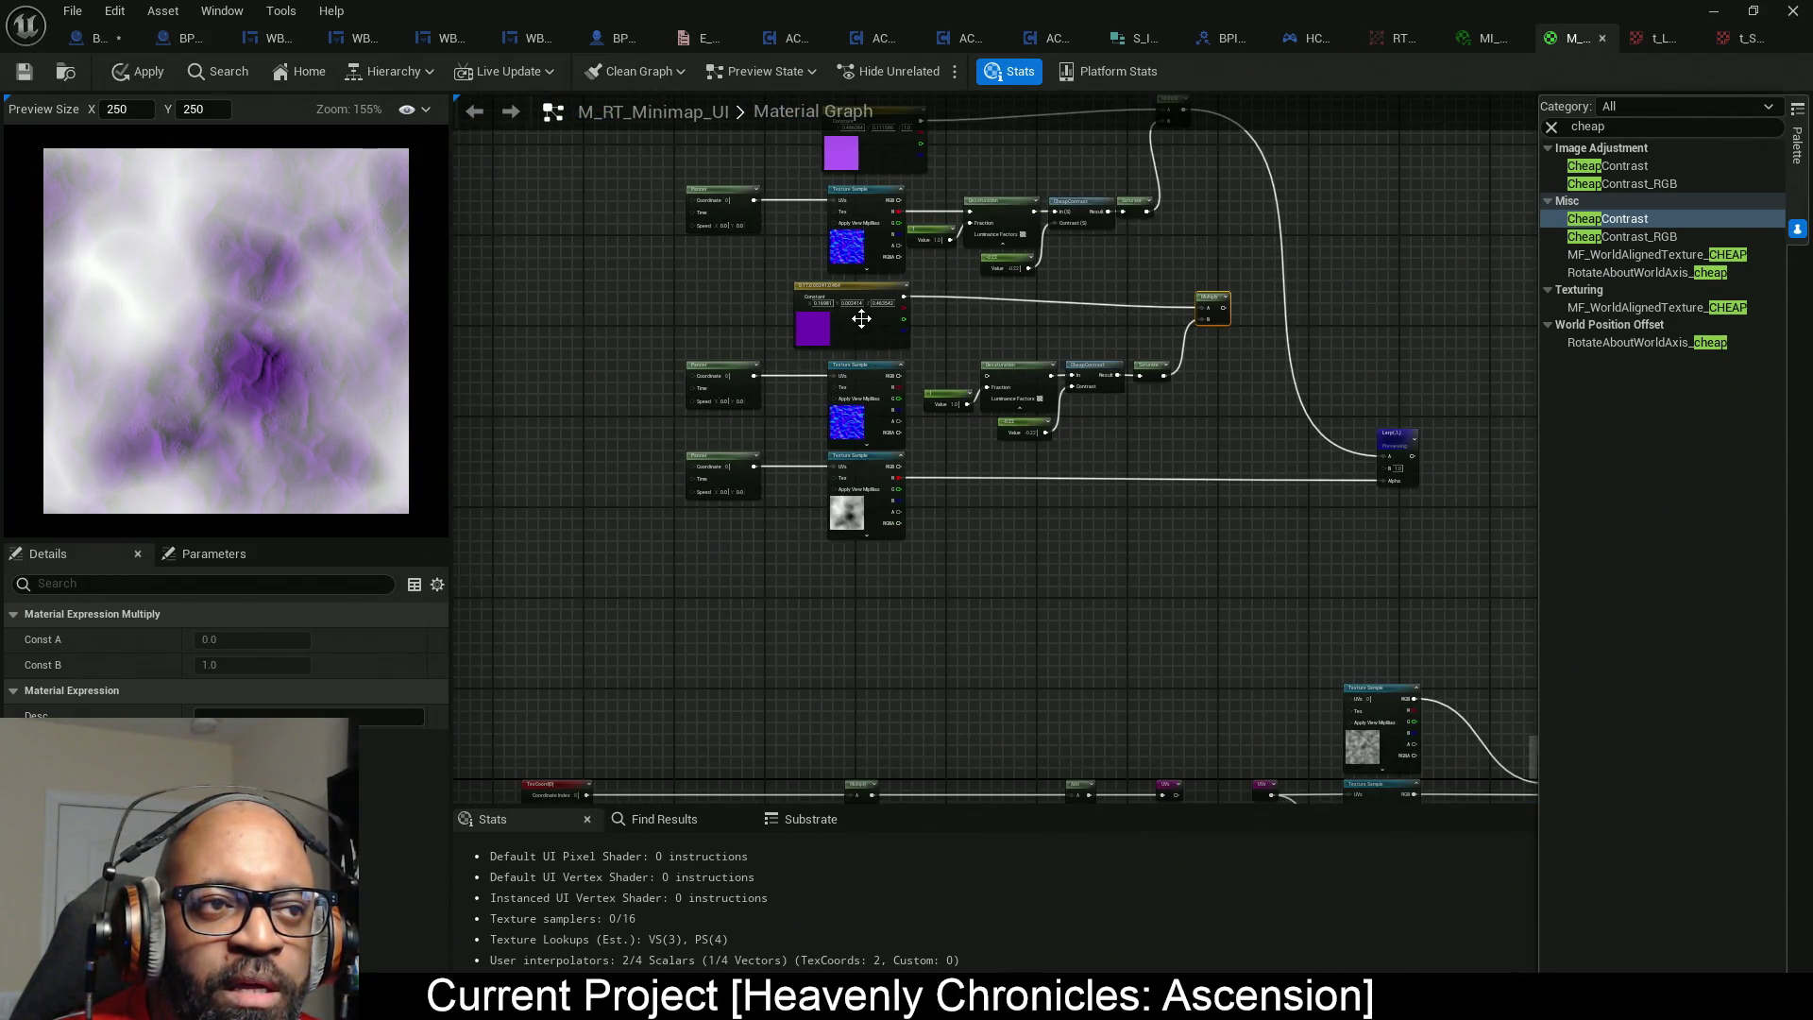
left_click_drag(861, 319, 884, 607)
mouse_move(712, 322)
left_mouse_down()
mouse_move(878, 437)
mouse_move(876, 338)
left_mouse_up()
mouse_move(875, 613)
left_mouse_down()
mouse_move(858, 391)
mouse_move(852, 408)
left_mouse_up()
Connect the middle texture's green channel to Multiply A and the Desaturation node.
scroll(910, 306, "up", 3)
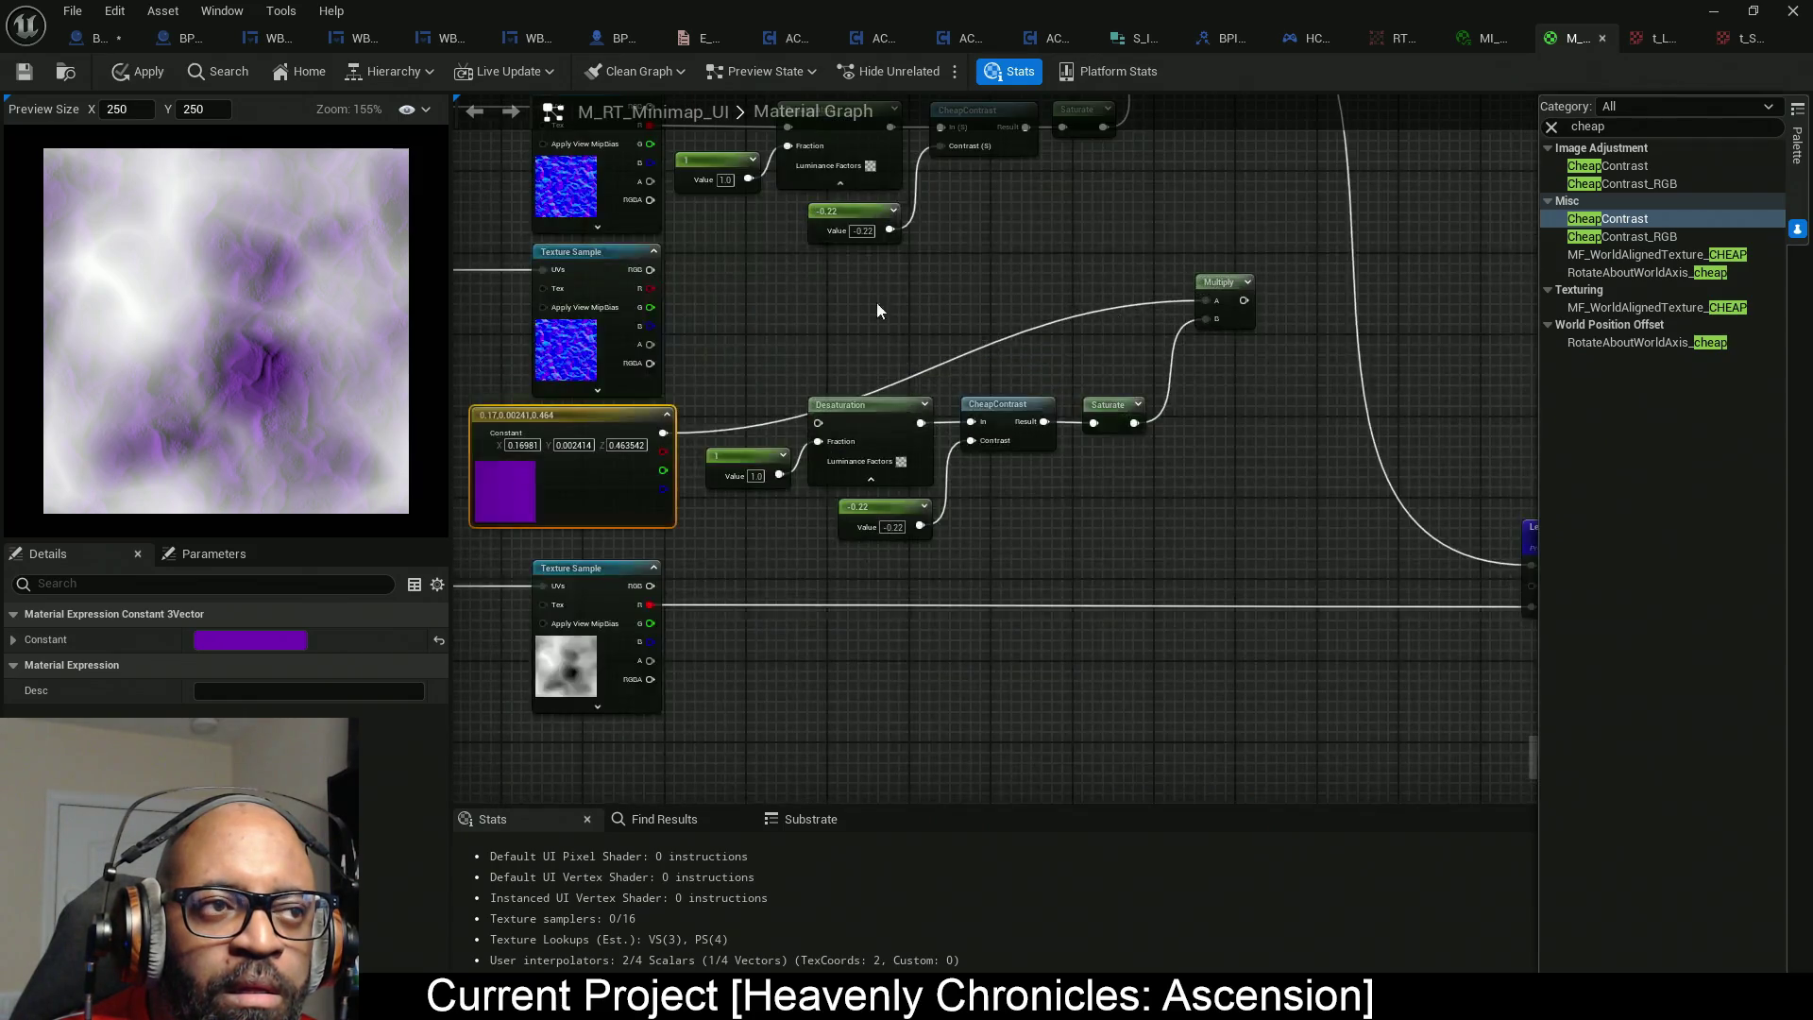
mouse_move(650, 315)
left_mouse_down()
mouse_move(1212, 314)
mouse_move(1211, 298)
left_mouse_up()
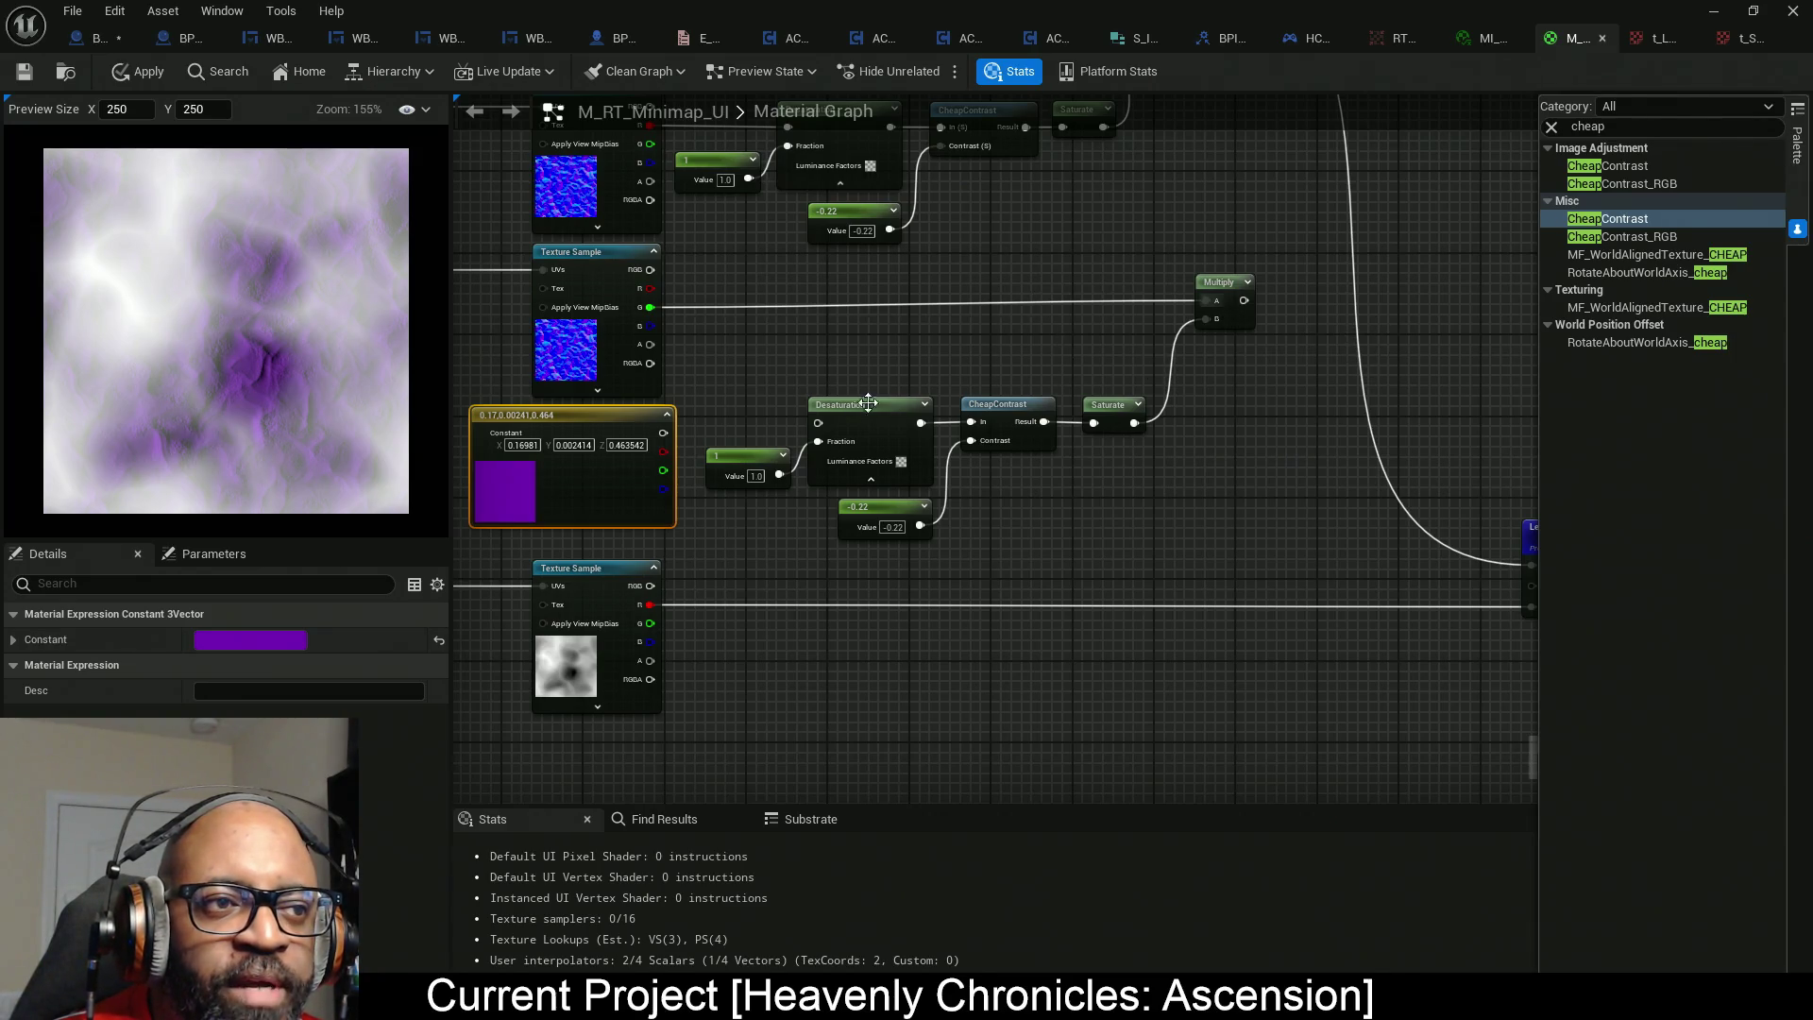
mouse_move(818, 423)
left_mouse_down()
mouse_move(746, 342)
mouse_move(650, 307)
left_mouse_up()
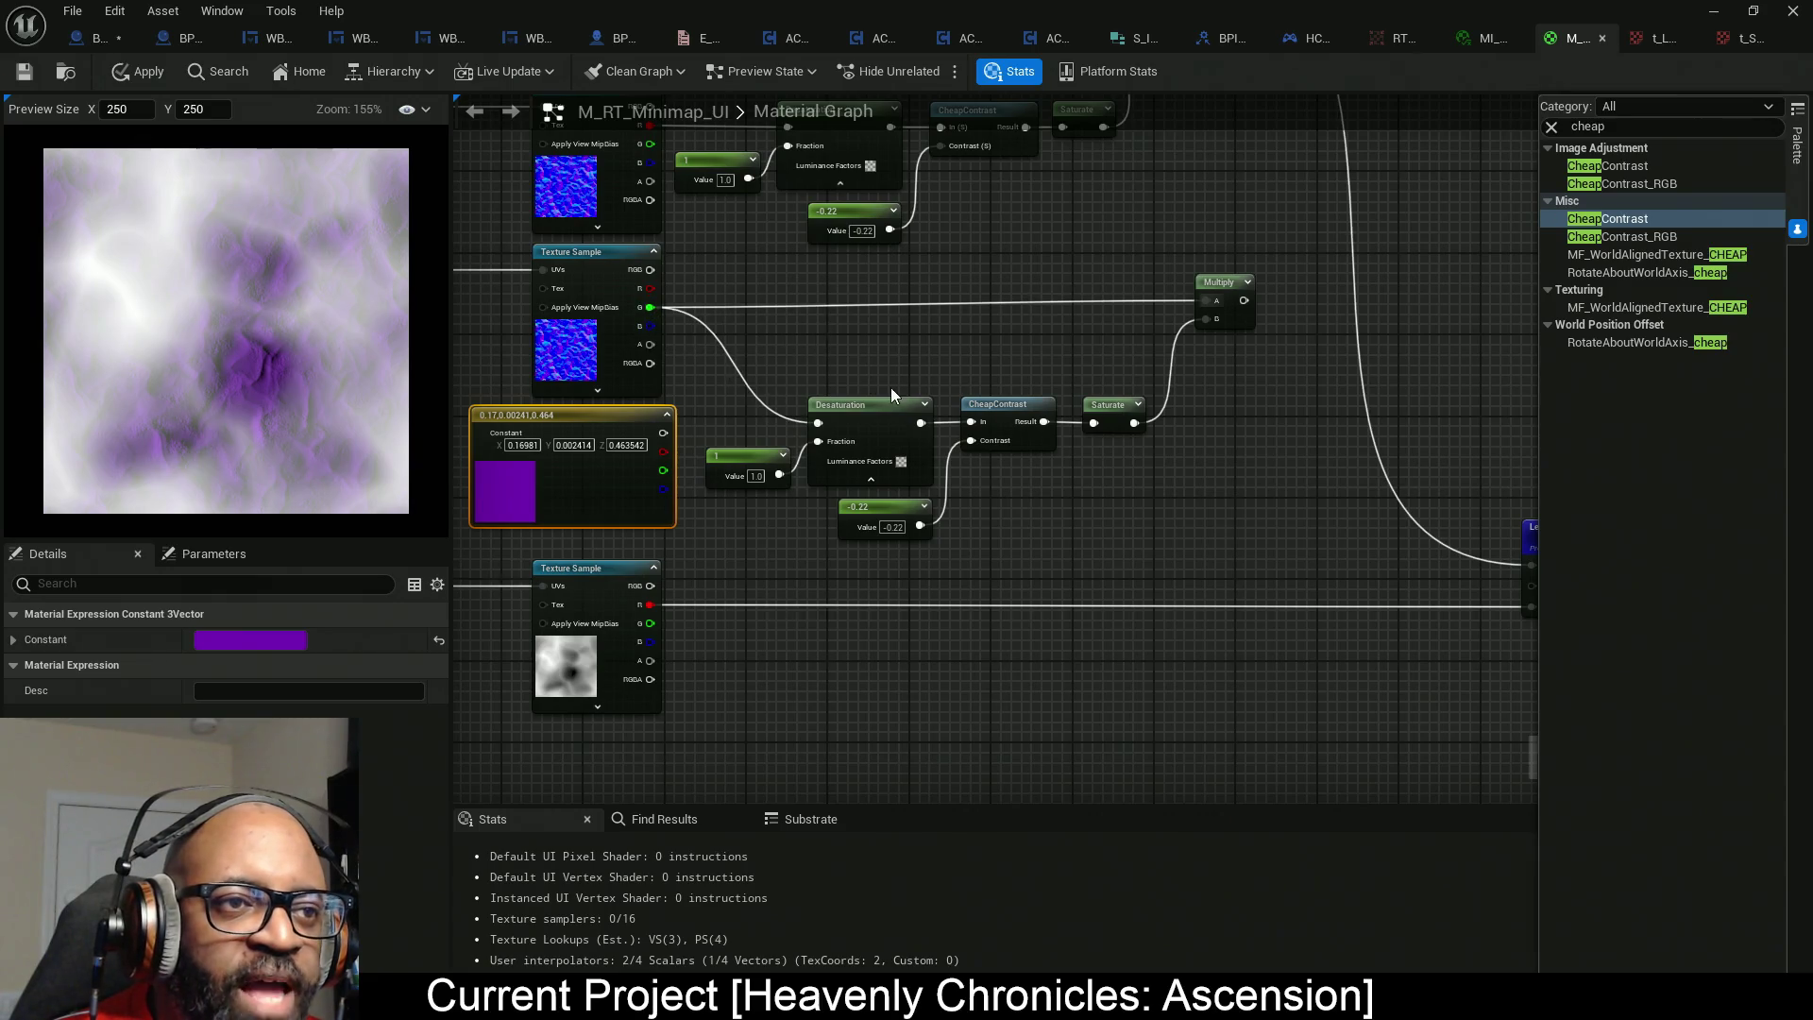
Wire Saturate into Multiply A and the purple constant into Multiply B, then regroup the nodes.
mouse_move(1207, 320)
left_mouse_down()
mouse_move(1207, 302)
mouse_move(1230, 422)
left_mouse_up()
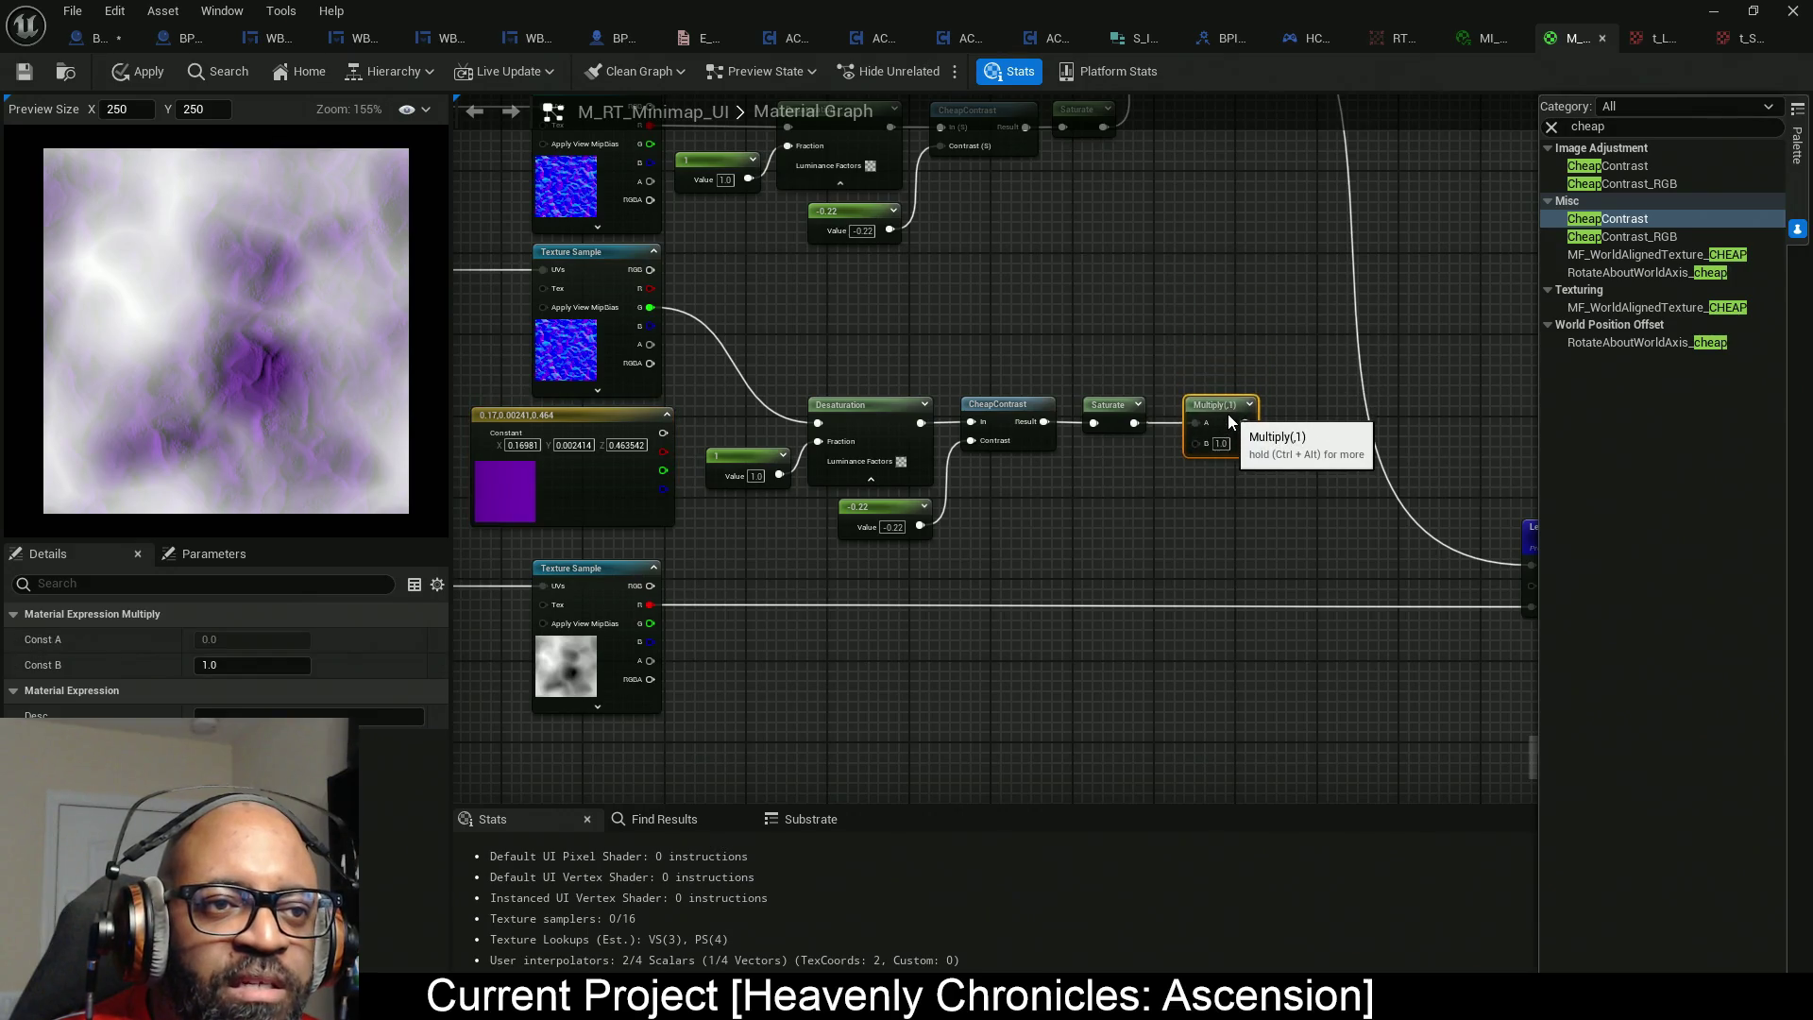
mouse_move(663, 433)
left_mouse_down()
mouse_move(822, 477)
mouse_move(1203, 447)
left_mouse_up()
mouse_move(770, 331)
left_mouse_down()
mouse_move(798, 392)
mouse_move(1124, 556)
left_mouse_up()
mouse_move(938, 488)
left_mouse_down()
mouse_move(922, 343)
mouse_move(900, 346)
left_mouse_up()
mouse_move(1237, 440)
left_mouse_down()
mouse_move(1145, 421)
mouse_move(1207, 432)
left_mouse_up()
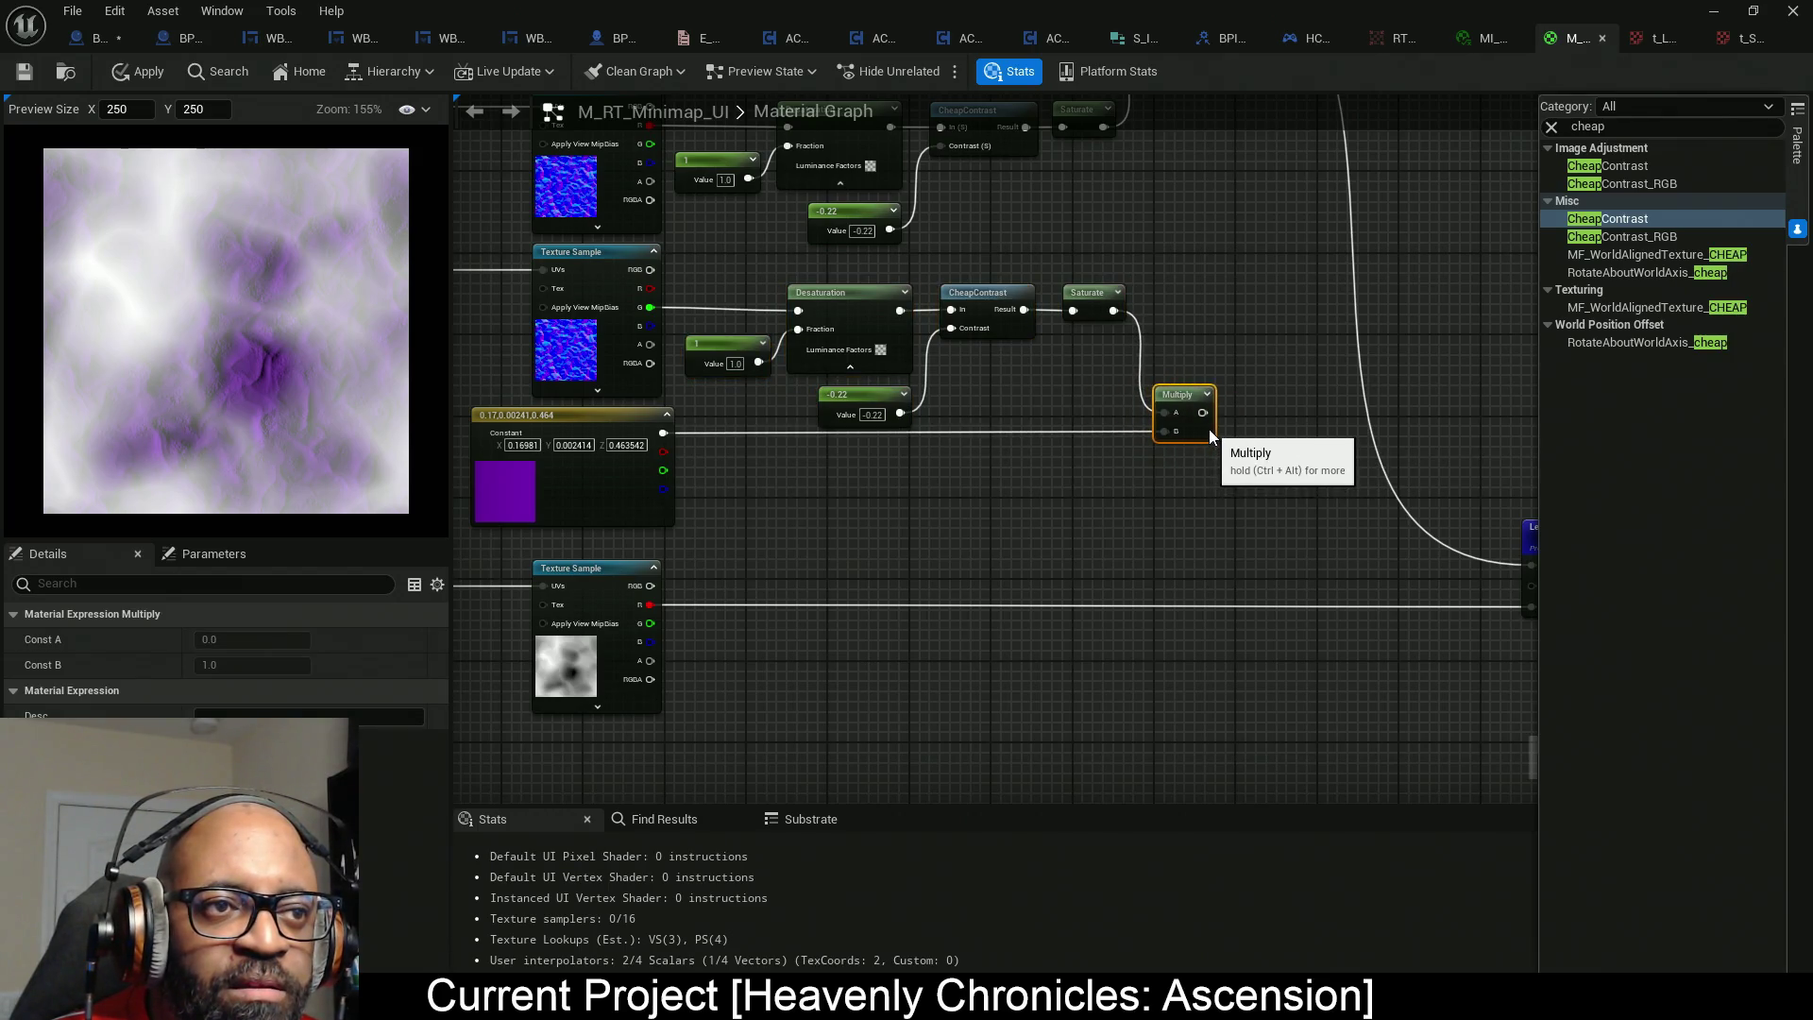
Feed the violet Multiply output into the Lerp's B input and preview it.
left_click_drag(1278, 515, 957, 469)
mouse_move(1211, 540)
left_mouse_down()
mouse_move(1004, 466)
mouse_move(879, 373)
left_mouse_up()
left_click_drag(831, 477, 1094, 505)
right_click(1088, 404)
left_click(1133, 472)
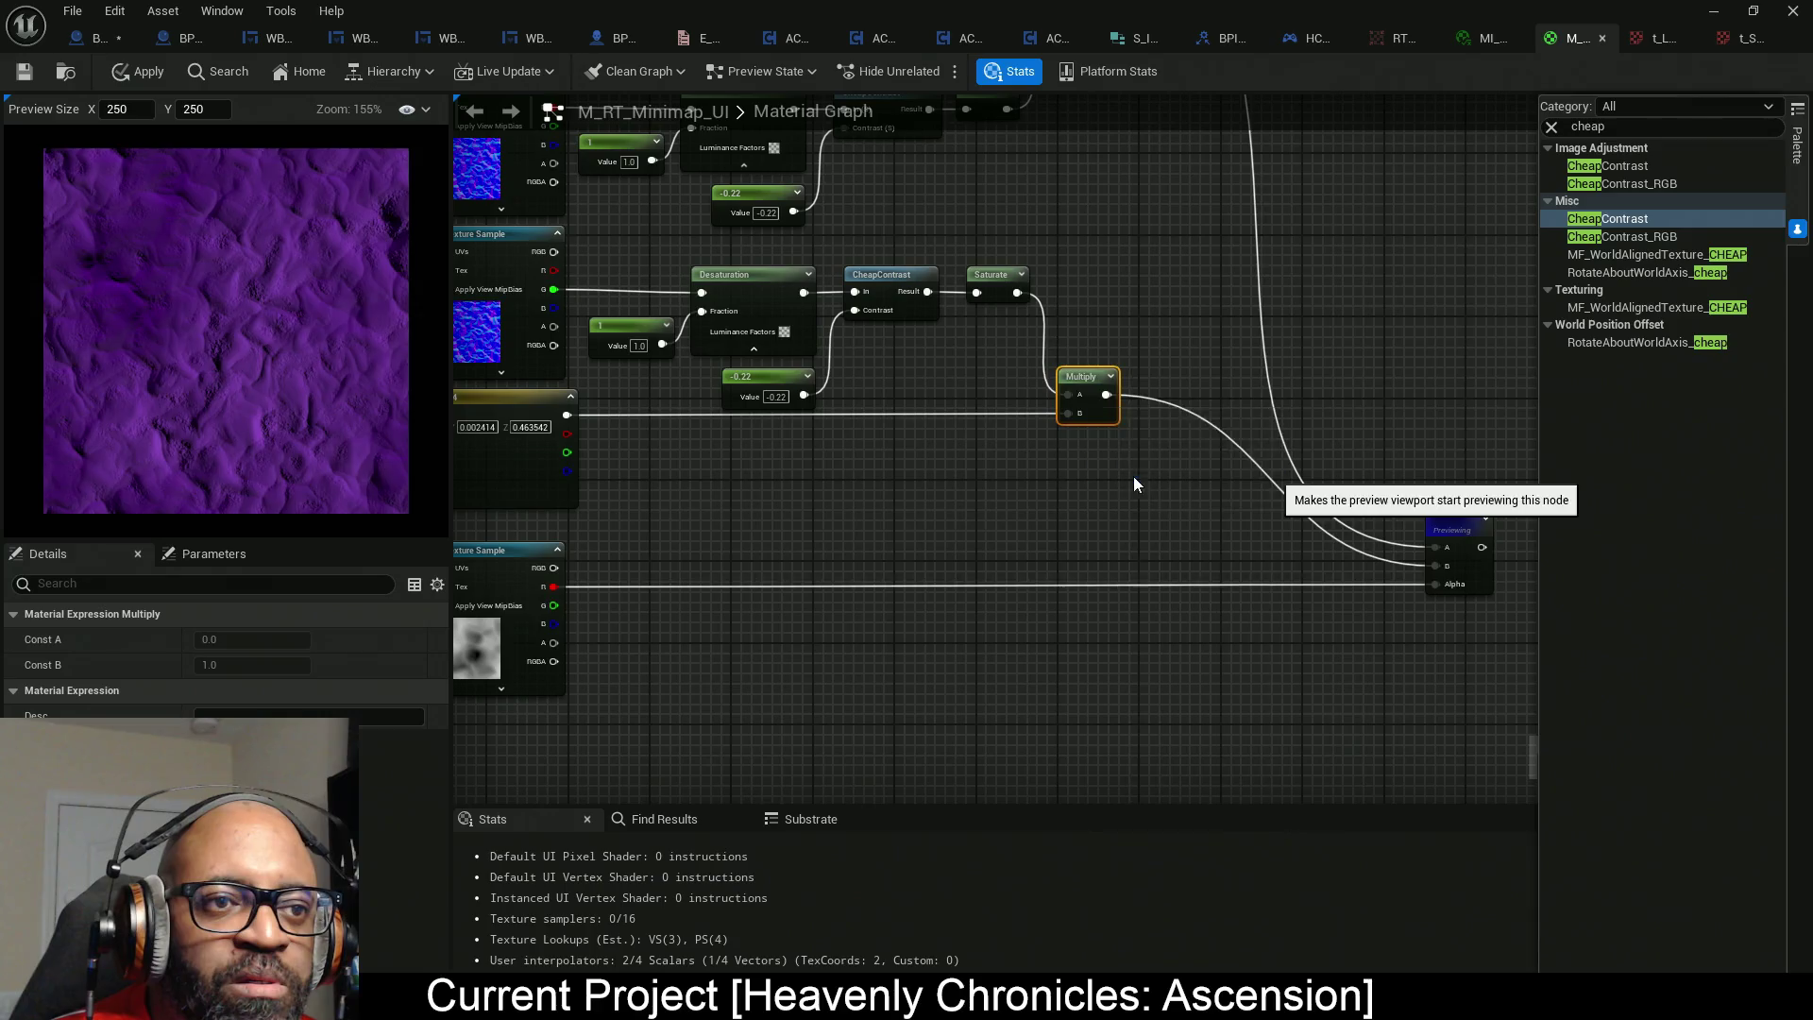
Preview the second Saturate and change its contrast constant from -0.22 to -0.308.
right_click(1000, 282)
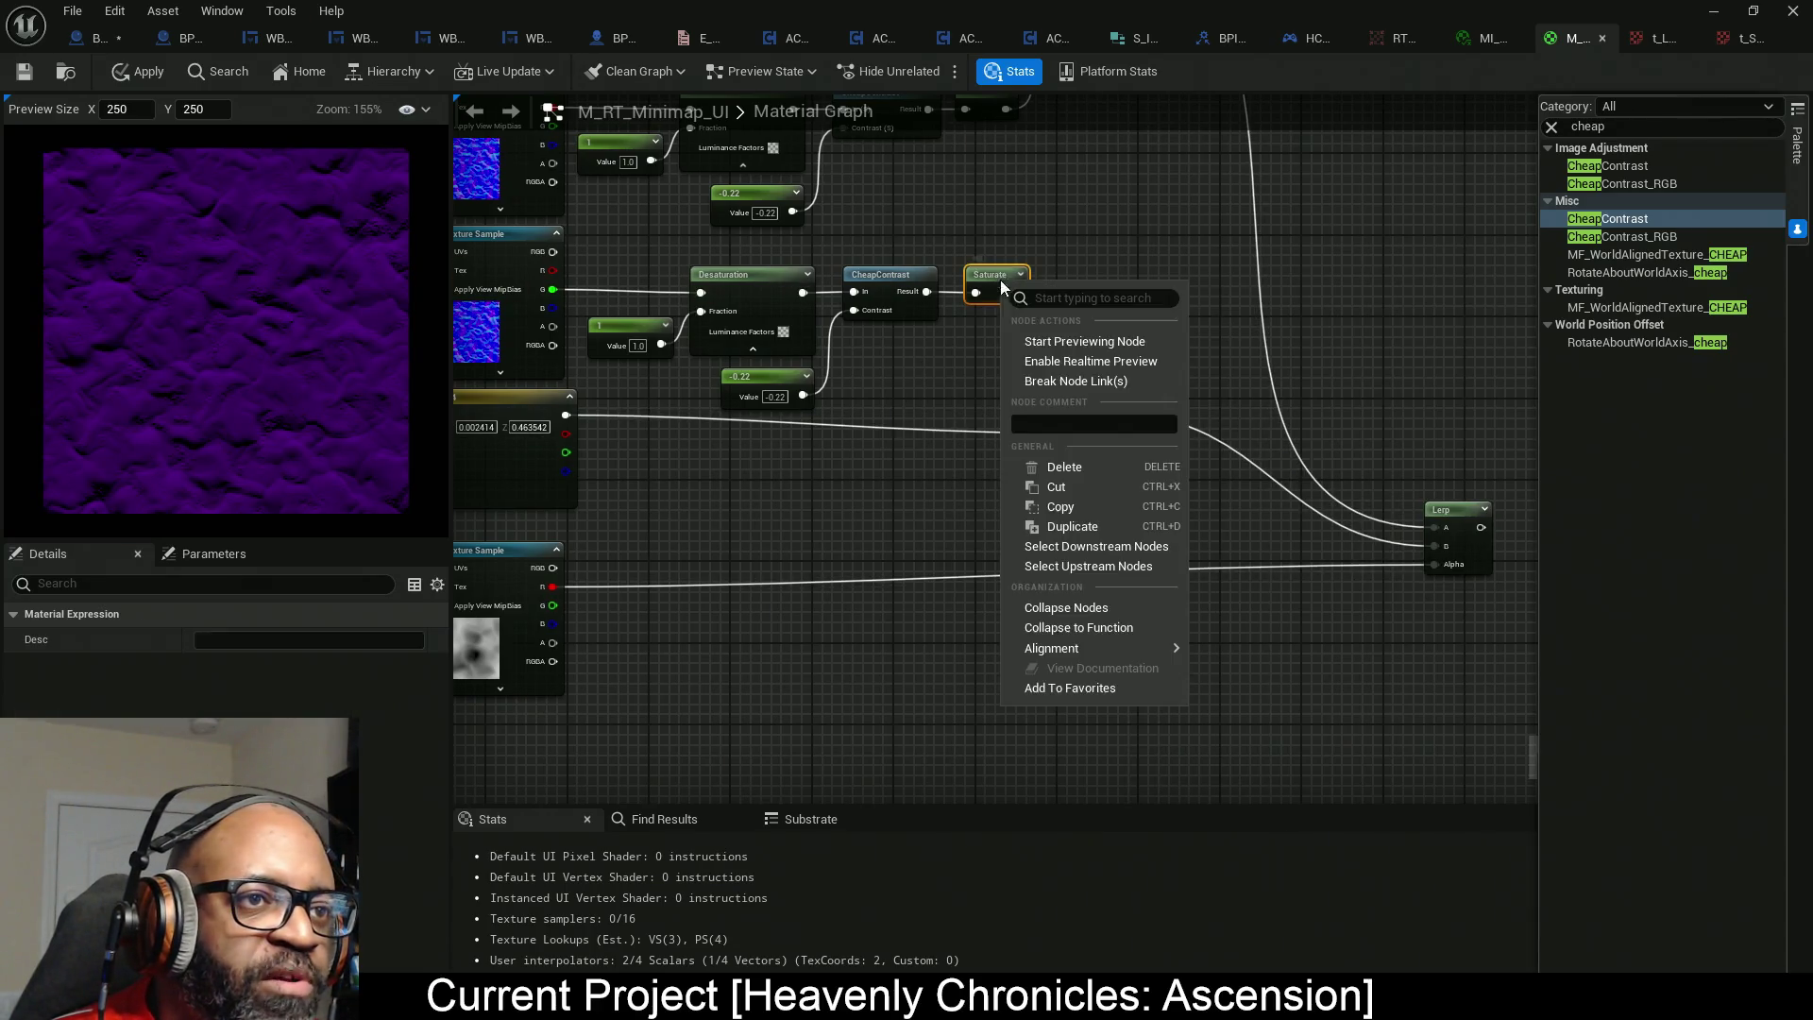
left_click(1039, 342)
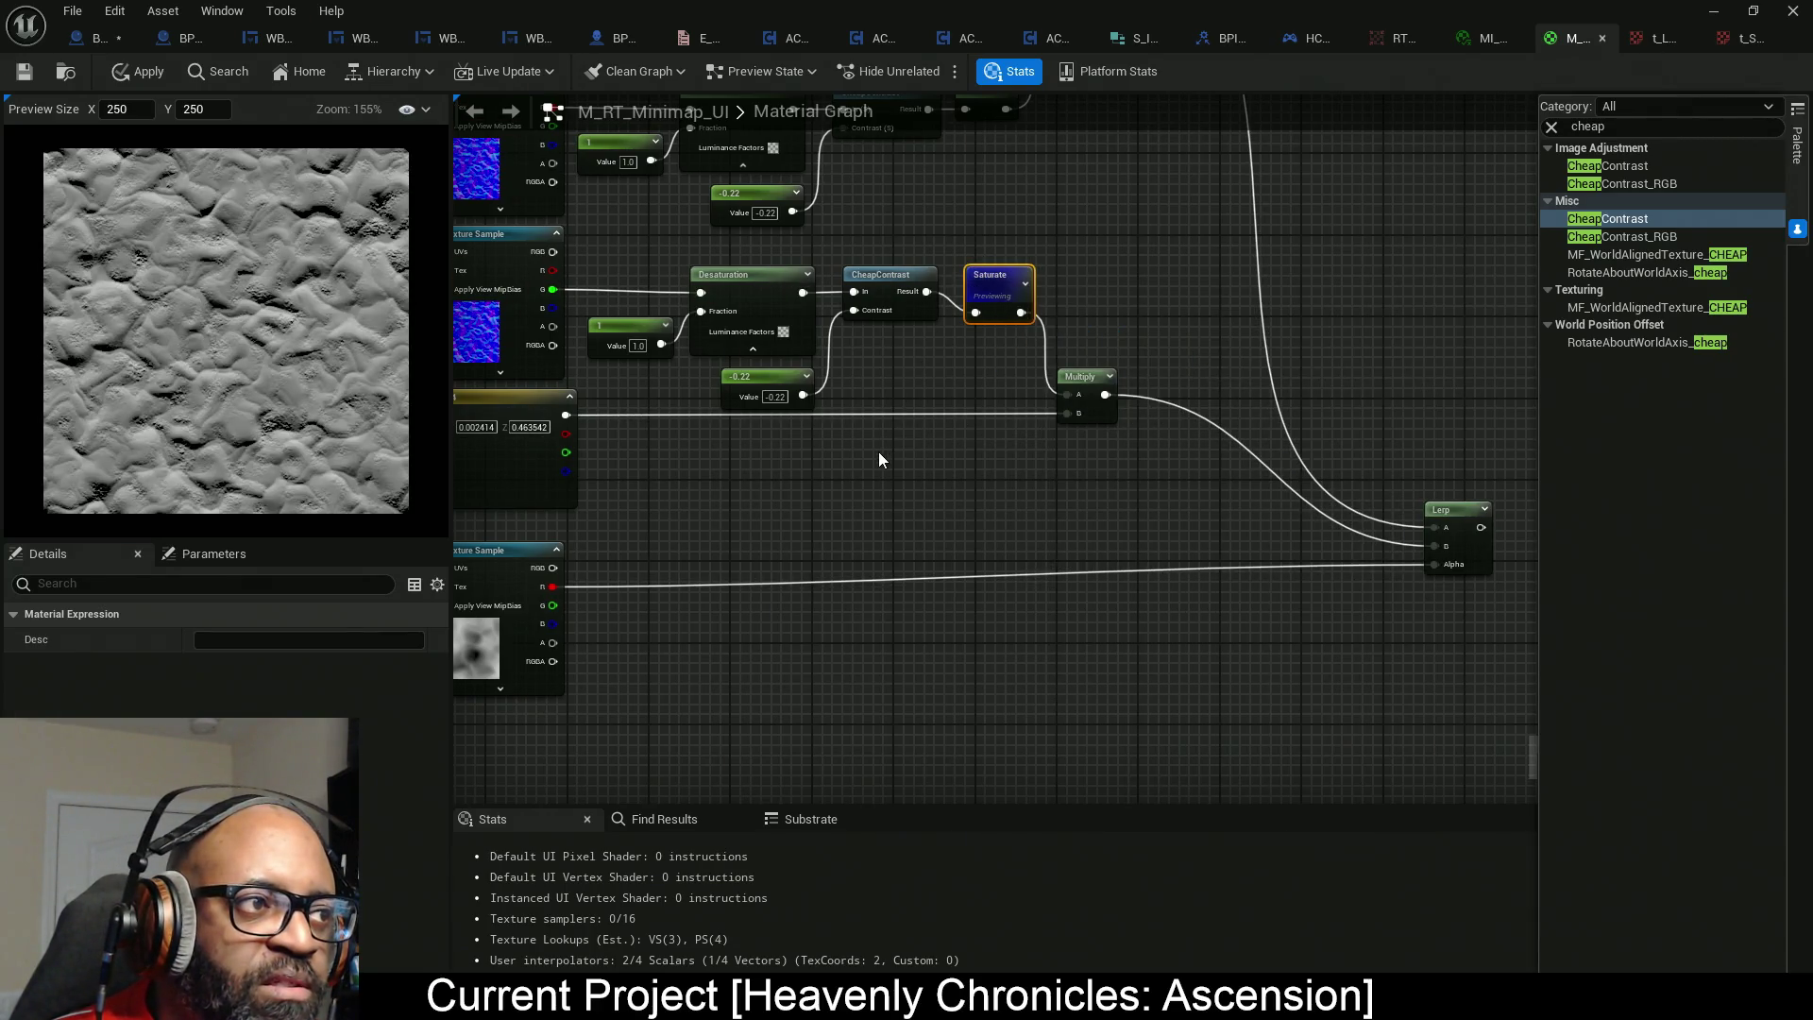
scroll(779, 500, "up", 3)
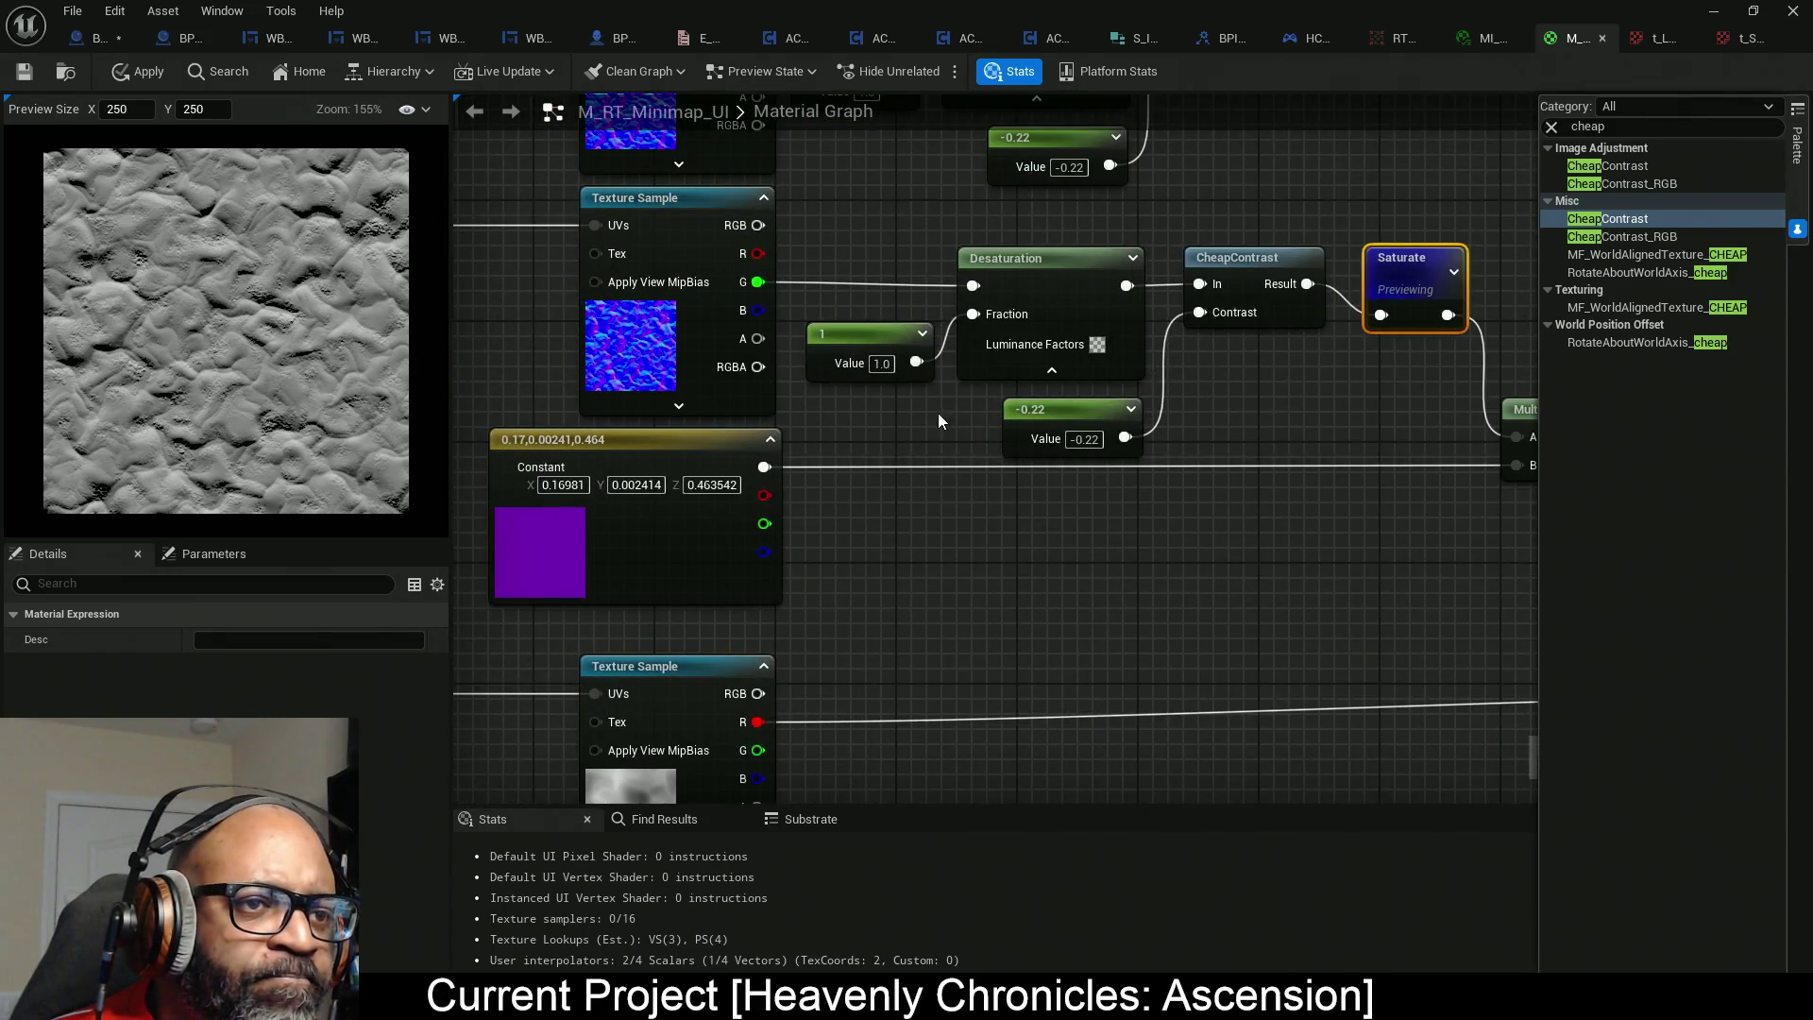
left_click(1058, 427)
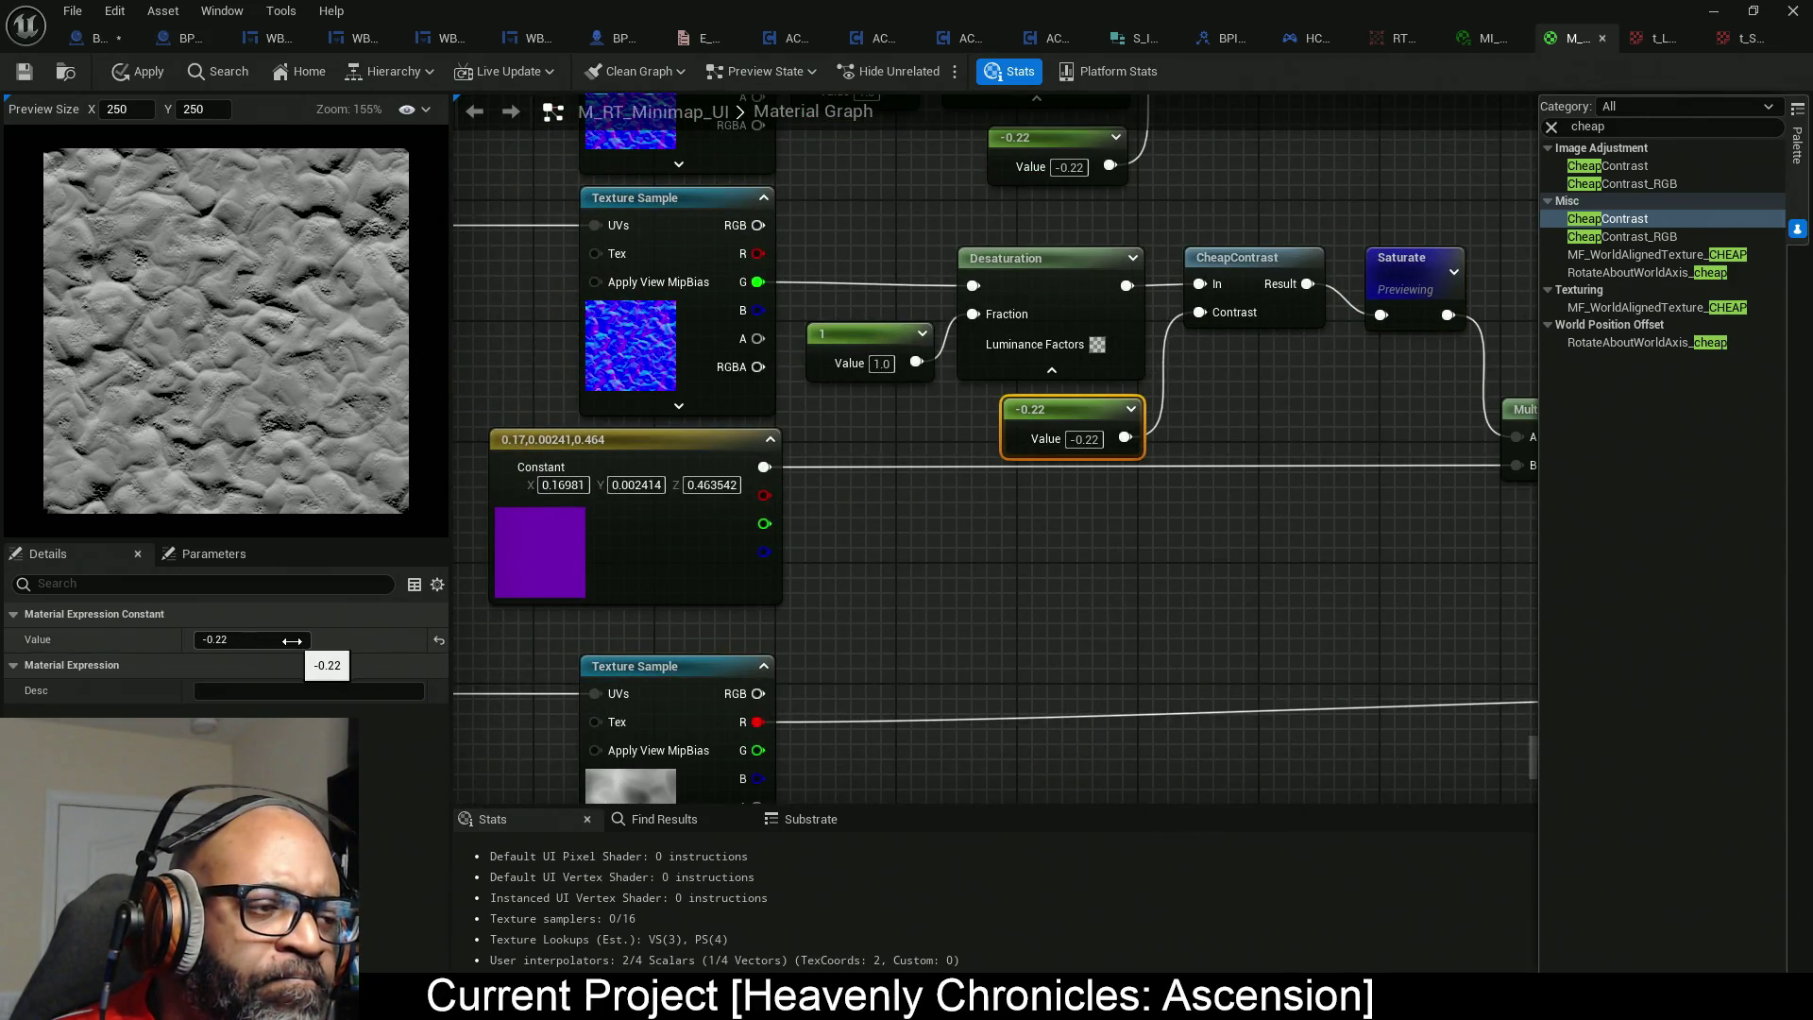
left_click_drag(297, 640, 303, 642)
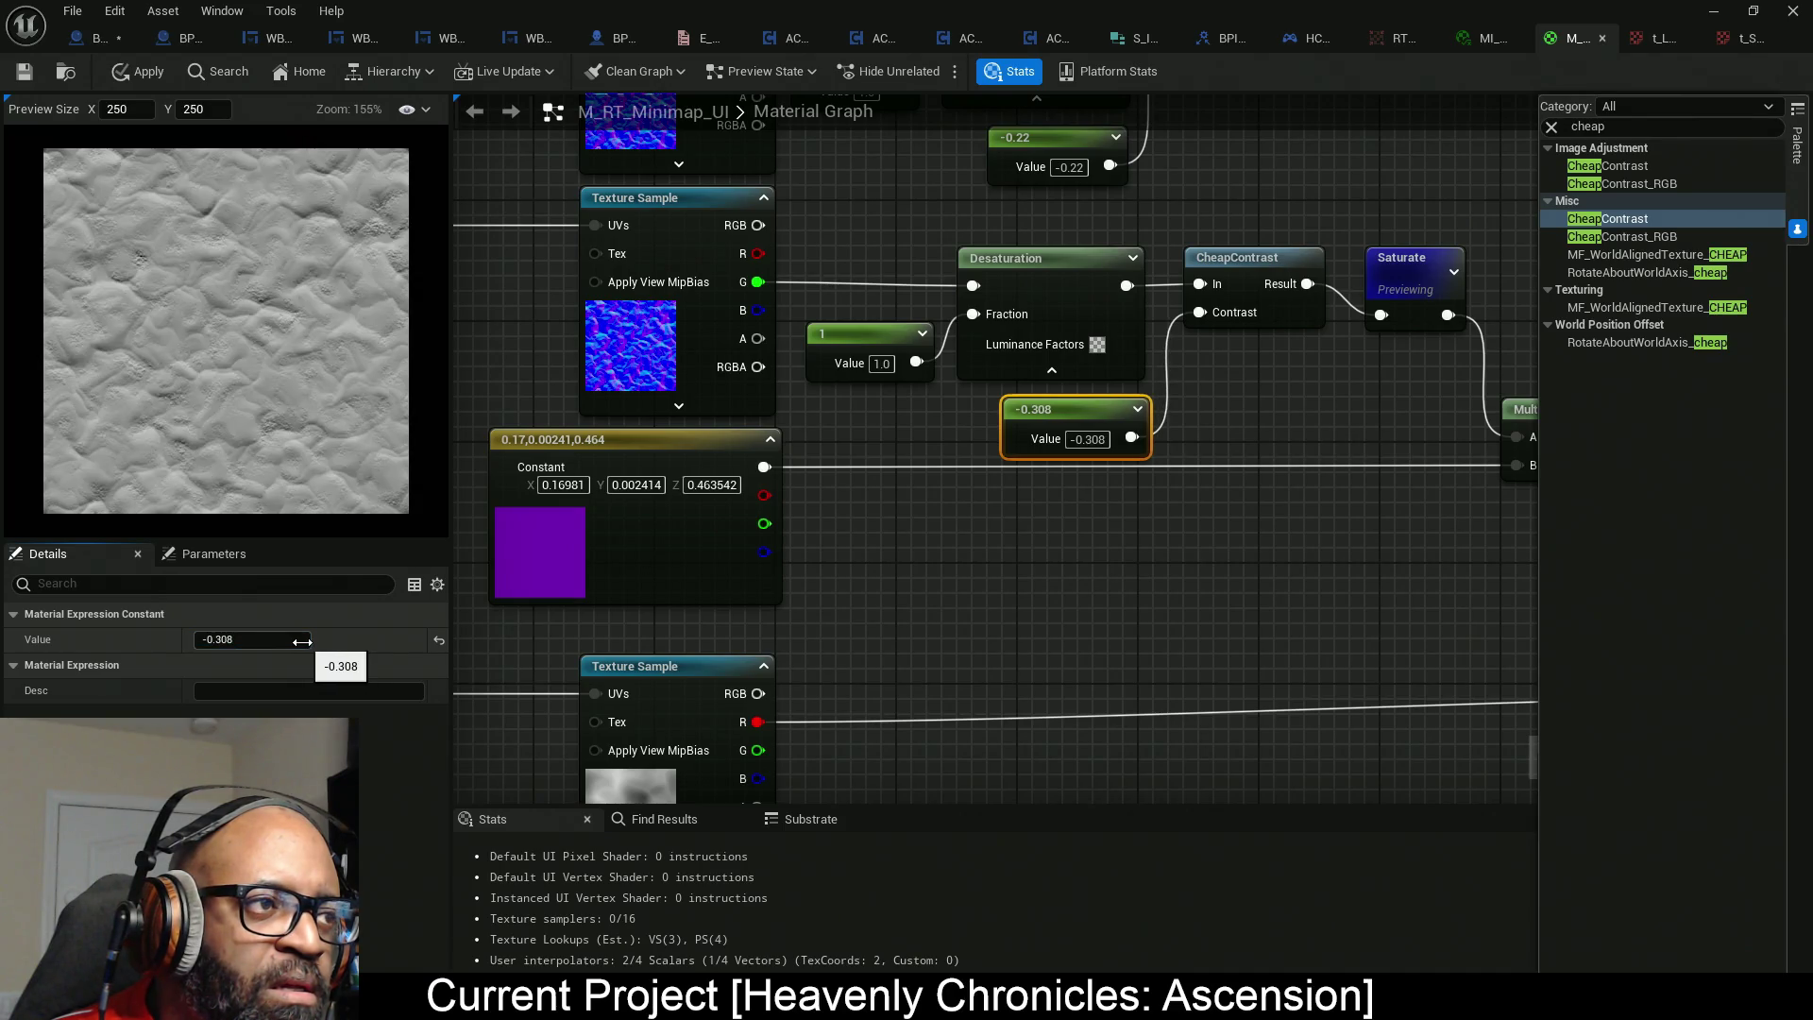
mouse_move(1253, 518)
left_mouse_down()
mouse_move(1013, 531)
mouse_move(882, 348)
mouse_move(1107, 462)
left_mouse_up()
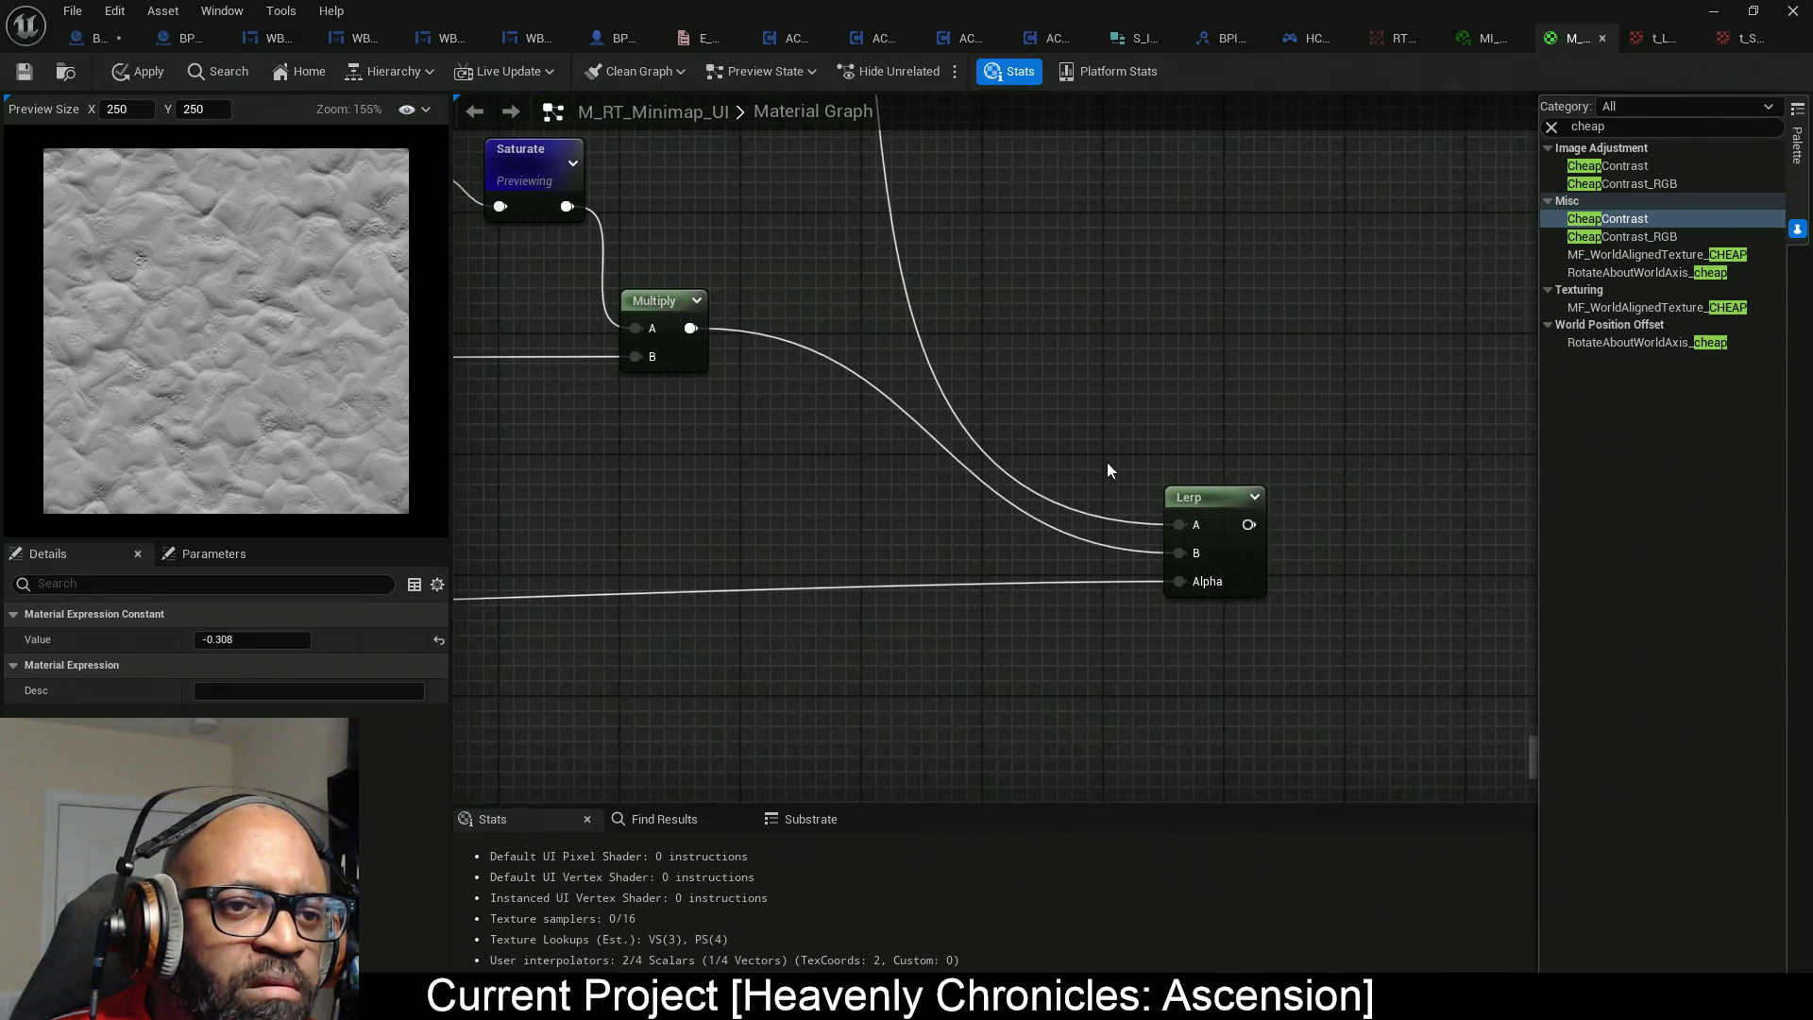
Preview the Lerp output and shift the Lerp node up-left.
right_click(1256, 558)
left_click(1341, 614)
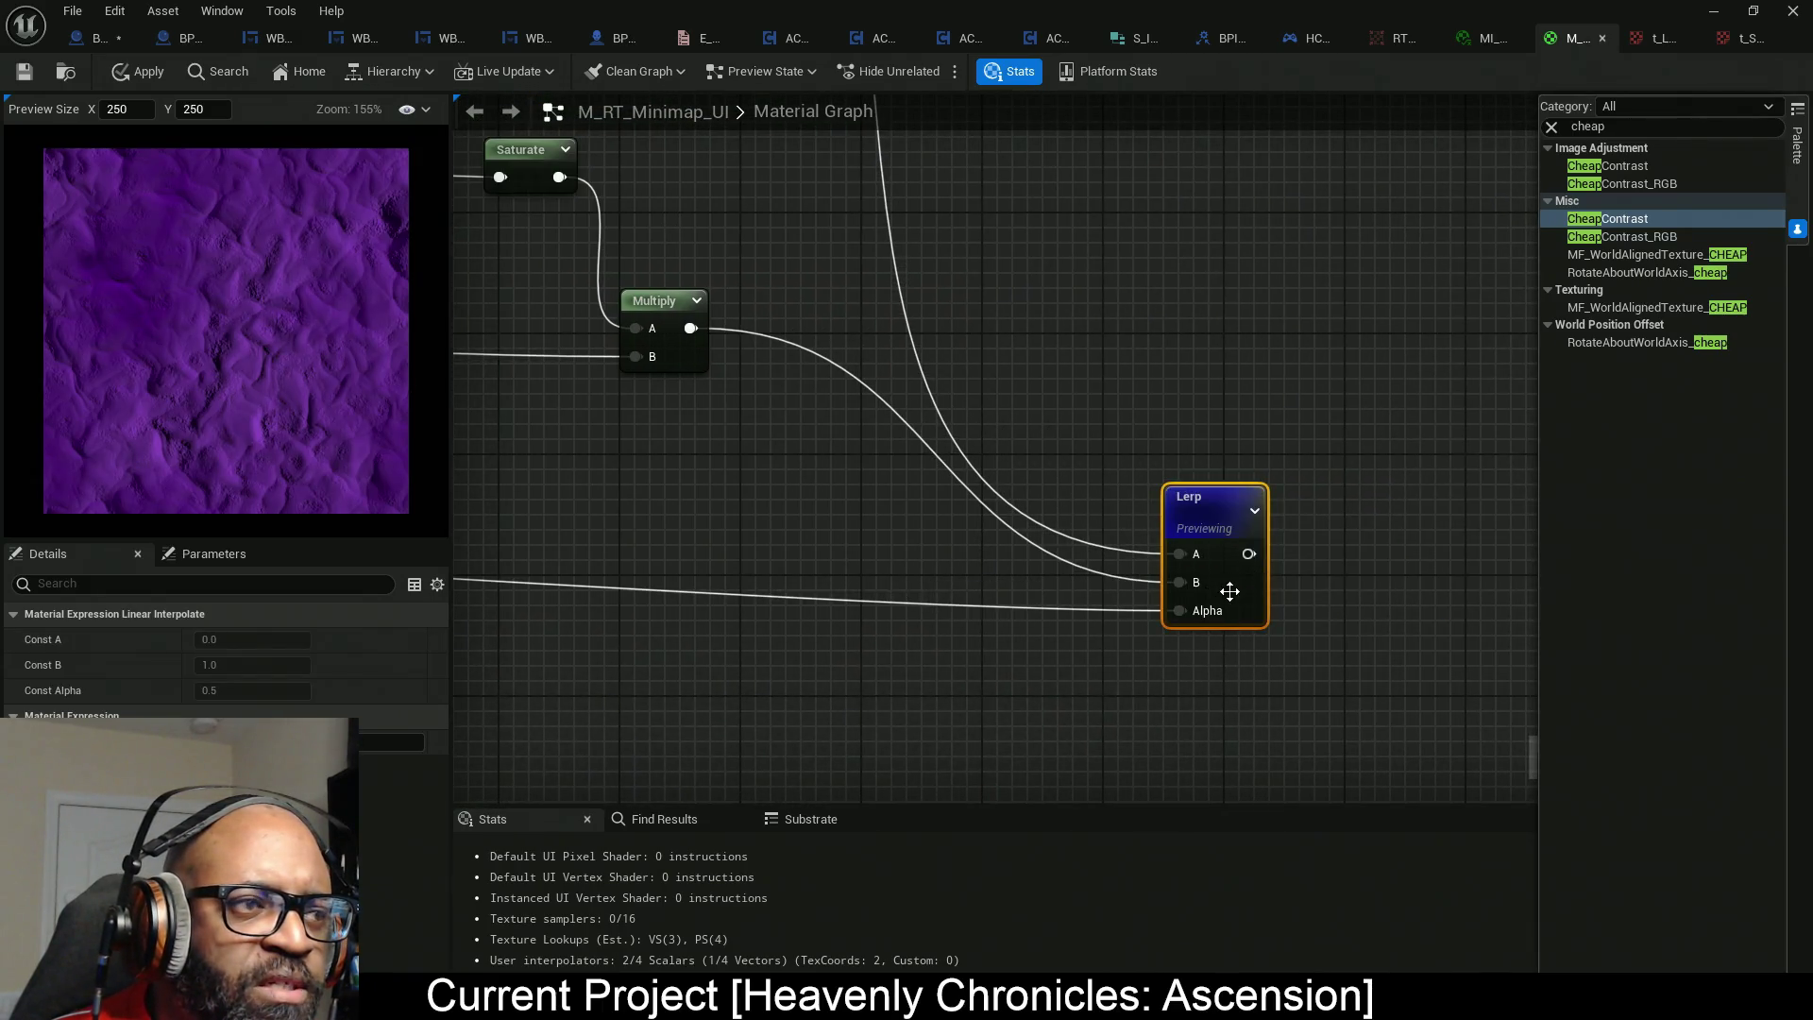
left_click_drag(1244, 587, 1222, 519)
Set the upper Panner's horizontal speed and reset the lower Panner's X and Y speeds to 0.
scroll(897, 555, "down", 3)
left_click_drag(897, 554, 1167, 522)
mouse_move(1409, 484)
left_mouse_down()
mouse_move(1416, 530)
mouse_move(921, 563)
left_mouse_up()
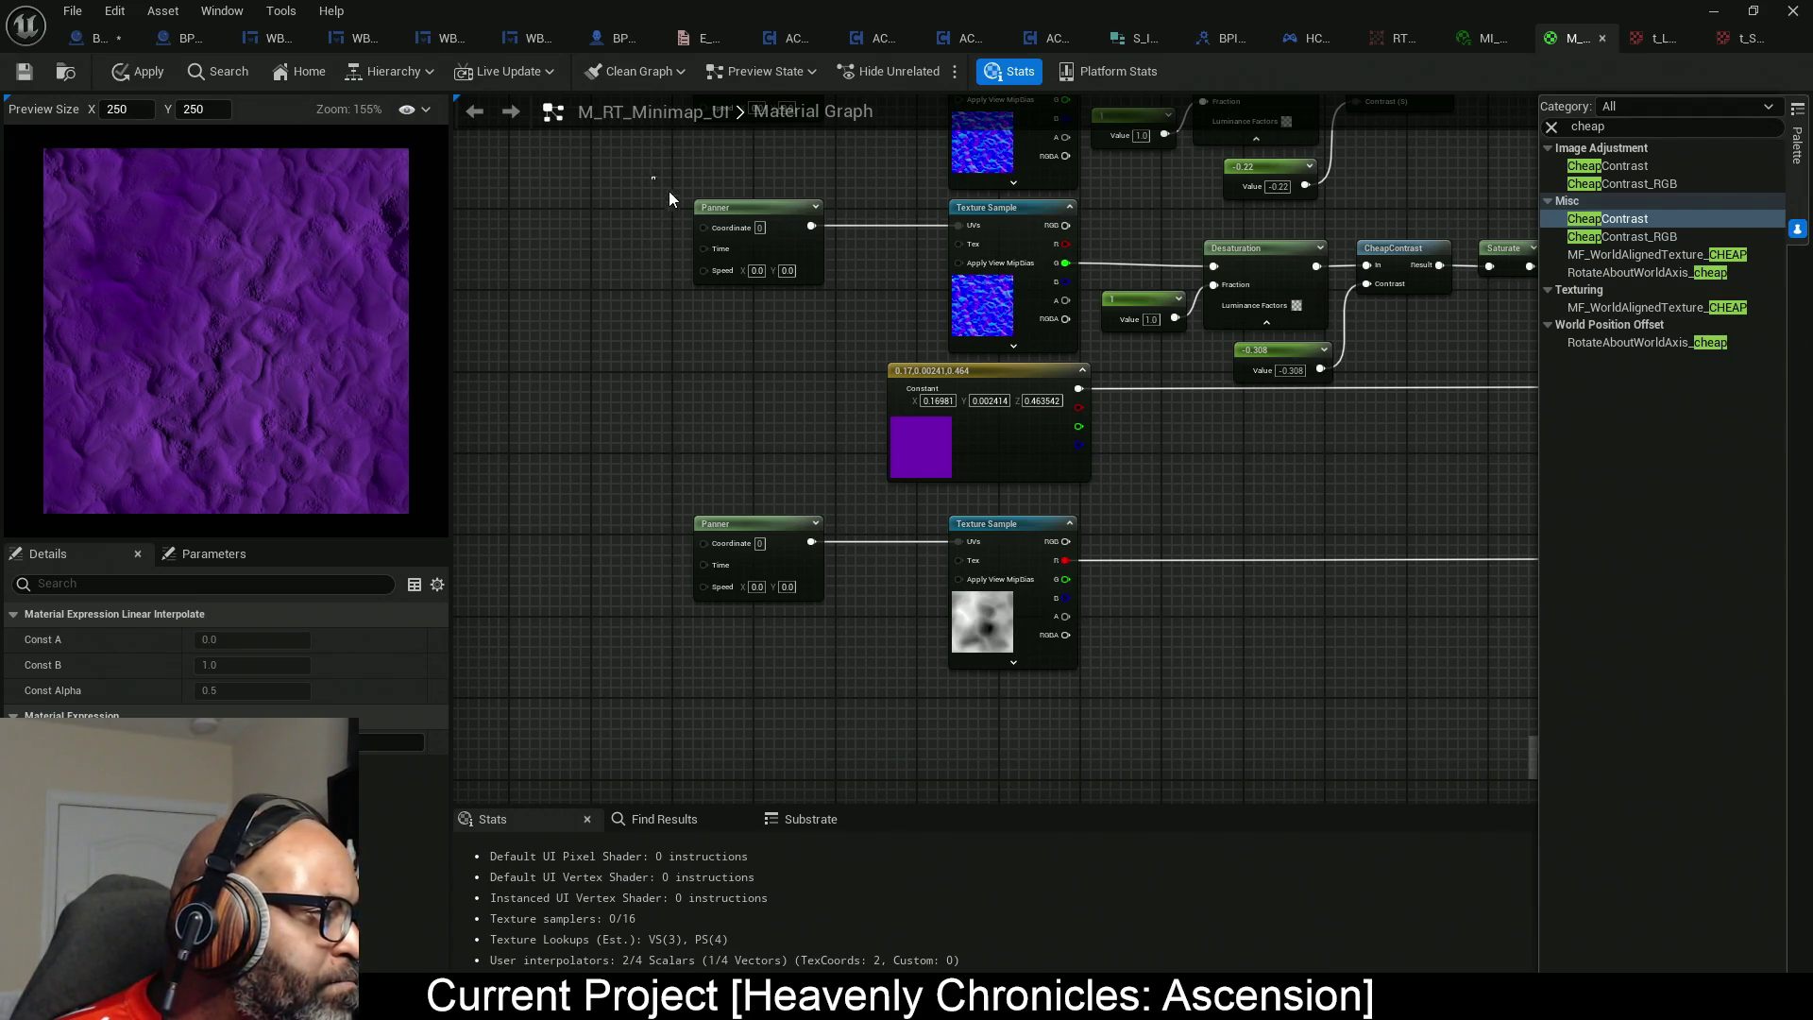
left_click_drag(660, 183, 750, 278)
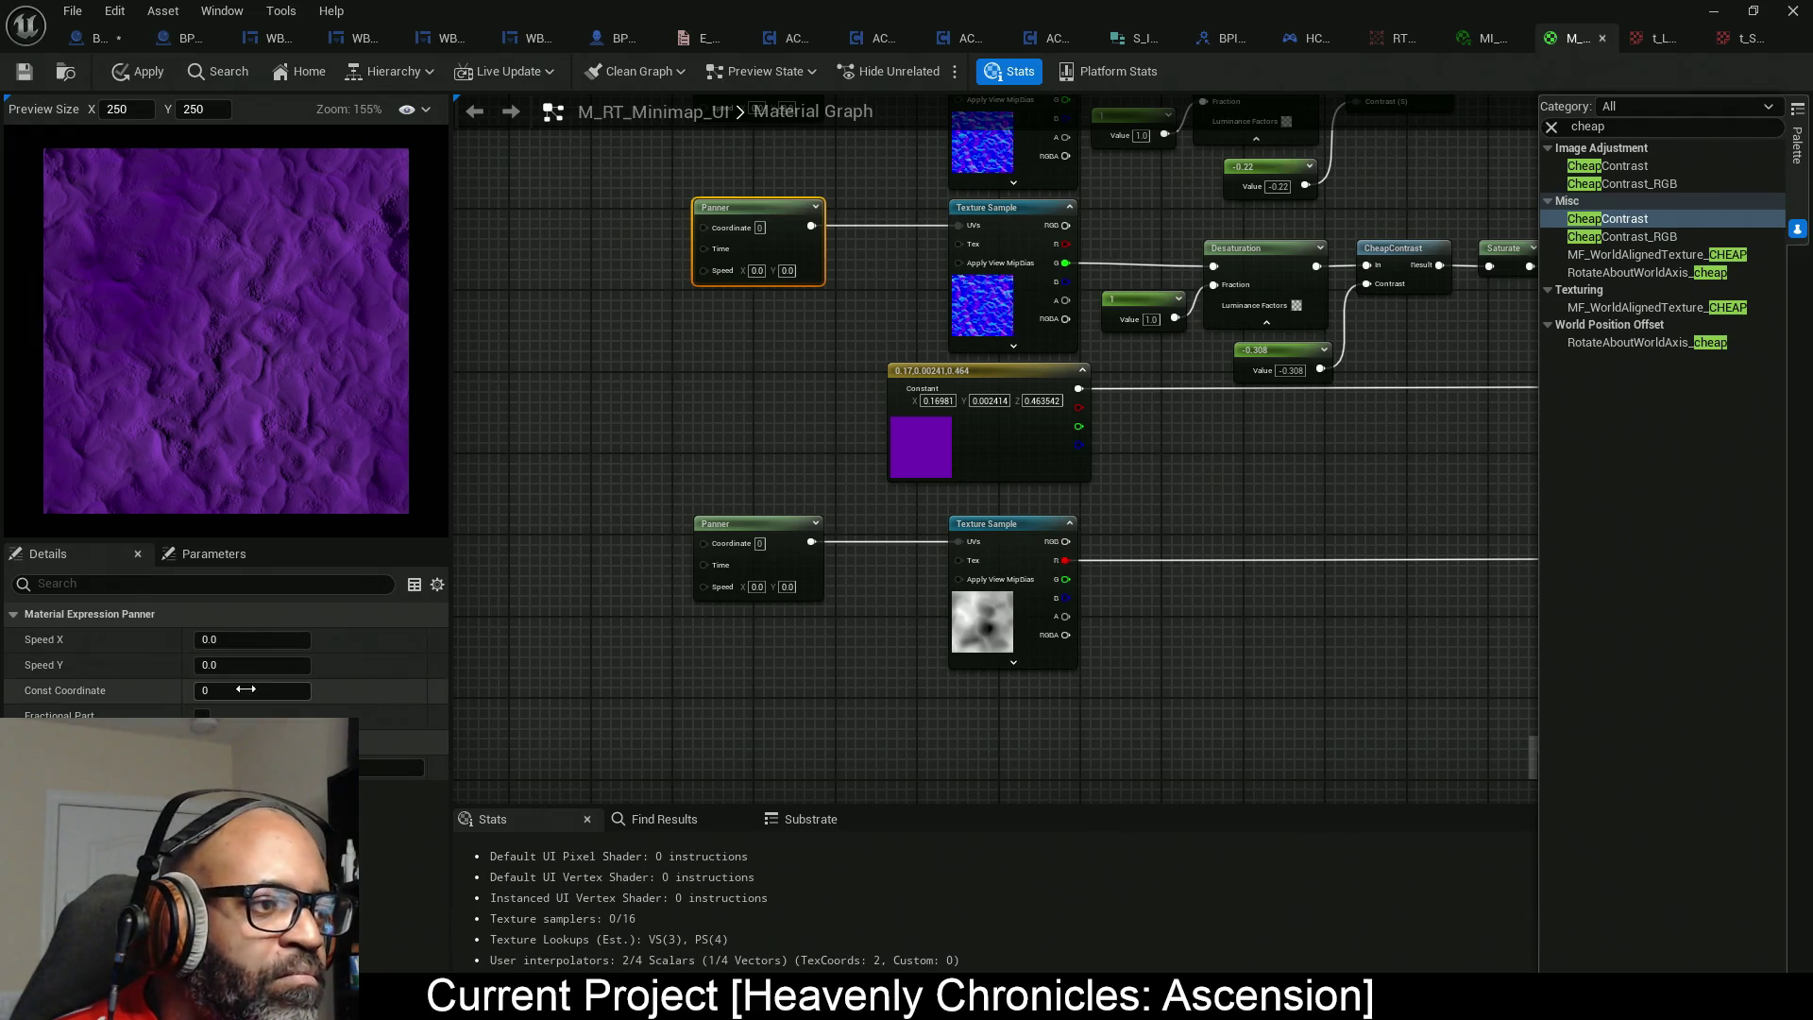
mouse_move(248, 640)
left_mouse_down()
mouse_move(275, 640)
mouse_move(283, 665)
mouse_move(280, 640)
mouse_move(287, 665)
left_mouse_up()
left_click(751, 525)
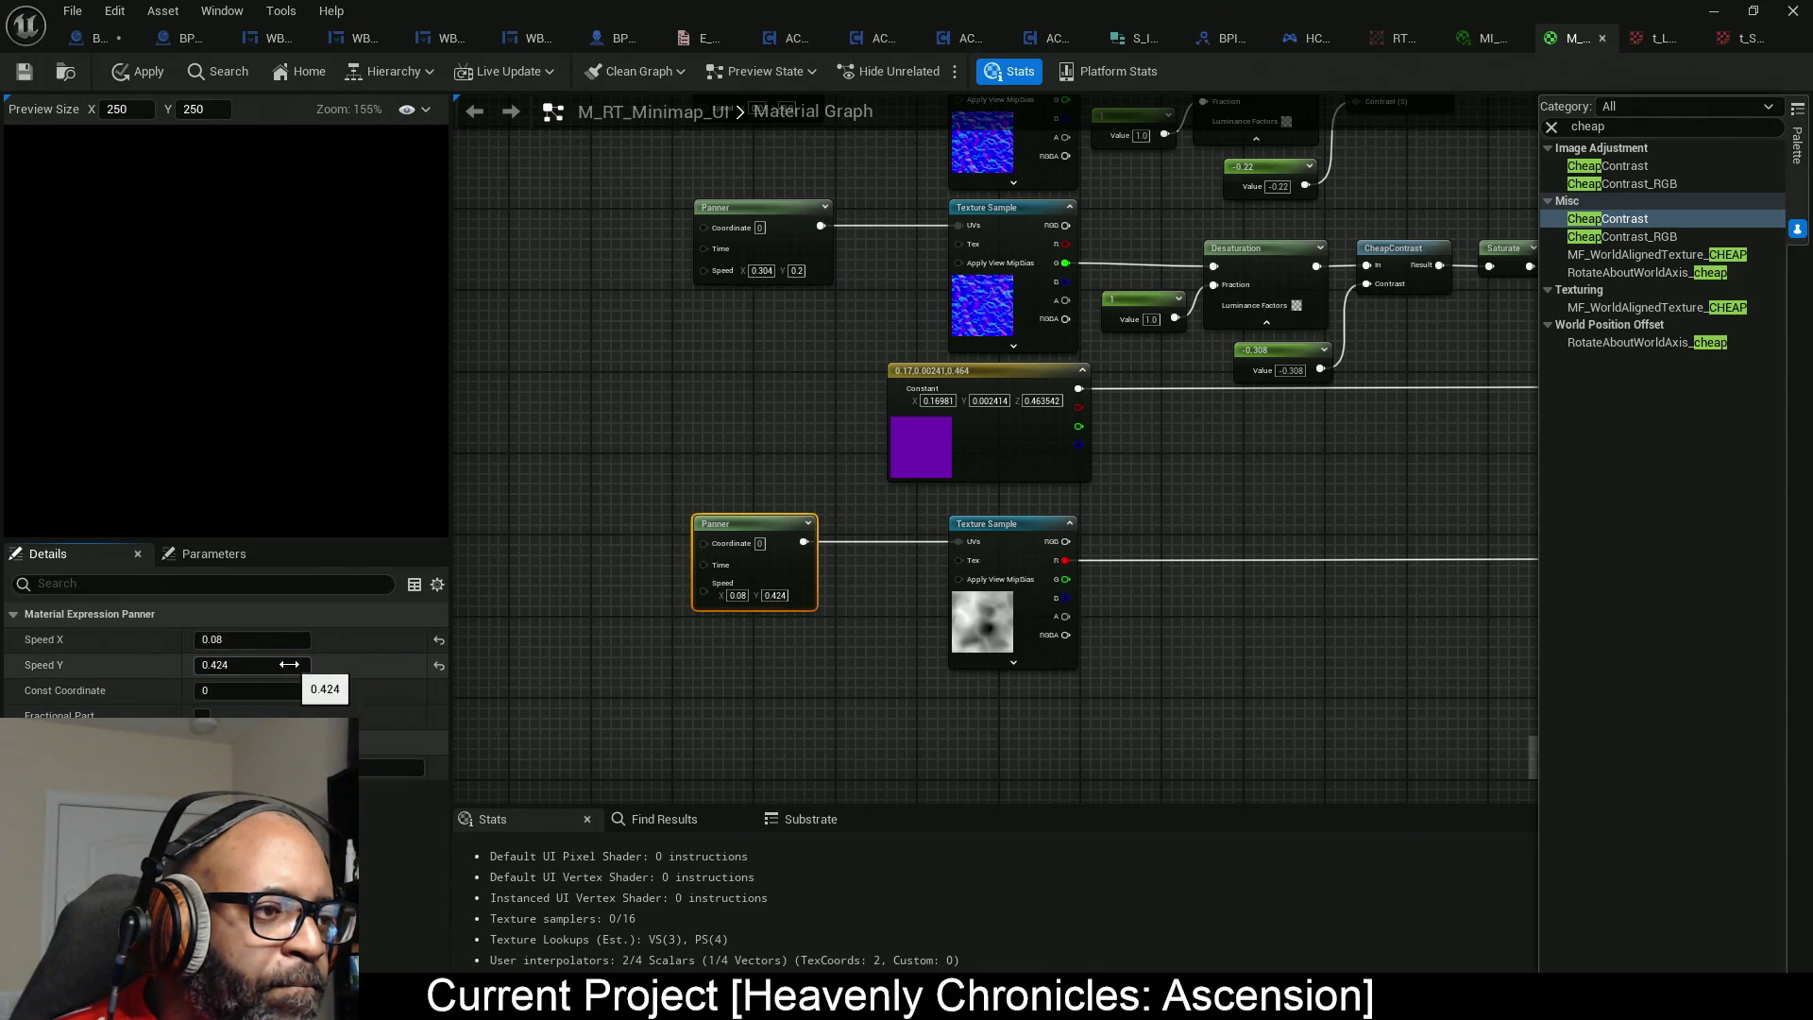
left_click(439, 665)
left_click(439, 642)
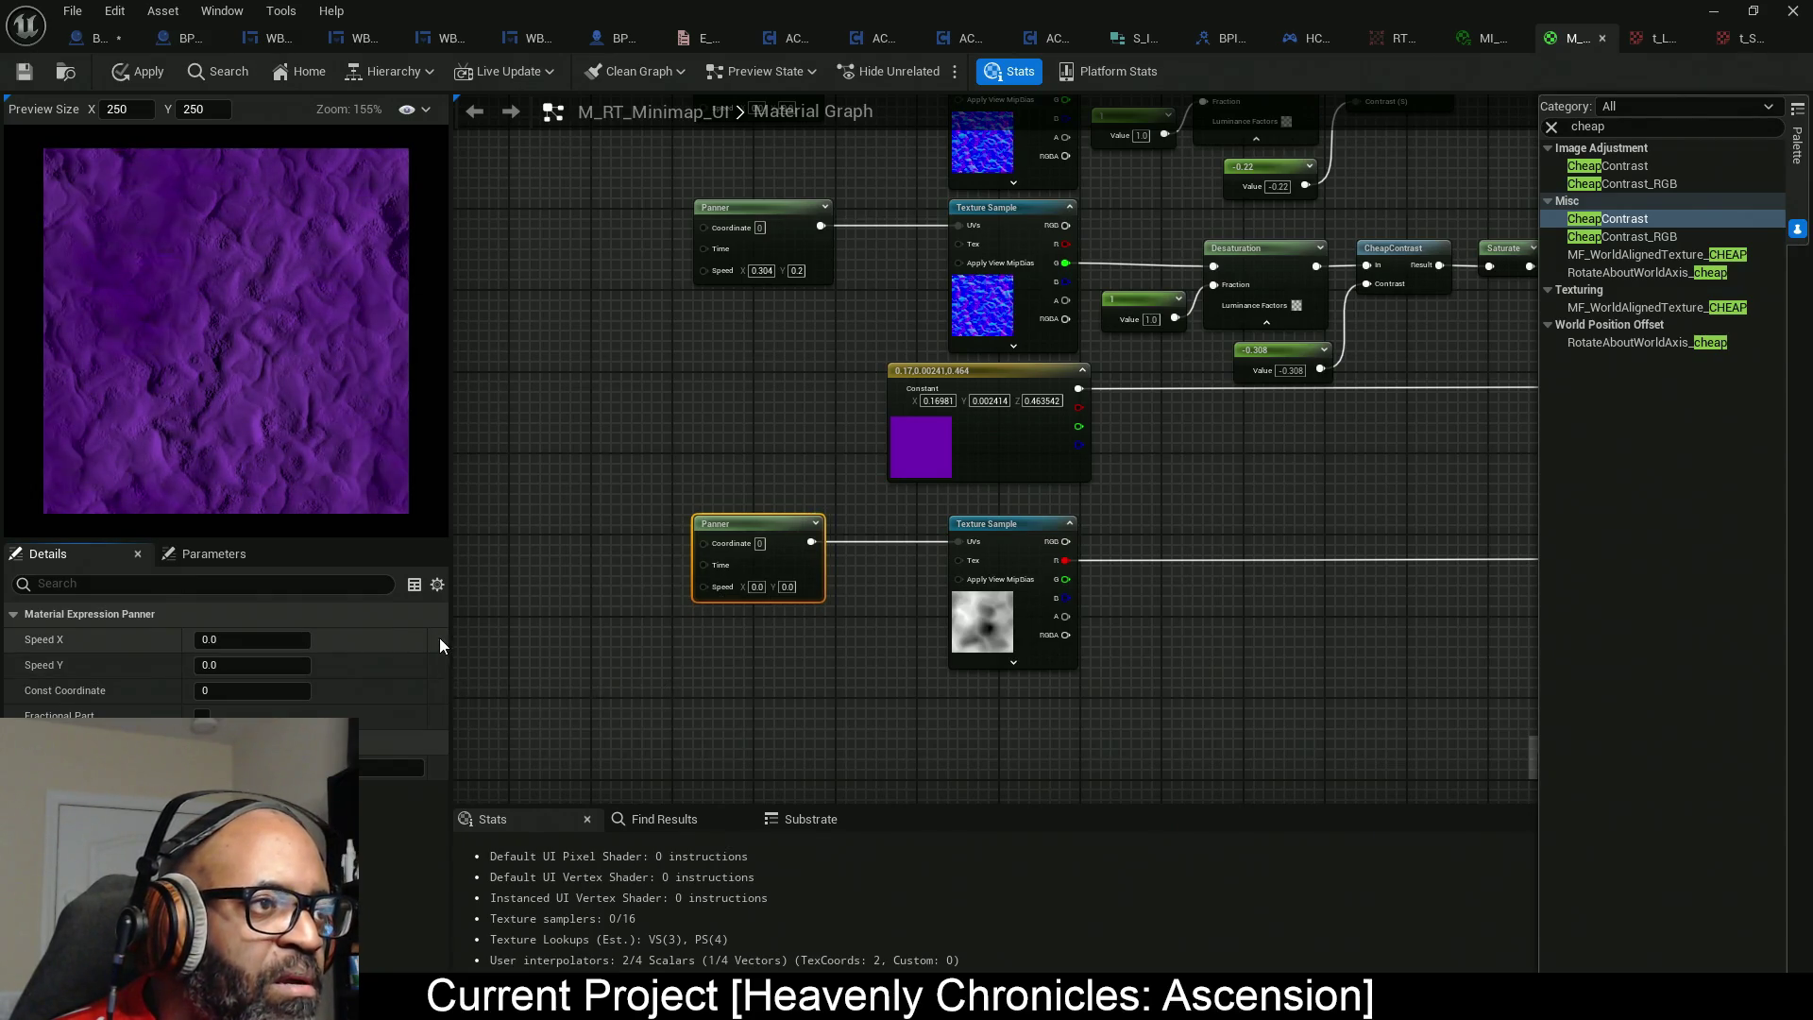
Set the top normal-map Panner's X speed to 0.104.
left_click_drag(869, 306, 852, 519)
left_click(754, 364)
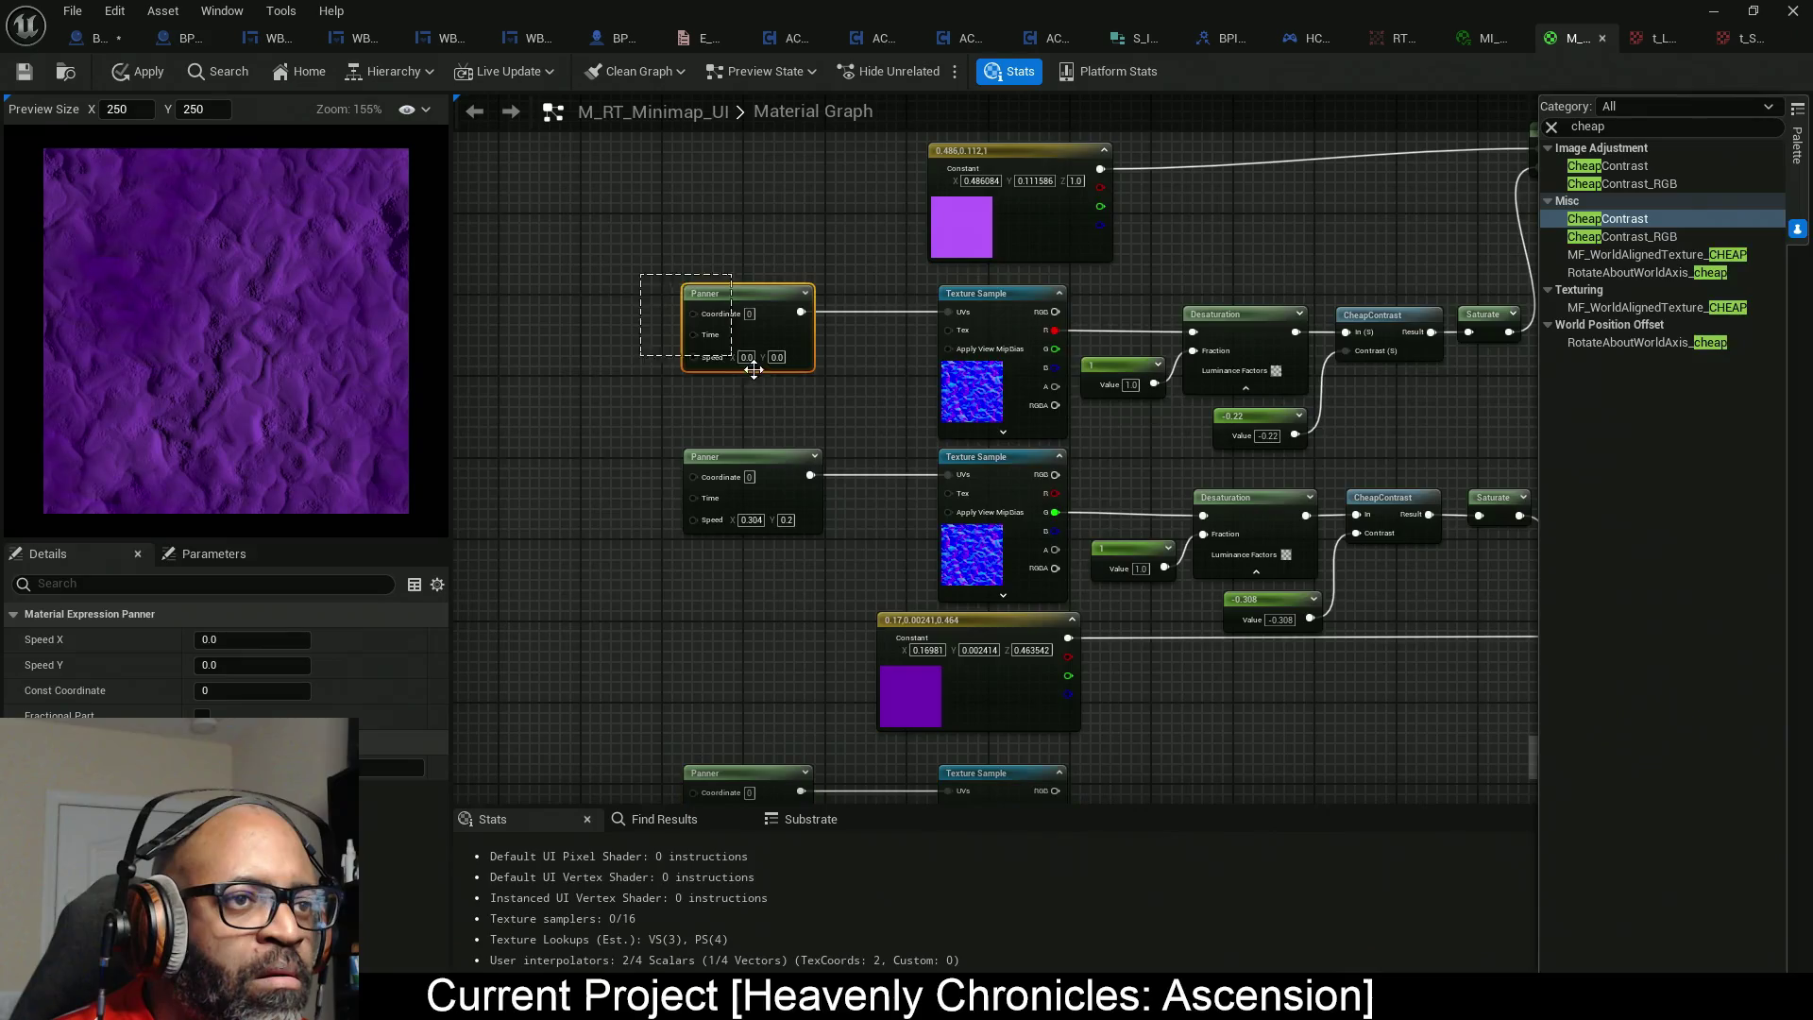
left_click_drag(281, 641, 283, 658)
Set the grey mask Panner's X speed to 1.107229 and check the Multiply/Lerp wiring.
mouse_move(720, 635)
left_mouse_down()
mouse_move(667, 449)
mouse_move(708, 480)
left_mouse_up()
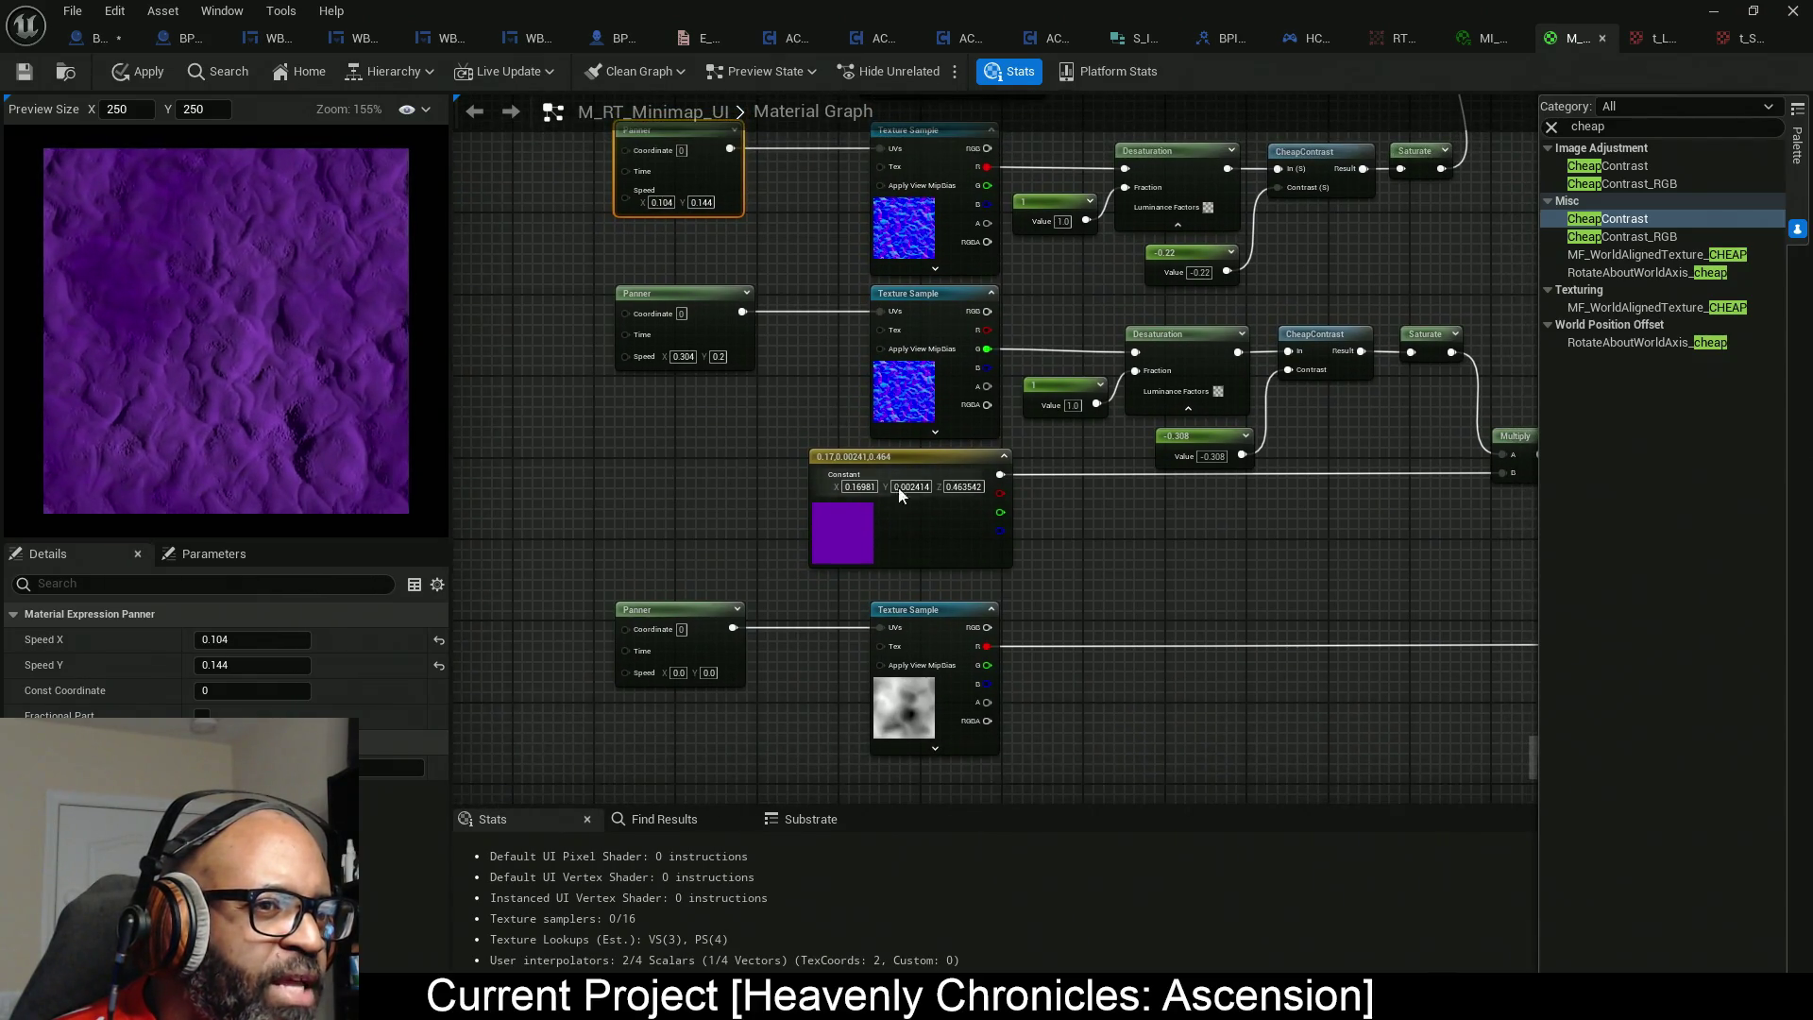
left_click_drag(1063, 605, 1032, 478)
left_click(916, 595)
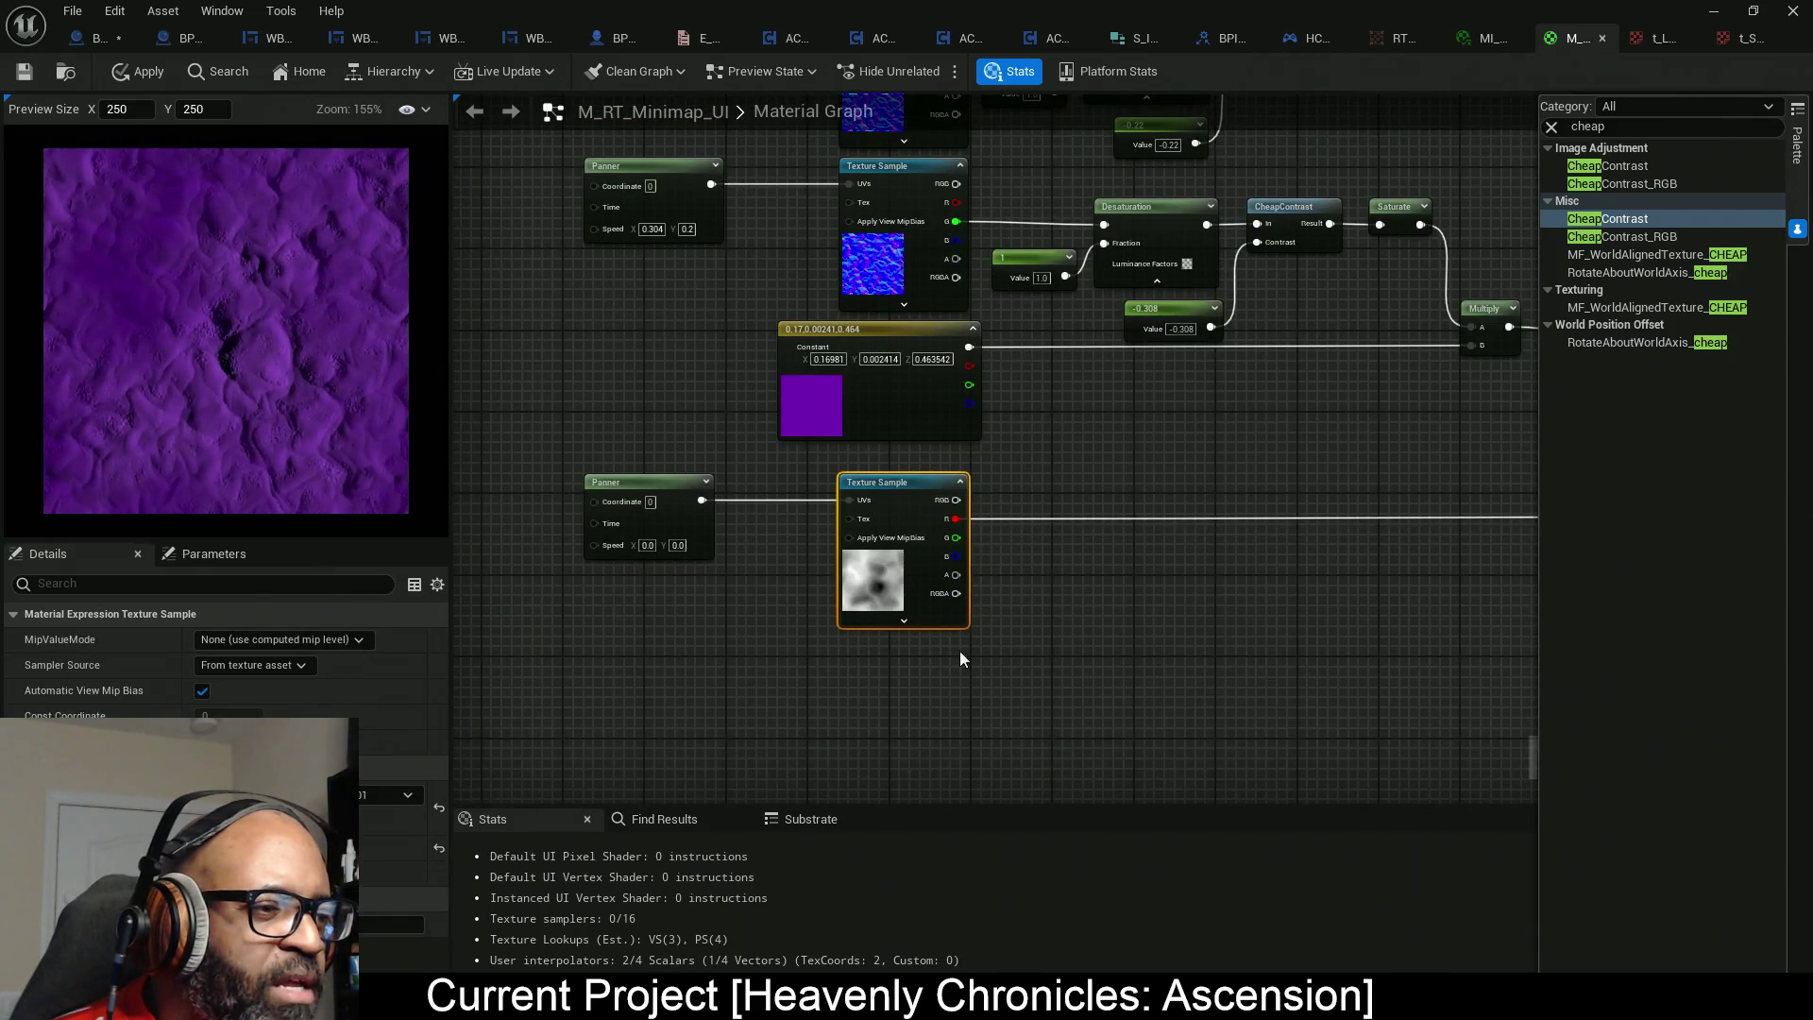
mouse_move(636, 444)
left_mouse_down()
mouse_move(623, 510)
mouse_move(696, 465)
left_mouse_up()
left_click(704, 510)
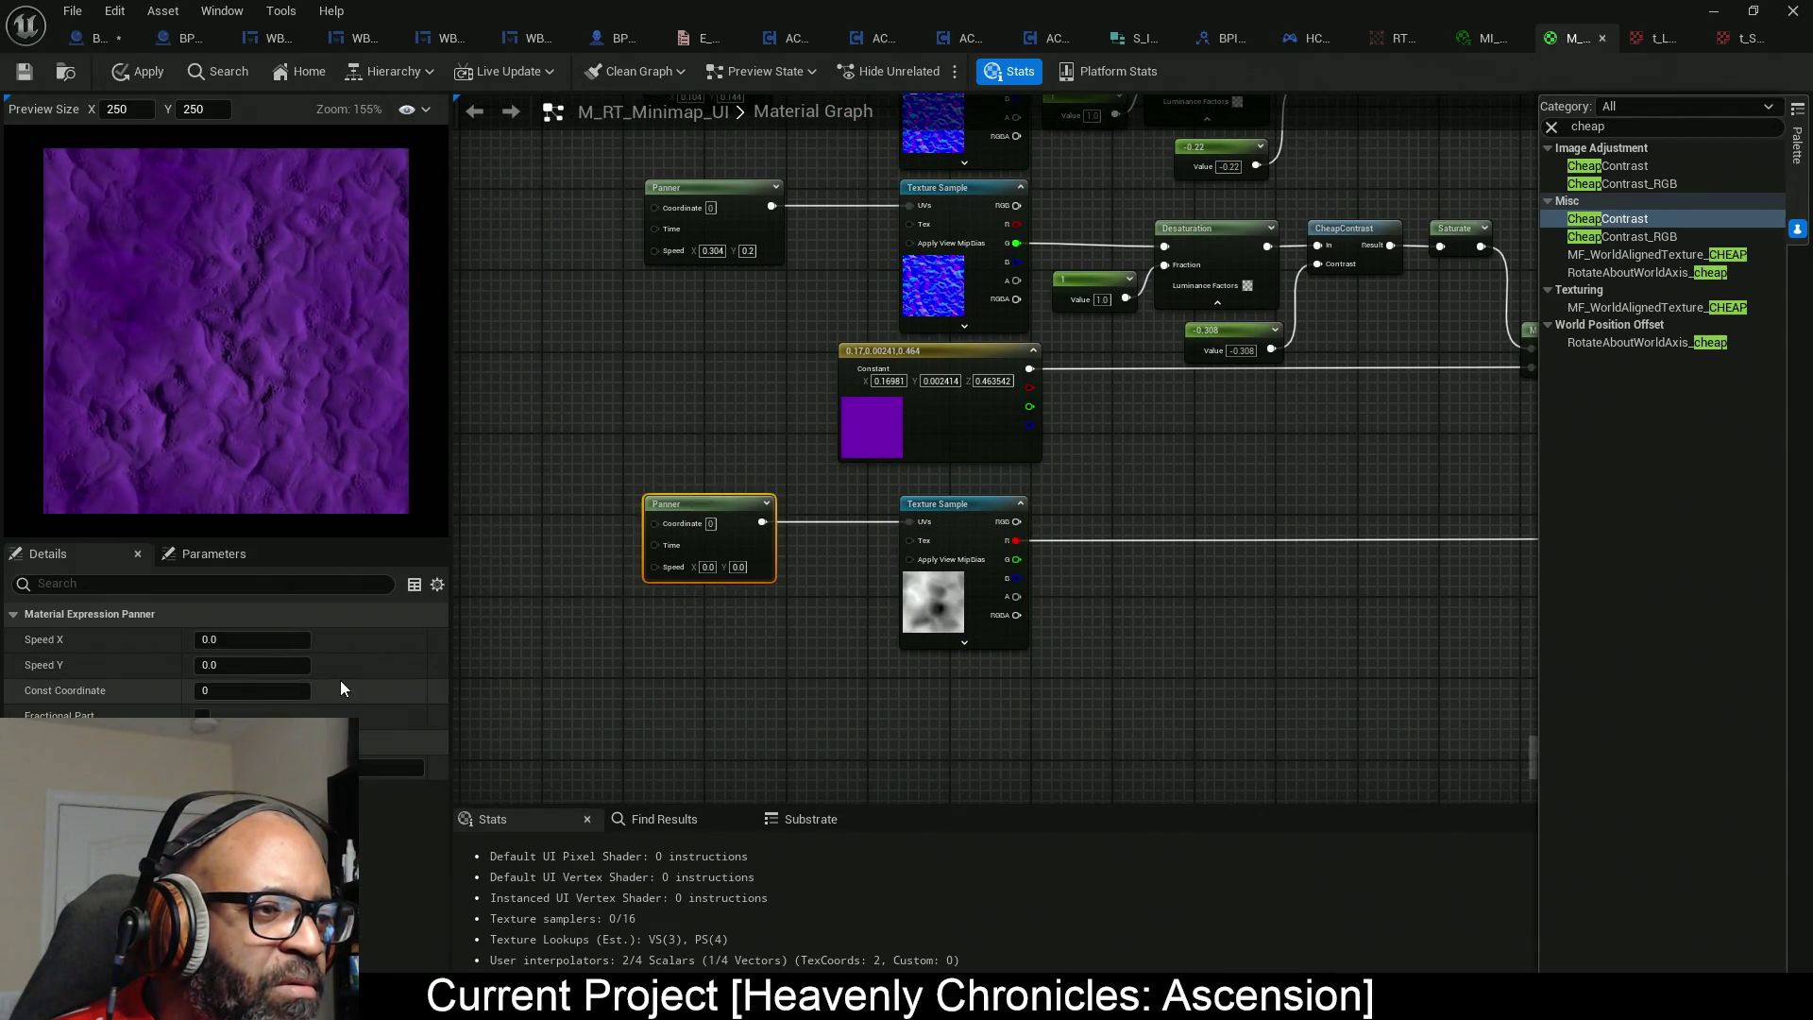
left_click_drag(283, 640, 304, 666)
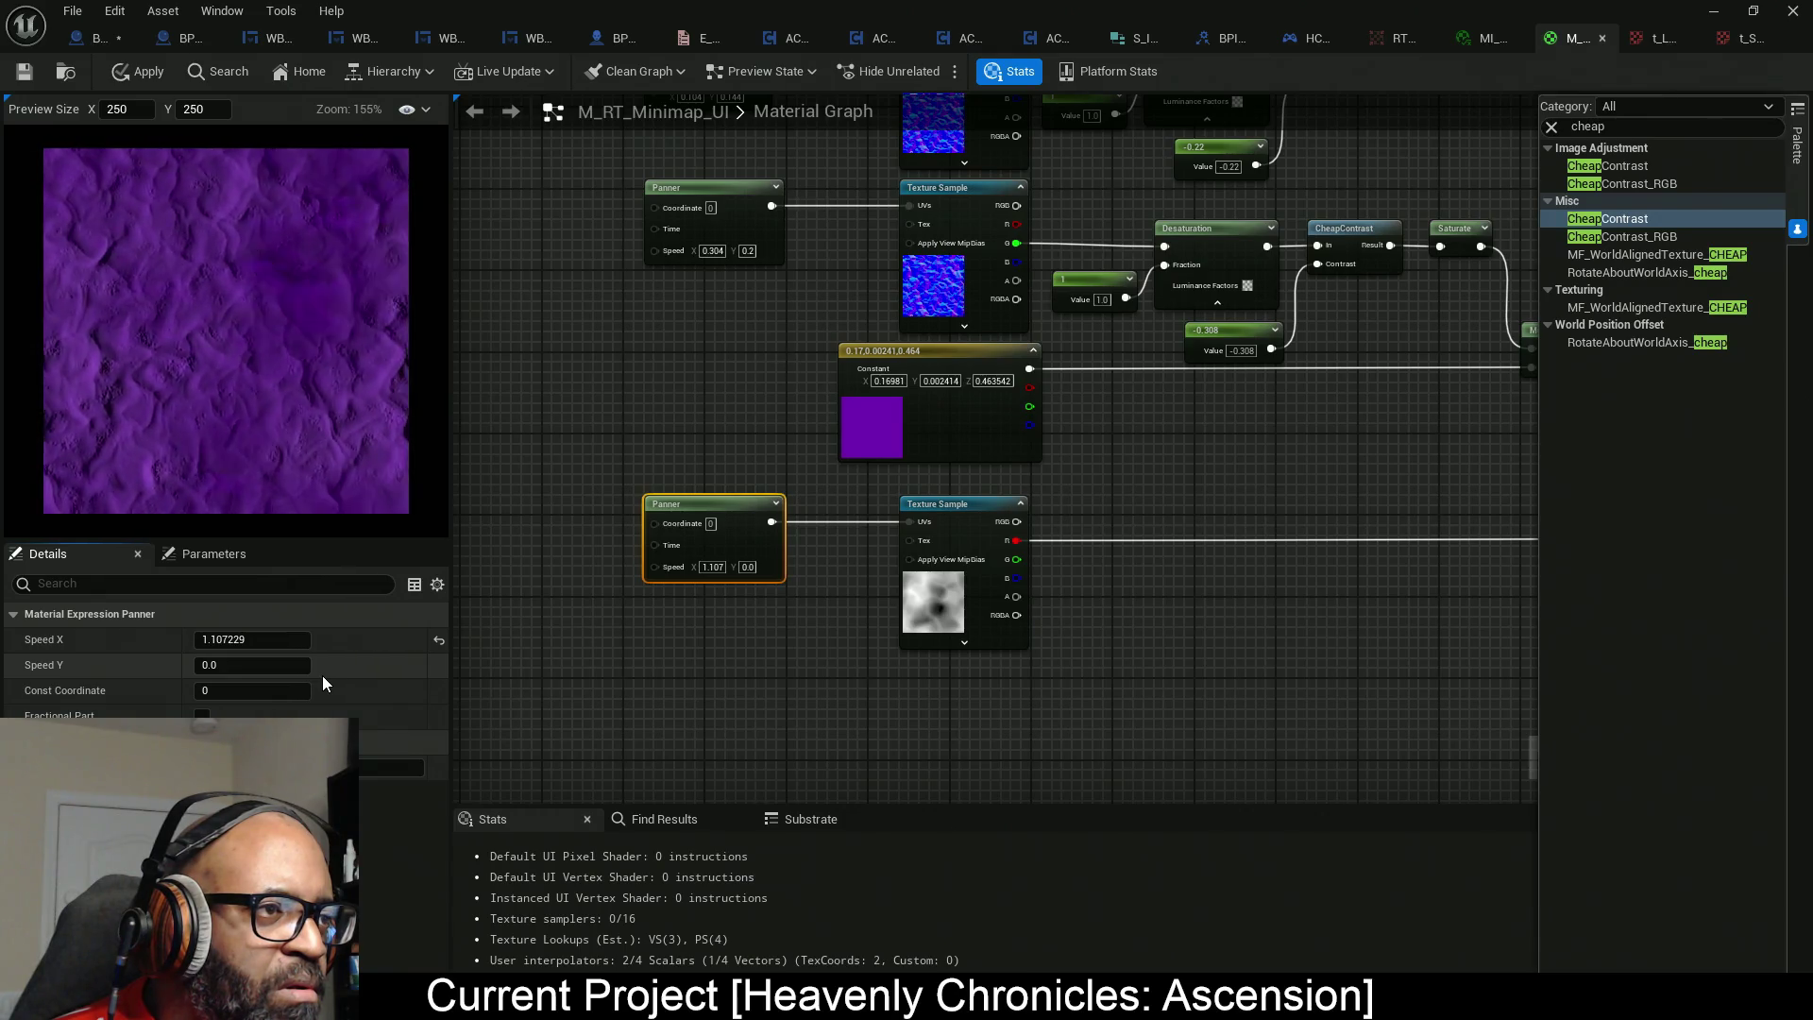
left_click_drag(1185, 613, 886, 602)
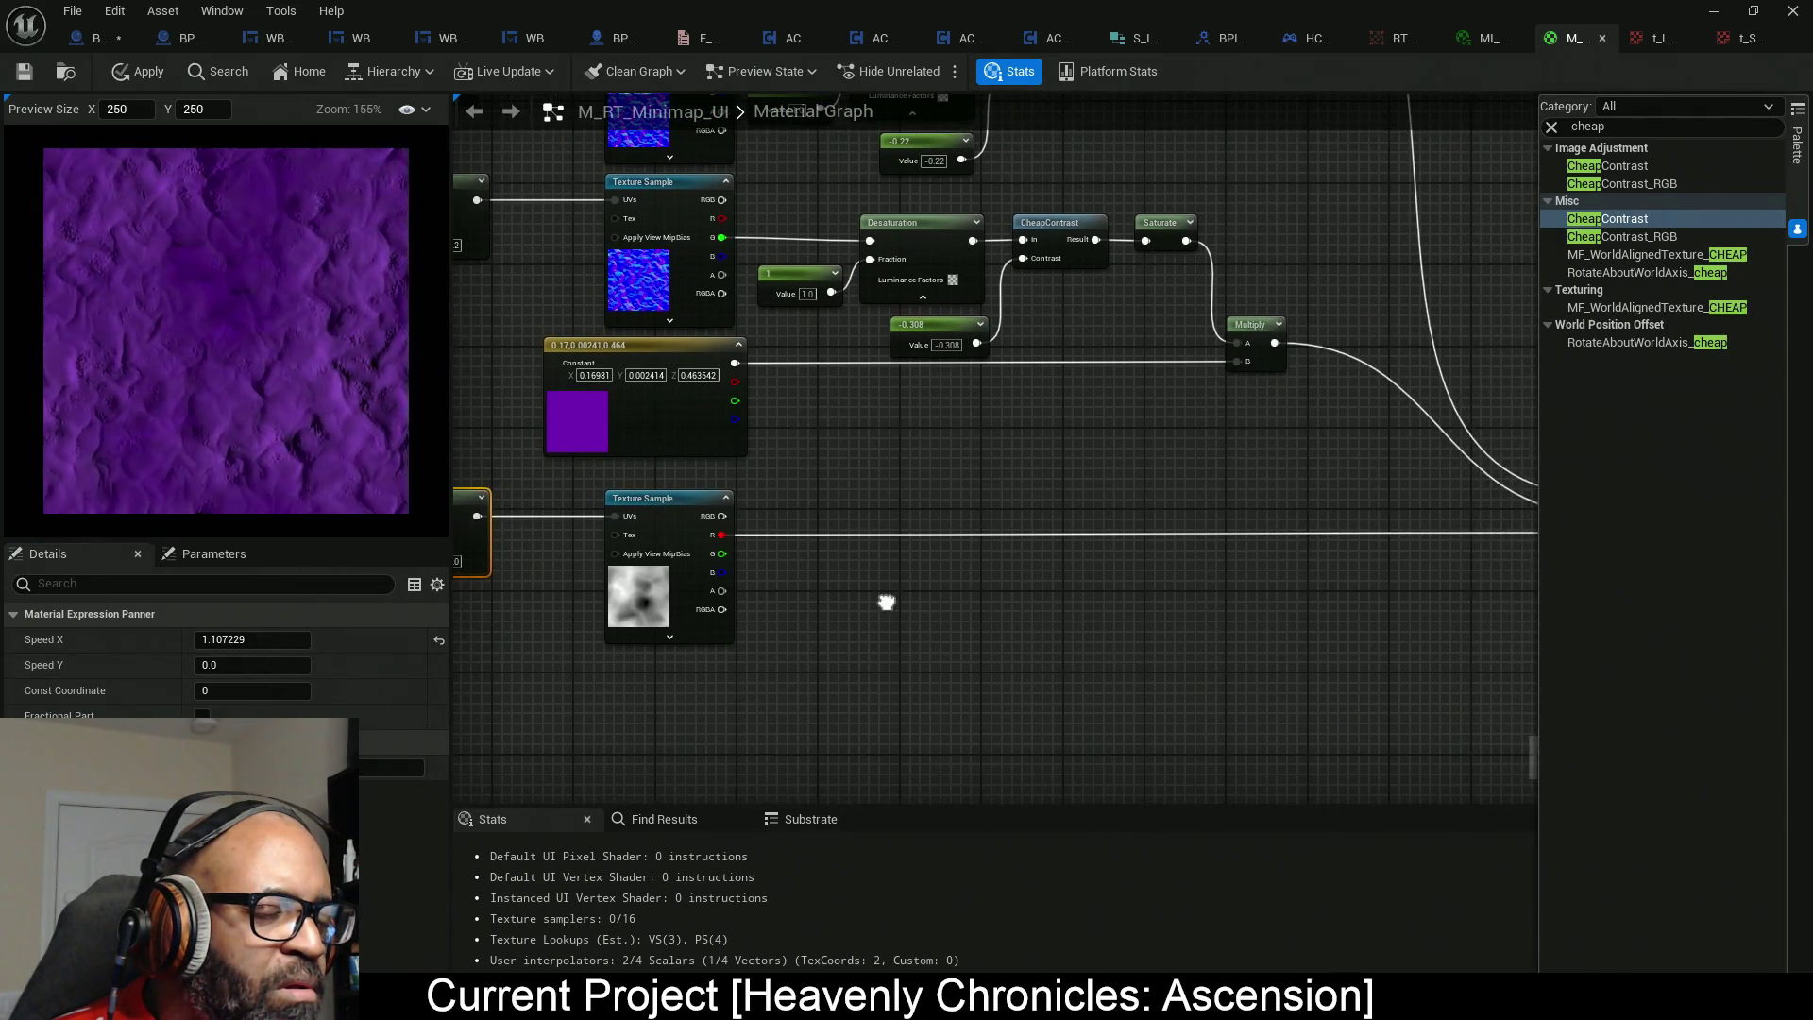
left_click(671, 585)
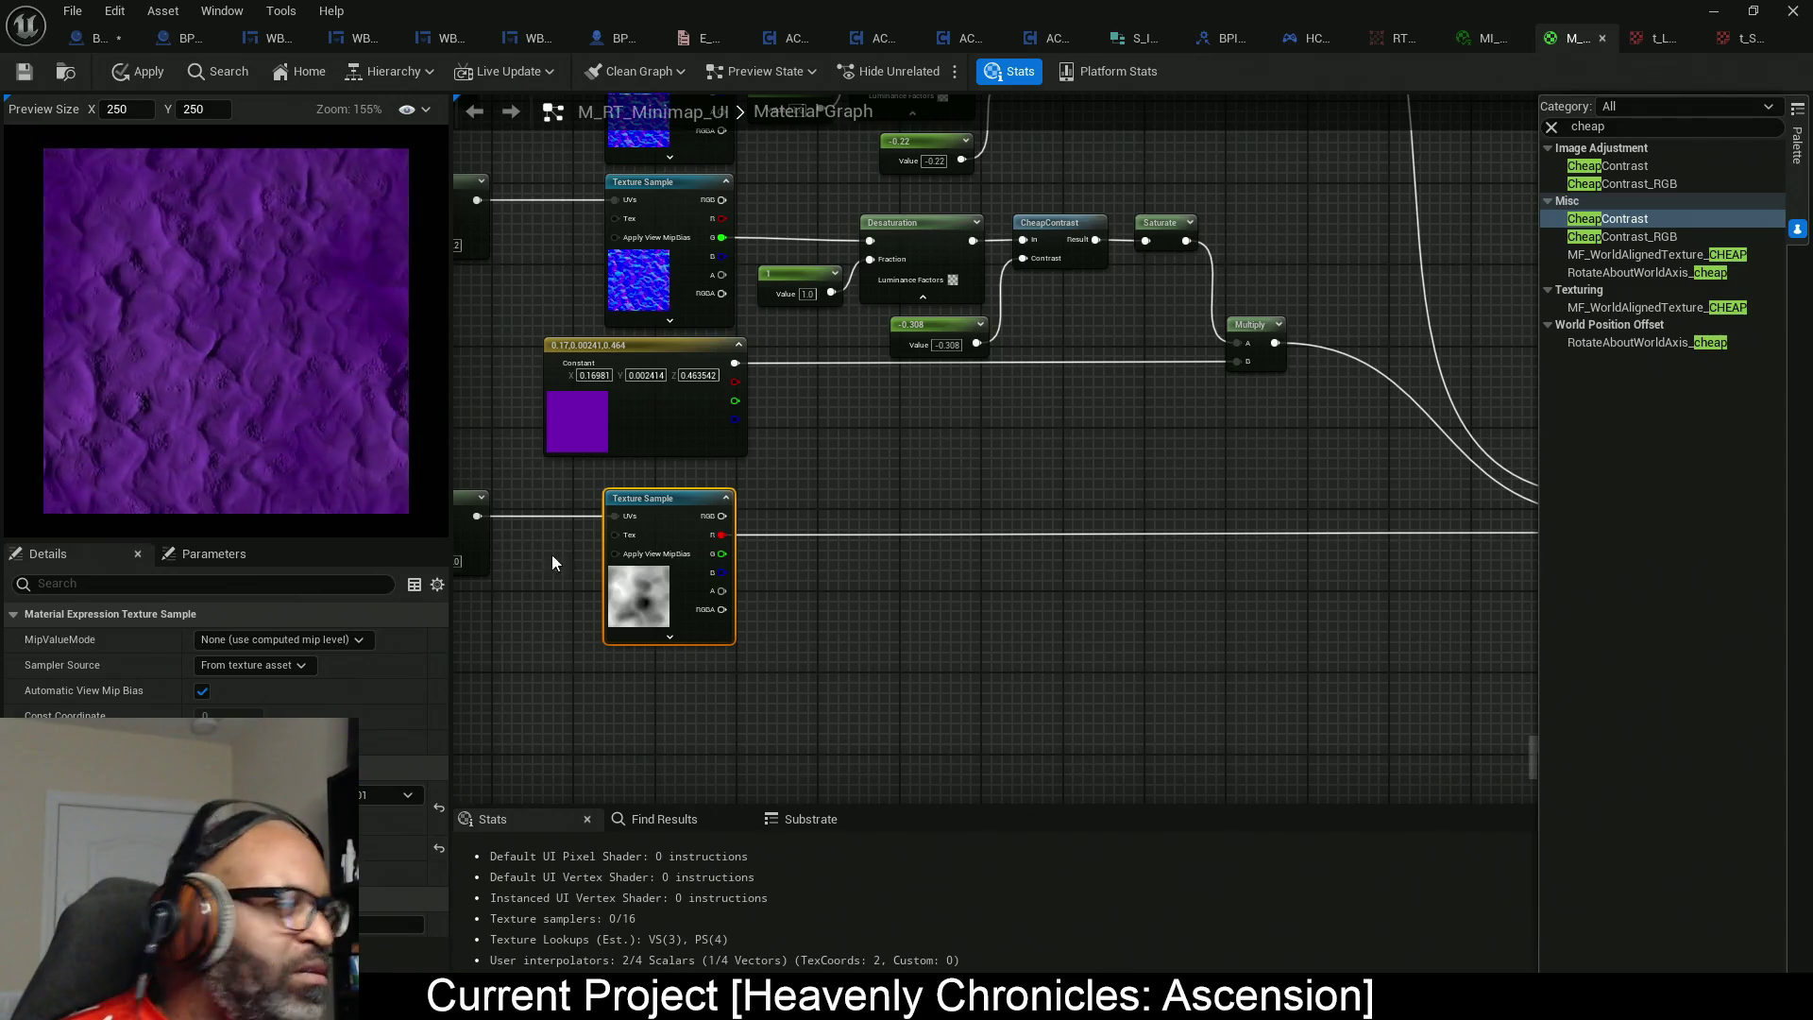
left_click_drag(995, 478, 867, 856)
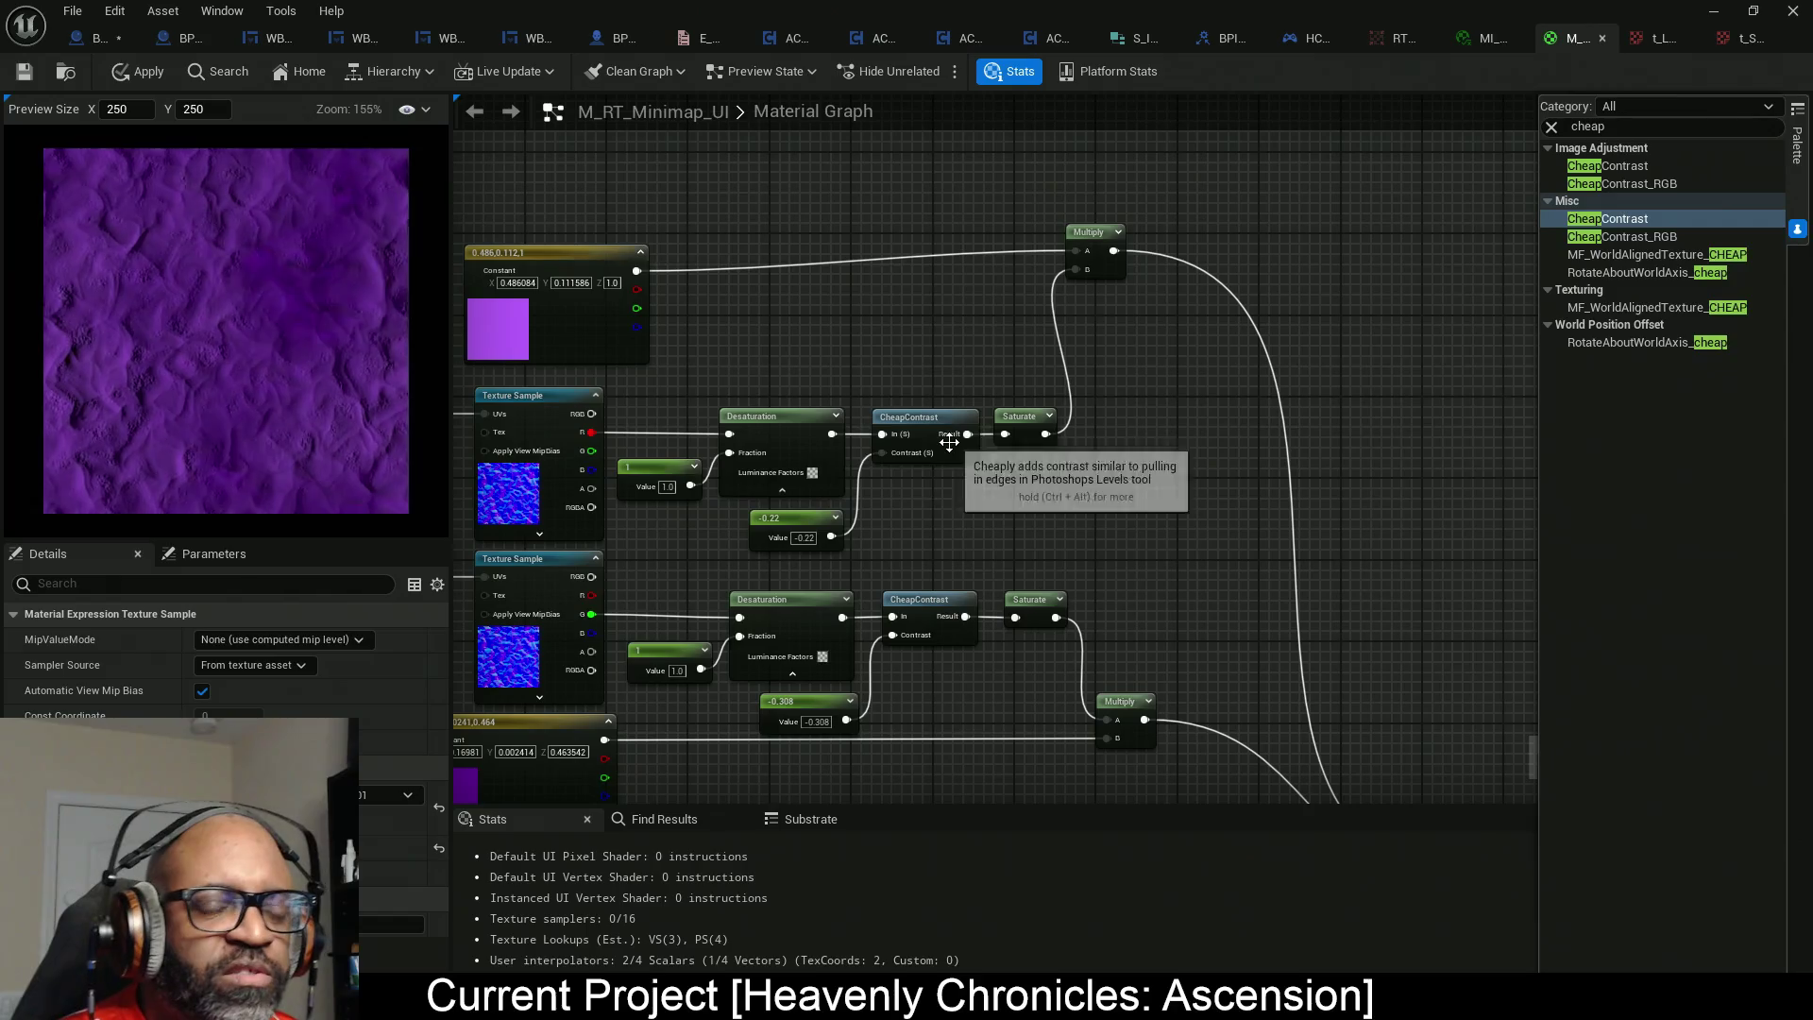
Move both adjustment chains up and add a BlendAngleCorrectedNormals node from the Palette.
mouse_move(672, 389)
left_mouse_down()
mouse_move(1086, 762)
mouse_move(1062, 750)
left_mouse_up()
mouse_move(933, 650)
left_mouse_down()
mouse_move(921, 445)
mouse_move(944, 87)
mouse_move(905, 228)
left_mouse_up()
scroll(1047, 513, "down", 10)
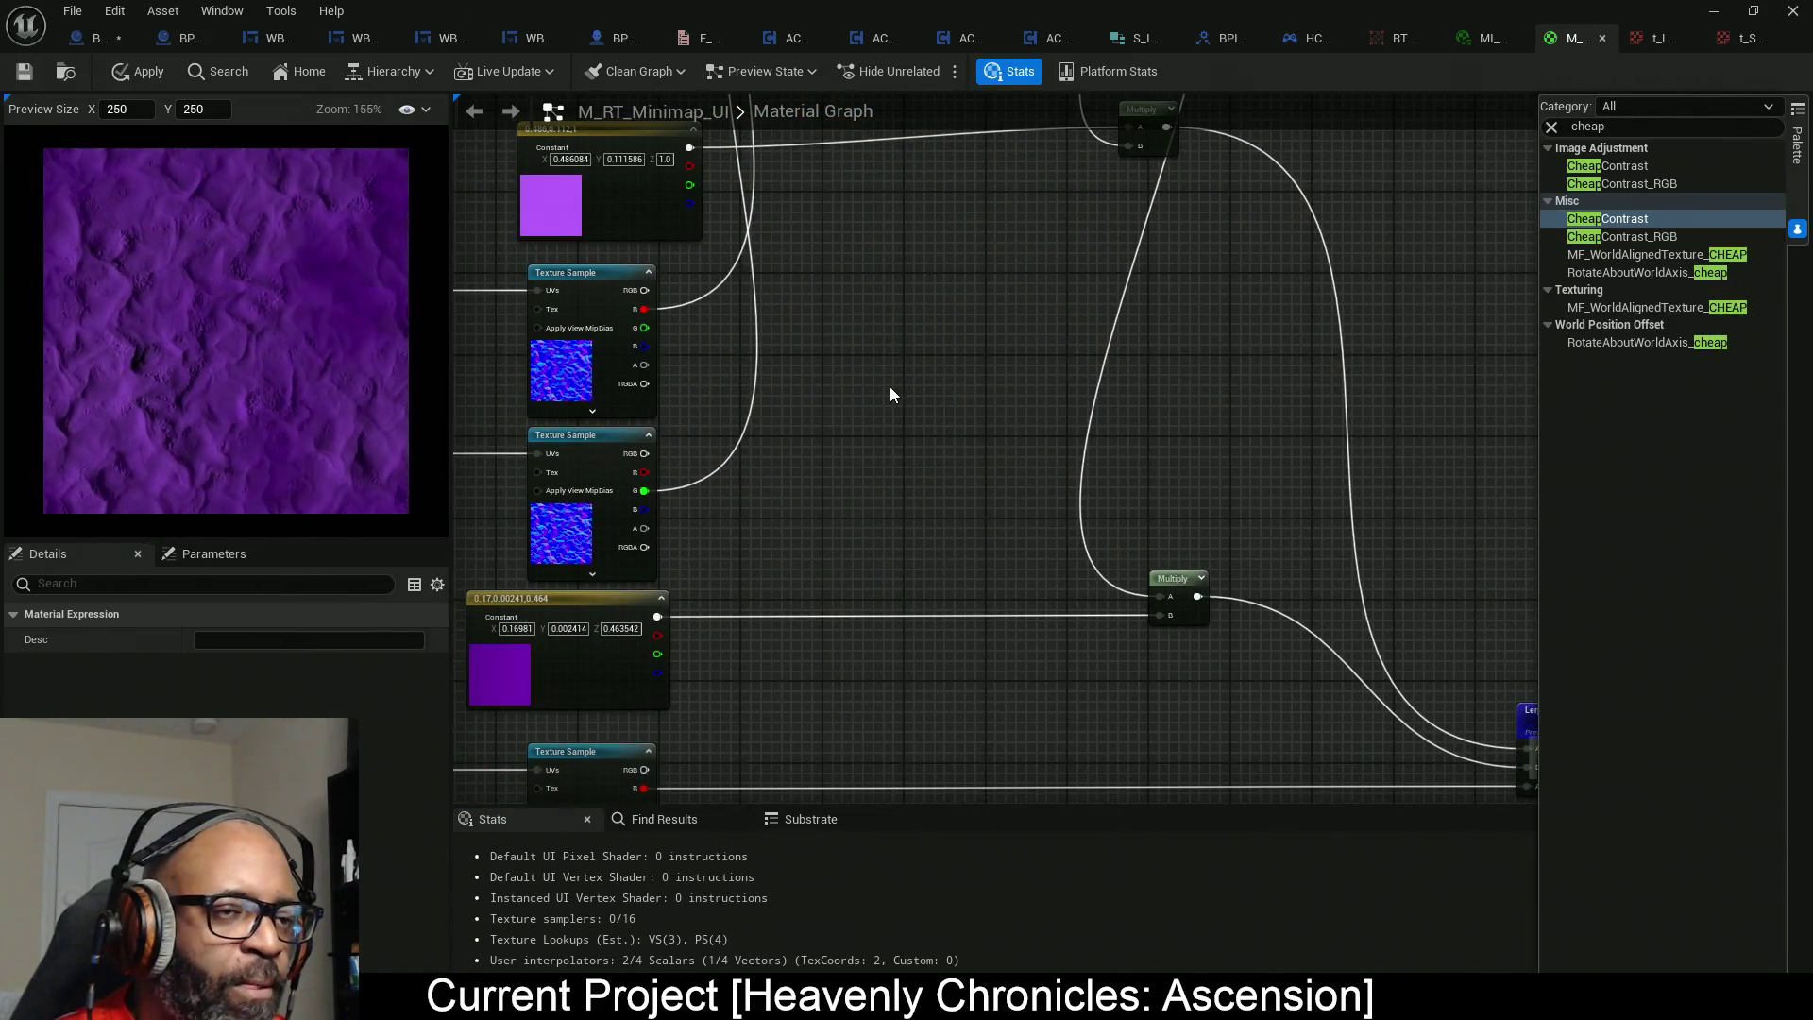
right_click(895, 394)
left_click(1521, 142)
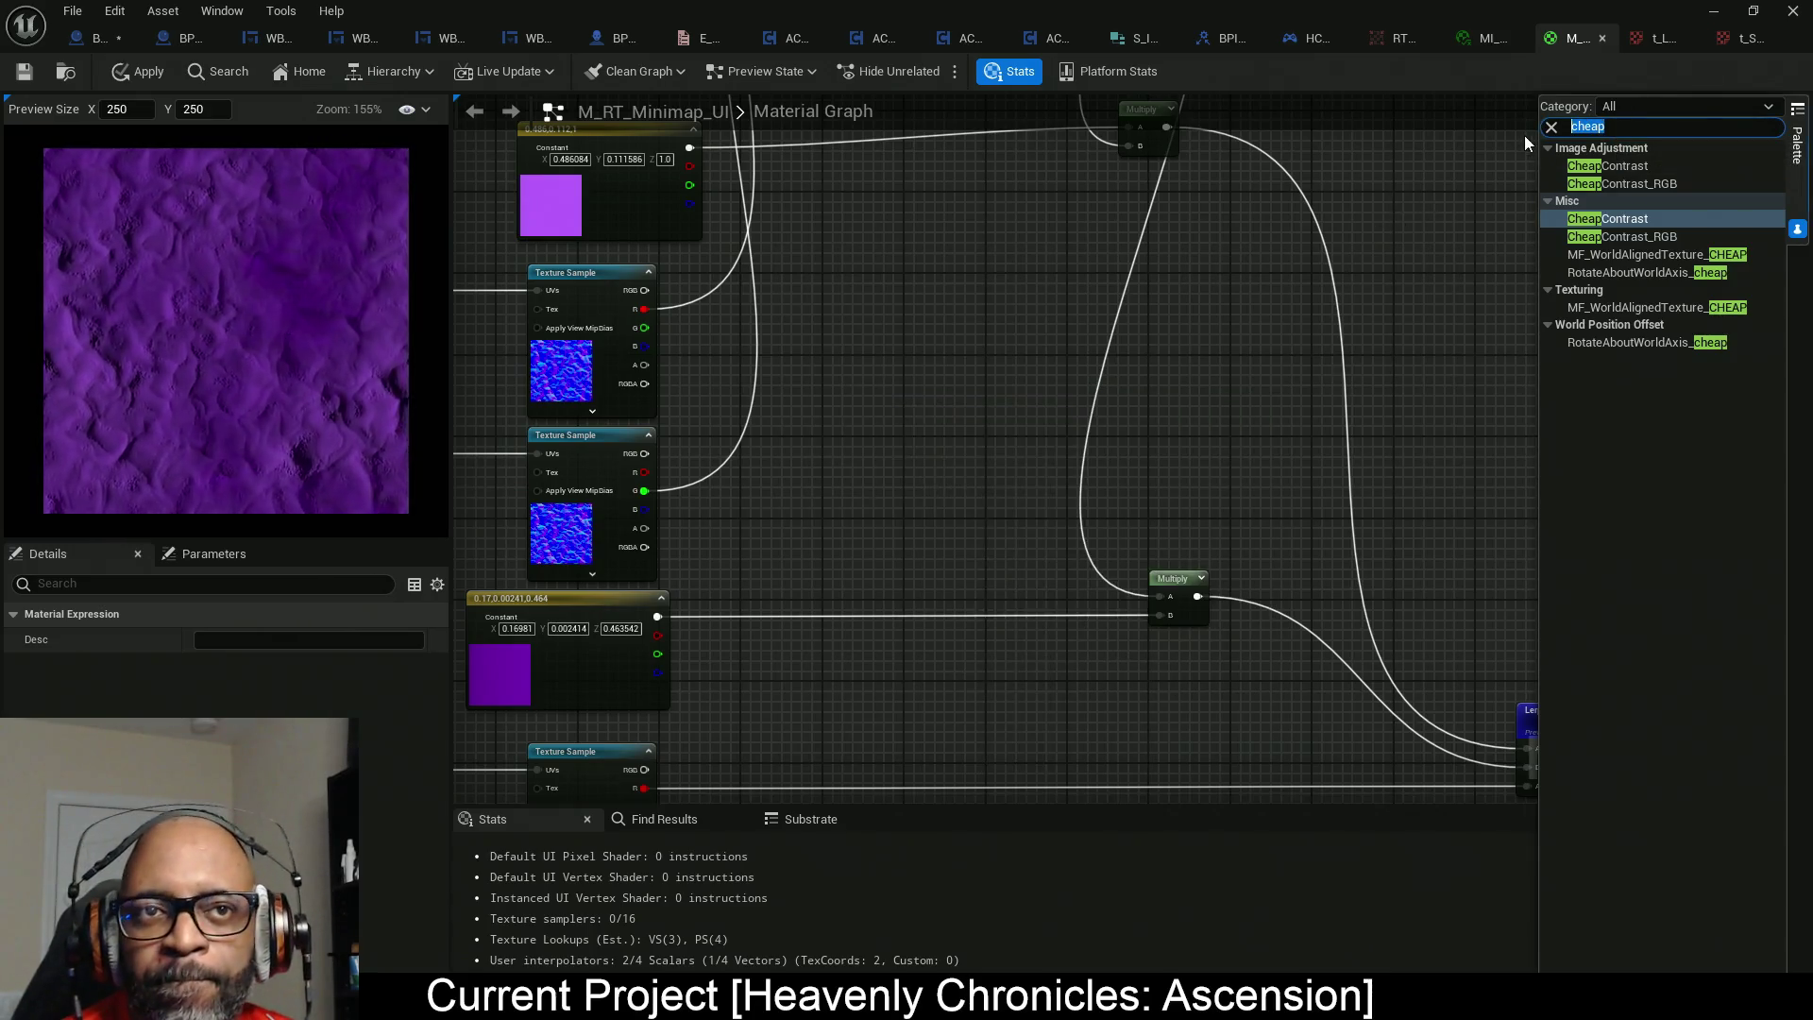
type("correct")
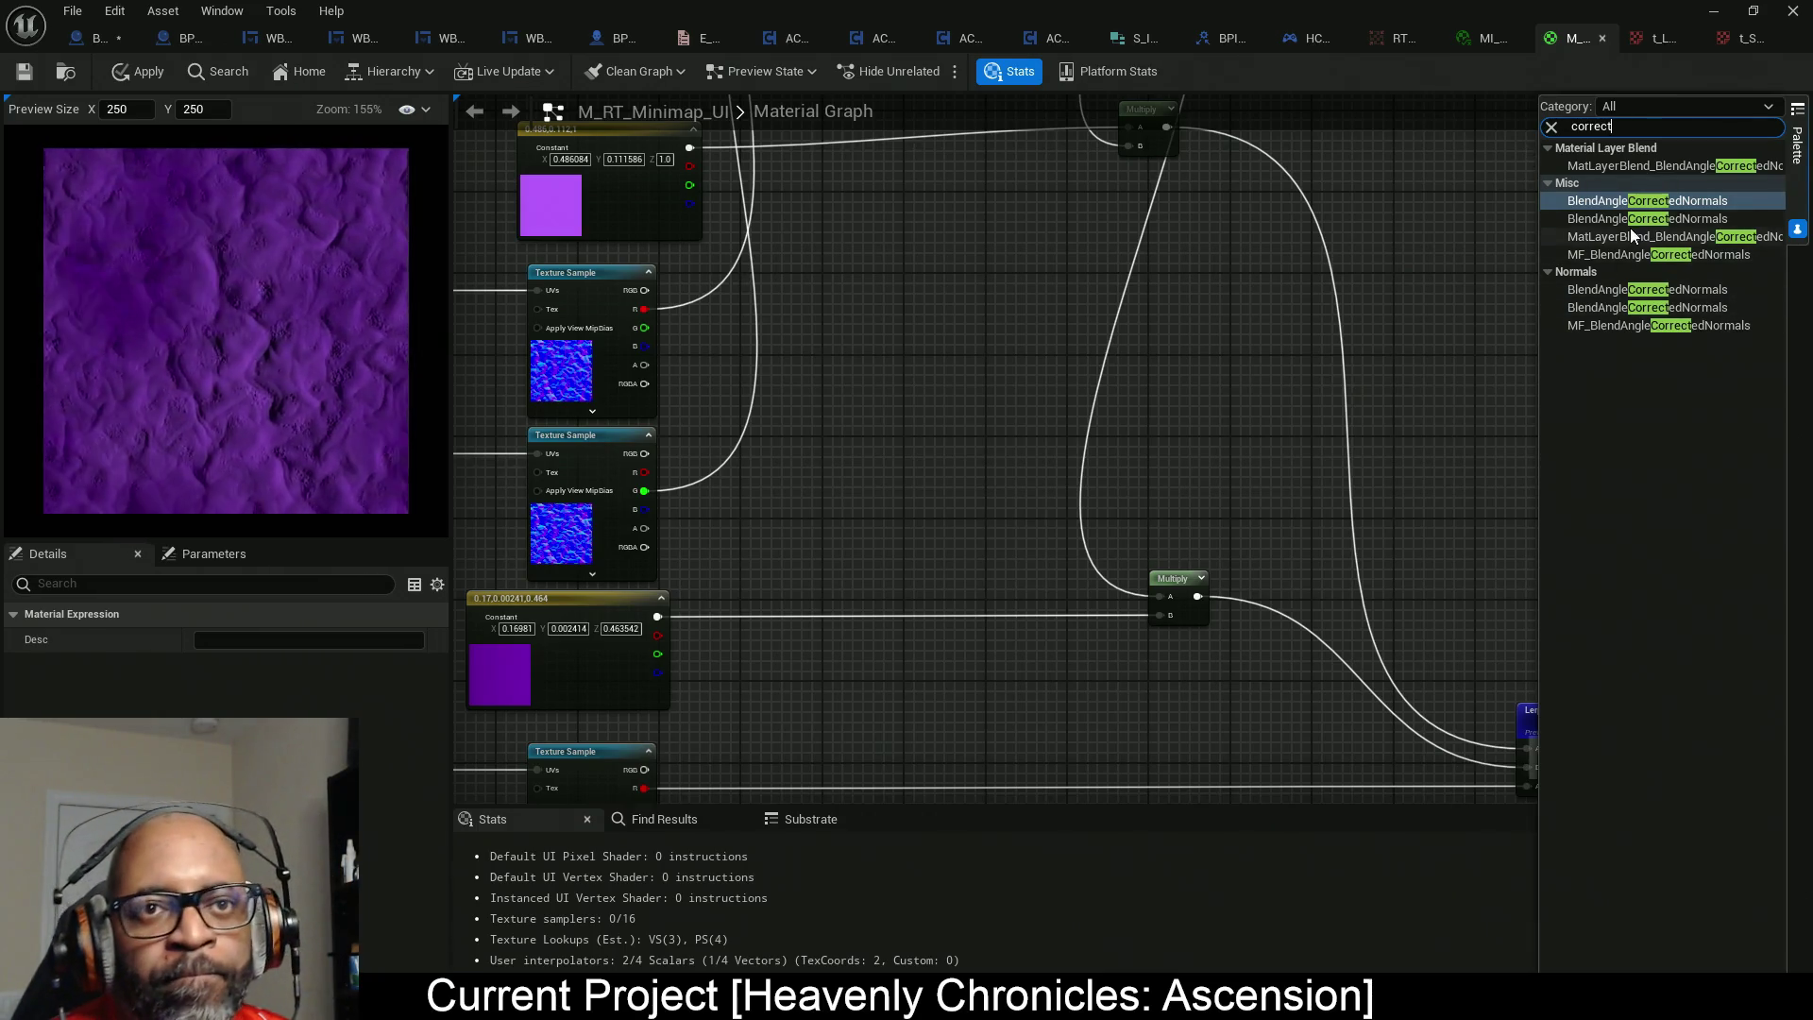
mouse_move(1648, 219)
left_mouse_down()
mouse_move(1096, 255)
mouse_move(931, 354)
mouse_move(971, 285)
left_mouse_up()
scroll(983, 366, "up", 2)
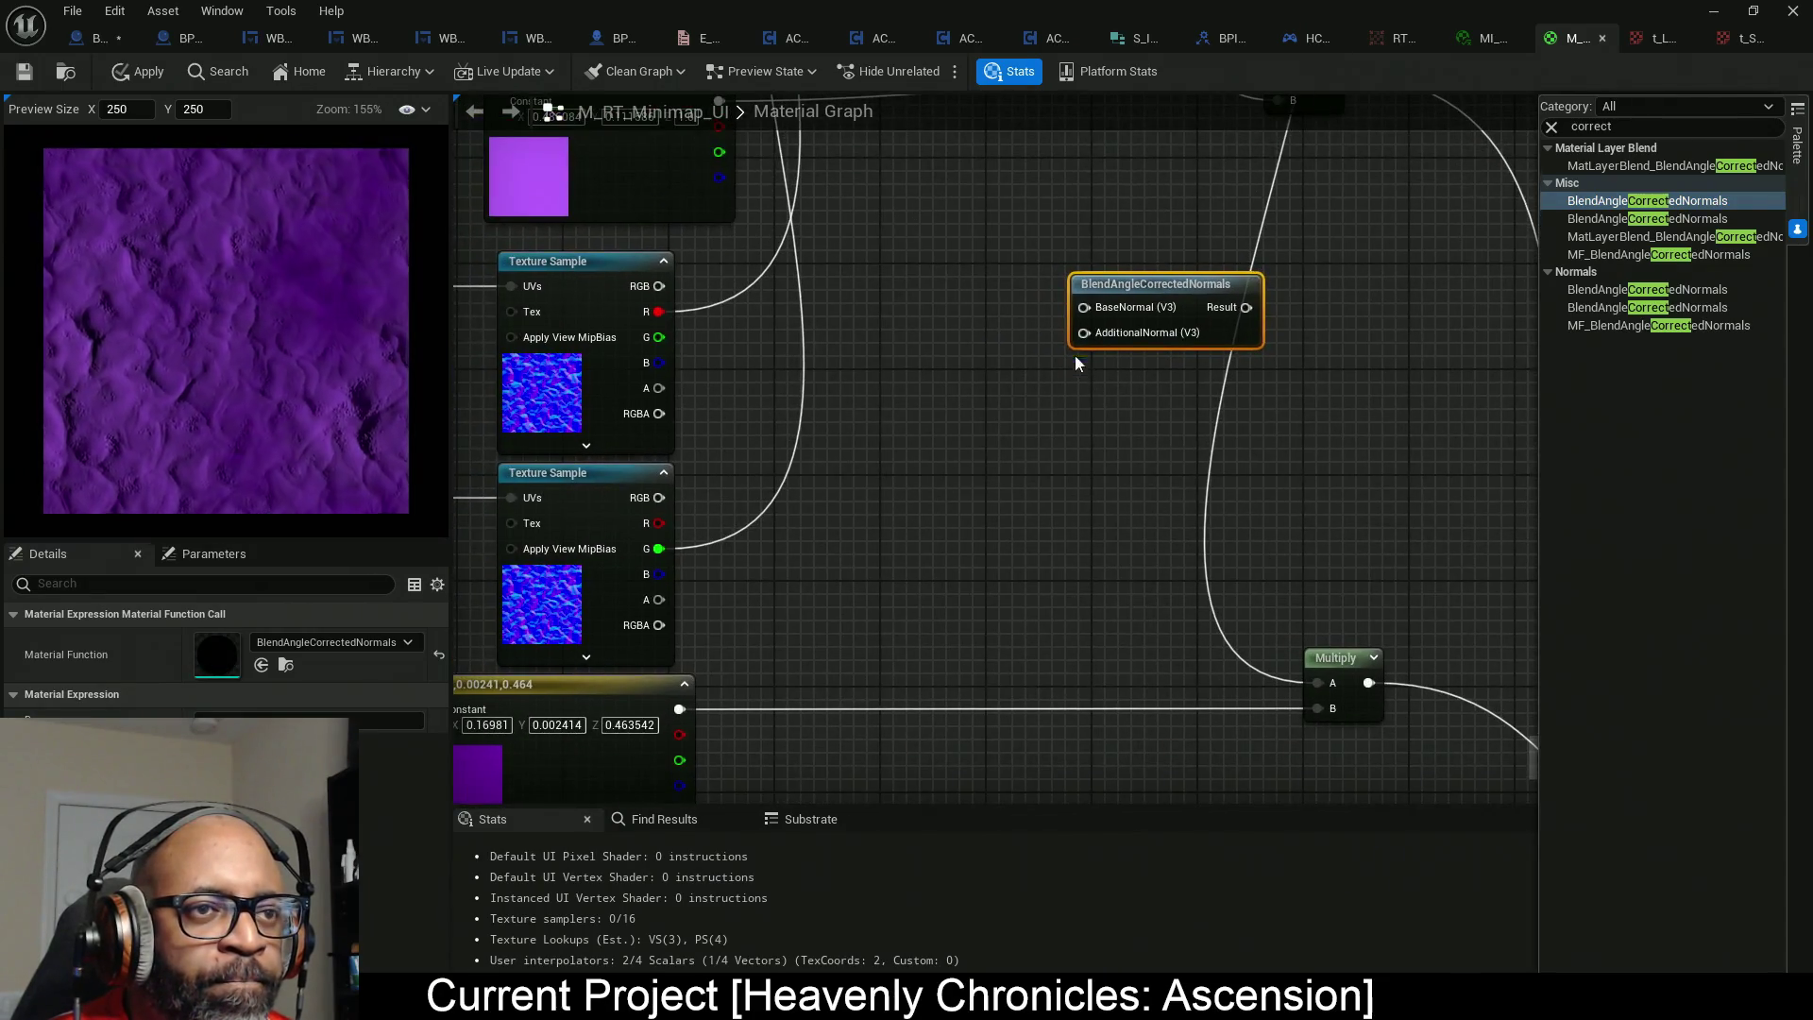
Wire the upper texture to BaseNormal and lower to AdditionalNormal, then preview the blend.
mouse_move(1084, 308)
left_mouse_down()
mouse_move(689, 311)
mouse_move(659, 286)
left_mouse_up()
mouse_move(1085, 332)
left_mouse_down()
mouse_move(894, 489)
mouse_move(723, 549)
mouse_move(660, 498)
left_mouse_up()
mouse_move(1237, 333)
left_mouse_down()
mouse_move(1101, 310)
mouse_move(1060, 220)
mouse_move(975, 227)
mouse_move(1078, 238)
left_mouse_up()
right_click(1101, 309)
left_click(1194, 363)
mouse_move(1031, 366)
left_mouse_down()
mouse_move(1012, 437)
mouse_move(1007, 411)
mouse_move(1085, 469)
mouse_move(994, 523)
left_mouse_up()
scroll(994, 523, "down", 1)
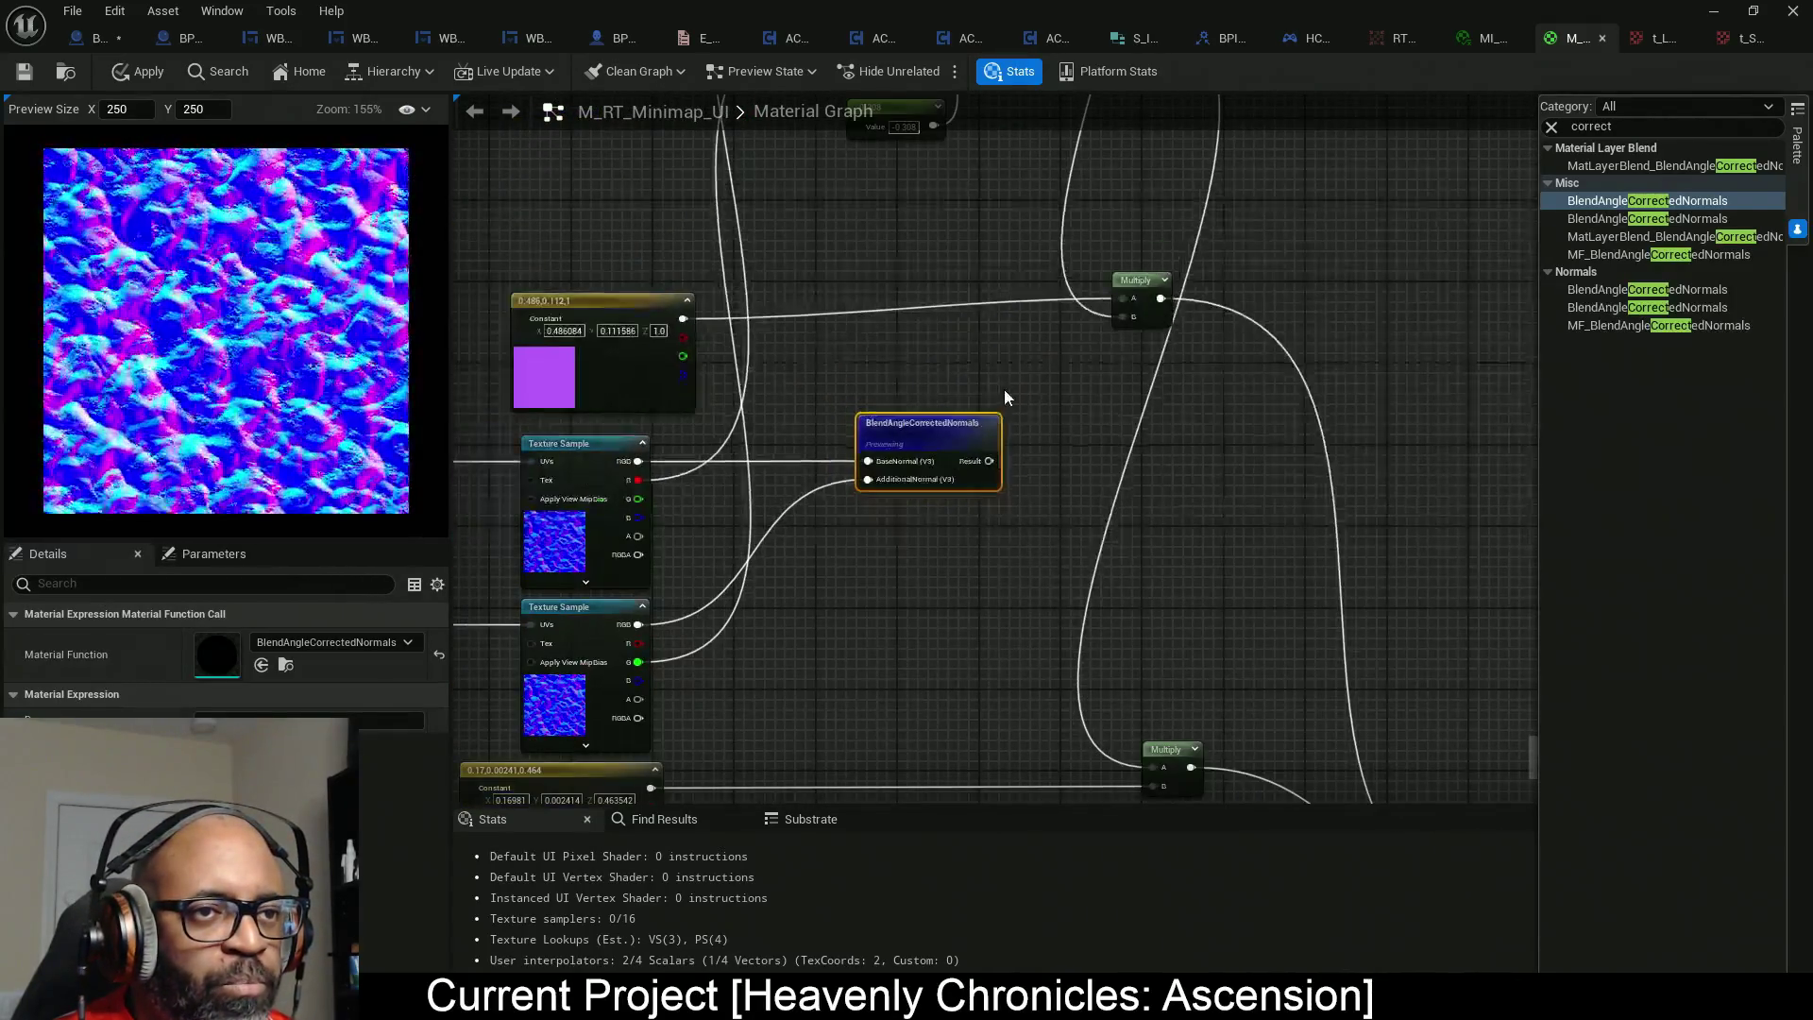
scroll(1005, 389, "down", 2)
scroll(1024, 438, "up", 2)
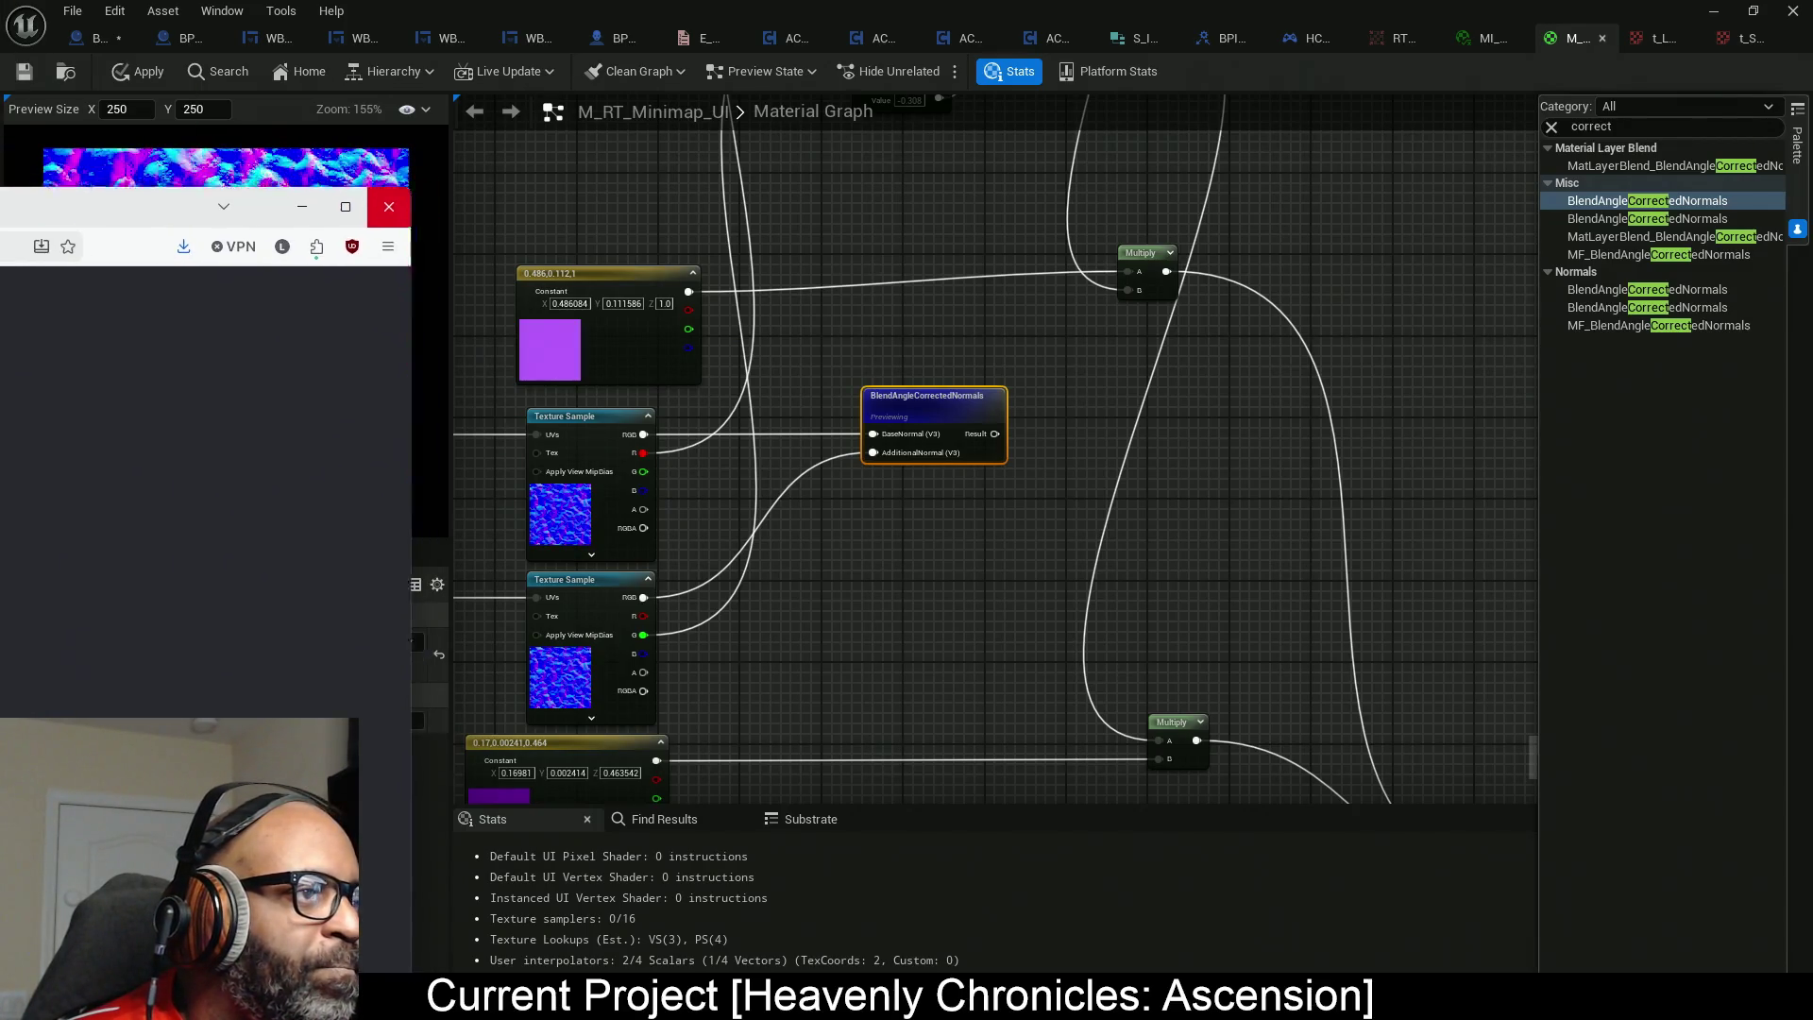
Bring the browser over the editor, maximize it, and set the video quality to 360p.
left_click_drag(0, 174, 848, 115)
double_click(848, 114)
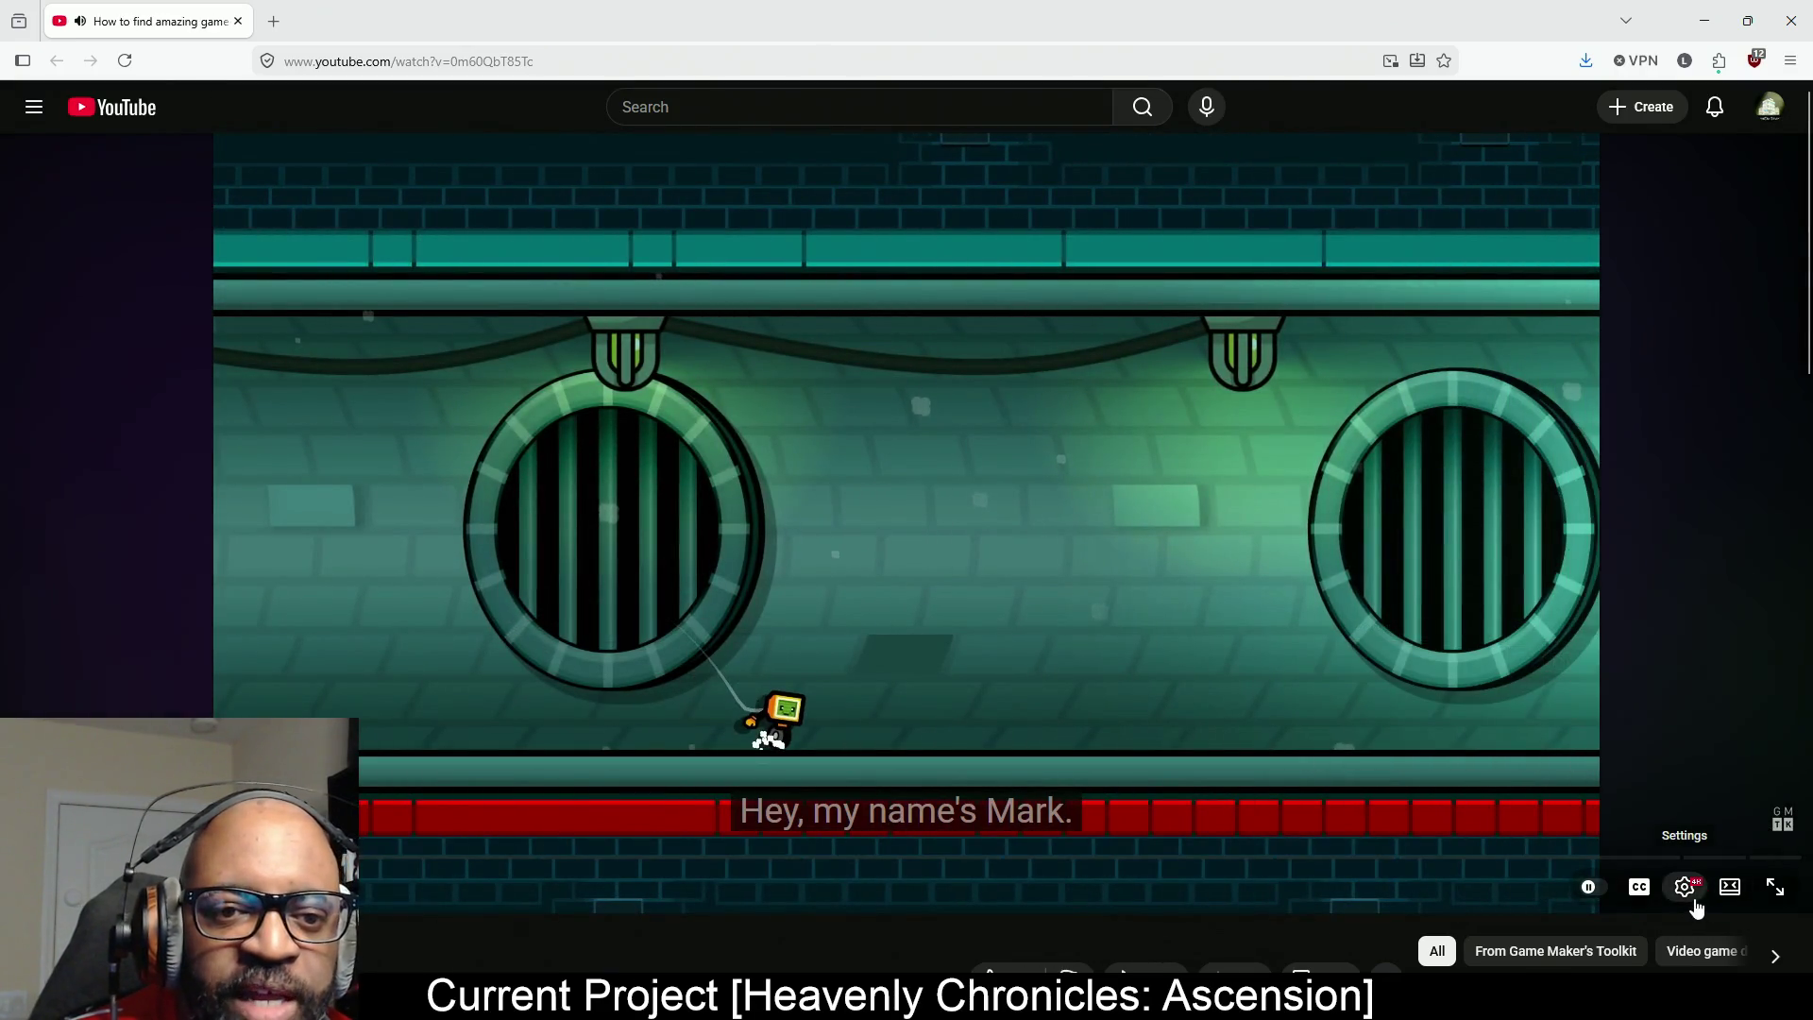
left_click(1698, 888)
left_click(1717, 827)
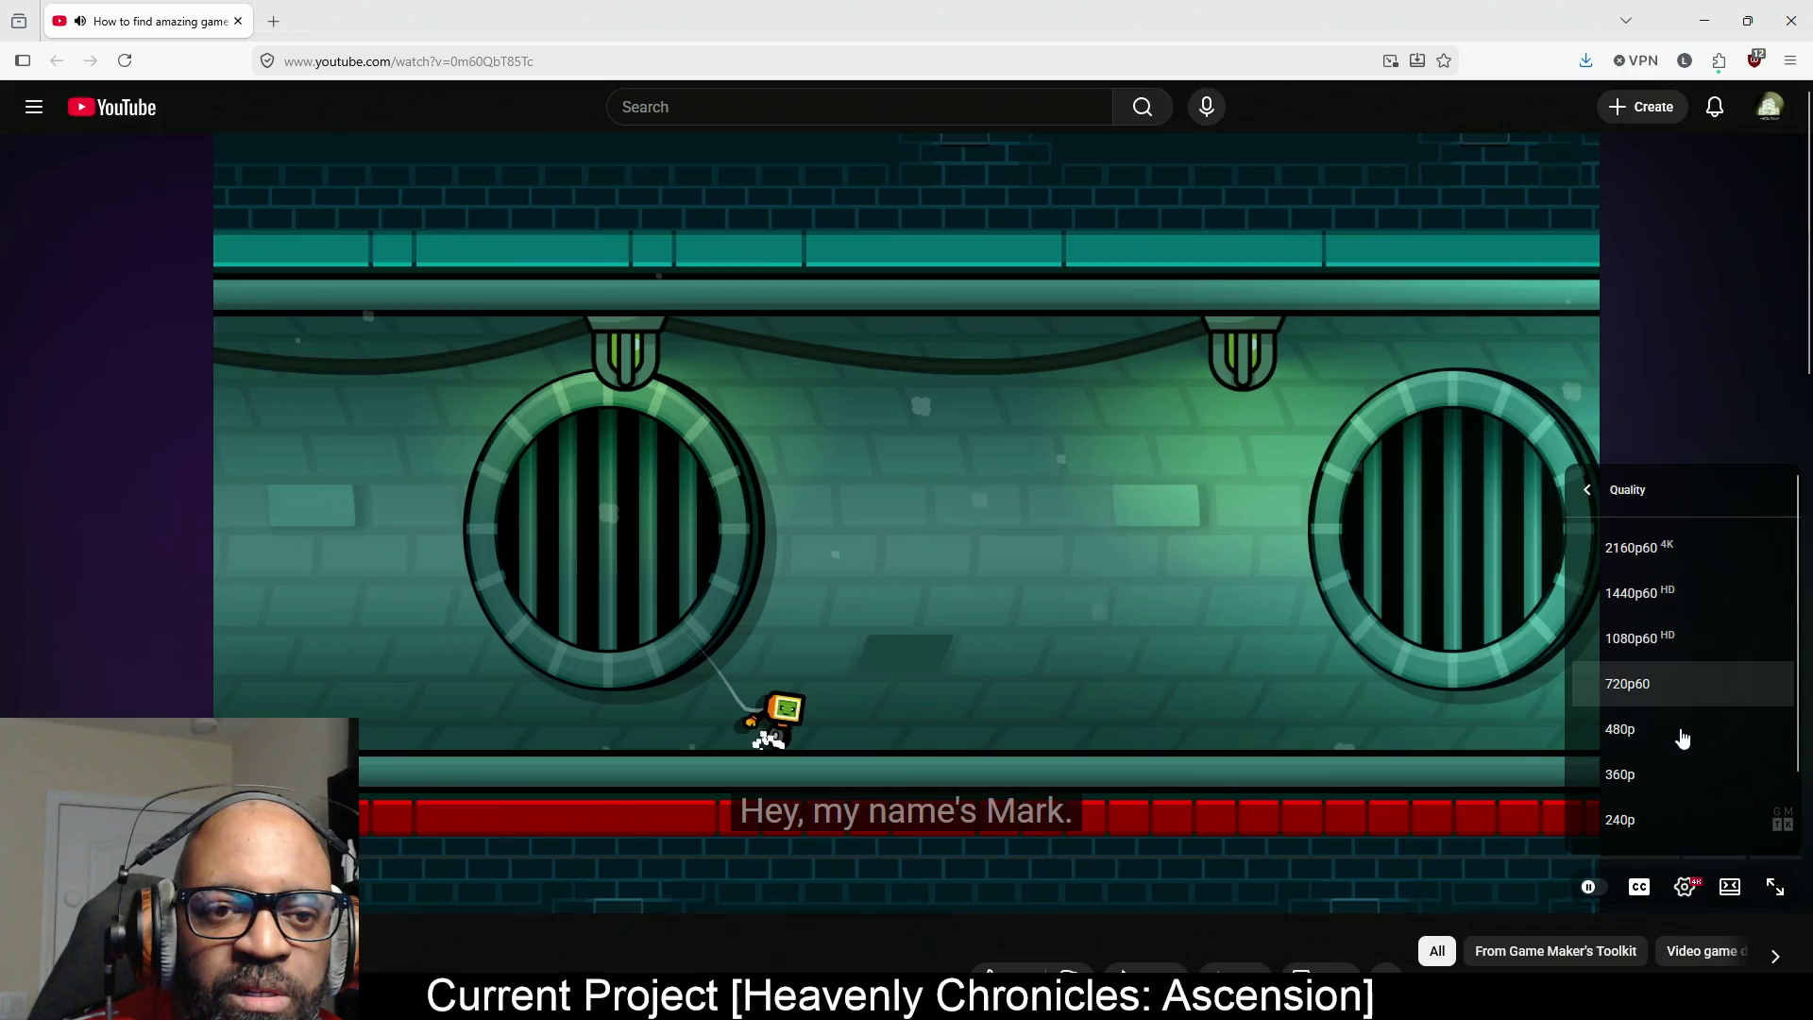
left_click(1643, 776)
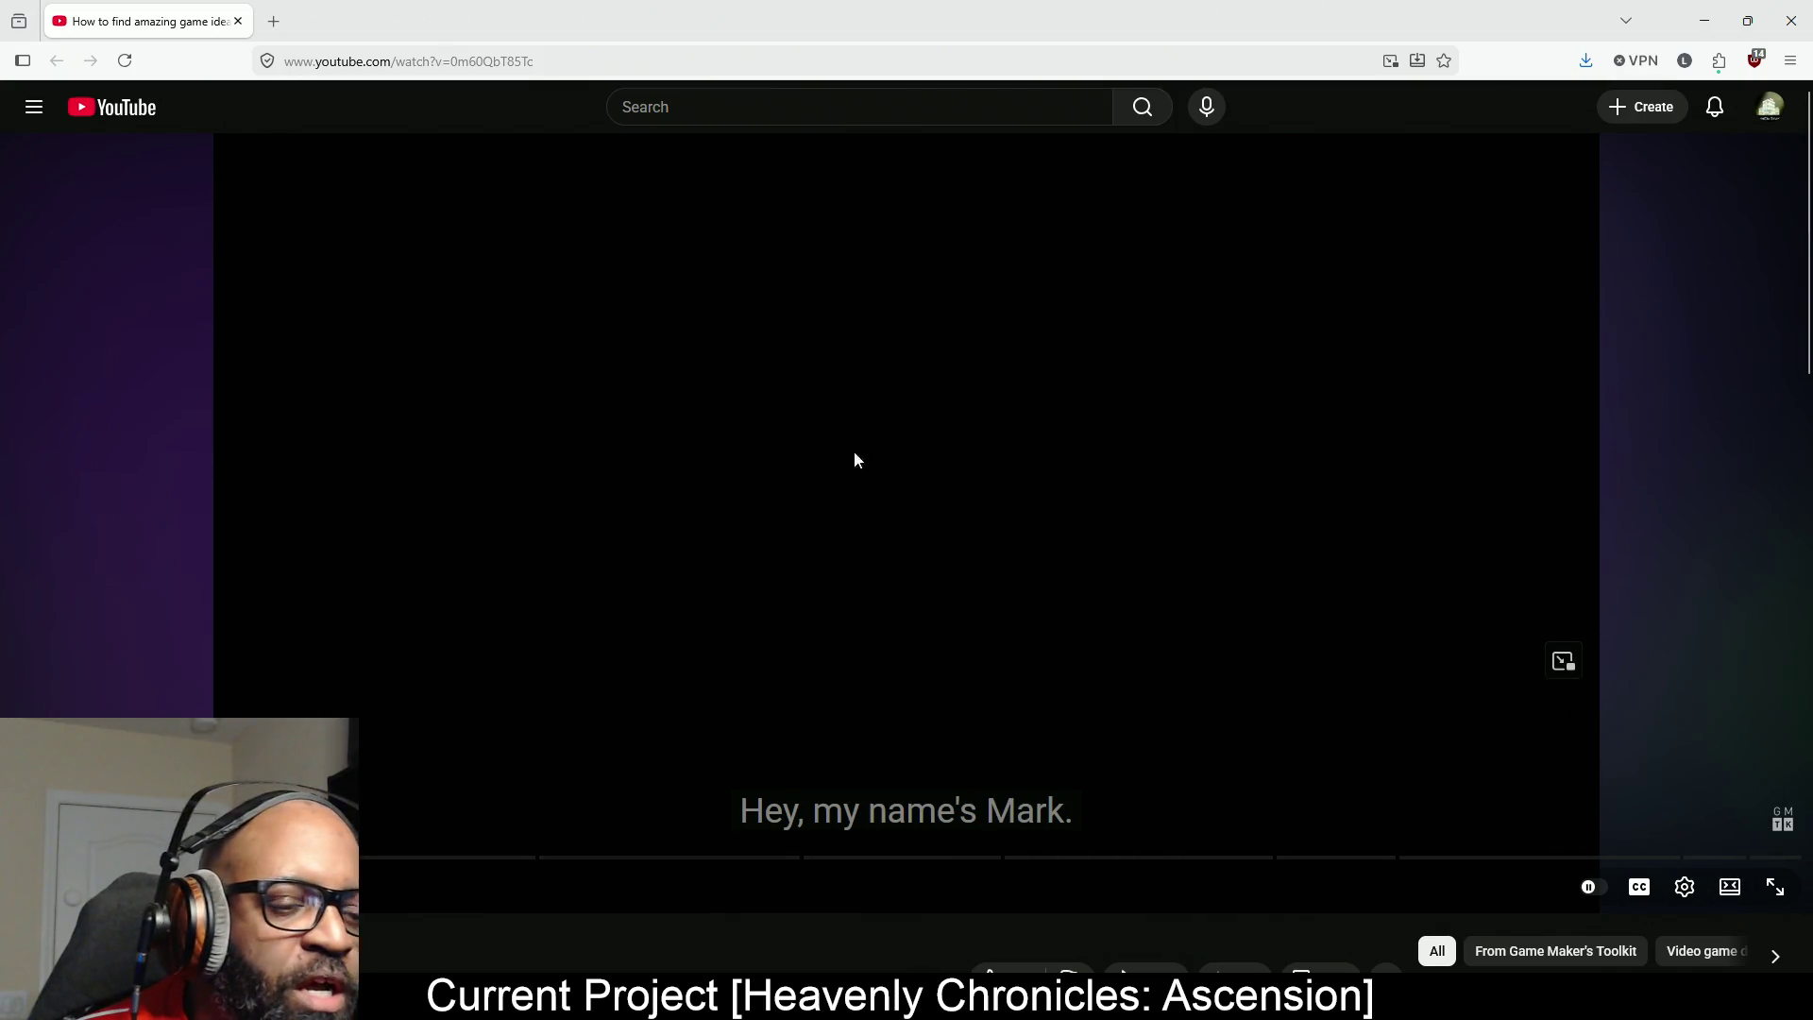
Resume the game-ideas video, pause it, then resume playback.
left_click(943, 450)
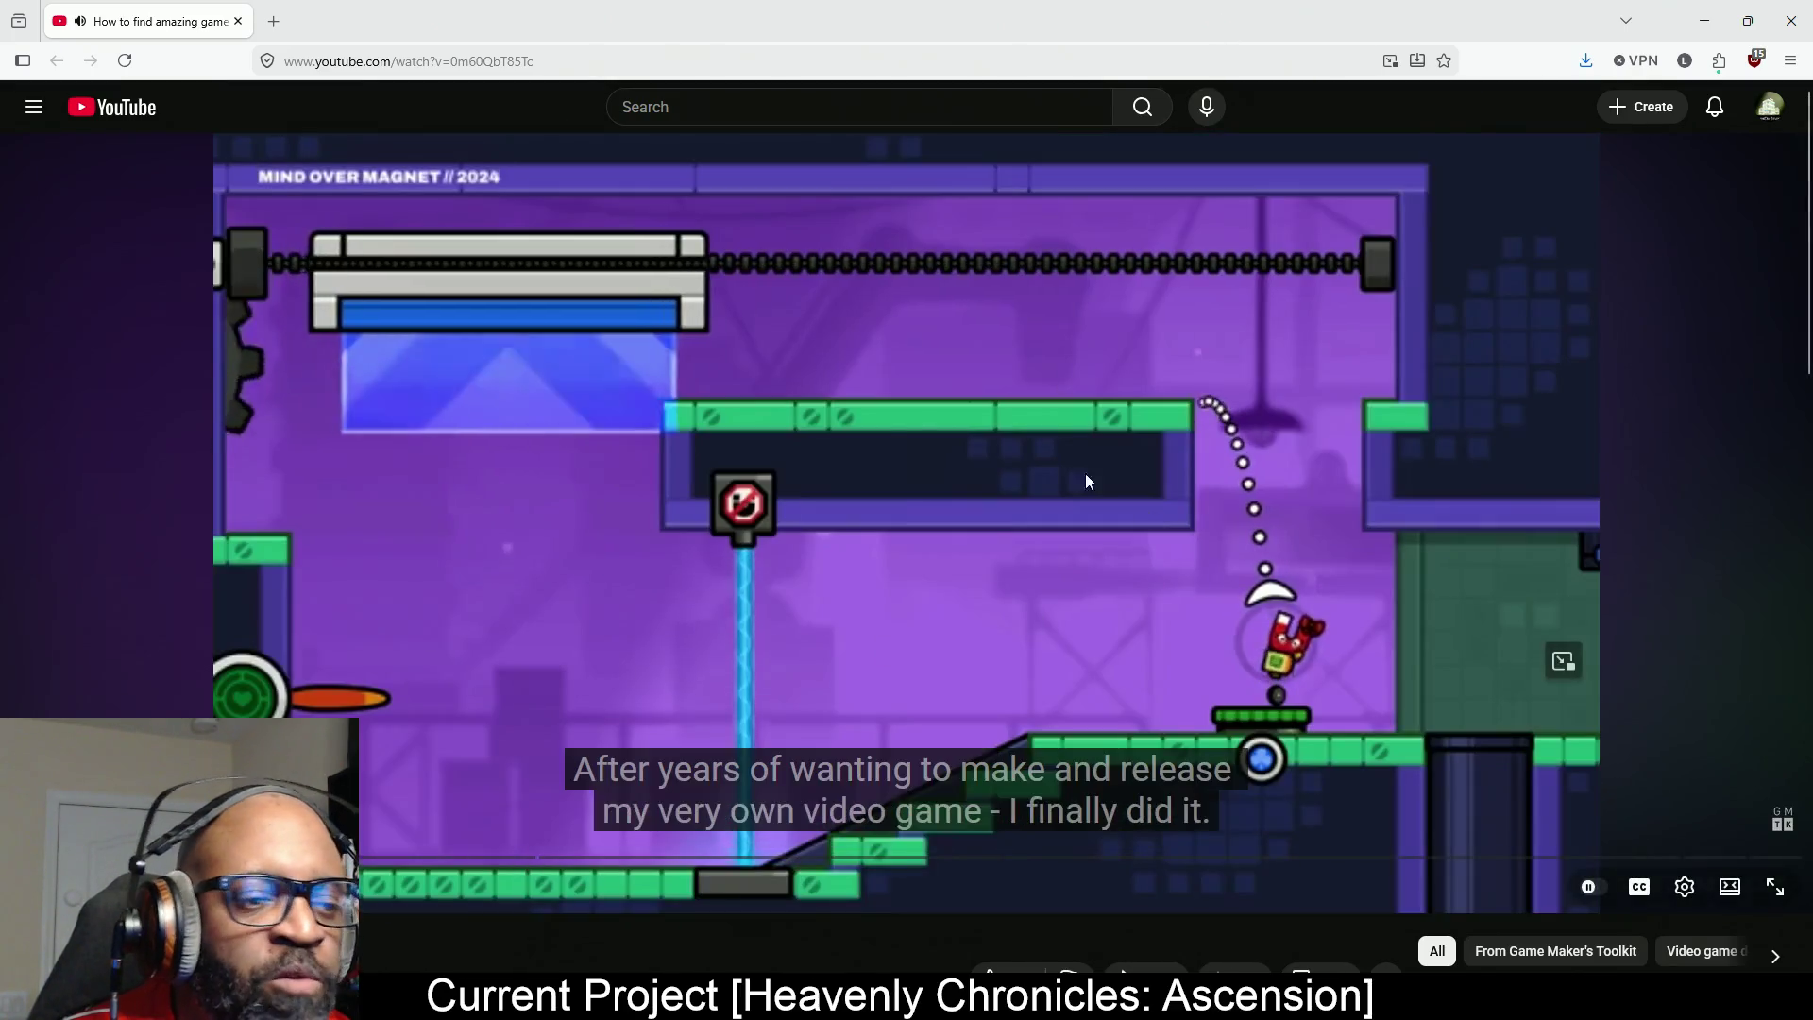
left_click(1435, 801)
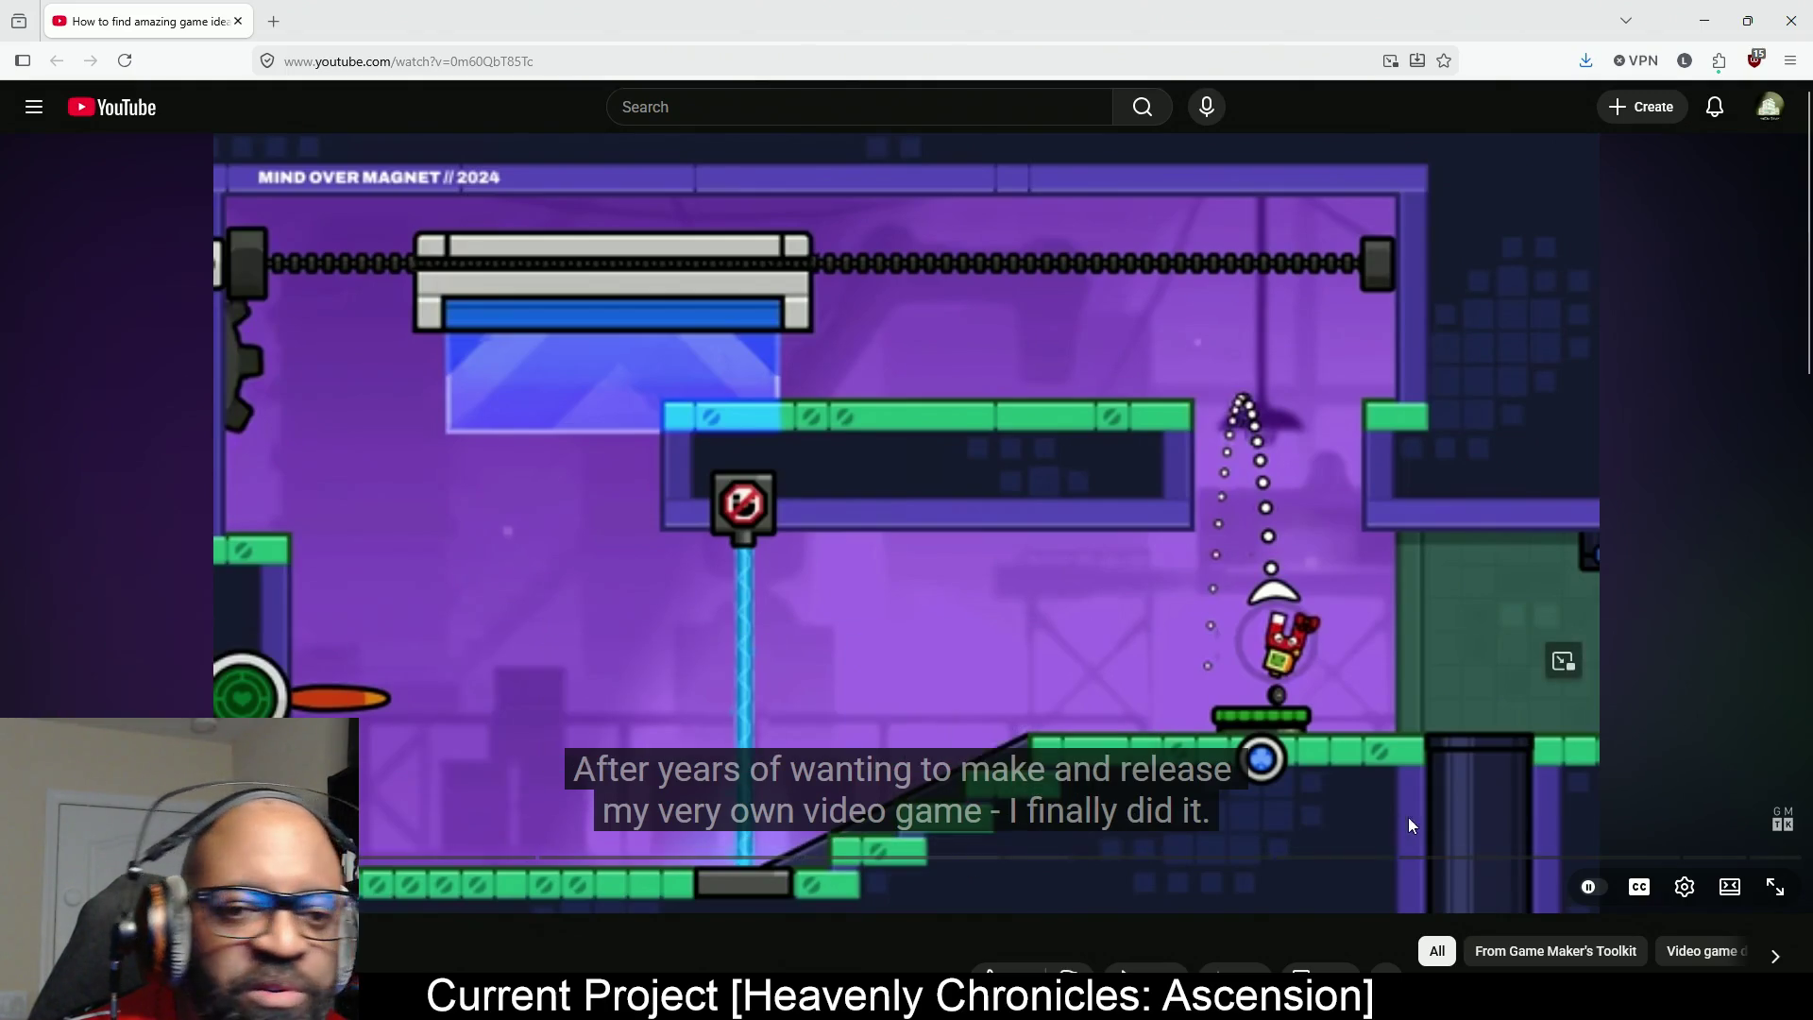
left_click(1557, 818)
Switch the video to a higher quality and make it full screen.
left_click(1685, 887)
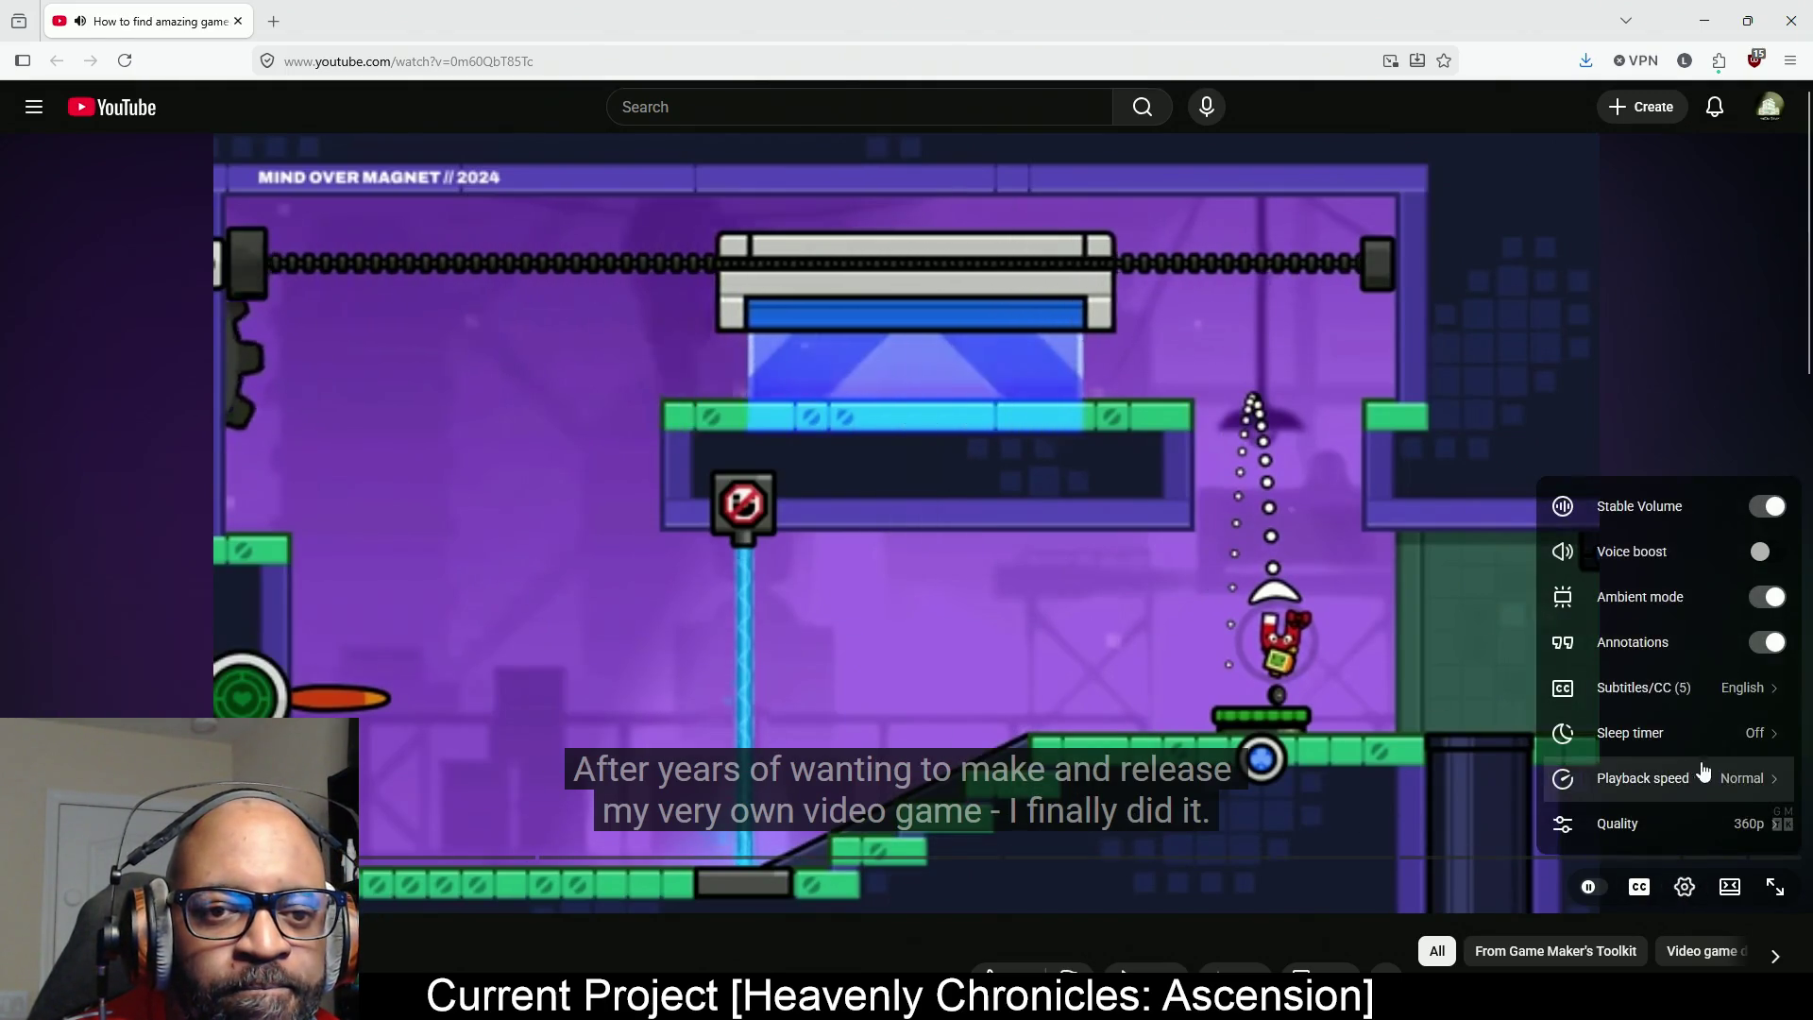
left_click(1741, 822)
left_click(1684, 589)
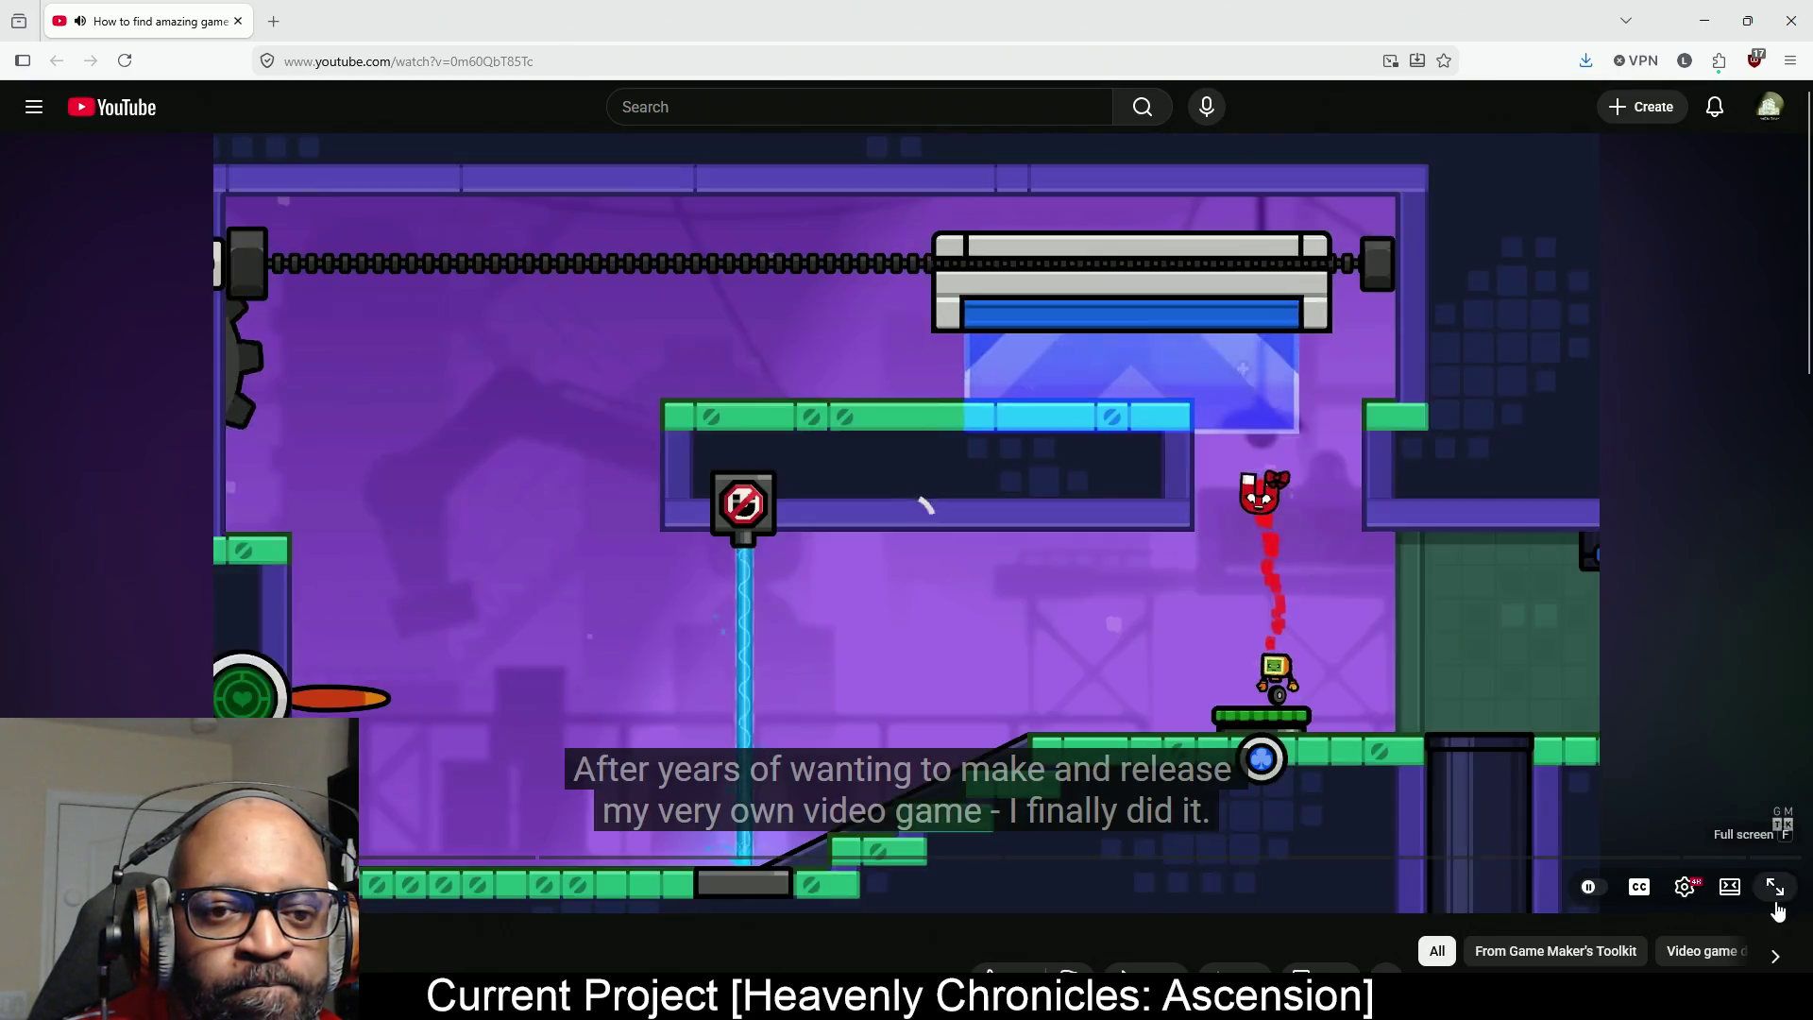
double_click(923, 502)
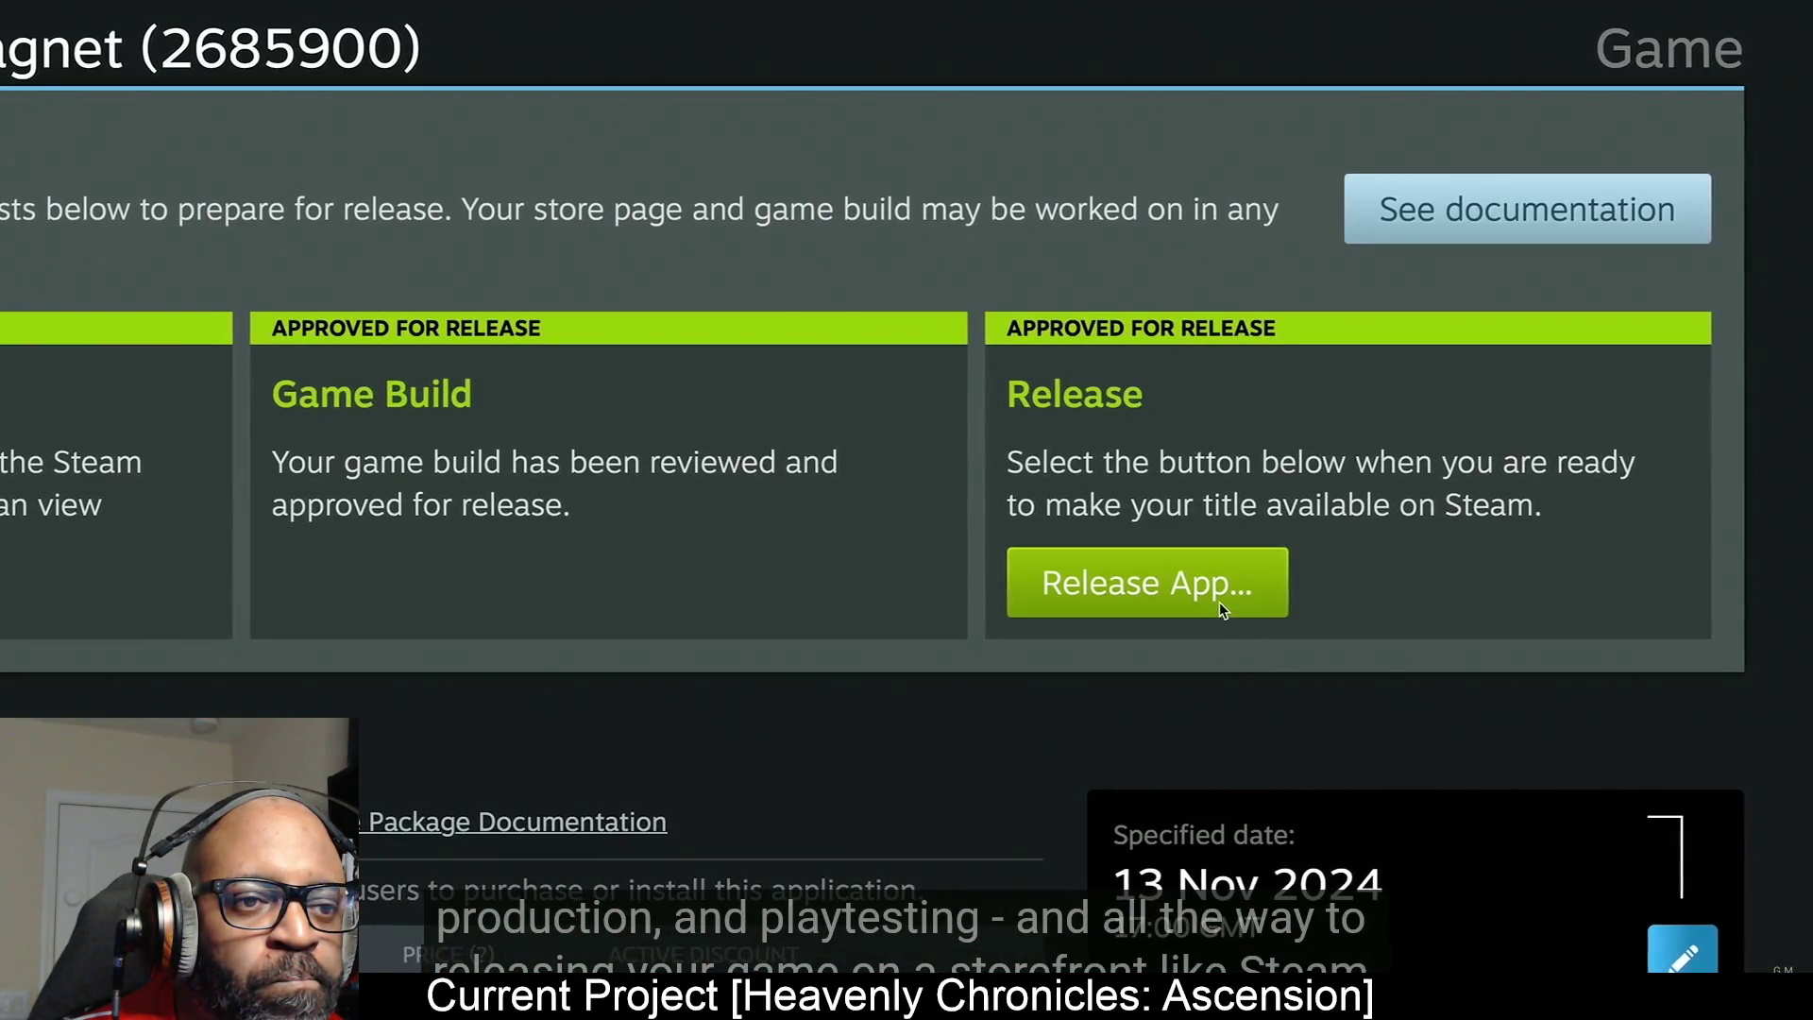
mouse_move(894, 693)
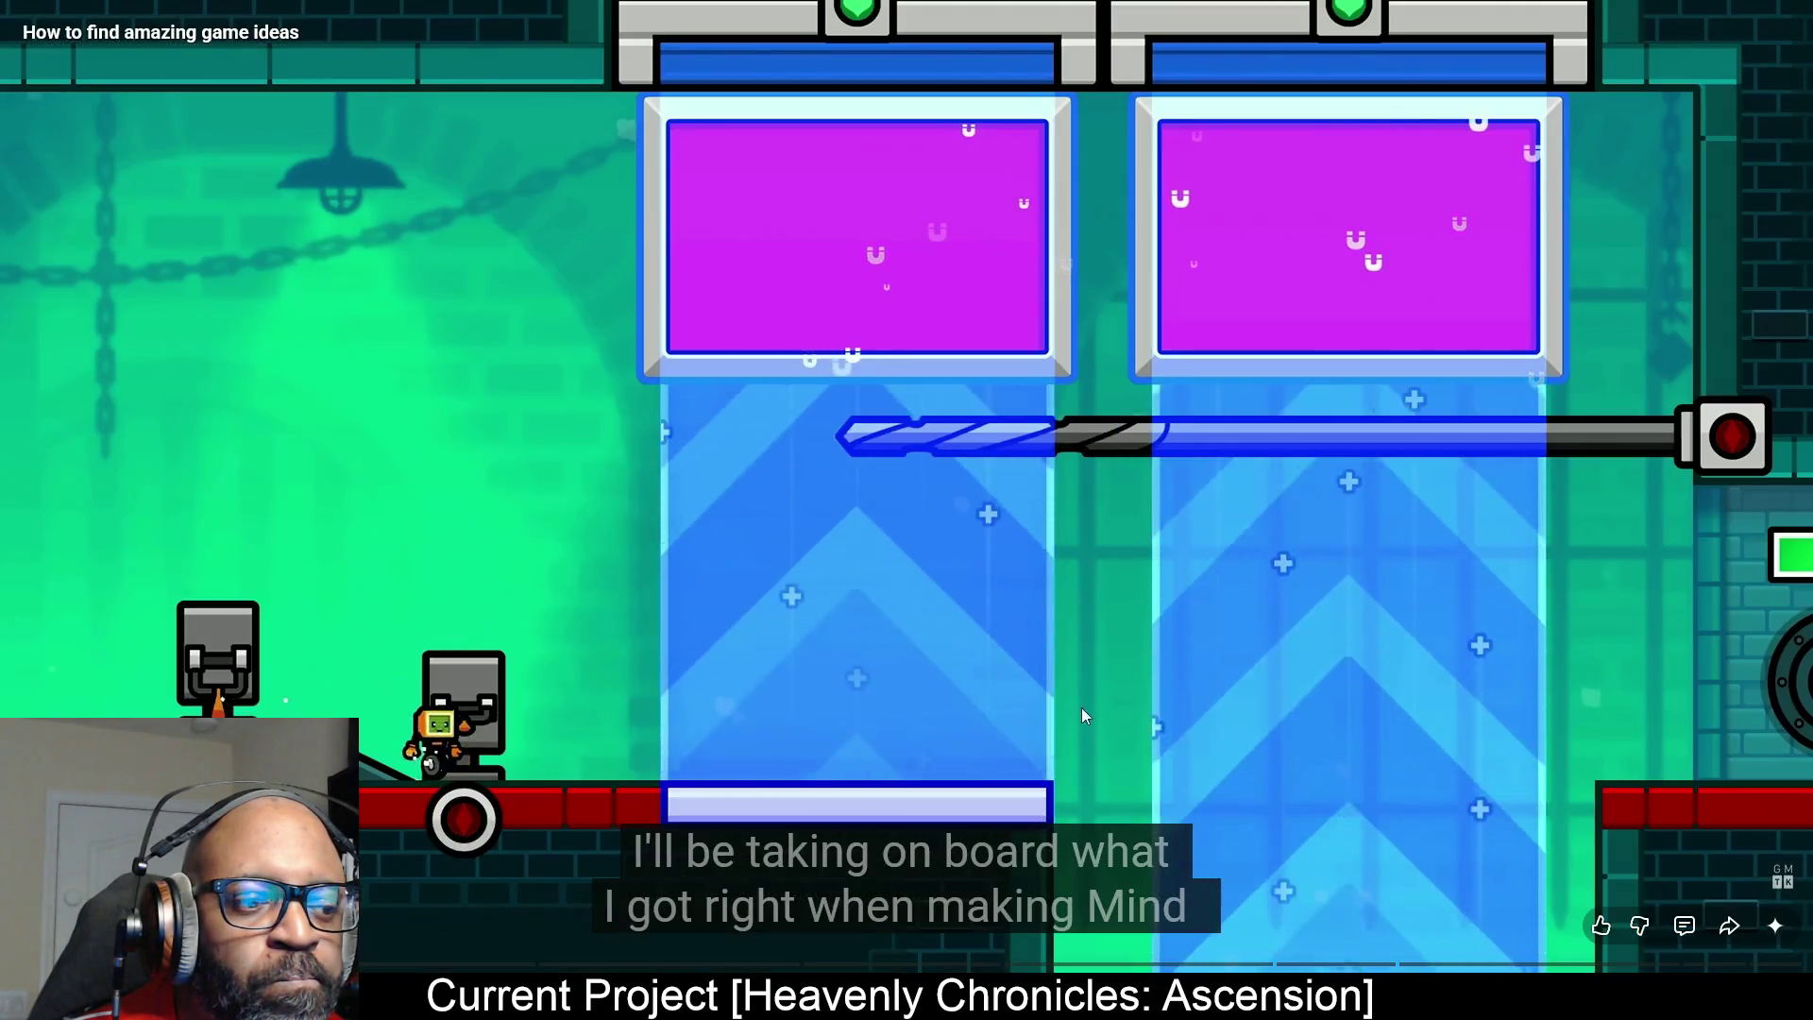
left_click(1067, 729)
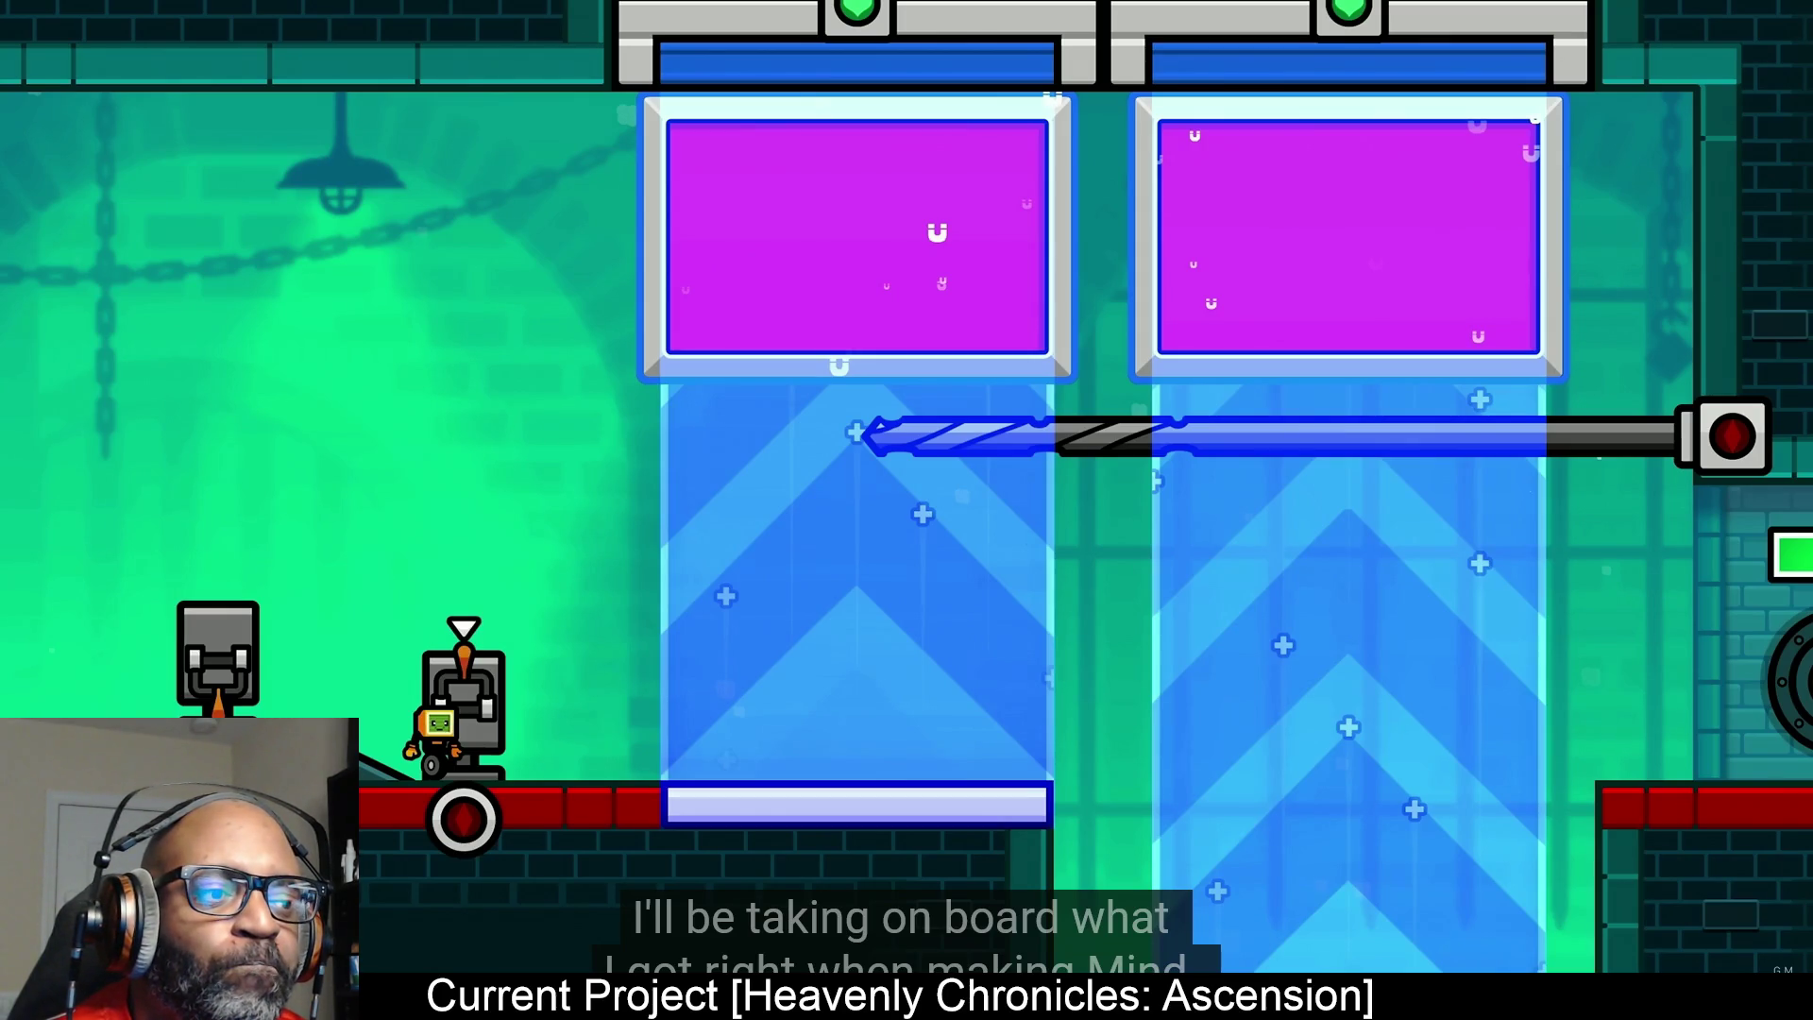
mouse_move(1291, 376)
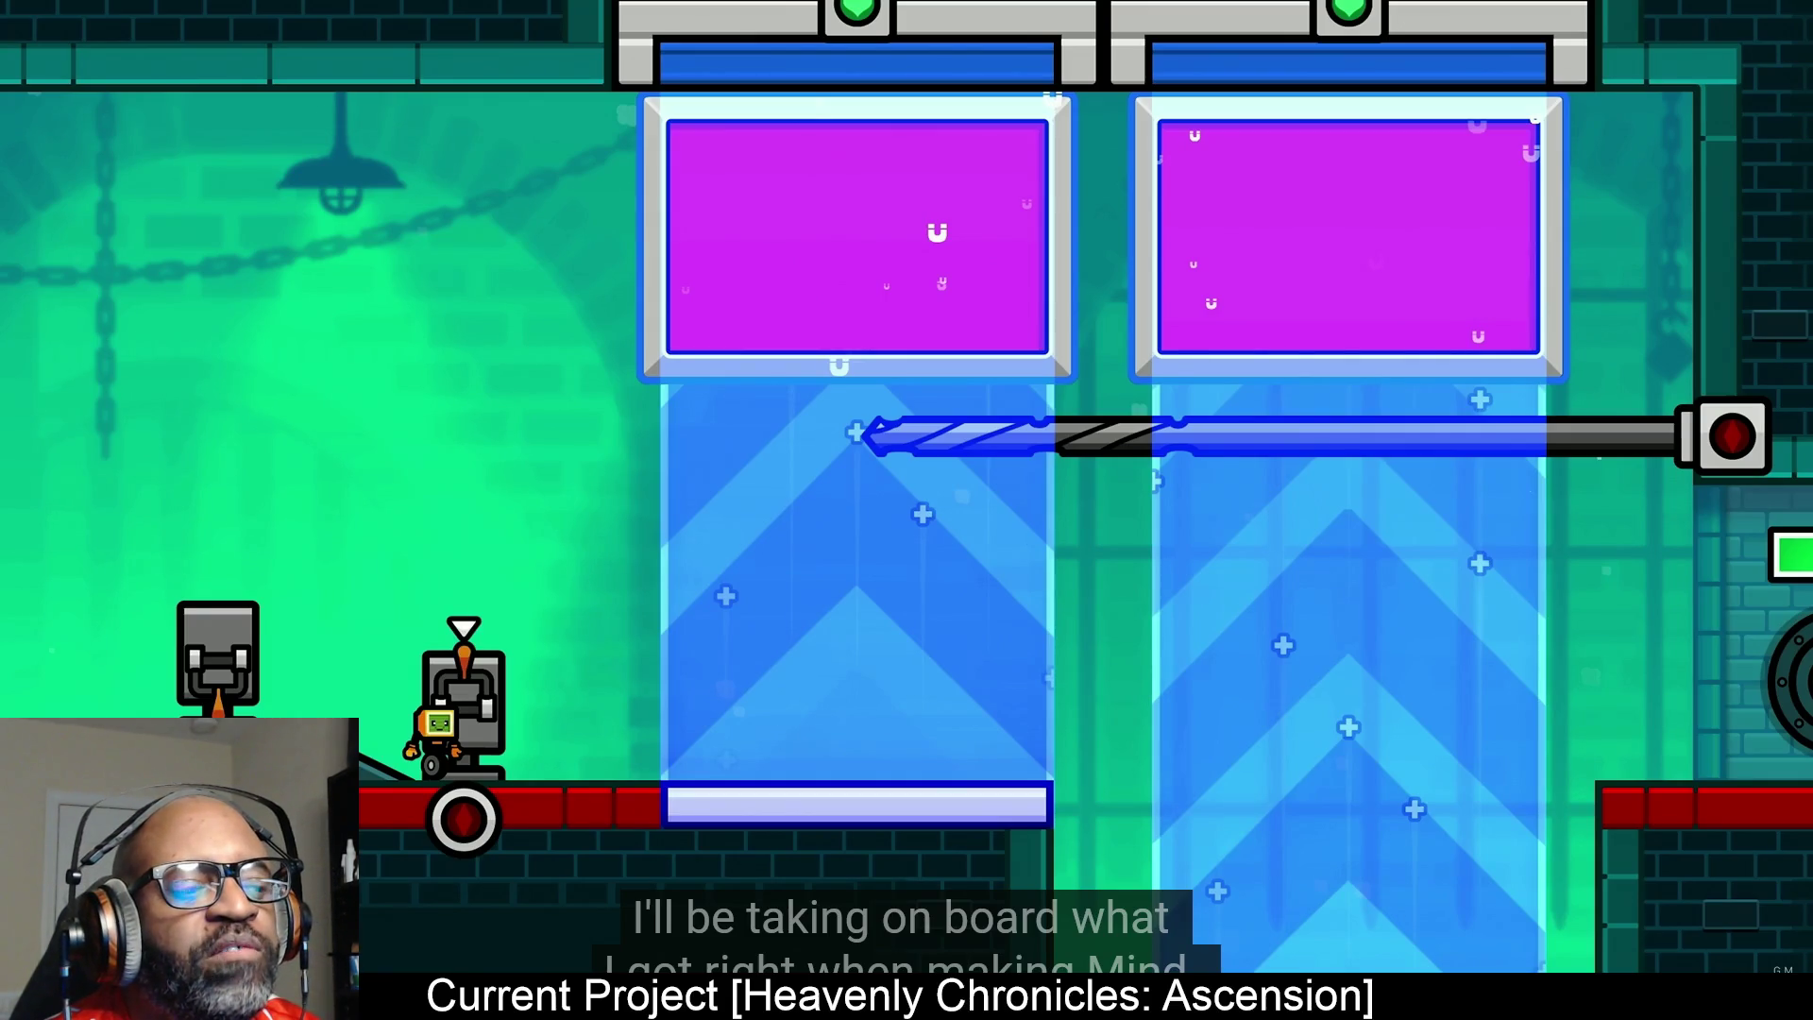
mouse_move(601, 459)
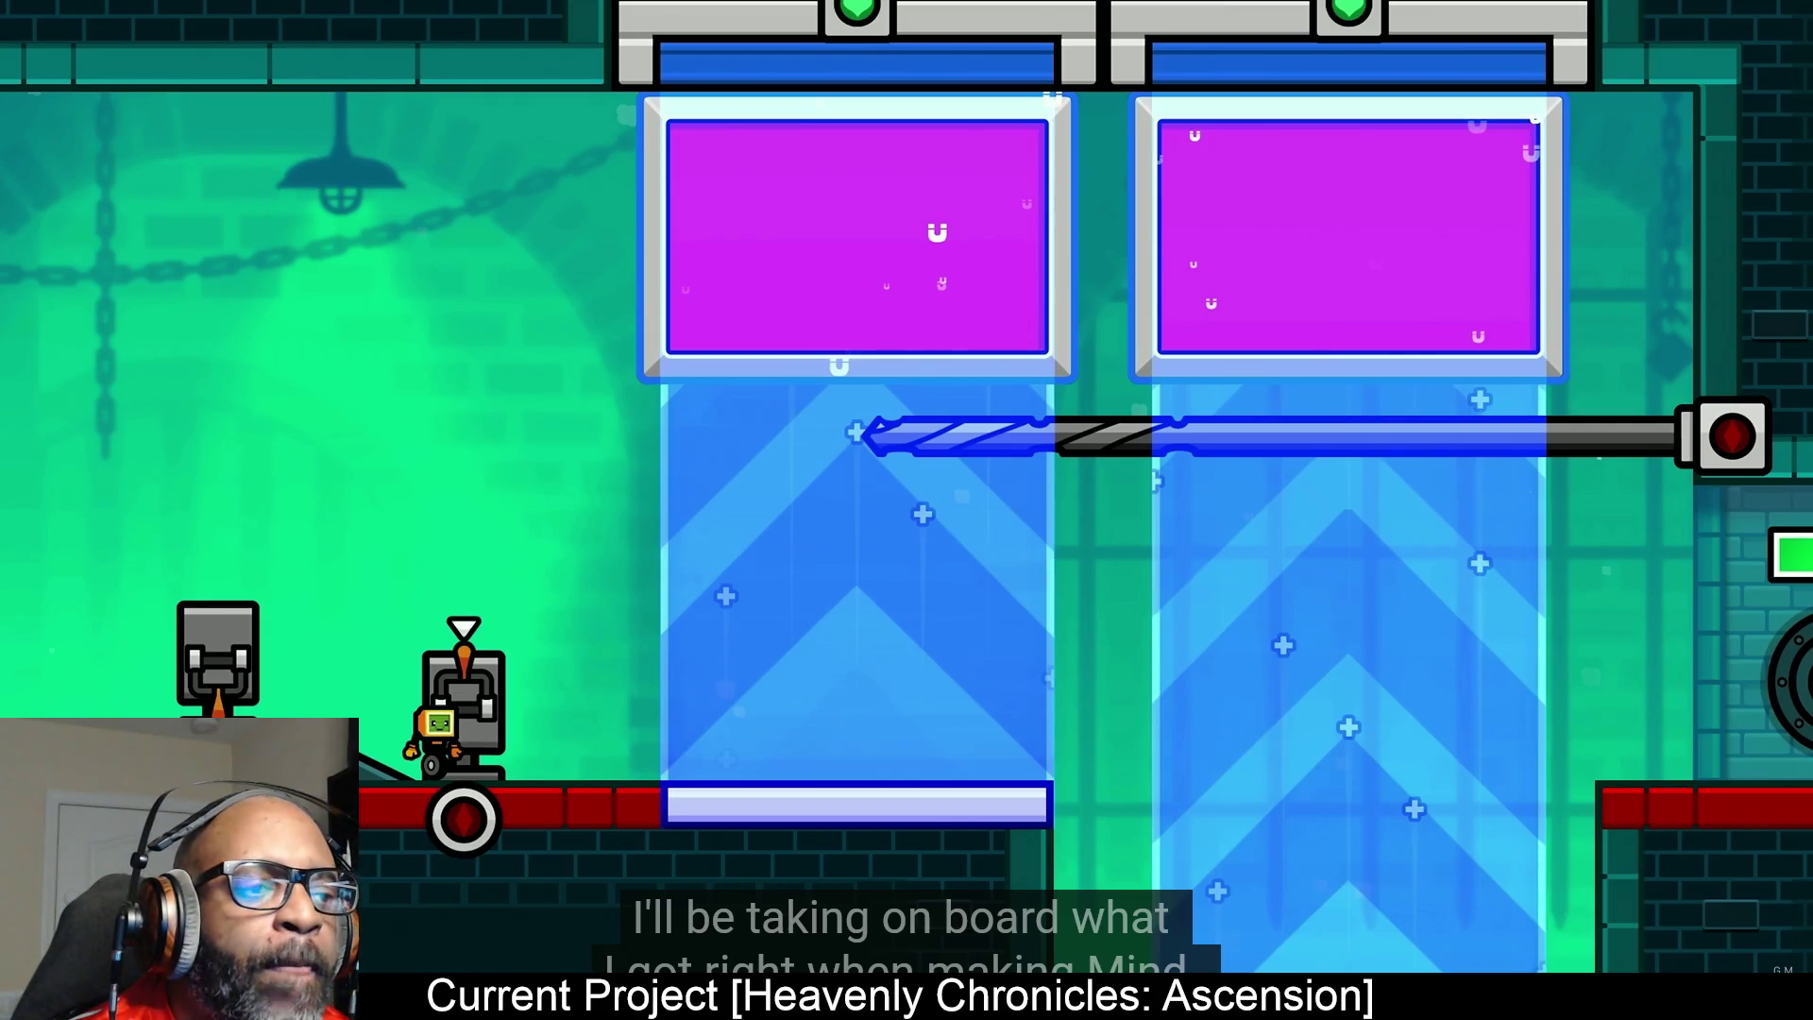
mouse_move(1217, 603)
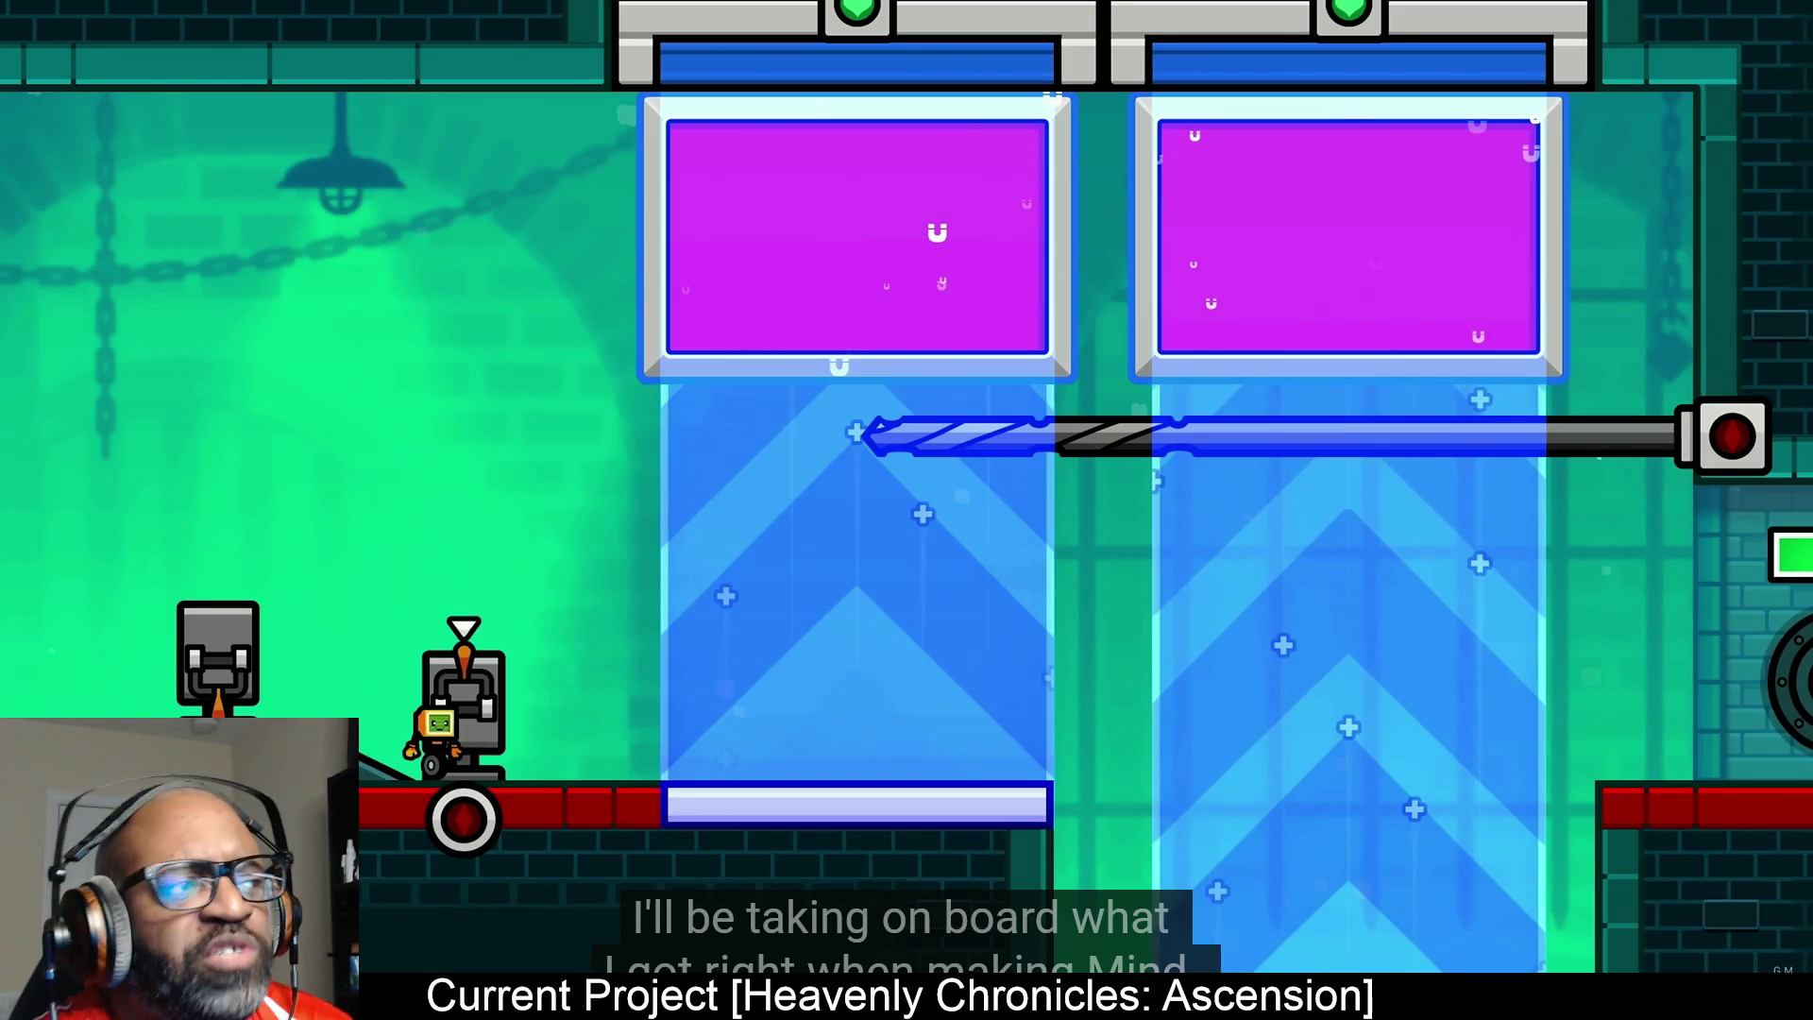
mouse_move(1134, 328)
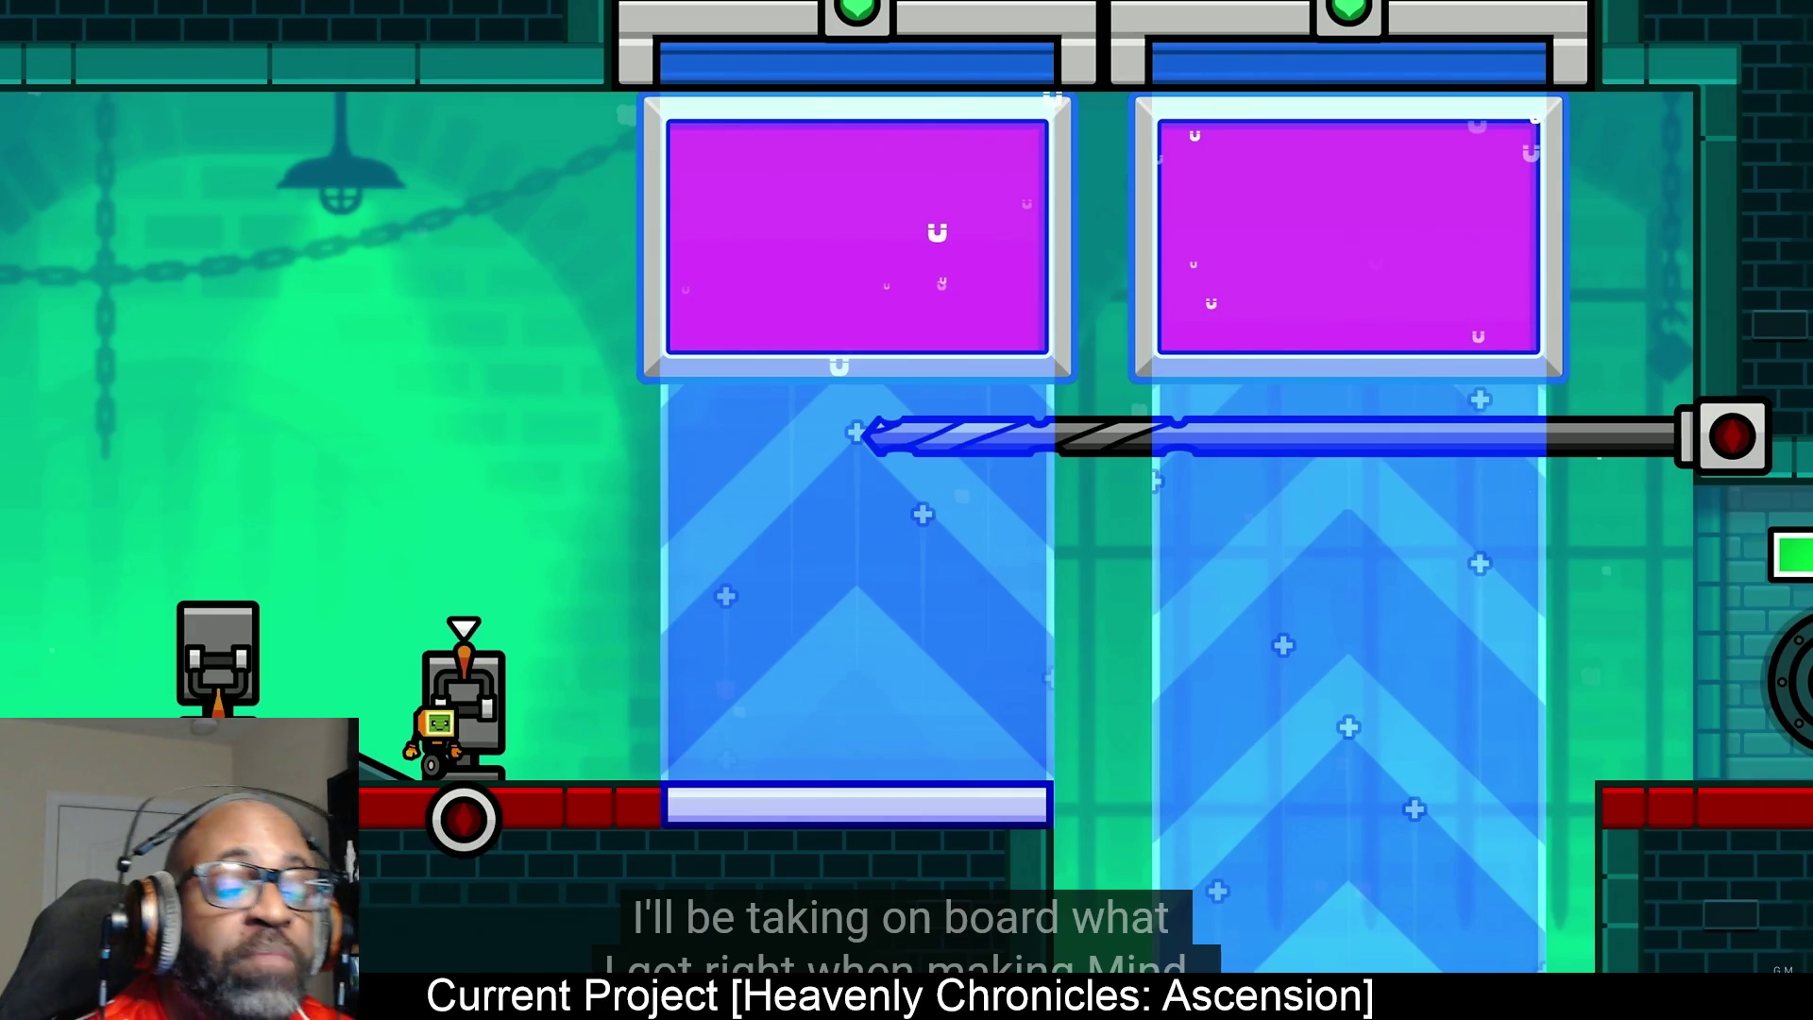
mouse_move(1035, 456)
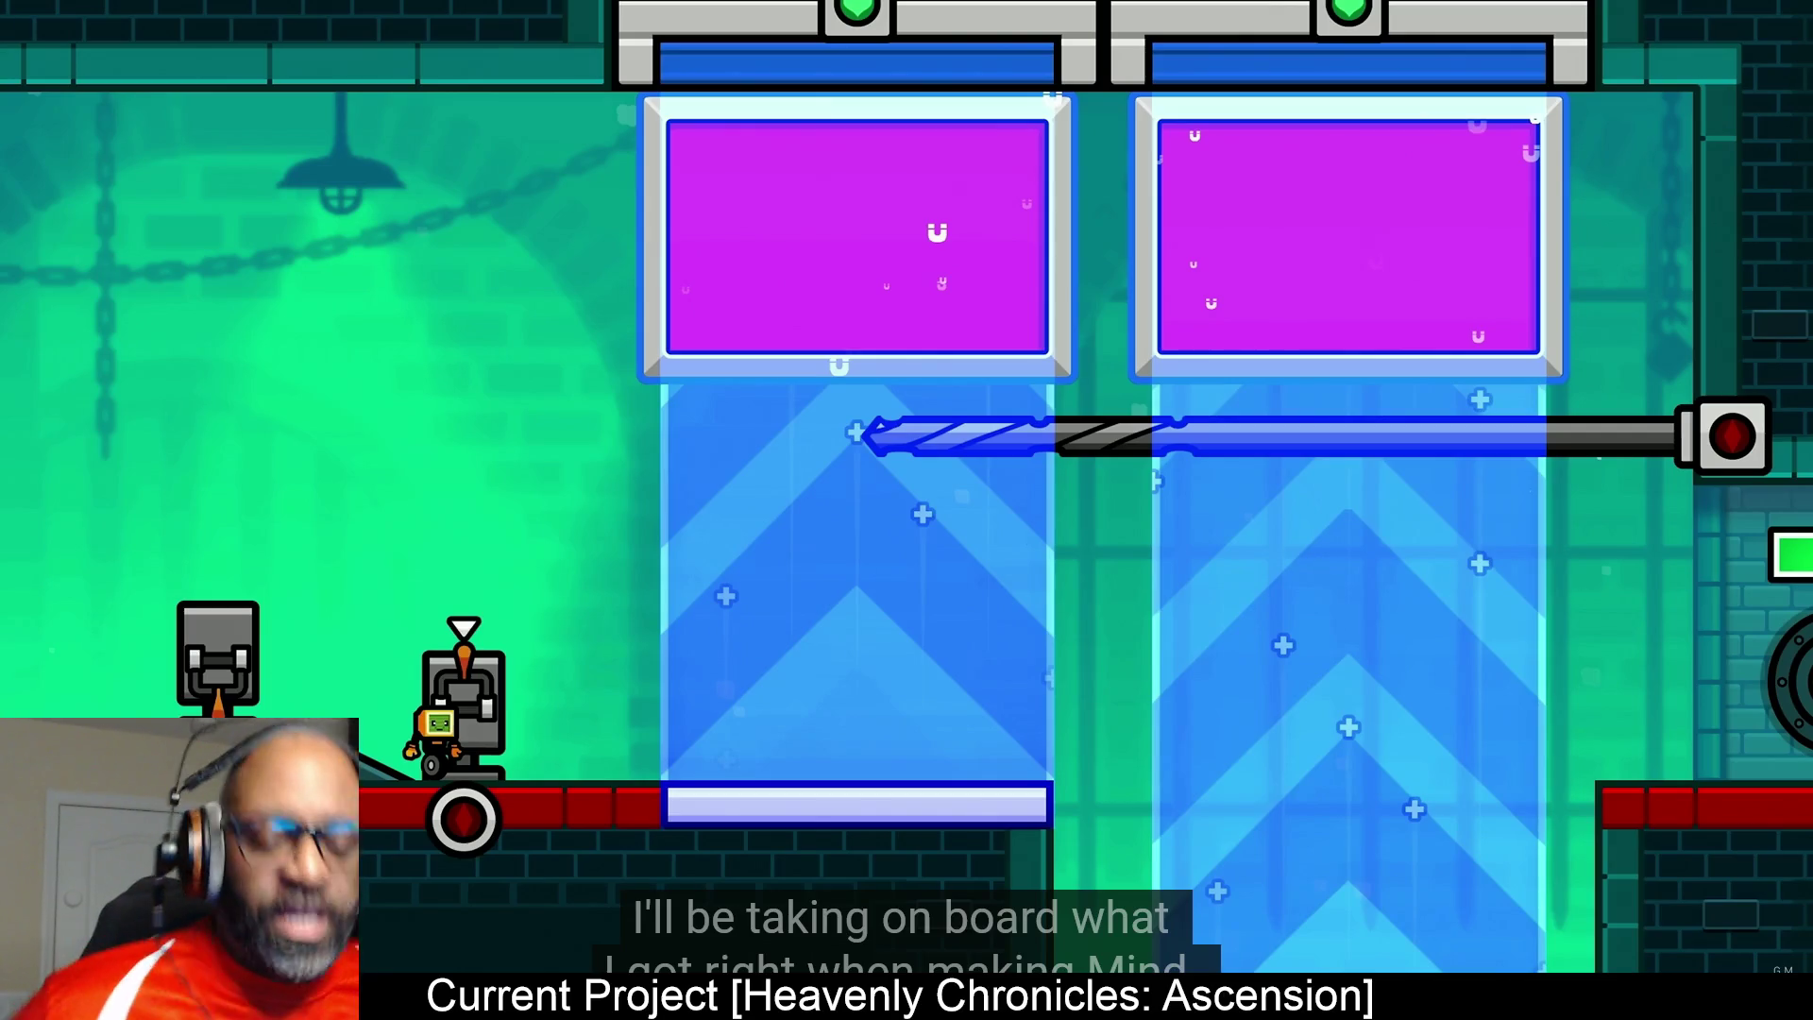
mouse_move(1504, 905)
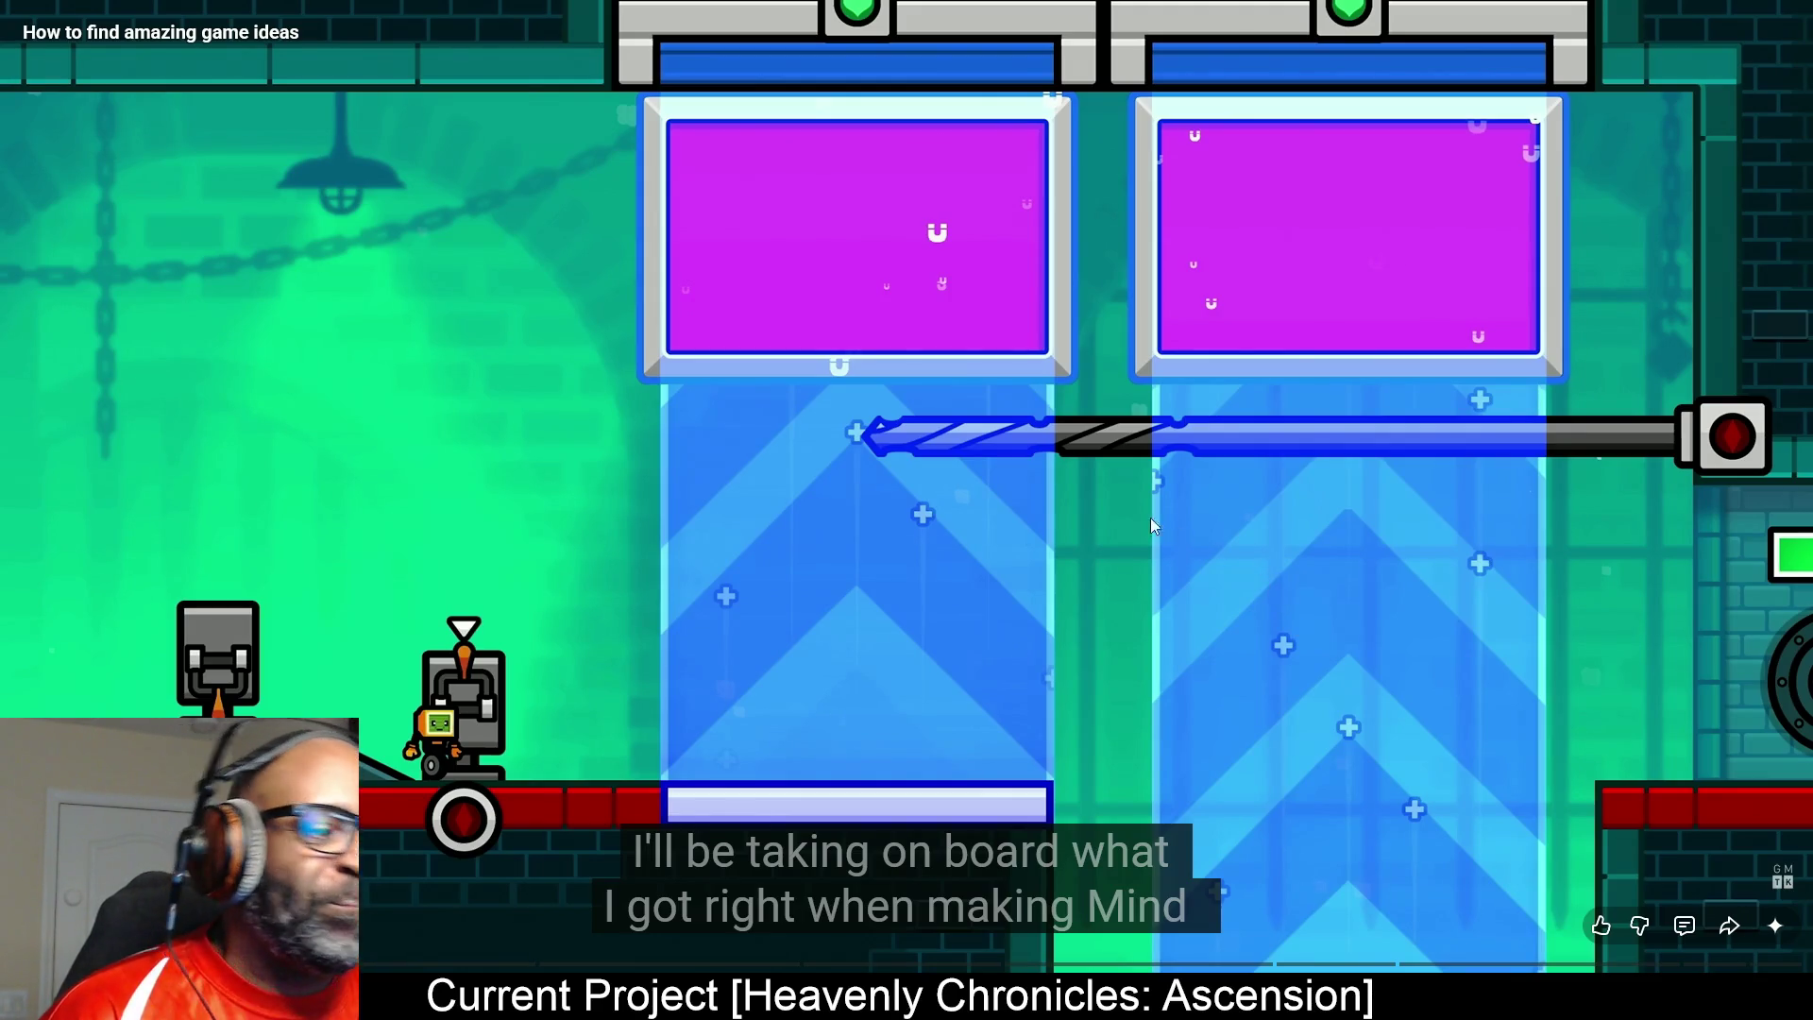
left_click(1118, 511)
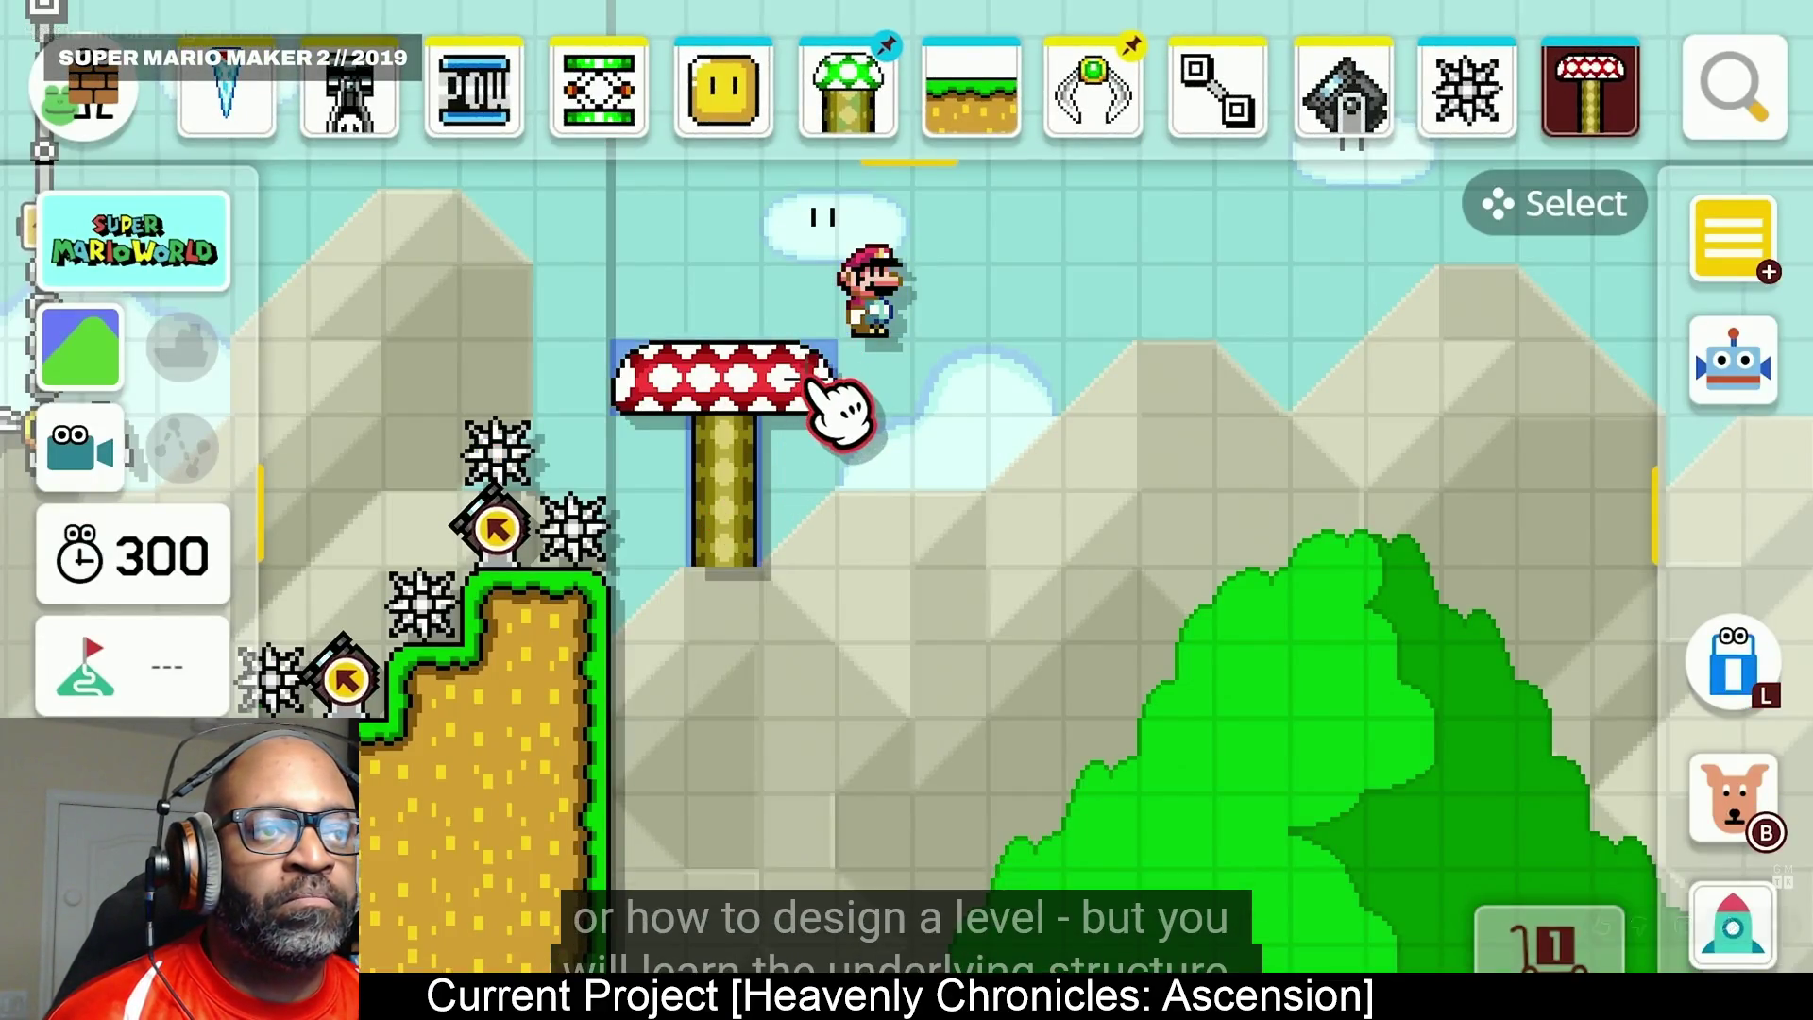
Bring up the video player's context menu with options like Loop and Copy video URL.
right_click(756, 553)
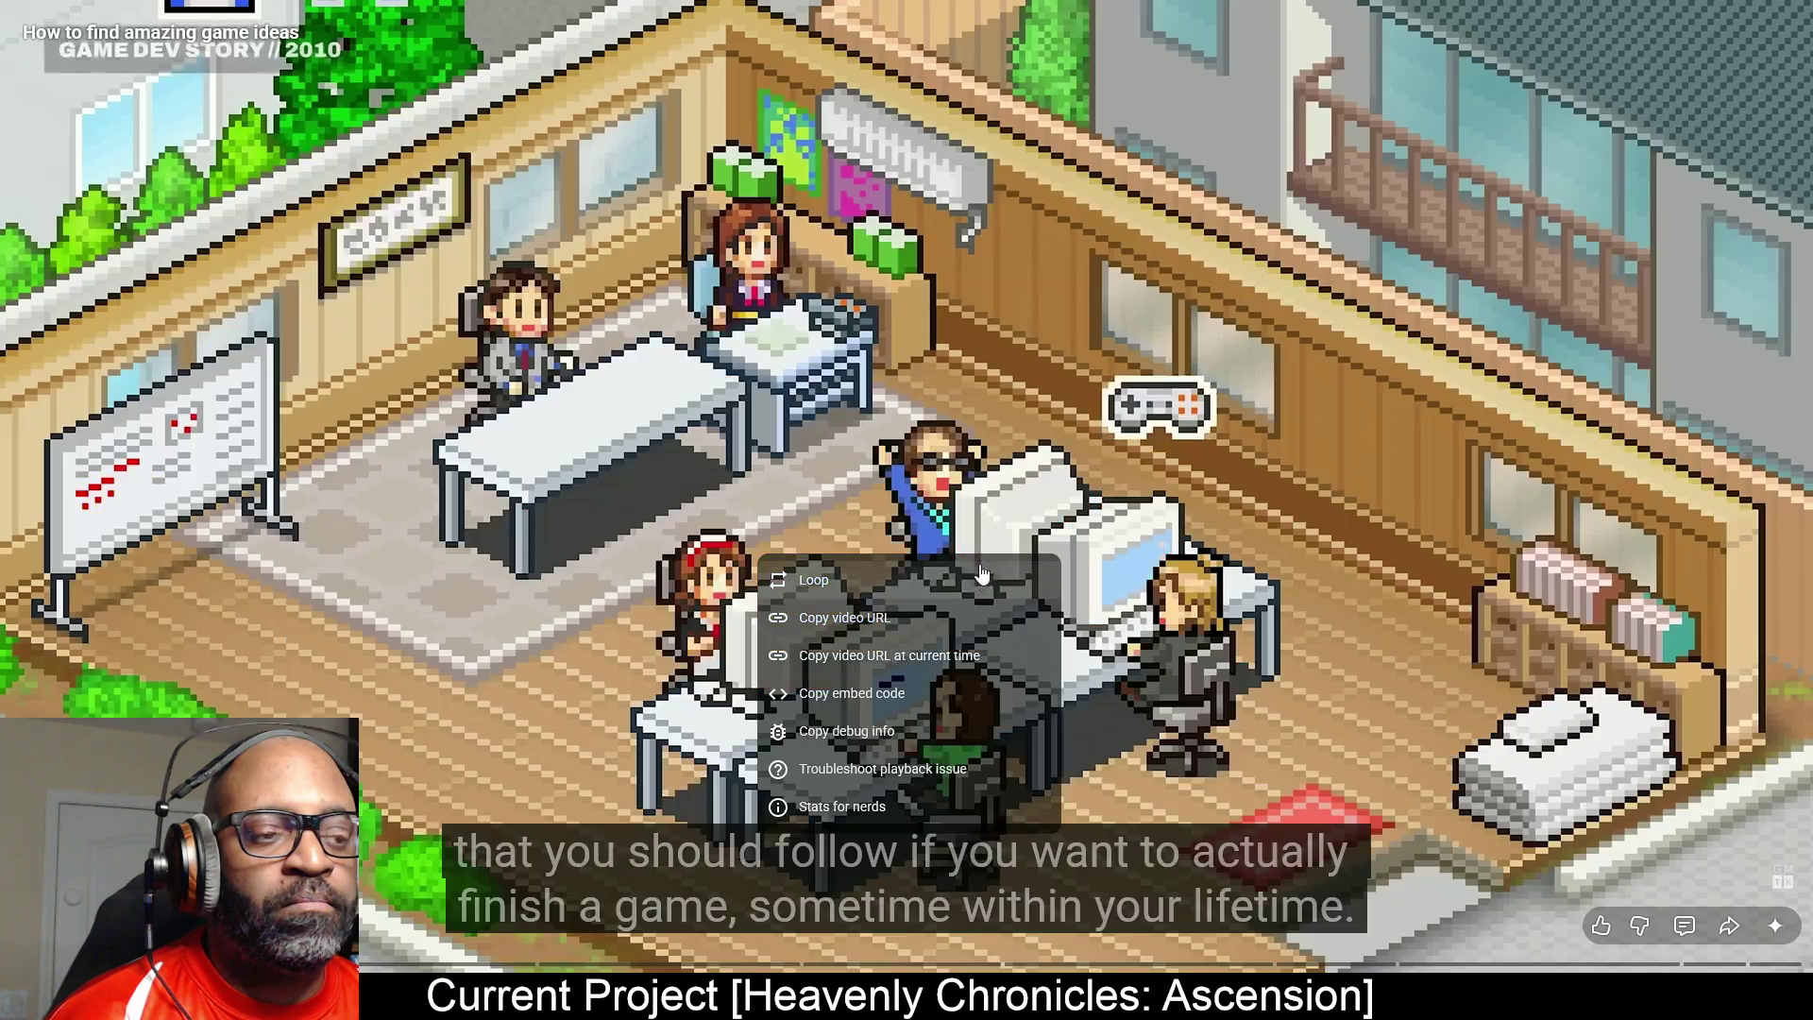
Dismiss the player's context menu and return to the 'Game design game ideas' search results.
left_click(1235, 513)
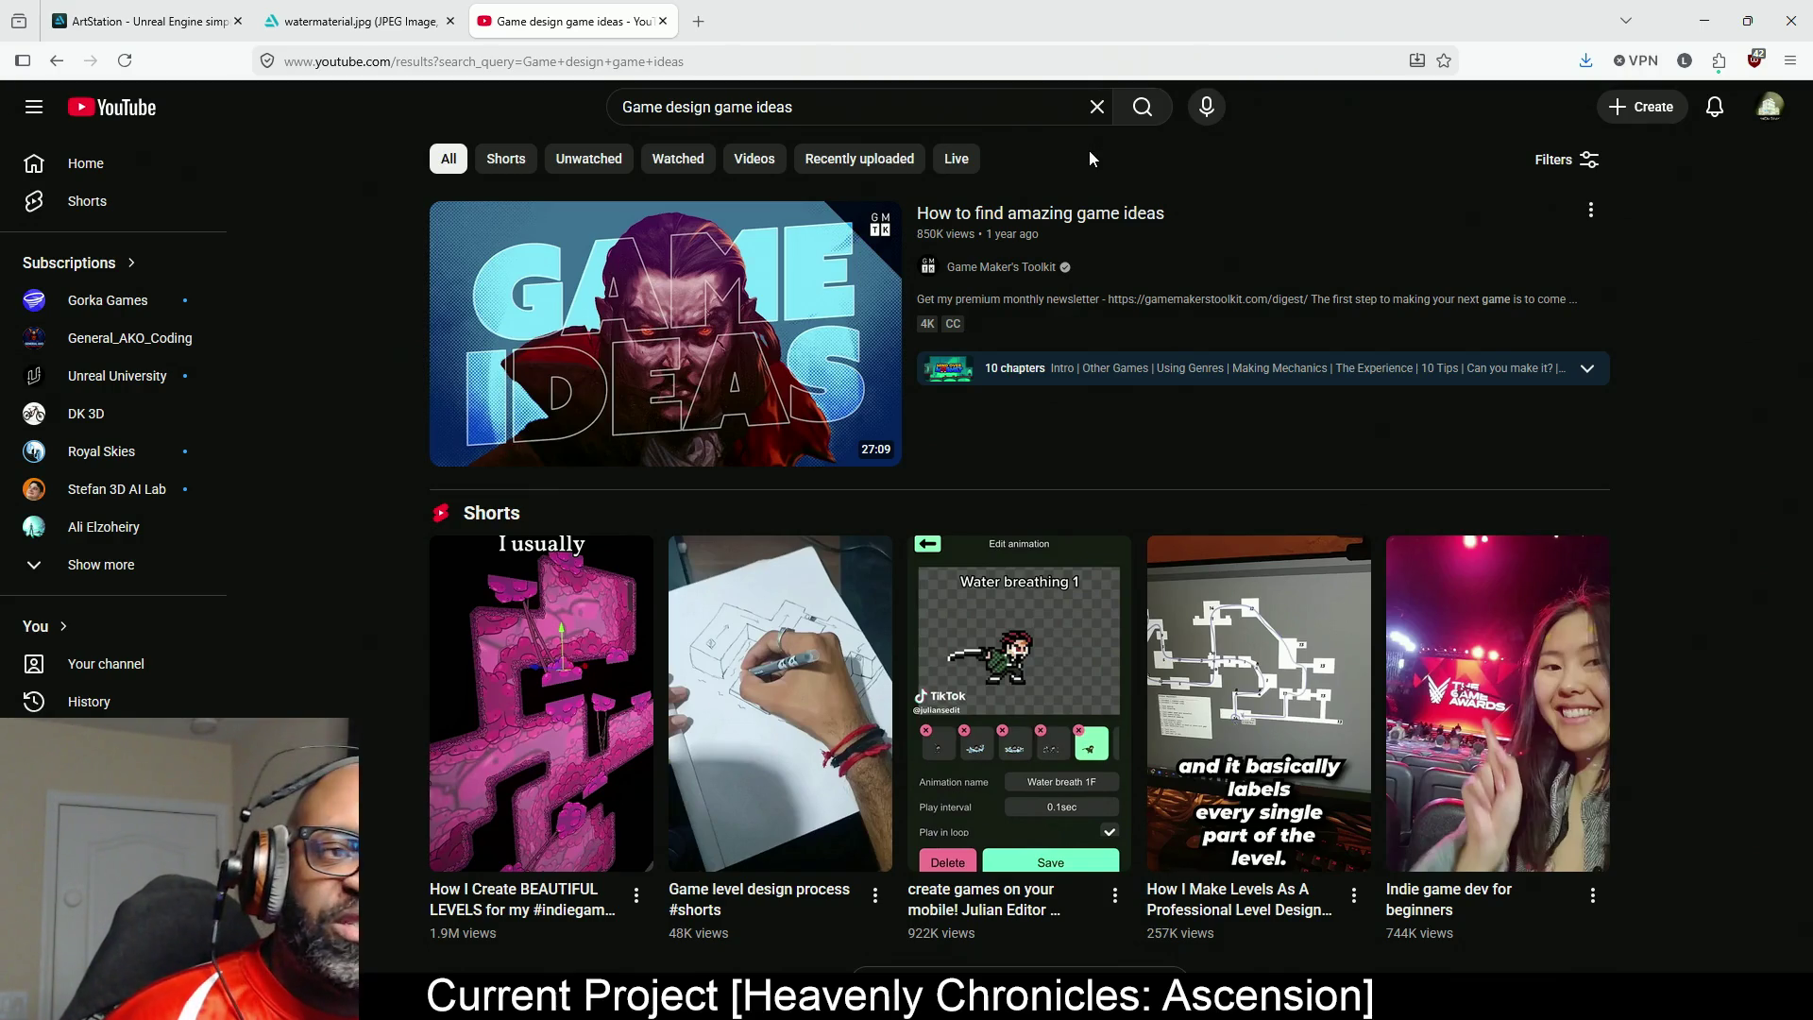
mouse_move(1074, 236)
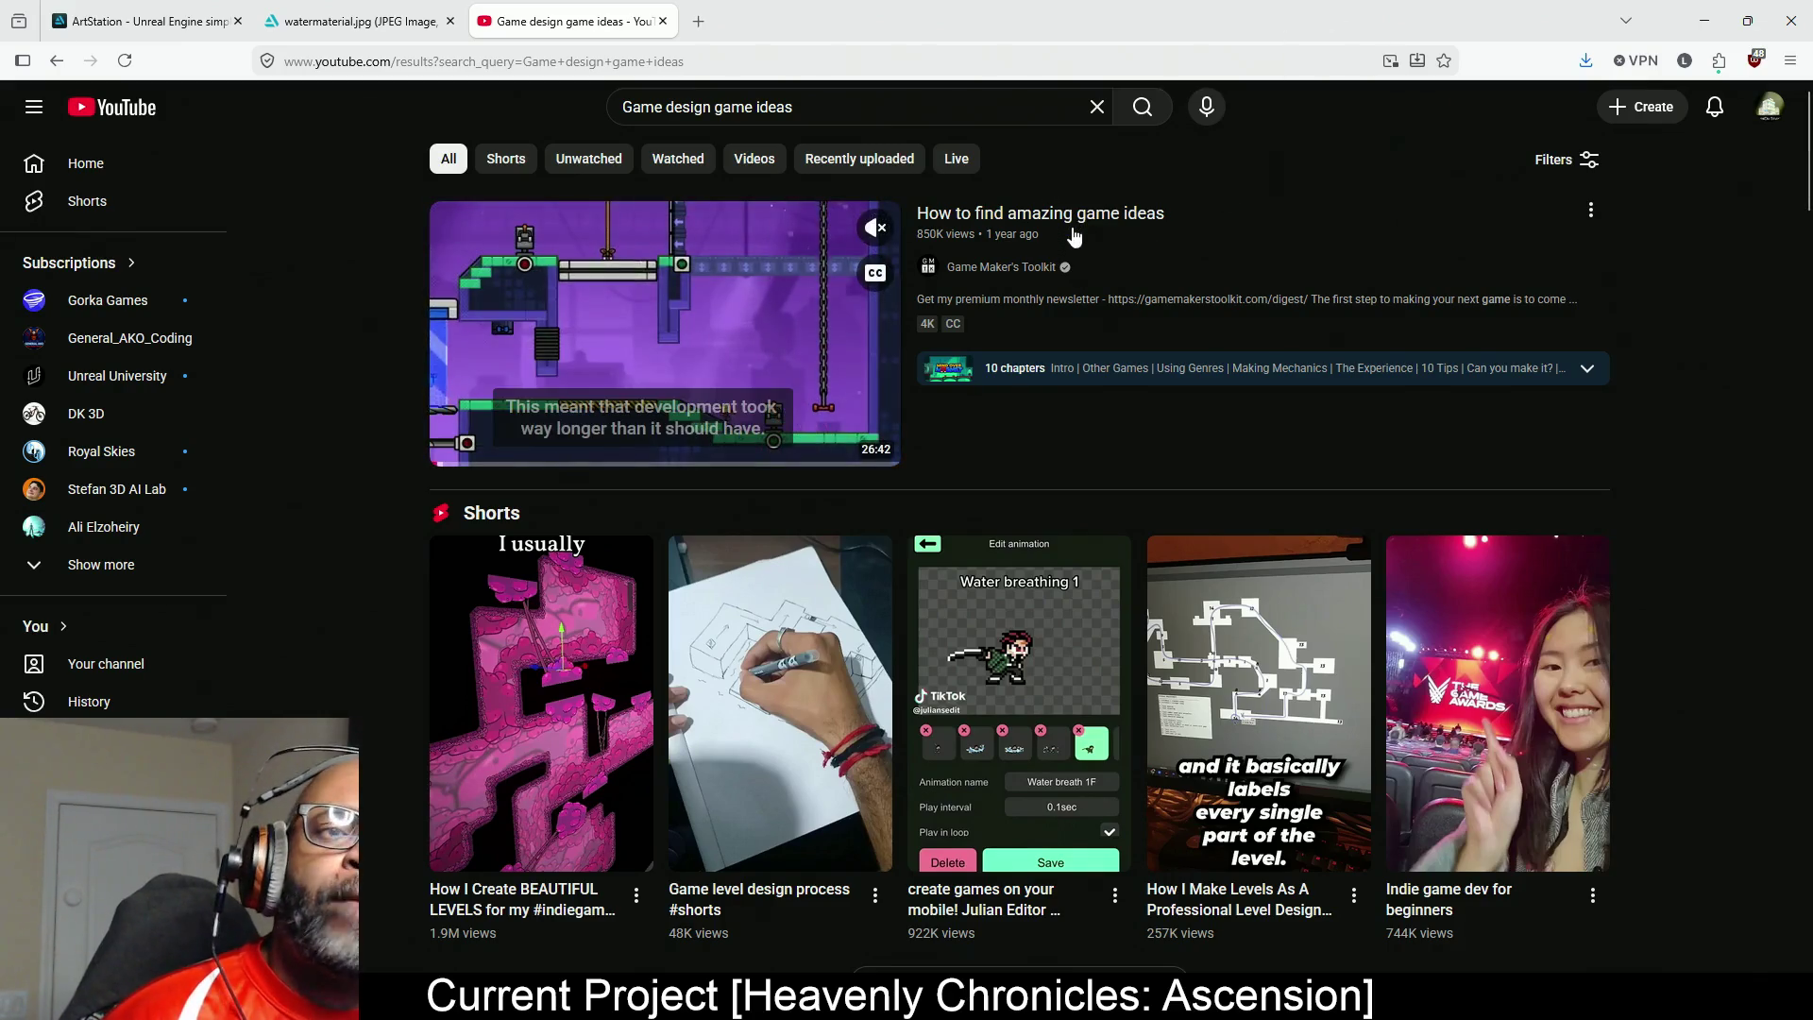
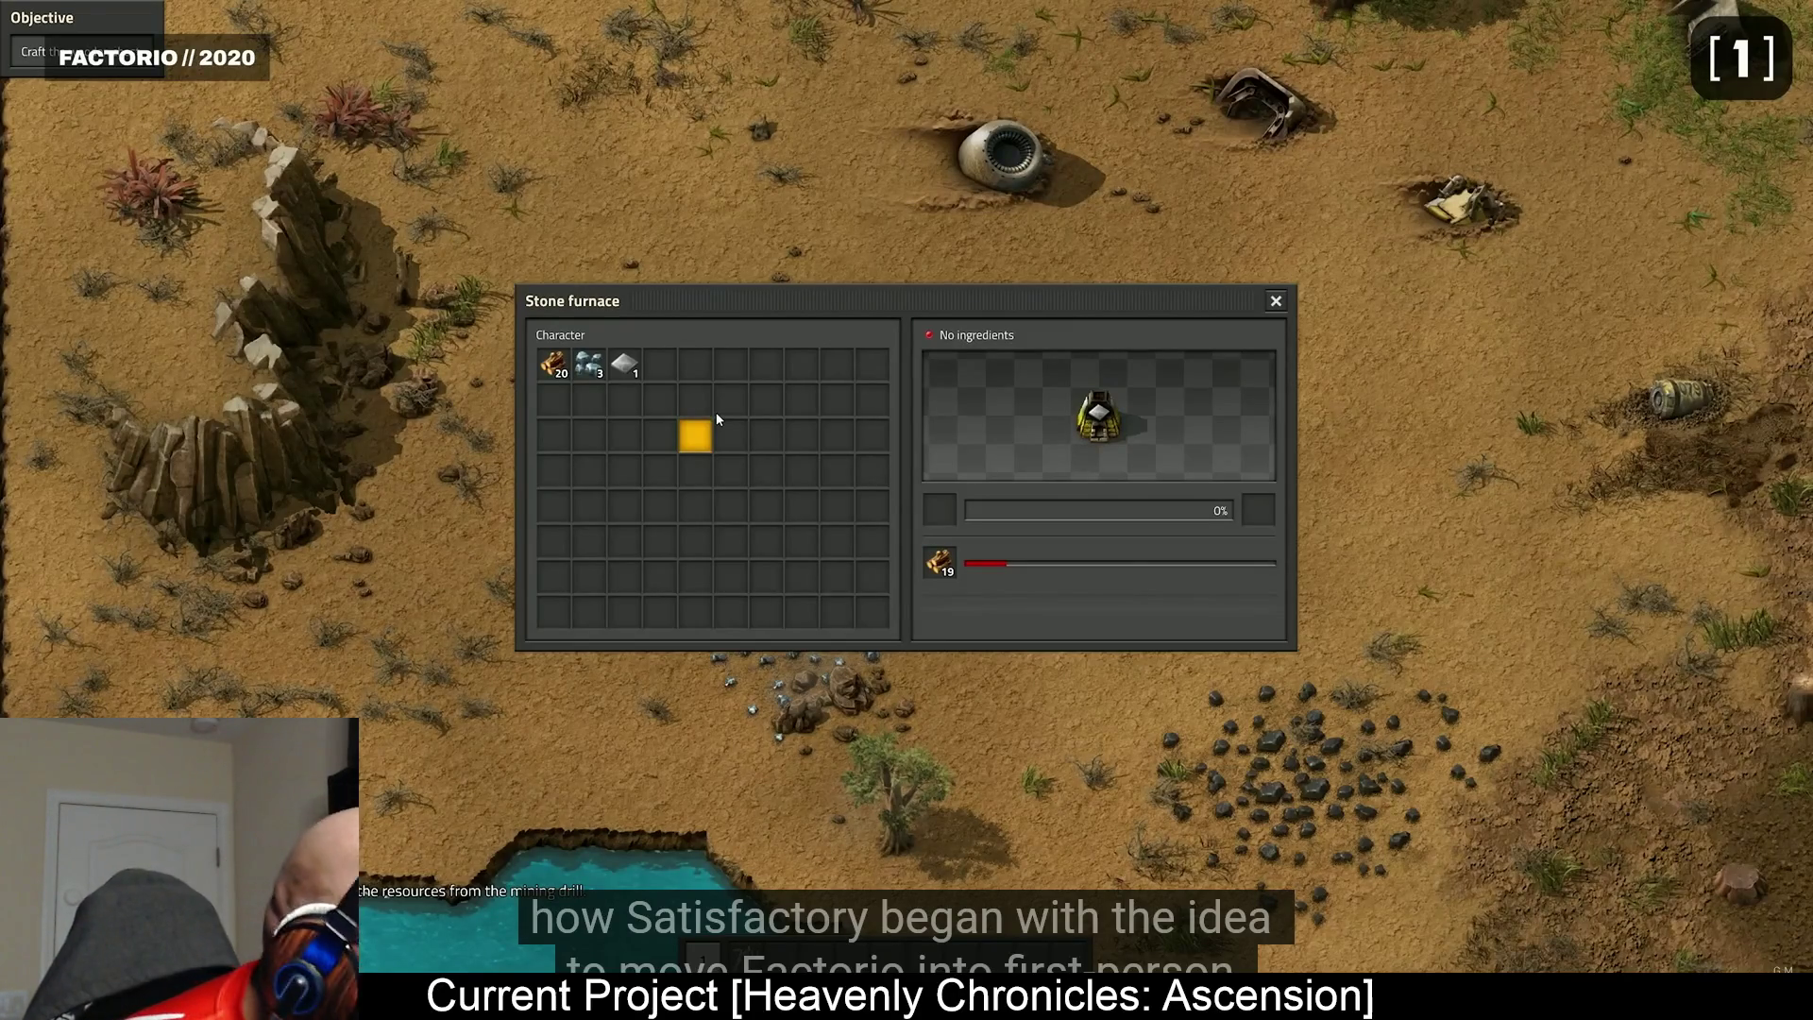
Browse the _DivineDevStudios bookmark subfolders: U.I., GameDev Resources and UE.
key("alt+Tab")
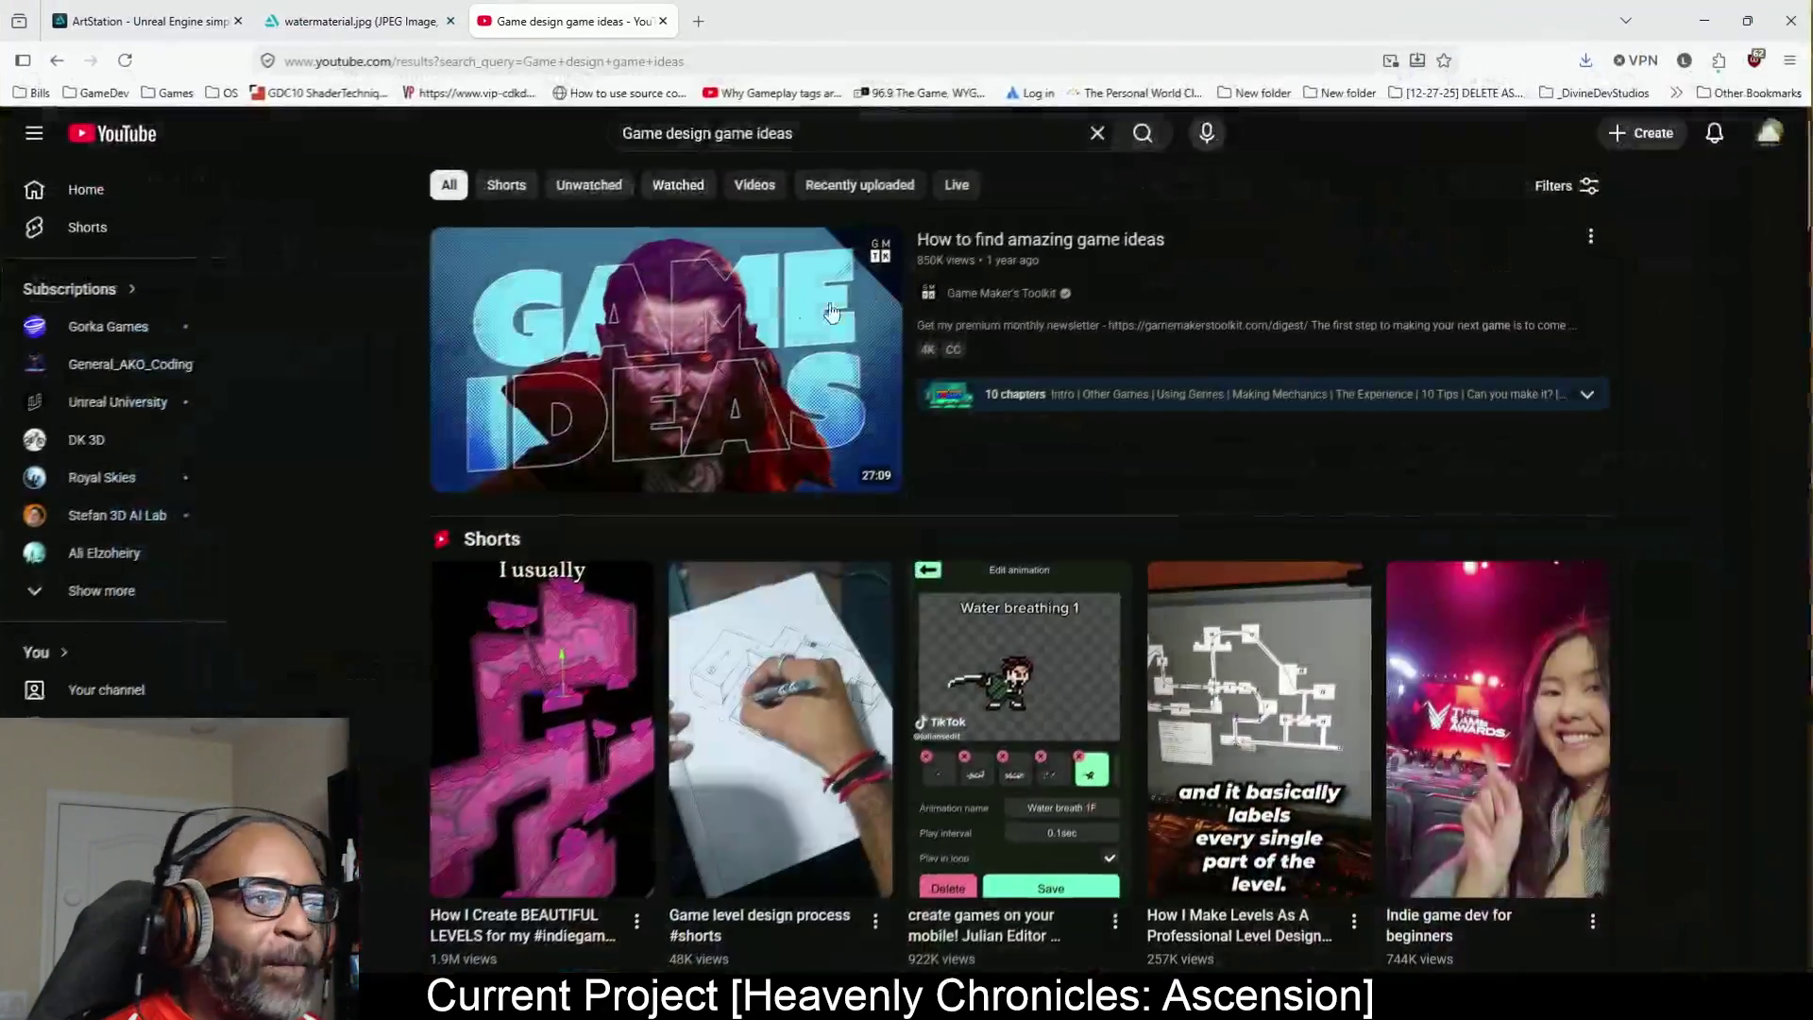
key("alt+Tab")
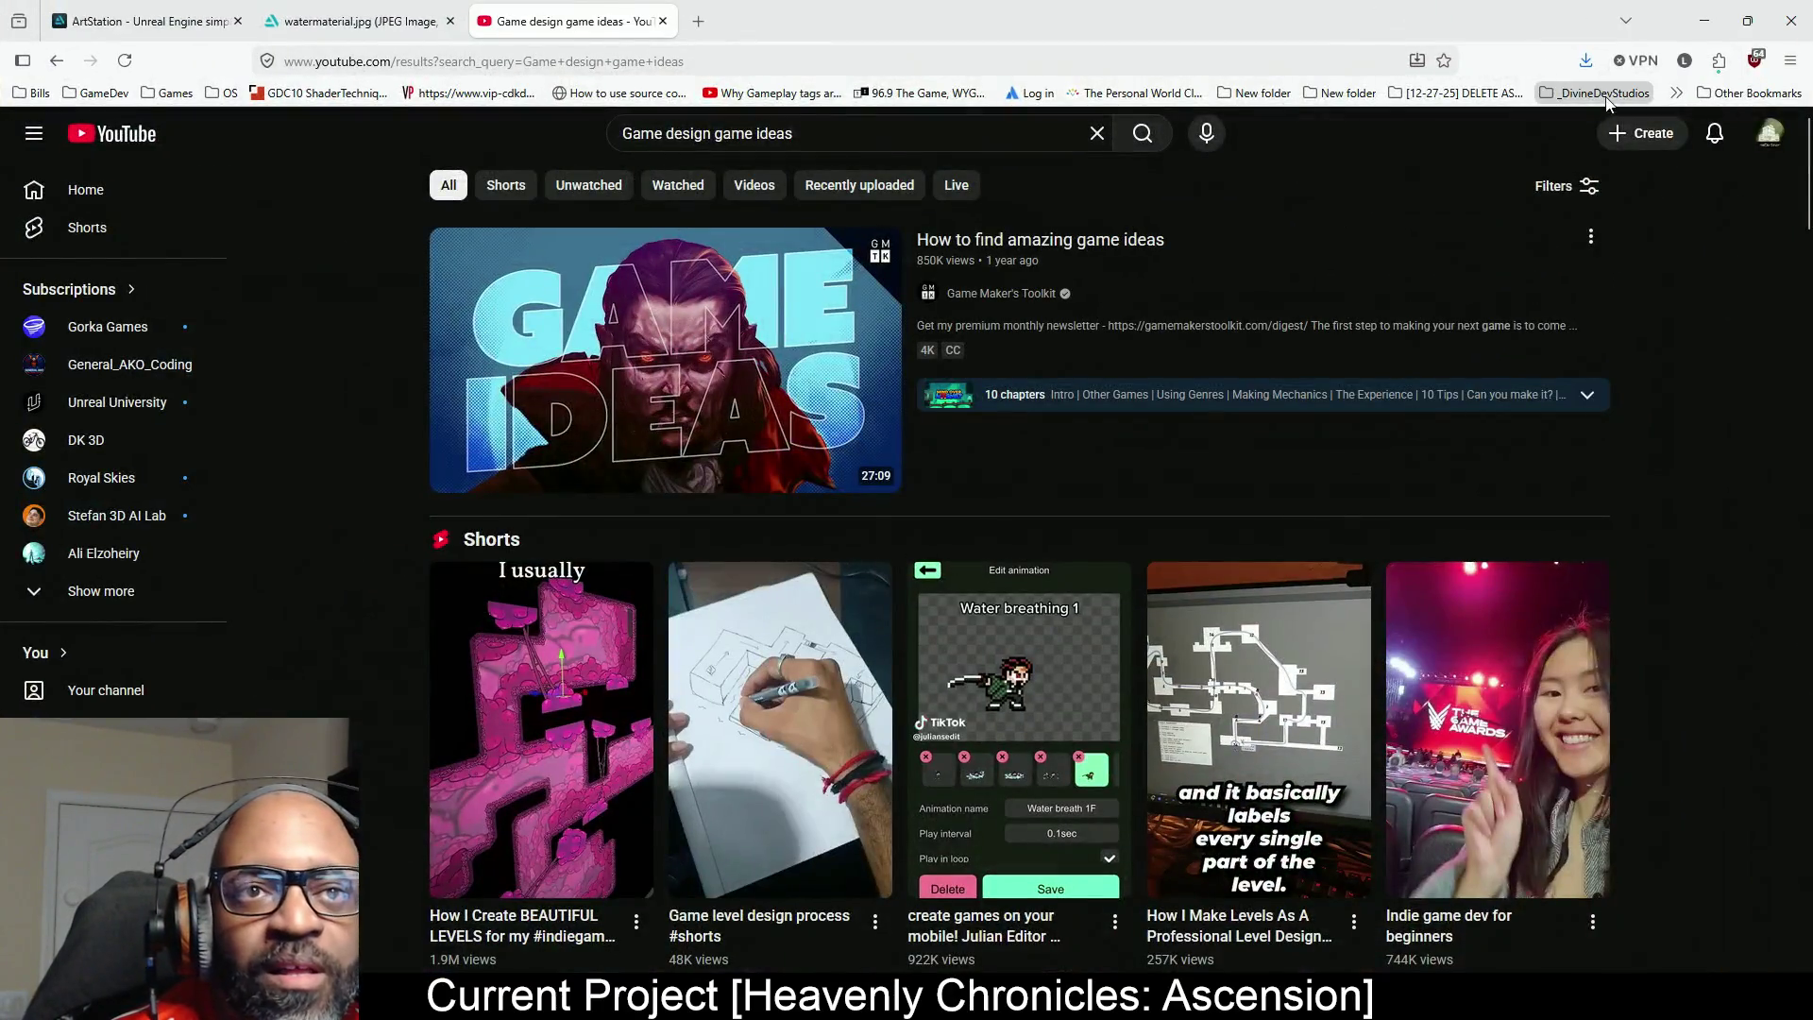
left_click(1606, 94)
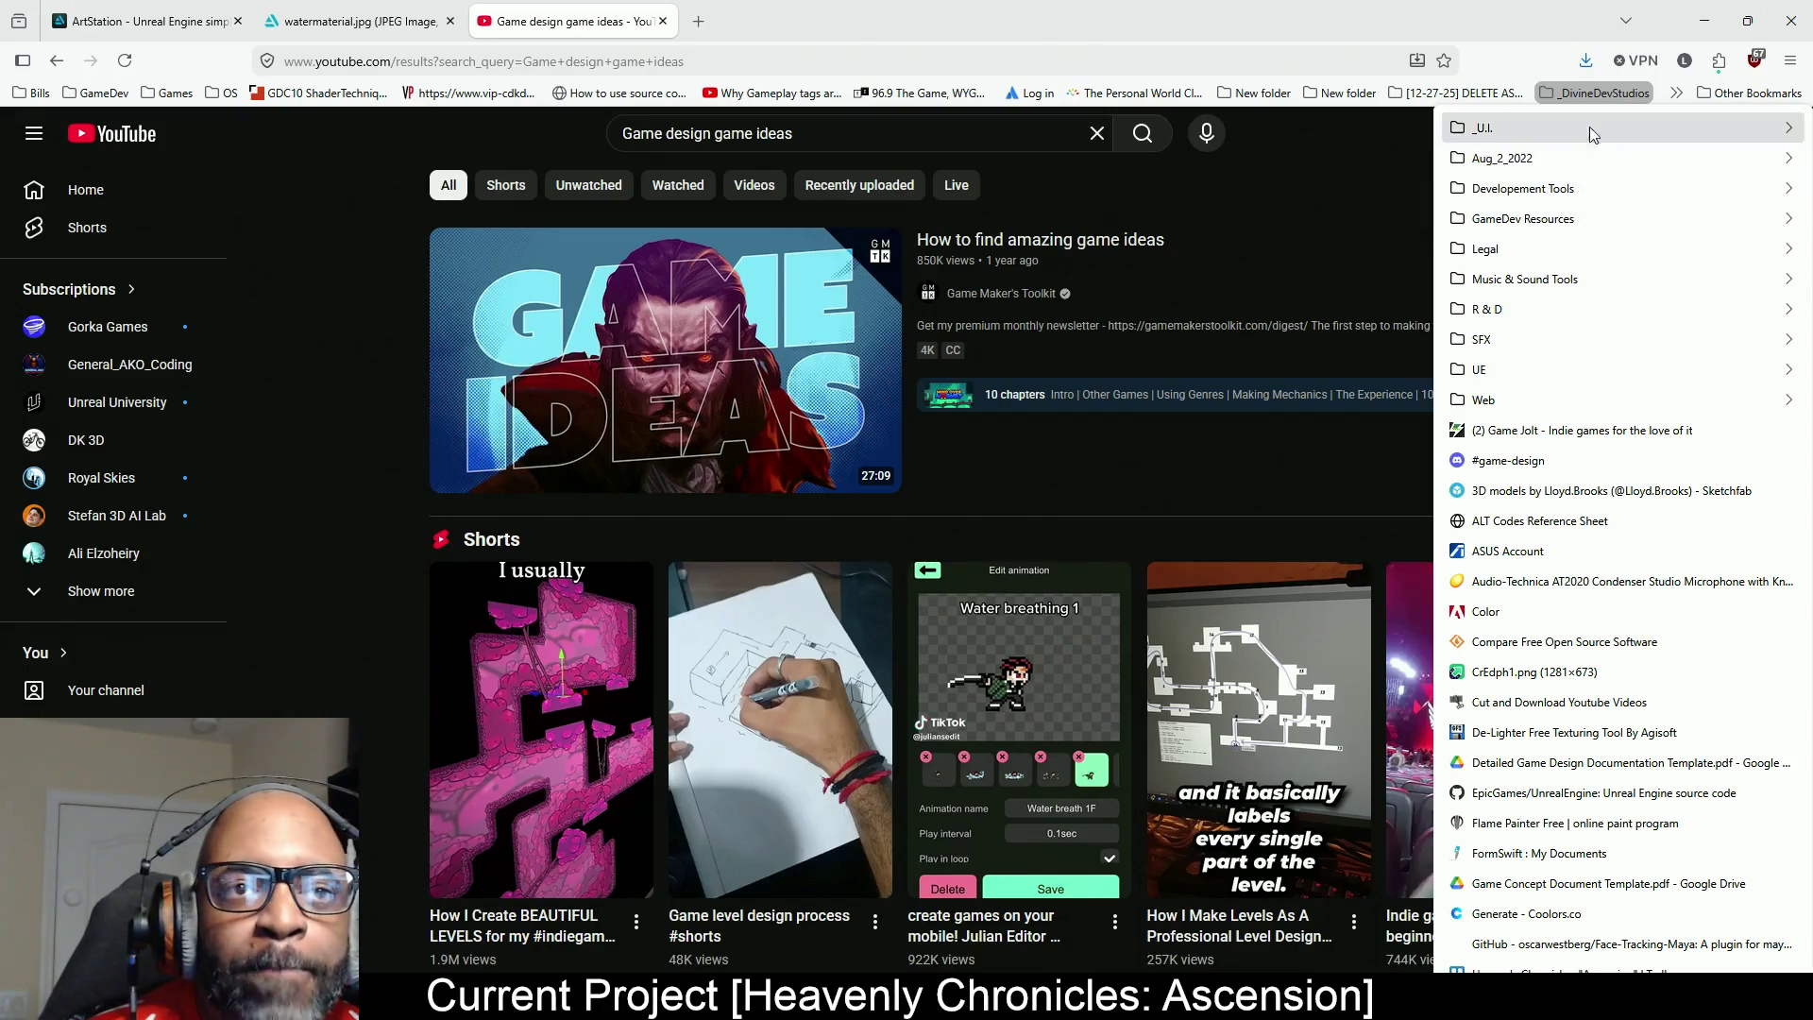
mouse_move(1549, 134)
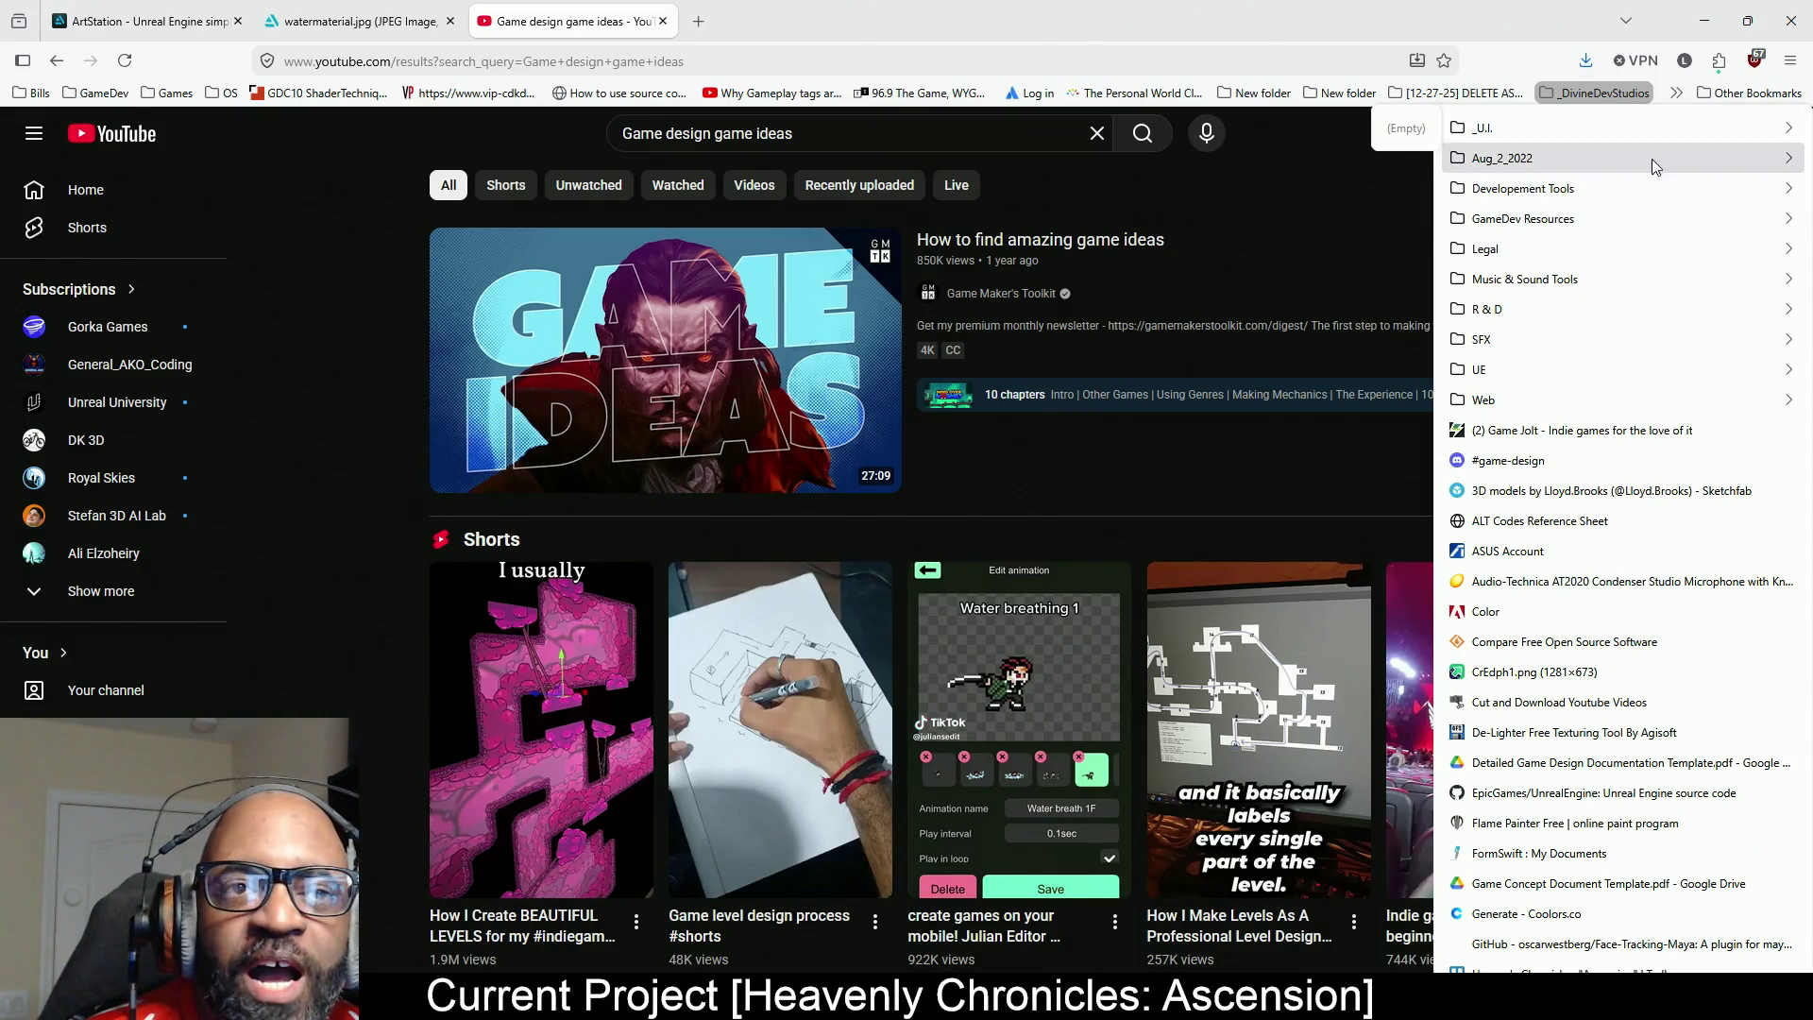
mouse_move(1525, 166)
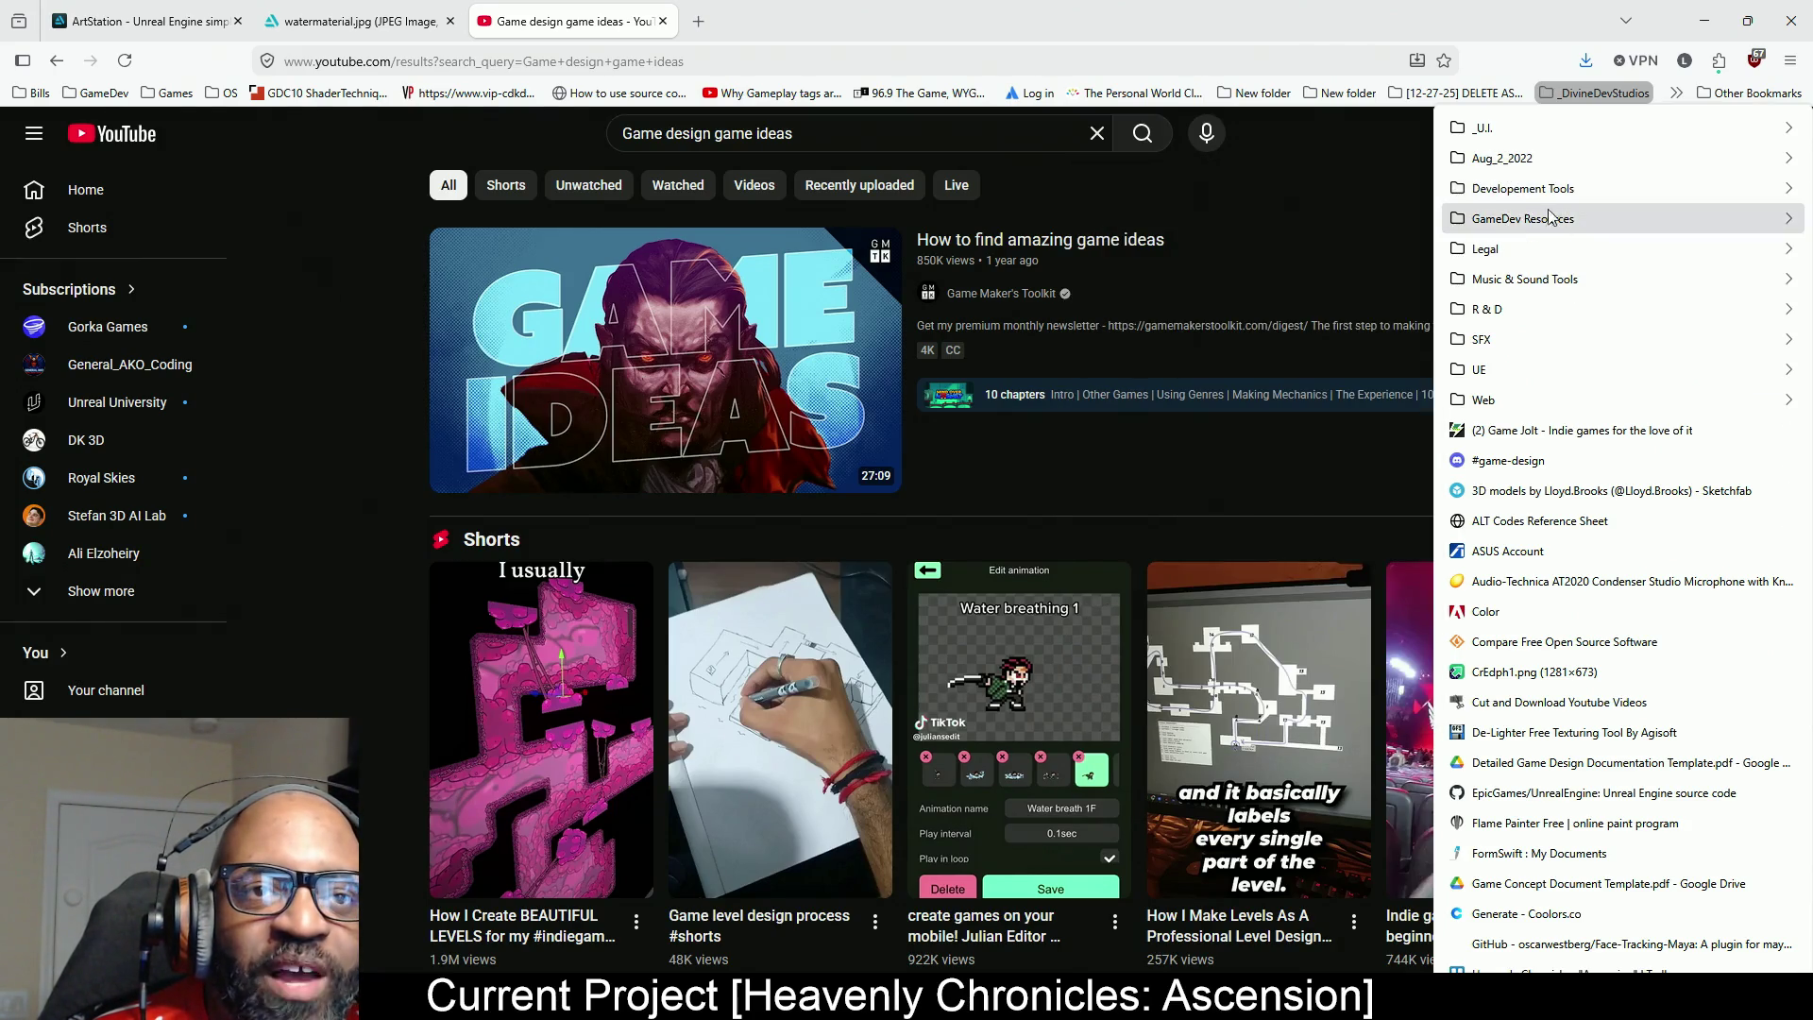
mouse_move(1521, 219)
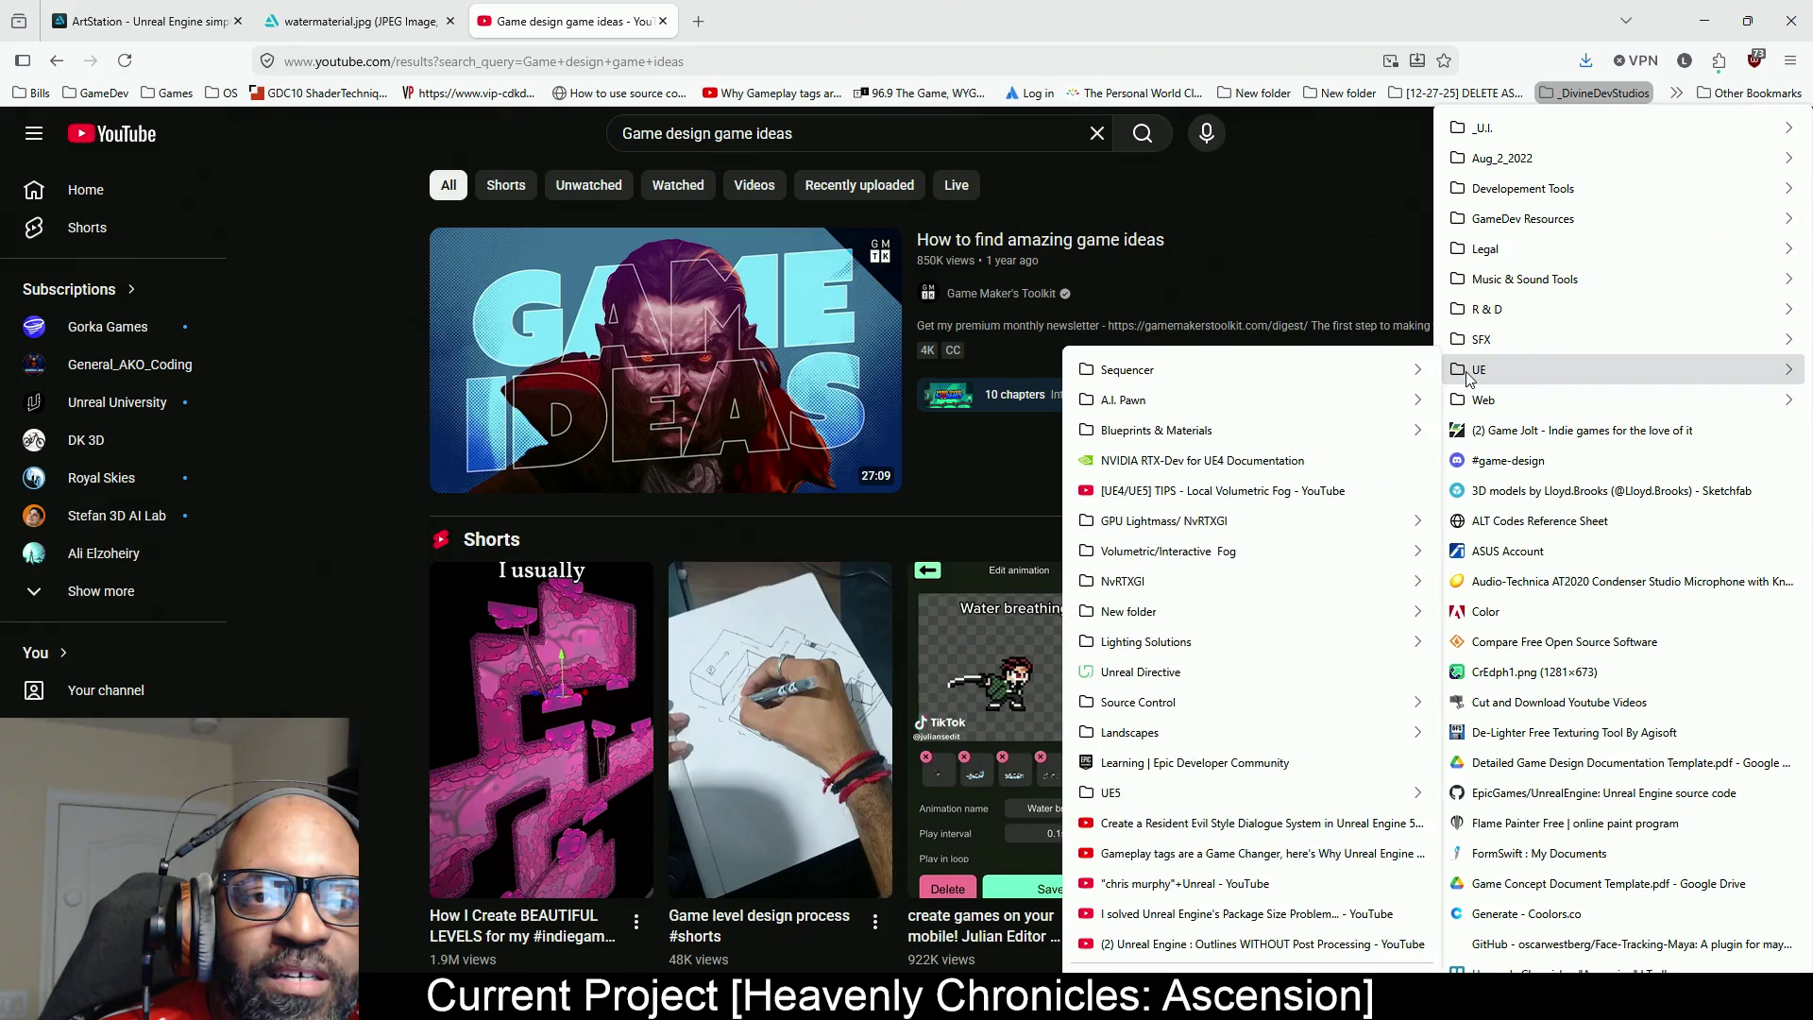
mouse_move(1546, 383)
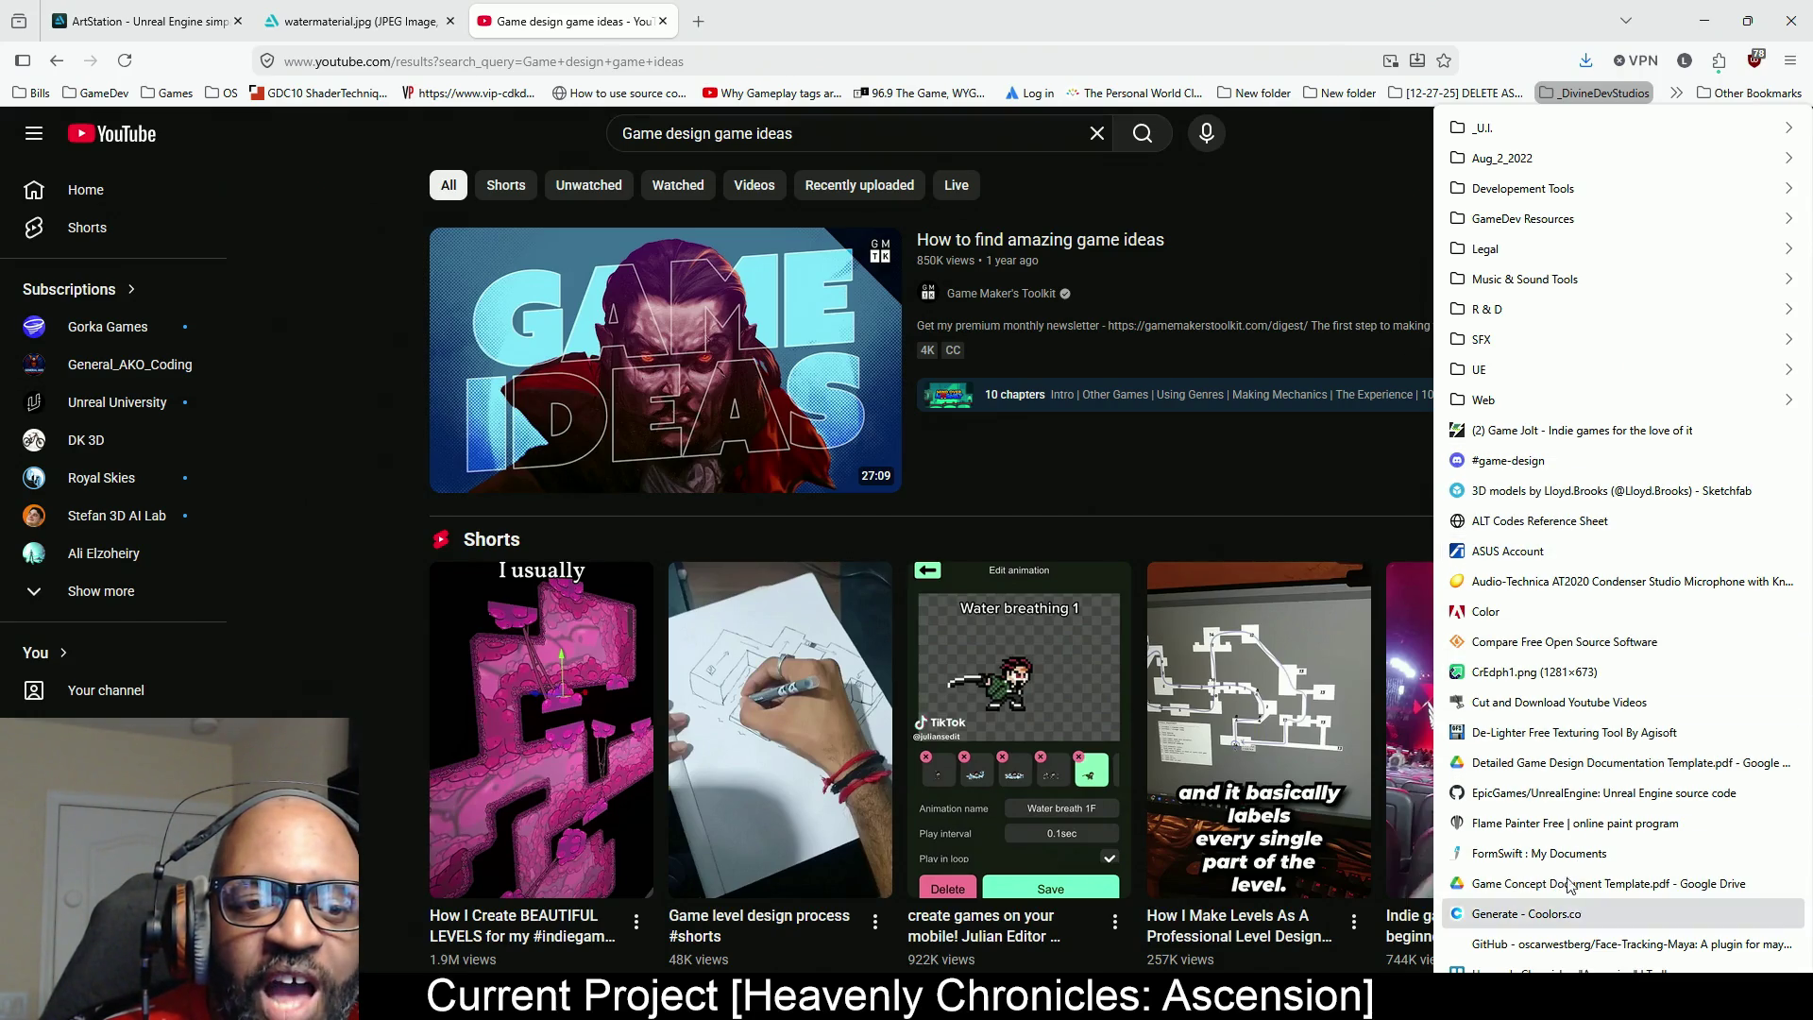
scroll(1554, 910, "down", 2)
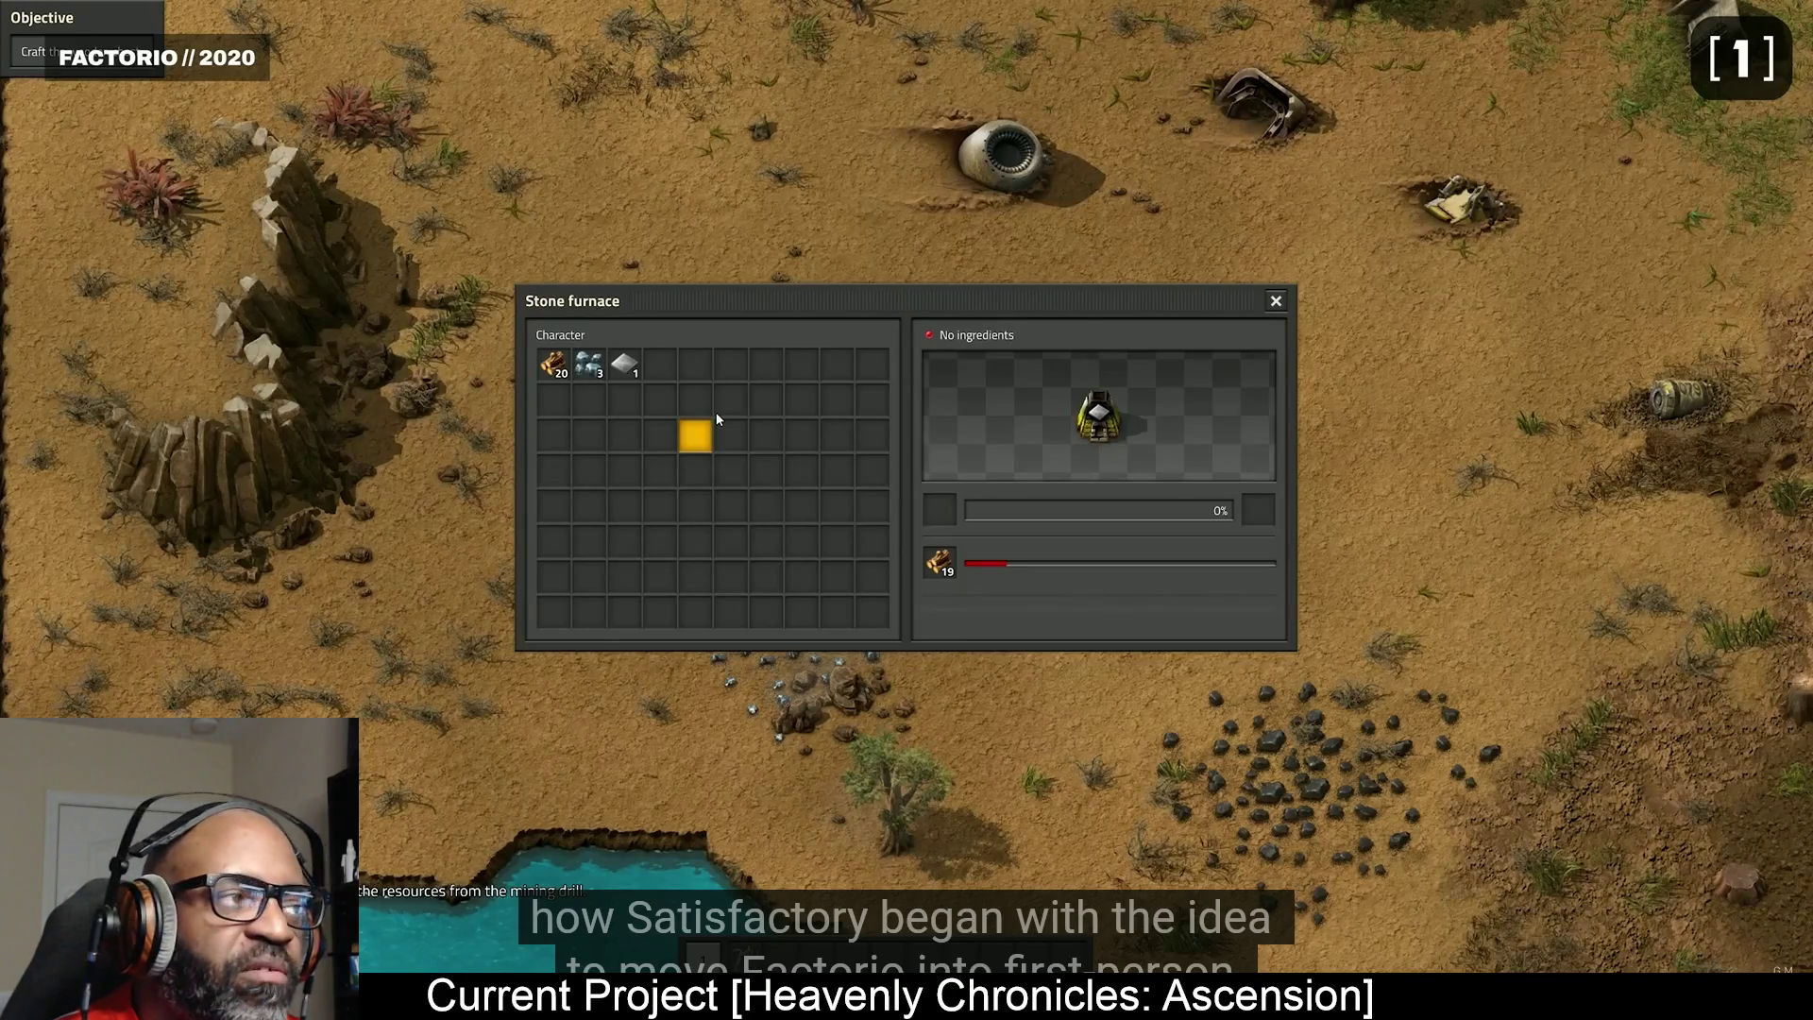
mouse_move(1485, 647)
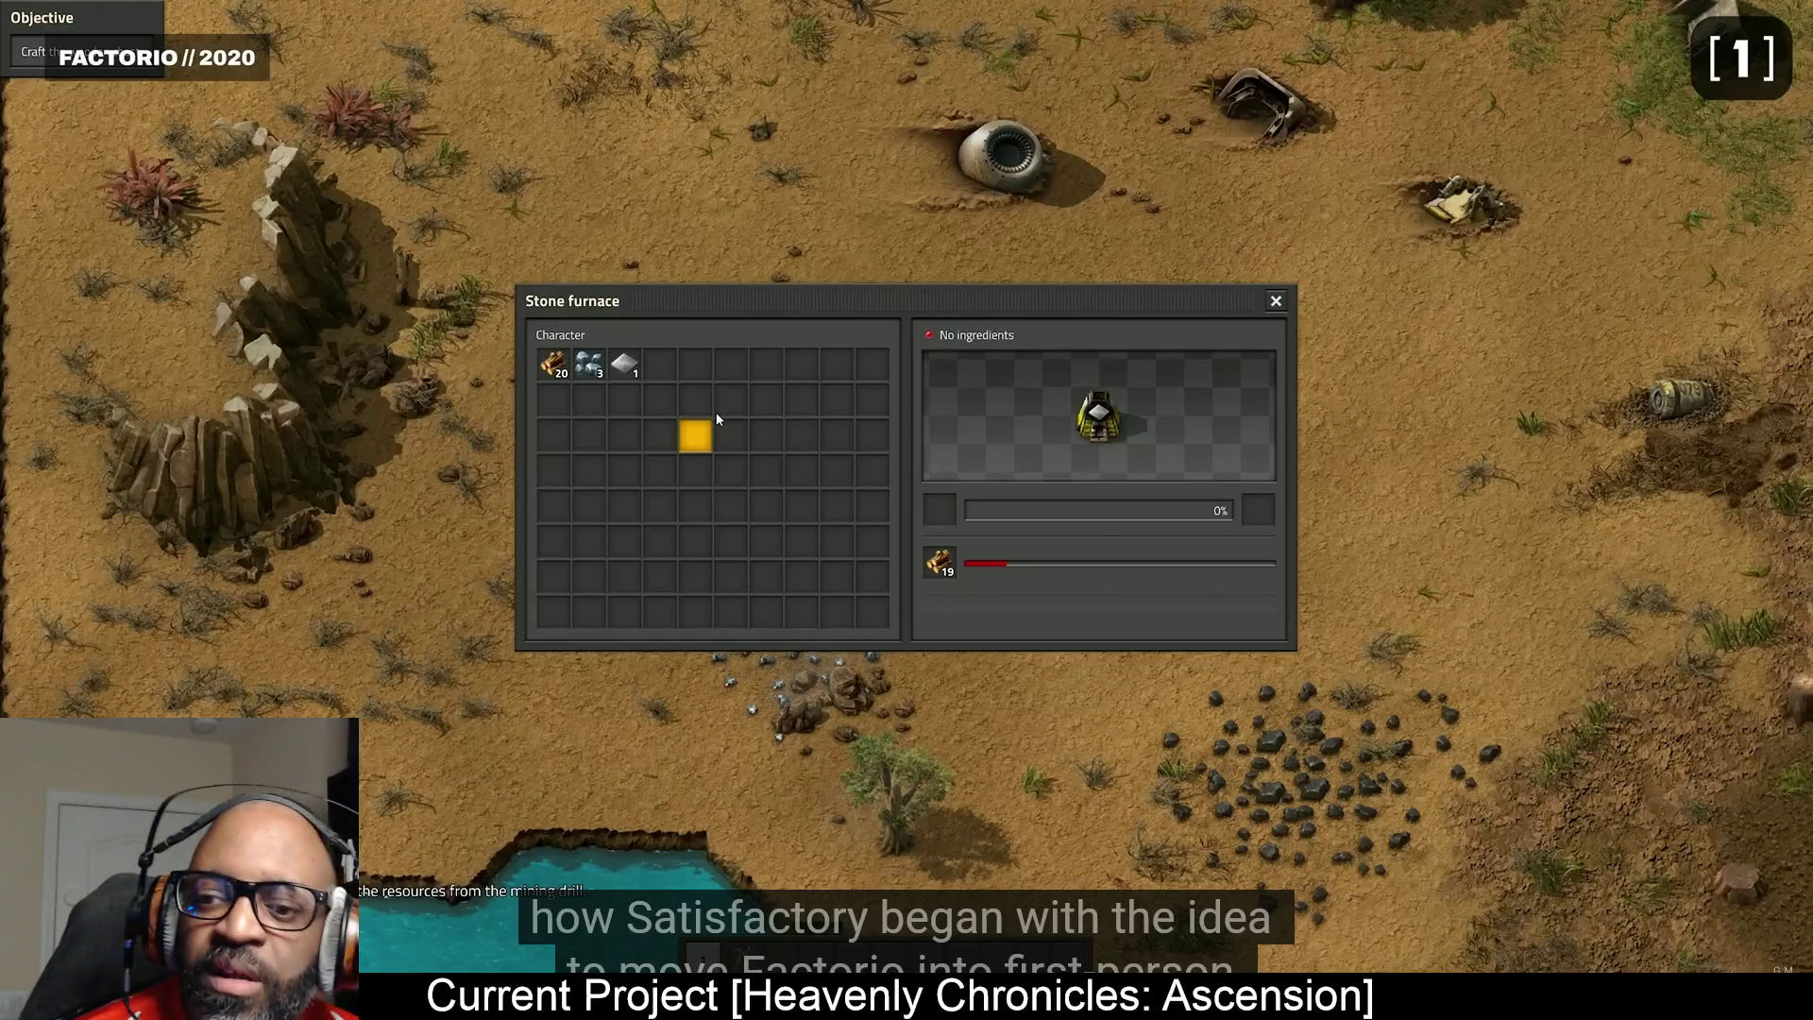
mouse_move(1431, 531)
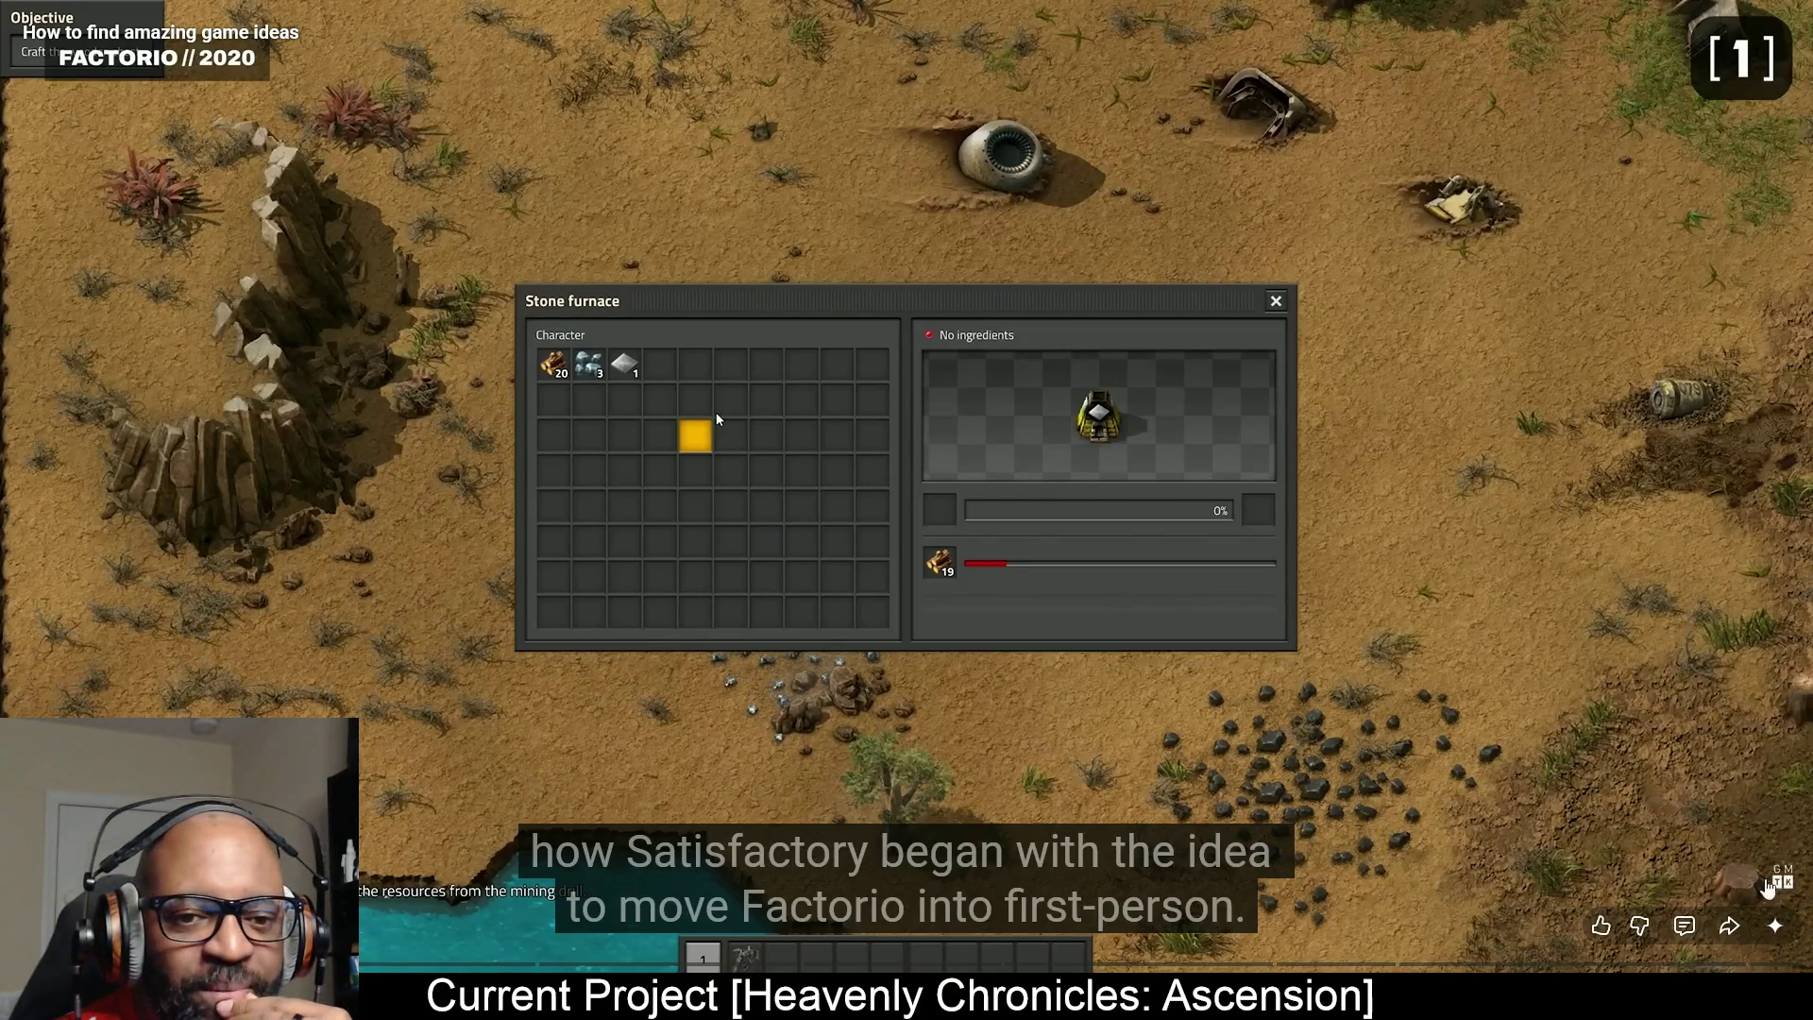
Take the game-ideas video out of full screen and theater mode.
right_click(1472, 620)
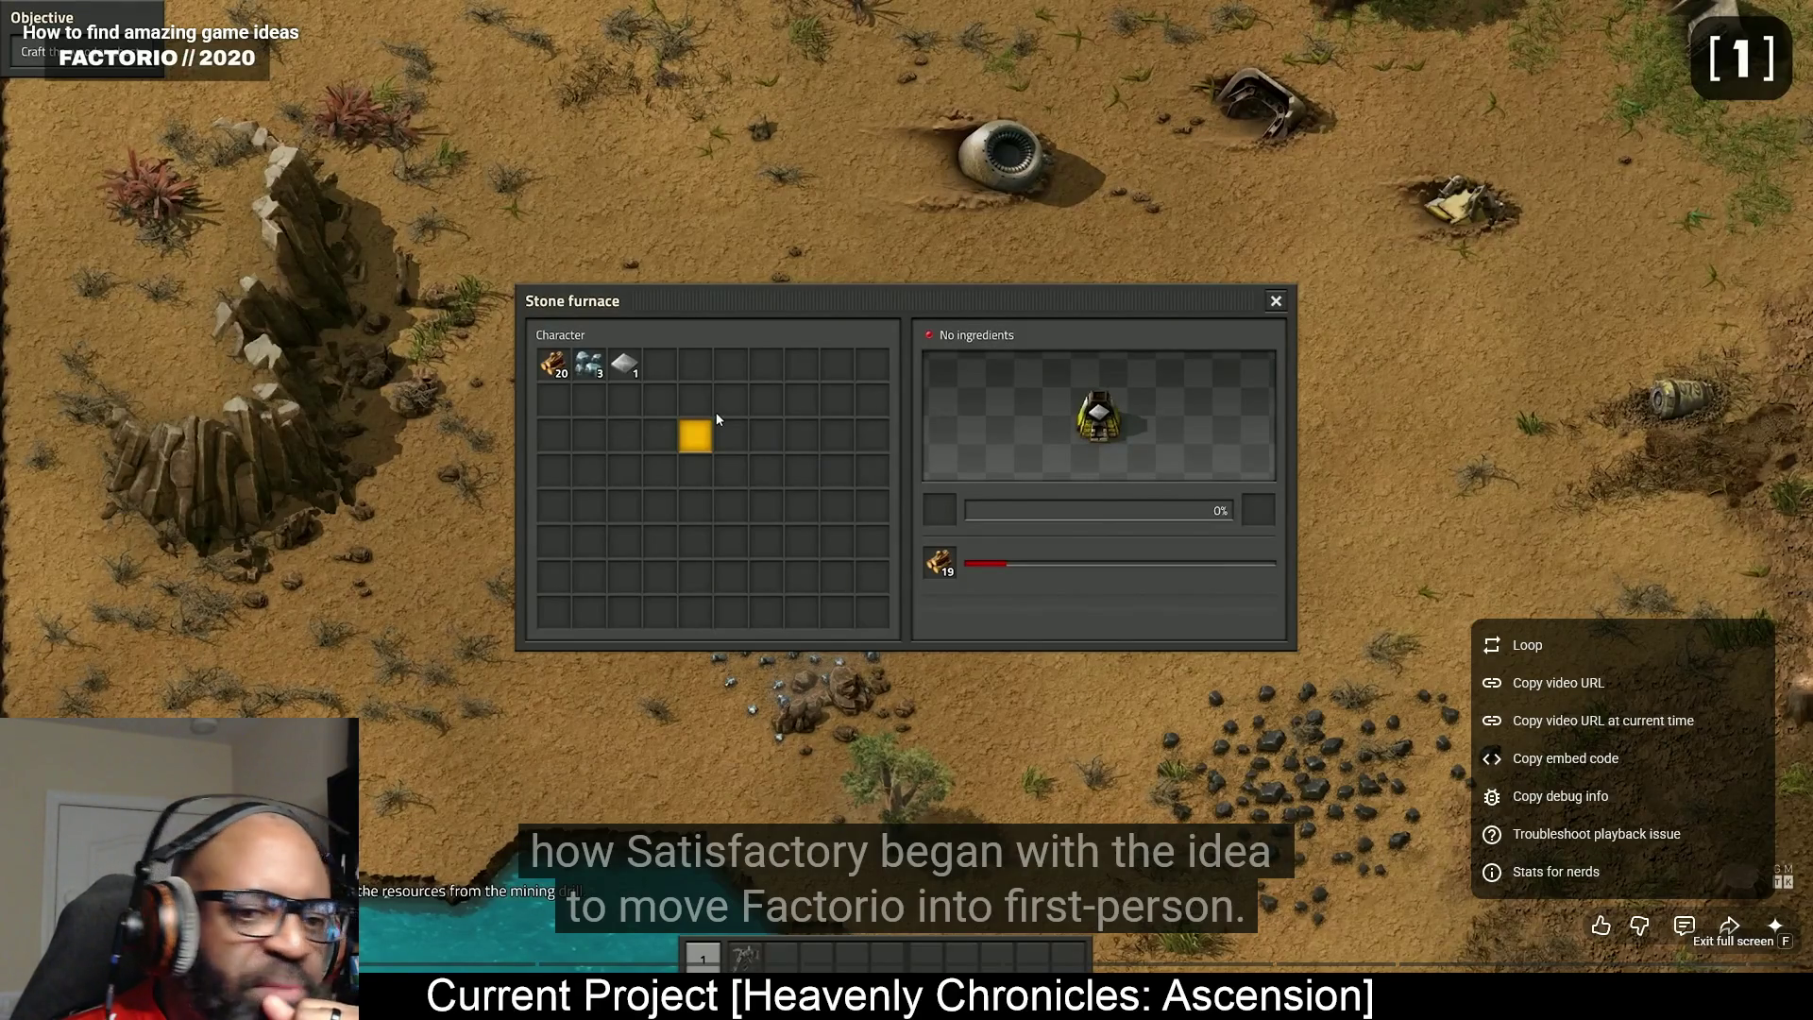
key("Escape")
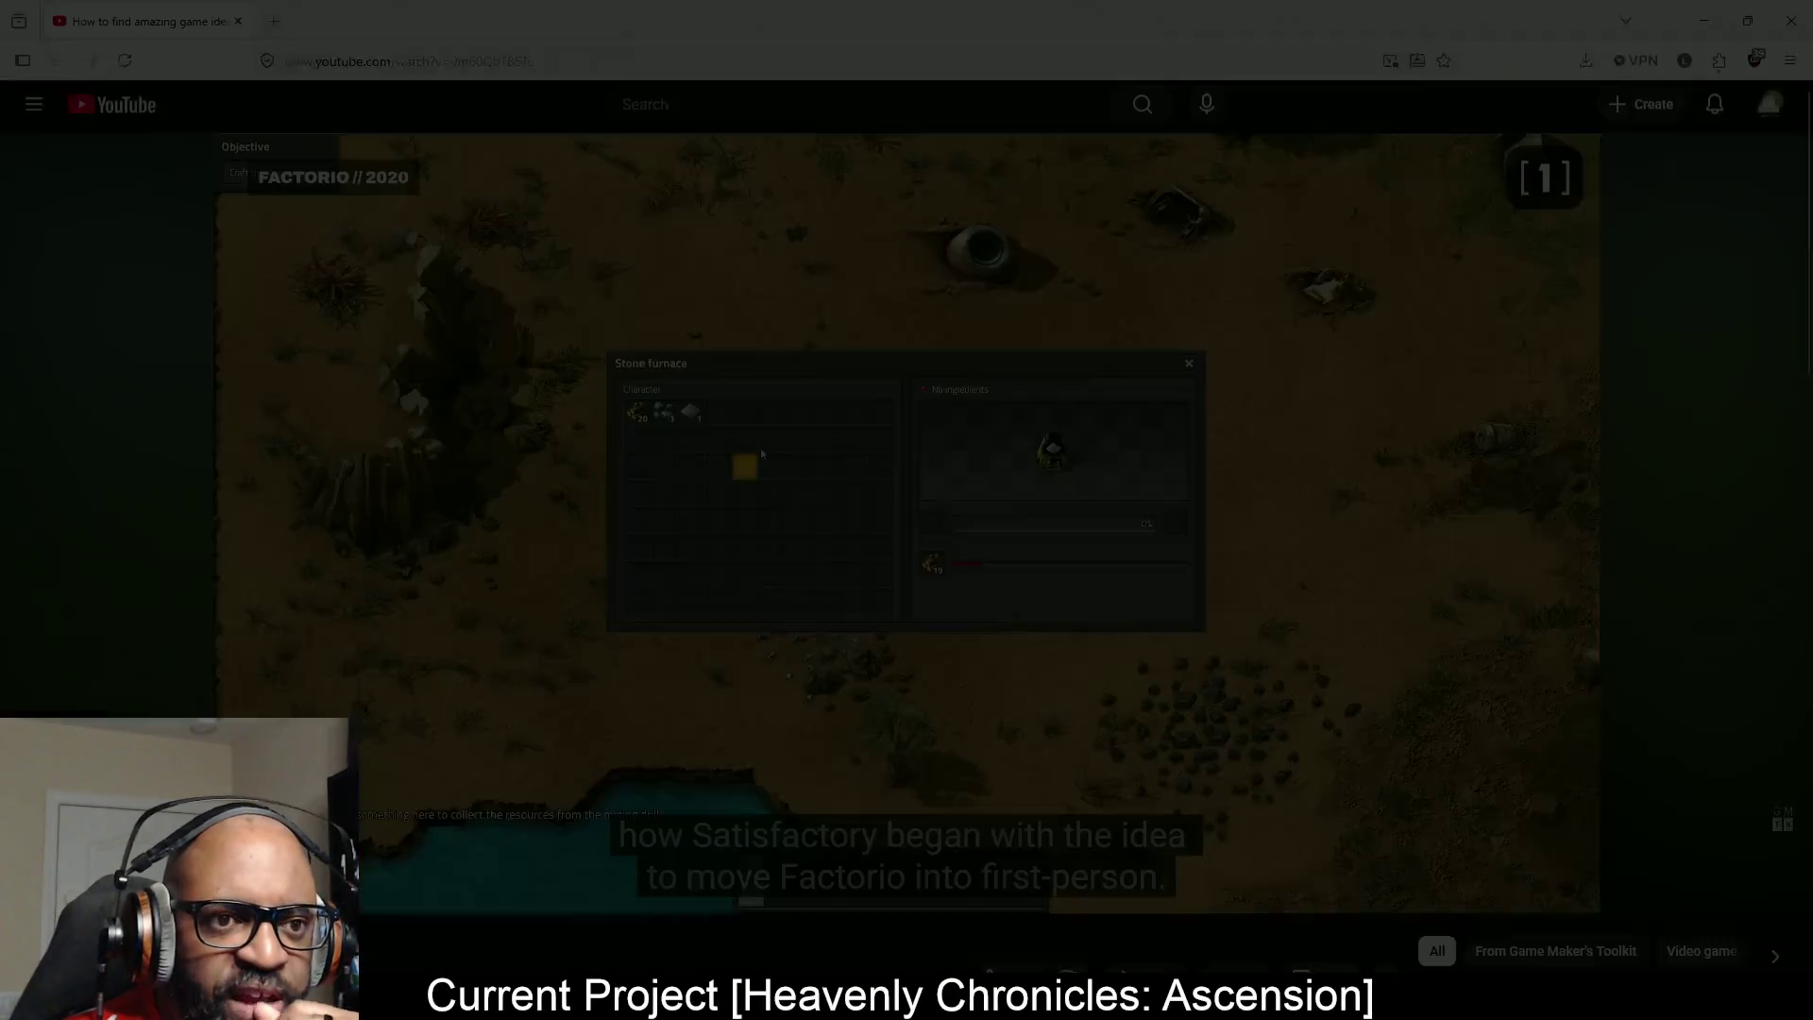
left_click(1687, 891)
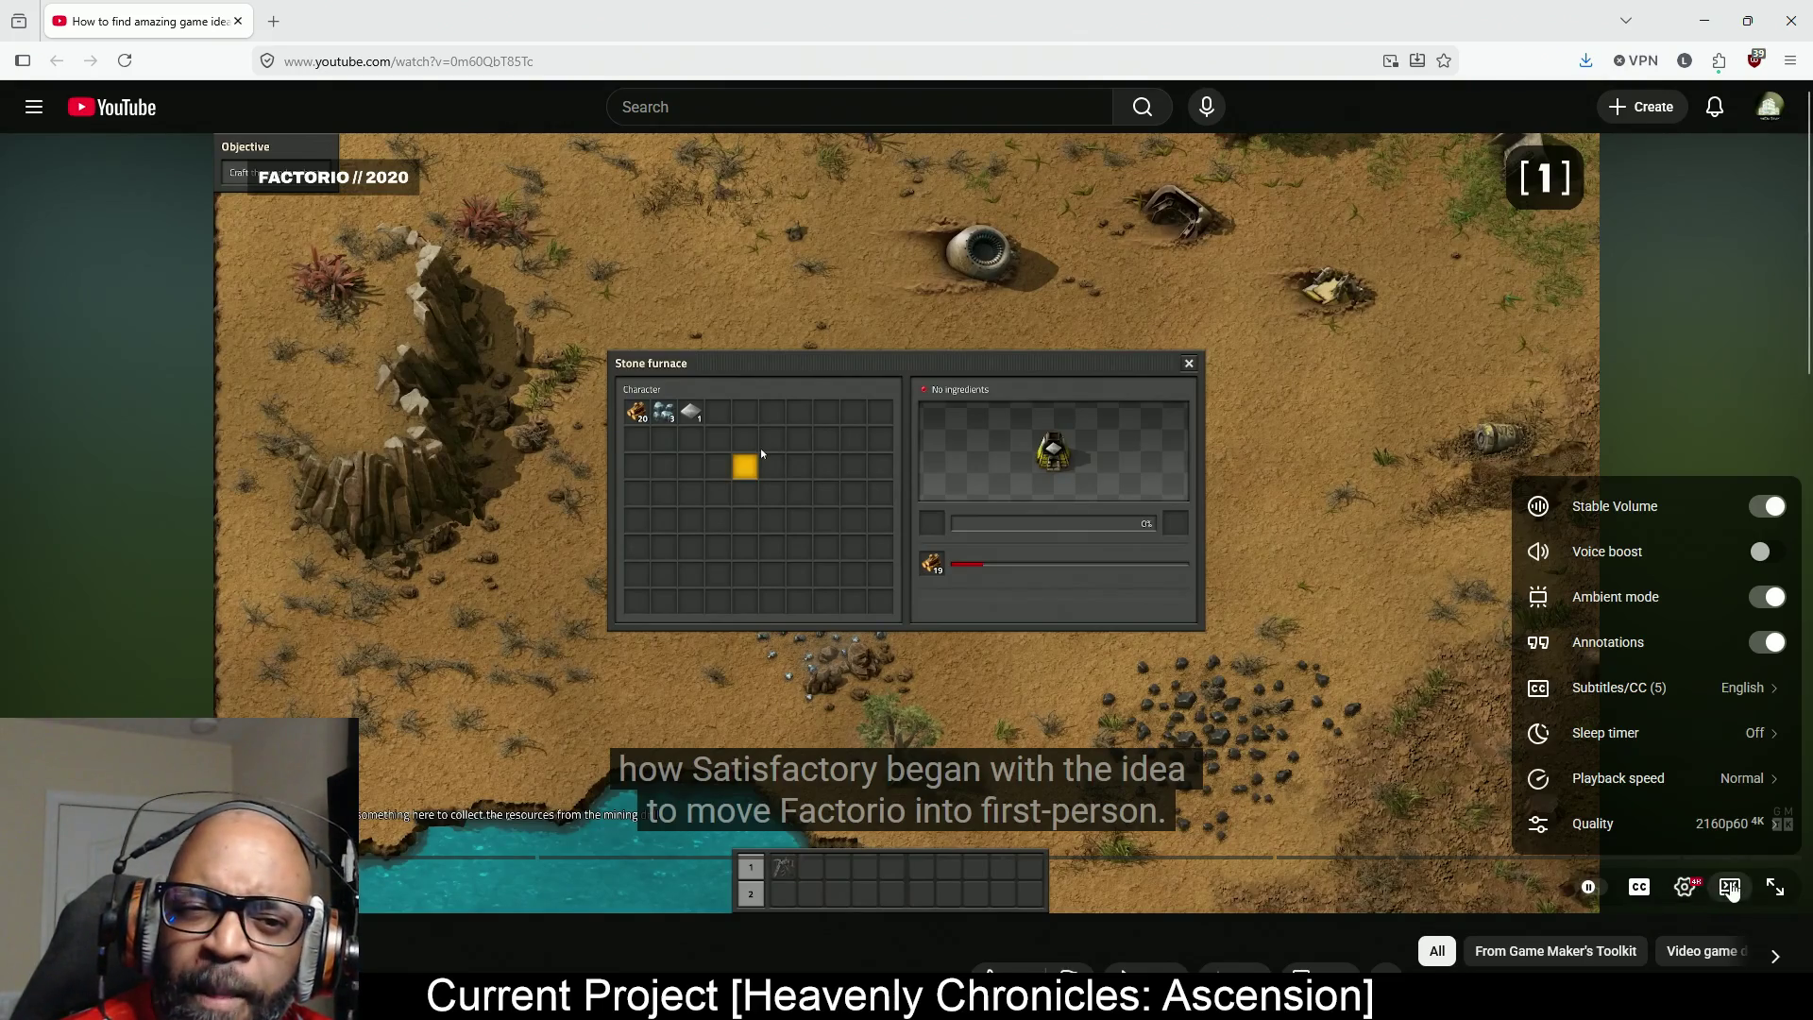
left_click(1731, 890)
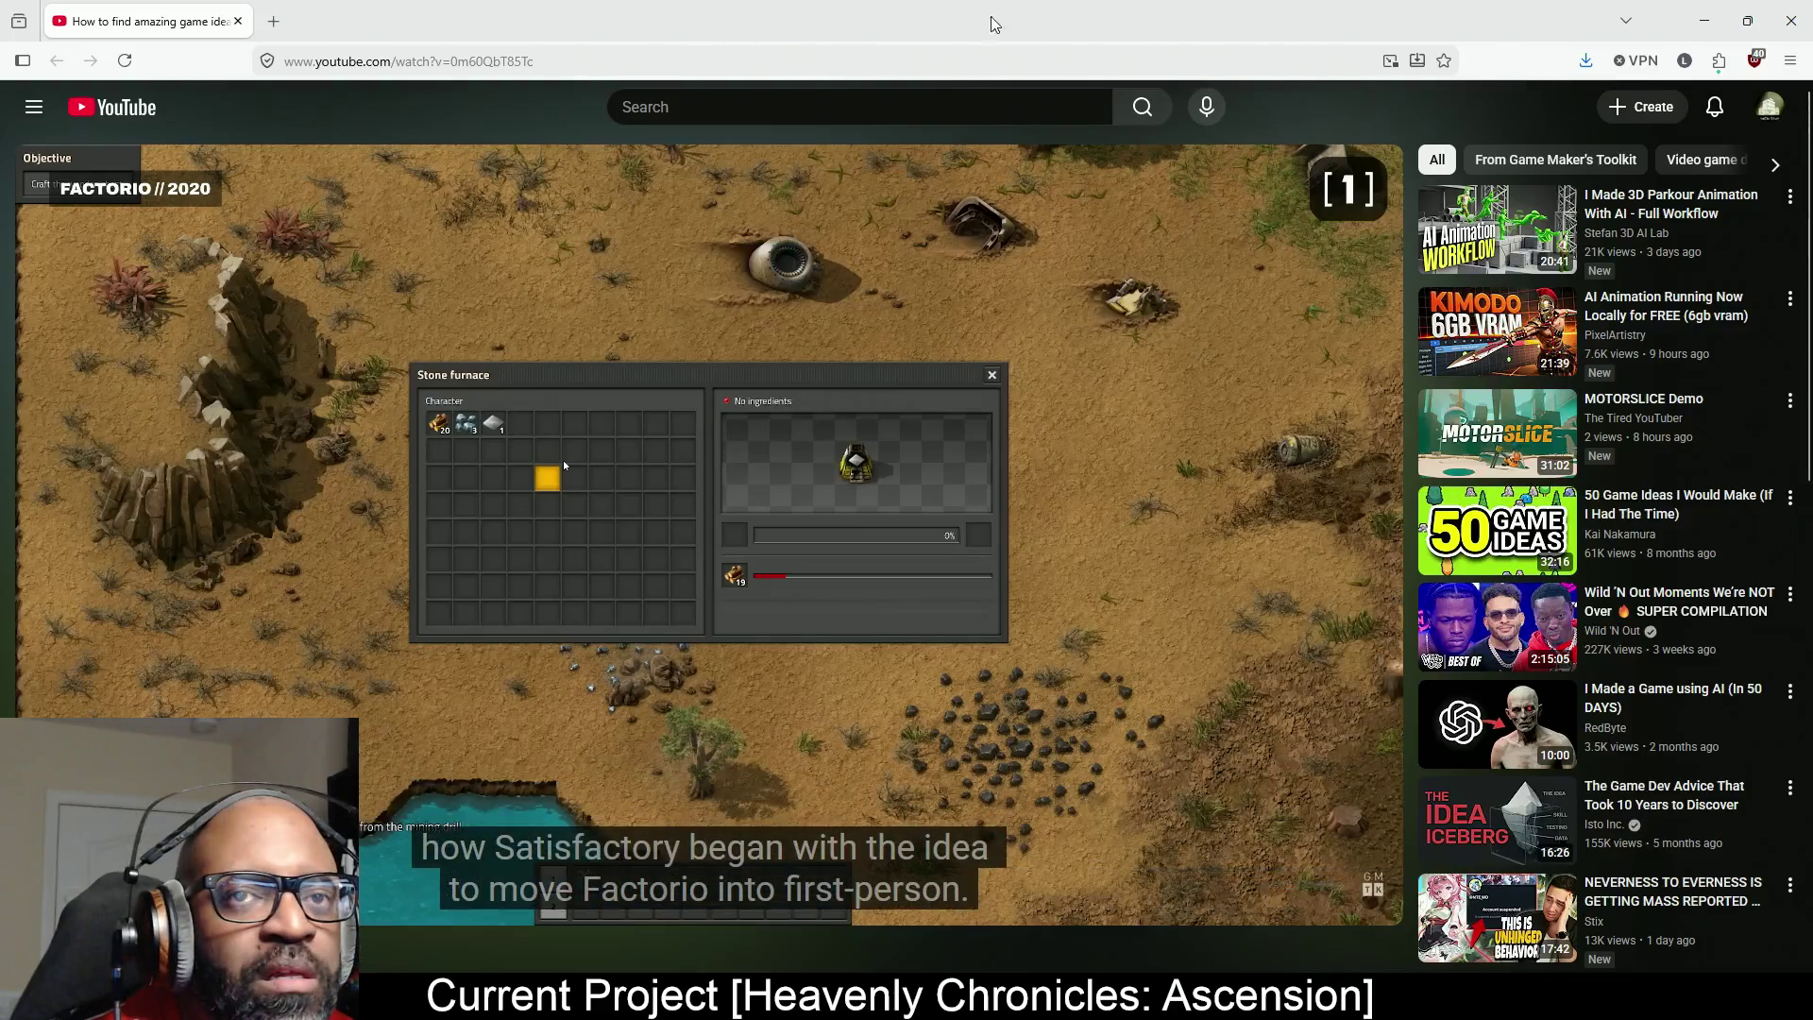
Pop the video into picture-in-picture, park it bottom-left, and minimize the browser.
left_click(1392, 63)
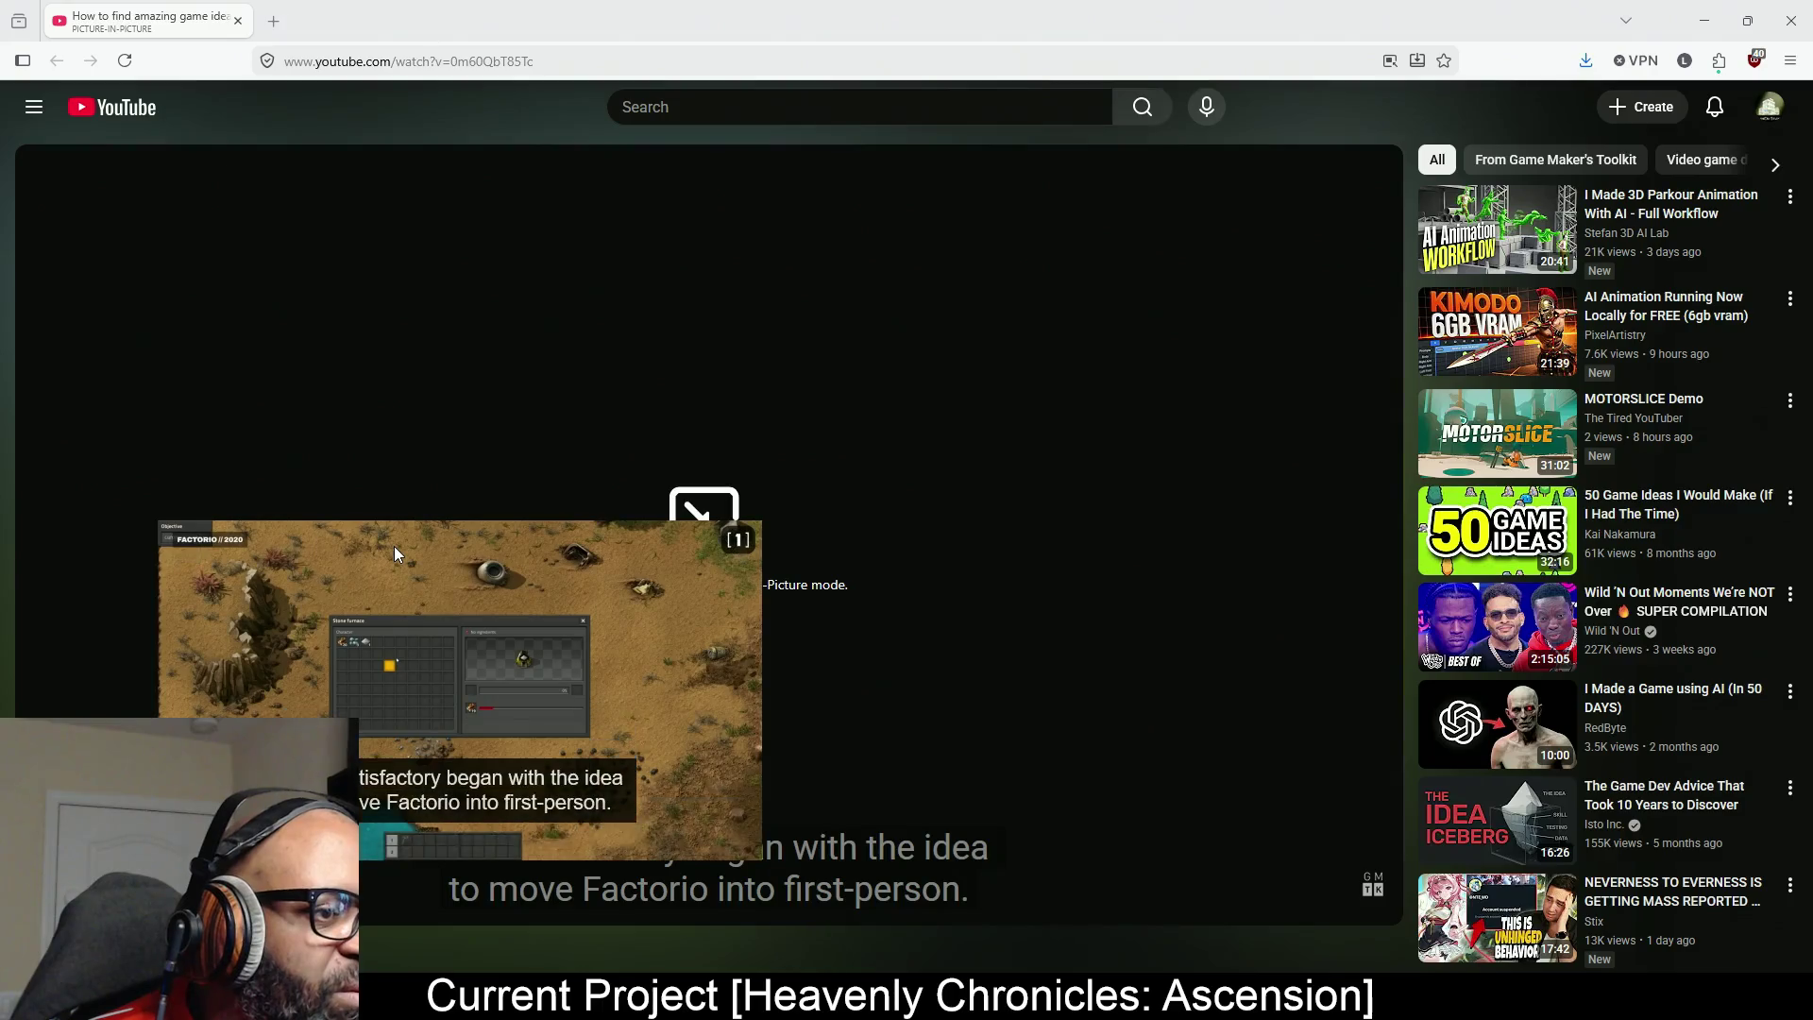
mouse_move(392, 554)
mouse_move(608, 667)
left_mouse_down()
mouse_move(483, 706)
mouse_move(483, 788)
mouse_move(462, 800)
left_mouse_up()
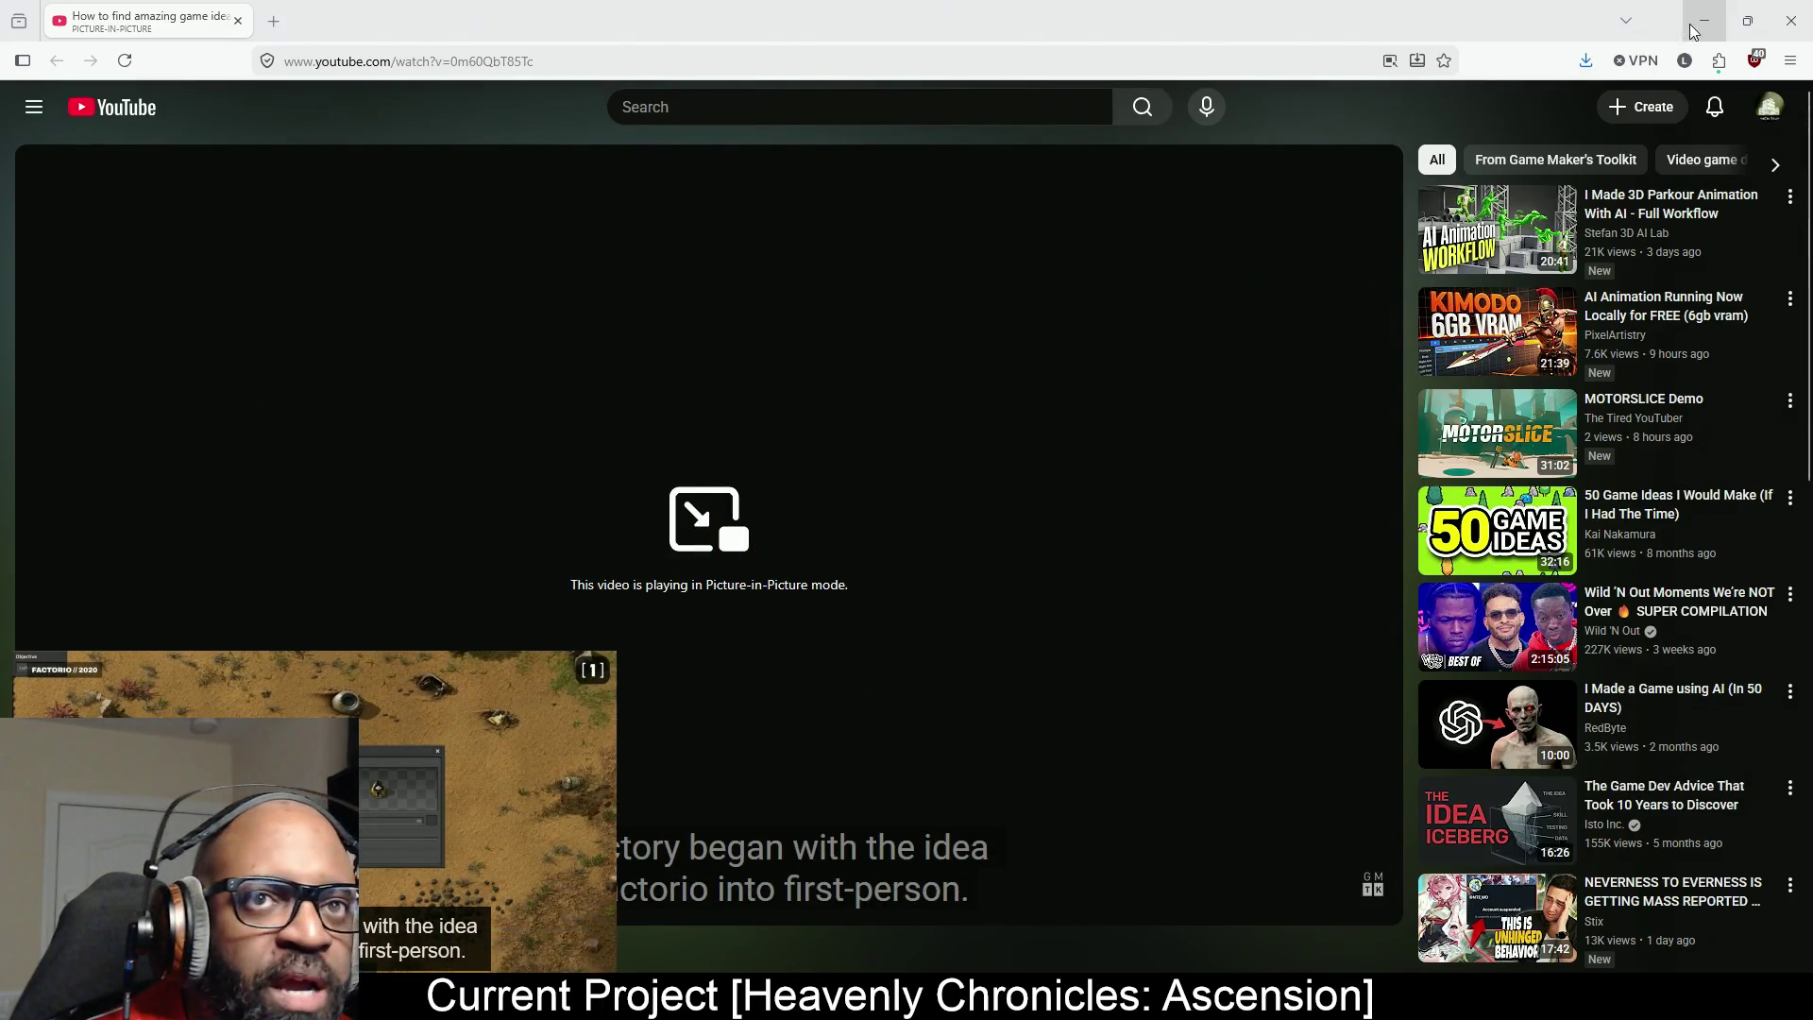
left_click(1692, 28)
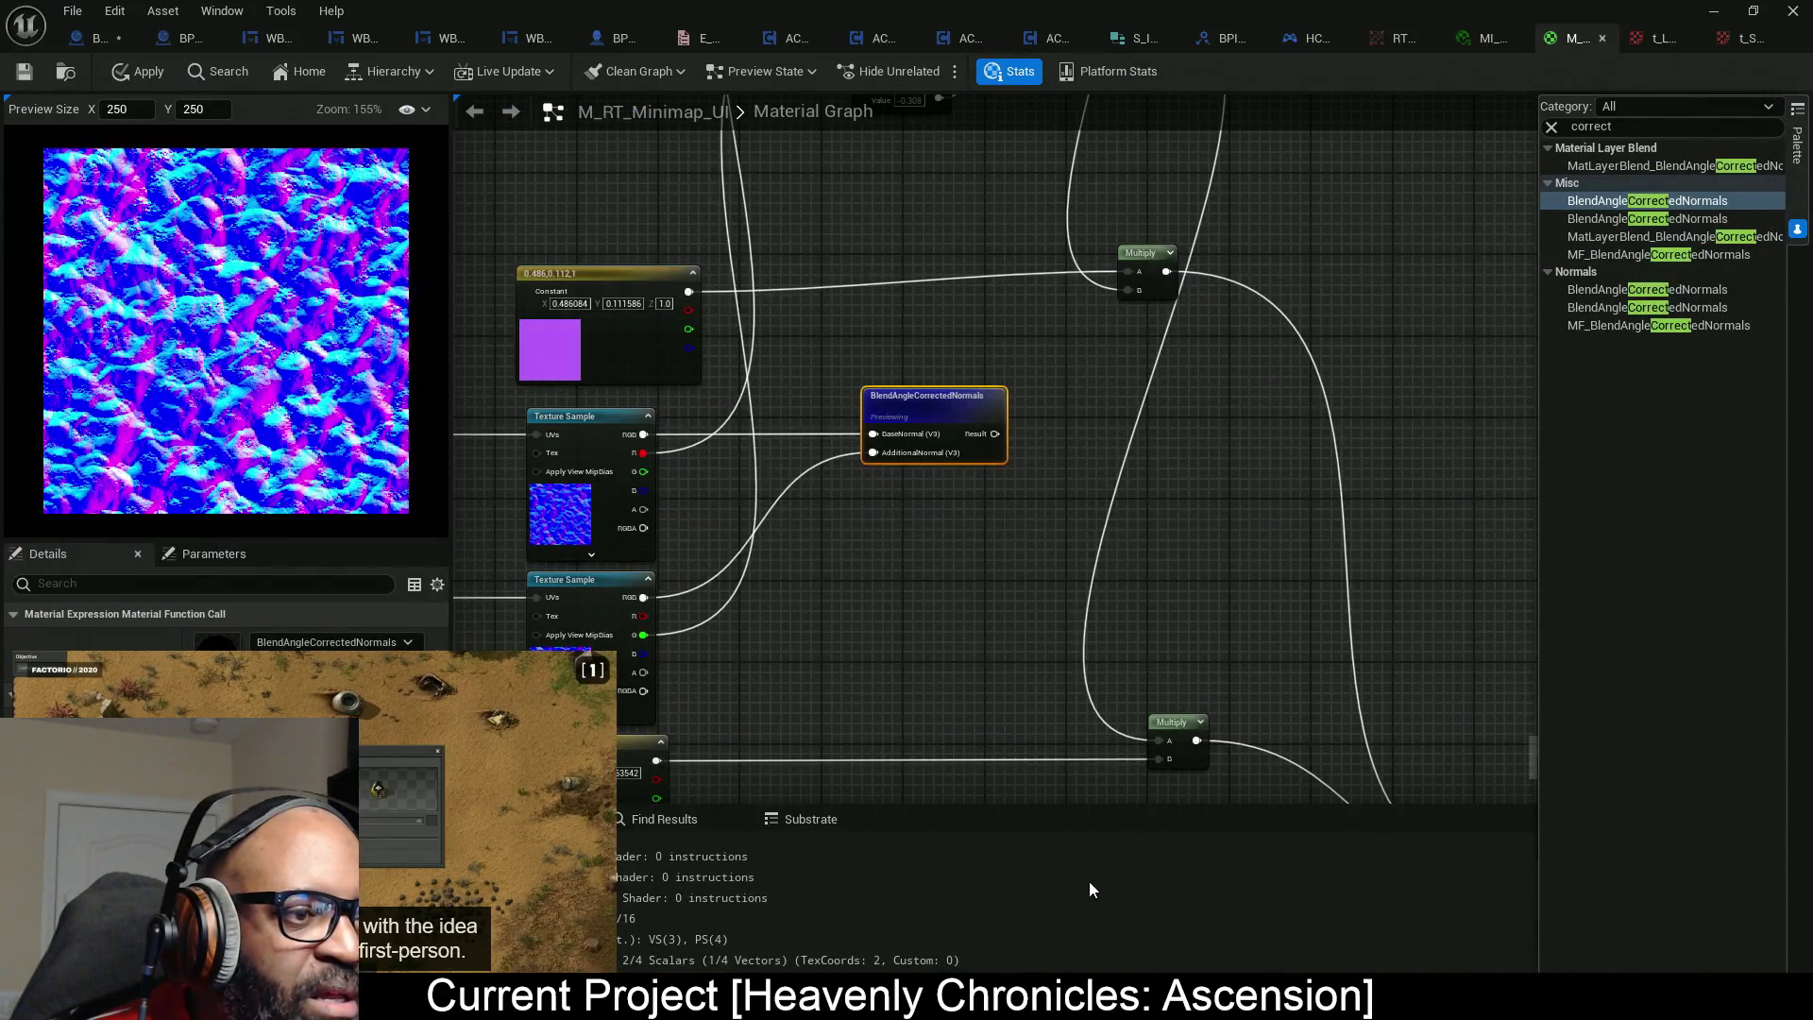
Reposition and resize the floating picture-in-picture video window.
mouse_move(477, 685)
left_mouse_down()
mouse_move(501, 116)
mouse_move(477, 40)
mouse_move(483, 165)
mouse_move(435, 535)
mouse_move(463, 705)
left_mouse_up()
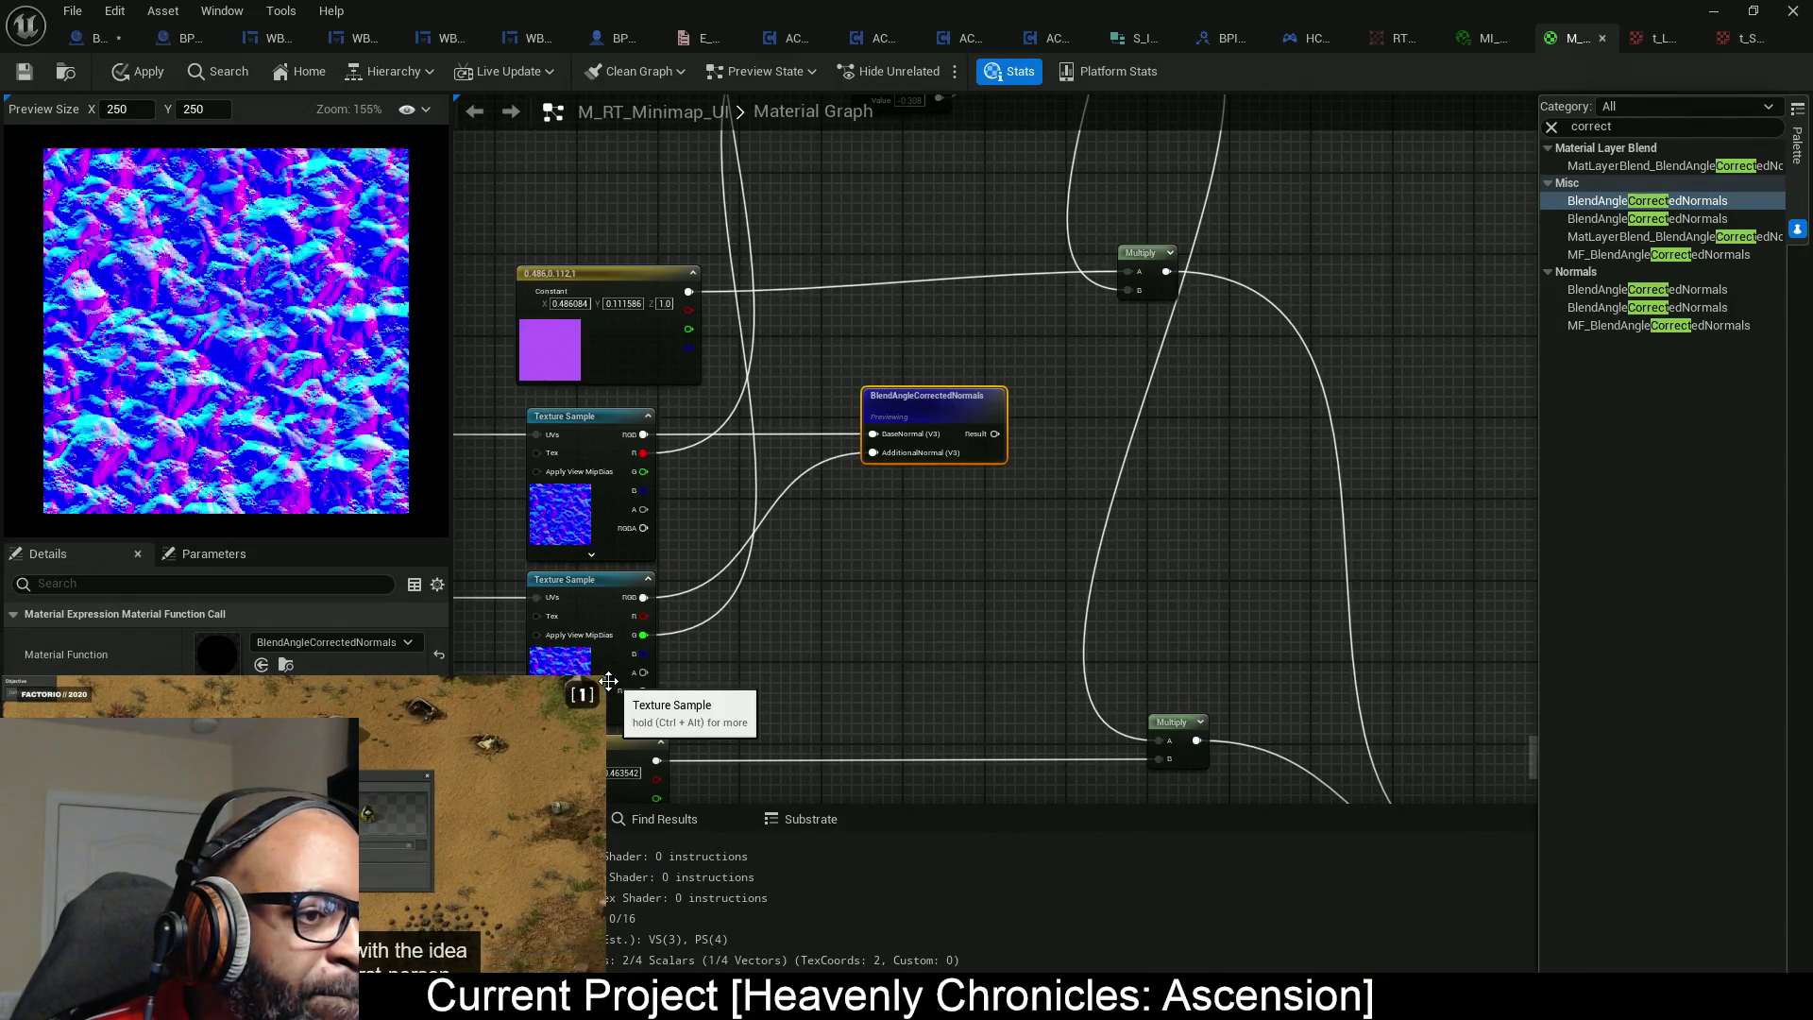
mouse_move(608, 680)
left_mouse_down()
mouse_move(482, 716)
mouse_move(496, 710)
left_mouse_up()
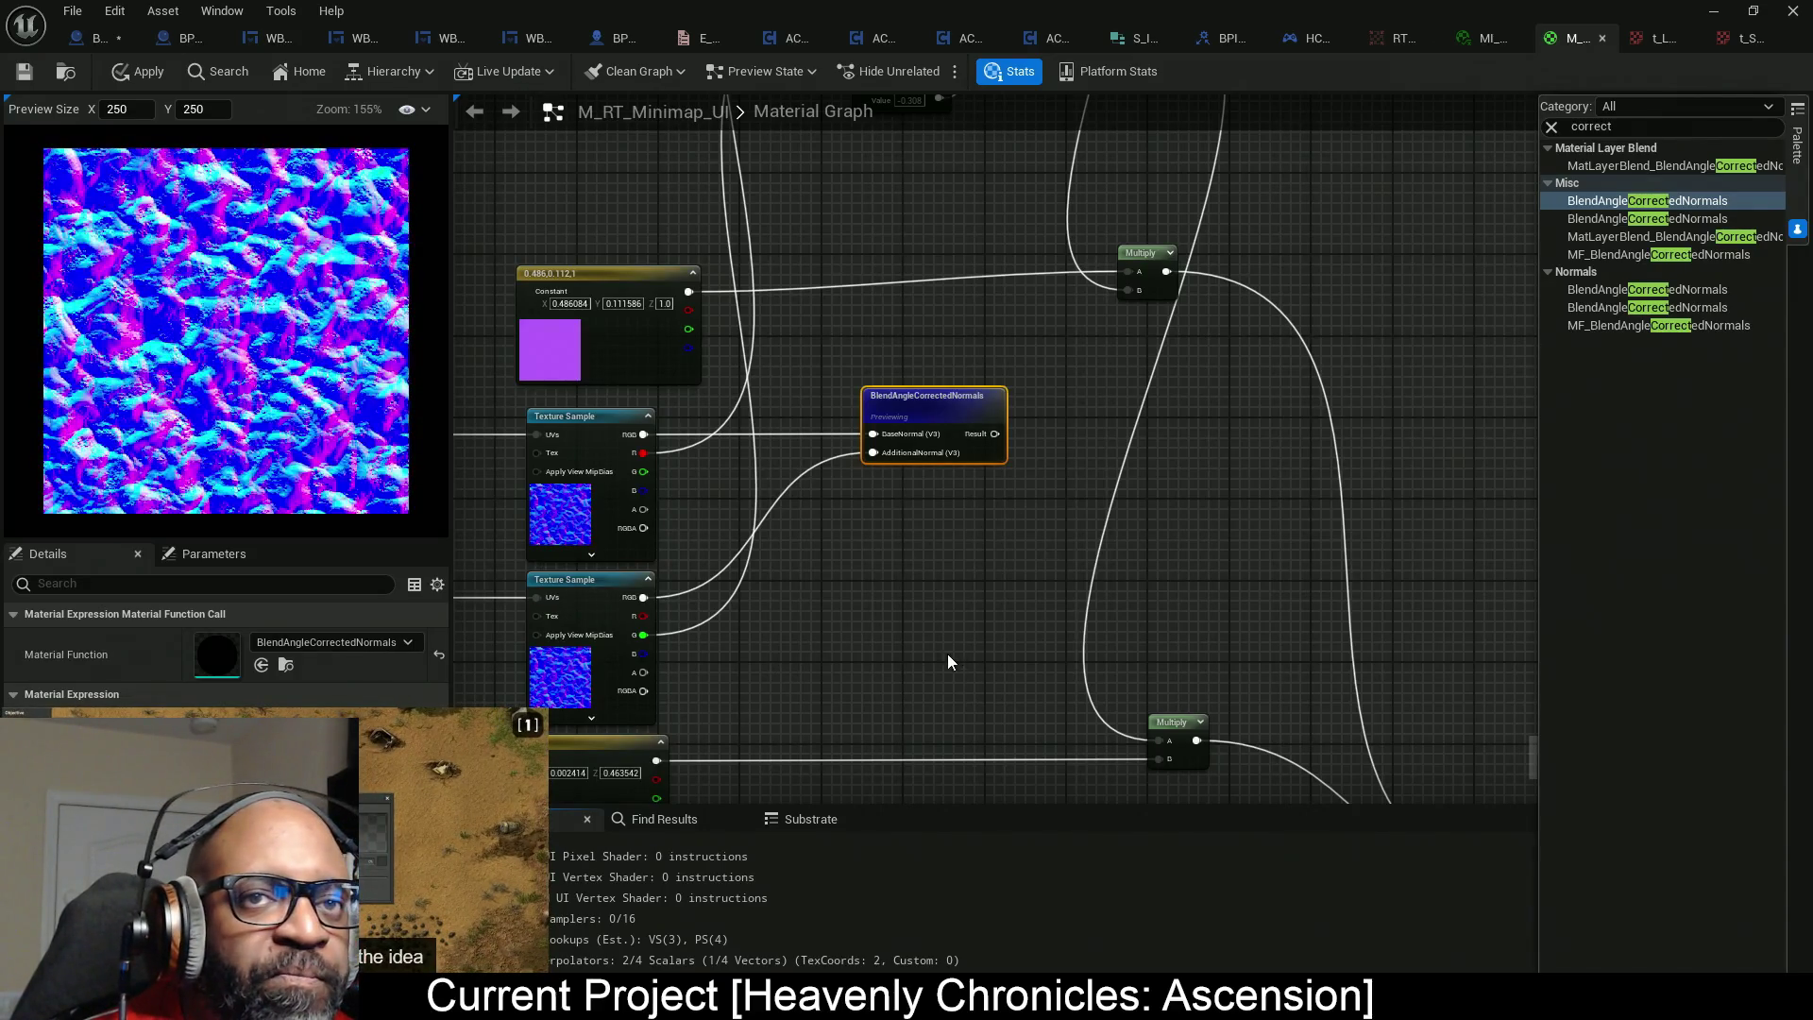
mouse_move(470, 776)
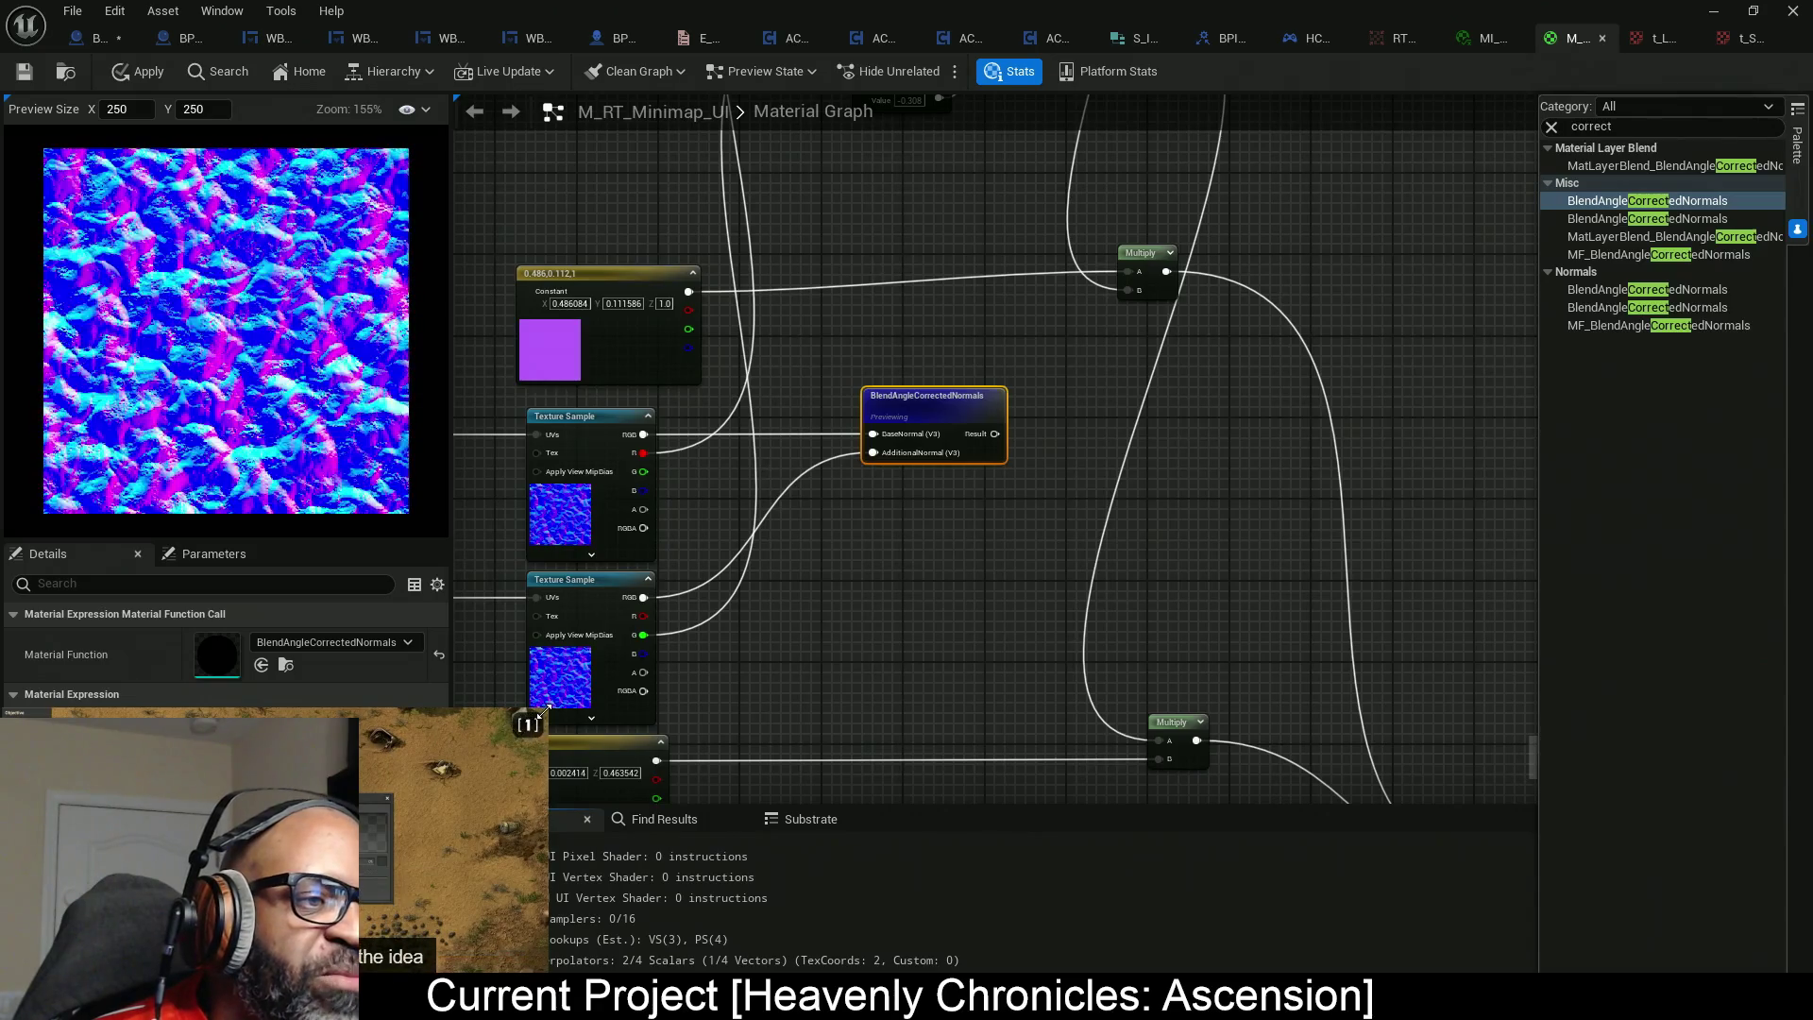
mouse_move(546, 708)
left_mouse_down()
mouse_move(574, 689)
mouse_move(561, 699)
left_mouse_up()
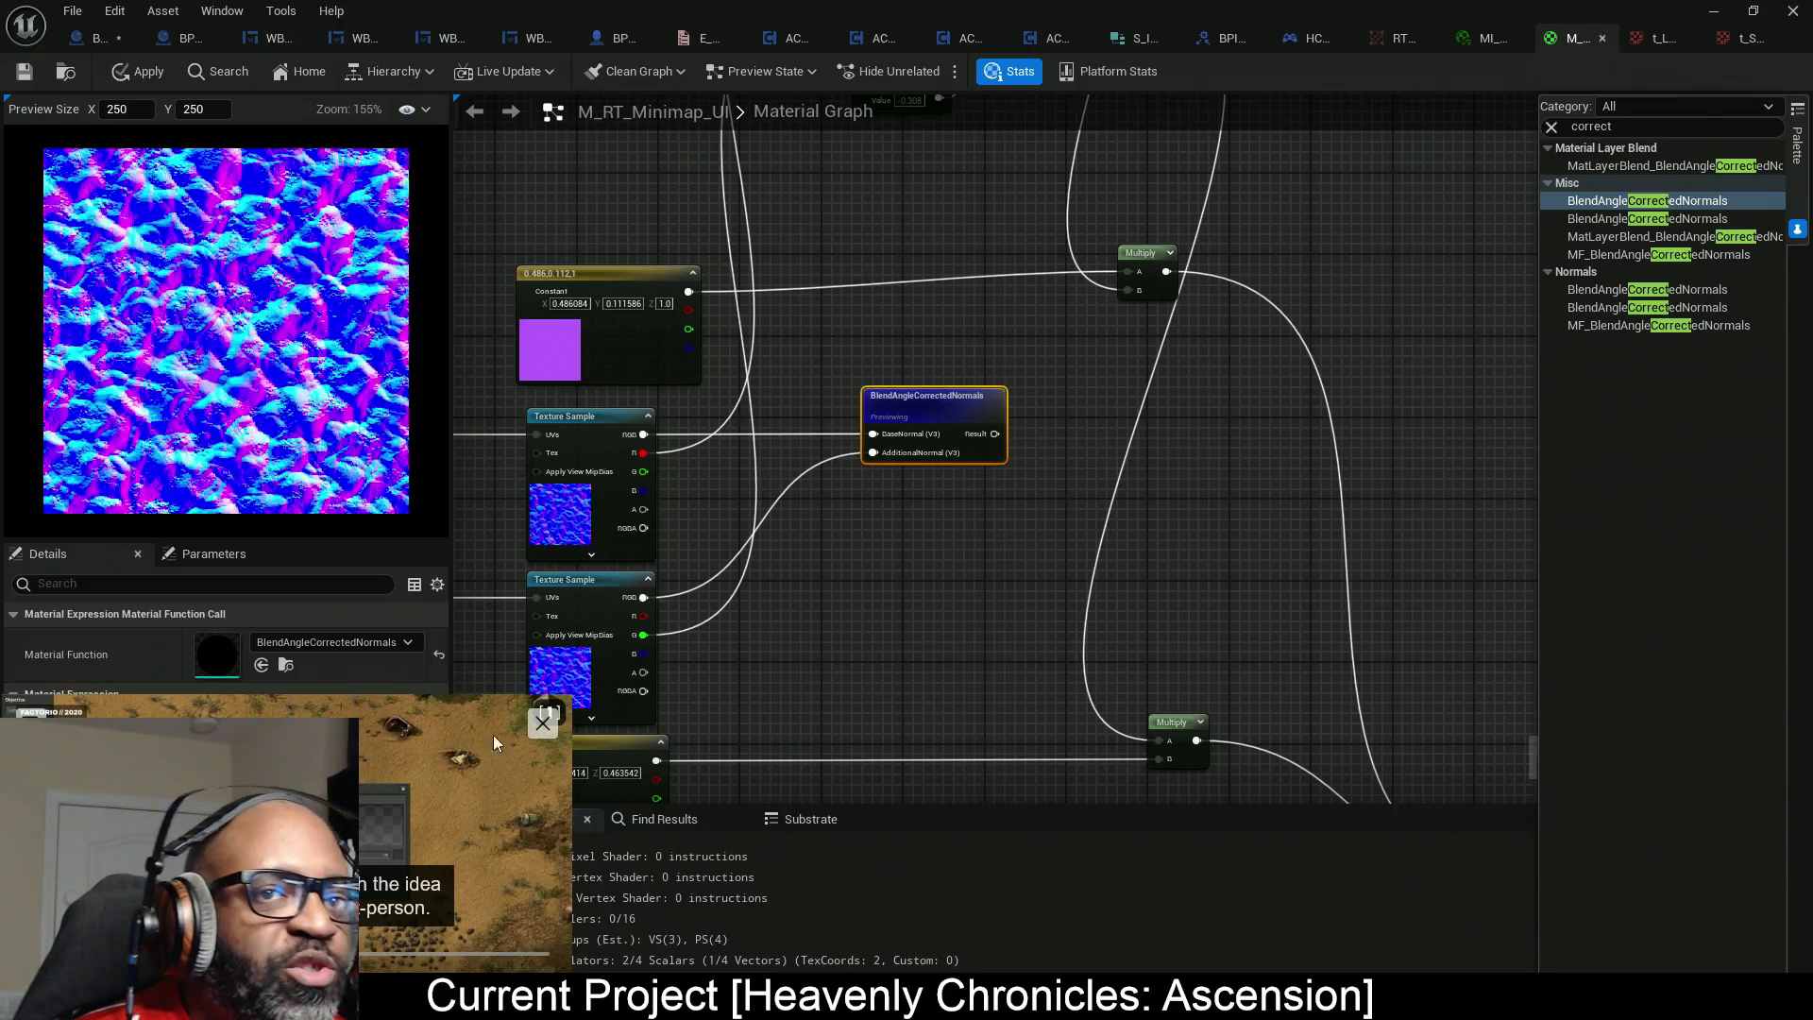
left_click_drag(570, 697, 419, 753)
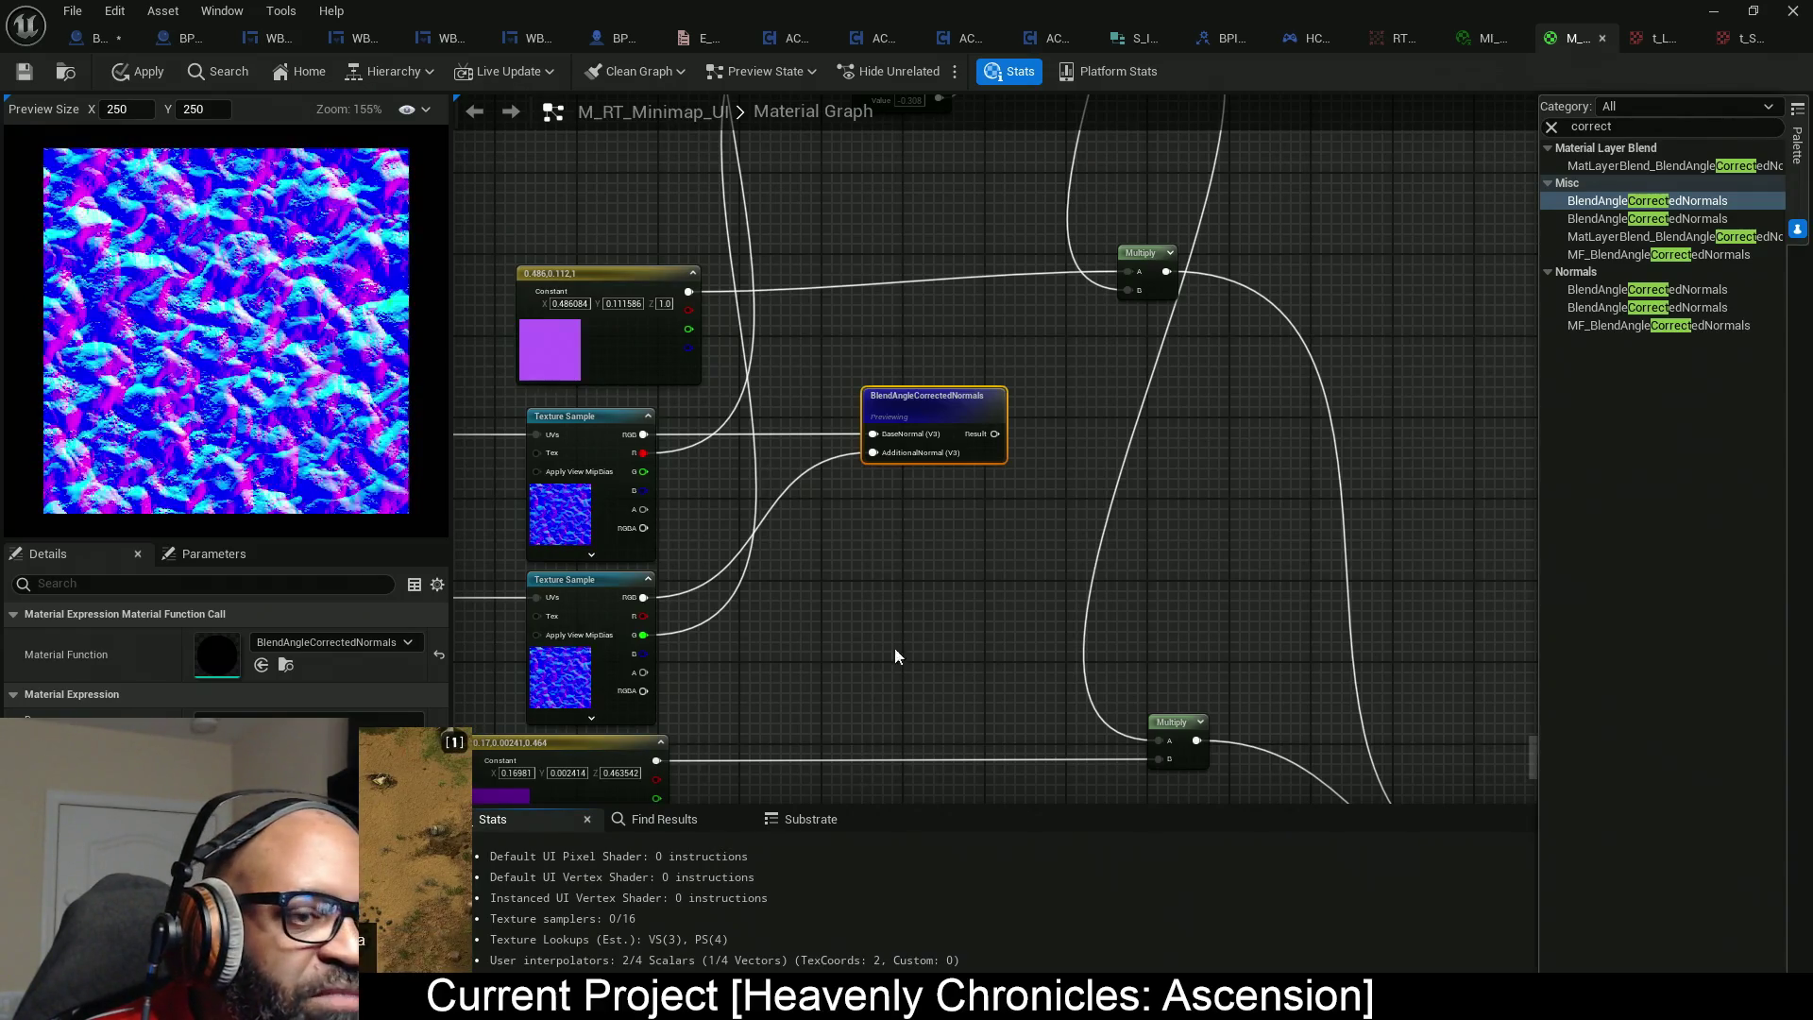
mouse_move(420, 805)
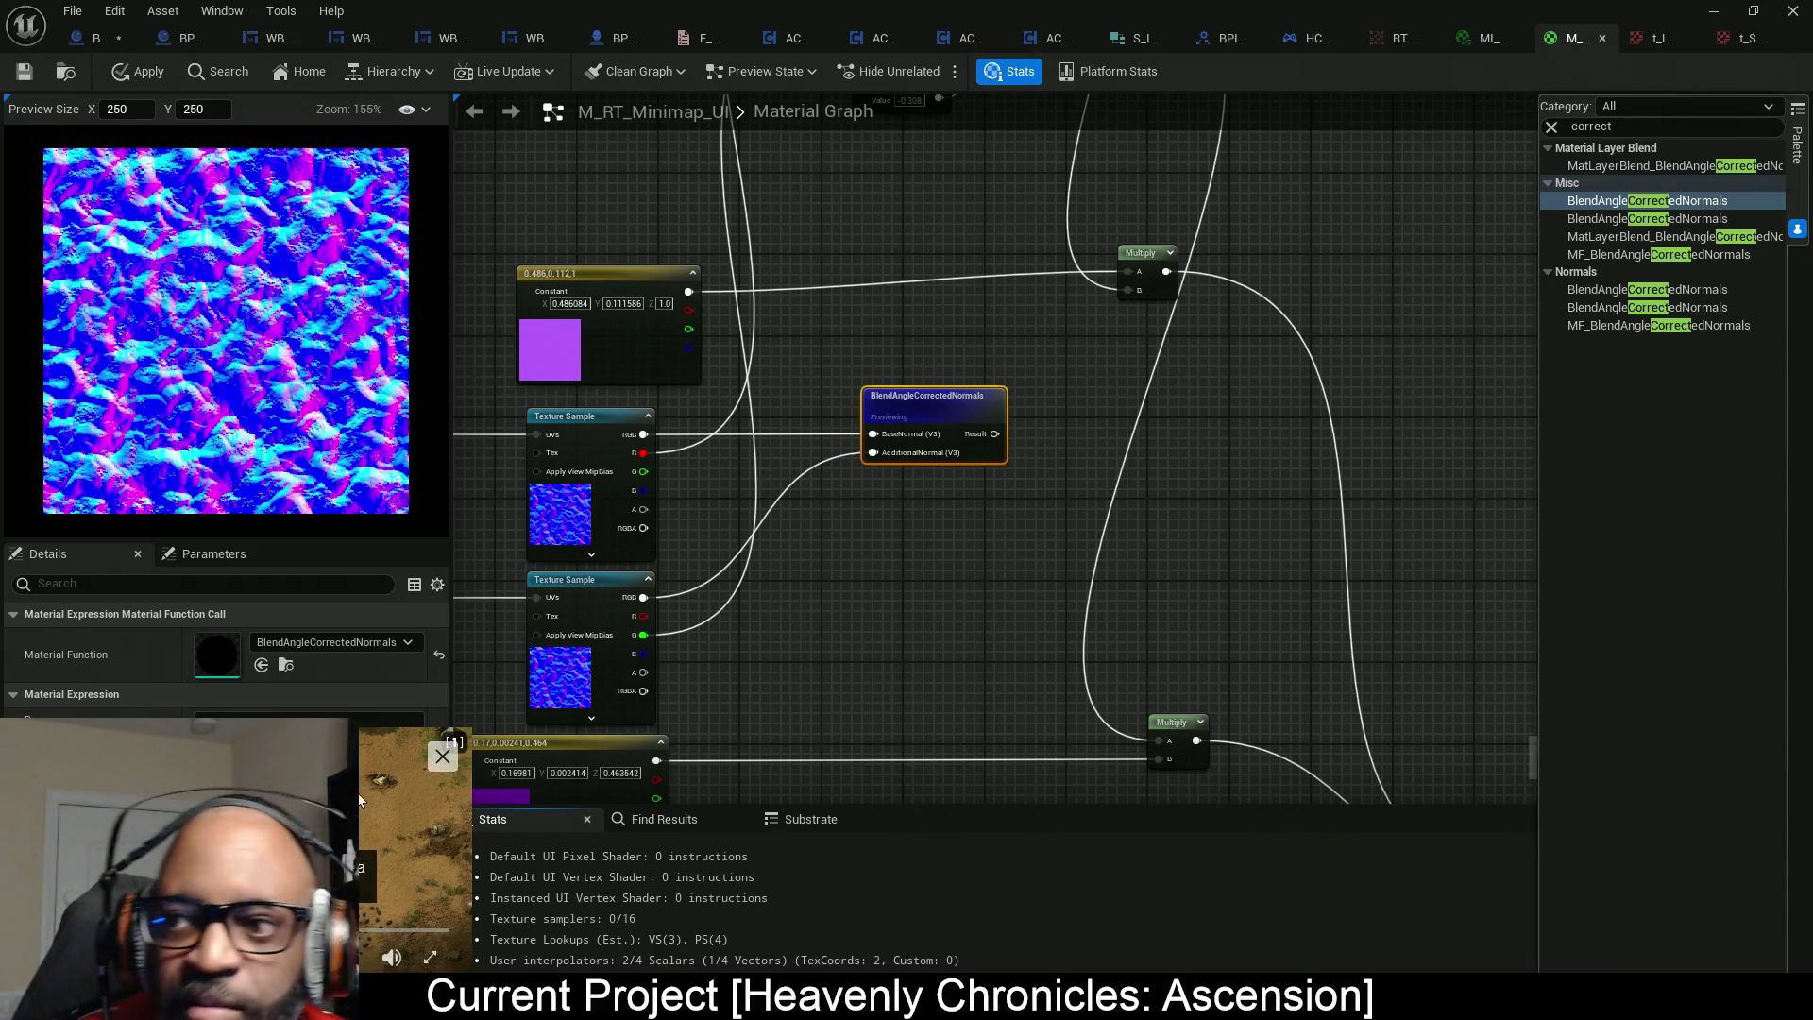
Move the floating video to the bottom-right corner, enlarge it slightly, and pause it.
mouse_move(366, 799)
left_mouse_down()
mouse_move(291, 457)
mouse_move(1390, 739)
mouse_move(1663, 850)
mouse_move(1636, 840)
left_mouse_up()
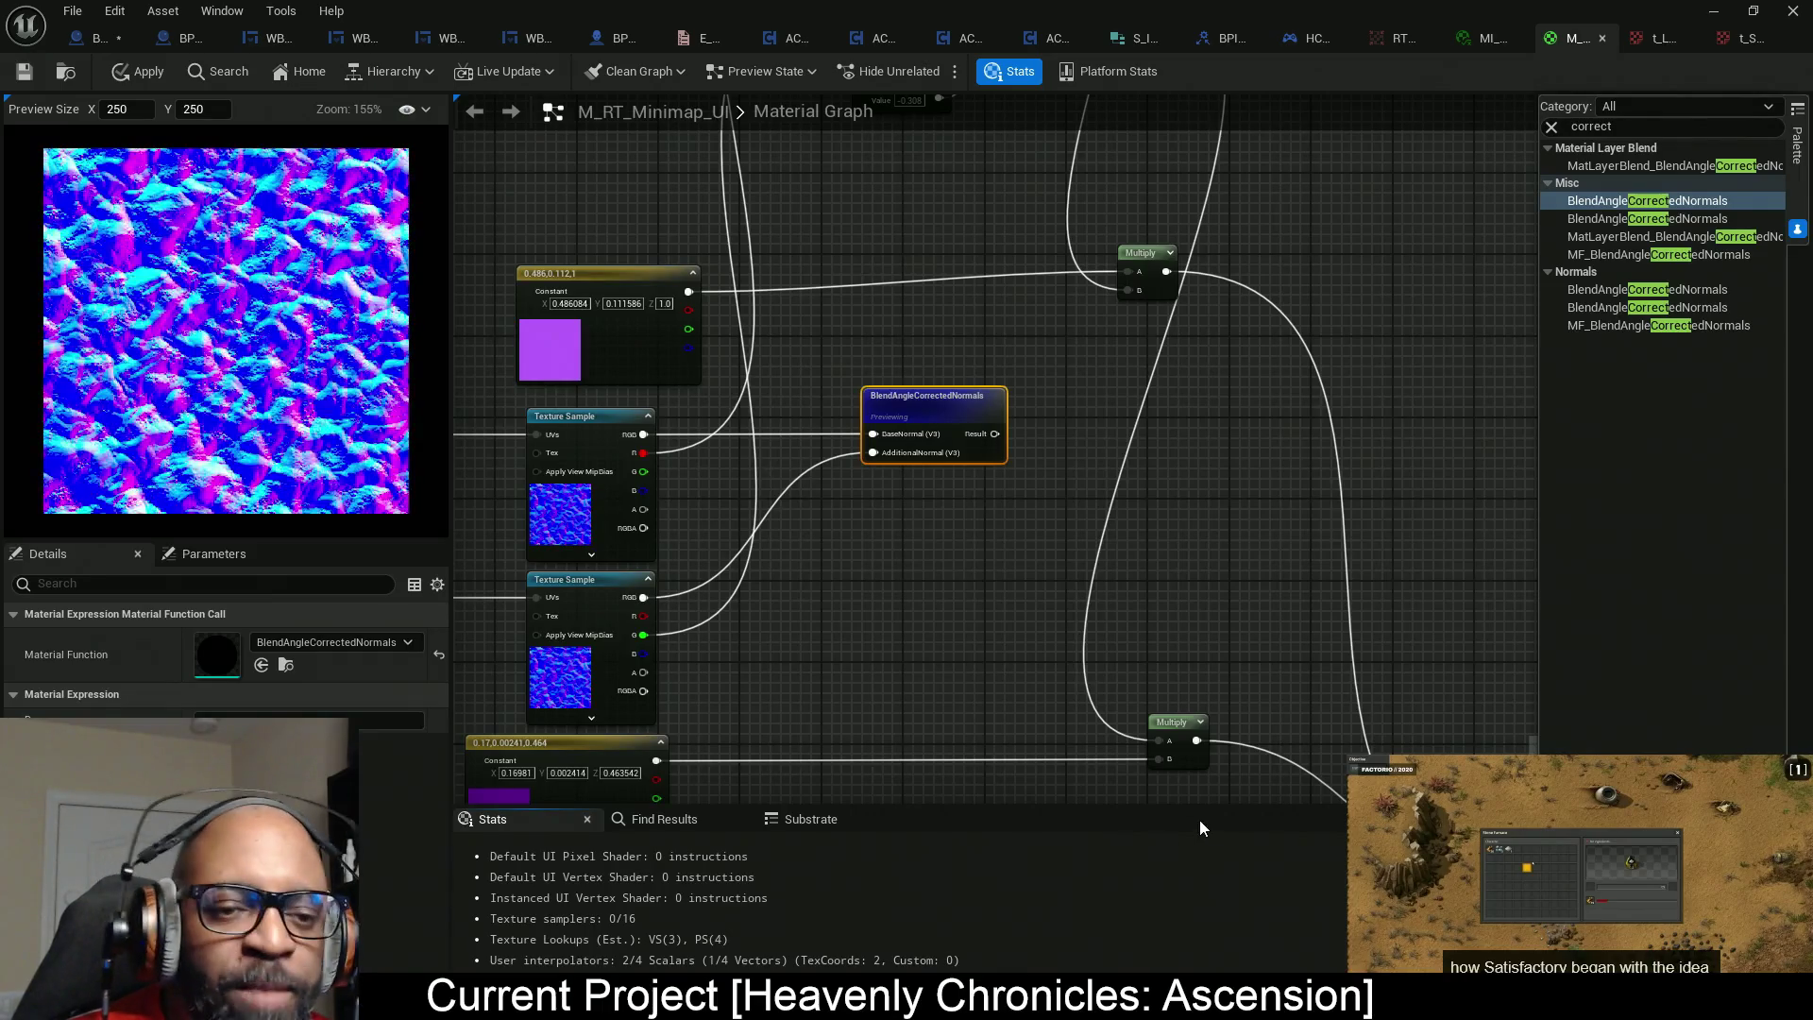
left_click_drag(1356, 758, 1321, 718)
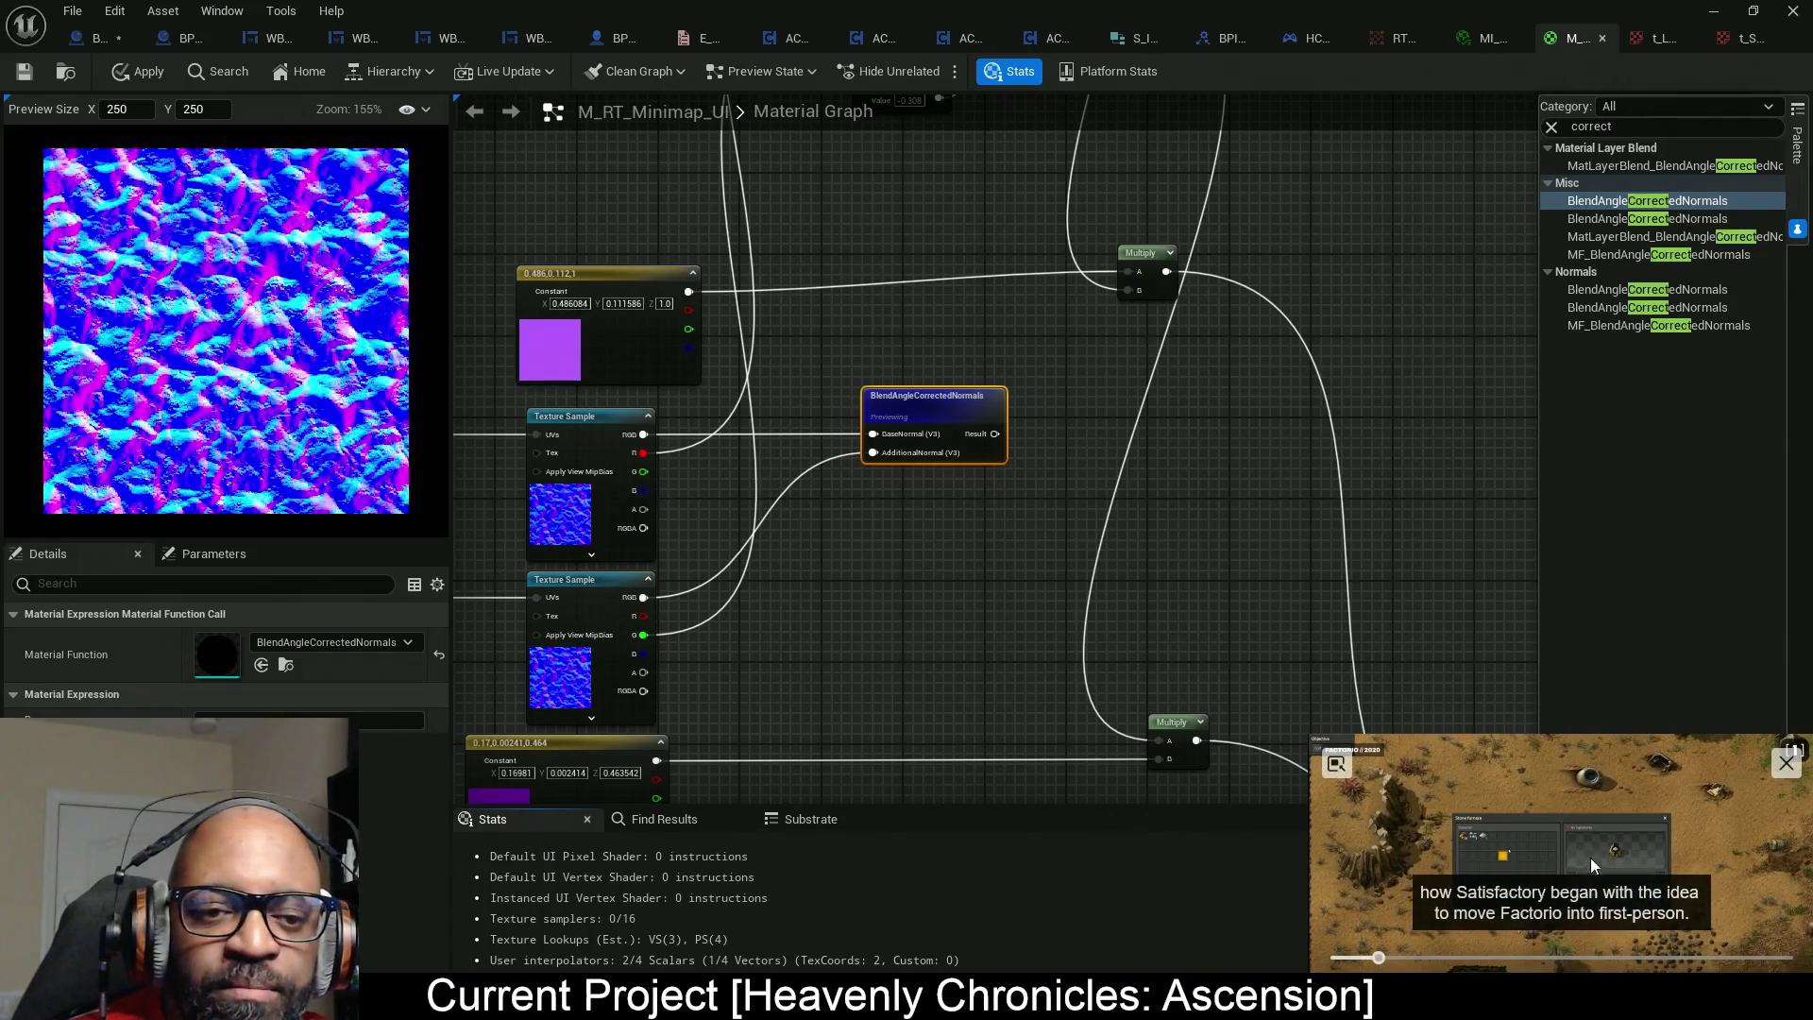
left_click(1554, 930)
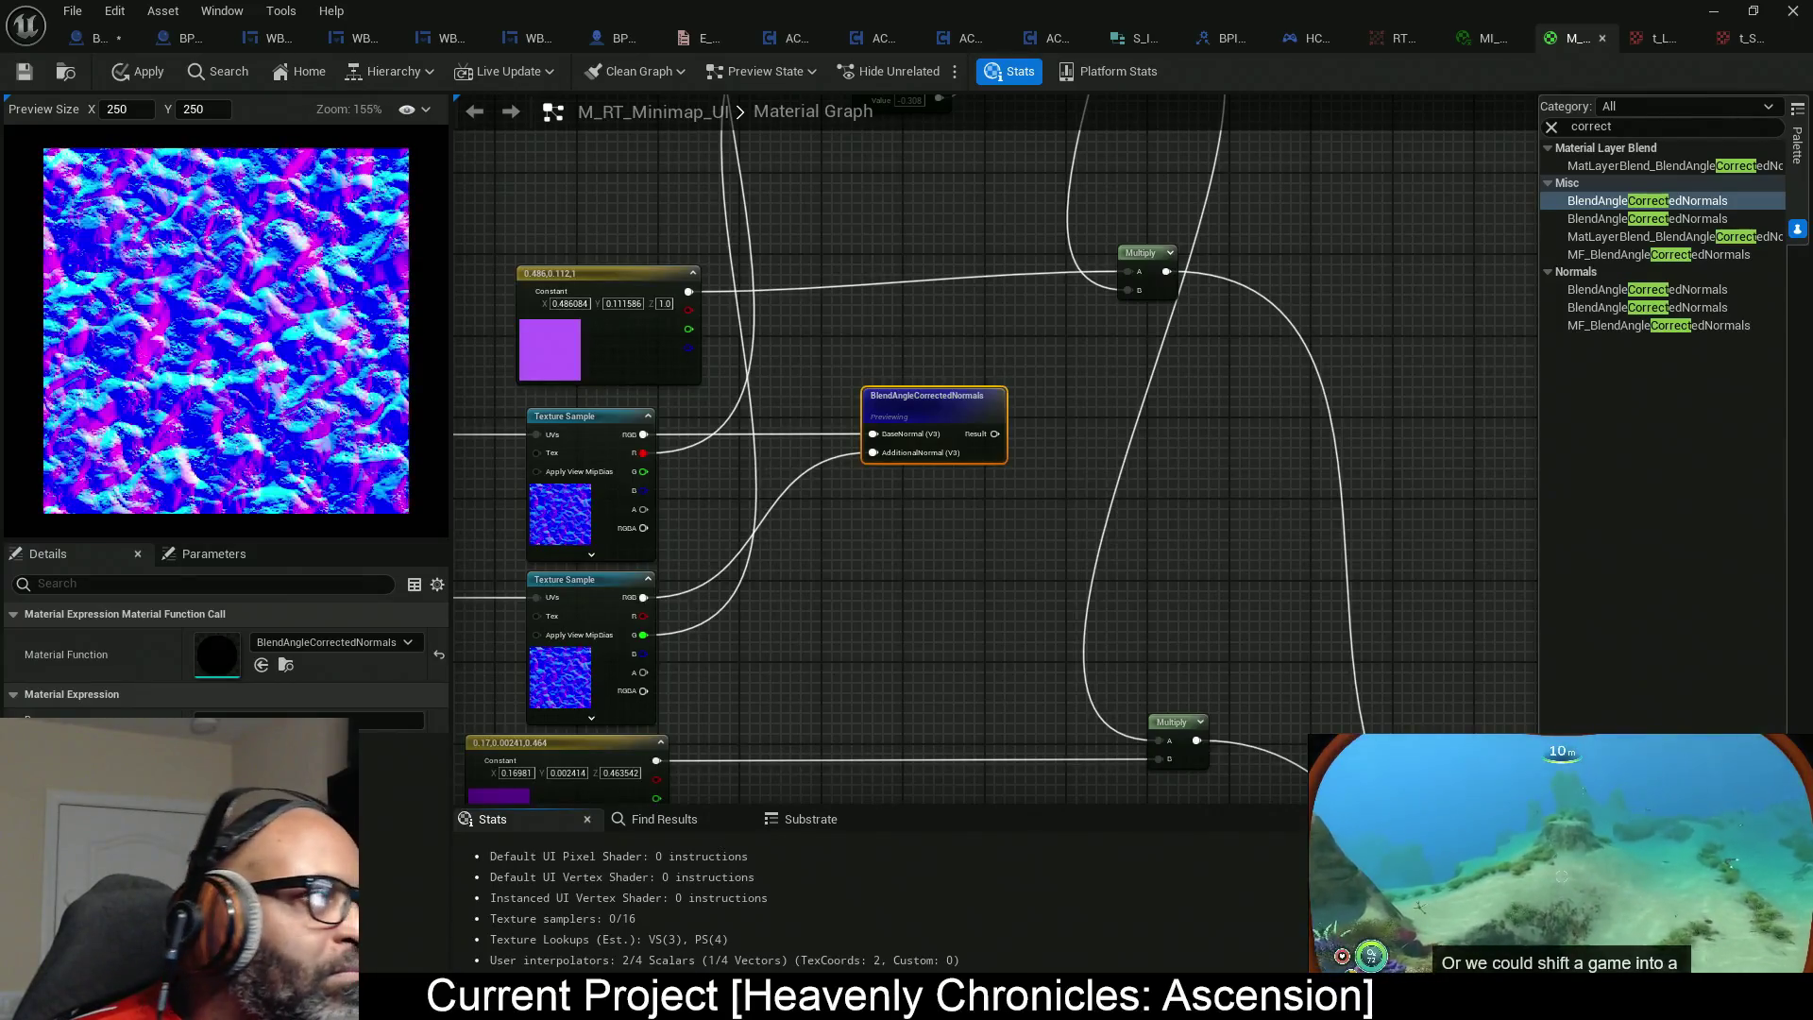
key("alt+Tab")
Turn off the video's captions and minimize the browser back to the material graph.
left_click(980, 268)
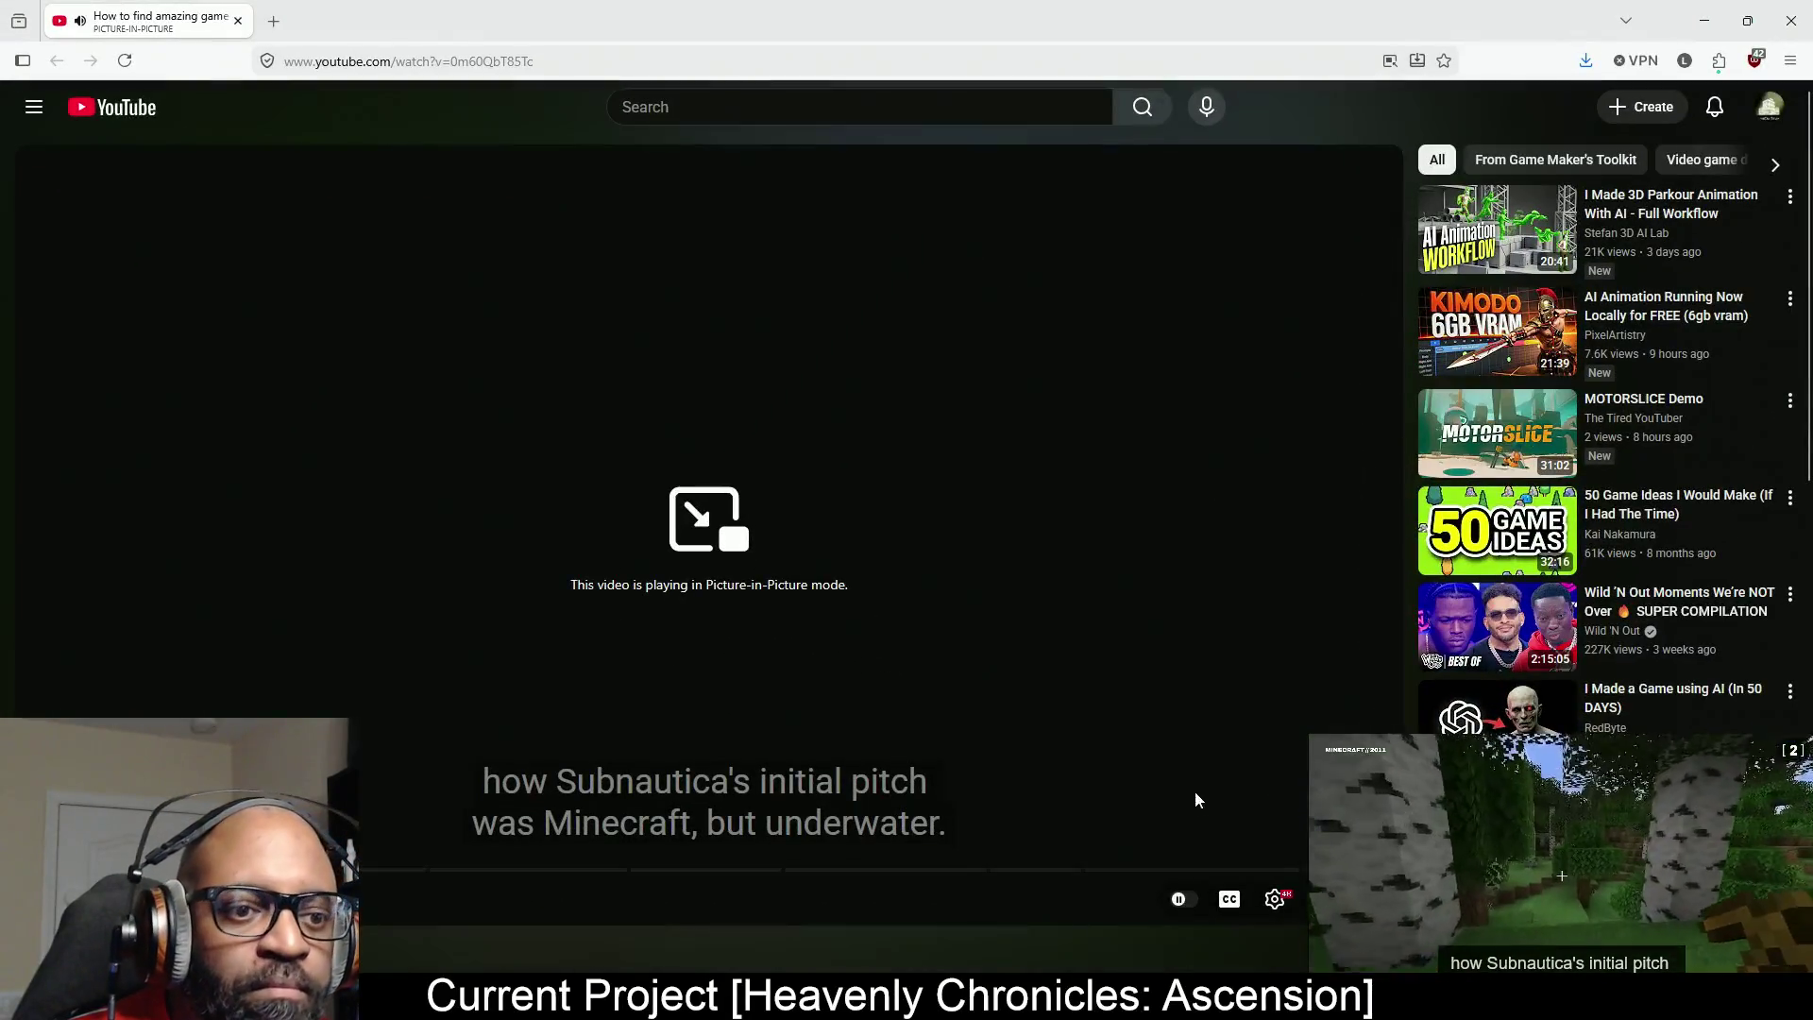
left_click(1230, 902)
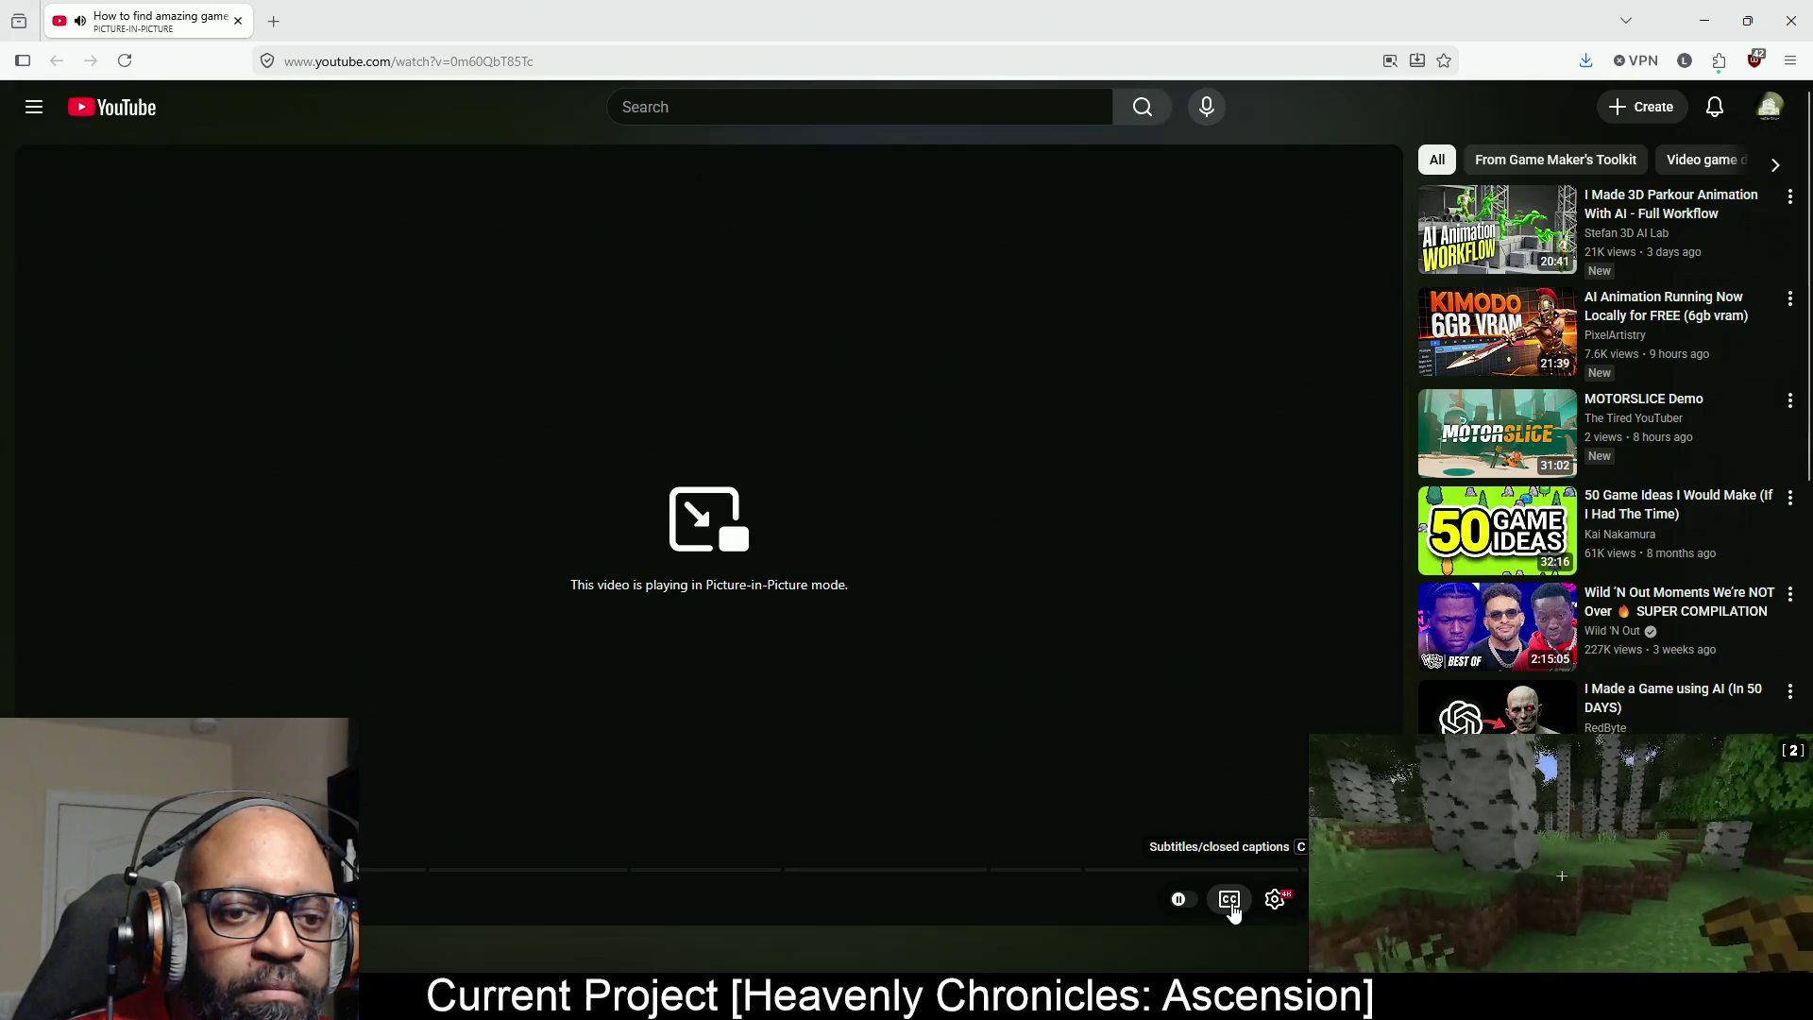
left_click(1705, 20)
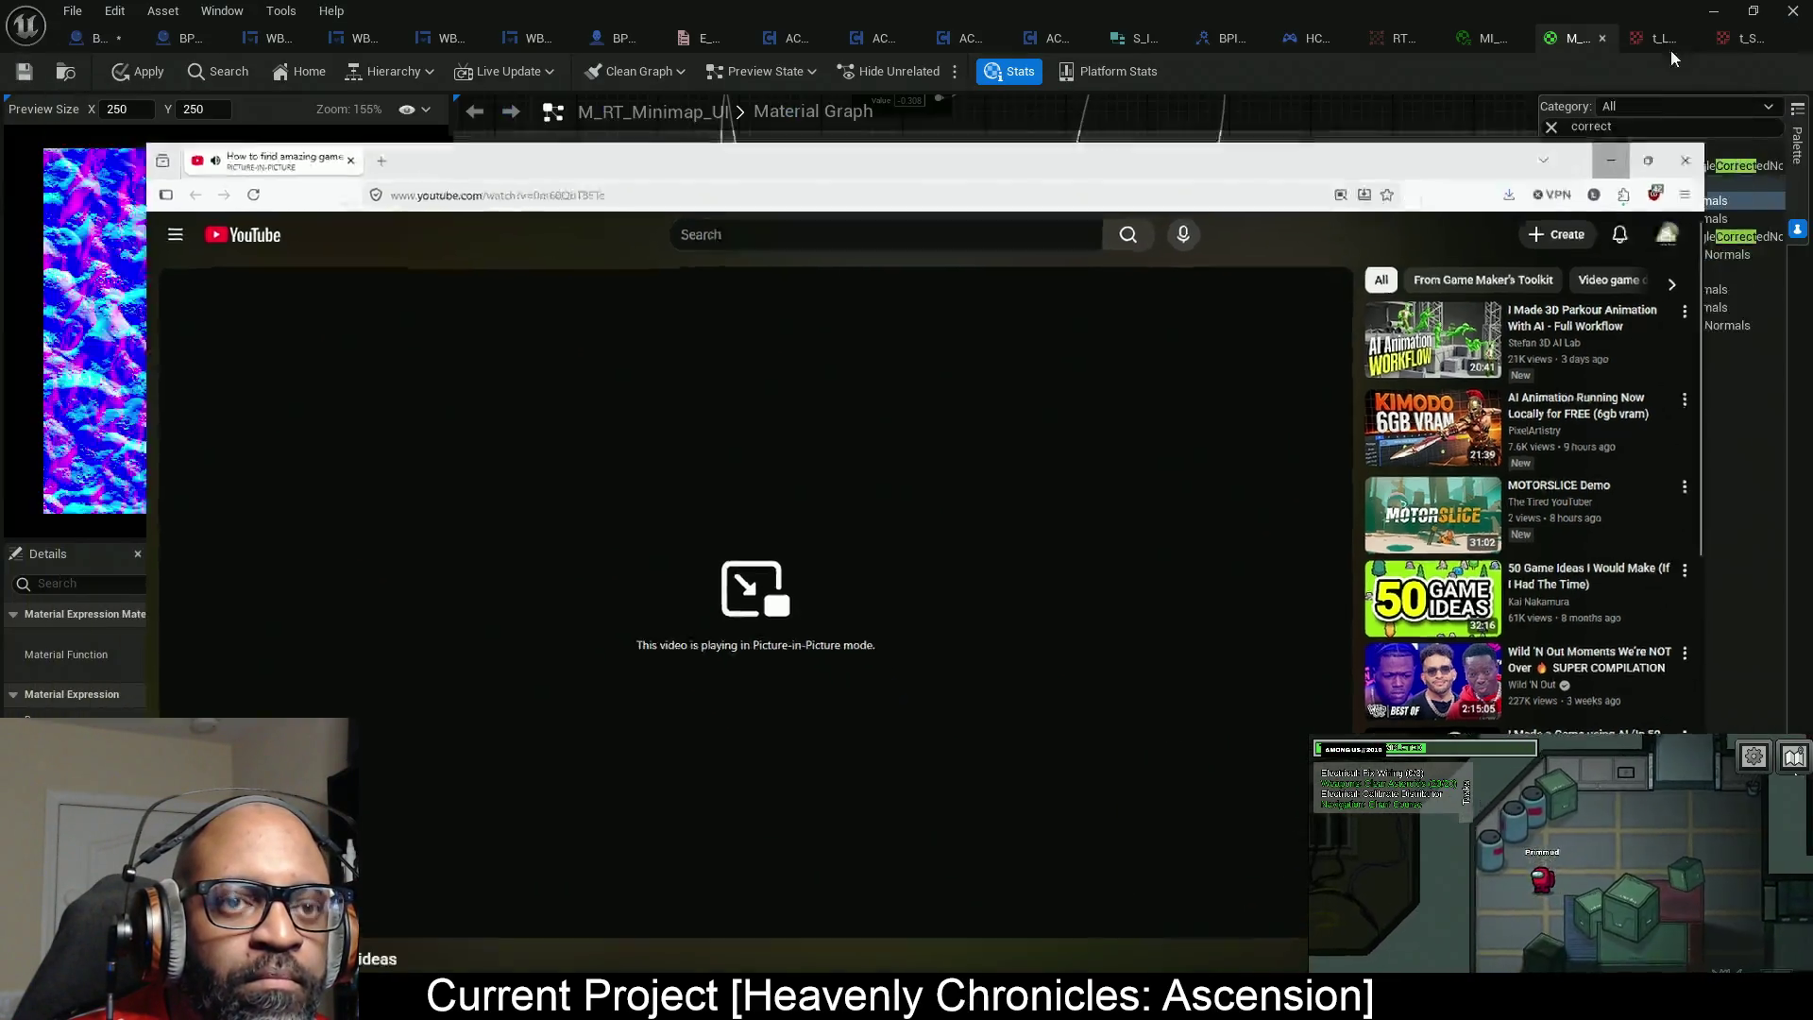
left_click(1078, 504)
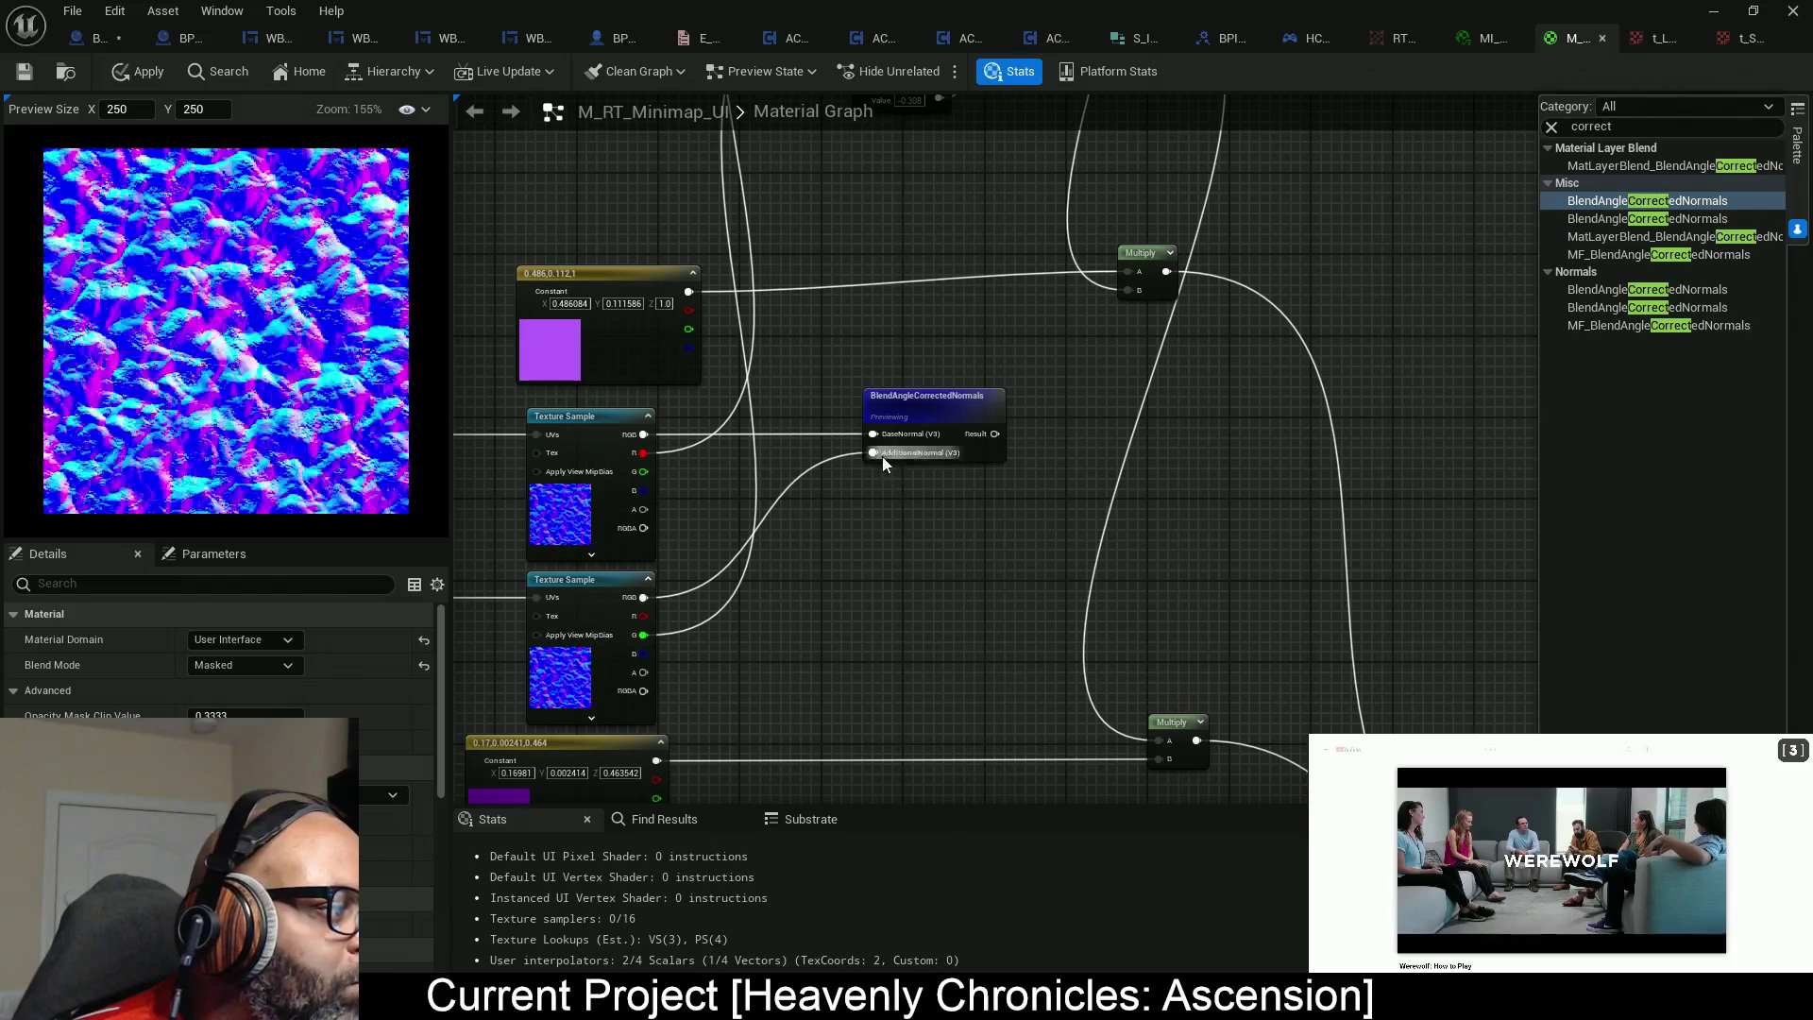
Select both Panner nodes and align their right edges with Shift+D.
mouse_move(875, 514)
left_mouse_down()
mouse_move(1202, 466)
mouse_move(1276, 351)
left_mouse_up()
left_click_drag(581, 270, 798, 507)
left_click_drag(782, 441, 859, 444)
key("shift+d")
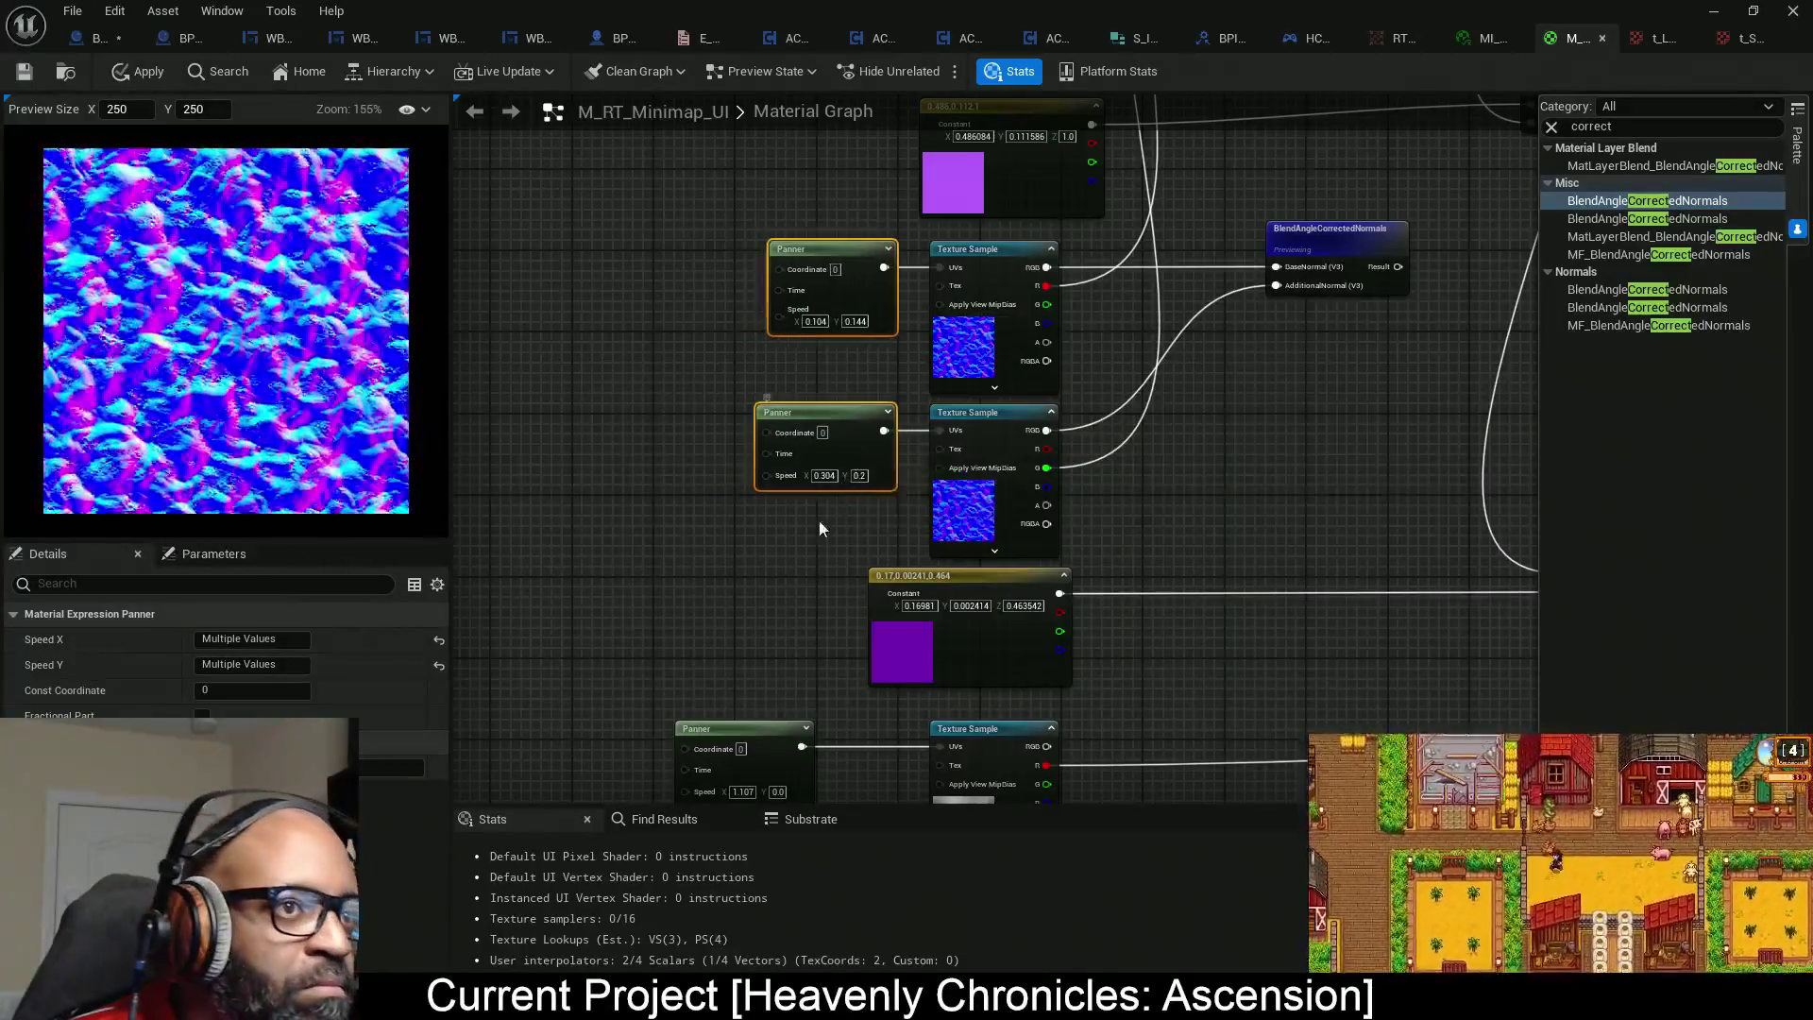
left_click_drag(665, 513, 777, 493)
left_click(790, 463)
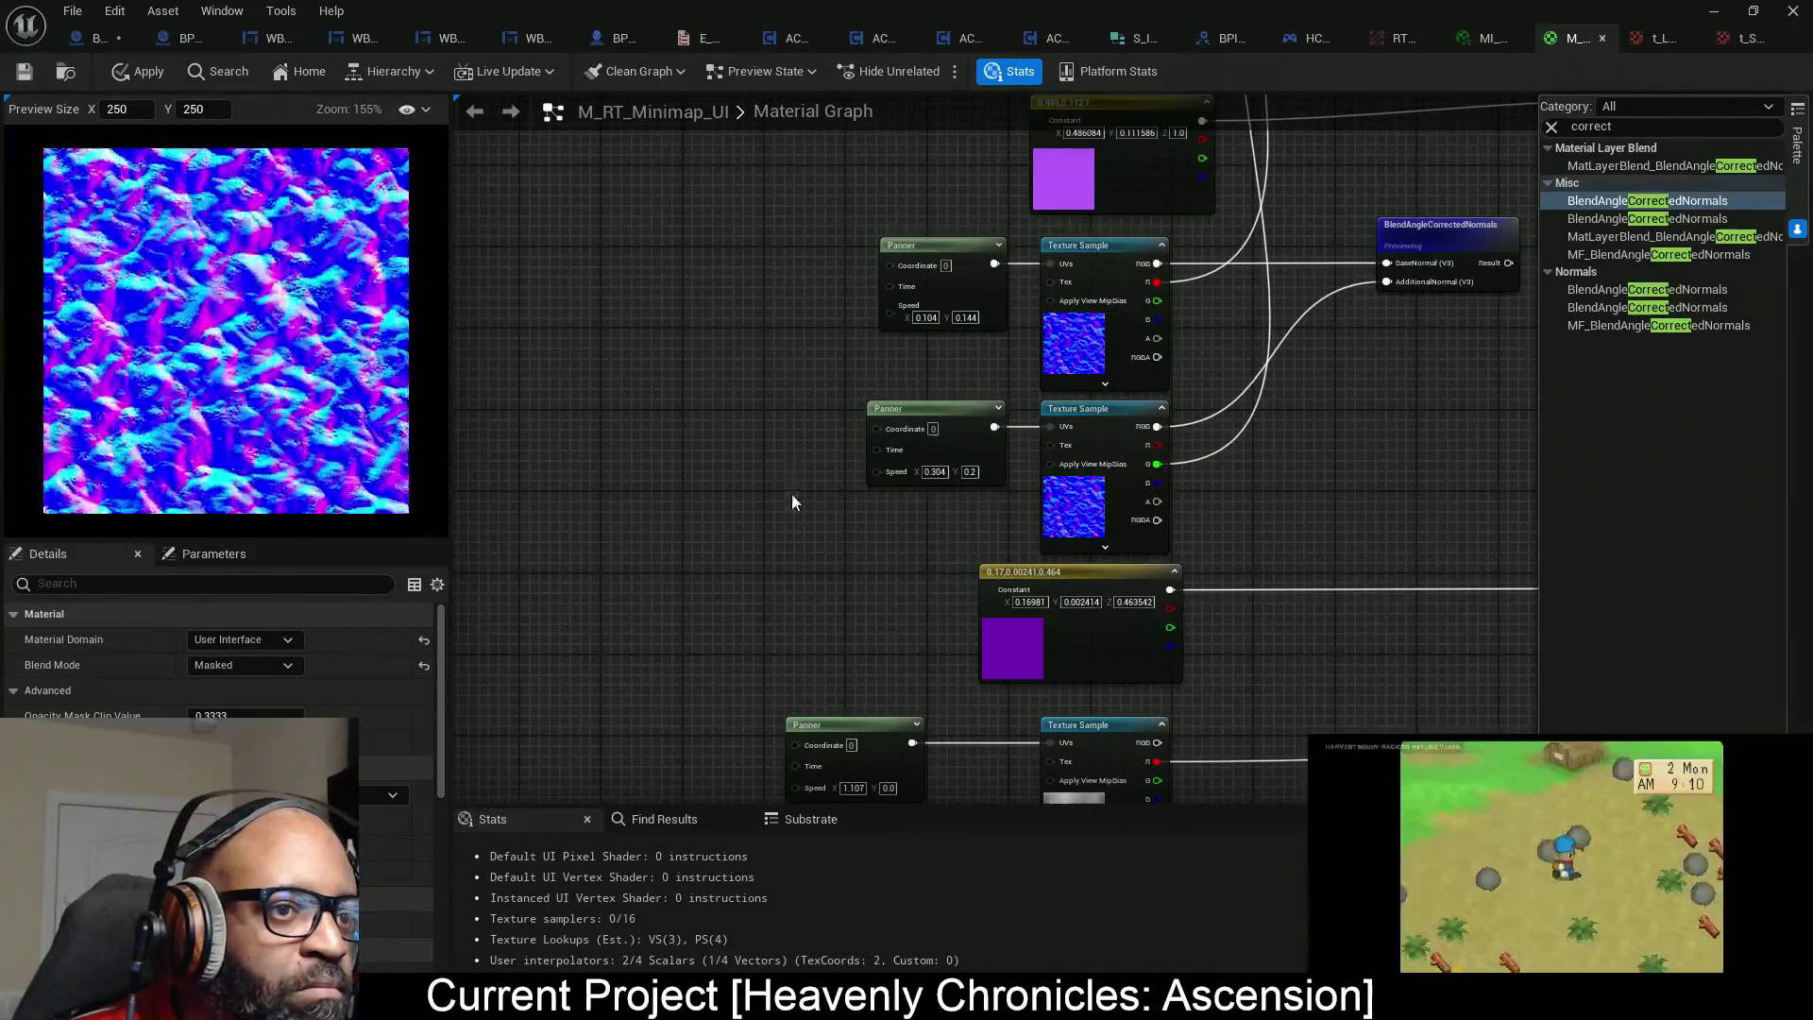
scroll(796, 493, "up", 2)
left_click_drag(793, 406, 786, 470)
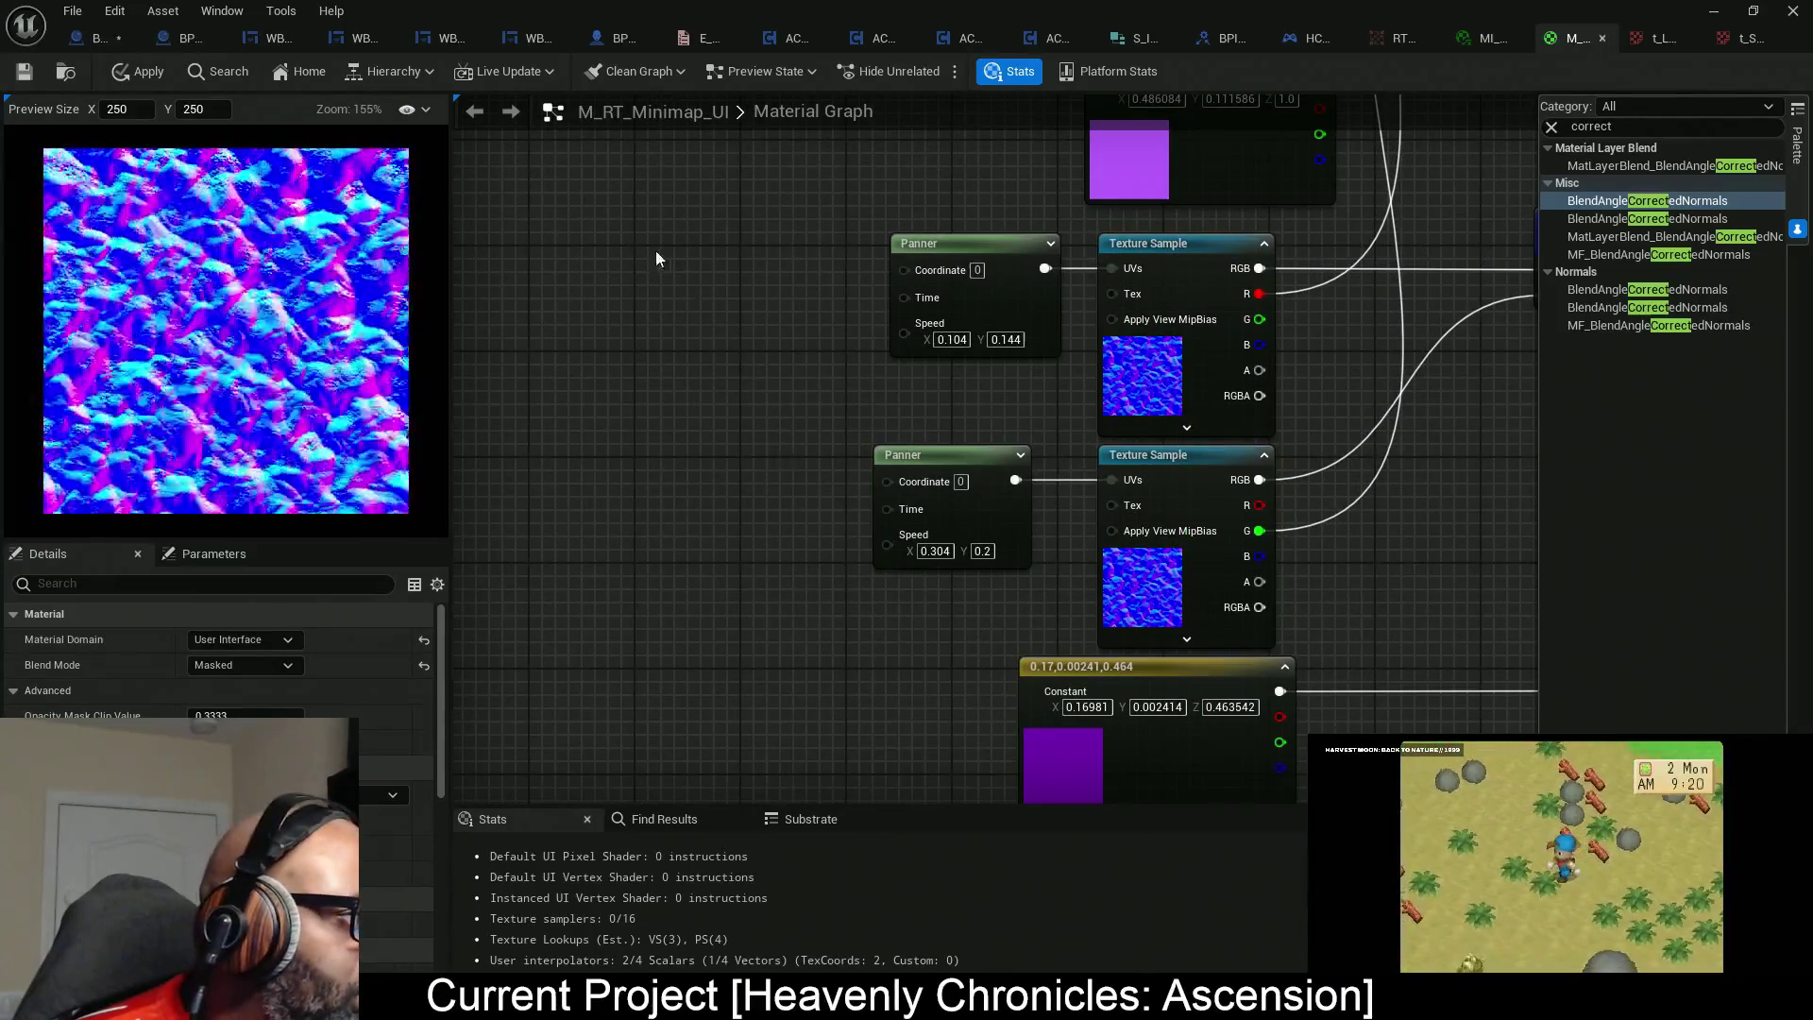
right_click(597, 263)
Add two TexCoord[0] nodes and two Multiply nodes ahead of the two Panners.
type("tex")
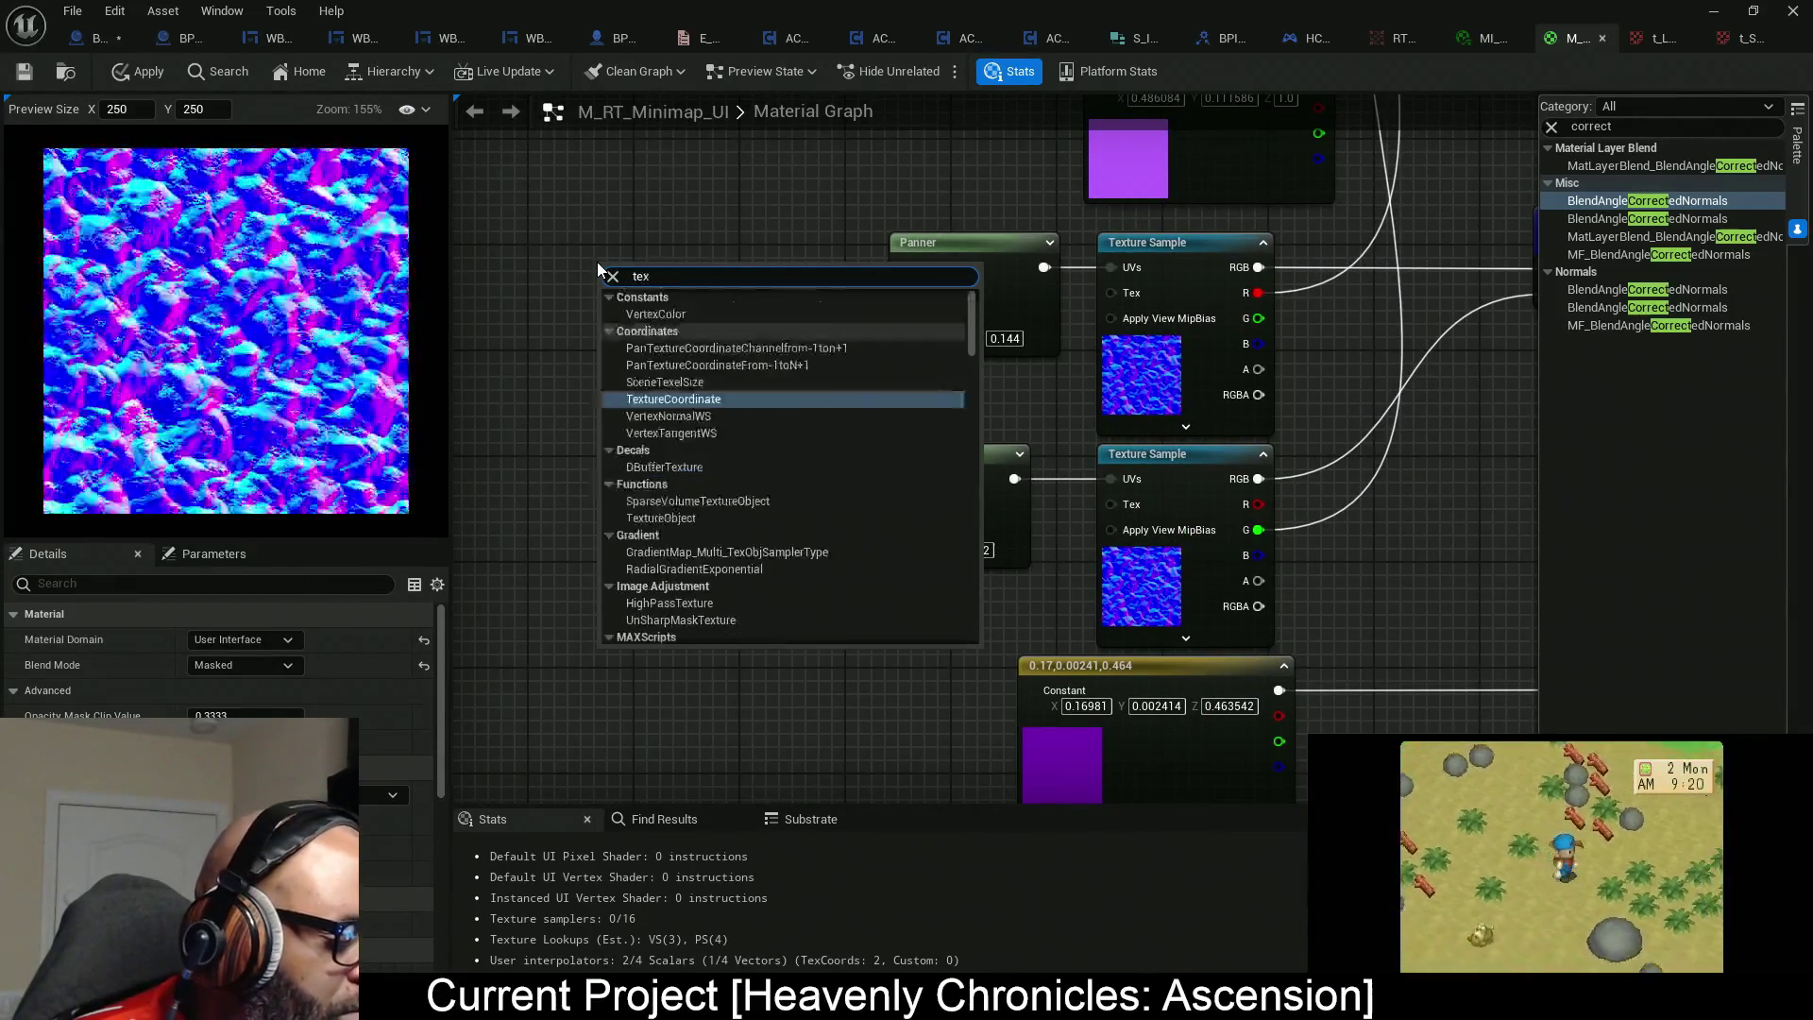
type("coord")
left_click(690, 347)
mouse_move(692, 288)
left_mouse_down()
mouse_move(663, 243)
mouse_move(598, 242)
left_mouse_up()
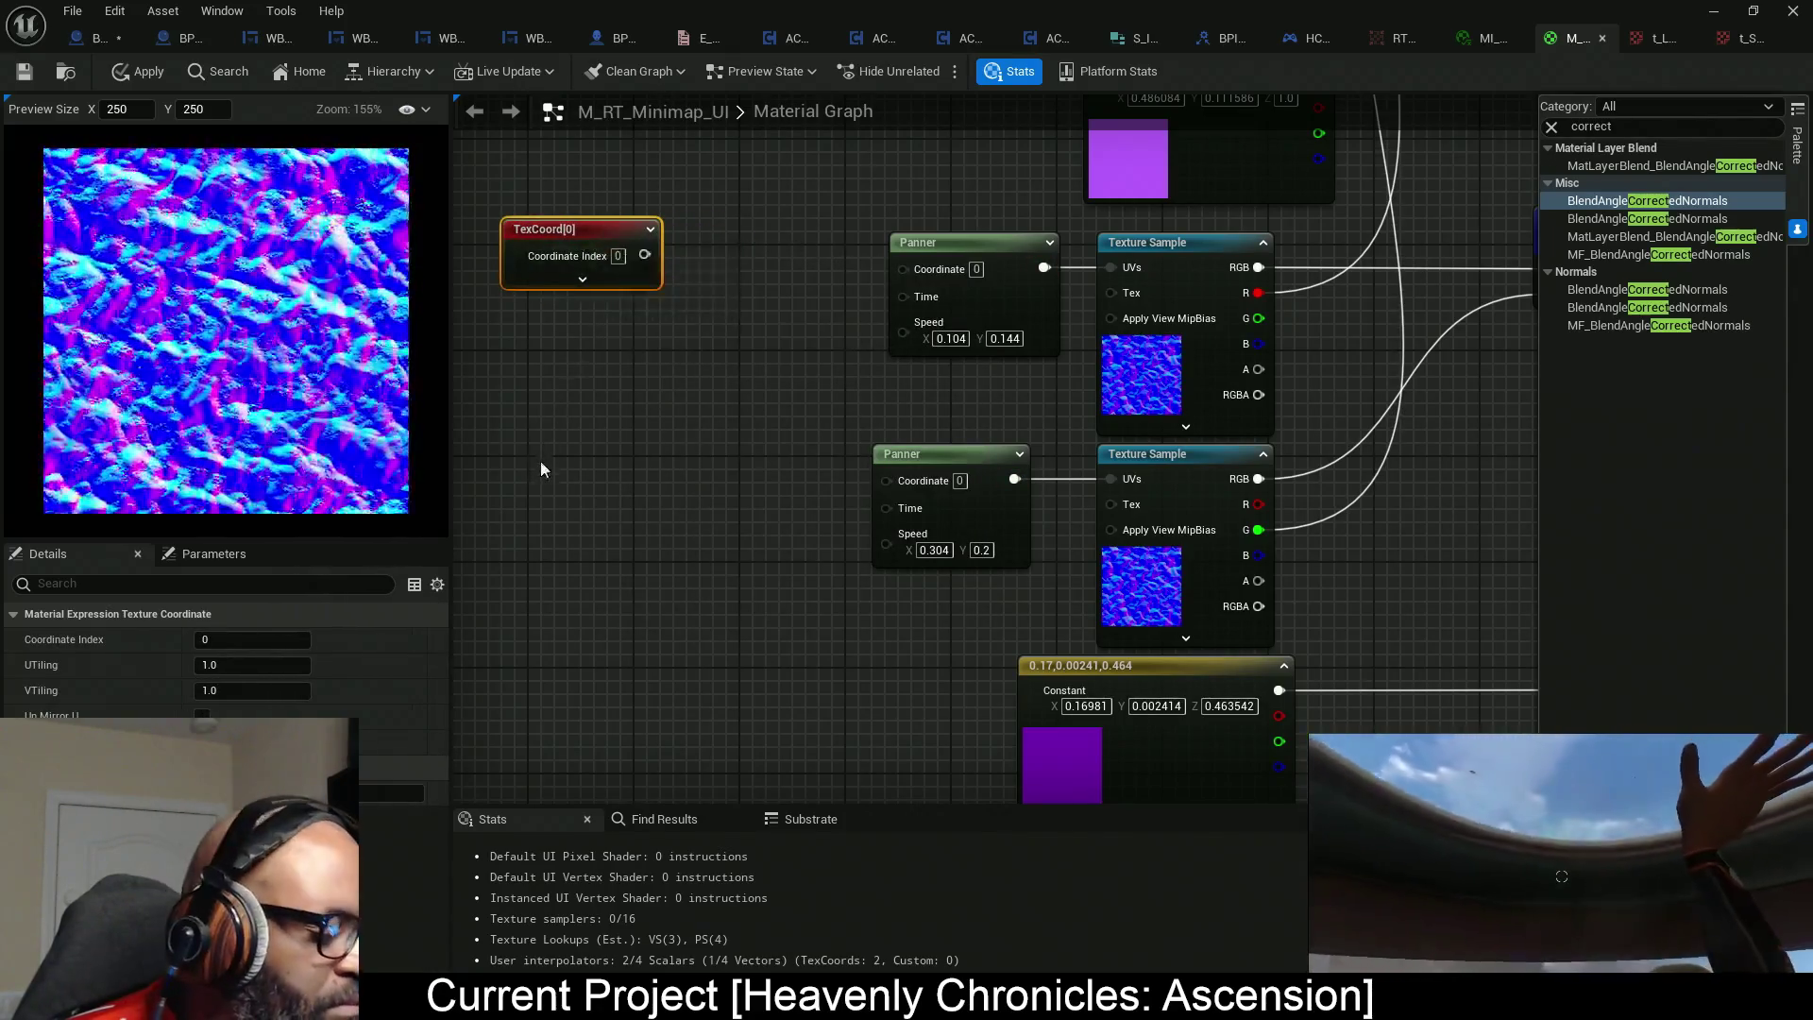
key("ctrl+d")
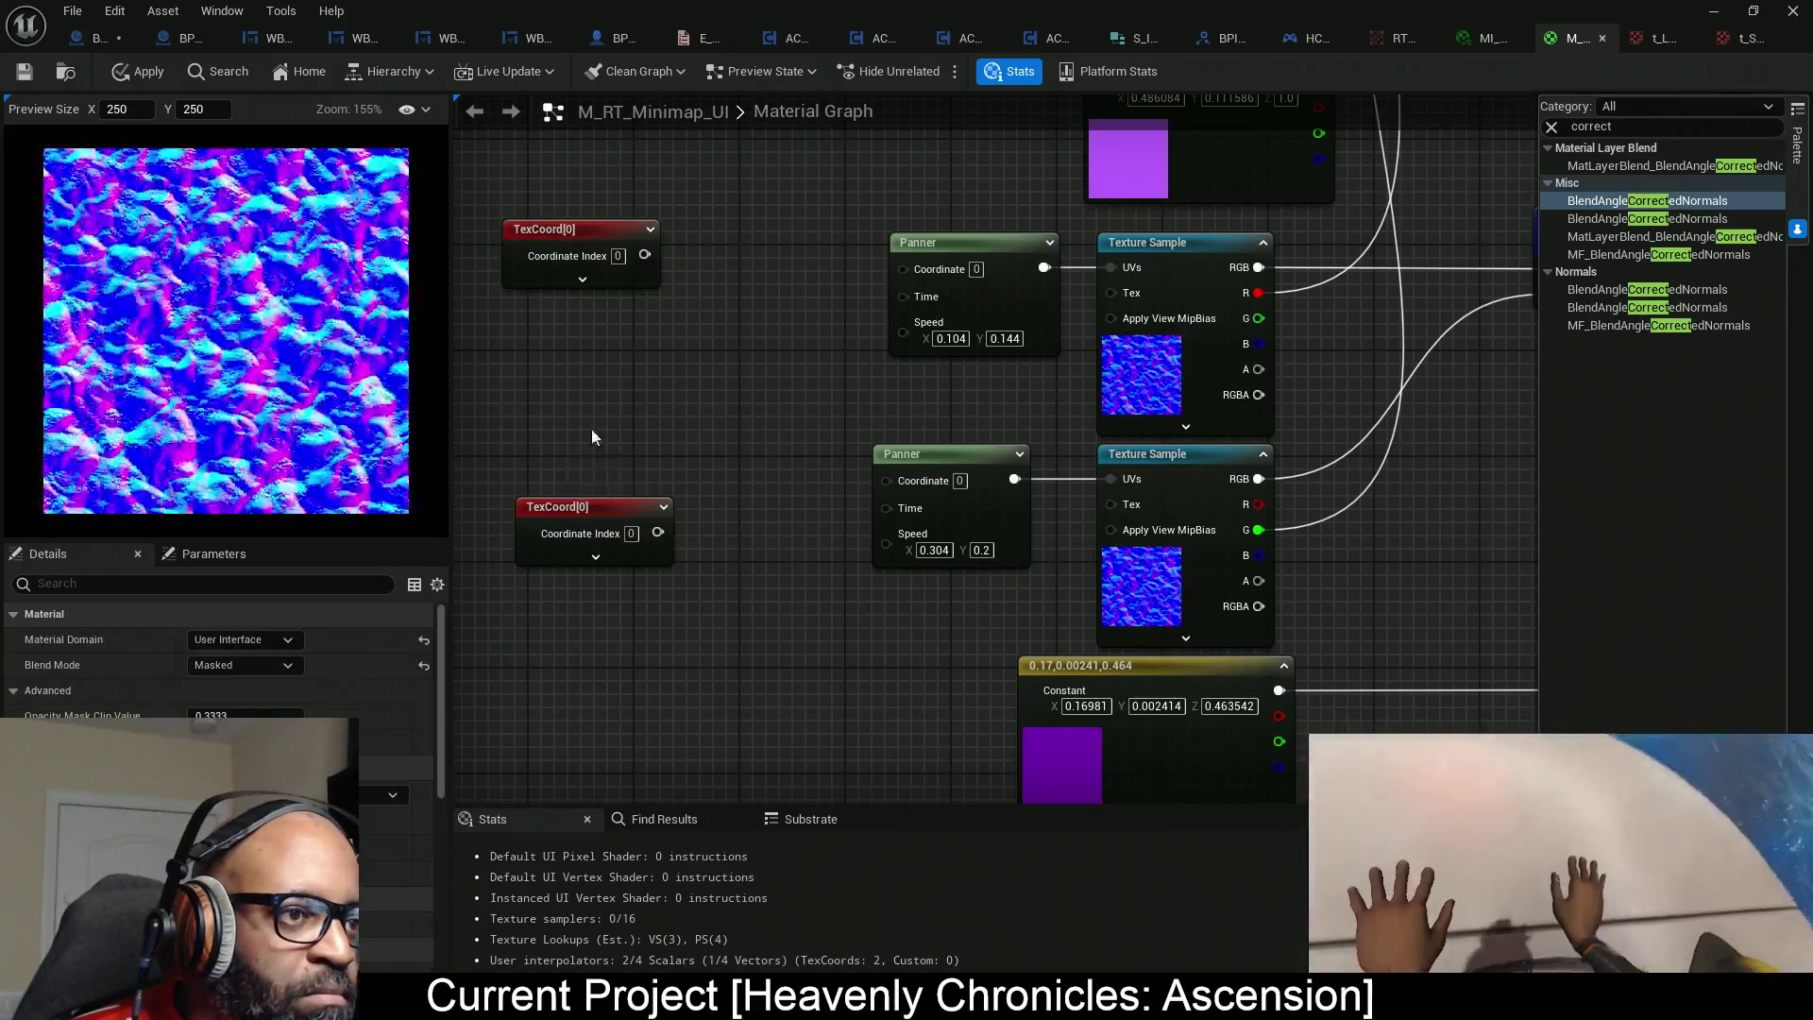
left_click_drag(604, 510, 573, 463)
left_click_drag(727, 546, 831, 538)
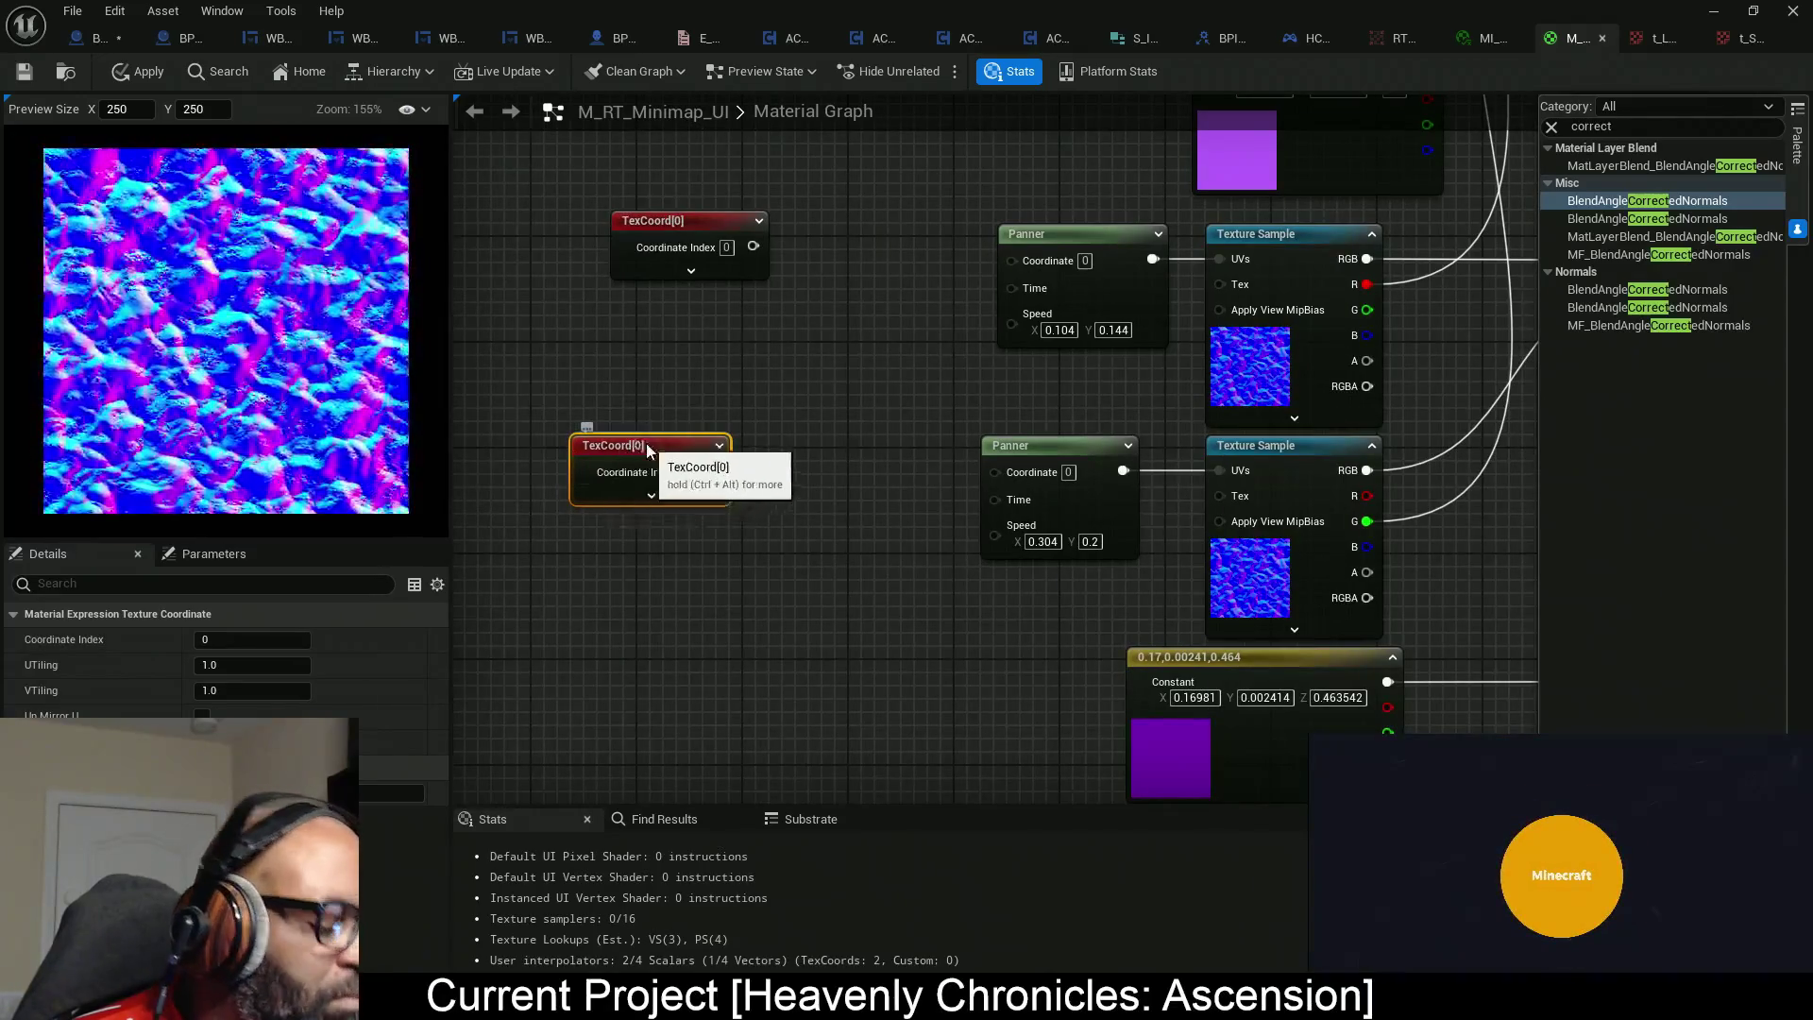
left_click(651, 418)
left_click_drag(727, 427, 841, 449)
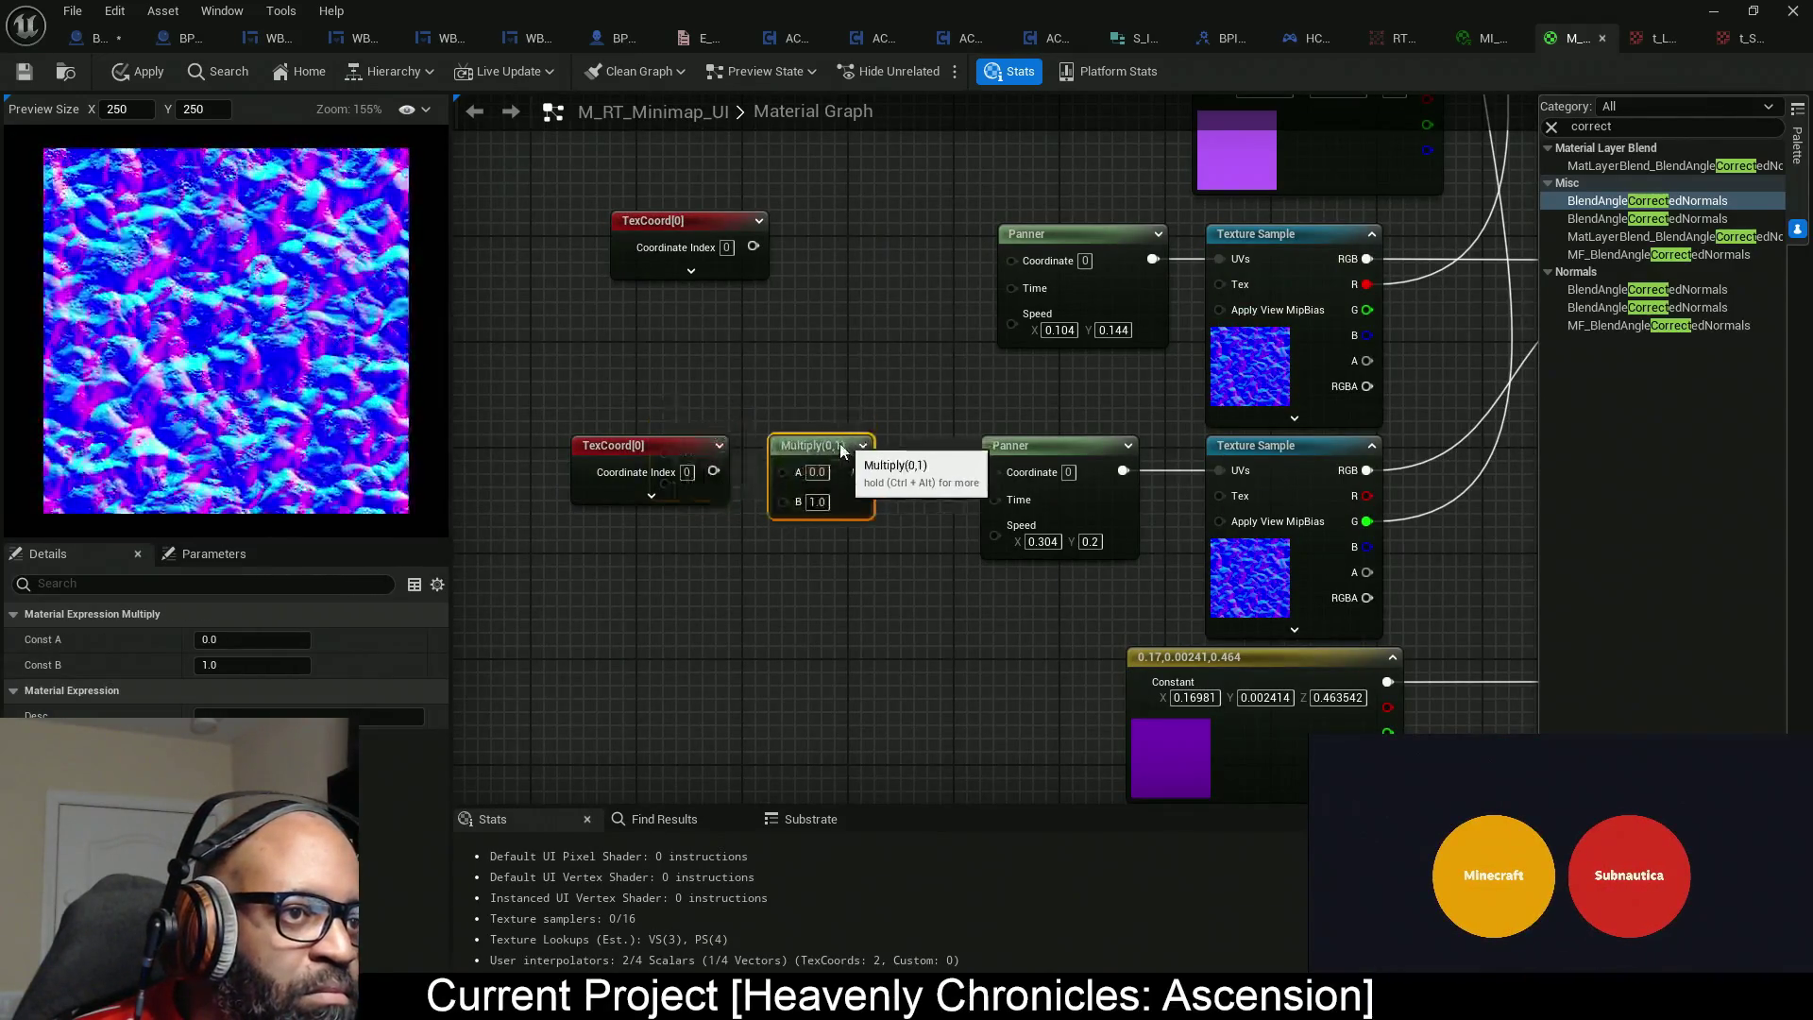
left_click(820, 246)
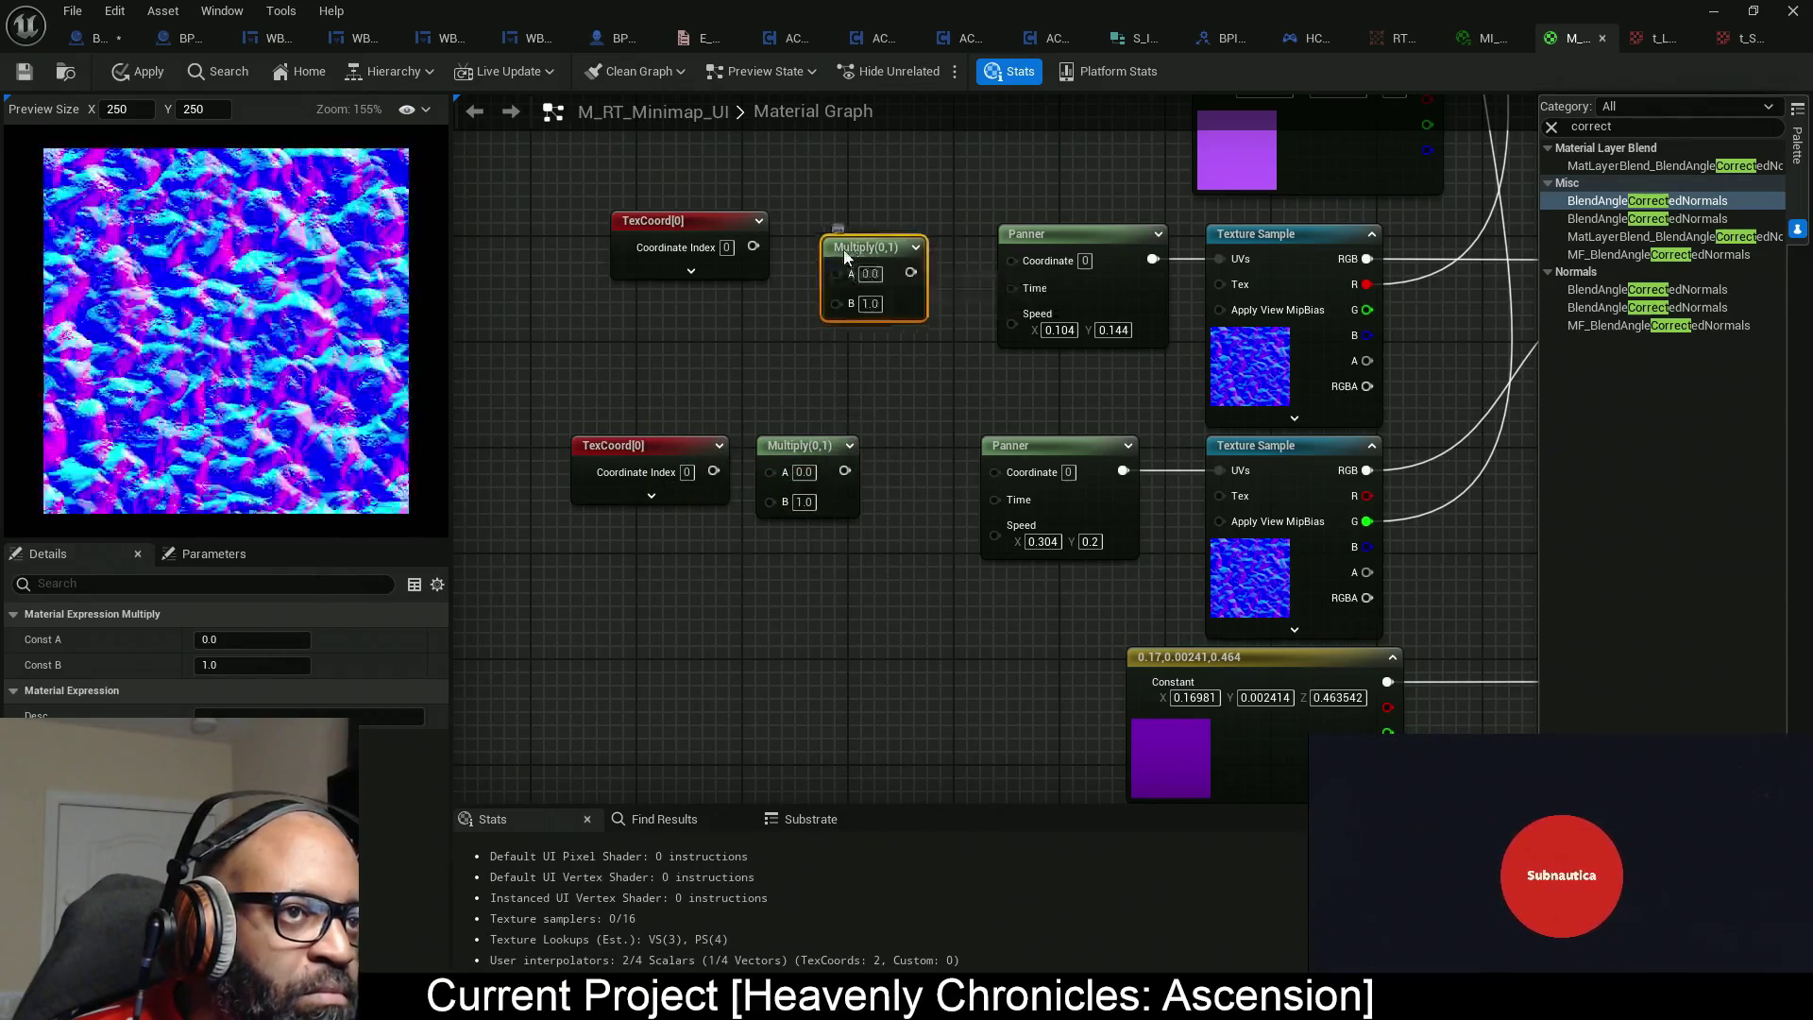
left_click_drag(843, 249, 823, 236)
Align the TexCoord nodes and the Multiply nodes into tidy columns.
mouse_move(576, 184)
left_mouse_down()
mouse_move(843, 419)
mouse_move(845, 536)
mouse_move(988, 531)
left_mouse_up()
left_click_drag(783, 220, 661, 232)
left_click(850, 221)
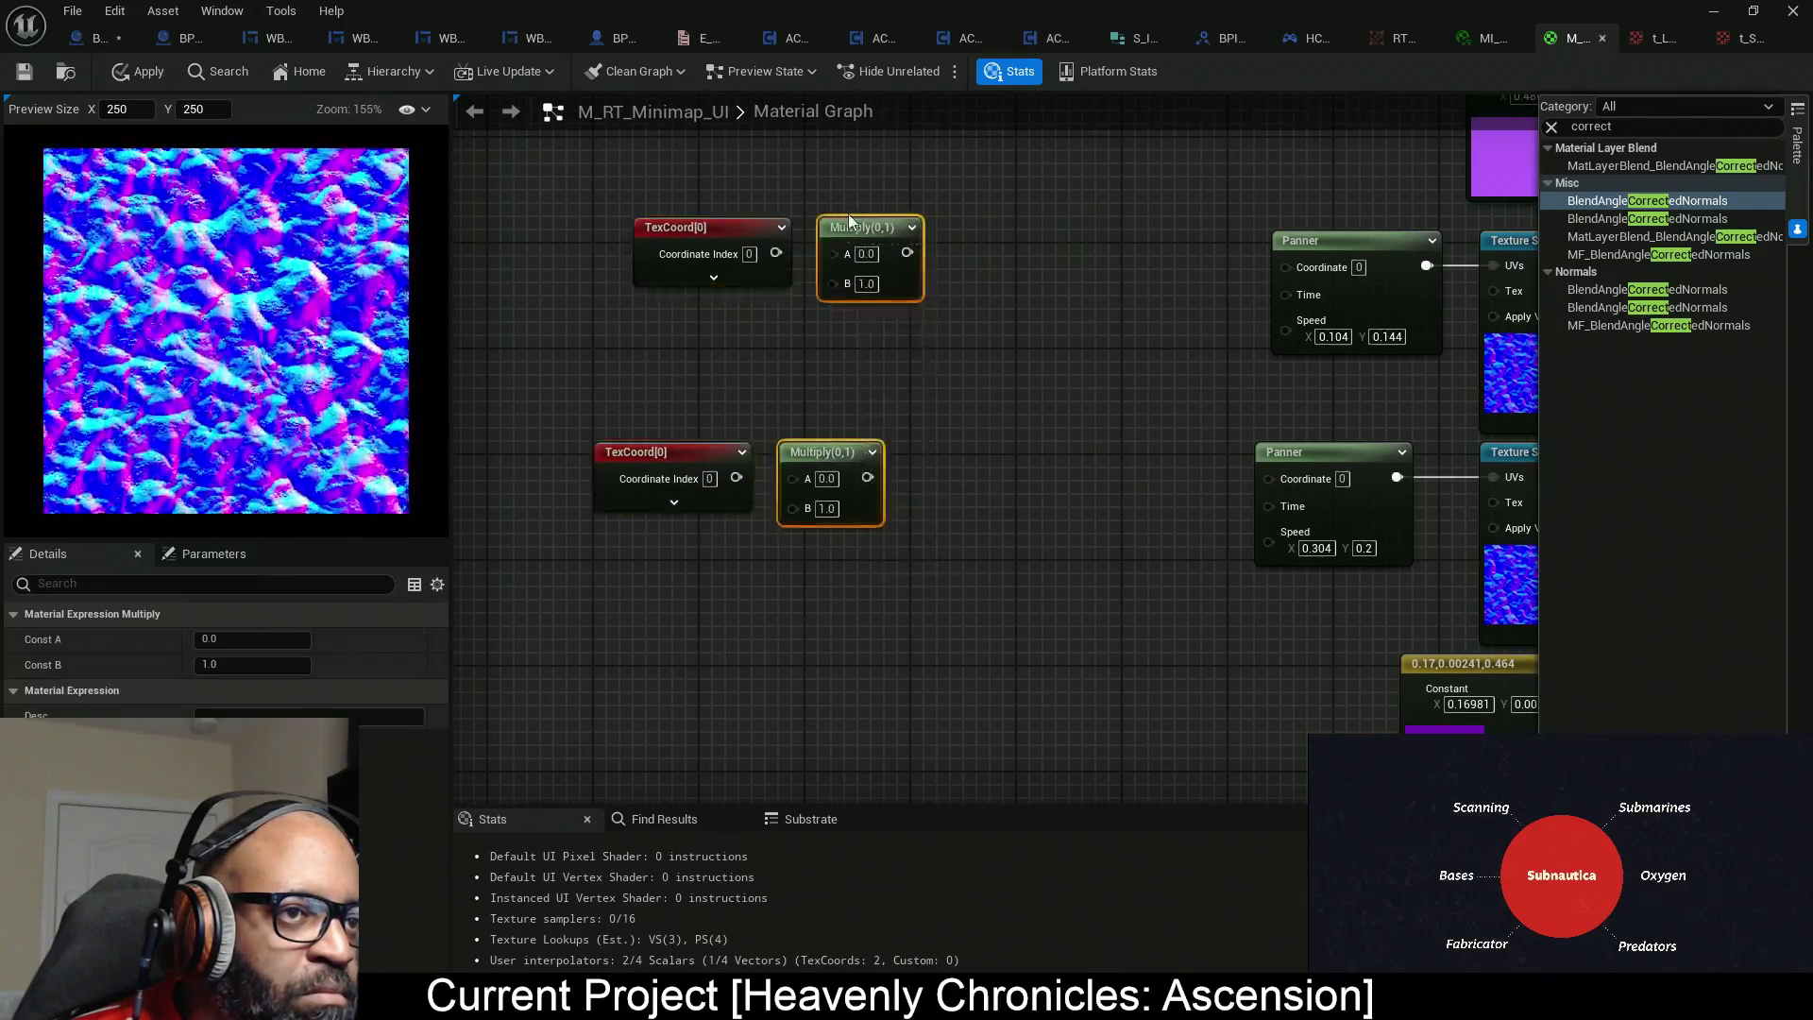
key("shift+d")
left_click(671, 452)
left_click(680, 227, "shift")
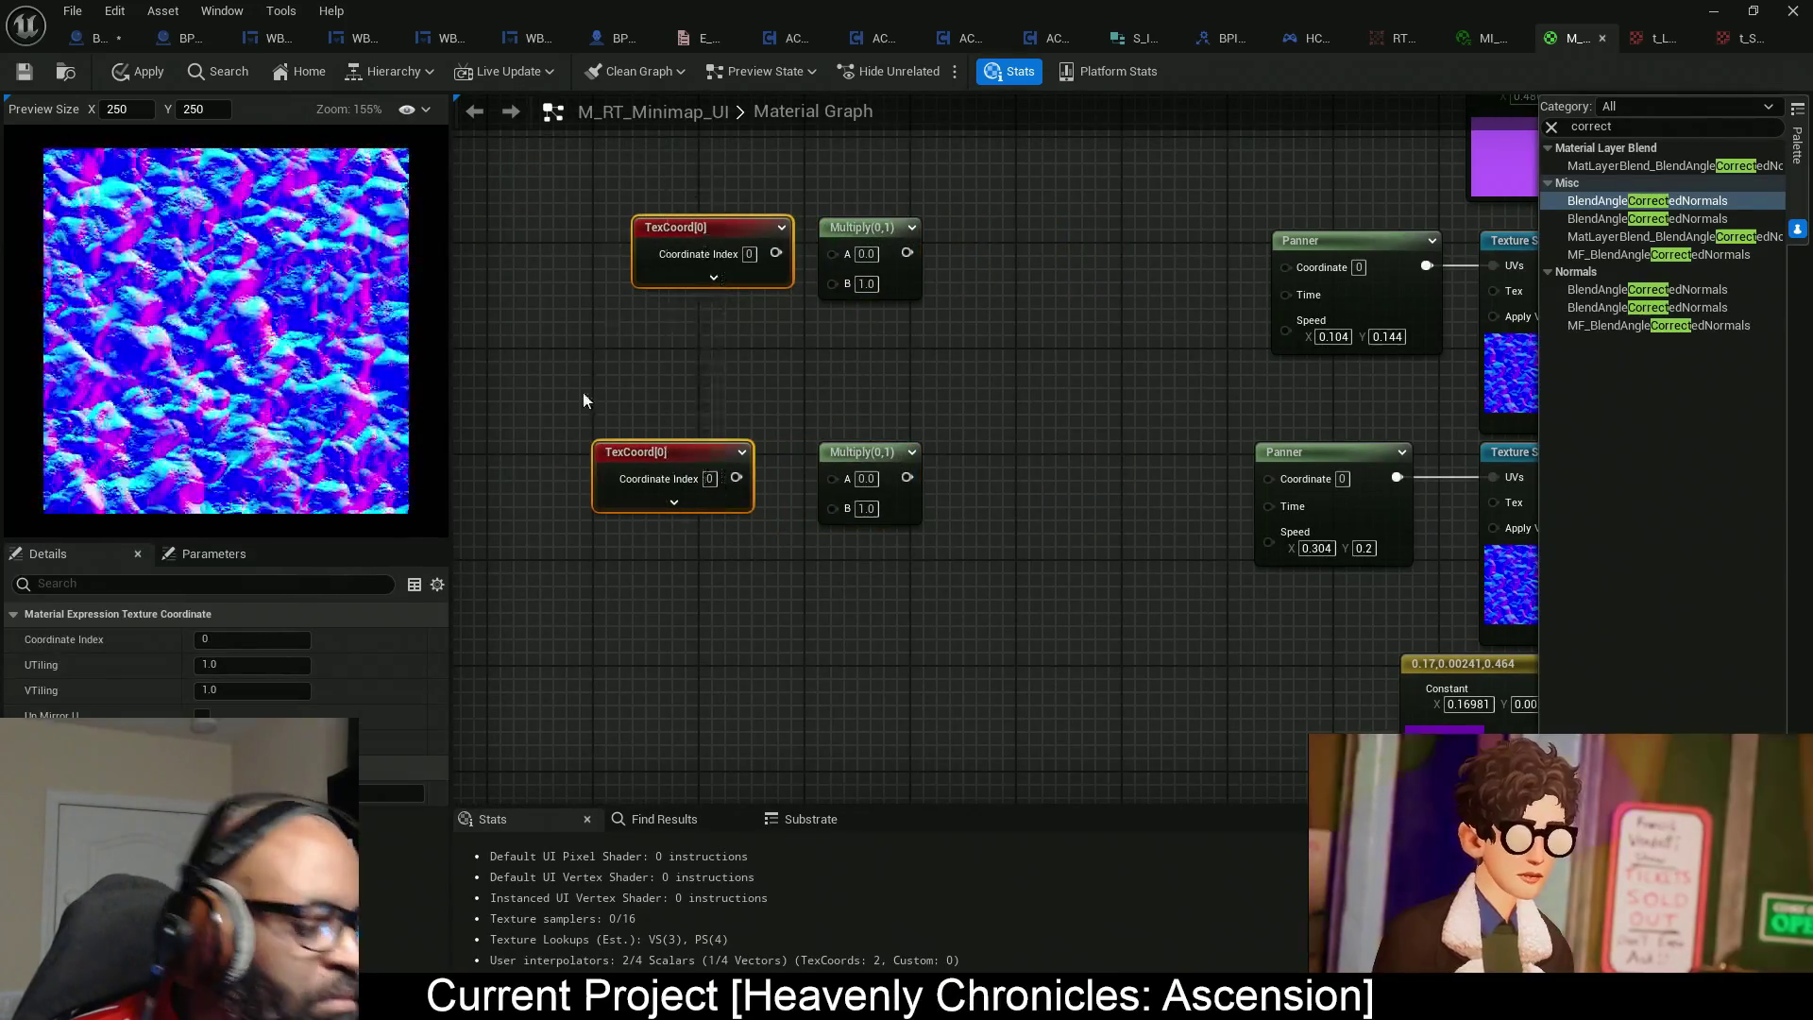
key("shift+d")
left_click(830, 359)
Wire each TexCoord into its Multiply's A input and each Multiply into its Panner's Coordinate.
left_click_drag(678, 262, 735, 262)
left_click_drag(678, 487, 740, 488)
left_click_drag(801, 263, 1101, 284)
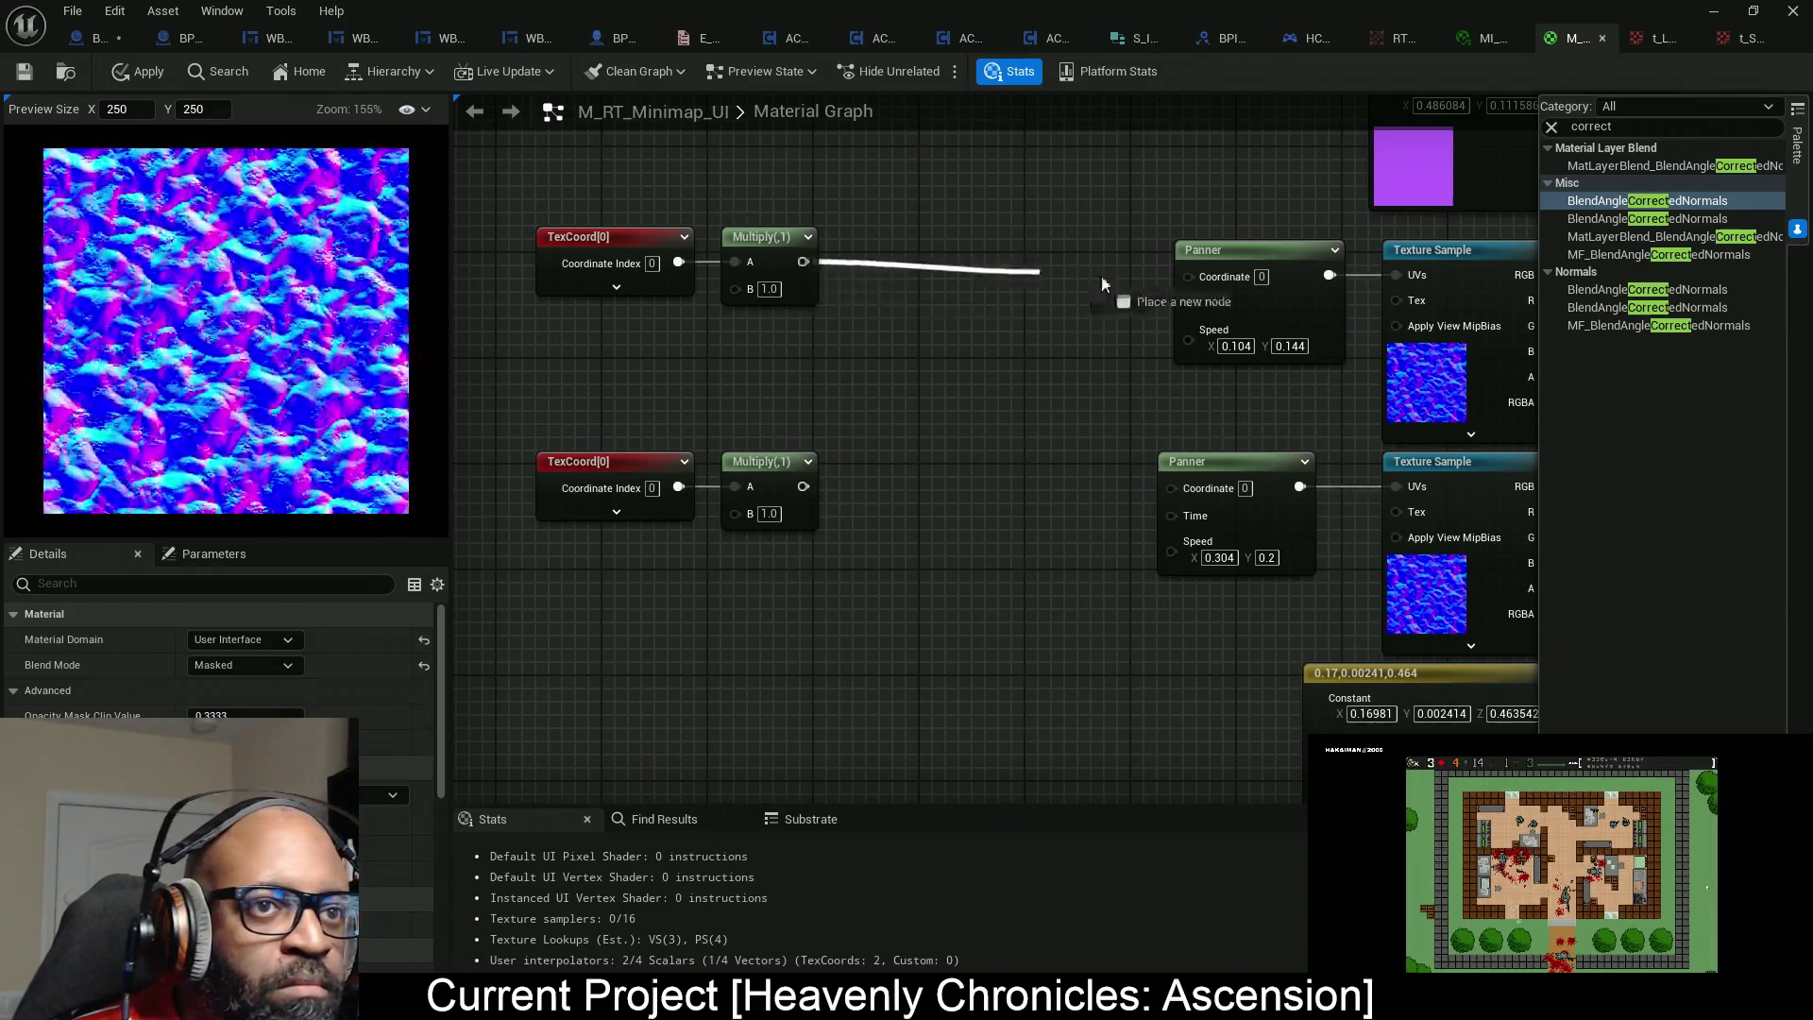
left_click_drag(1216, 274, 1216, 273)
left_click_drag(1192, 491, 803, 487)
left_click_drag(936, 320, 648, 216)
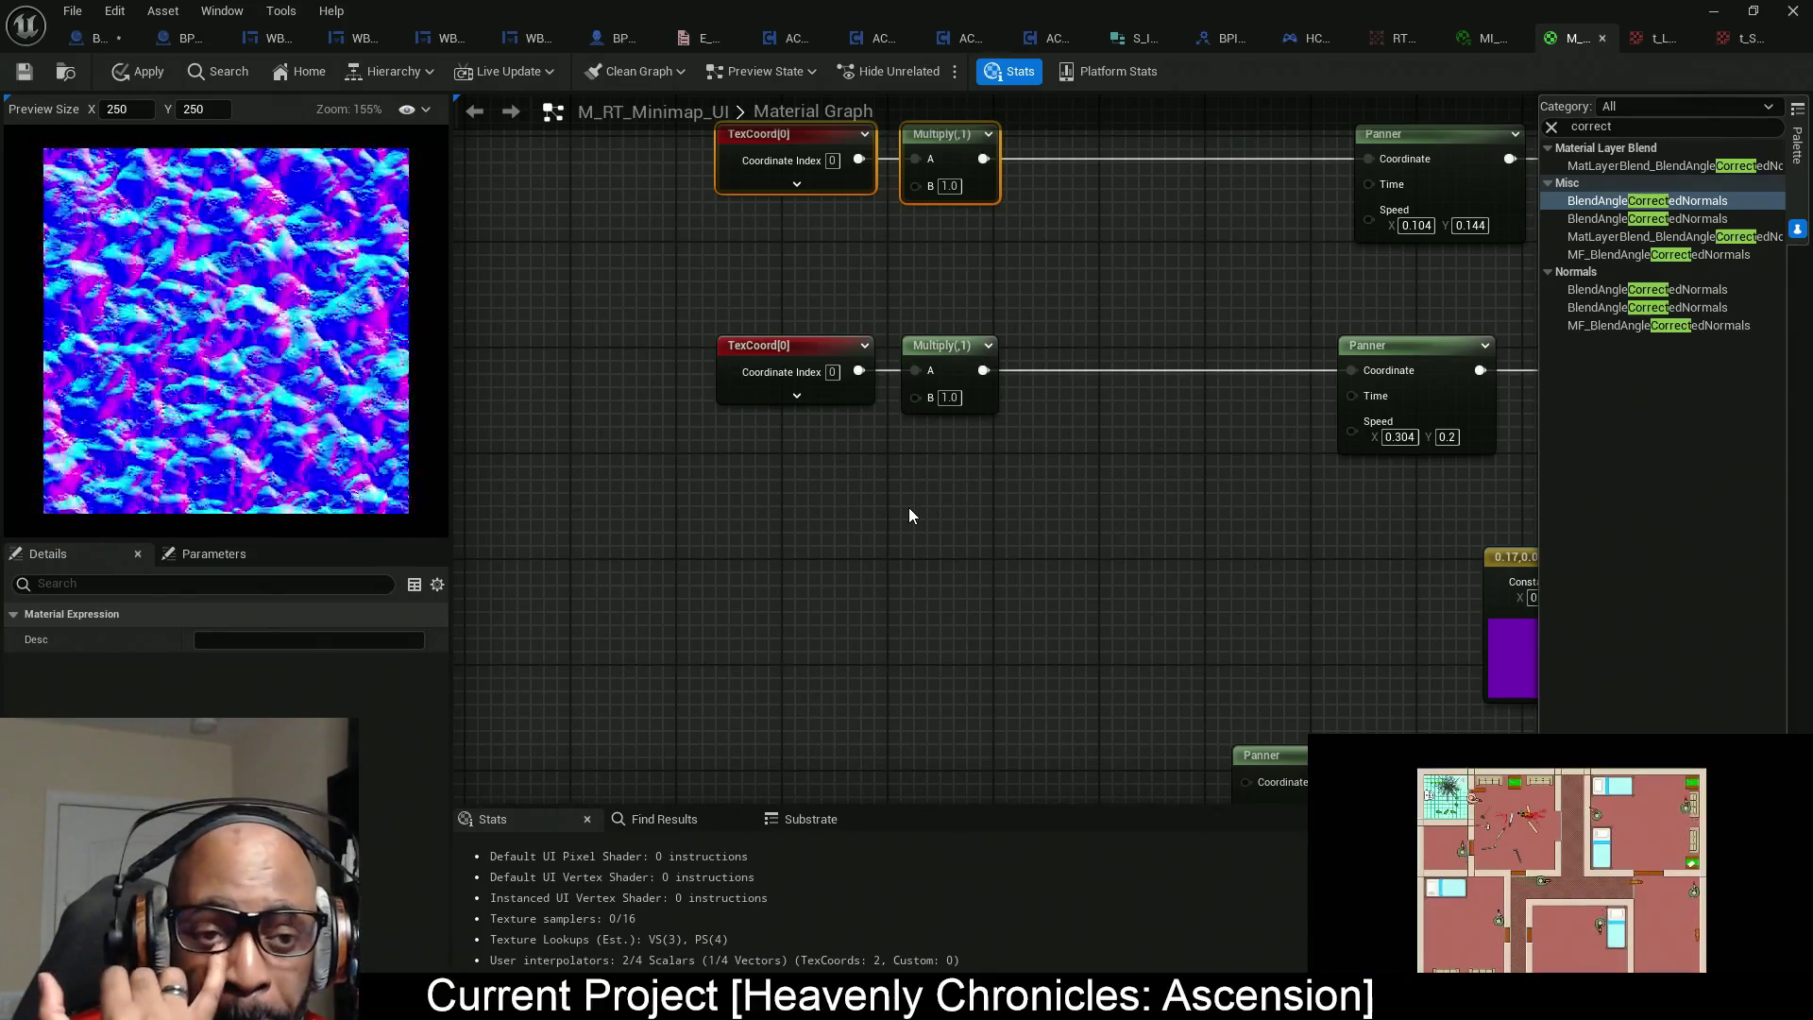
mouse_move(838, 530)
left_mouse_down()
mouse_move(878, 522)
mouse_move(822, 432)
left_mouse_up()
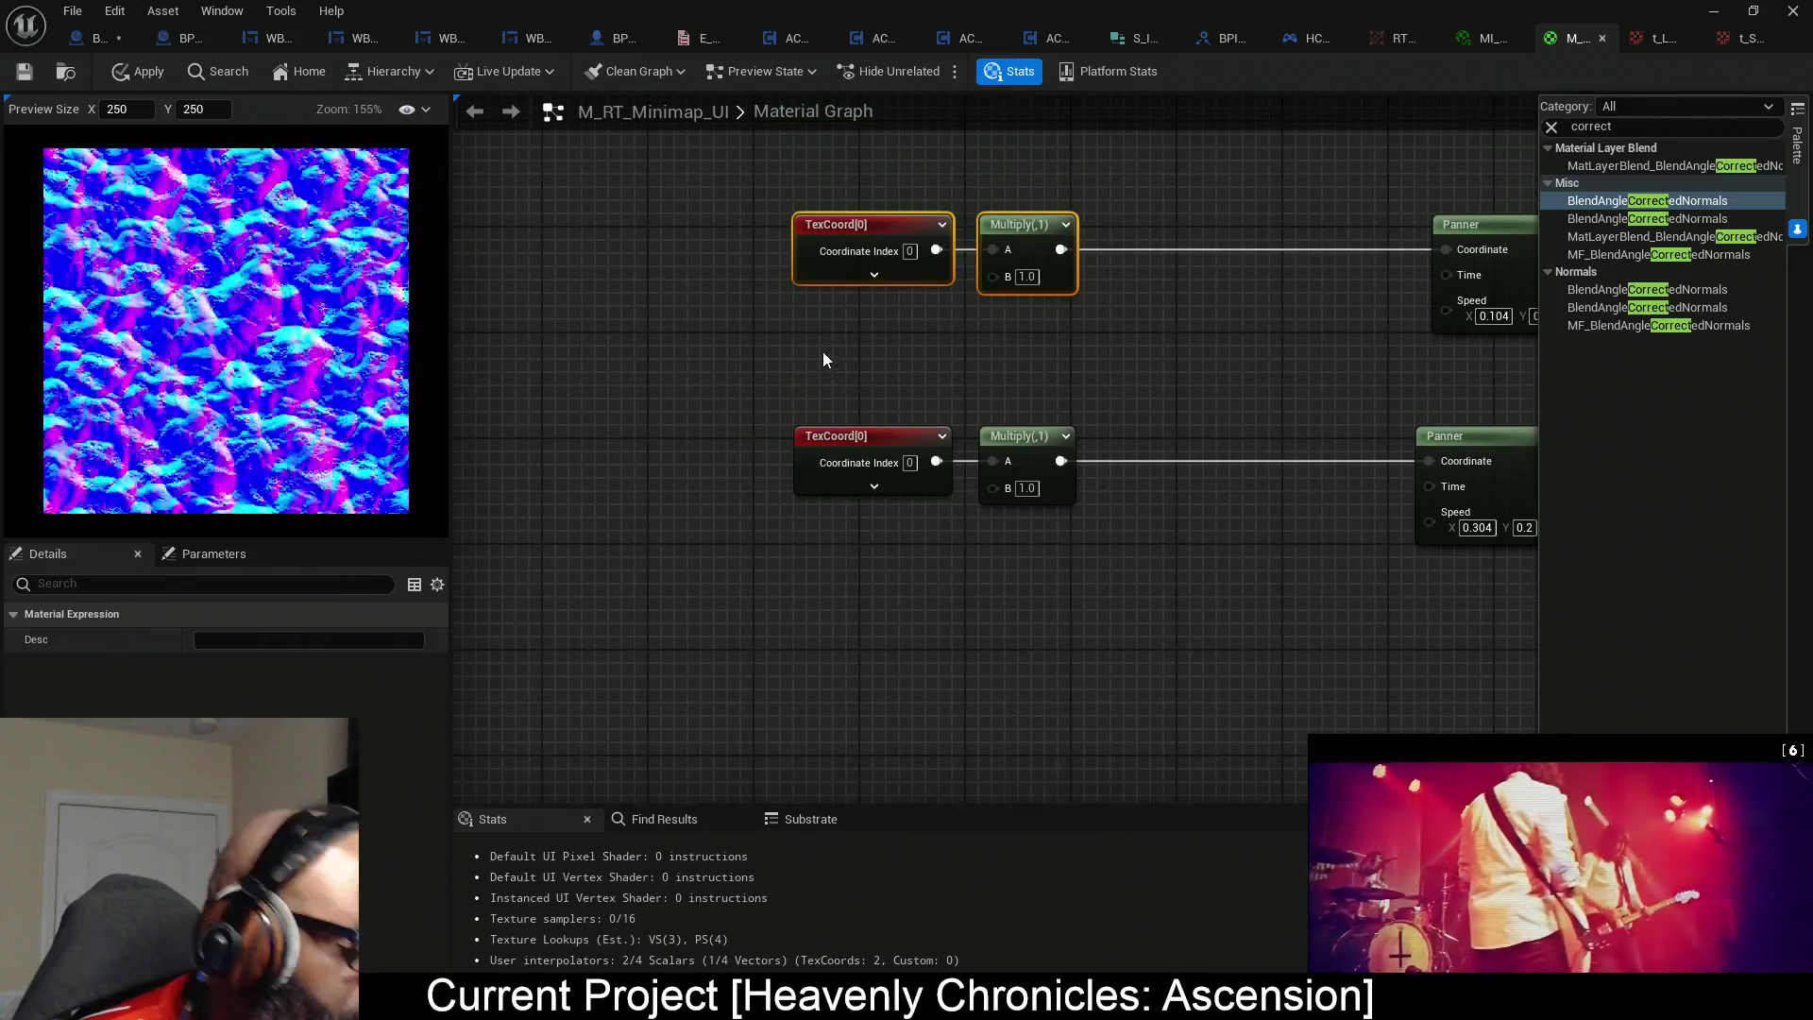
left_click(801, 321)
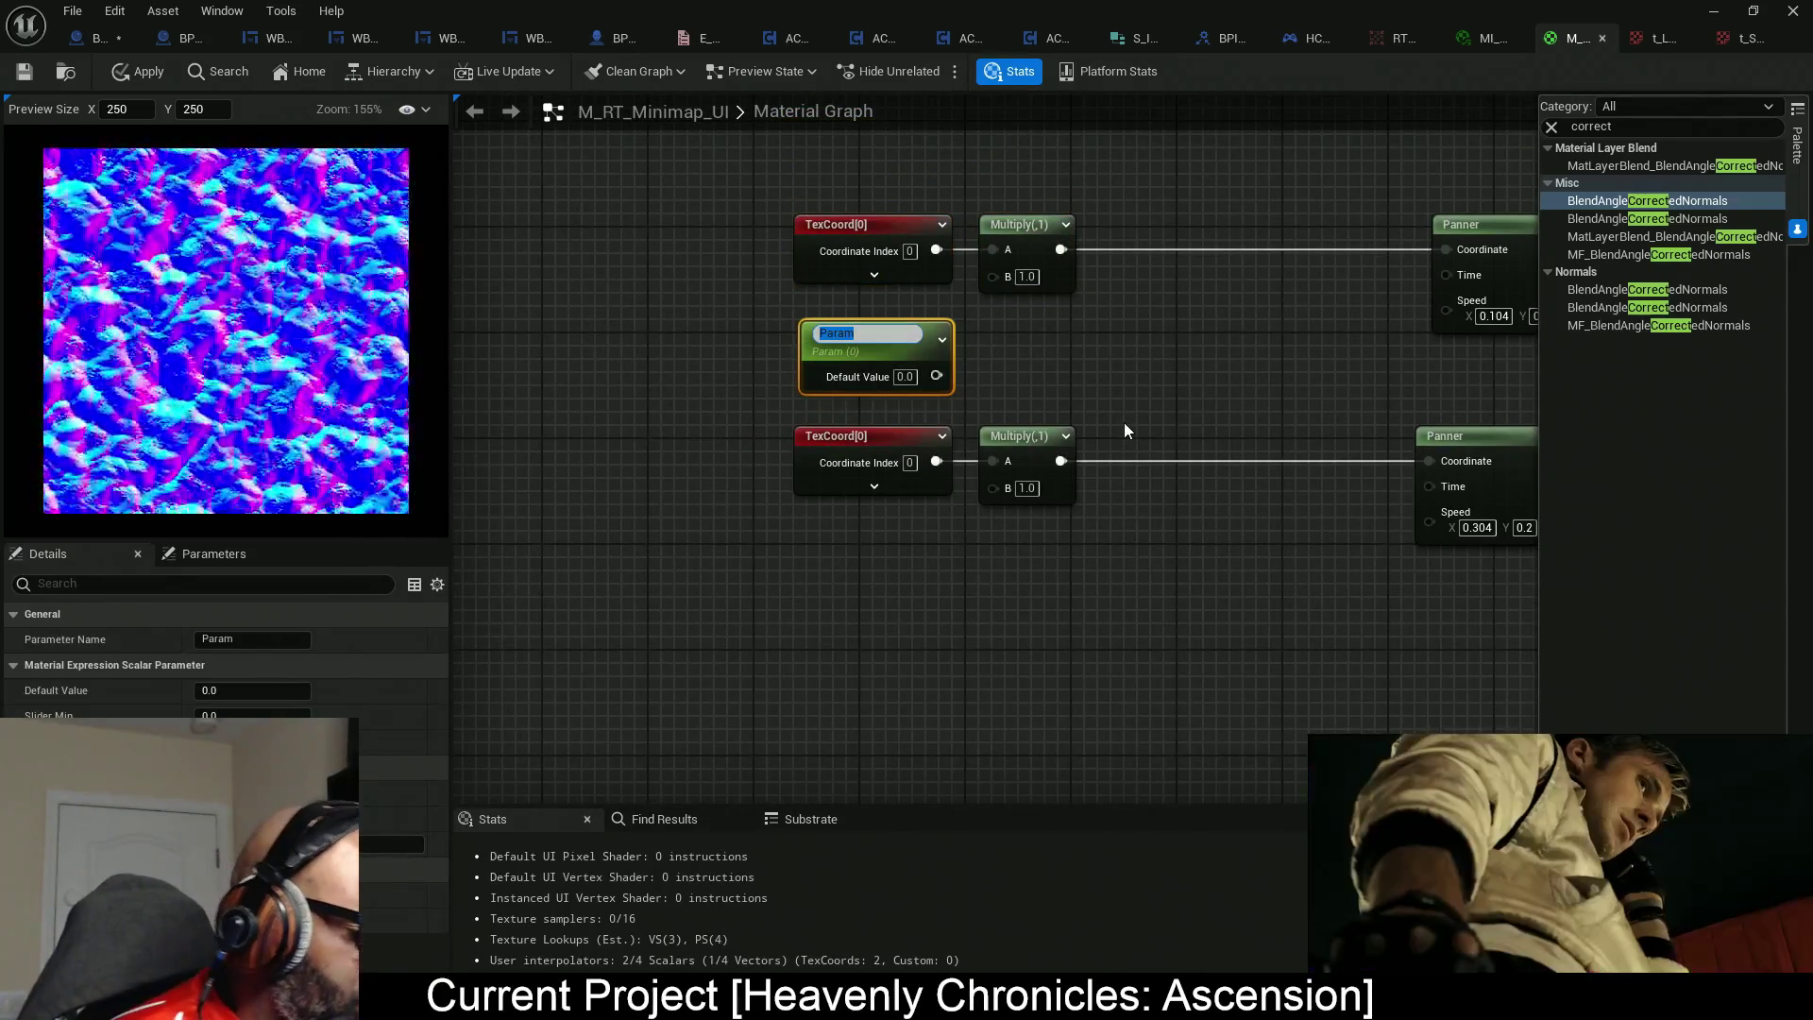
Name the first scale parameter UVScaleSmallWaves, default 1.0, wired into the top Multiply's B.
type("UV")
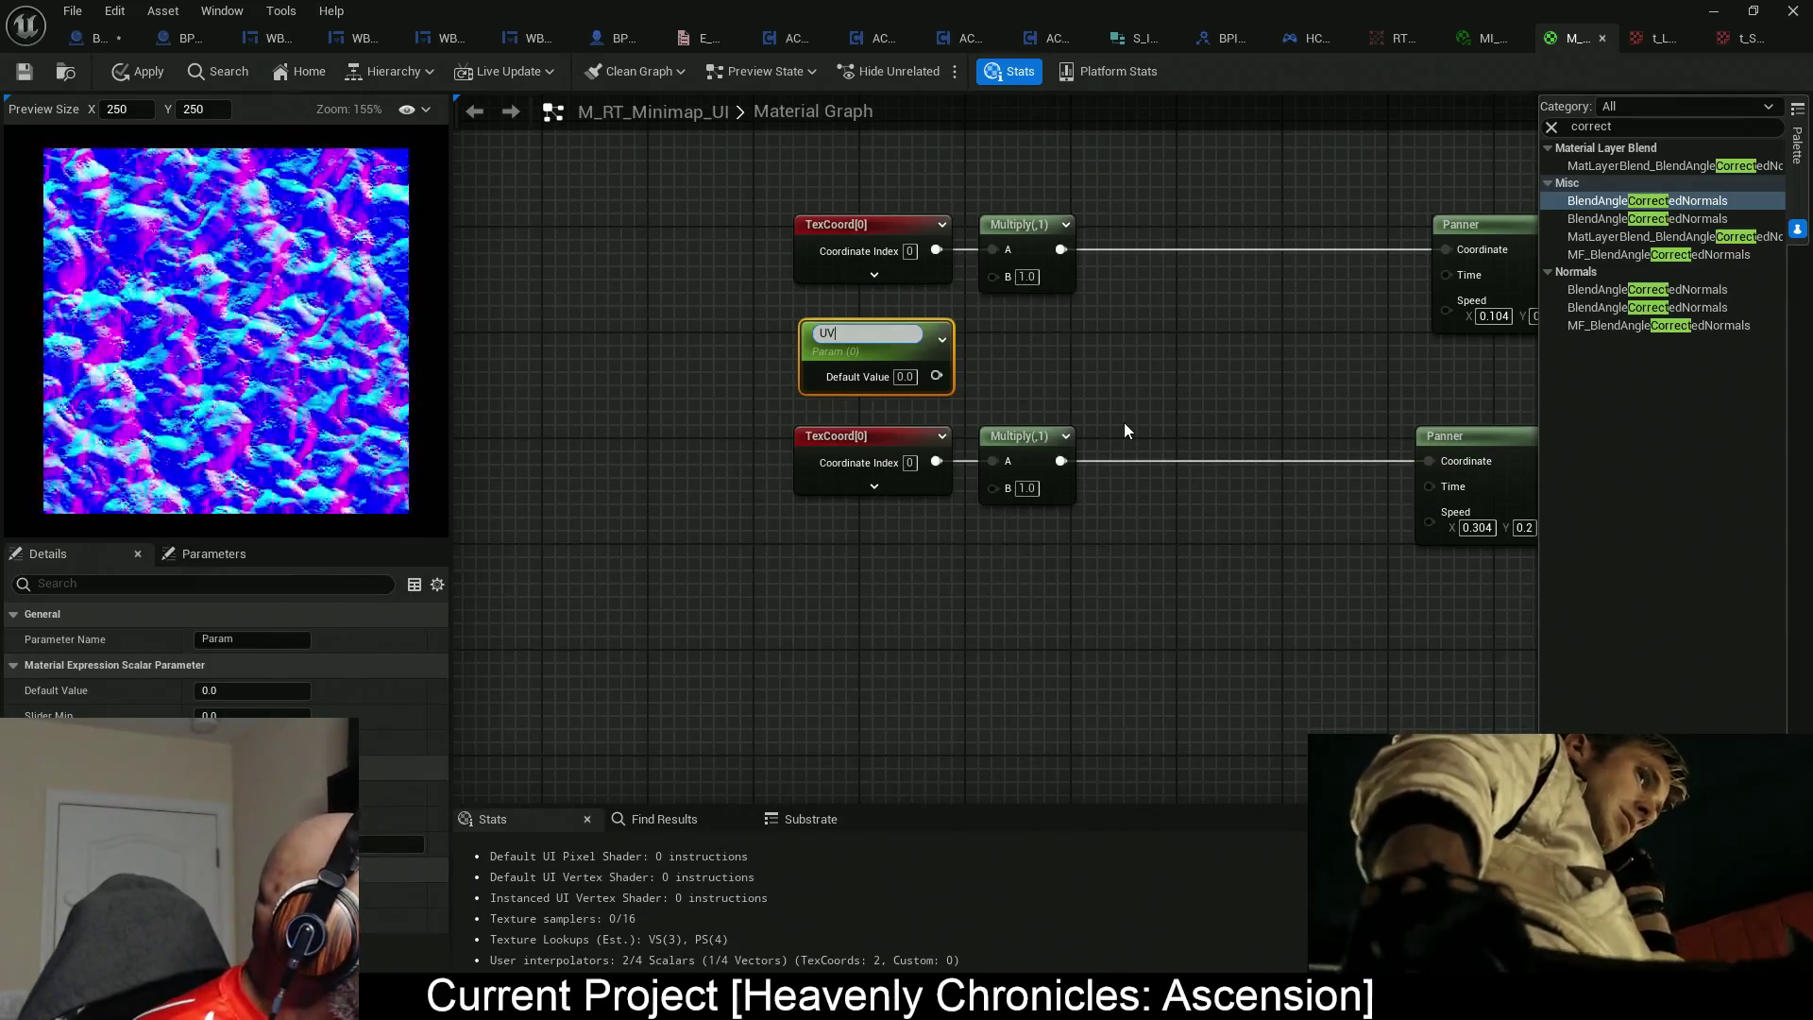
type("Scale")
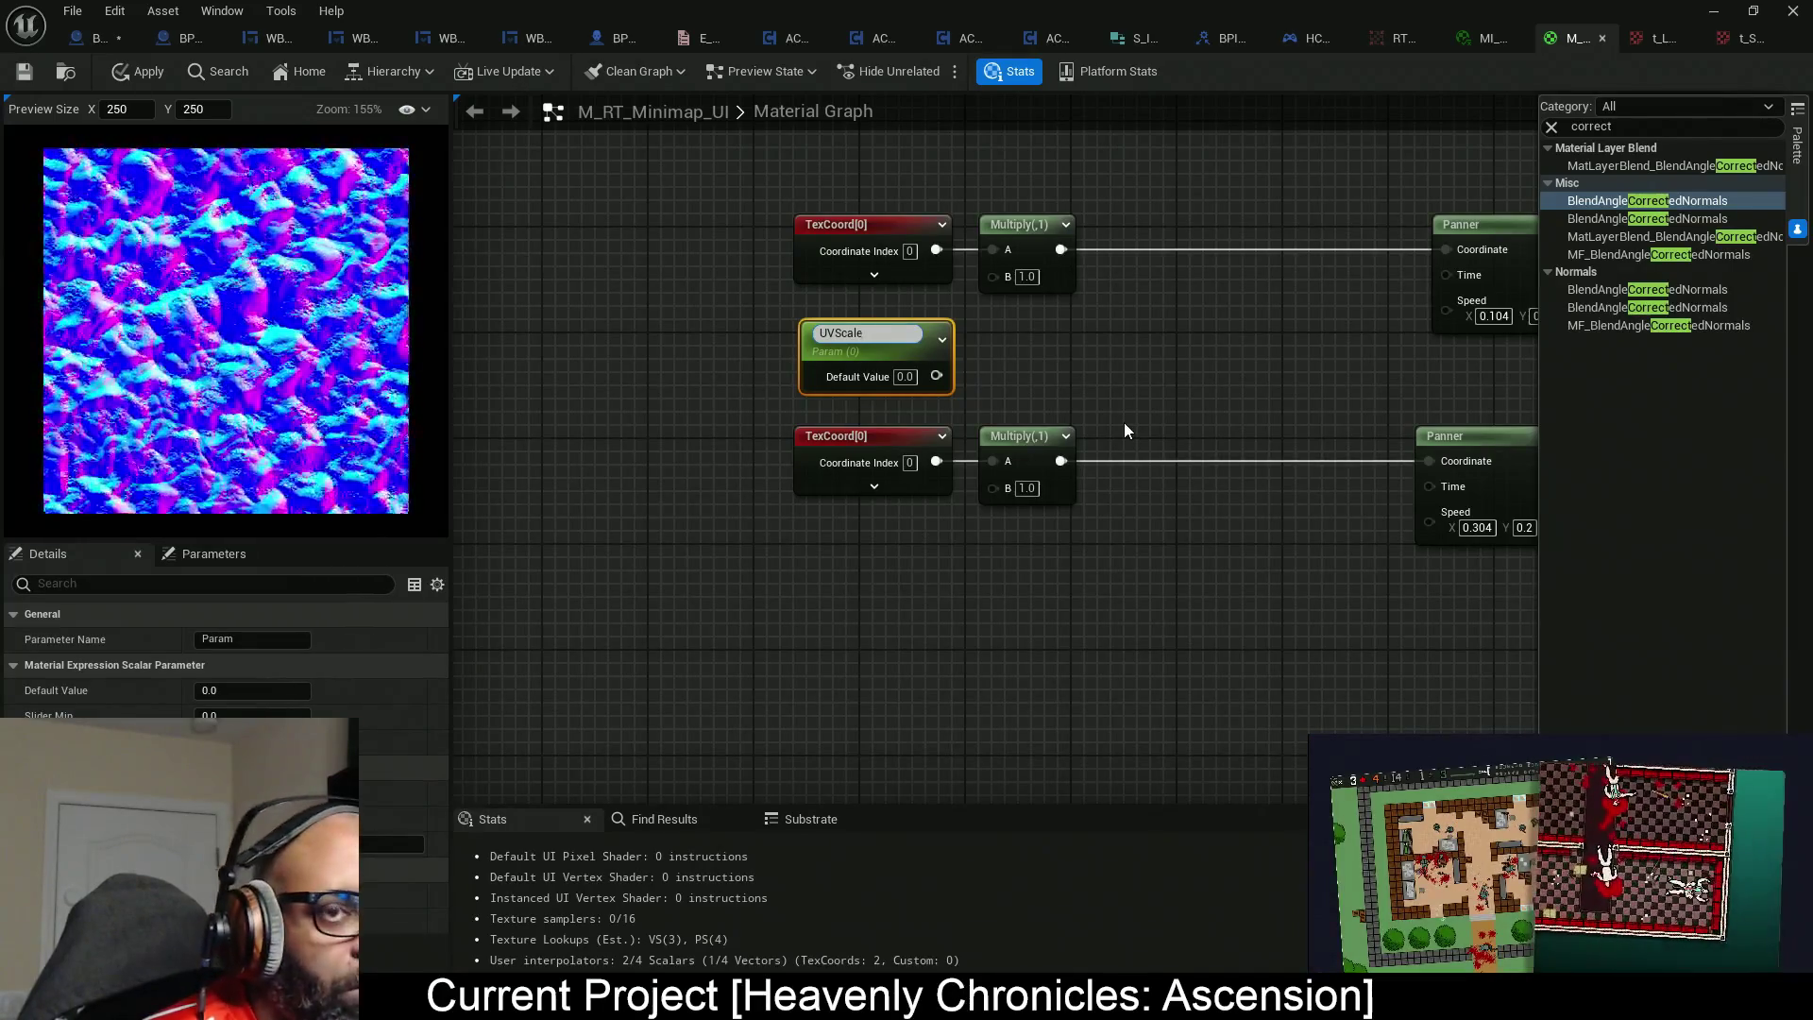
key("Return")
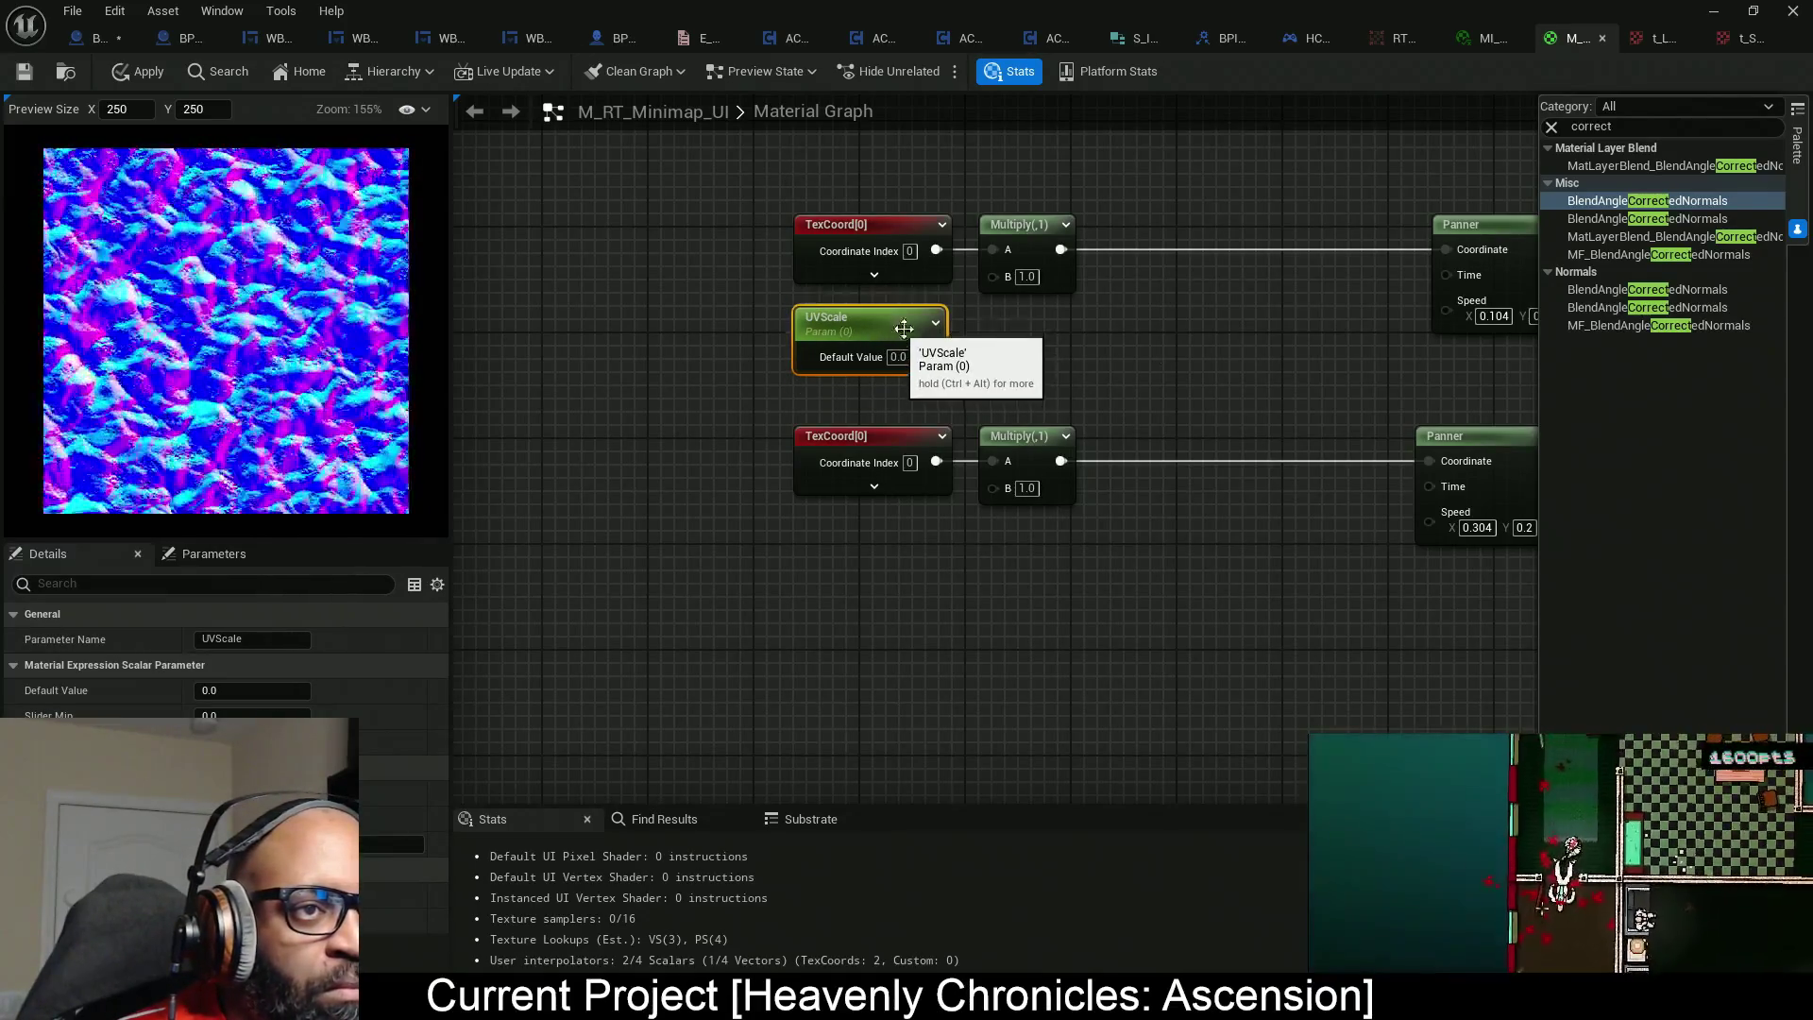
left_click_drag(912, 351, 530, 359)
left_click(1357, 368)
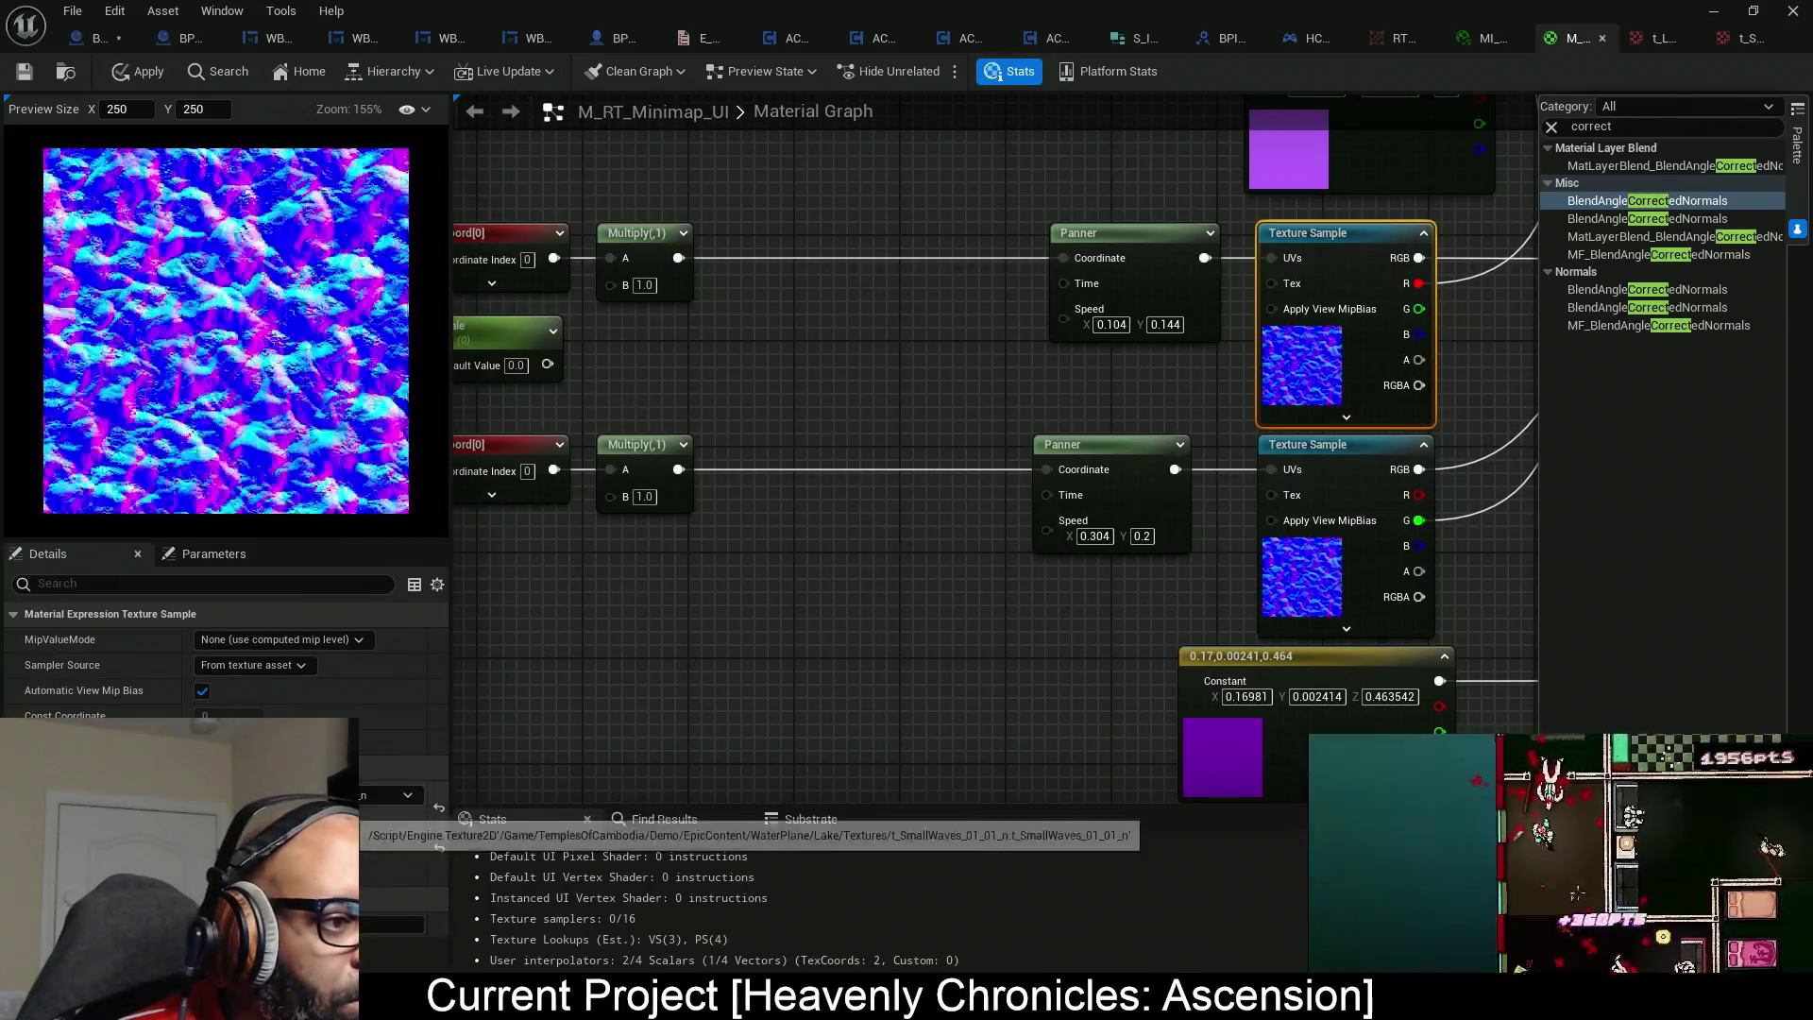
left_click_drag(585, 420, 945, 405)
left_click(902, 336)
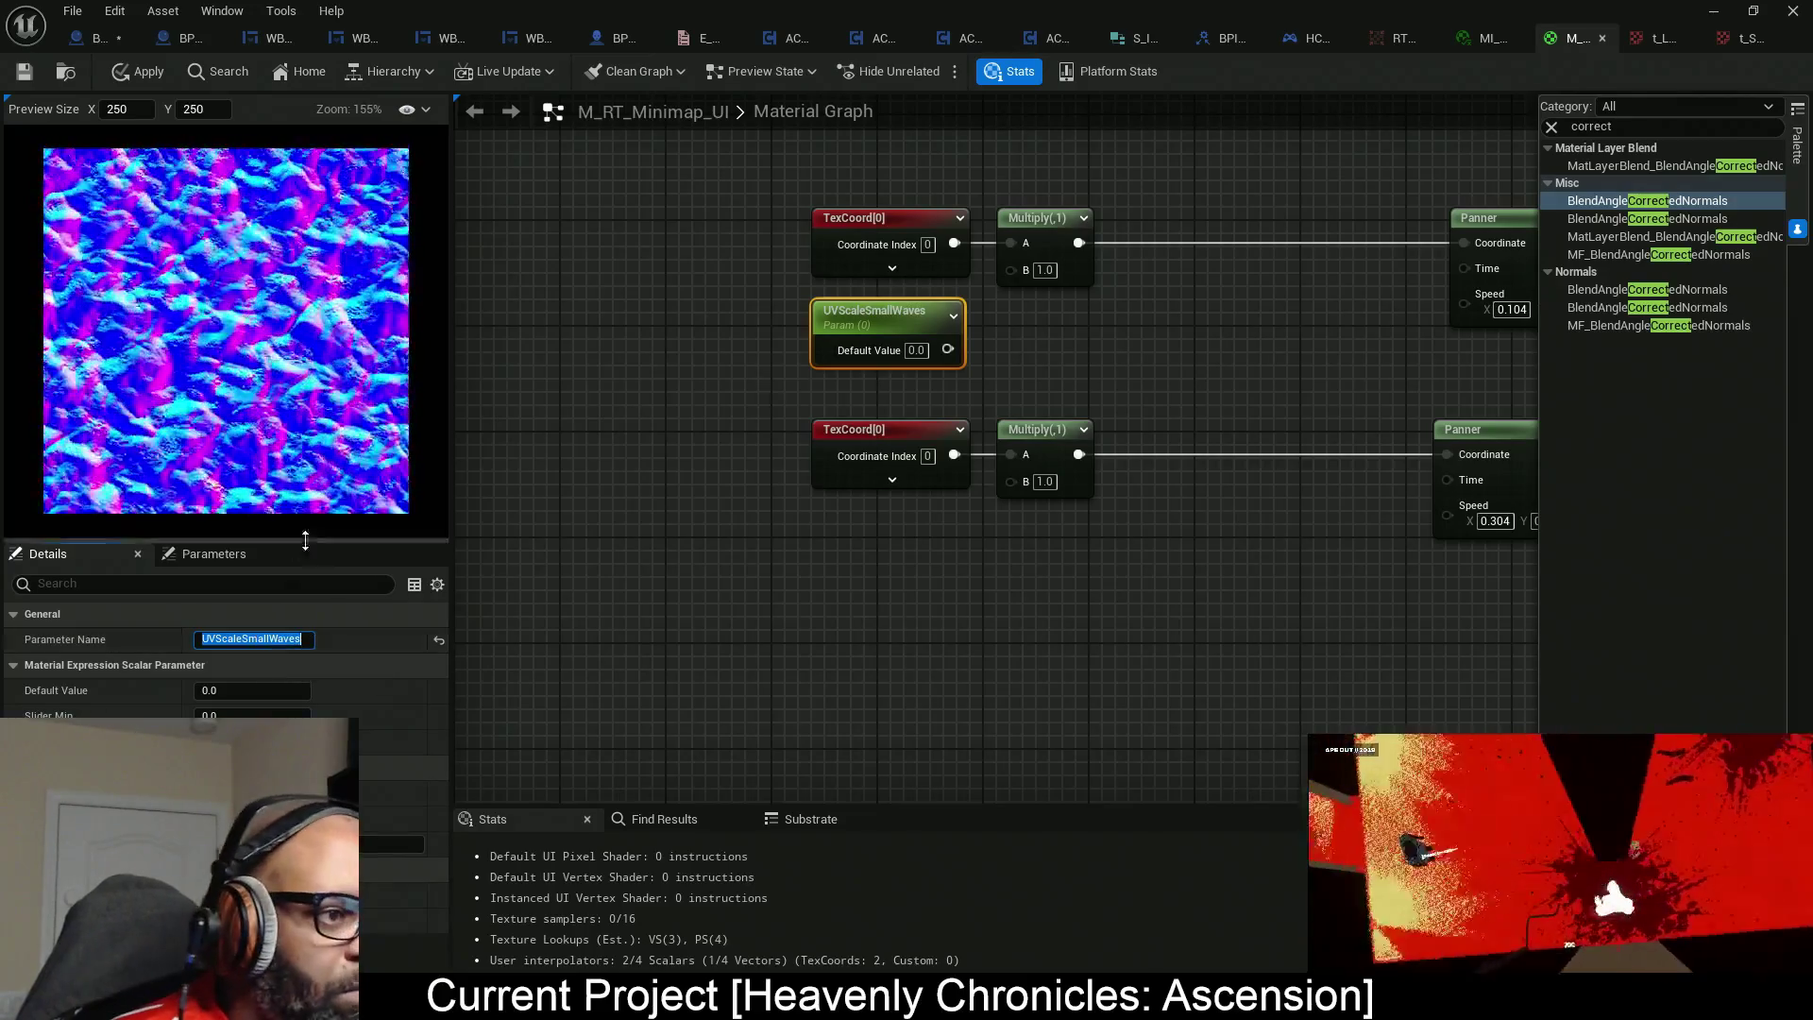
left_click(658, 483)
left_click(911, 352)
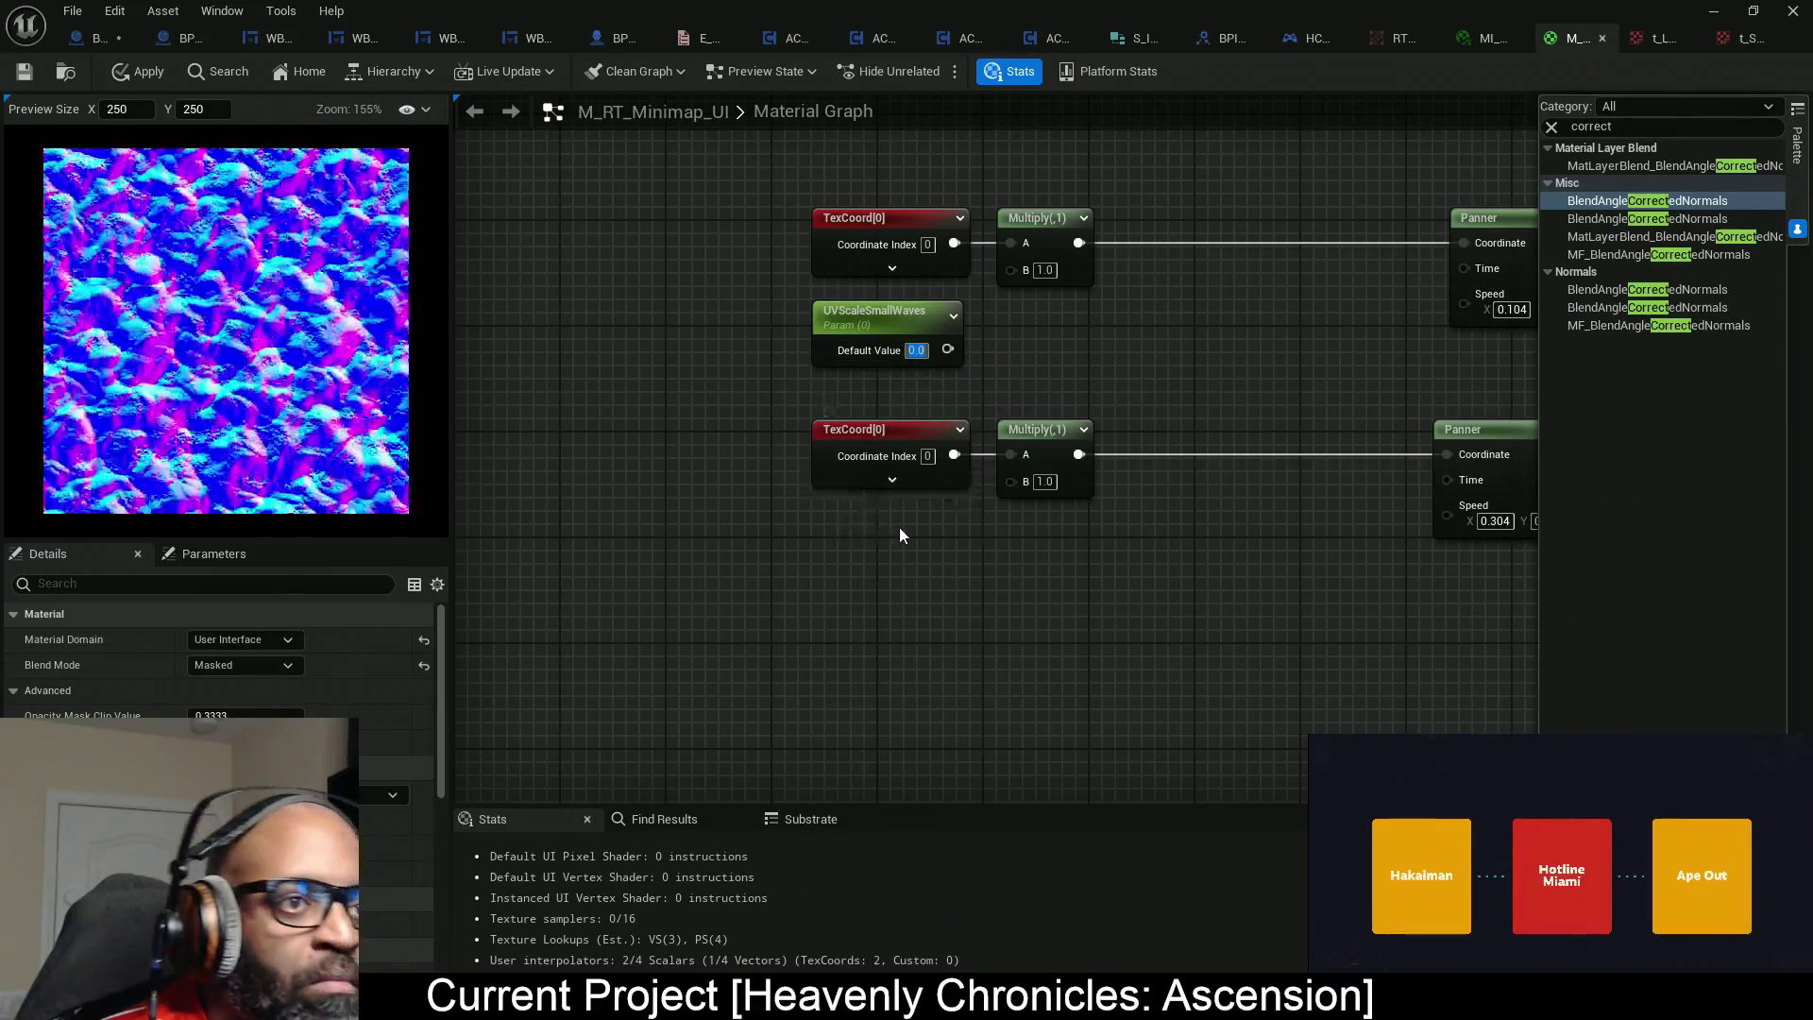
type("1")
key("Return")
left_click_drag(947, 350, 1026, 271)
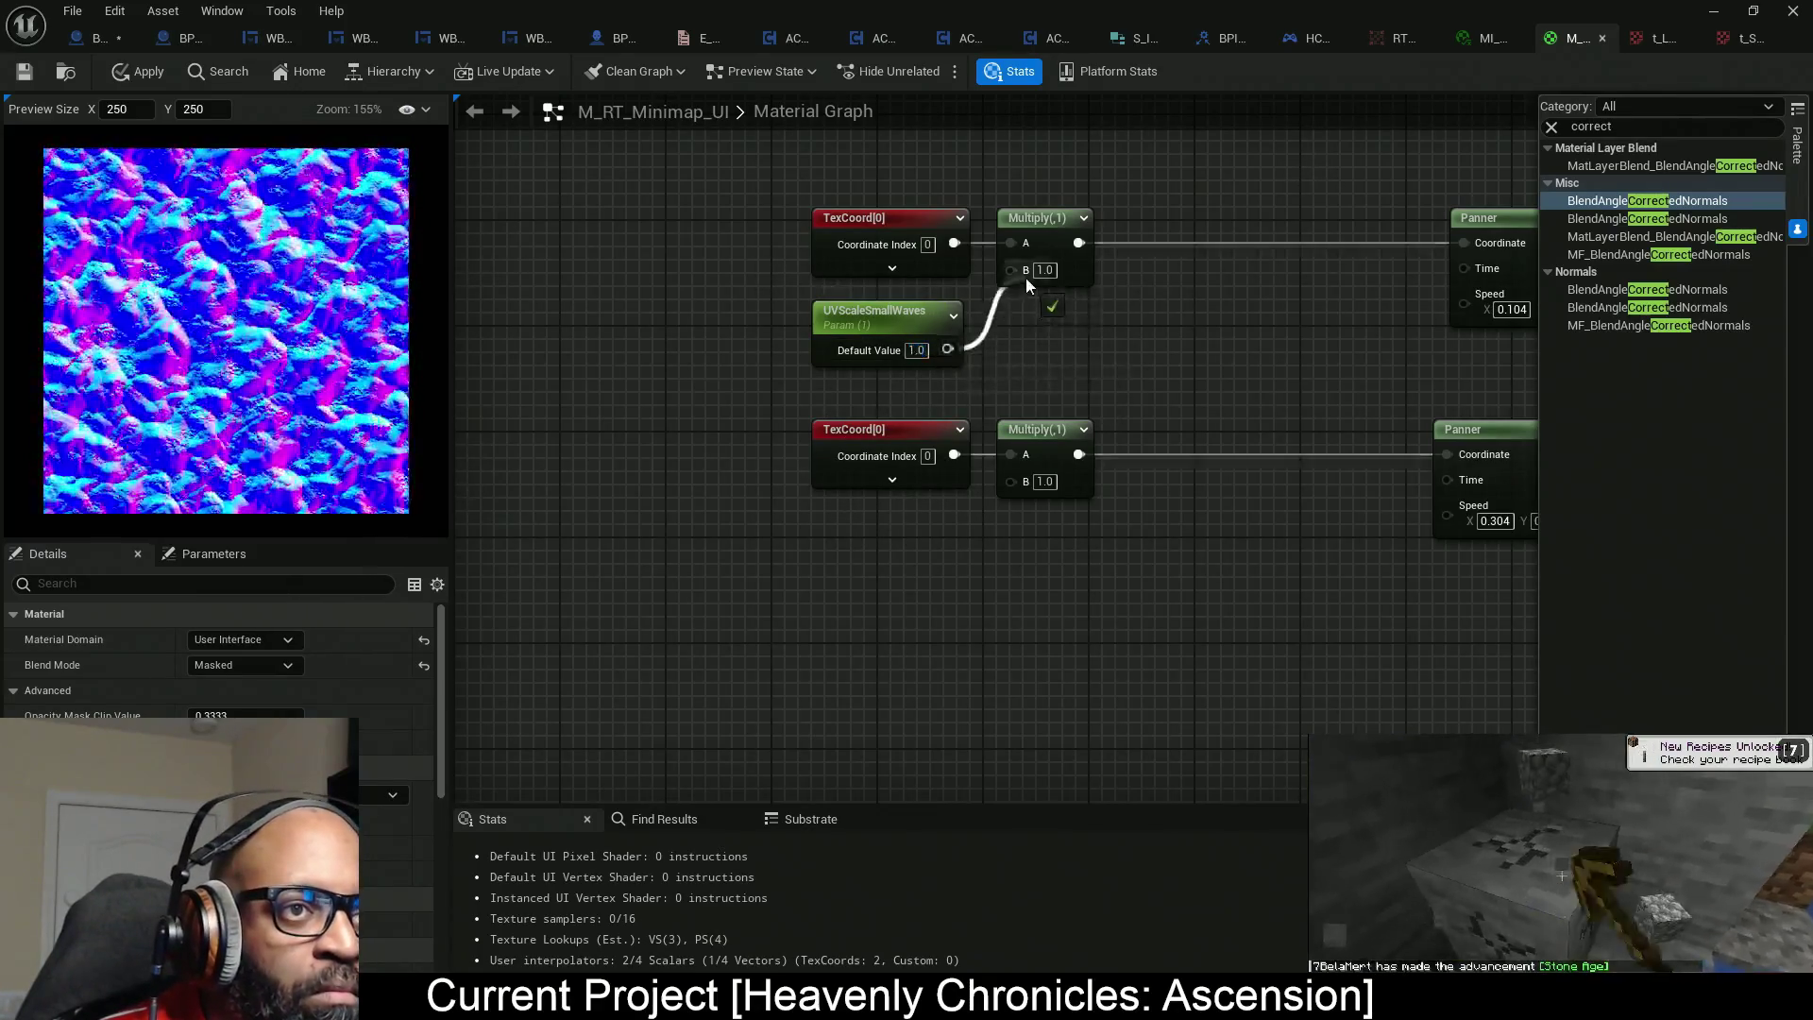
Collapse the Constant node's preview and re-align the two Panners' right edges.
left_click_drag(899, 541, 767, 507)
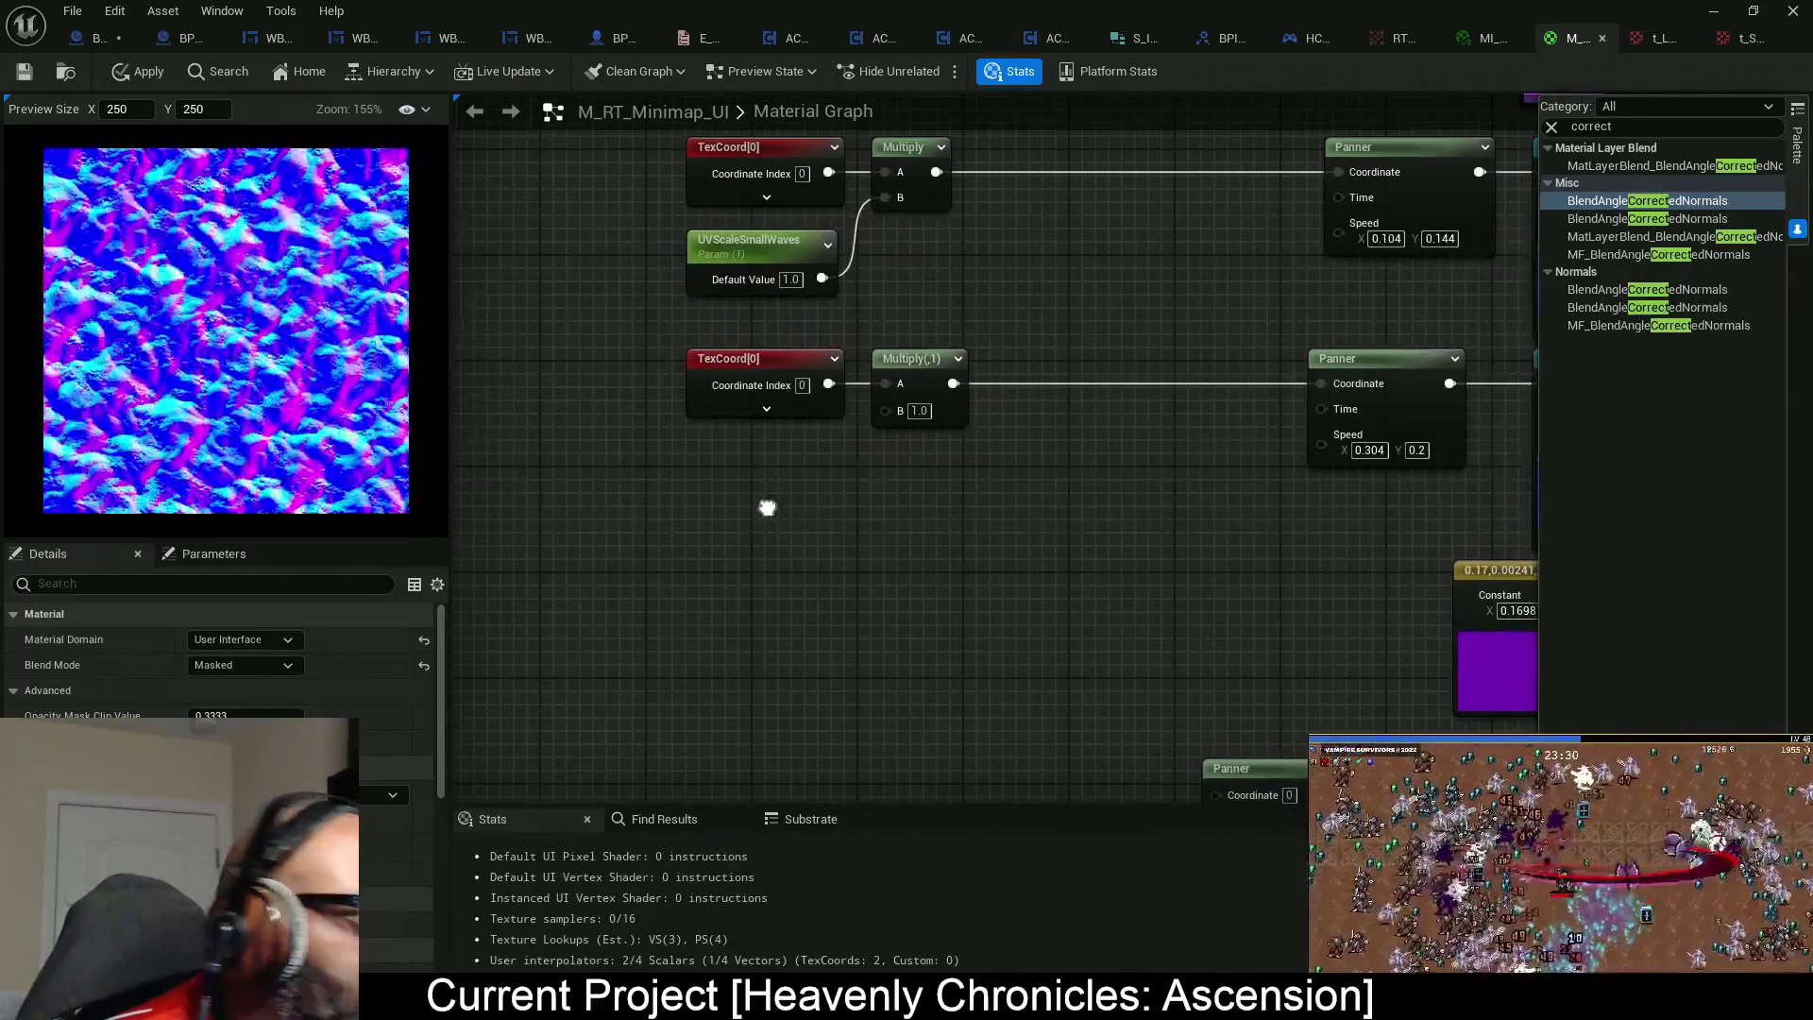
mouse_move(1125, 576)
left_mouse_down()
mouse_move(1044, 579)
mouse_move(1003, 673)
mouse_move(1036, 614)
mouse_move(697, 530)
mouse_move(637, 536)
left_mouse_up()
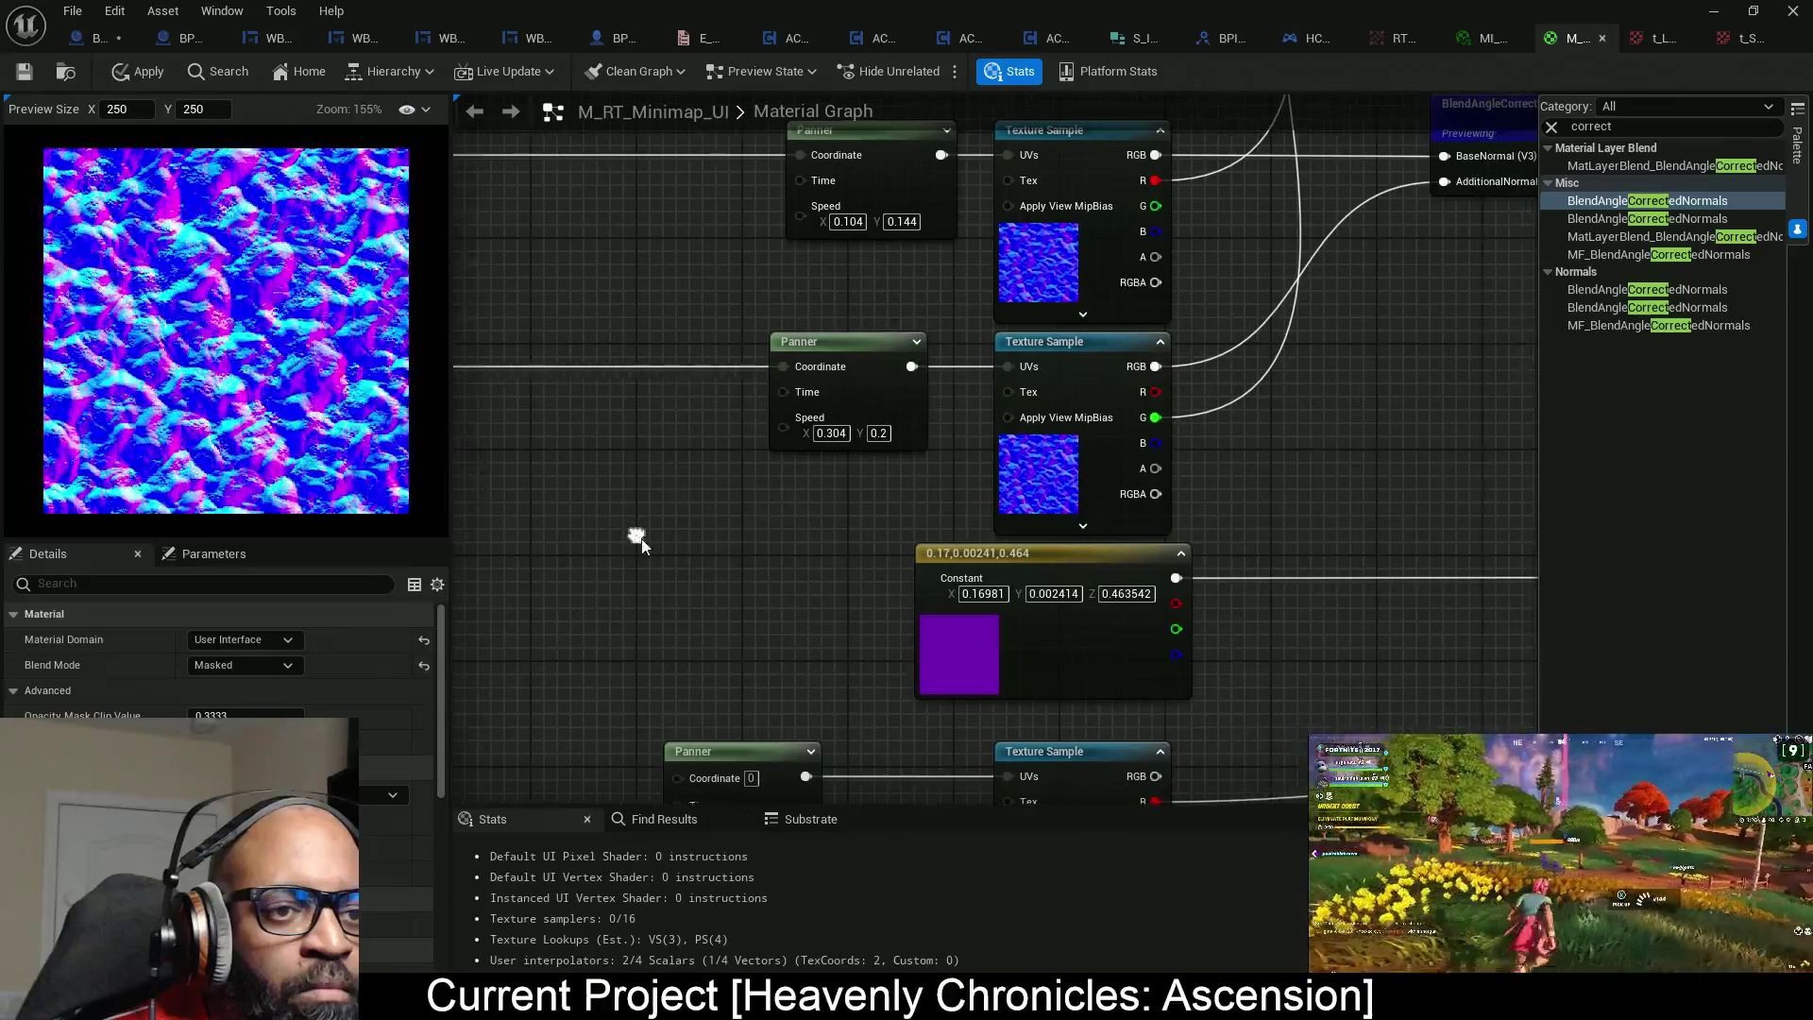
left_click(1180, 555)
mouse_move(1182, 560)
left_mouse_down()
mouse_move(875, 554)
mouse_move(1255, 636)
mouse_move(972, 604)
mouse_move(1230, 600)
left_mouse_up()
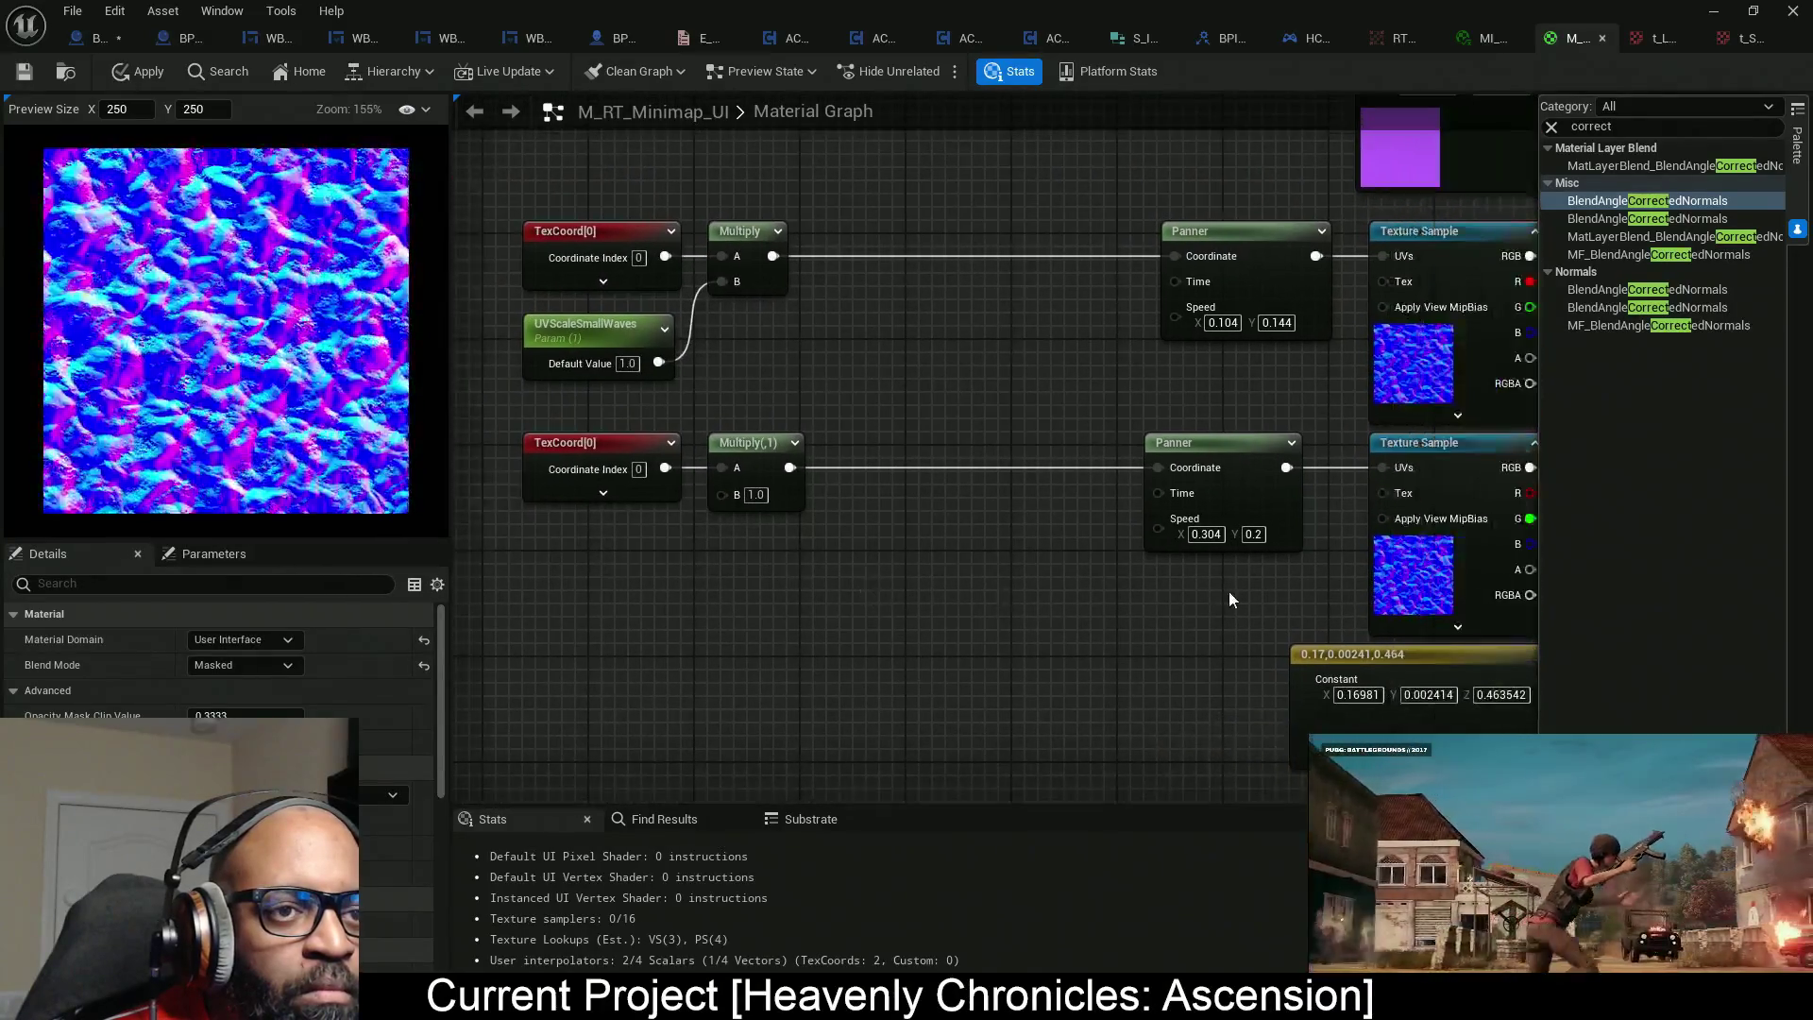
mouse_move(824, 502)
left_mouse_down()
mouse_move(985, 531)
mouse_move(704, 527)
mouse_move(789, 525)
left_mouse_up()
left_click_drag(1211, 610, 1260, 324)
key("shift+d")
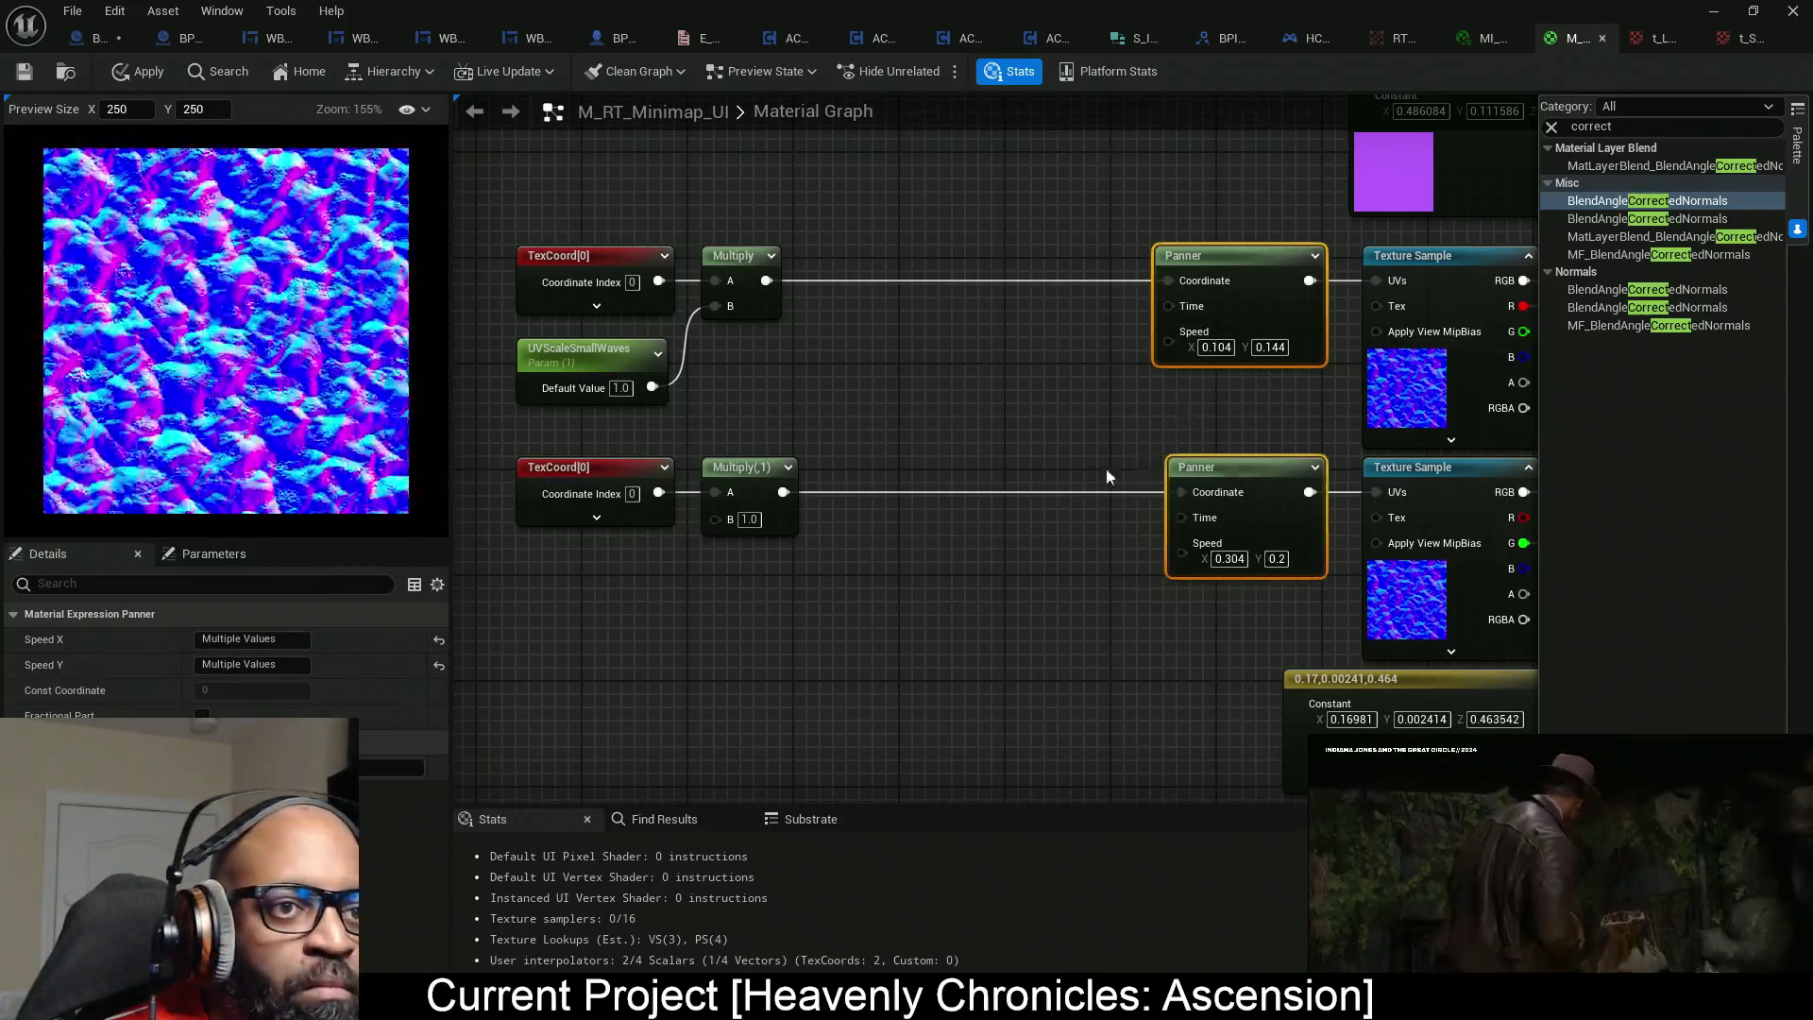
left_click_drag(926, 435, 1013, 414)
left_click_drag(765, 582, 809, 506)
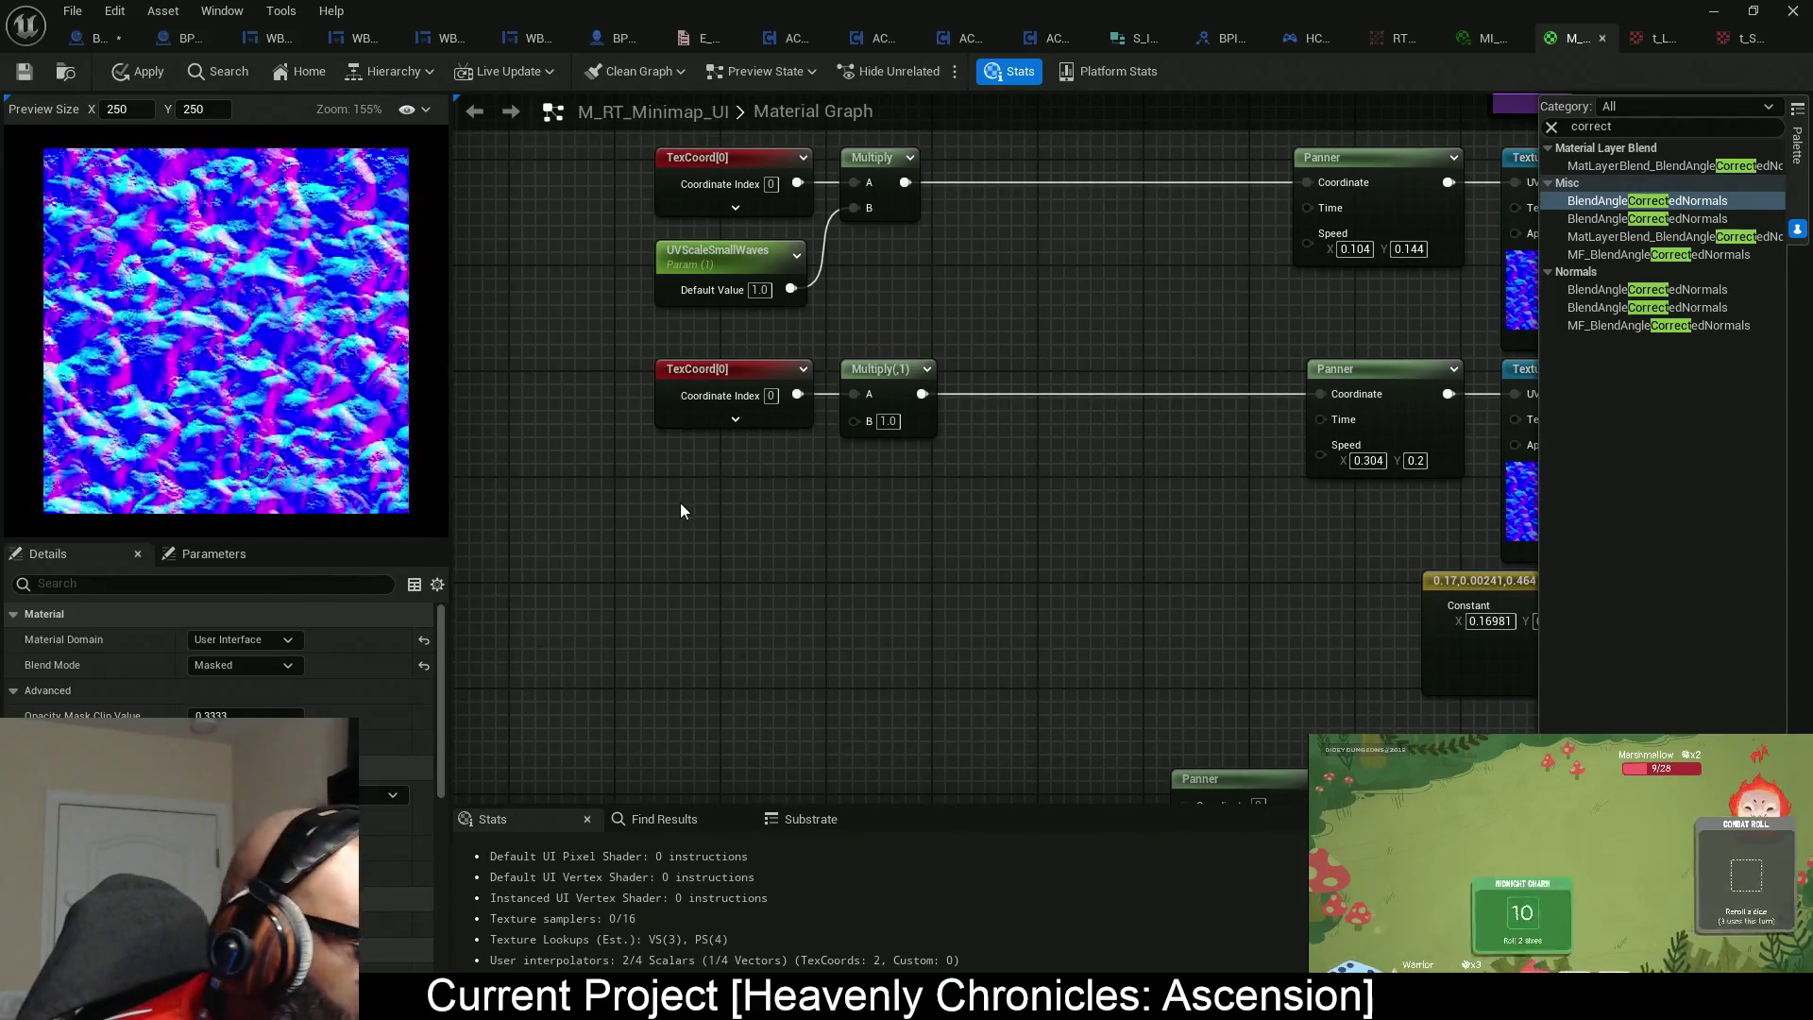
Add a UVScaleLargeWaves parameter defaulting to 1.0, wired into the lower Multiply's B.
left_click(680, 510)
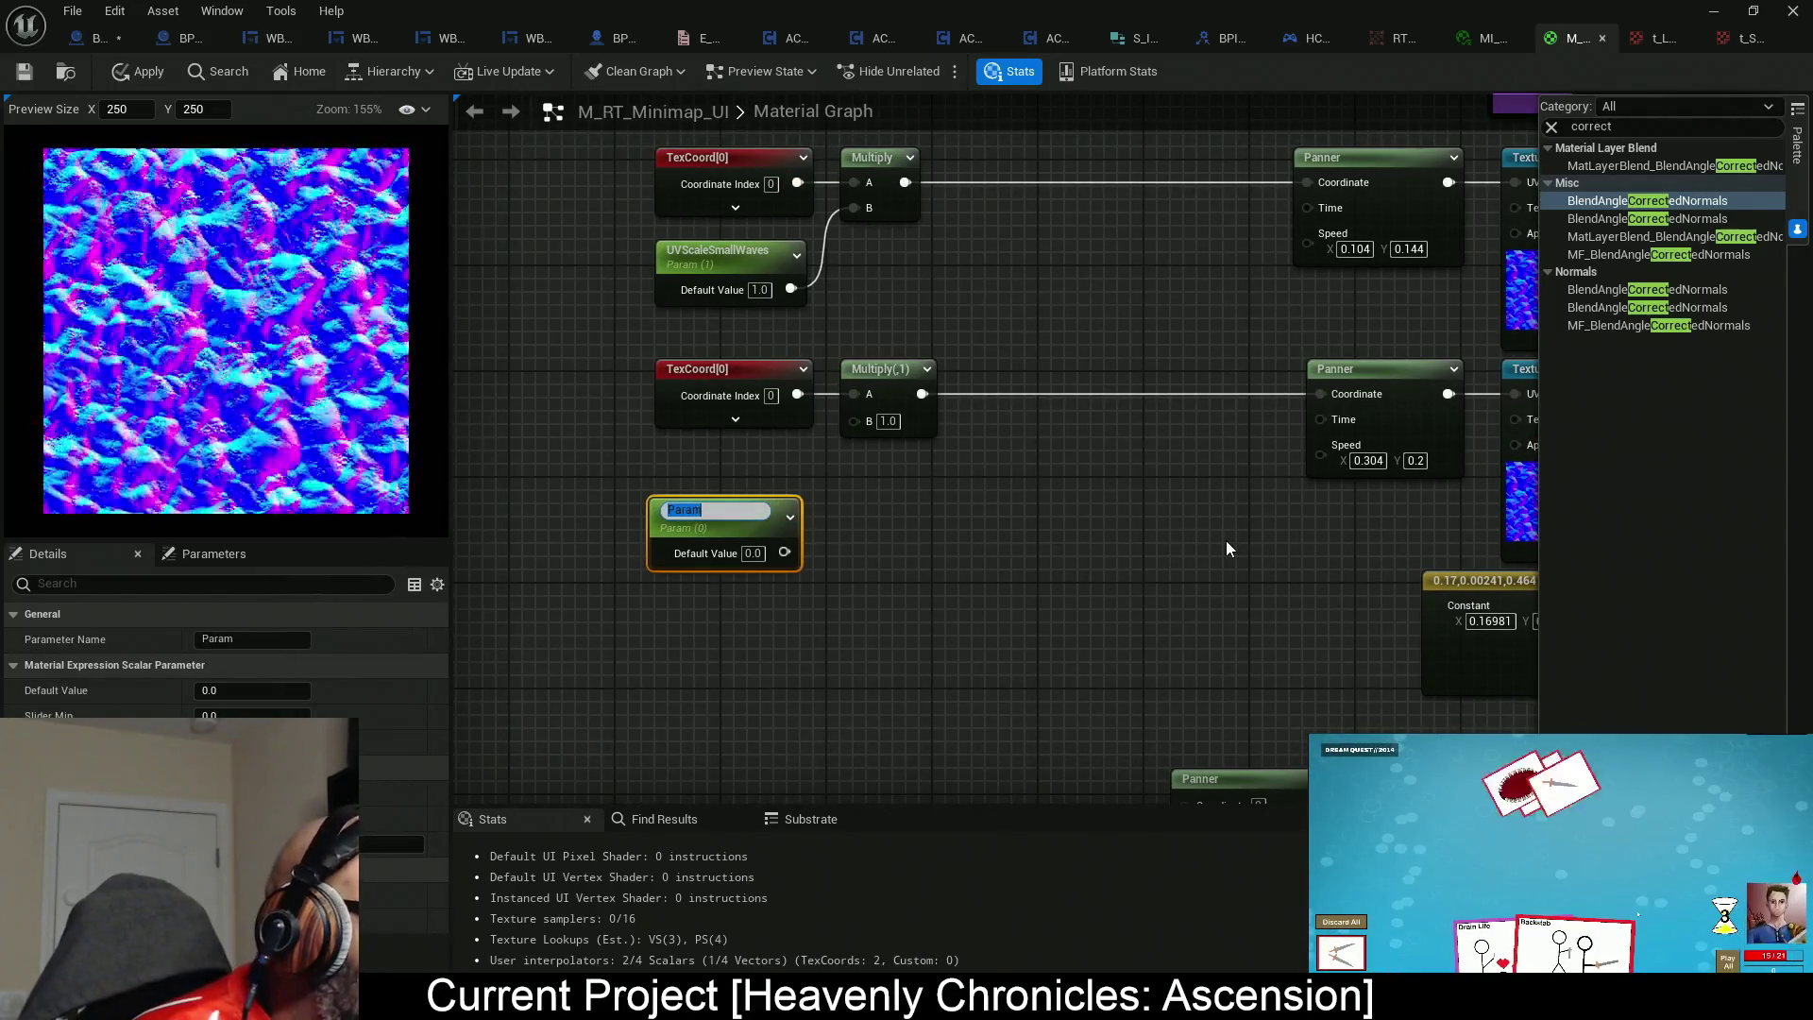
type("UVScaleLarg")
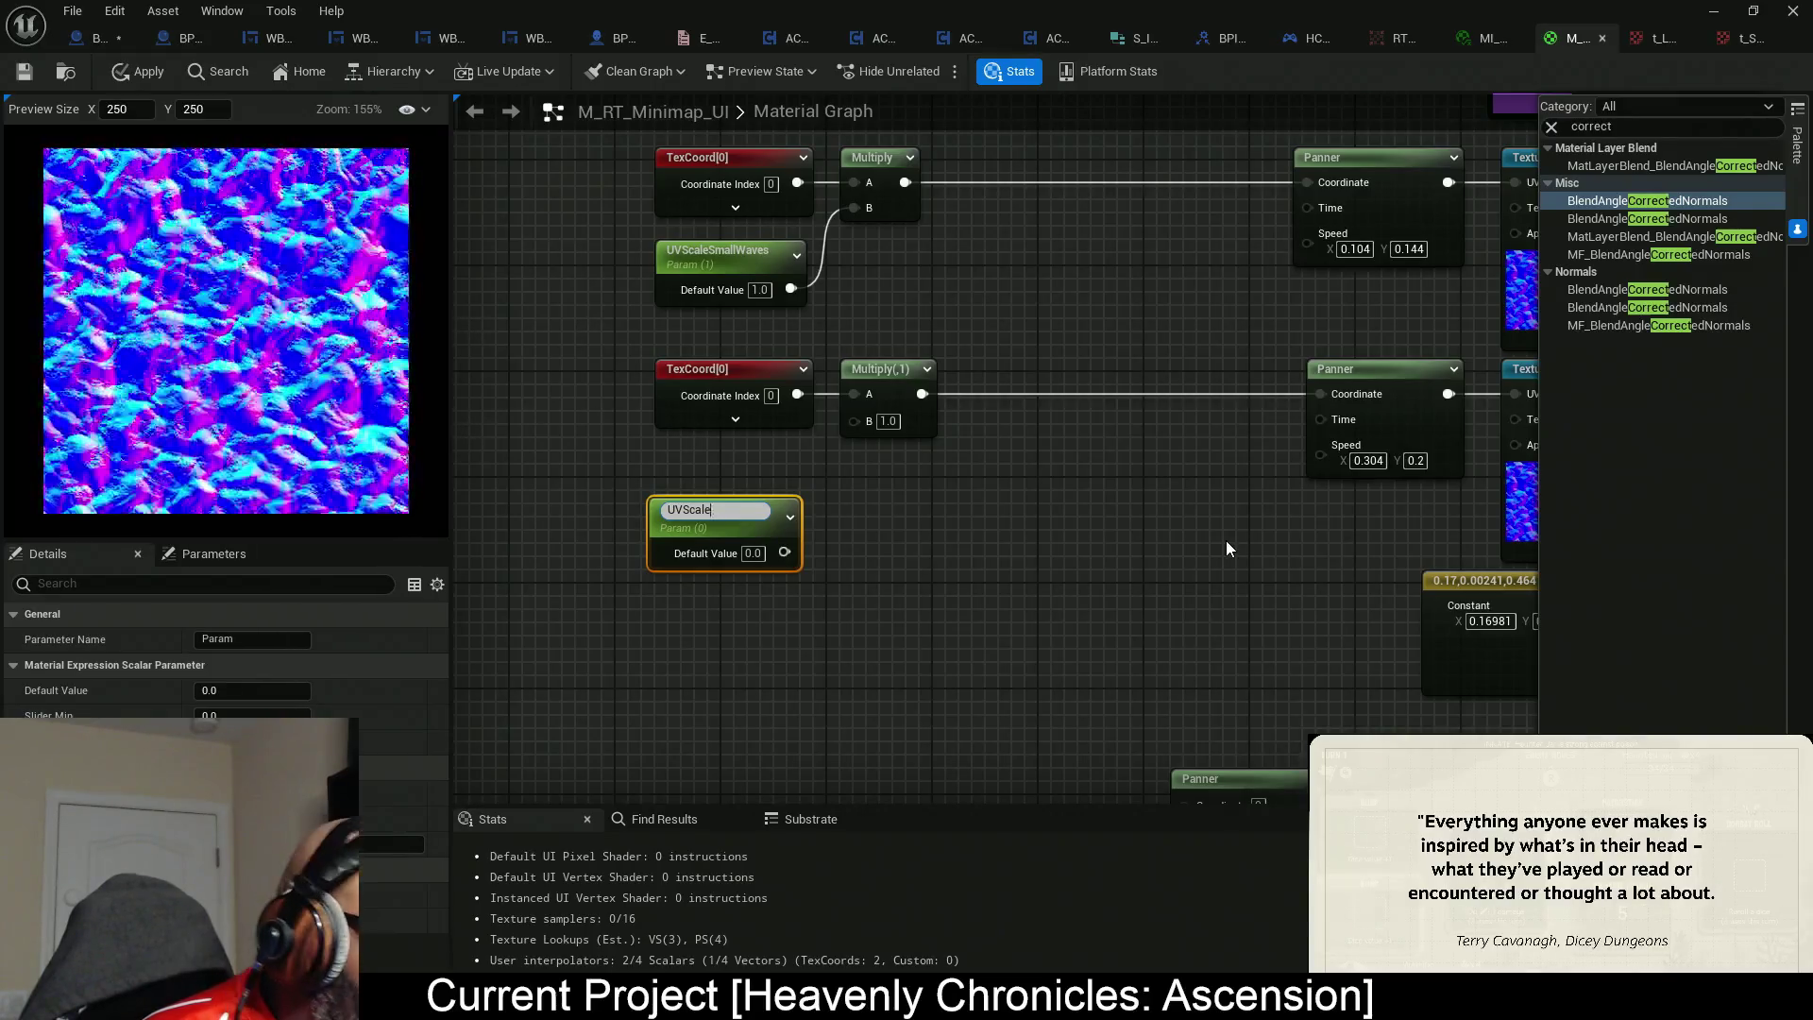
type("eWaves")
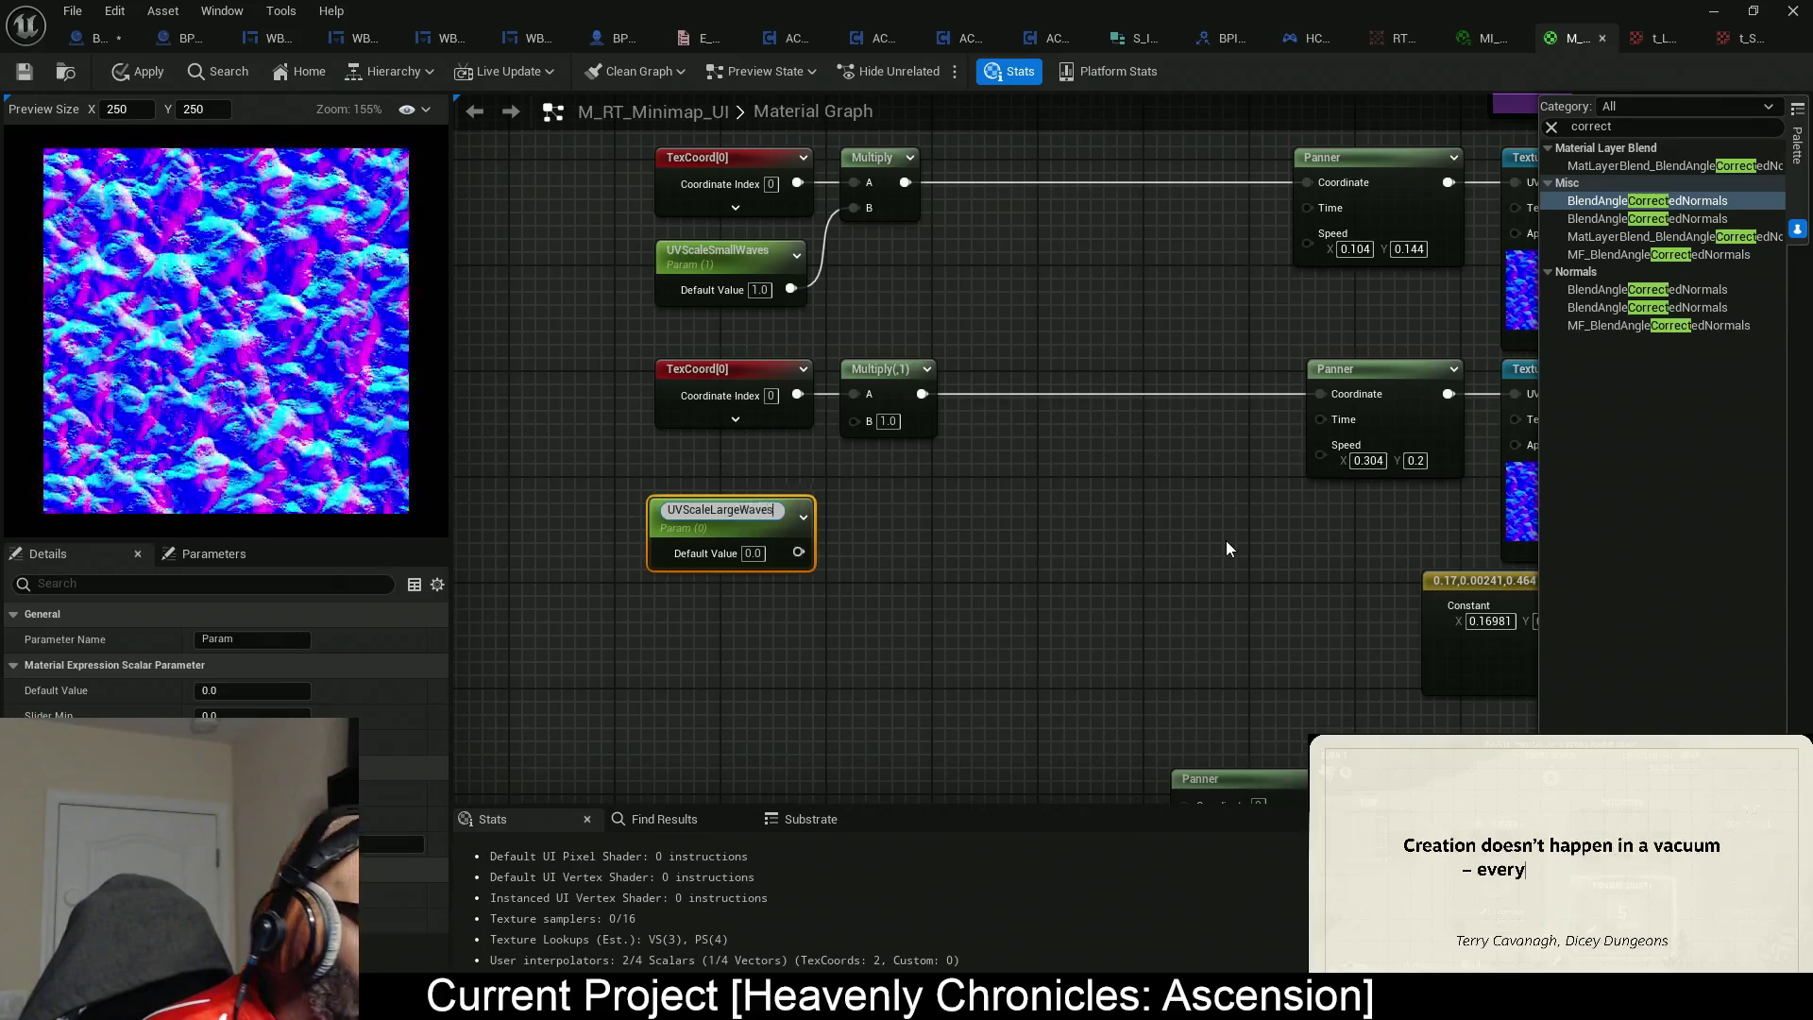
key("Return")
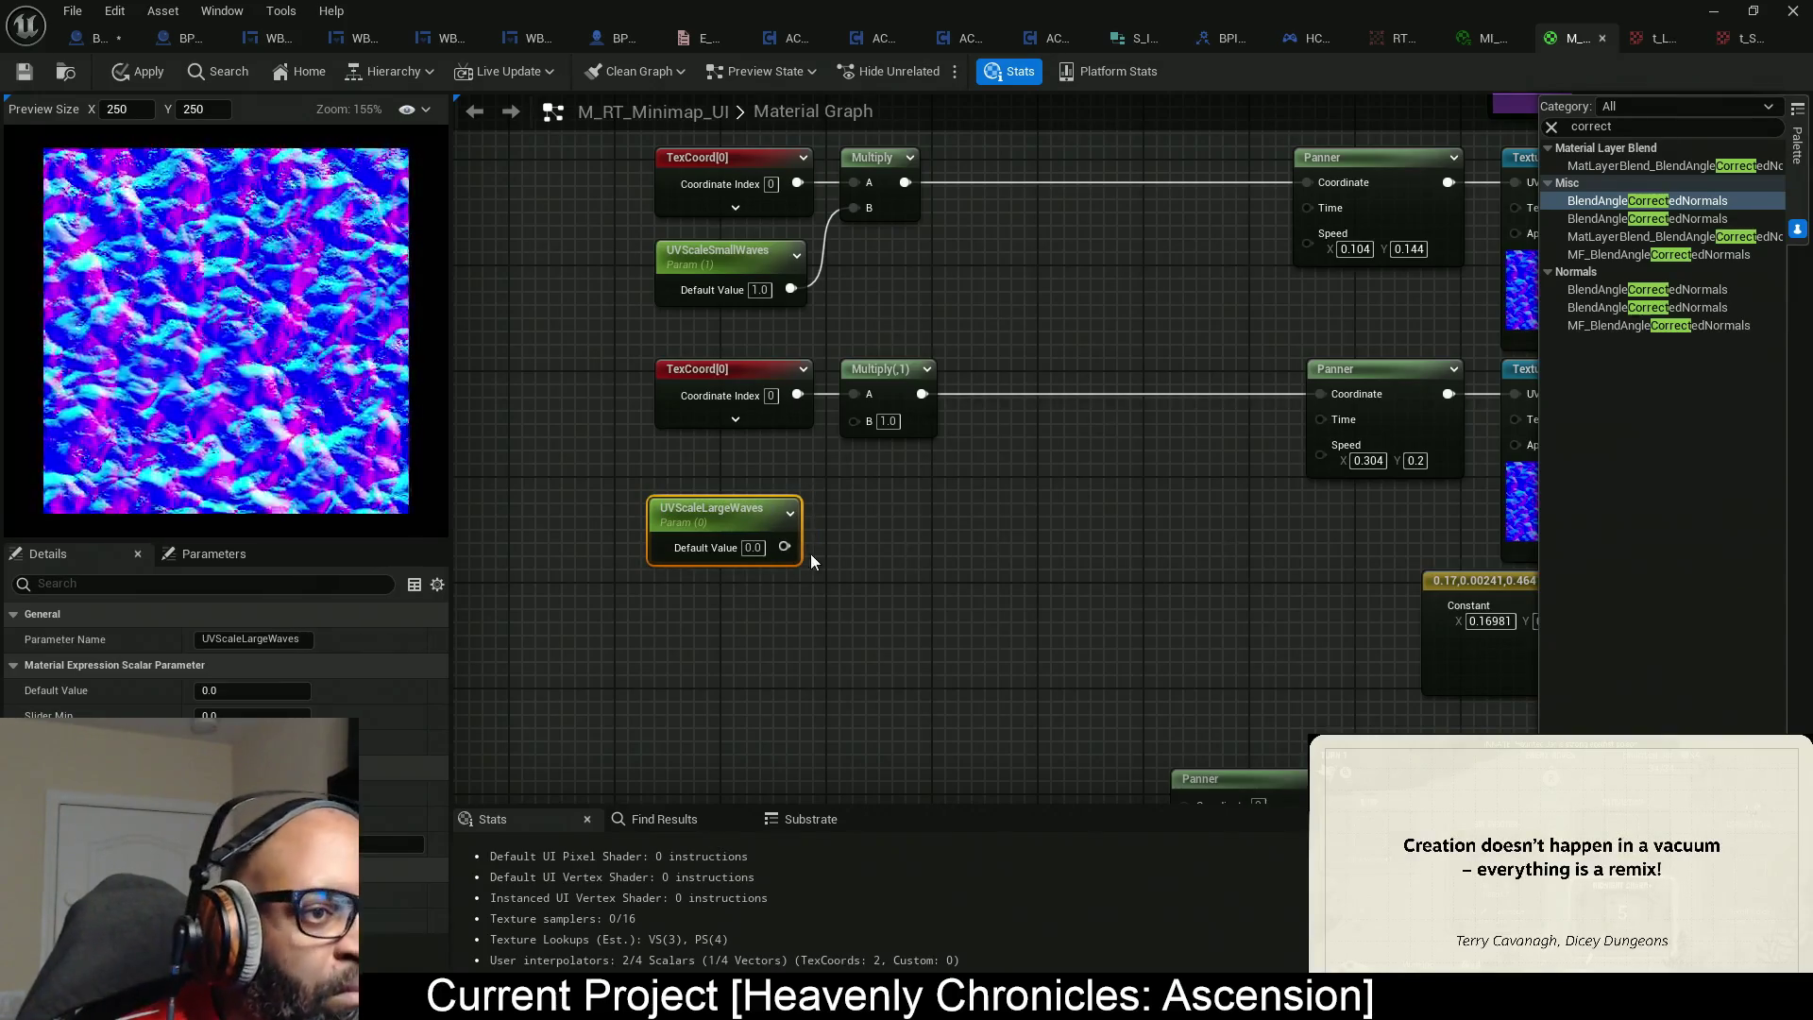
type("1")
key("Return")
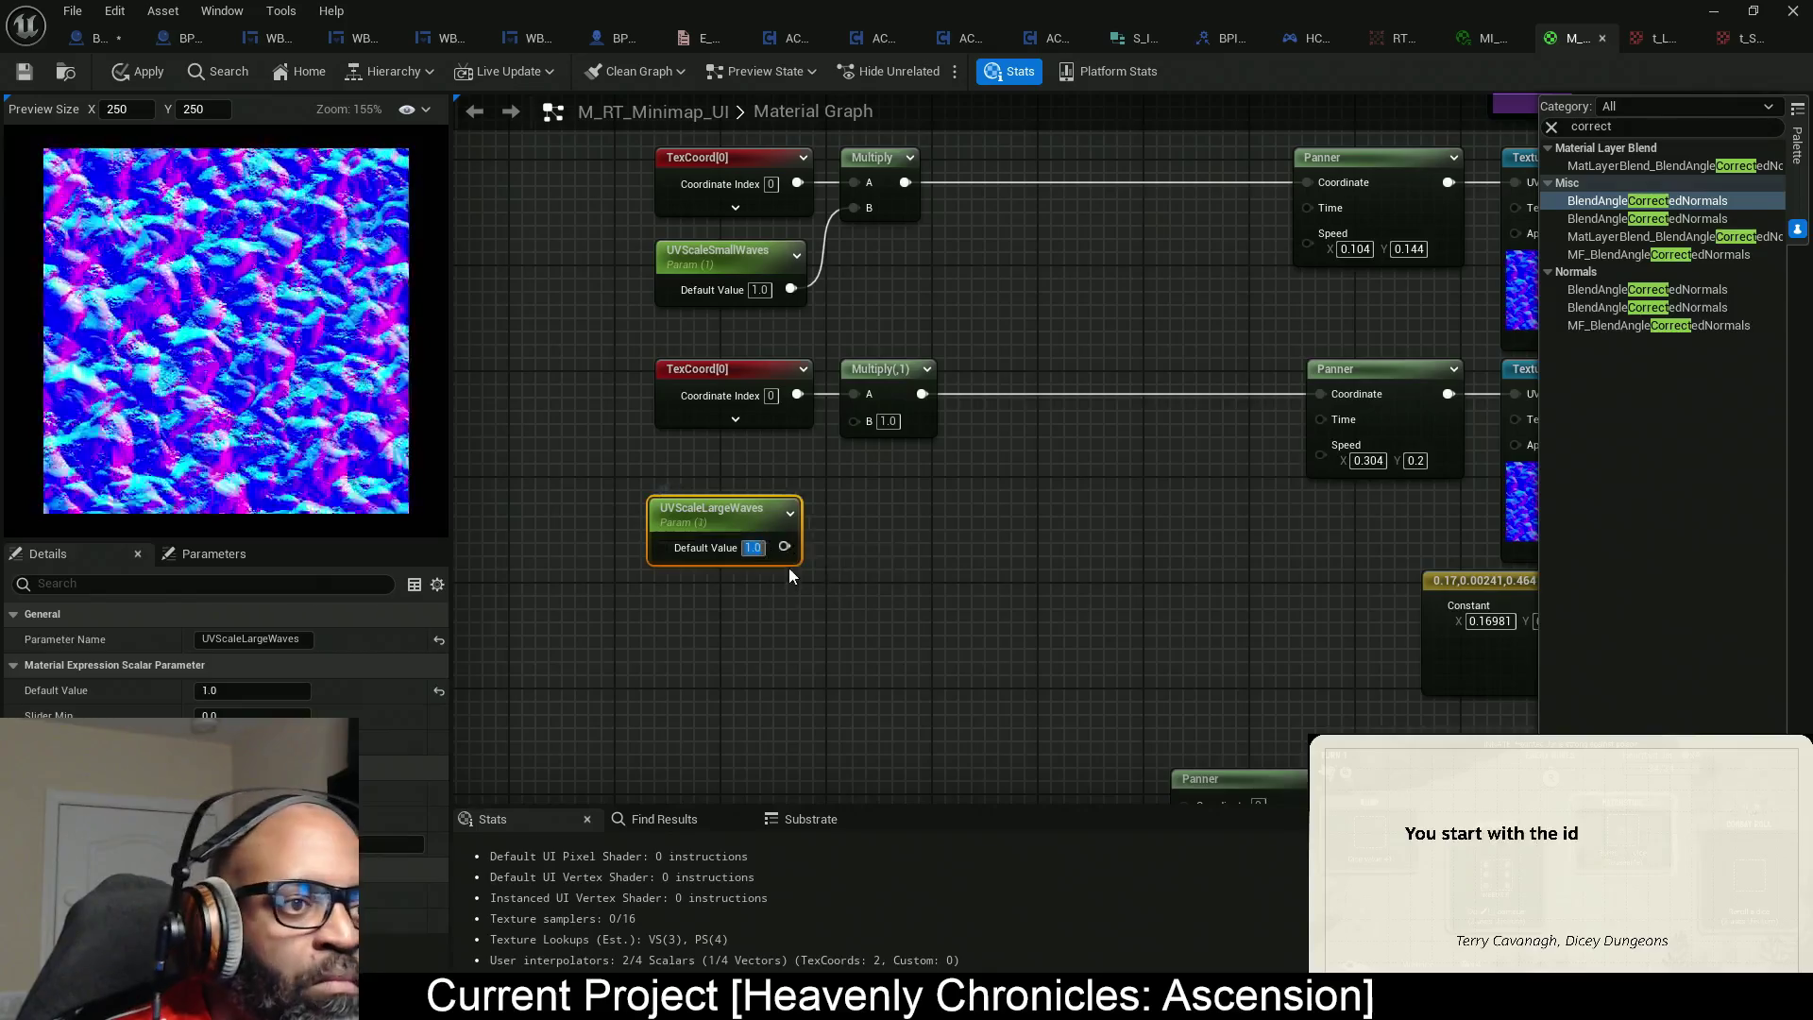
mouse_move(784, 546)
left_mouse_down()
mouse_move(863, 423)
mouse_move(774, 461)
left_mouse_up()
mouse_move(809, 548)
left_mouse_down()
mouse_move(723, 595)
mouse_move(737, 563)
mouse_move(850, 502)
mouse_move(854, 478)
mouse_move(802, 474)
left_mouse_up()
left_click_drag(1268, 338, 1118, 406)
Add an Append node to each Panner's Speed input, copy-pasting the second one.
type("app")
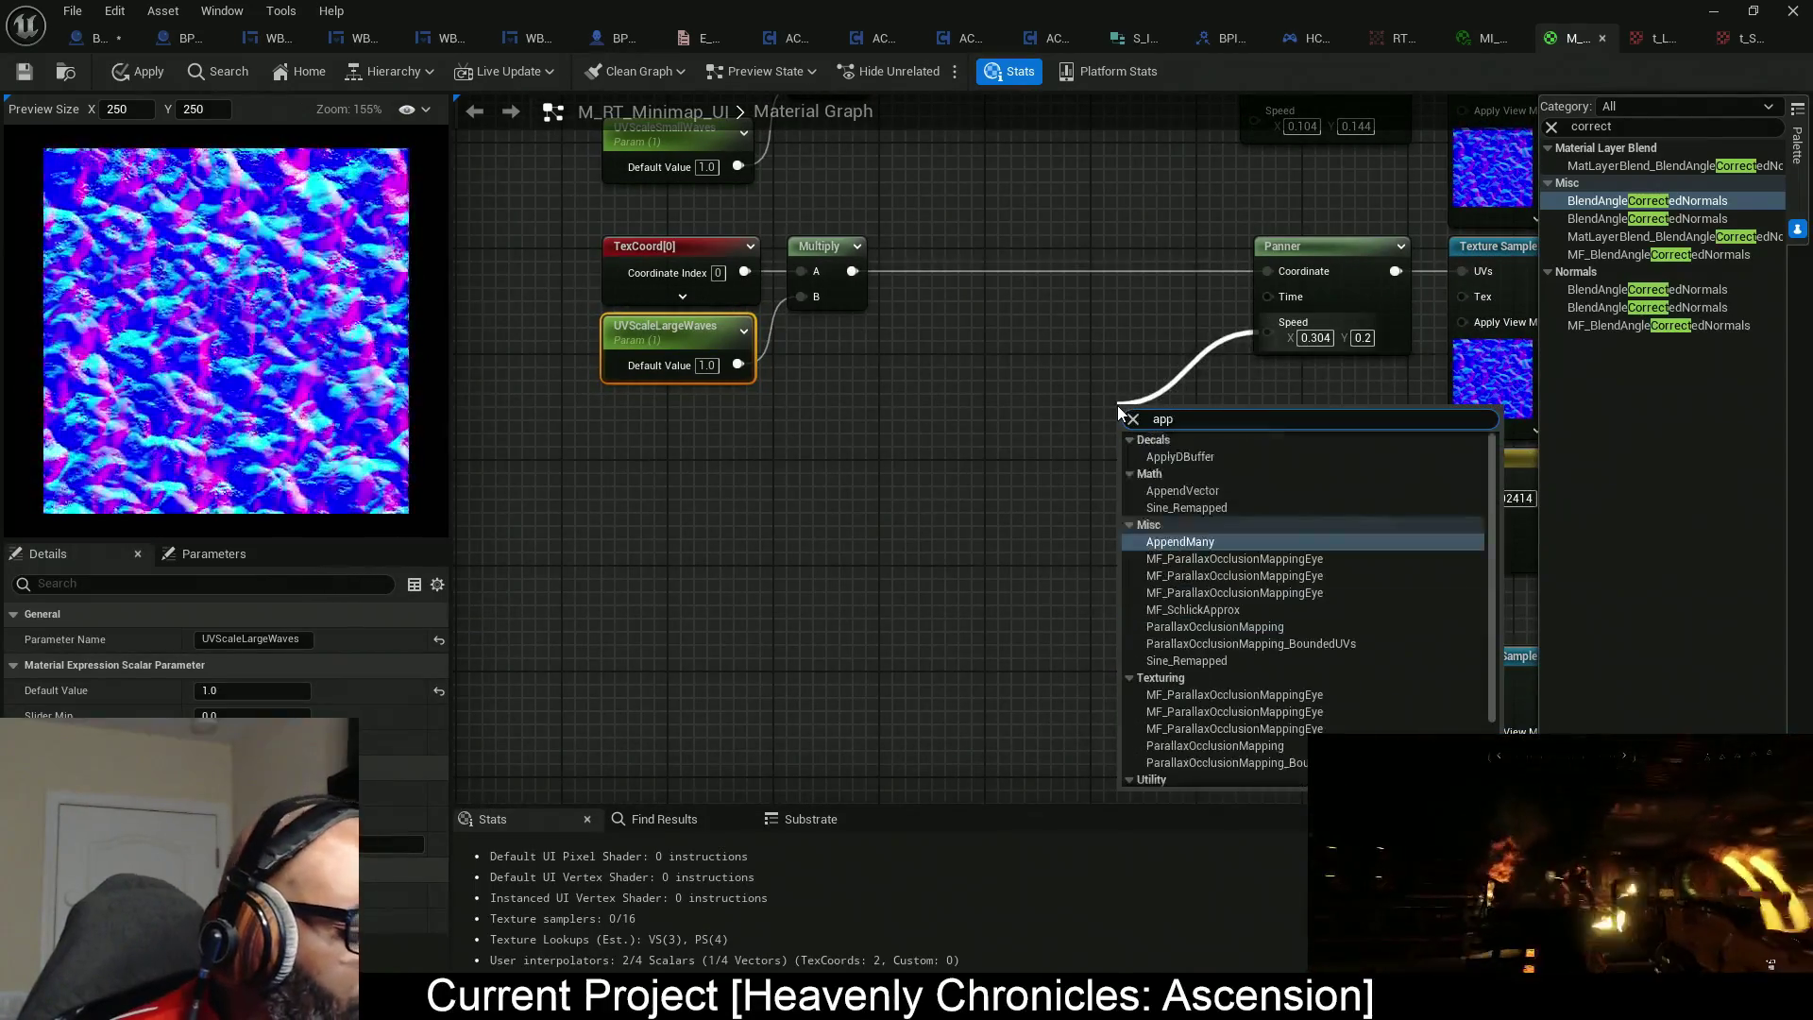
type("end")
left_click(1194, 457)
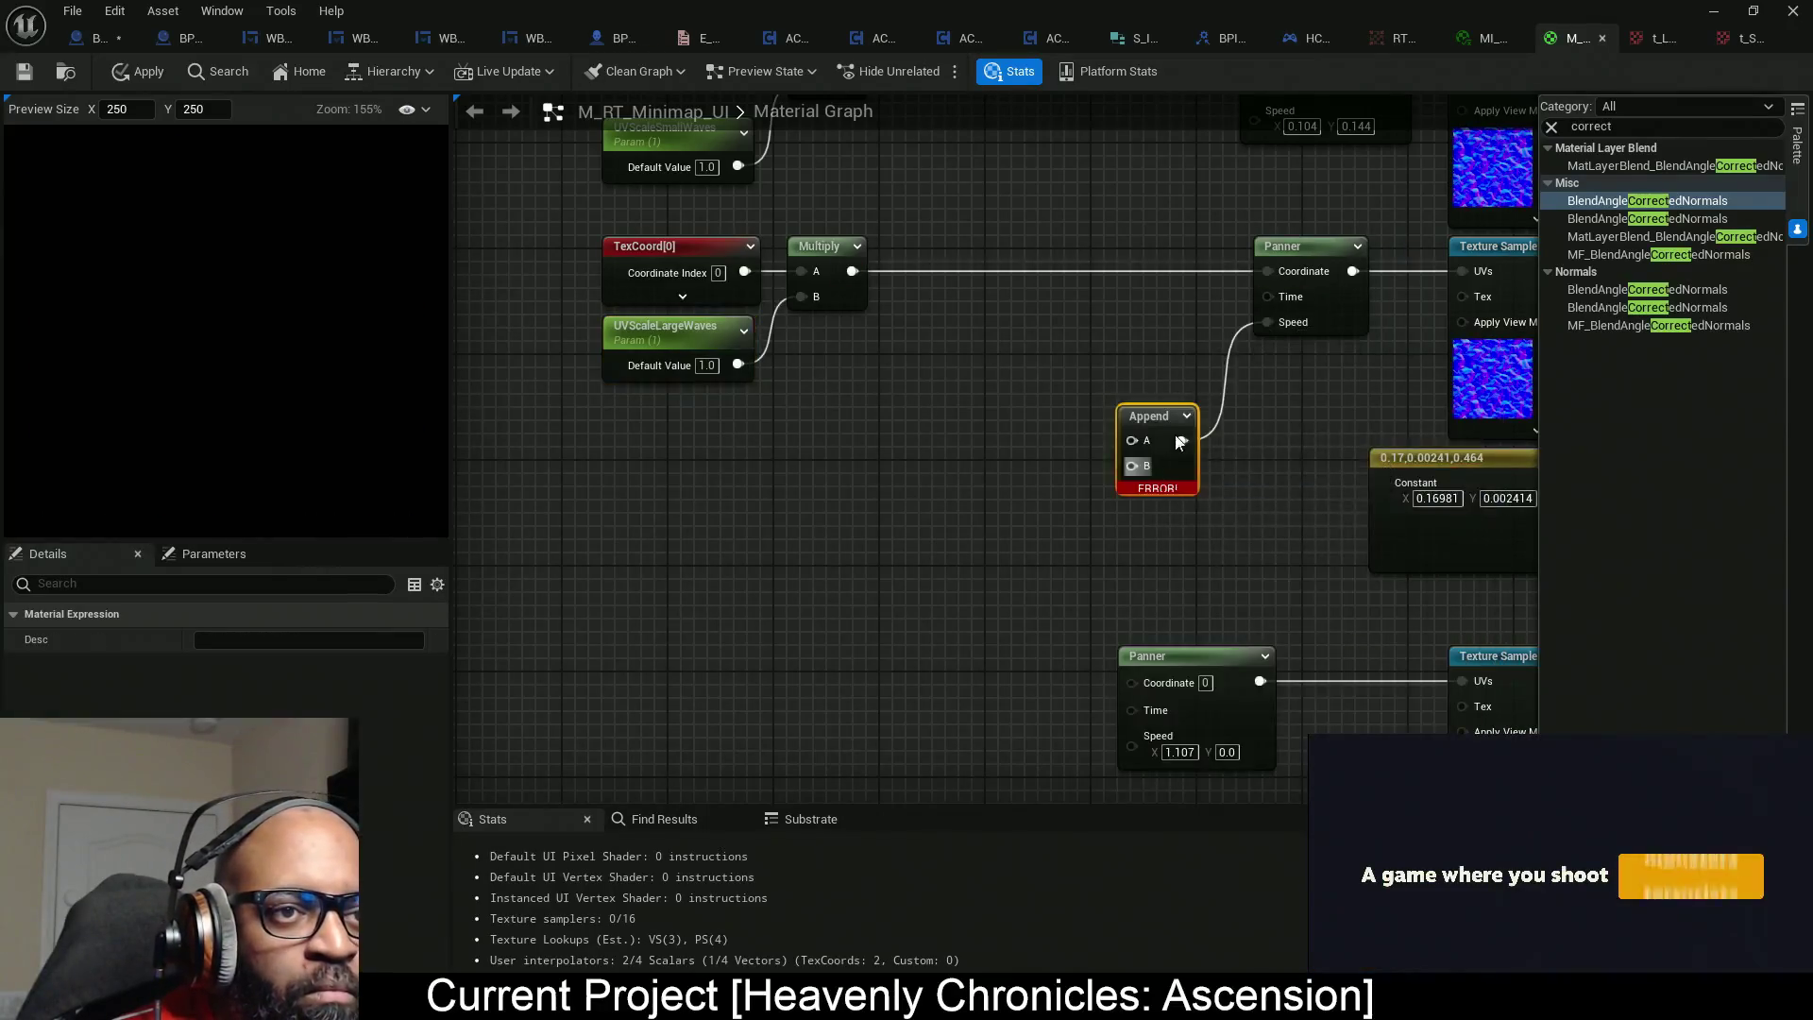
left_click_drag(1181, 441, 947, 522)
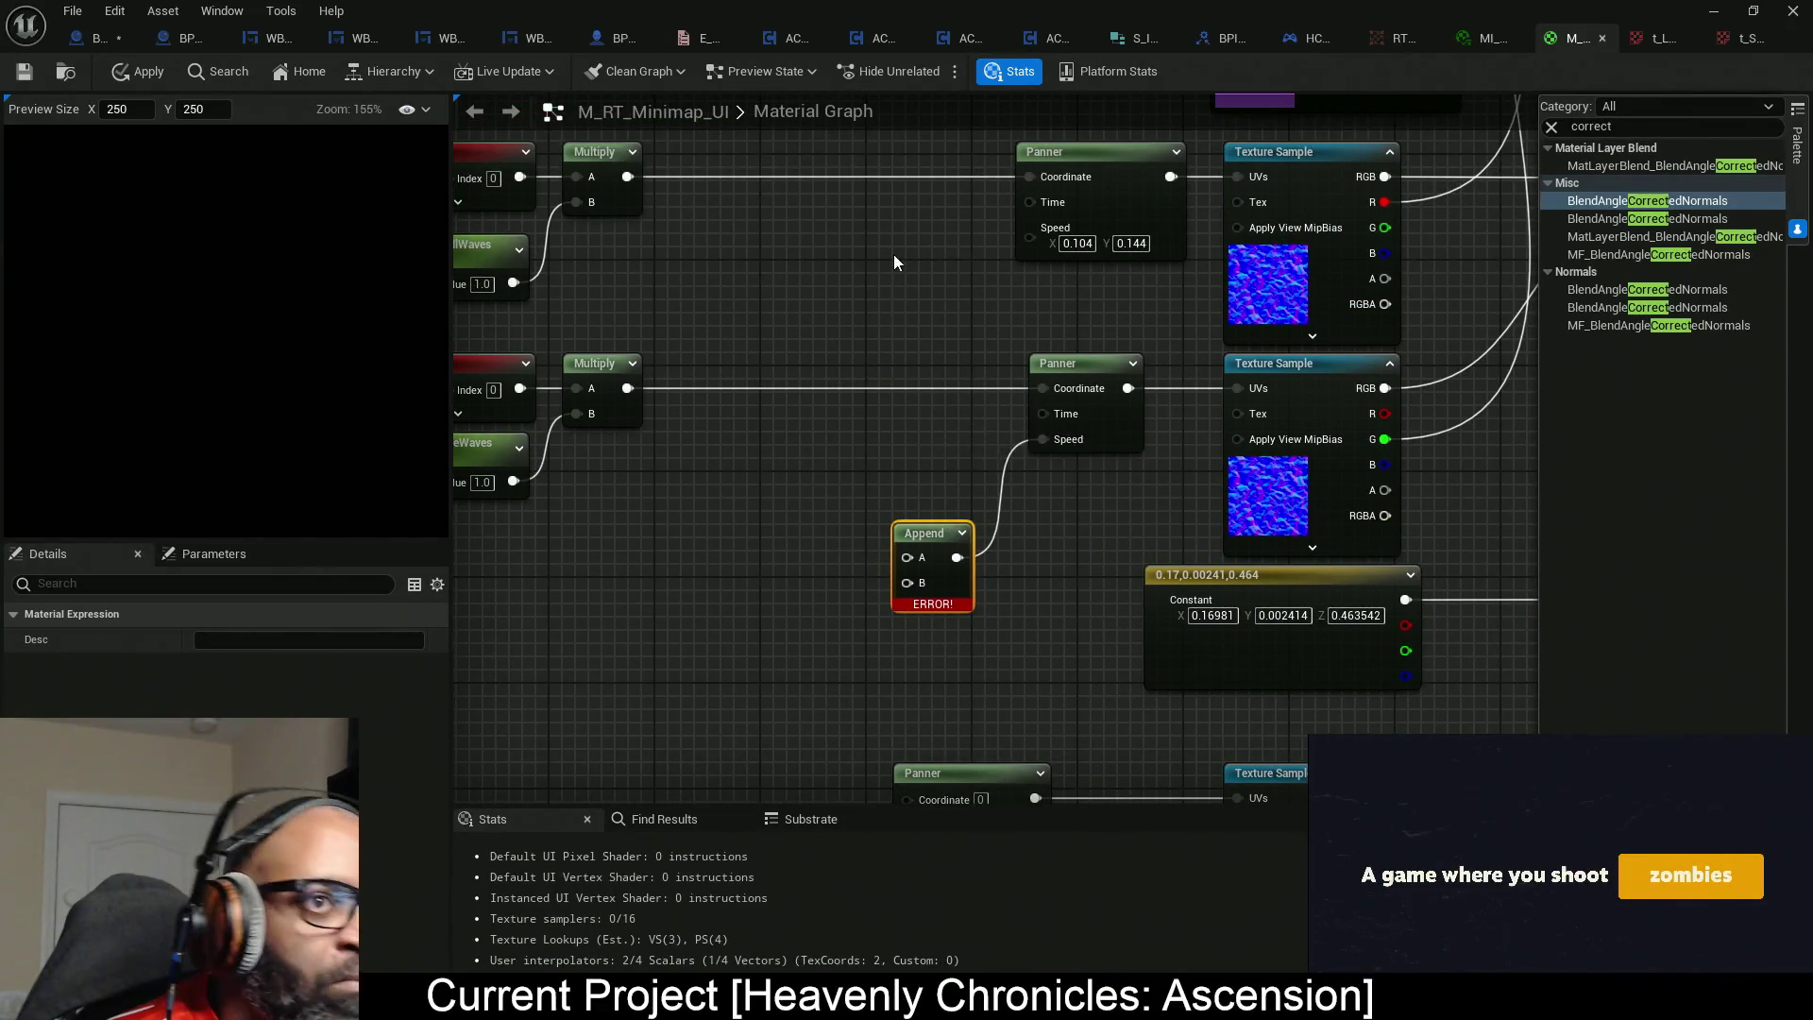
key("ctrl+c")
key("ctrl+v")
left_click_drag(1045, 243, 1042, 241)
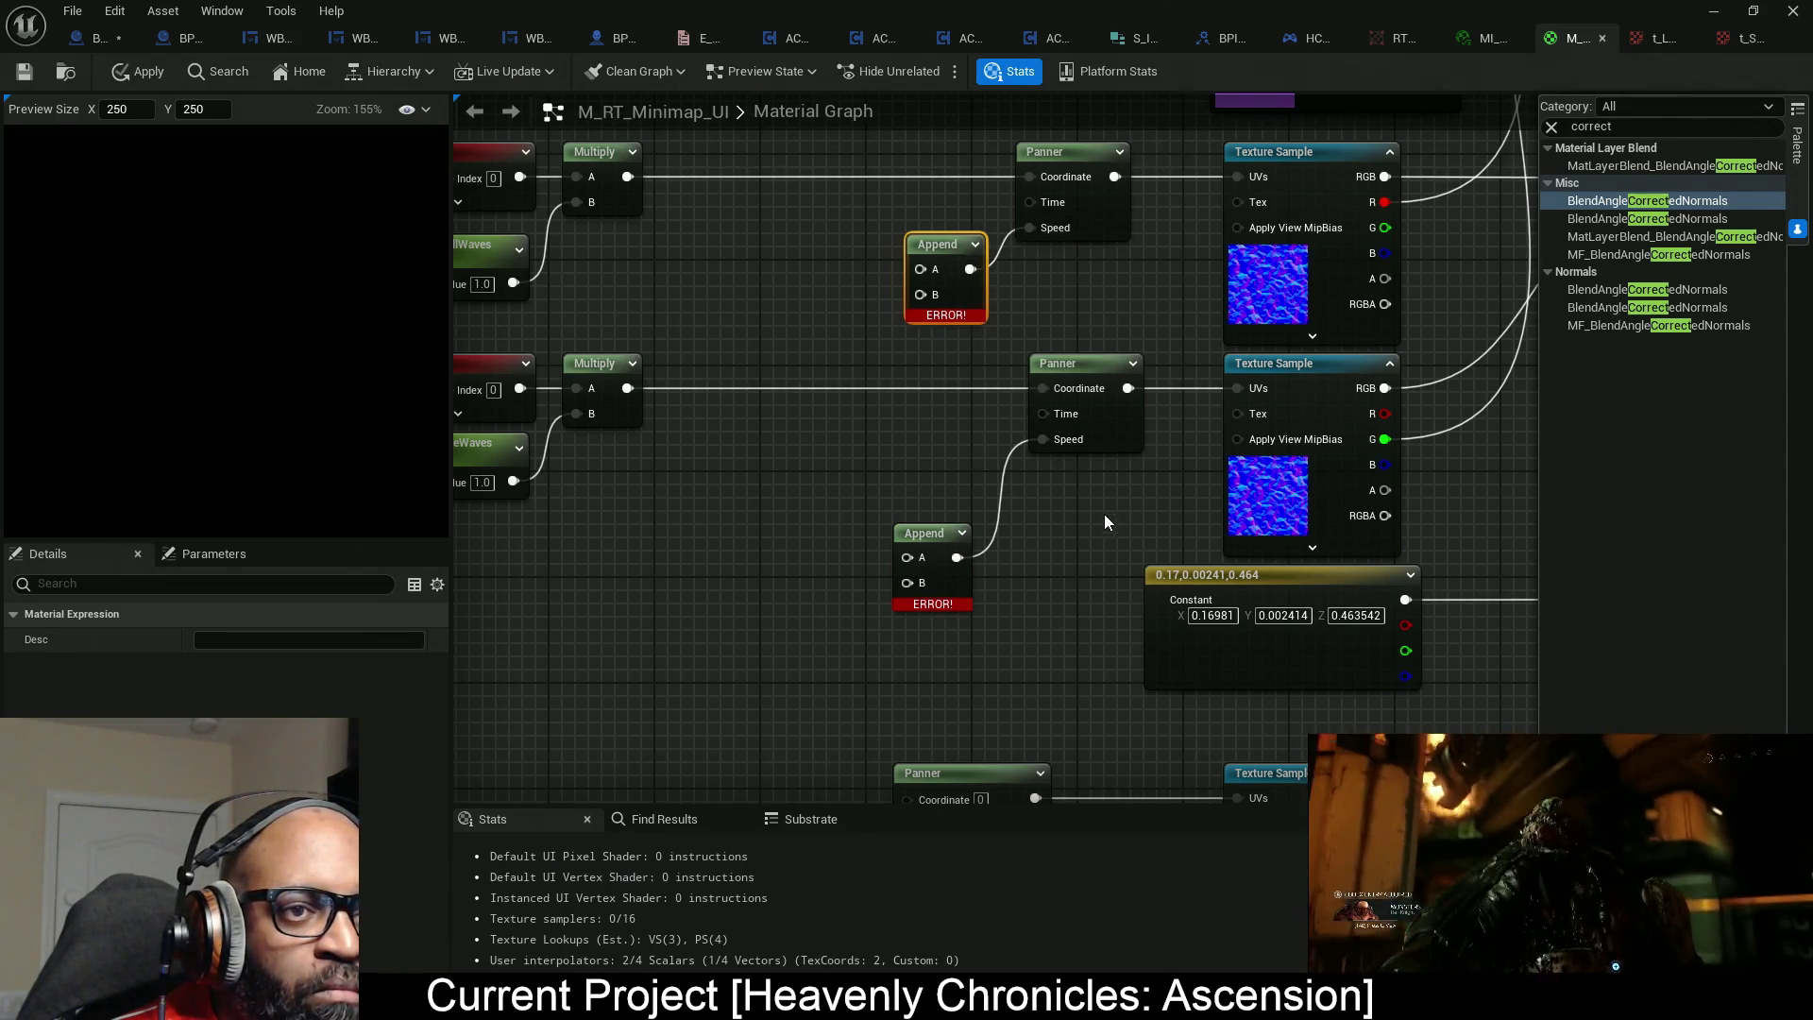
Line up the two Panners and the two Append nodes in tidy columns.
left_click_drag(1103, 514, 1075, 231)
mouse_move(1056, 359)
left_mouse_down()
mouse_move(1096, 425)
mouse_move(1124, 425)
left_mouse_up()
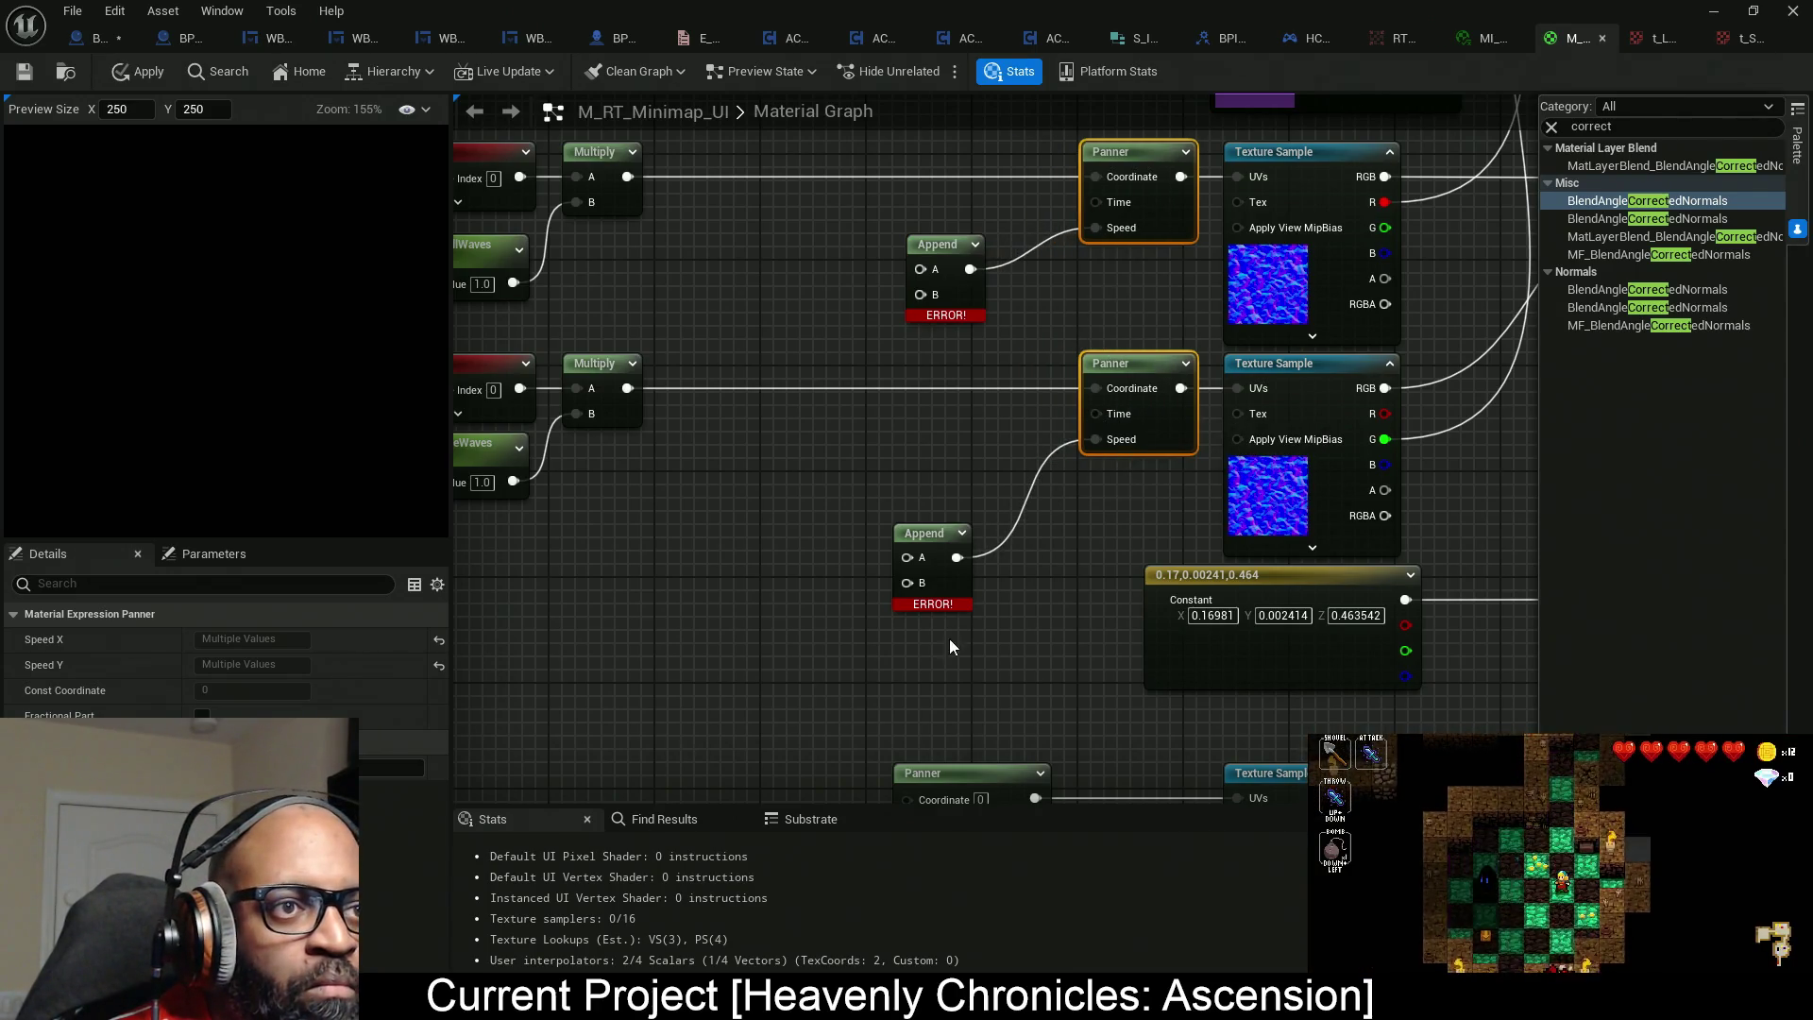
left_click_drag(949, 639, 941, 202)
key("shift+d")
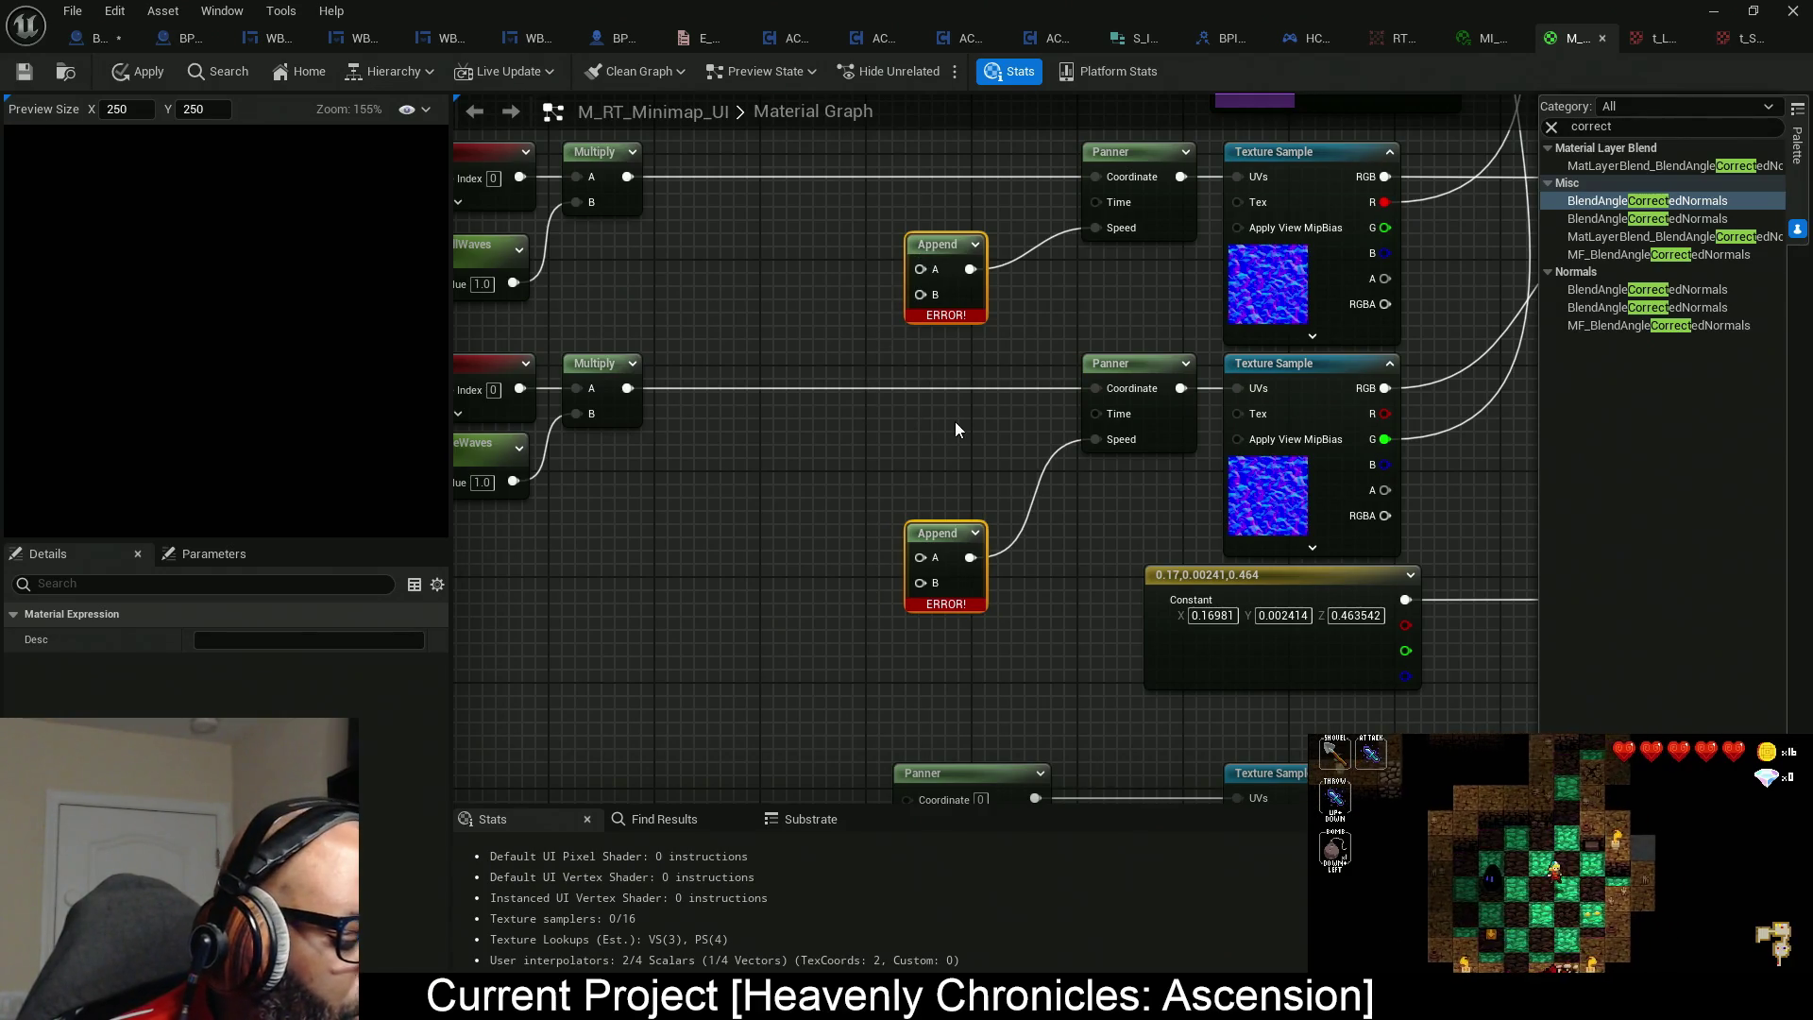
key("Right")
key("Right")
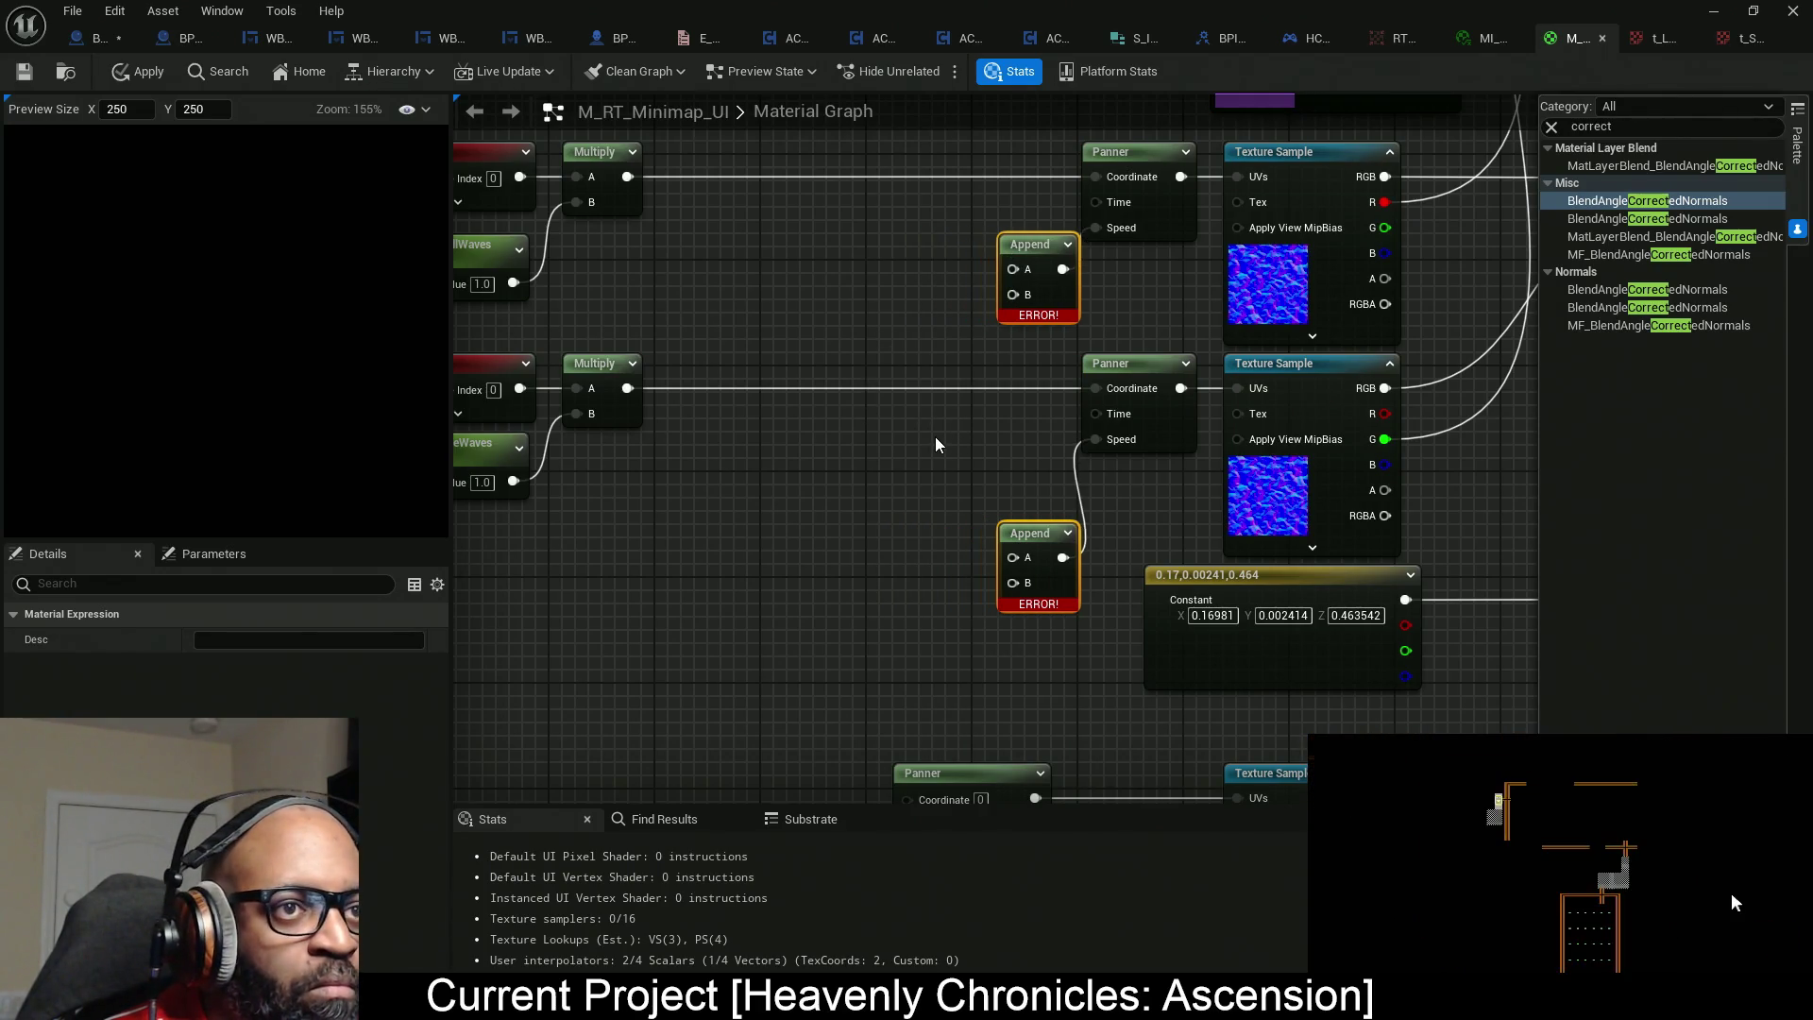
mouse_move(898, 450)
left_mouse_down()
mouse_move(911, 420)
mouse_move(1037, 408)
left_mouse_up()
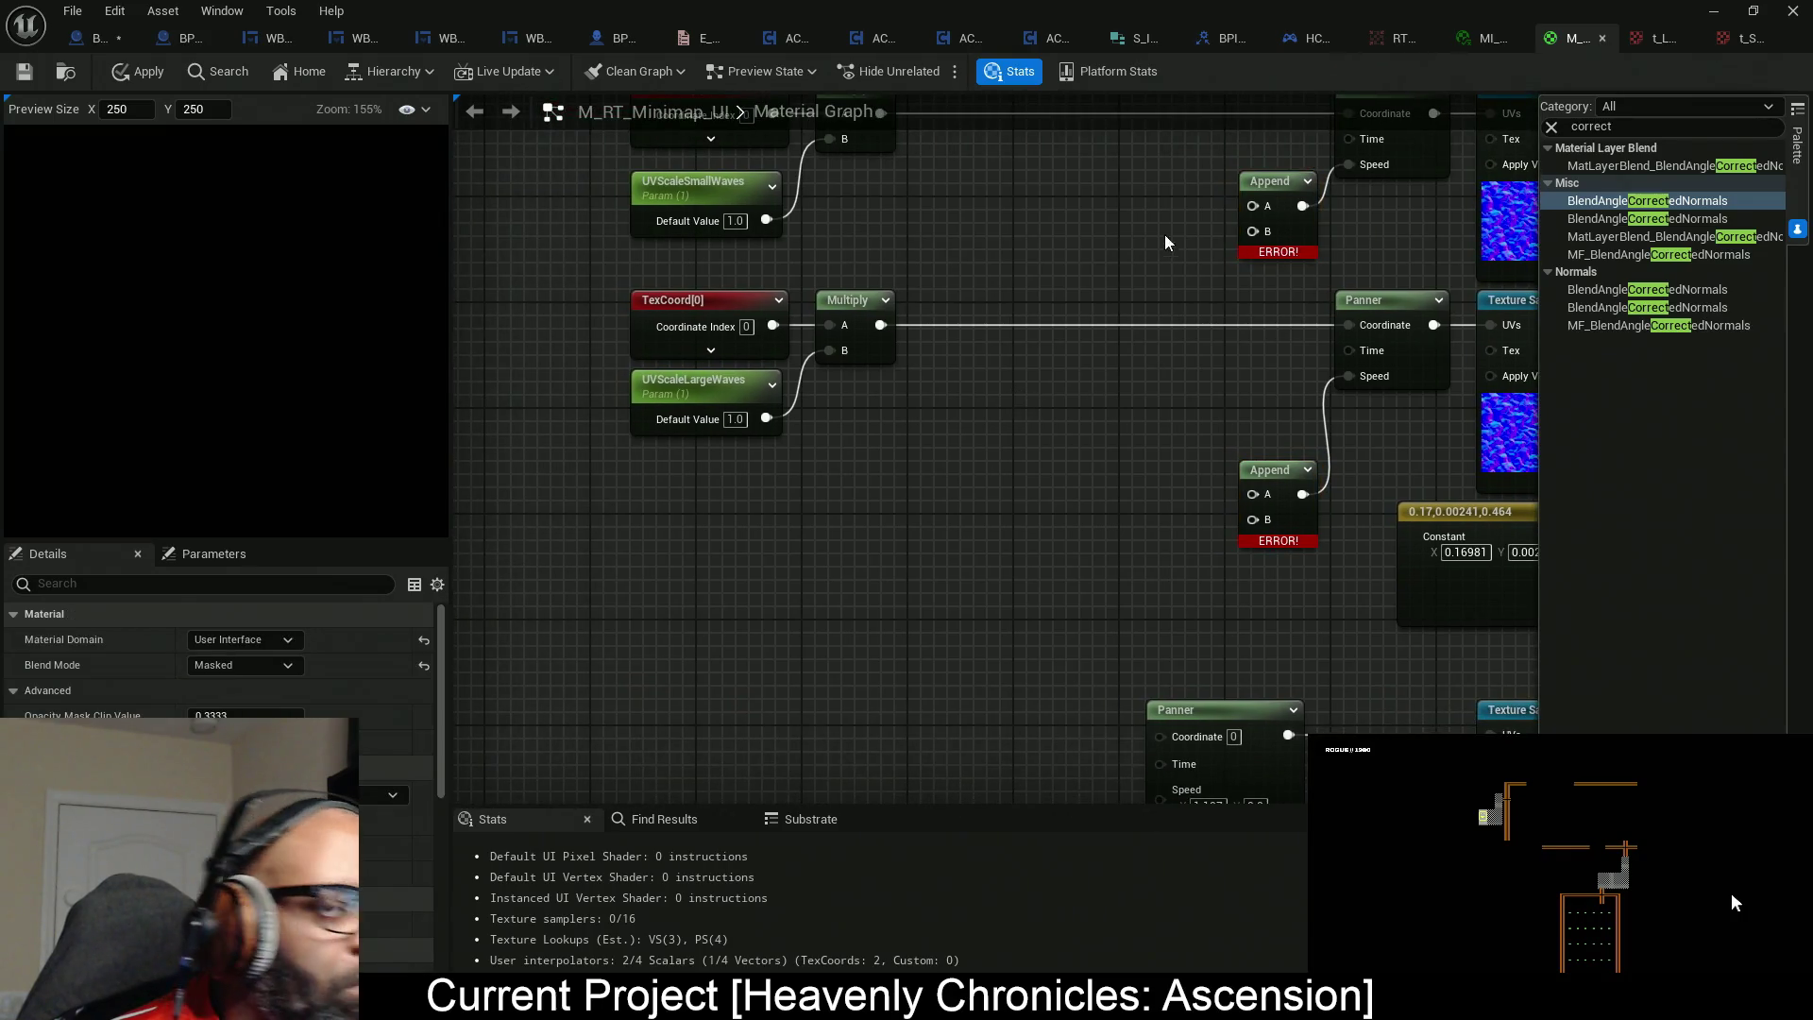
scroll(1170, 244, "up", 1)
left_click_drag(1170, 244, 1047, 381)
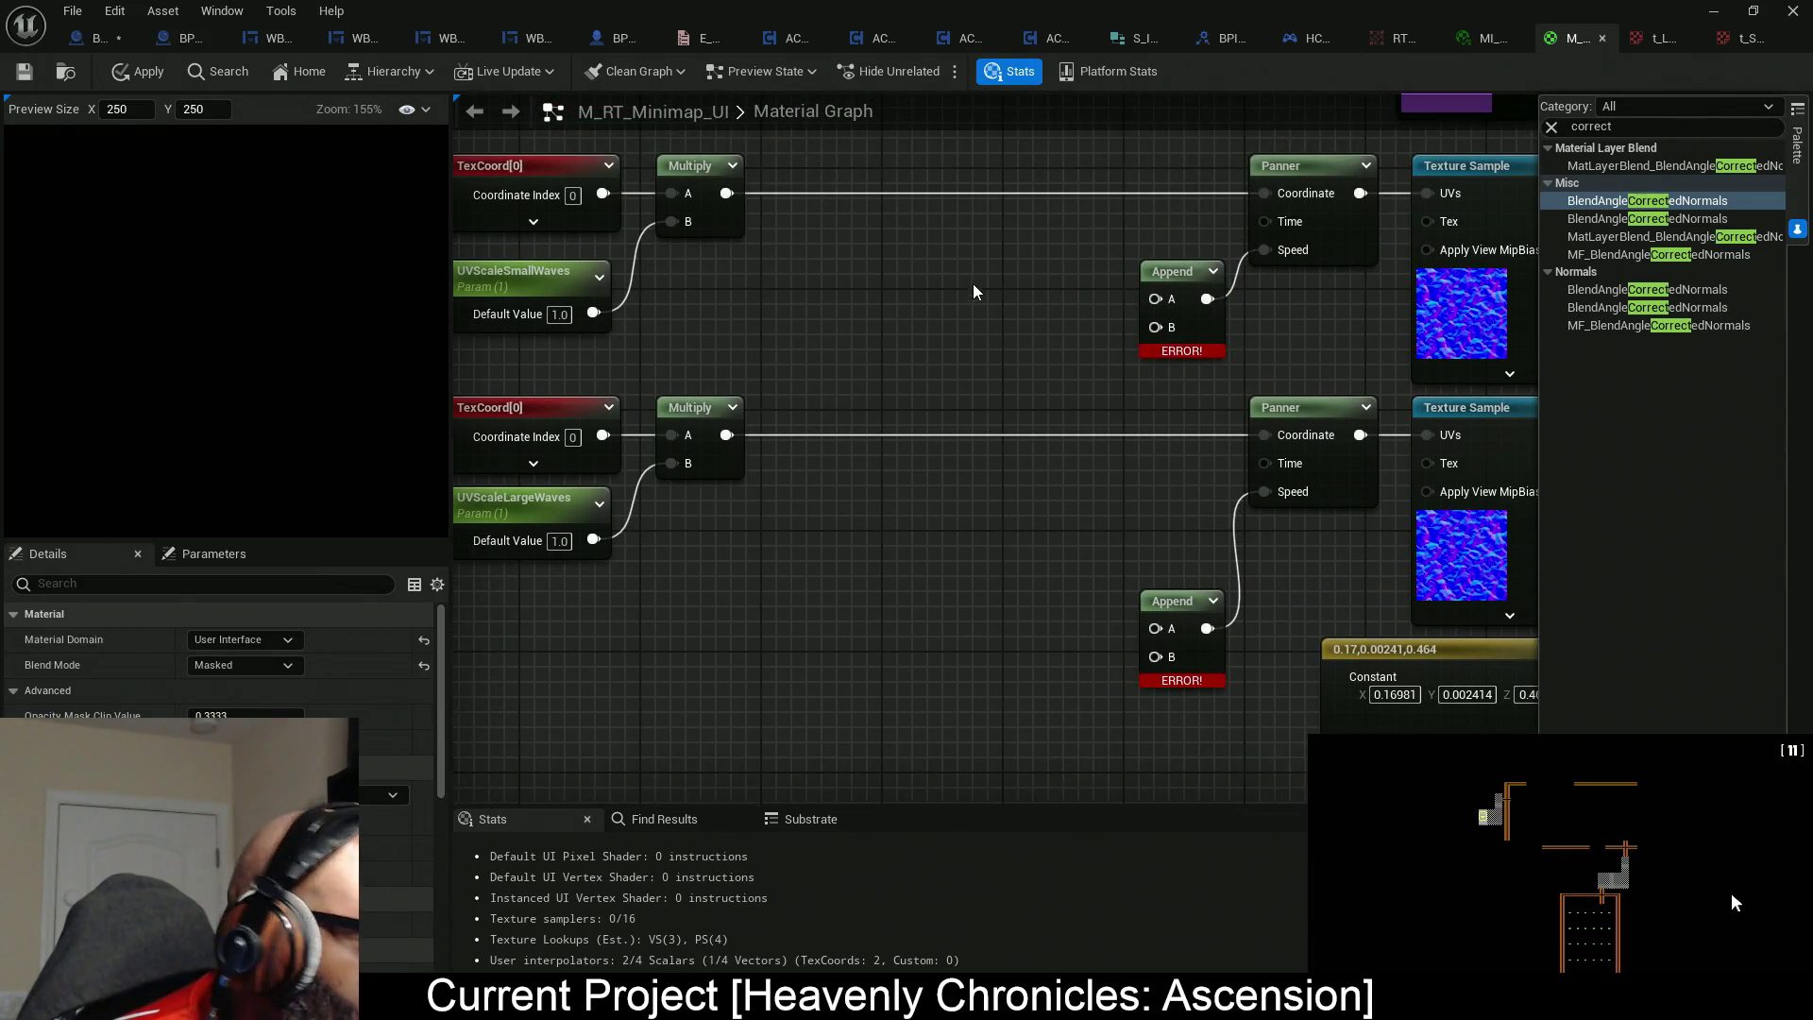
left_click(974, 291)
type("USpeedSmallWaves")
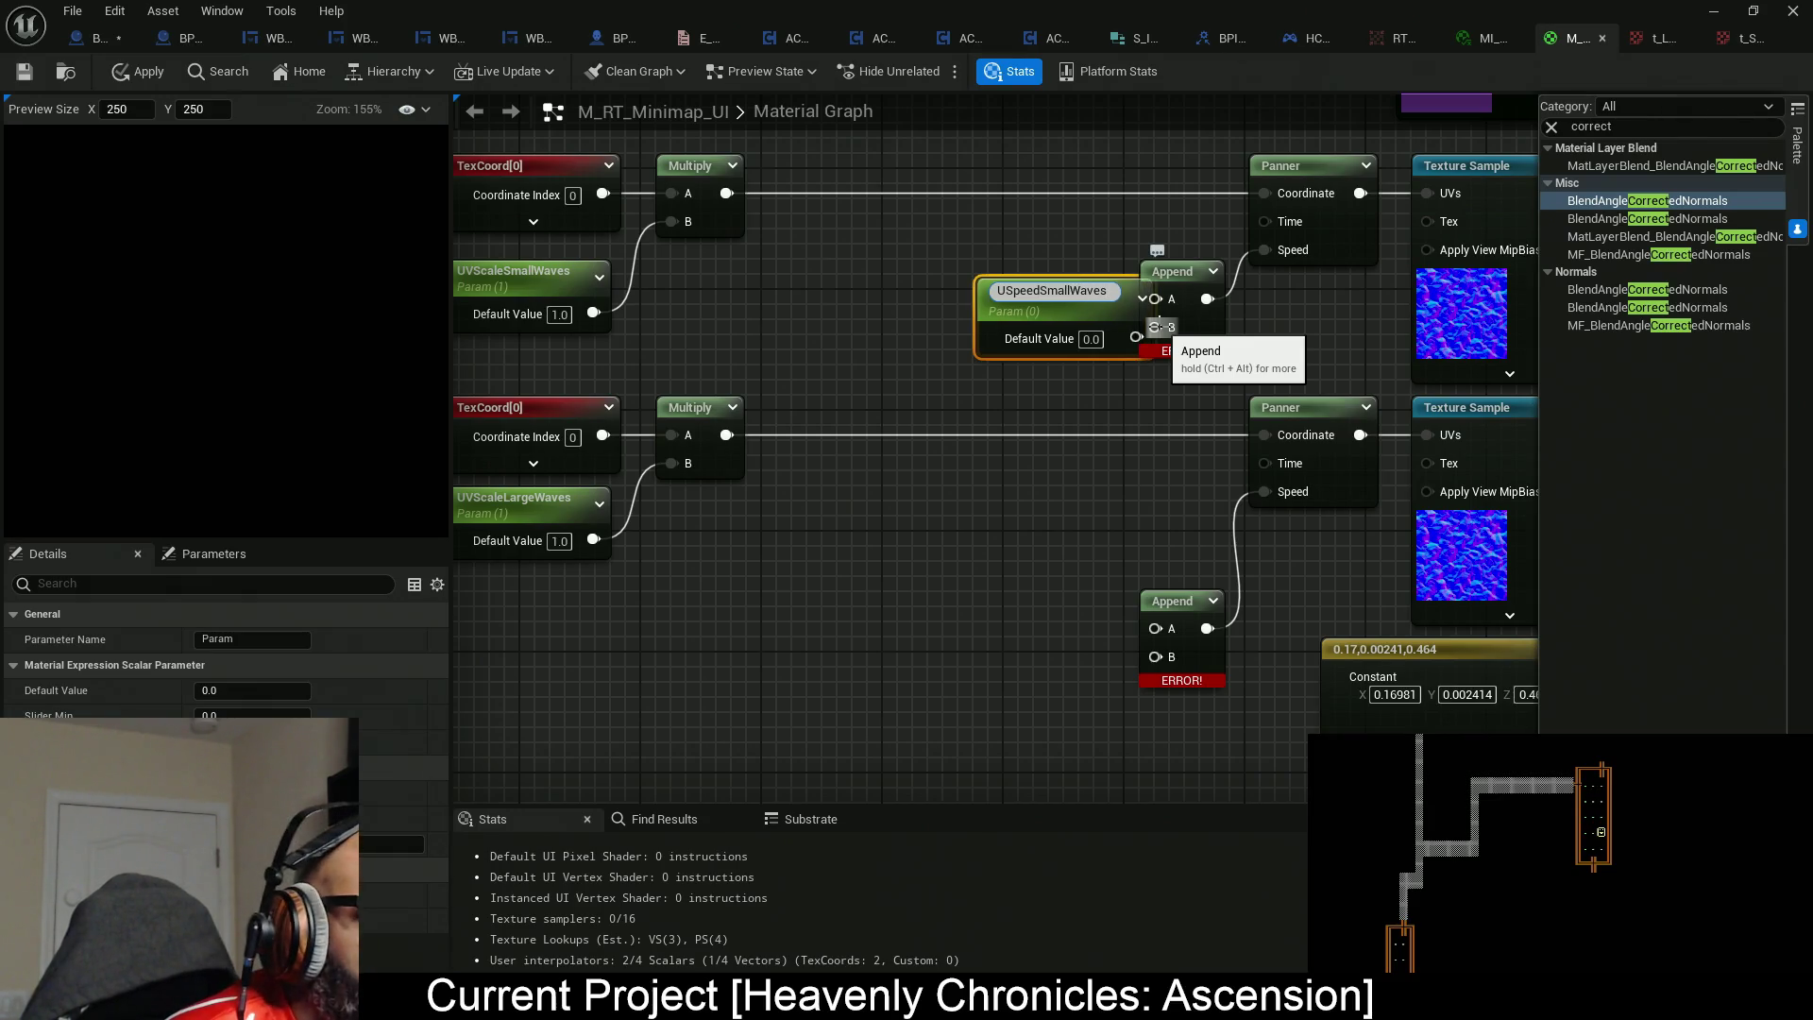
Set USpeedSmallWaves to 0.05 and wire it into the upper Append's A input.
key("Return")
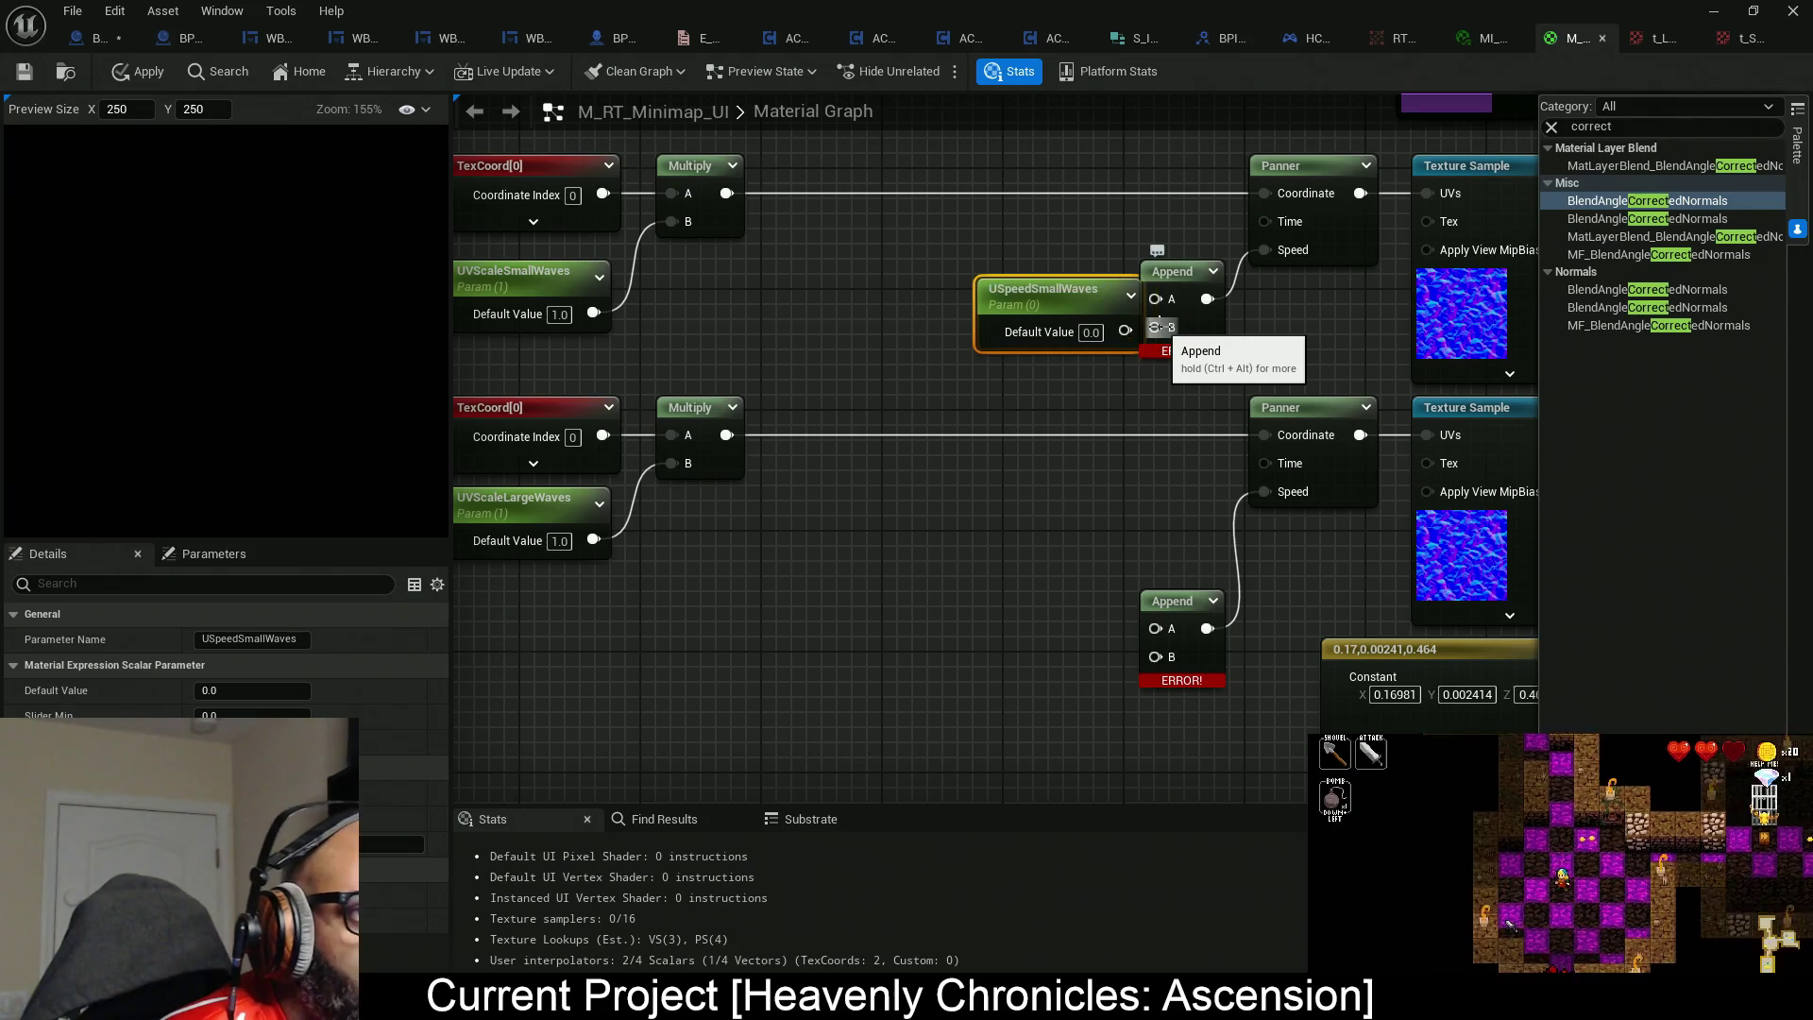
left_click_drag(1073, 301, 1040, 270)
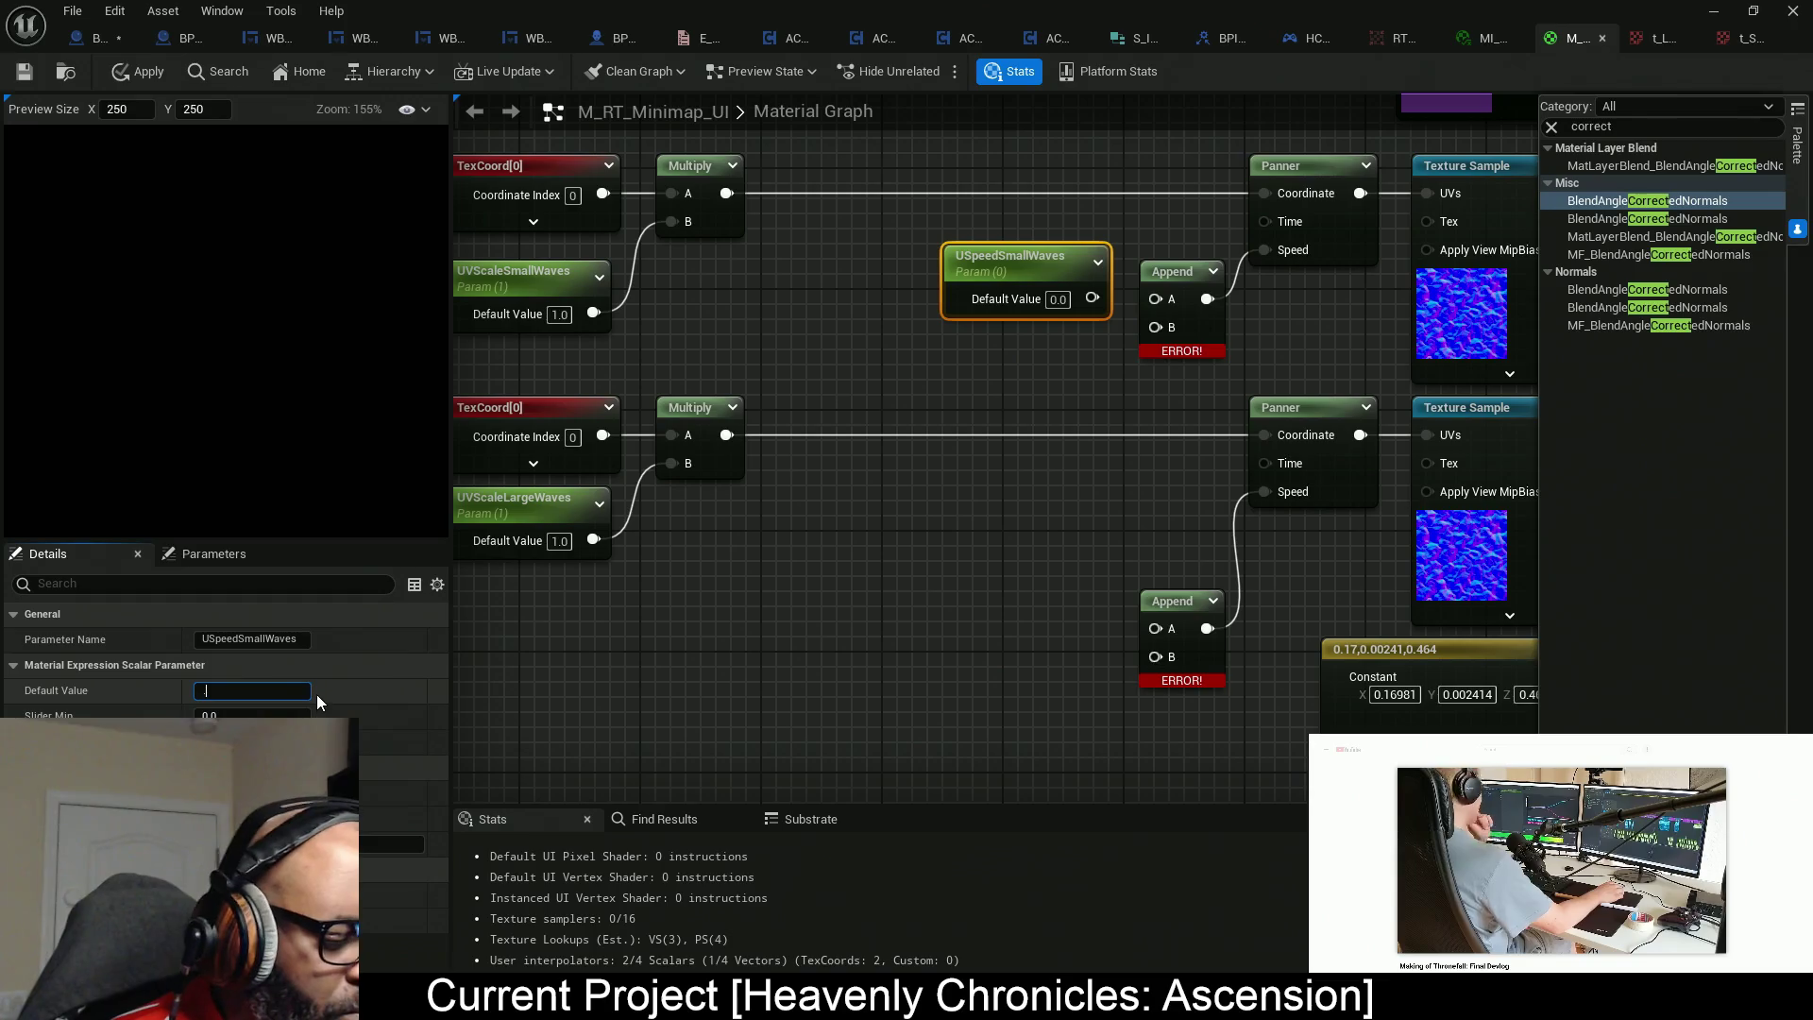
type("0.05")
key("Return")
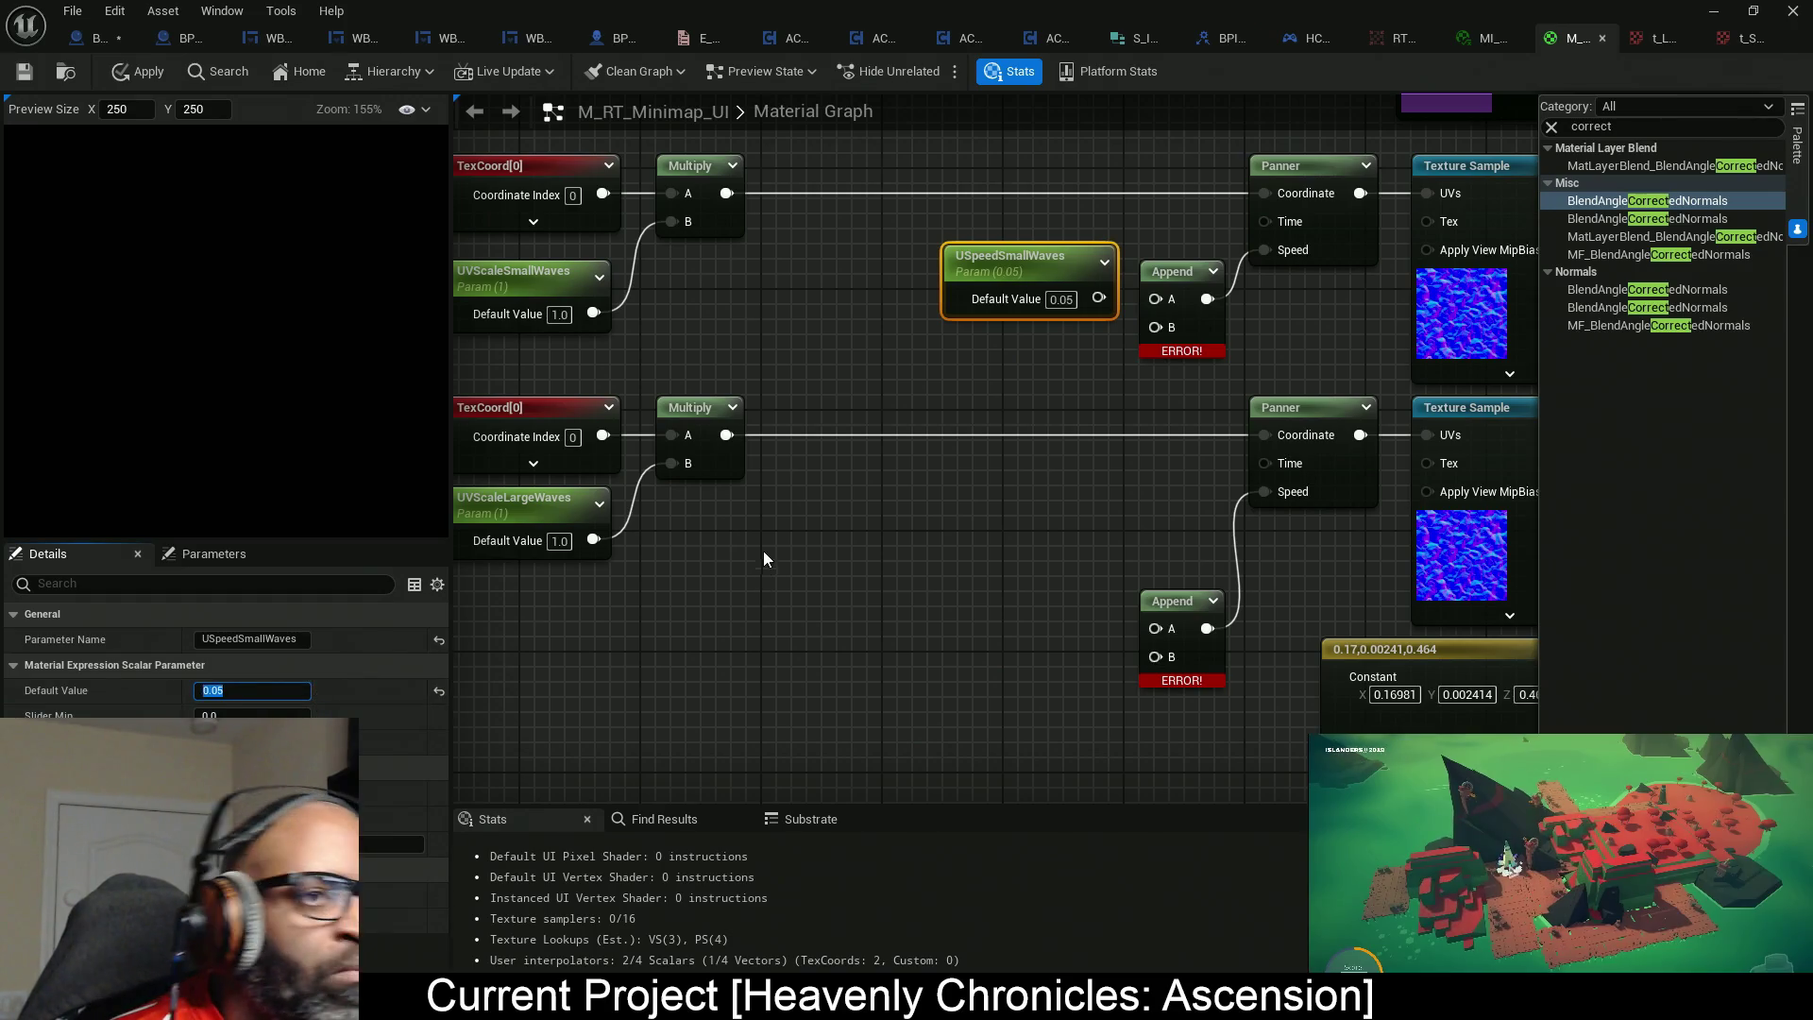
left_click_drag(1105, 298, 1154, 298)
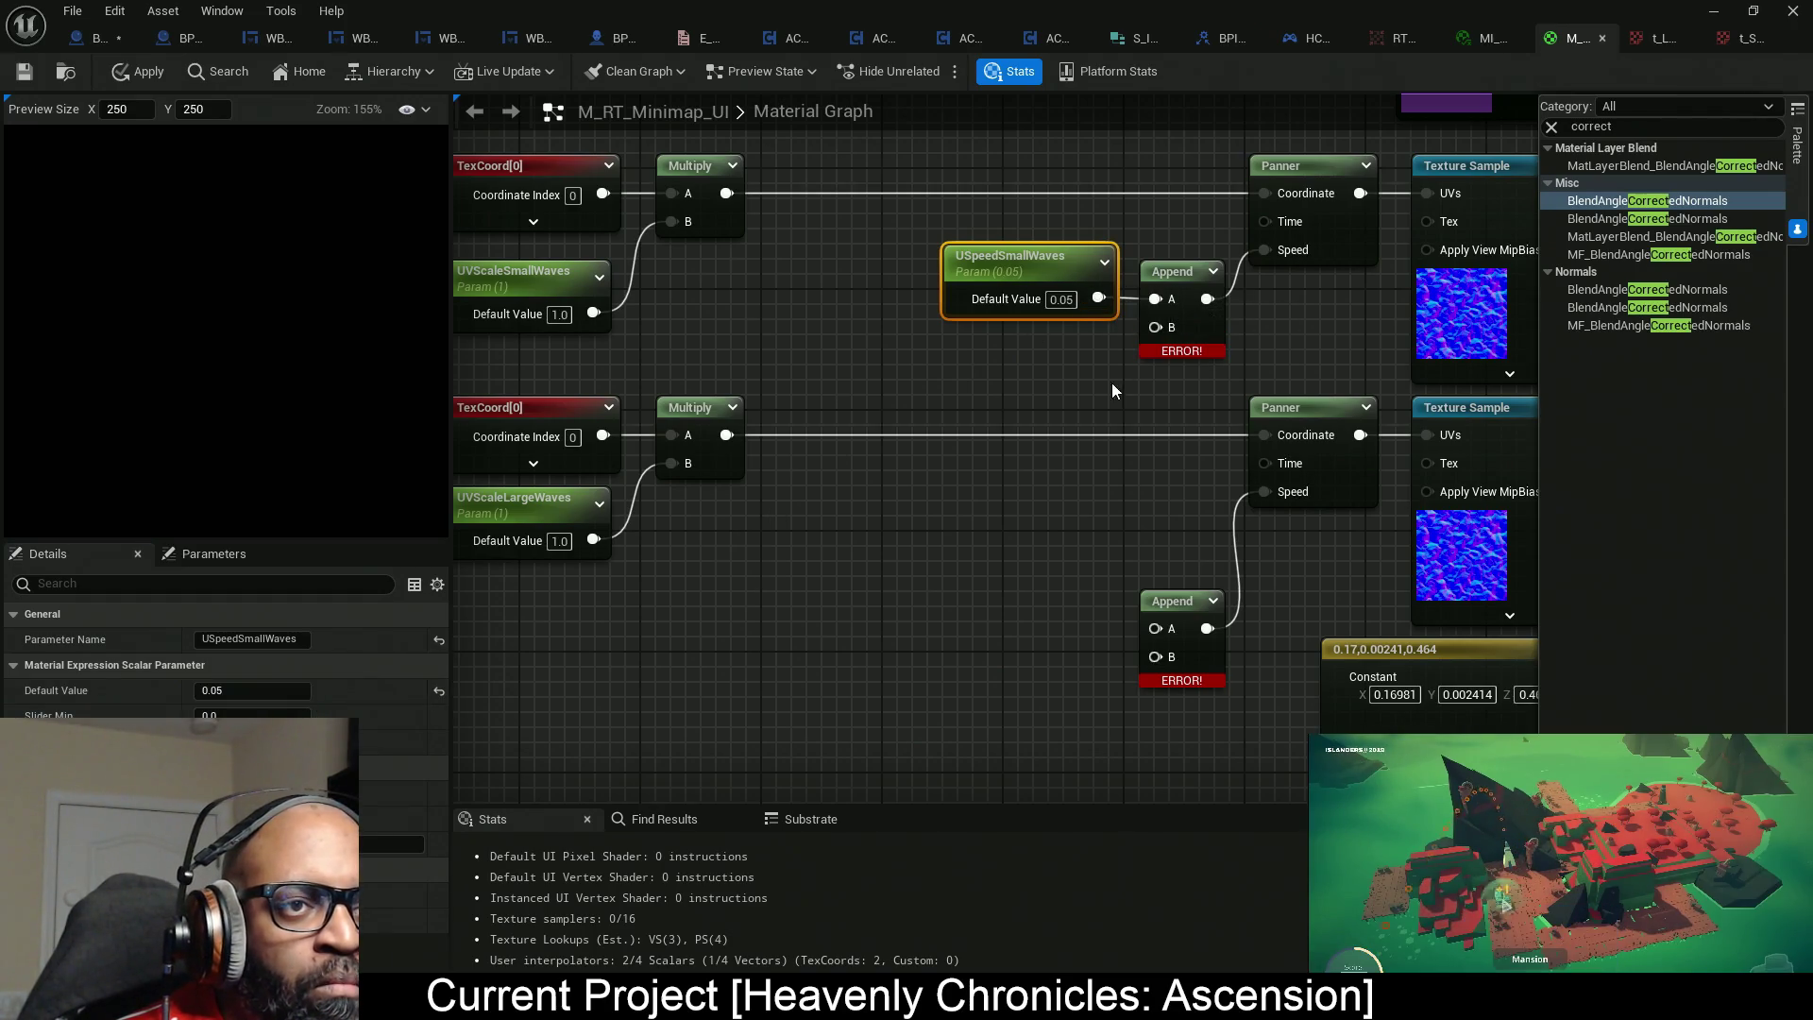
Add VSpeedSmallWaves (default 0) into the upper Append's B input, placed under USpeedSmallWaves.
left_click(899, 371)
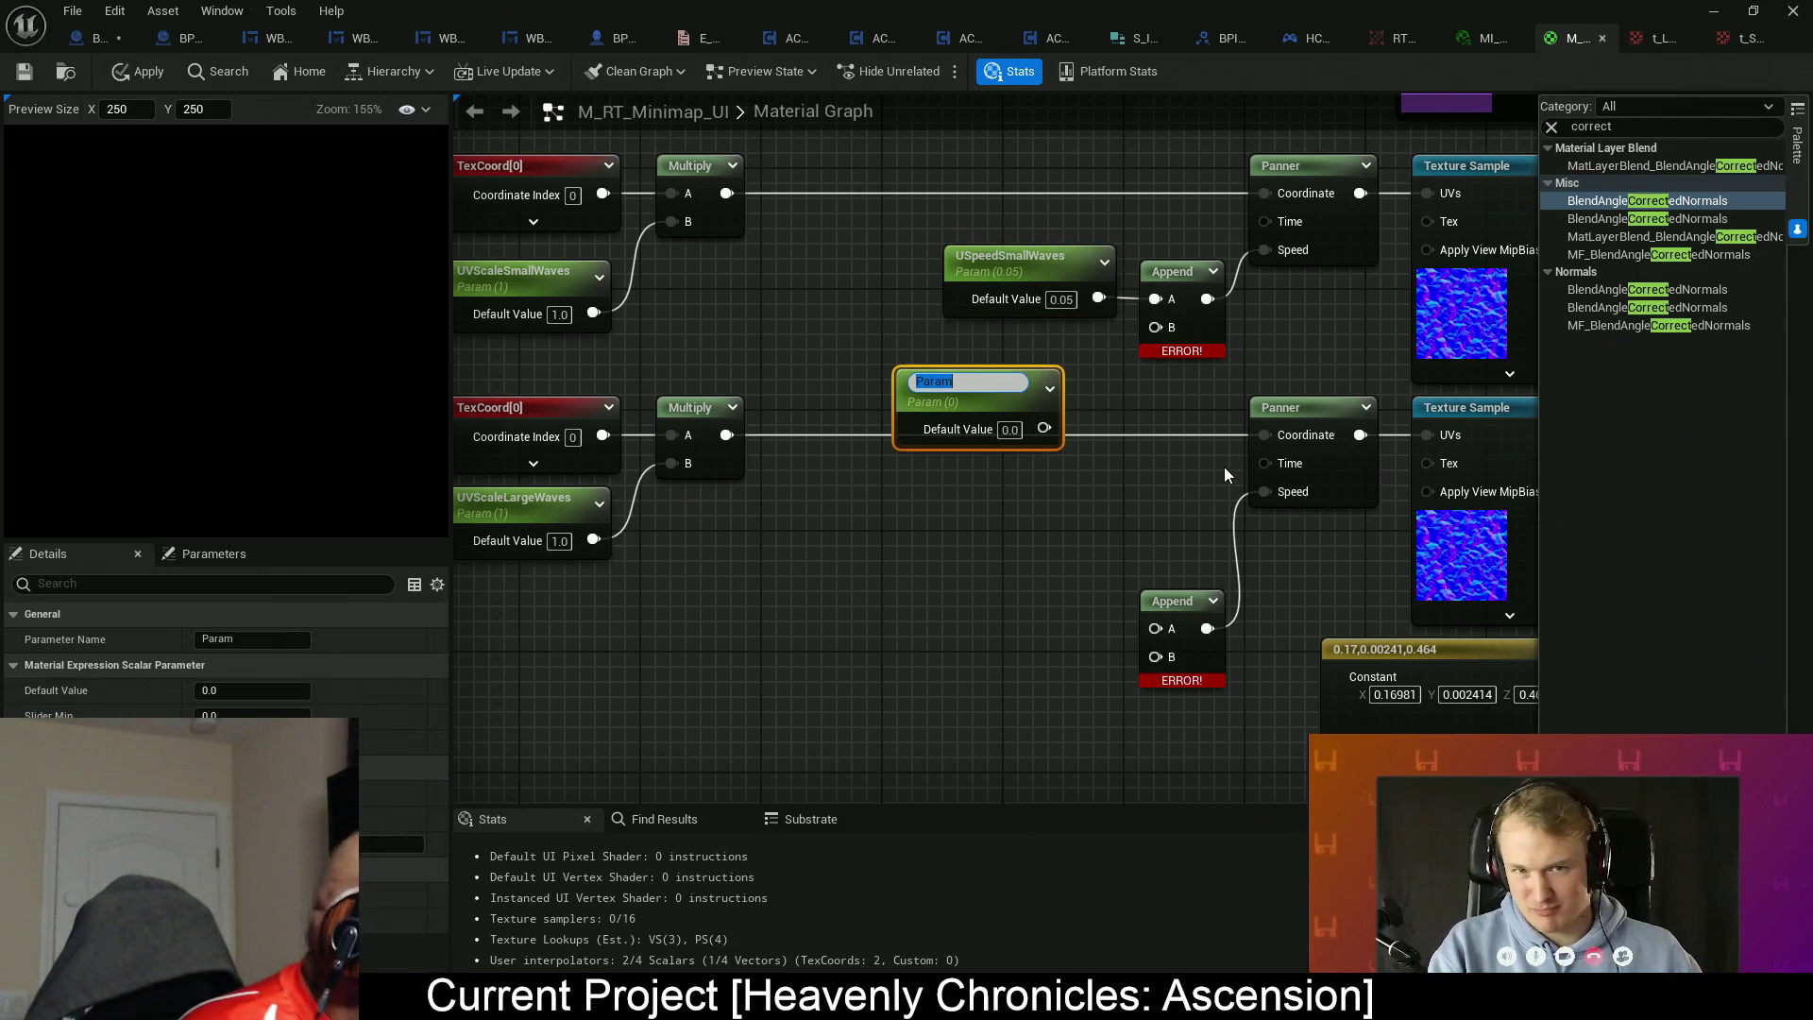
type("VSpeed")
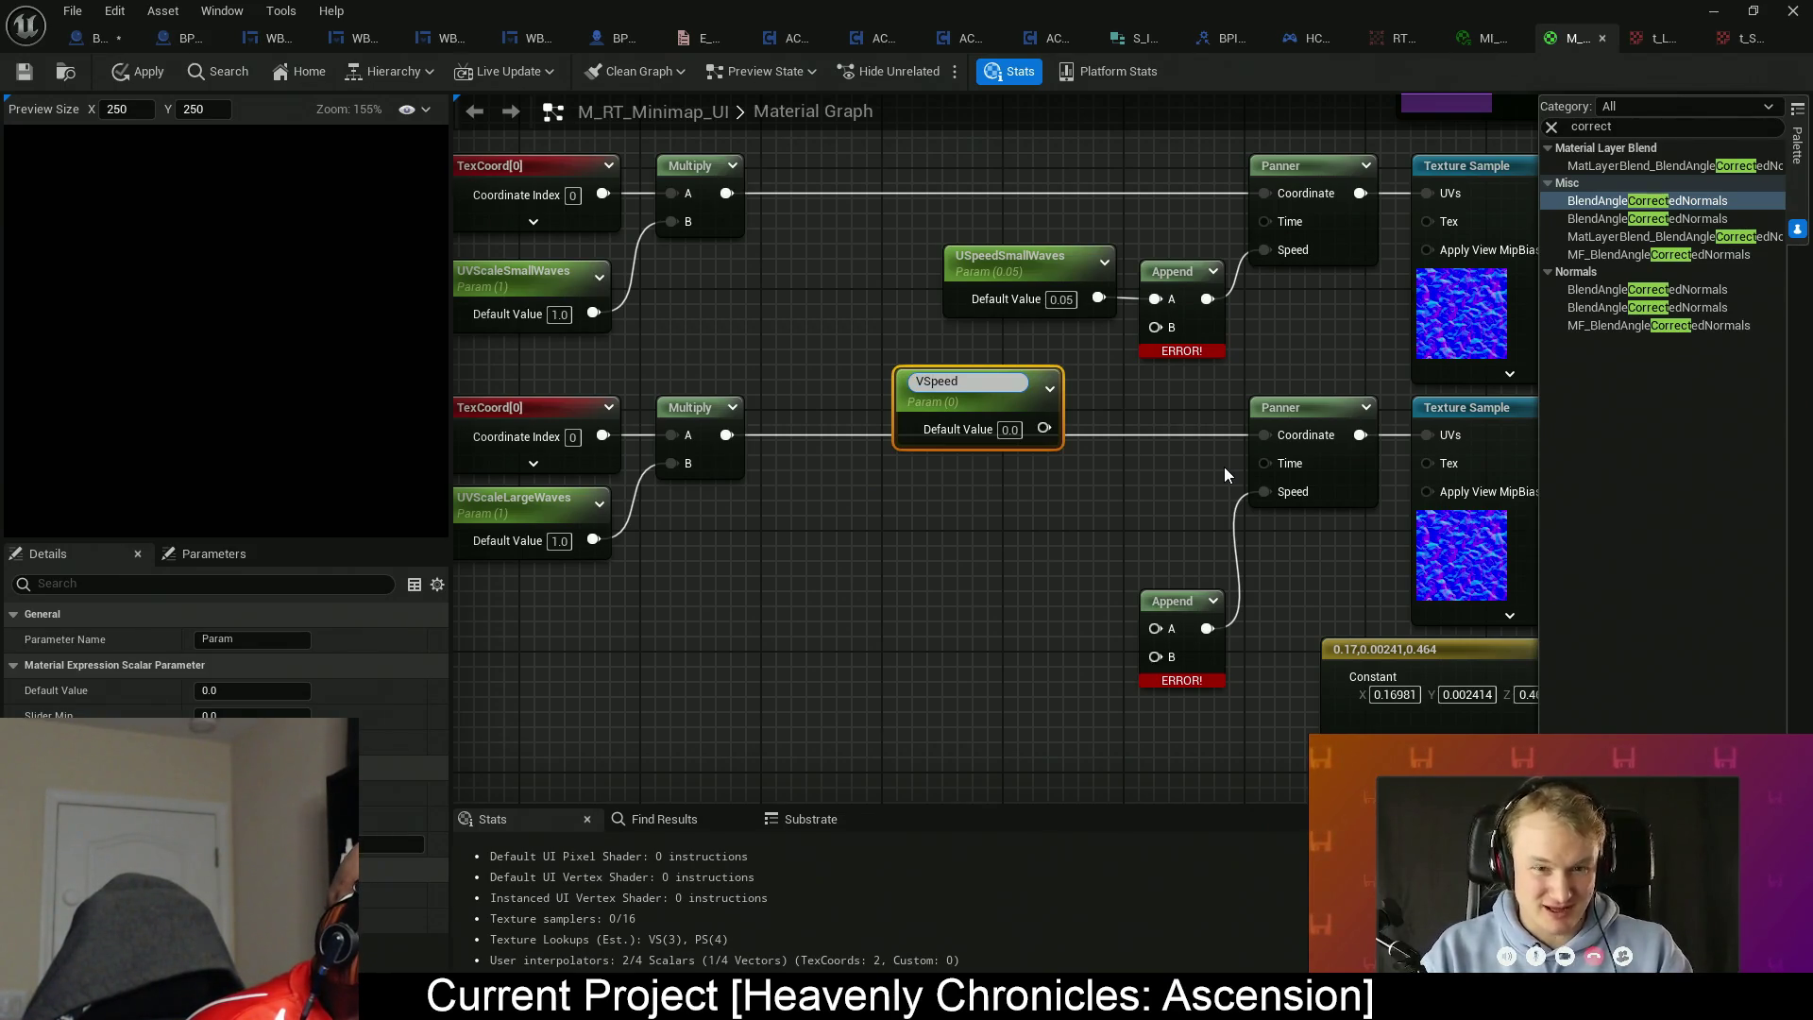
type("SmallWaves")
key("Return")
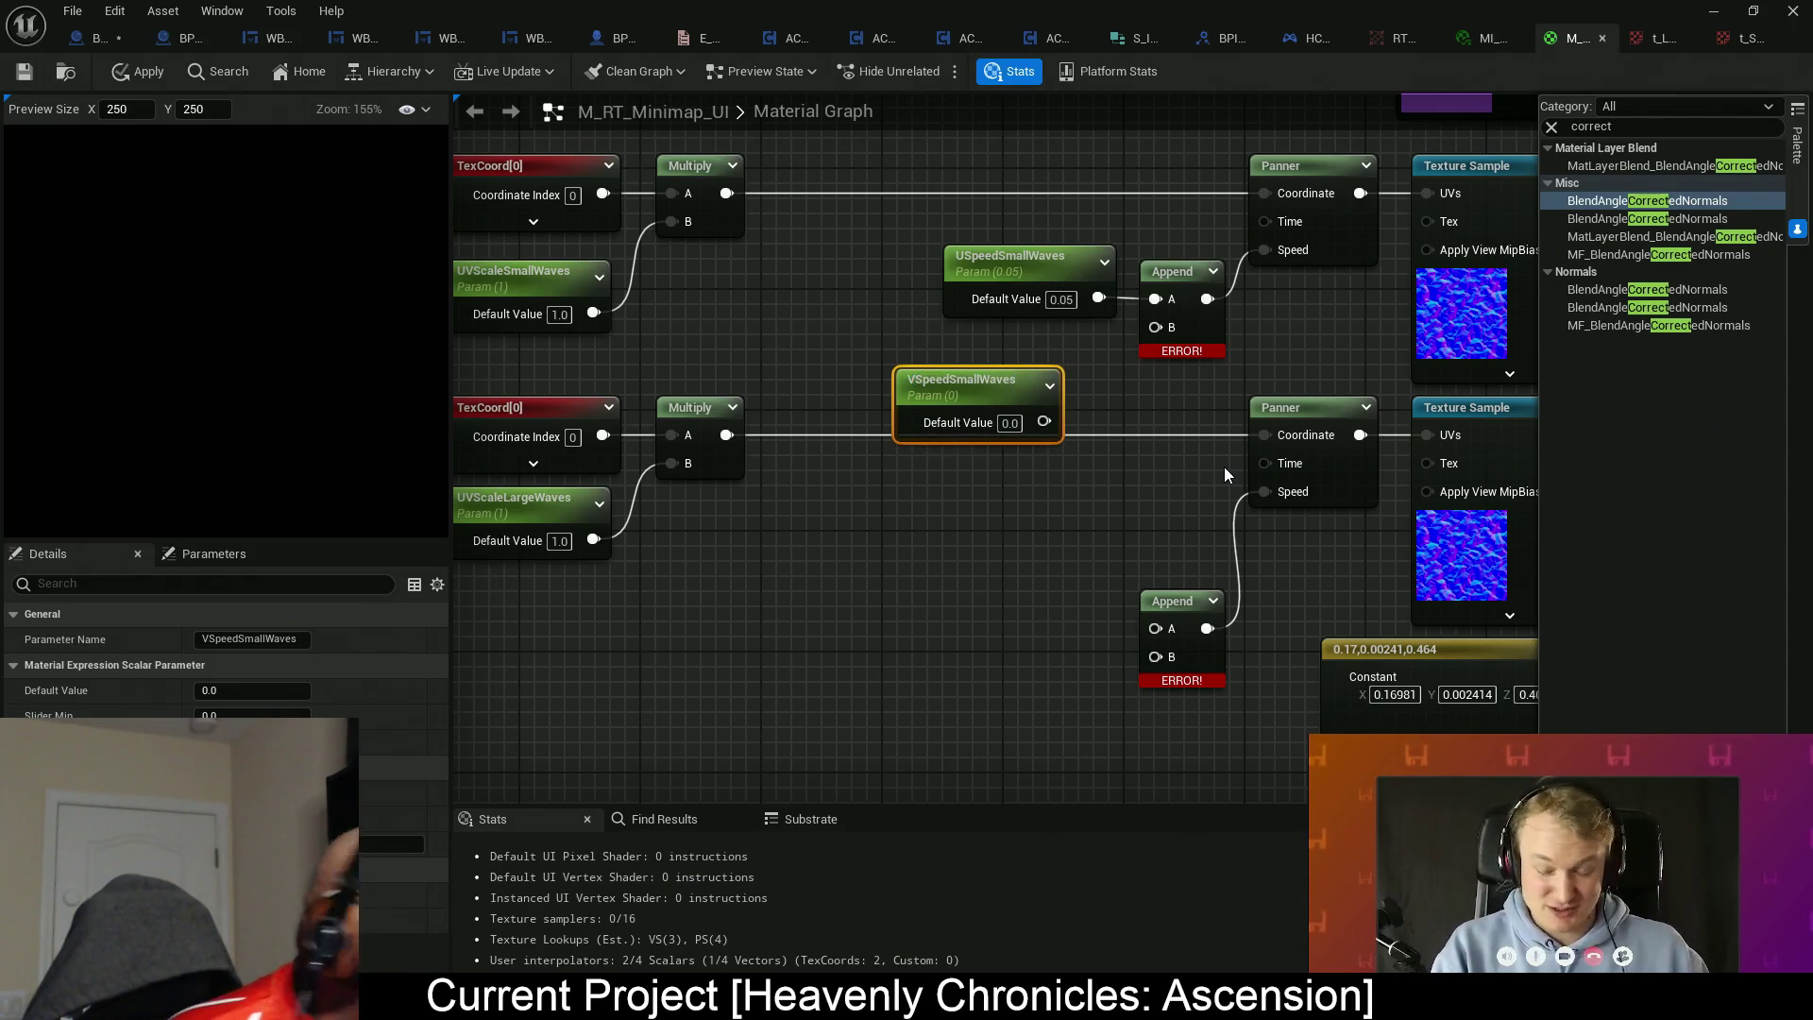
left_click_drag(1054, 430, 1156, 326)
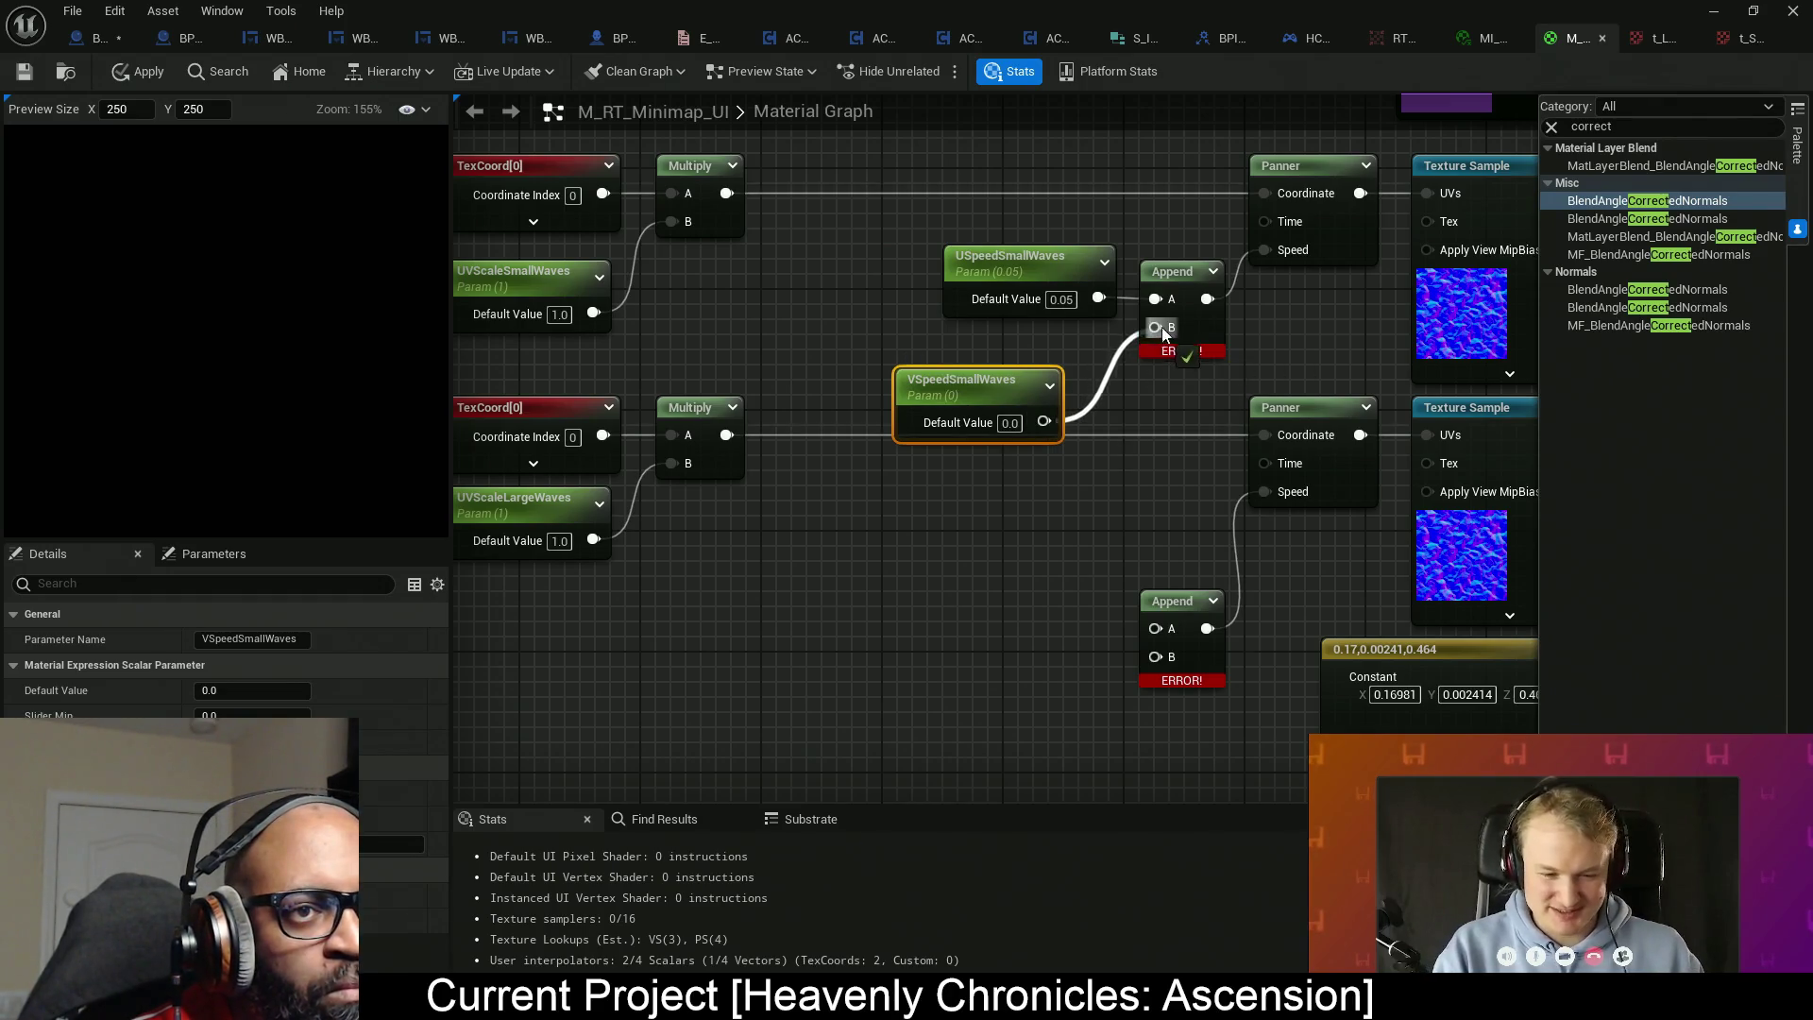
mouse_move(1023, 390)
left_mouse_down()
mouse_move(966, 343)
mouse_move(1072, 358)
left_mouse_up()
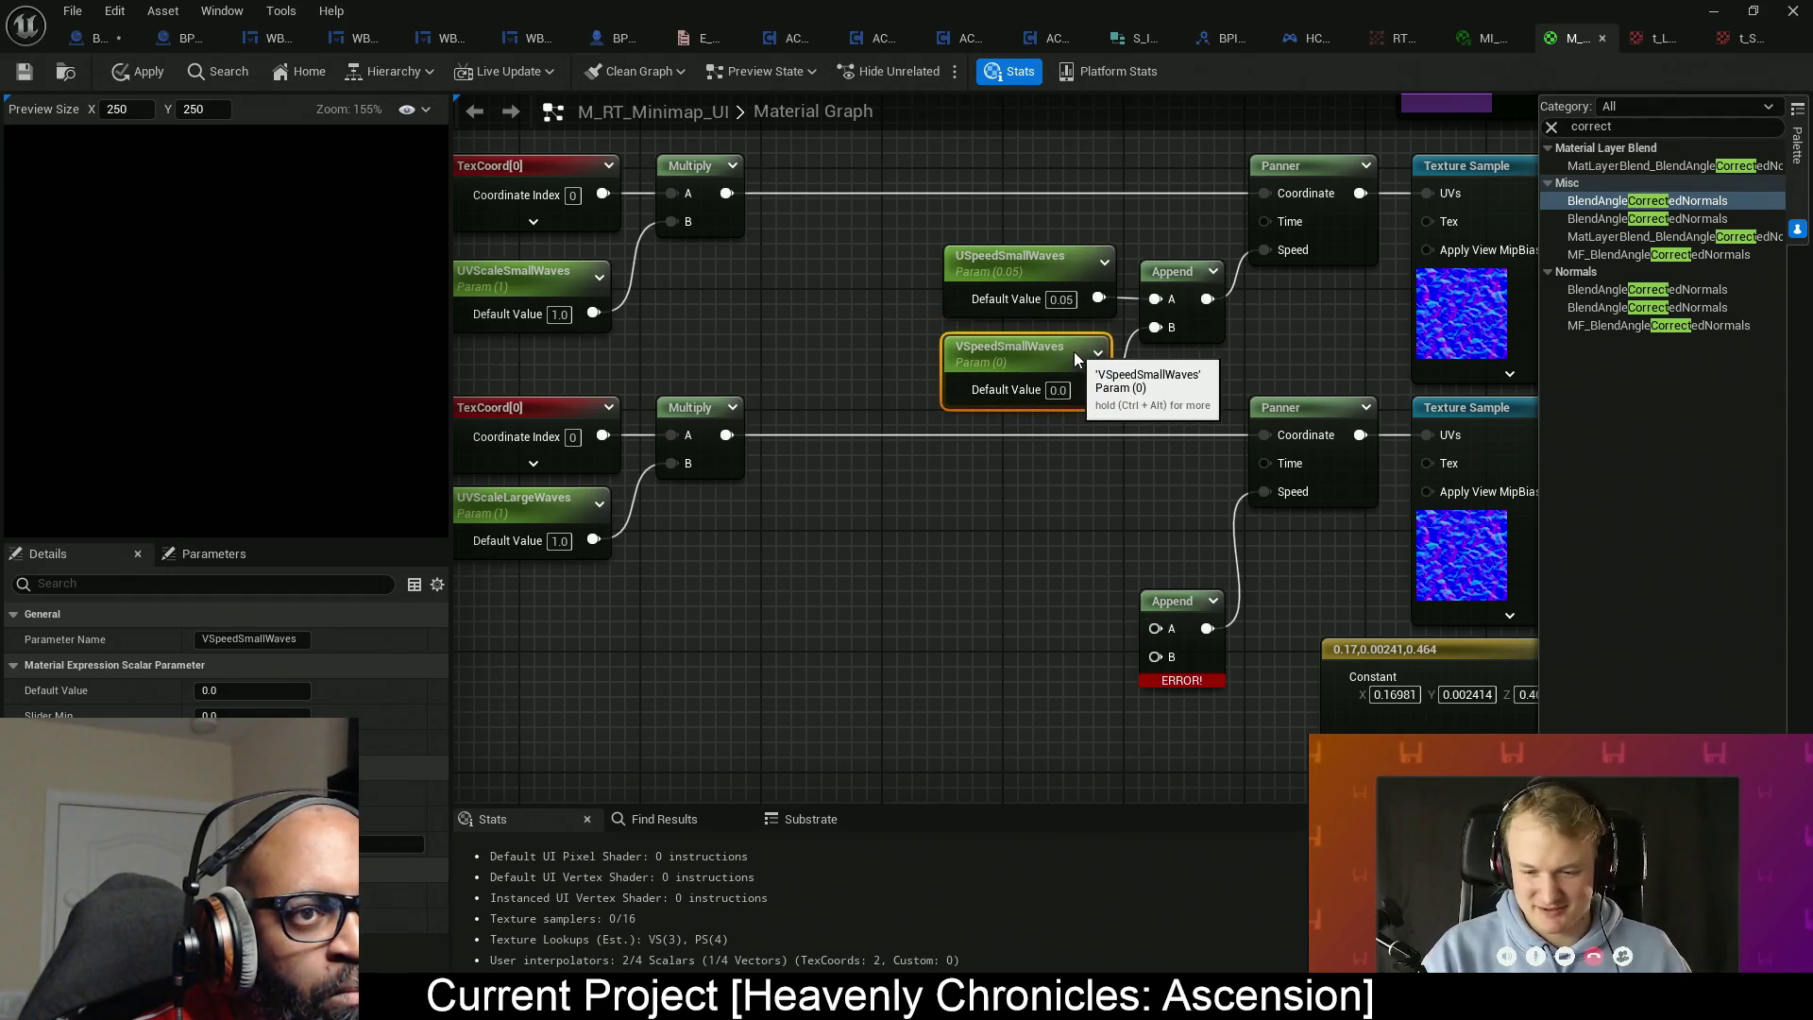
left_click_drag(876, 234, 1027, 360)
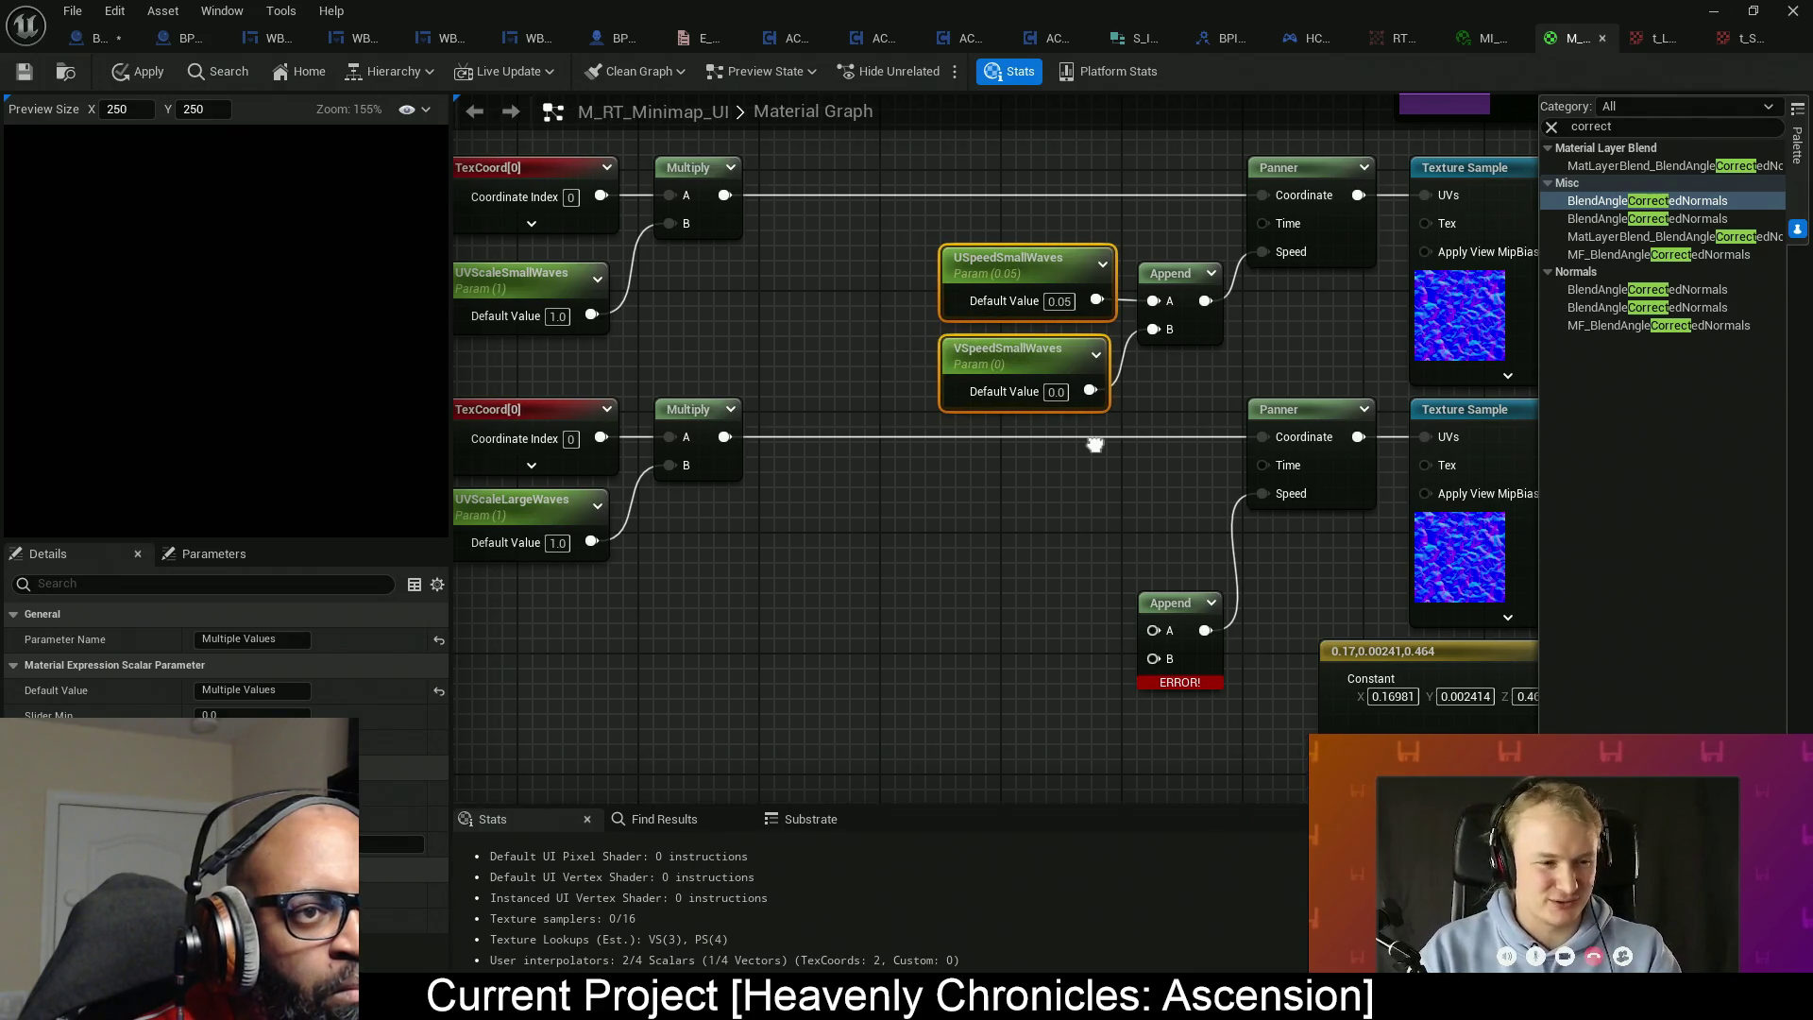
mouse_move(813, 503)
left_mouse_down()
mouse_move(768, 514)
mouse_move(712, 577)
mouse_move(712, 450)
mouse_move(898, 379)
left_mouse_up()
Add USpeedLargeWaves with default -0.08, wired into the lower Append's A input.
left_click_drag(1114, 431, 1110, 343)
mouse_move(843, 442)
left_mouse_down()
mouse_move(989, 476)
mouse_move(1036, 518)
mouse_move(994, 489)
left_mouse_up()
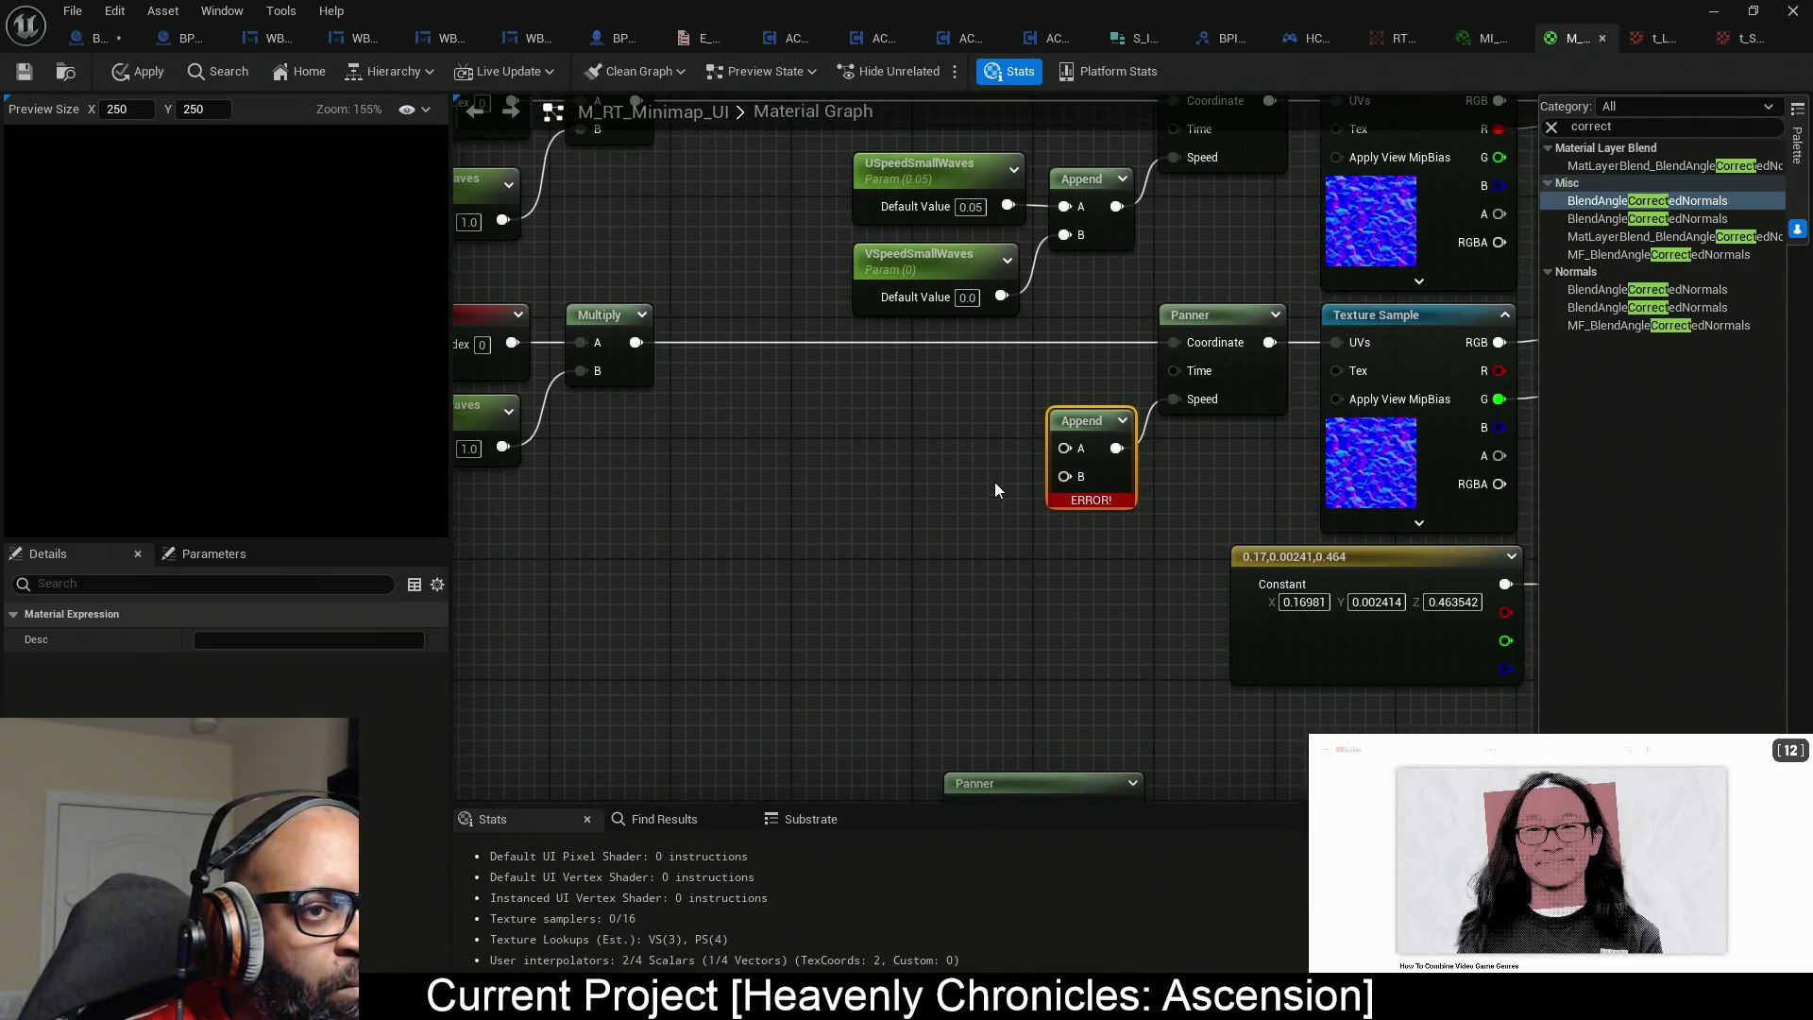
left_click(750, 395)
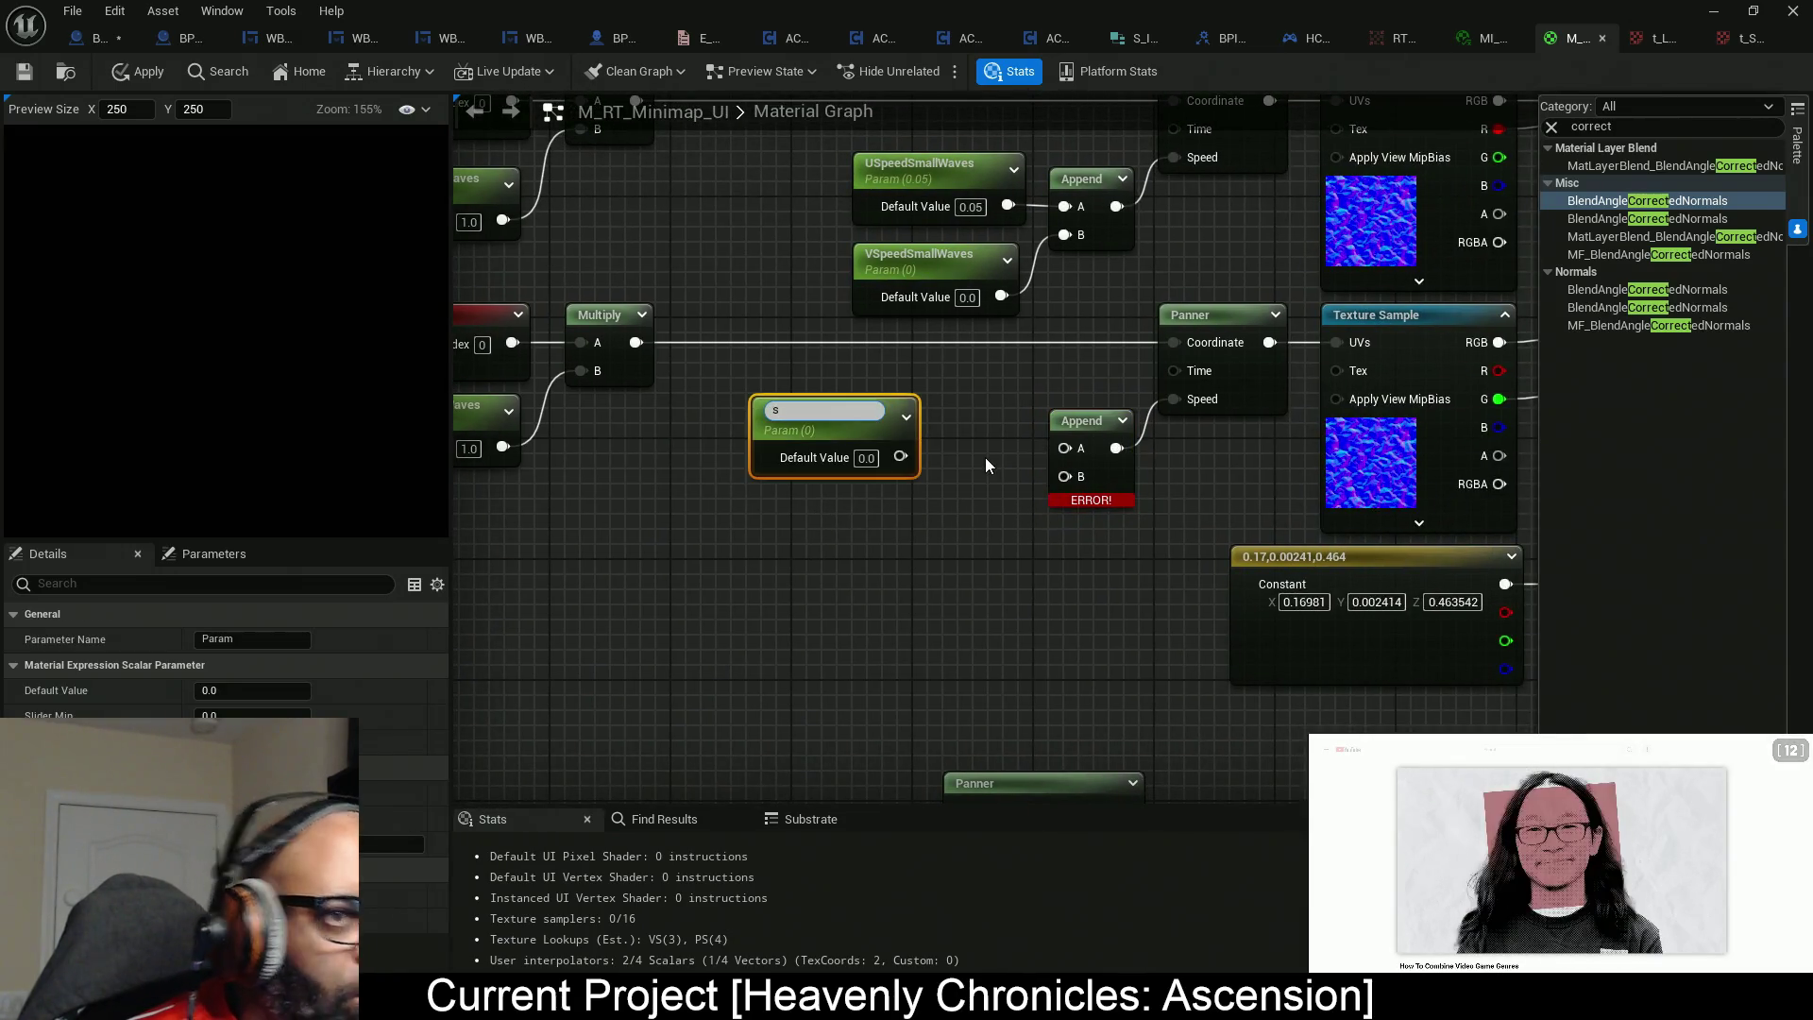
type("USpeed")
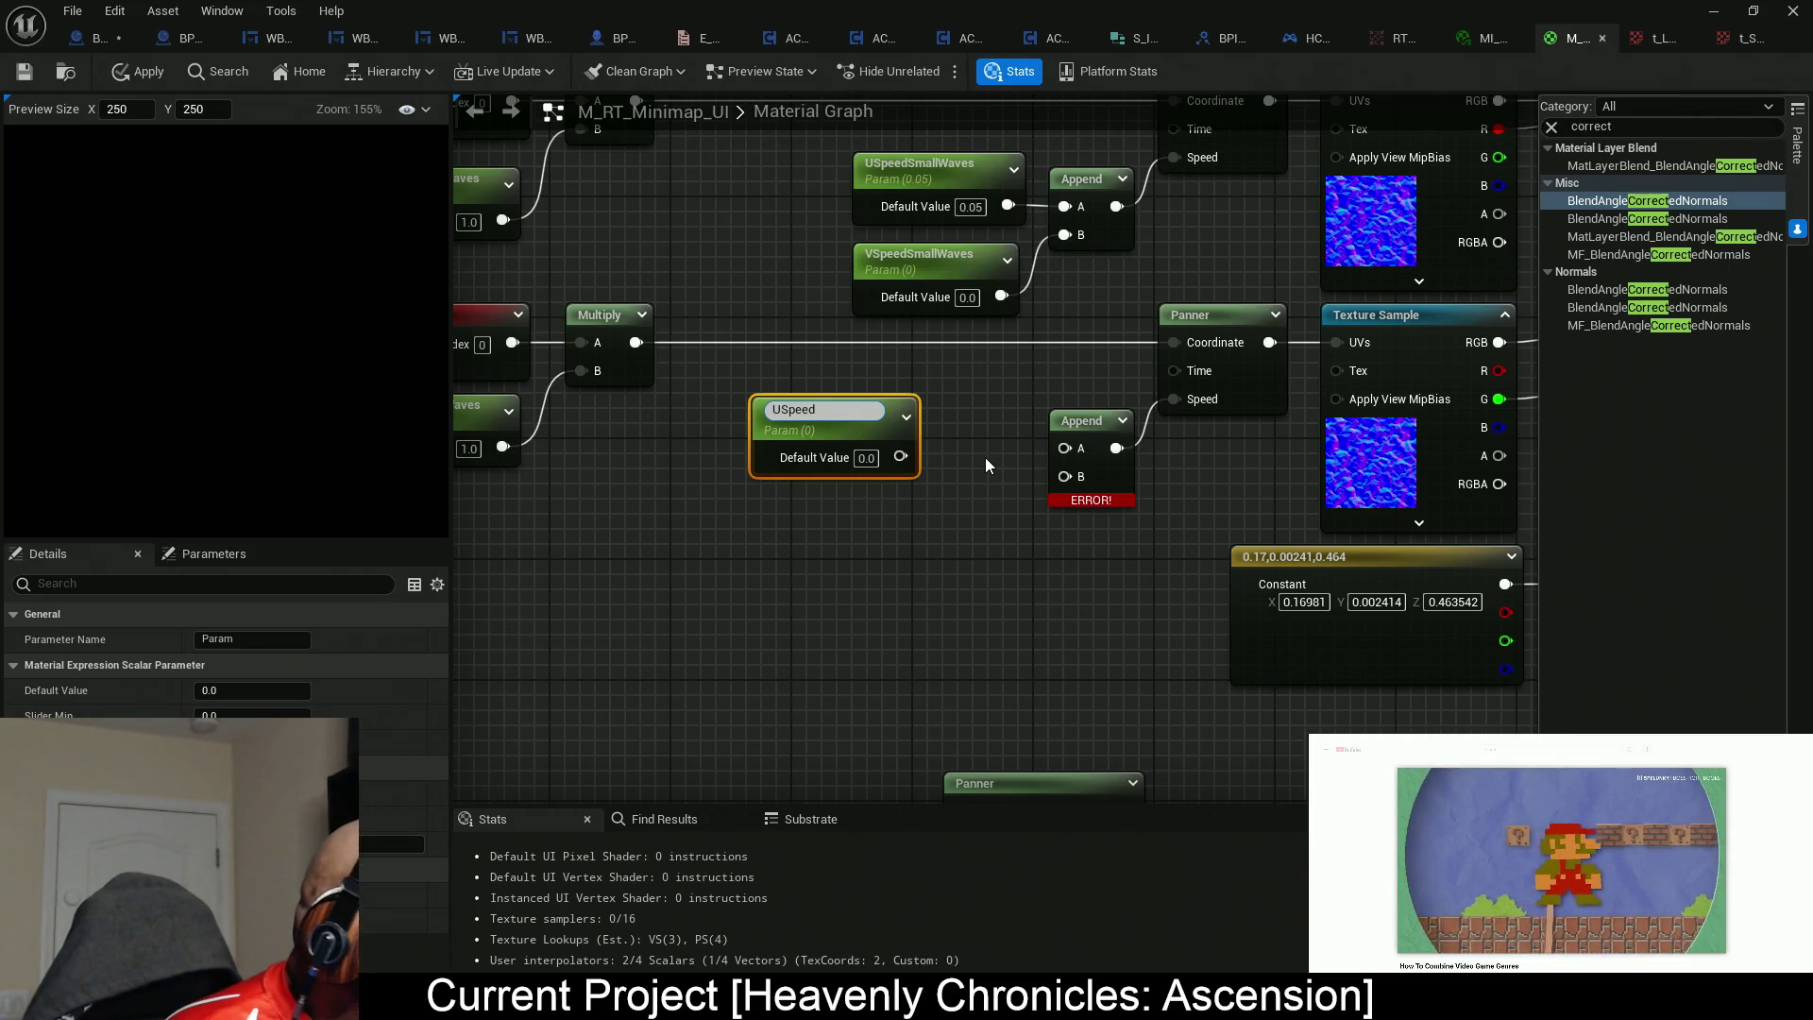
type("Large")
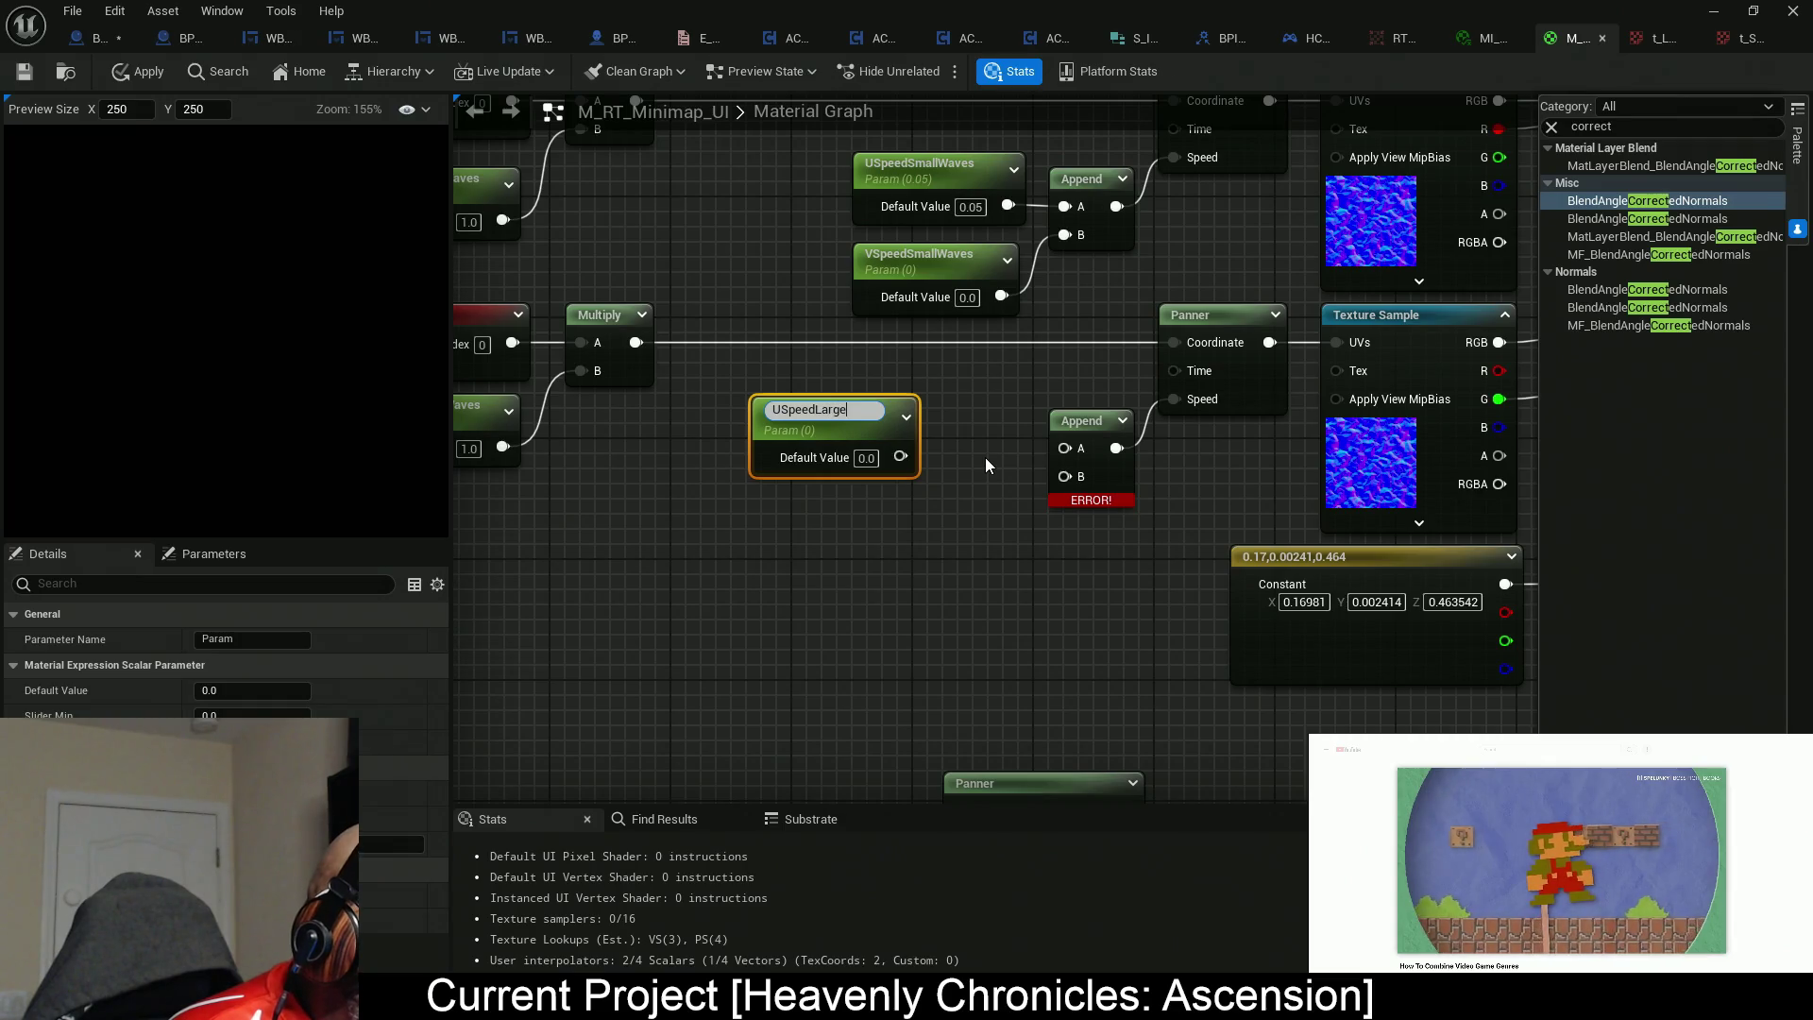
type("Waves")
key("Return")
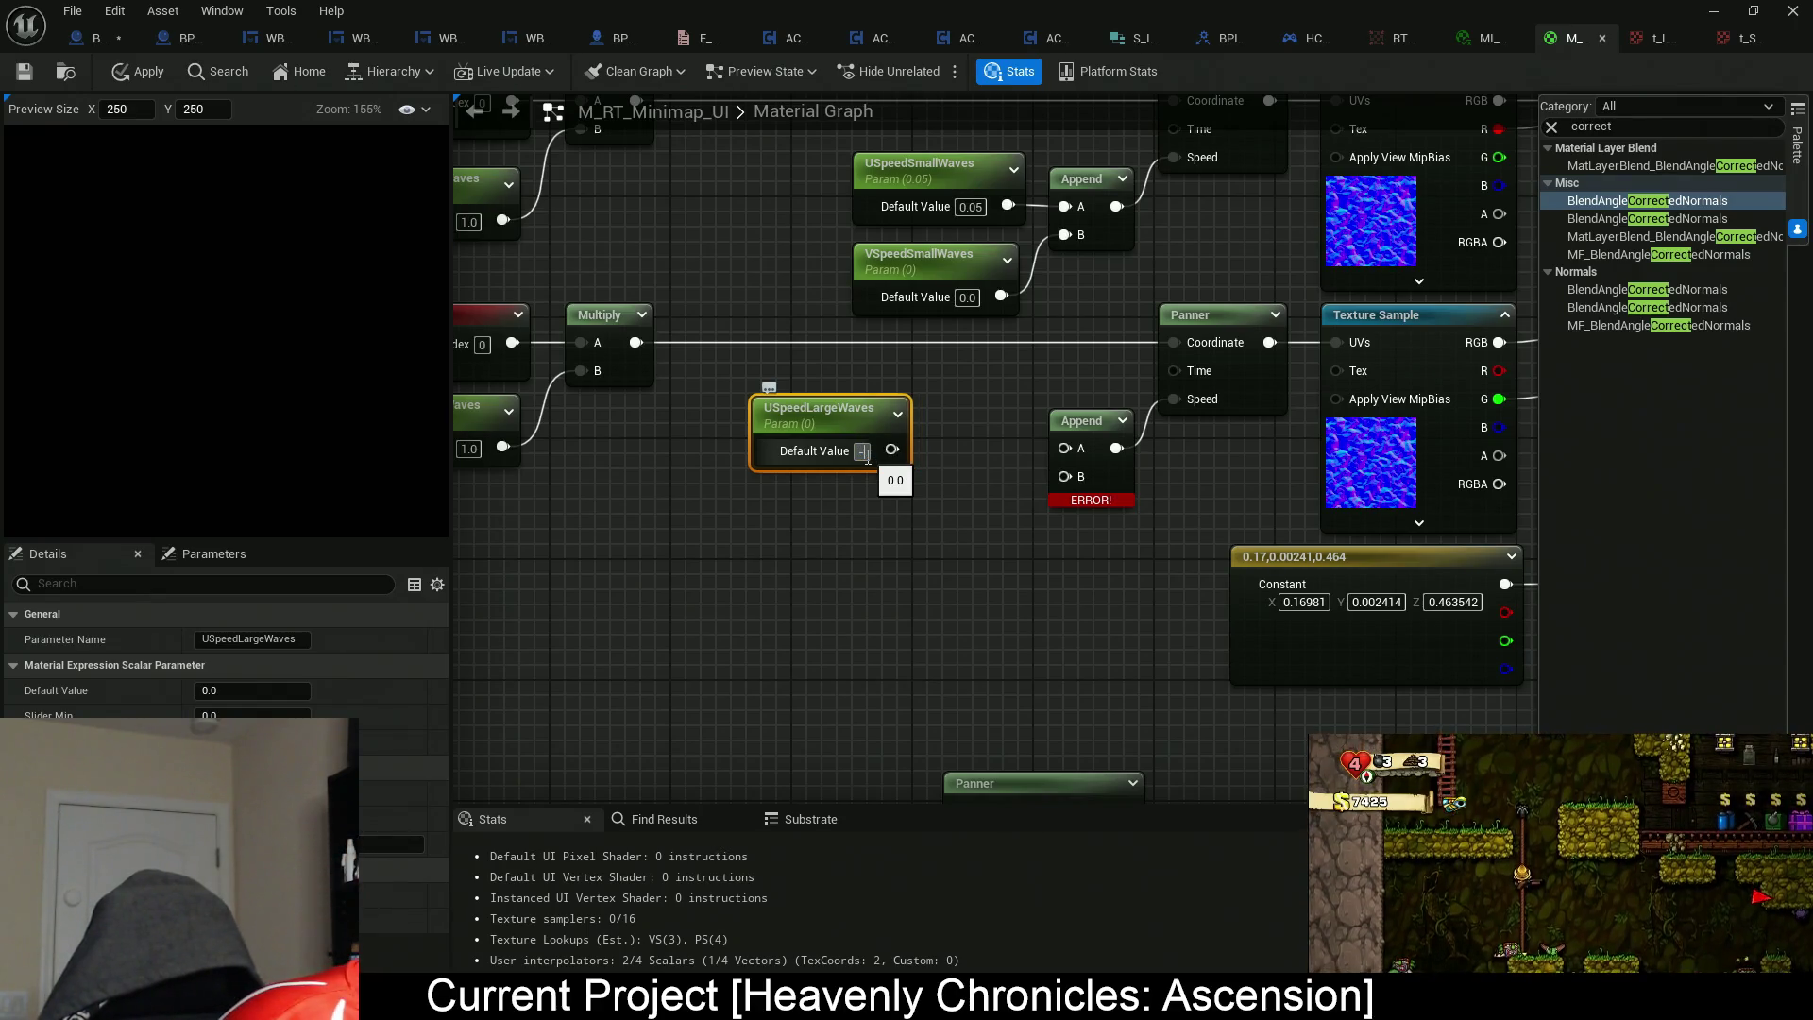
type("0.8")
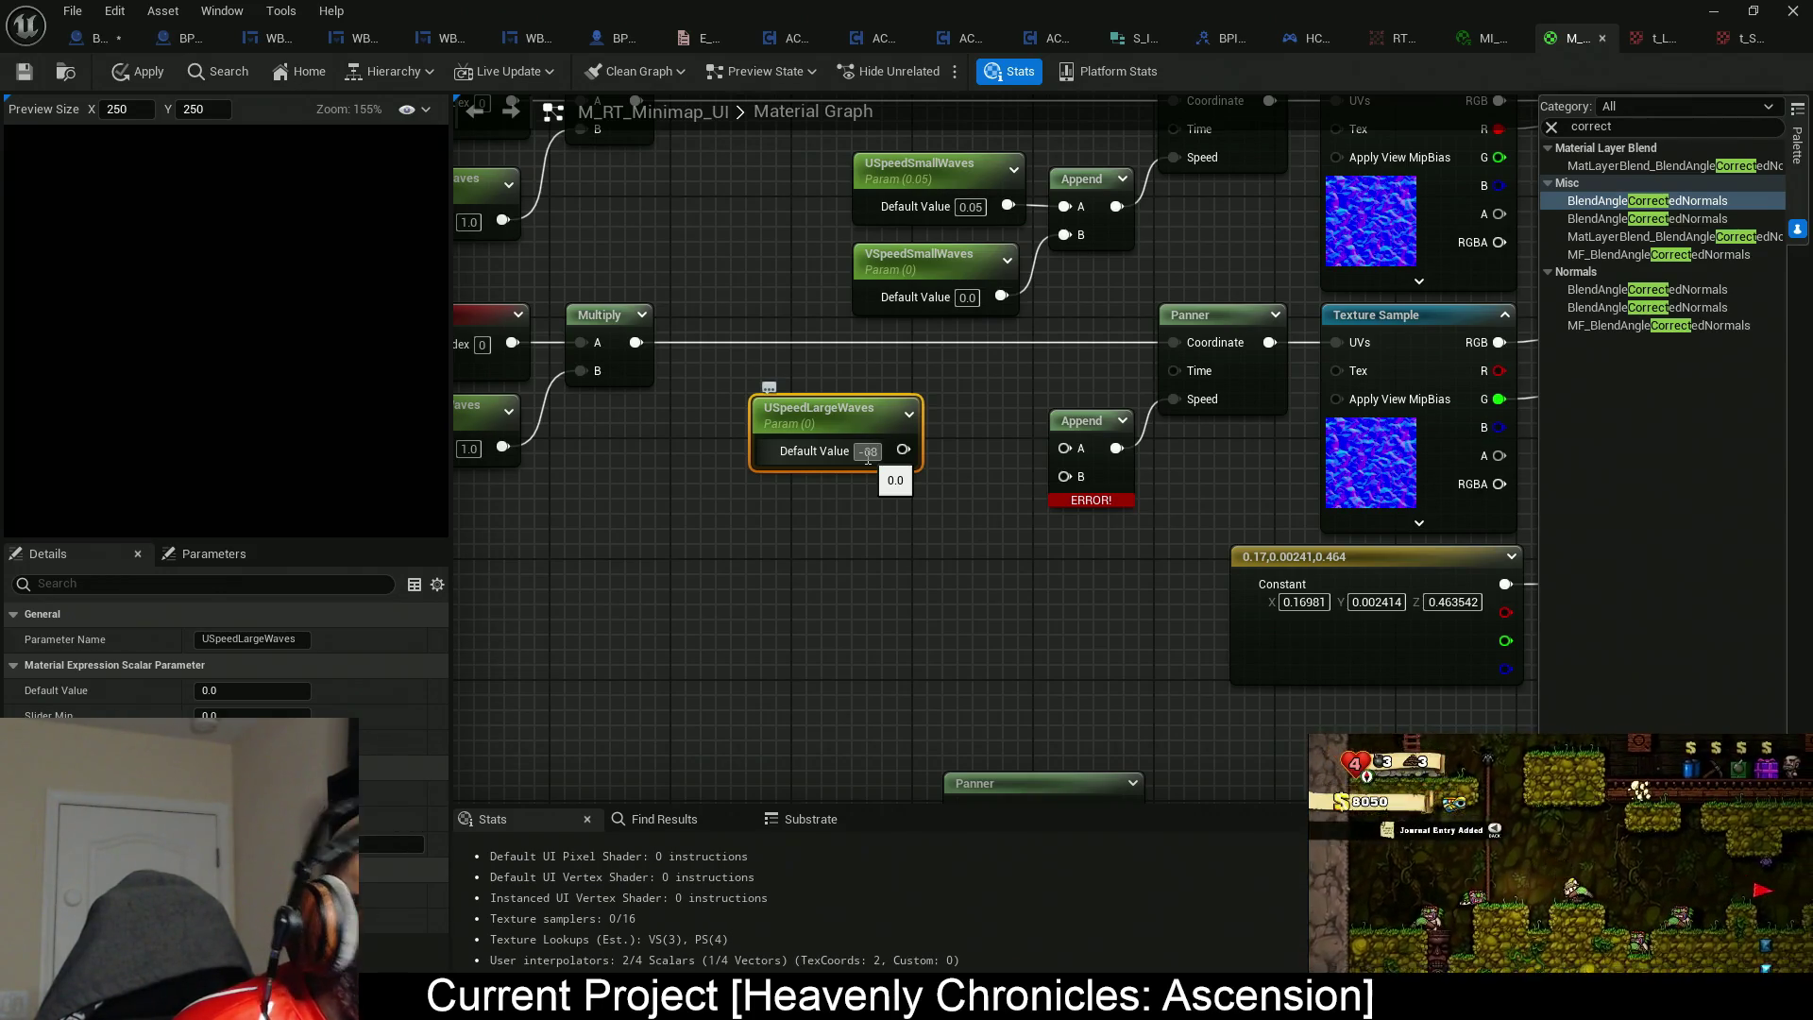
key("BackSpace")
key("BackSpace")
key("BackSpace")
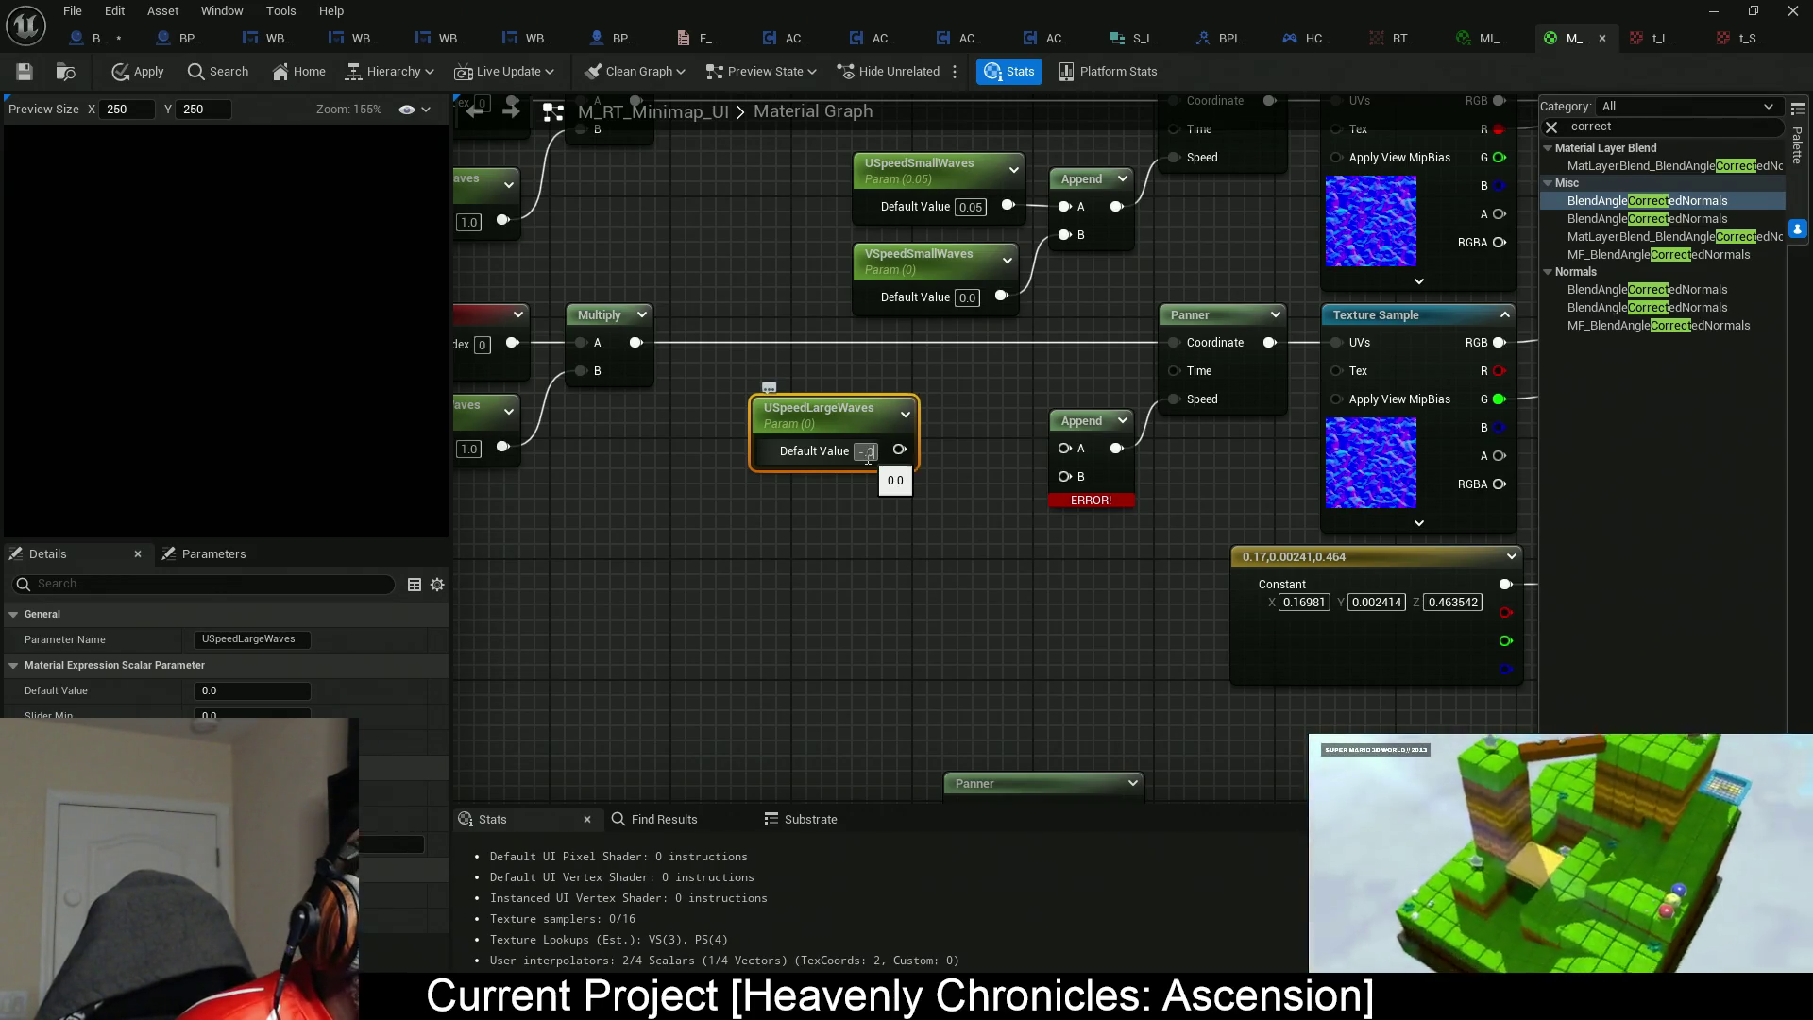
type("-0.08")
left_click_drag(912, 450, 1064, 448)
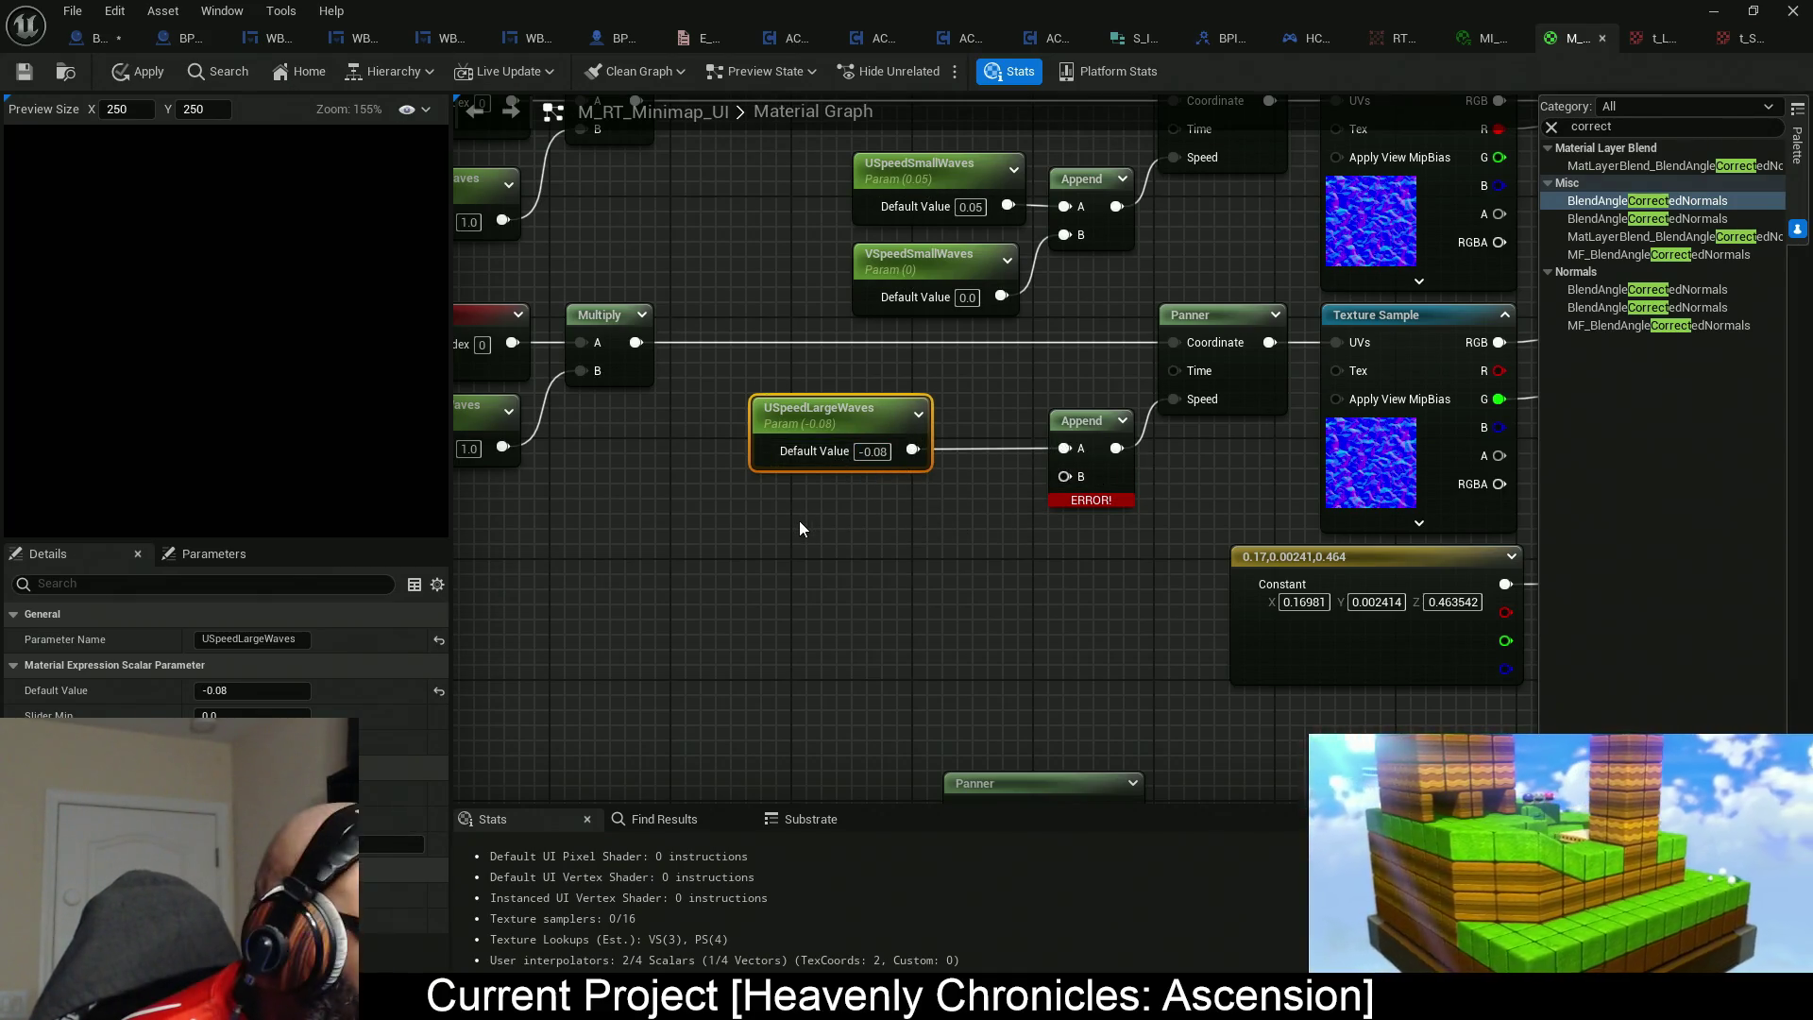
Add VSpeedLargeWaves (default 0) into the lower Append's B input and arrange the large-wave parameters.
left_click(767, 518)
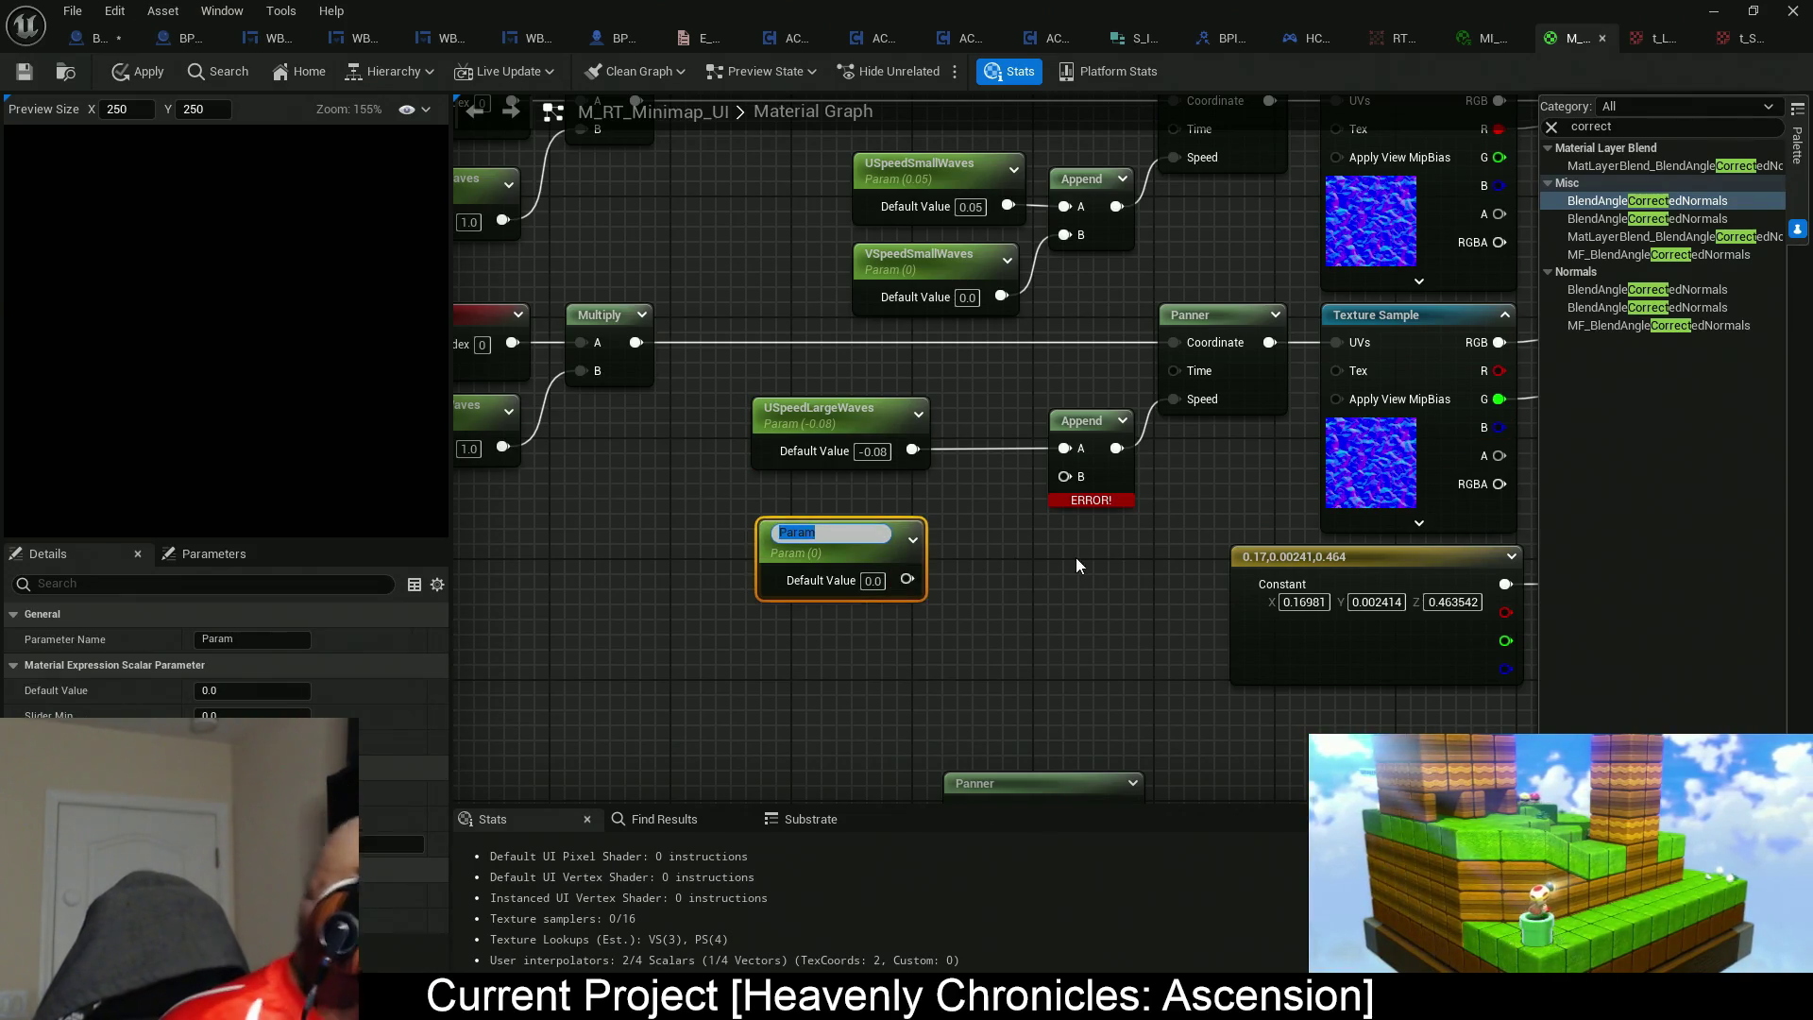
type("VSpeed")
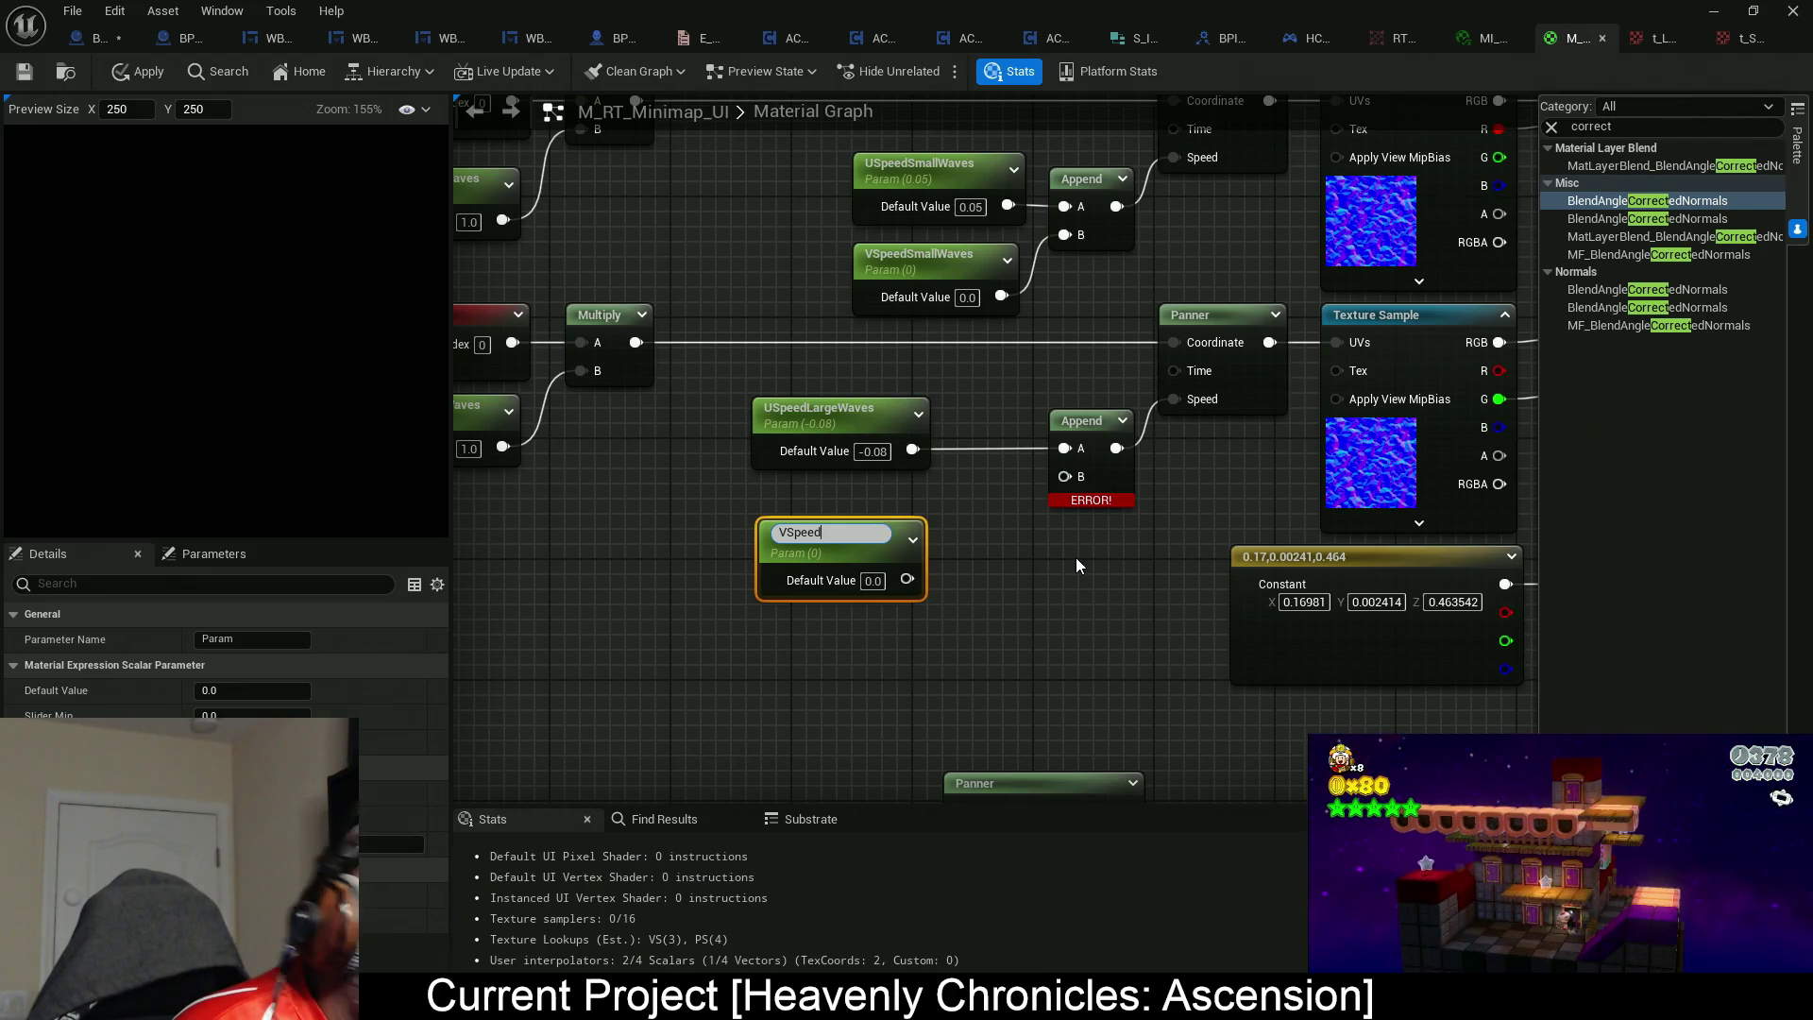
type("Large")
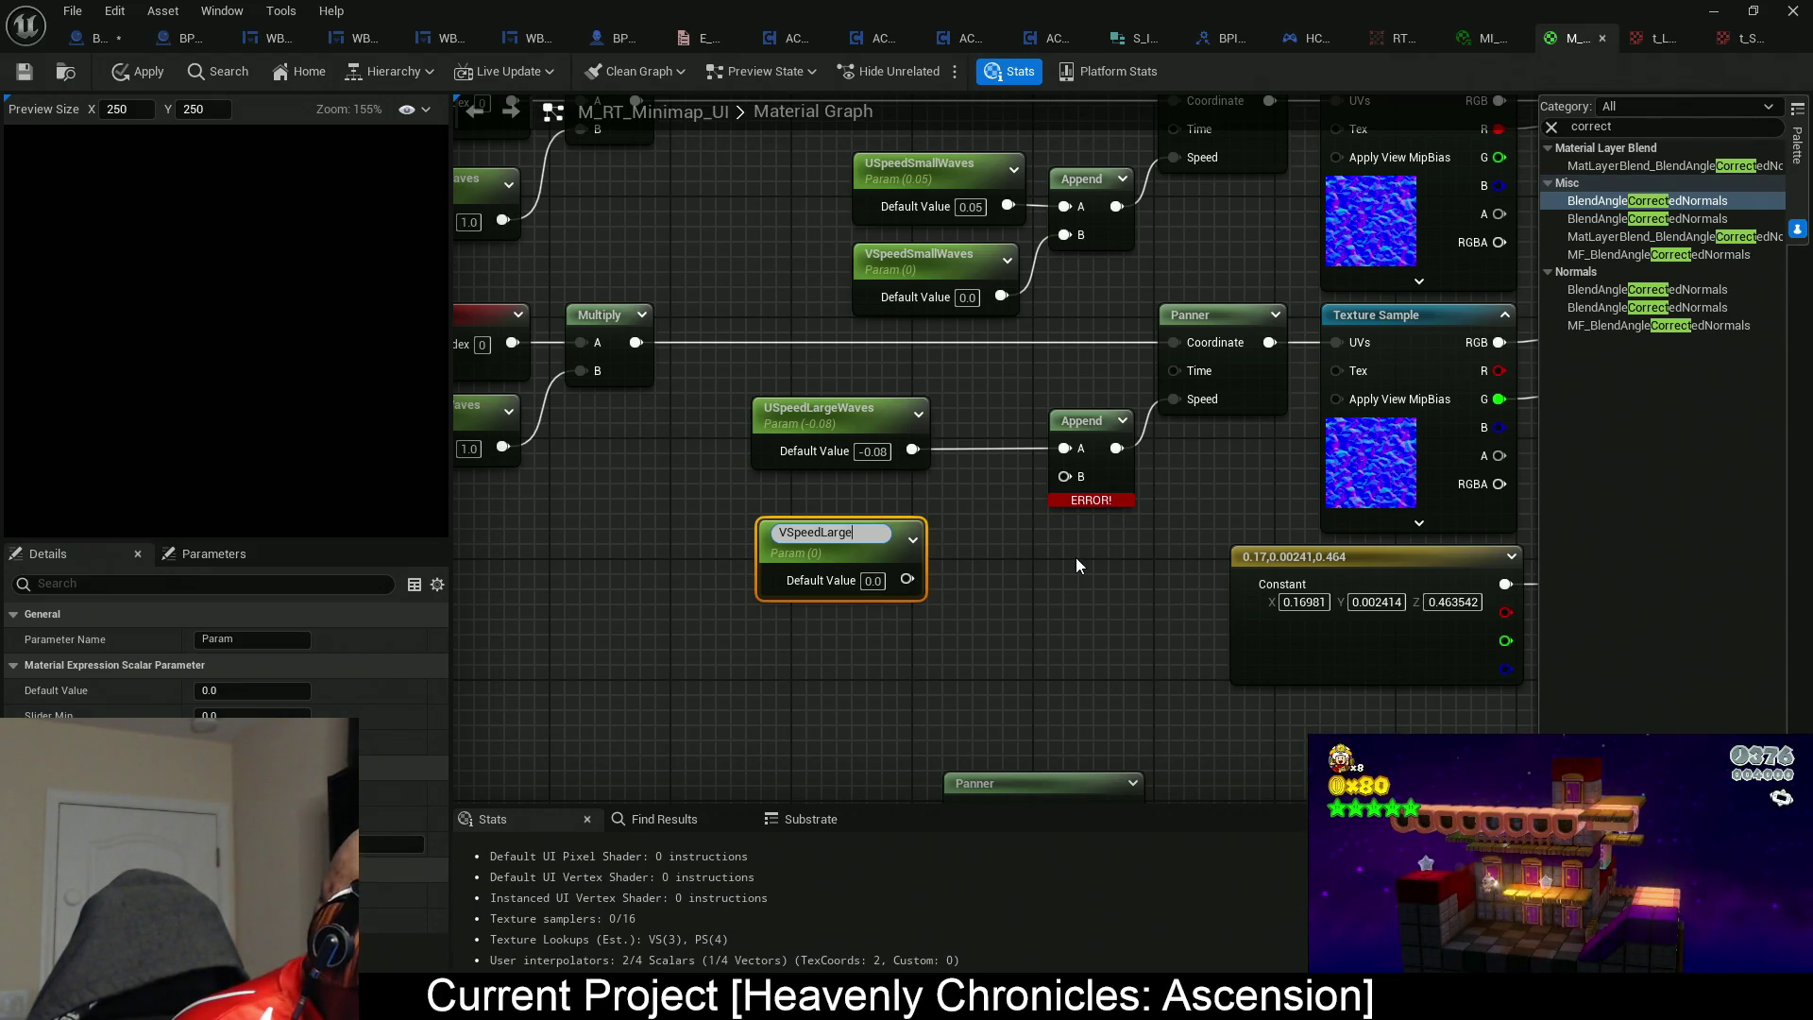
type("Waves")
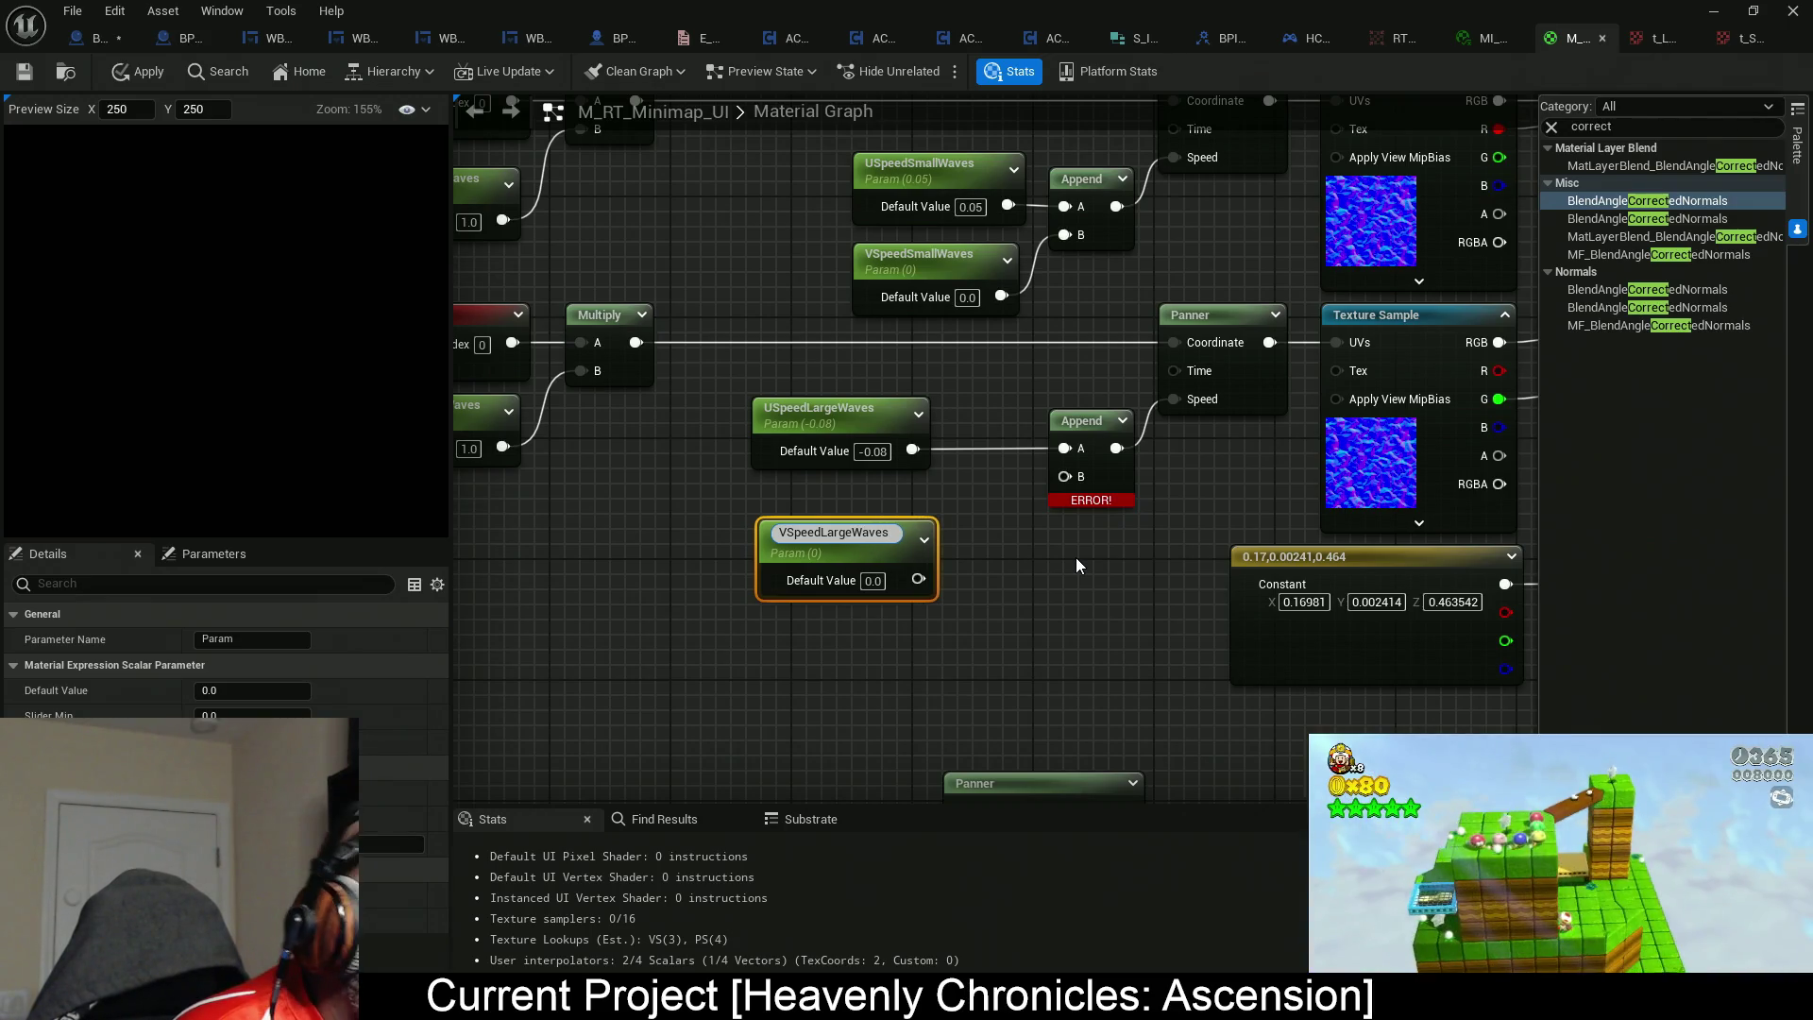
key("Return")
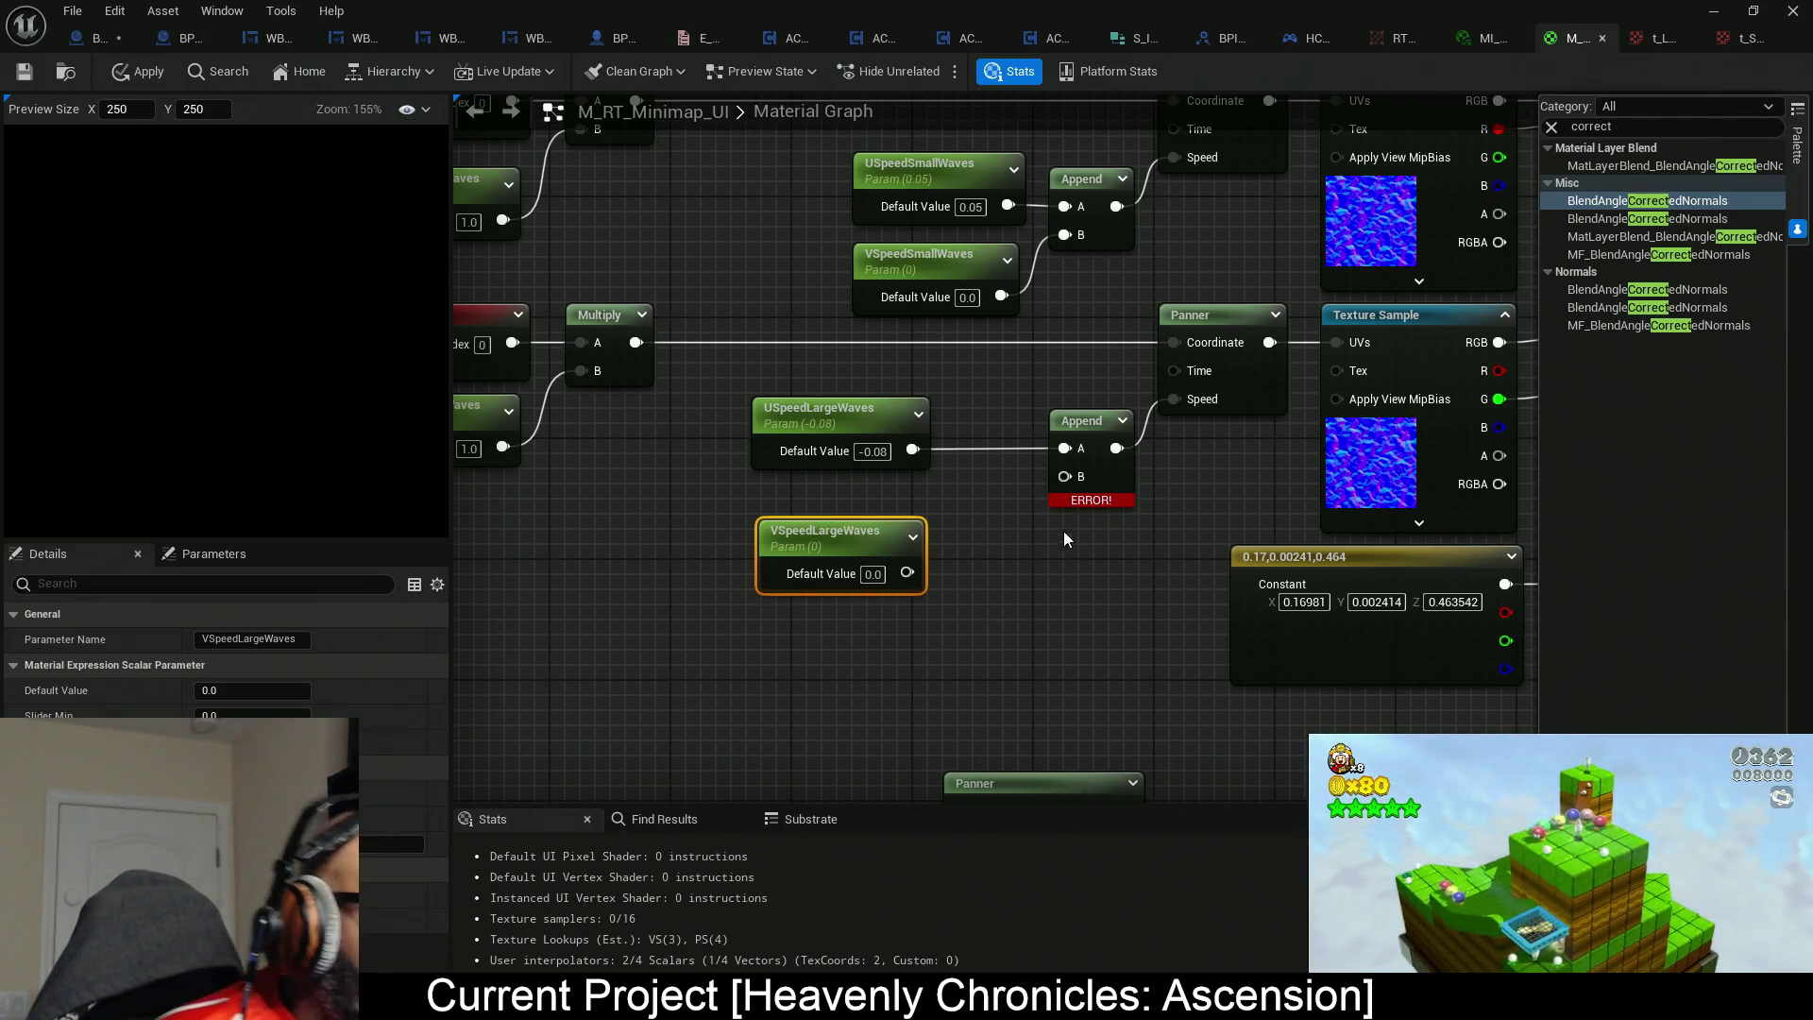
mouse_move(907, 573)
left_mouse_down()
mouse_move(1002, 613)
mouse_move(1058, 493)
left_mouse_up()
mouse_move(831, 536)
left_mouse_down()
mouse_move(835, 501)
mouse_move(924, 513)
left_mouse_up()
left_click(803, 413)
left_click(830, 501, "shift")
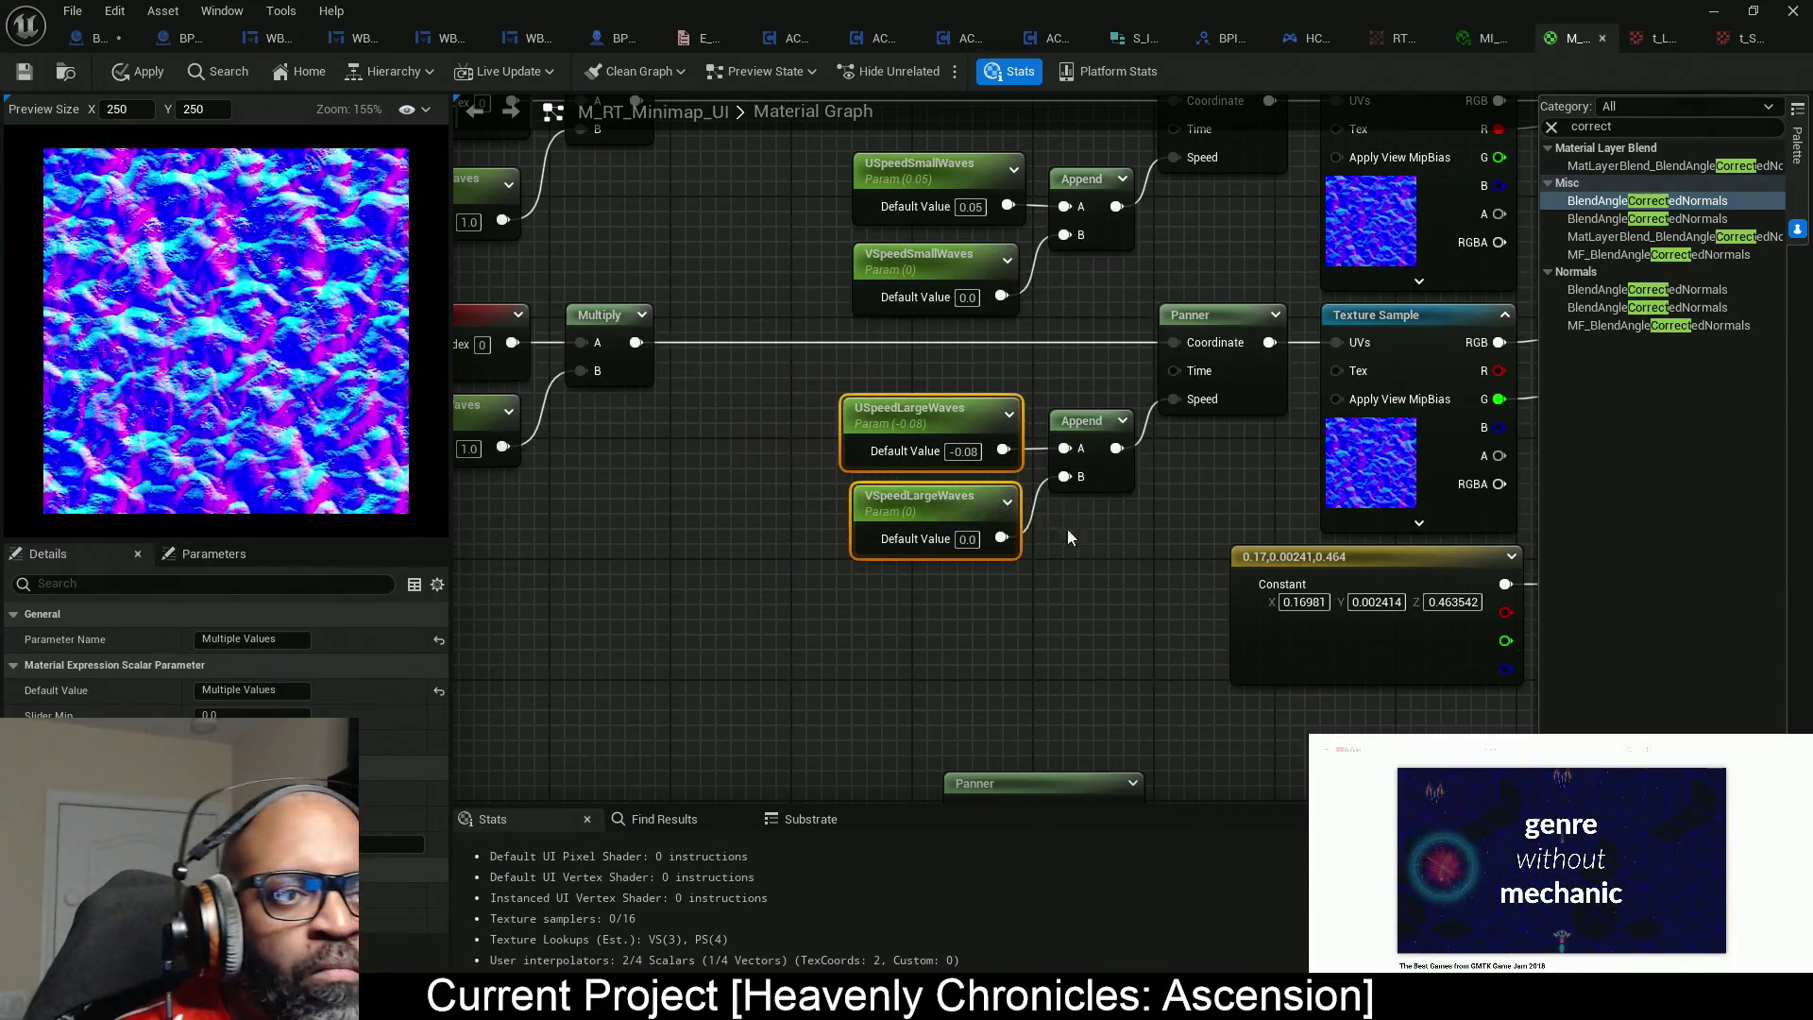
left_click_drag(1099, 539, 1015, 572)
left_click_drag(793, 418, 853, 443)
mouse_move(717, 513)
left_mouse_down()
mouse_move(879, 570)
mouse_move(982, 553)
left_mouse_up()
left_click(734, 325)
Review the UVScaleSmallWaves, UVScaleLargeWaves and both wave speed parameters.
left_click(661, 320)
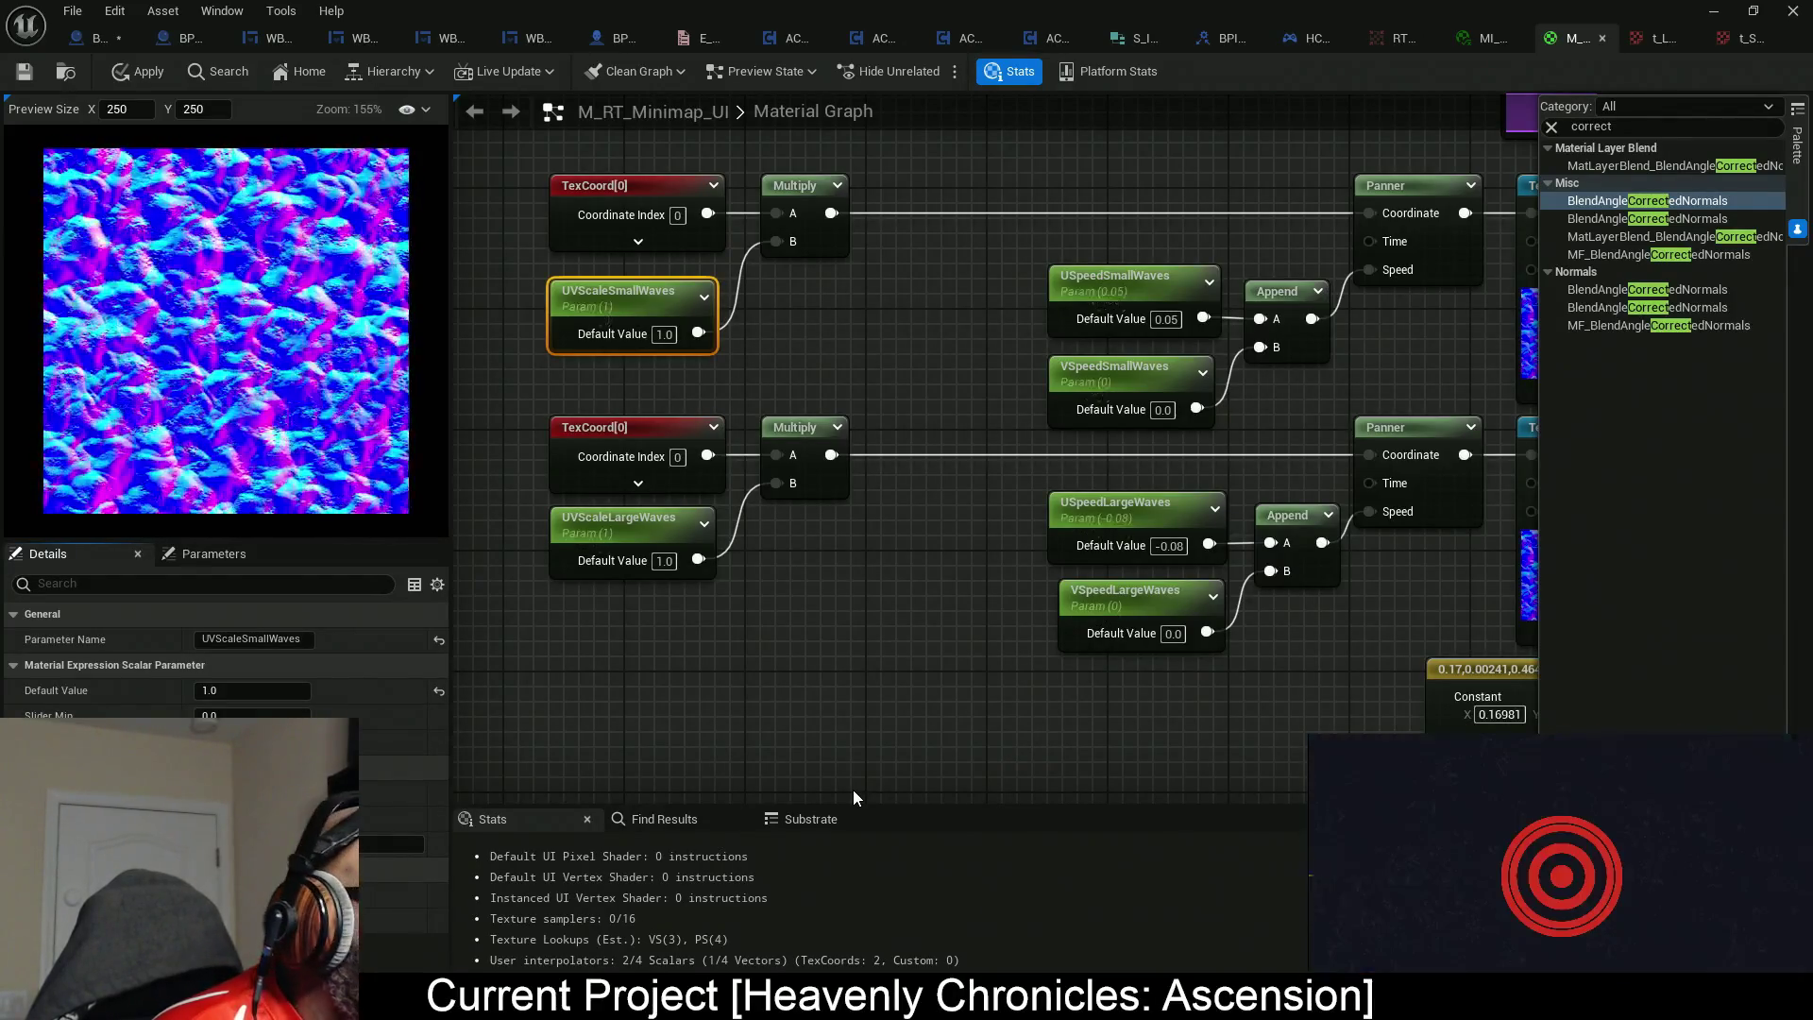
left_click_drag(992, 286, 1086, 397)
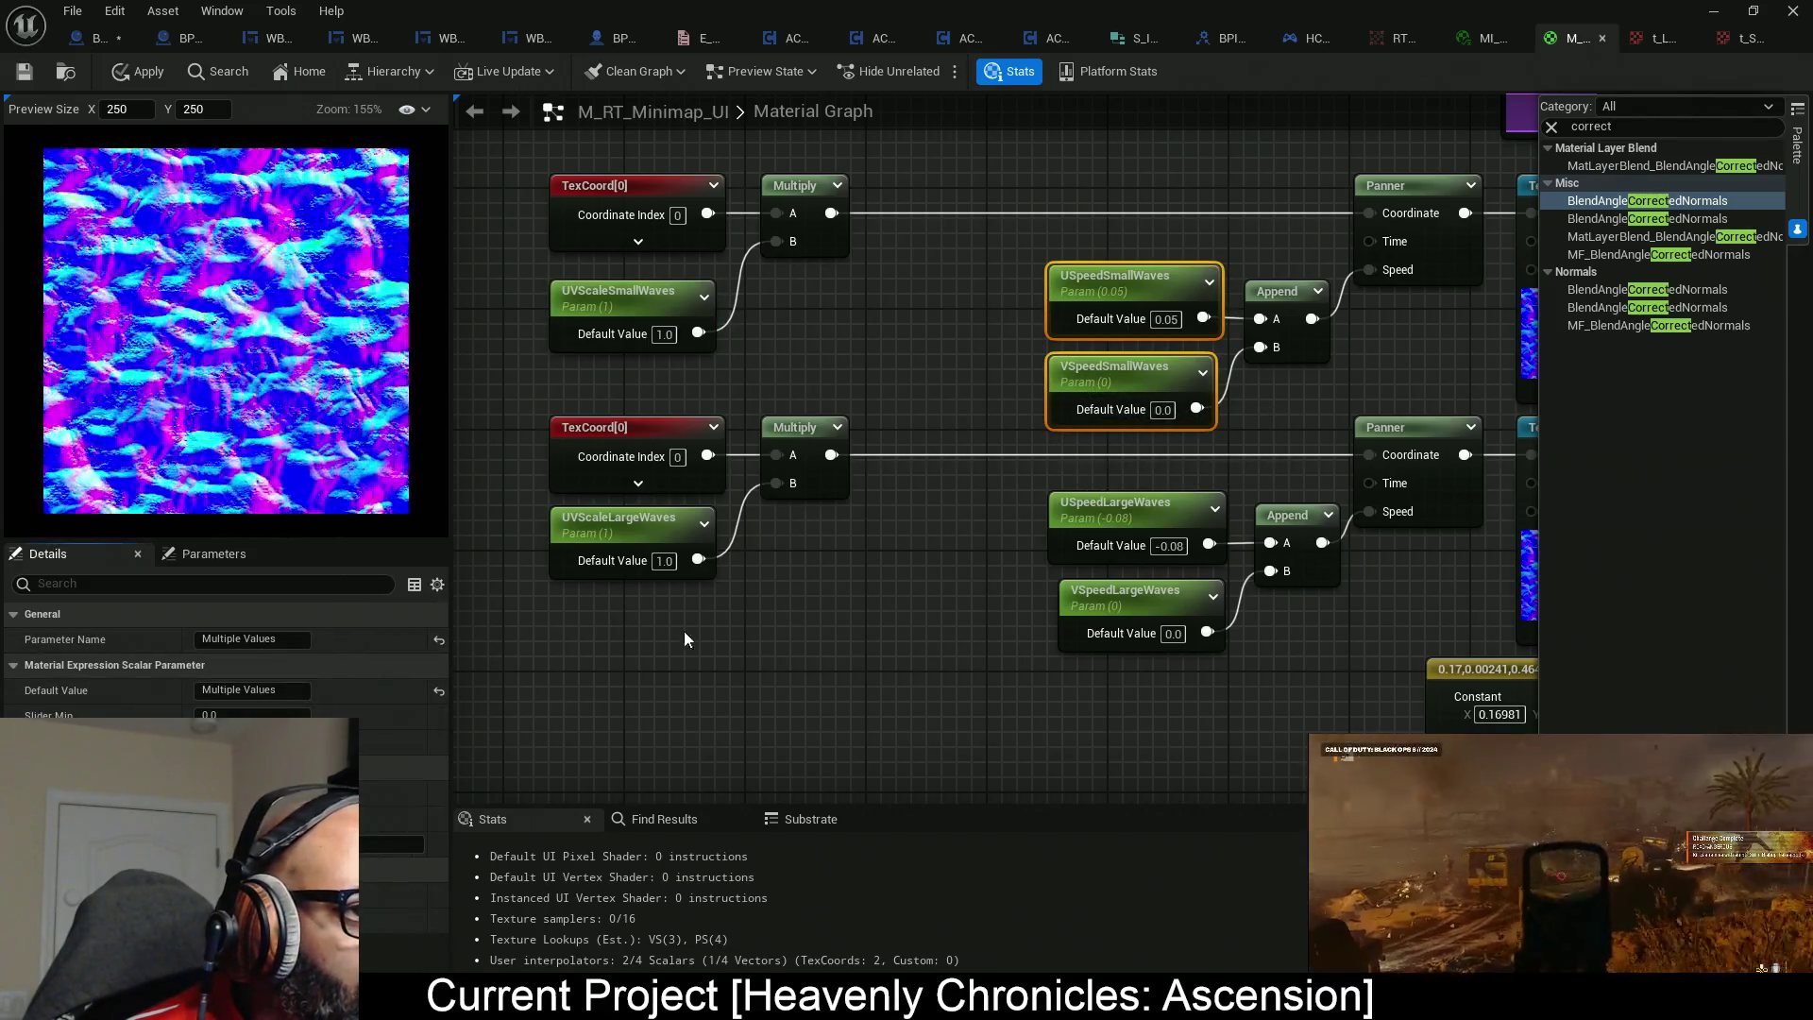
left_click(557, 544)
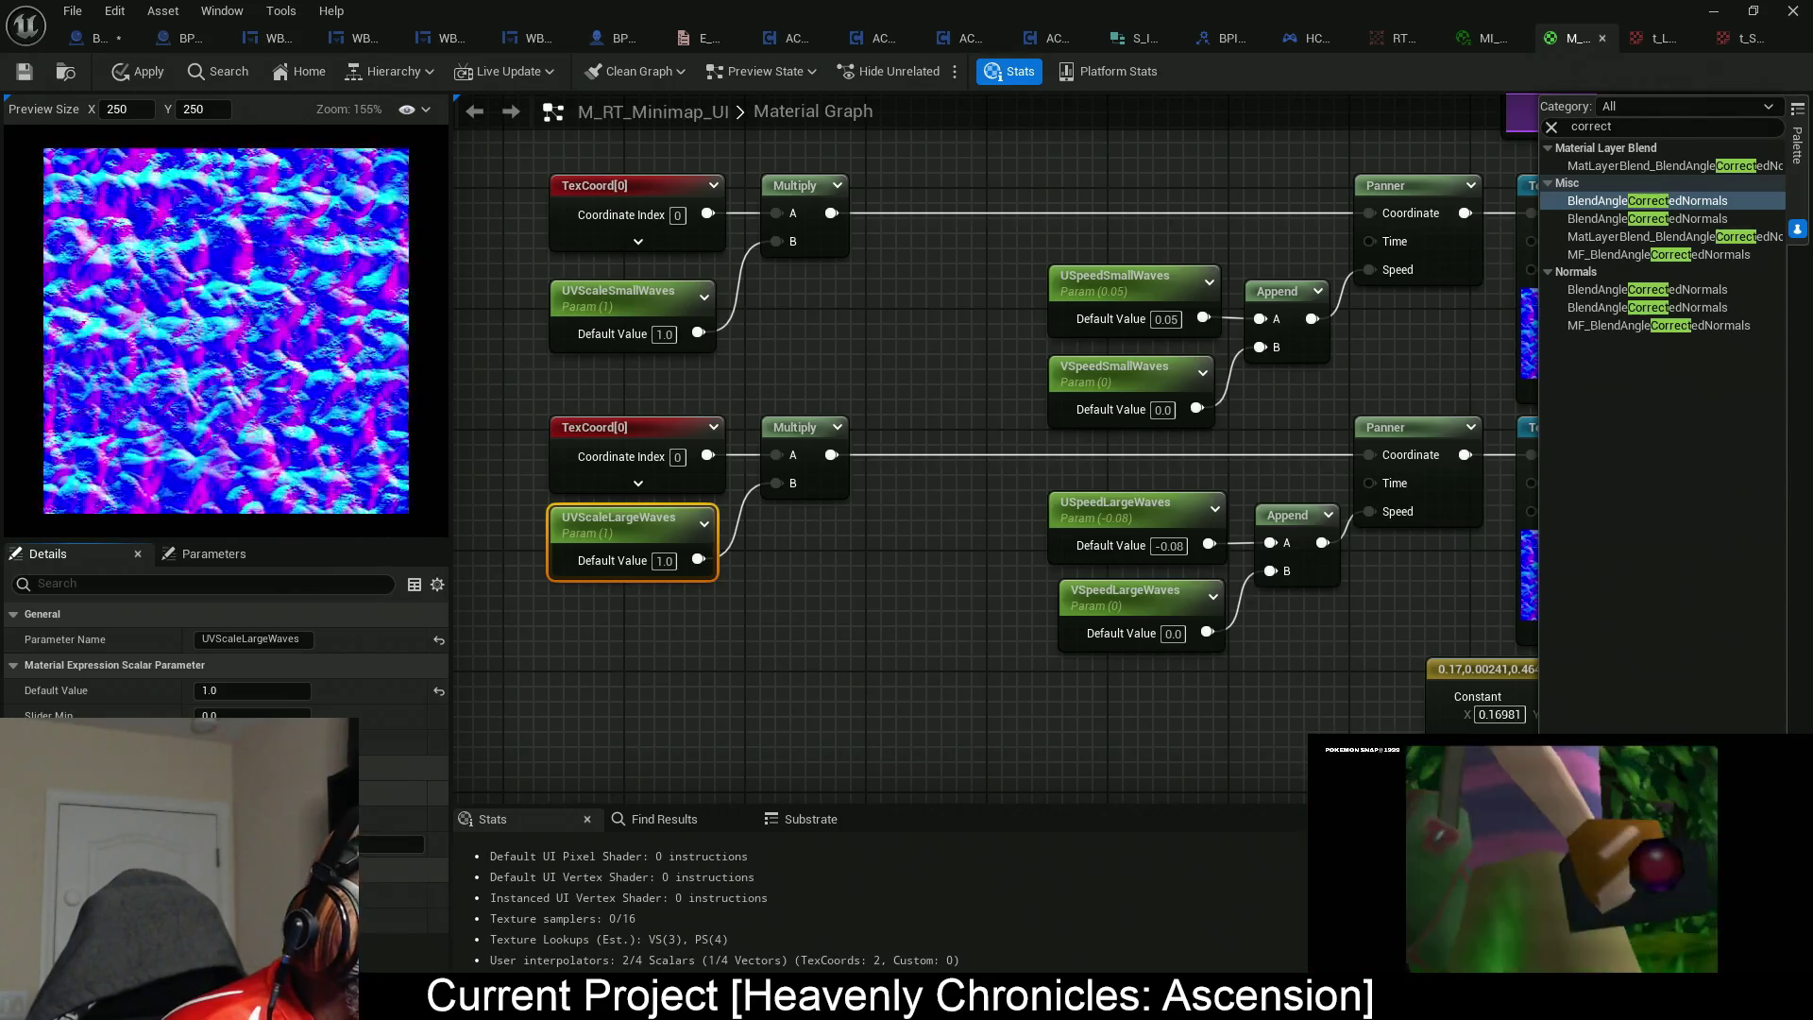
left_click_drag(993, 498, 1073, 588)
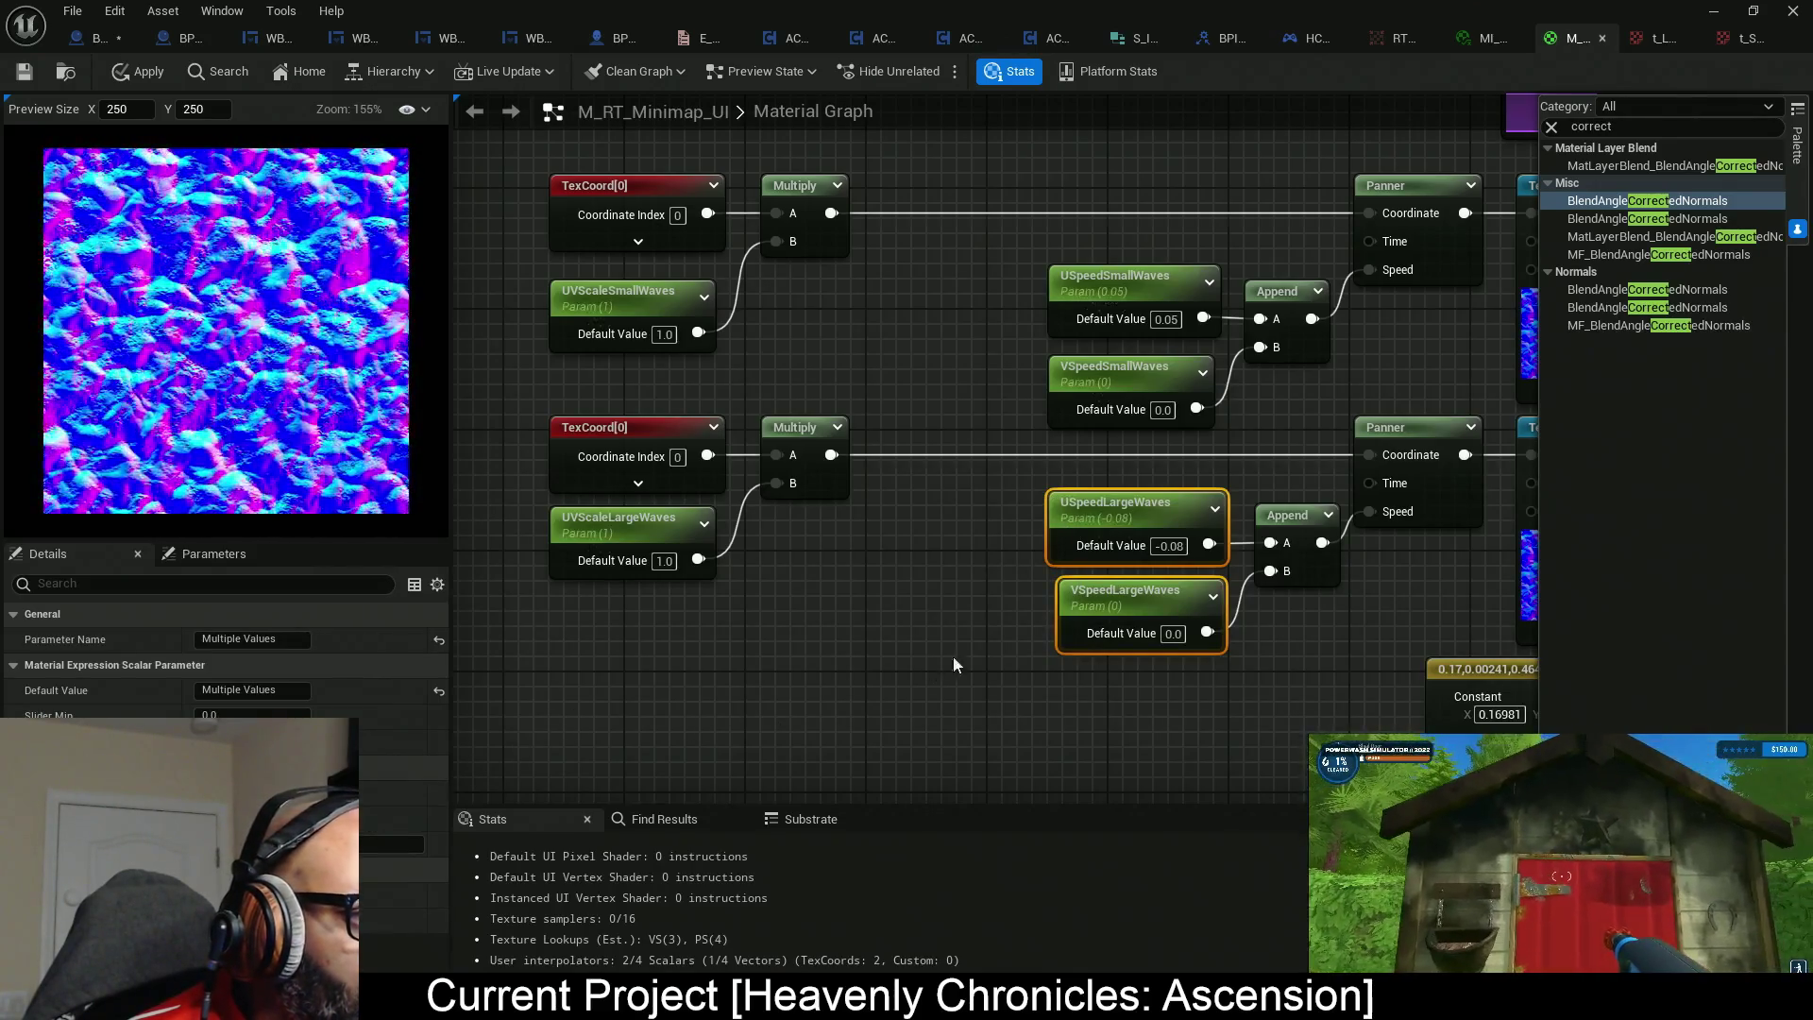
left_click_drag(954, 656, 797, 627)
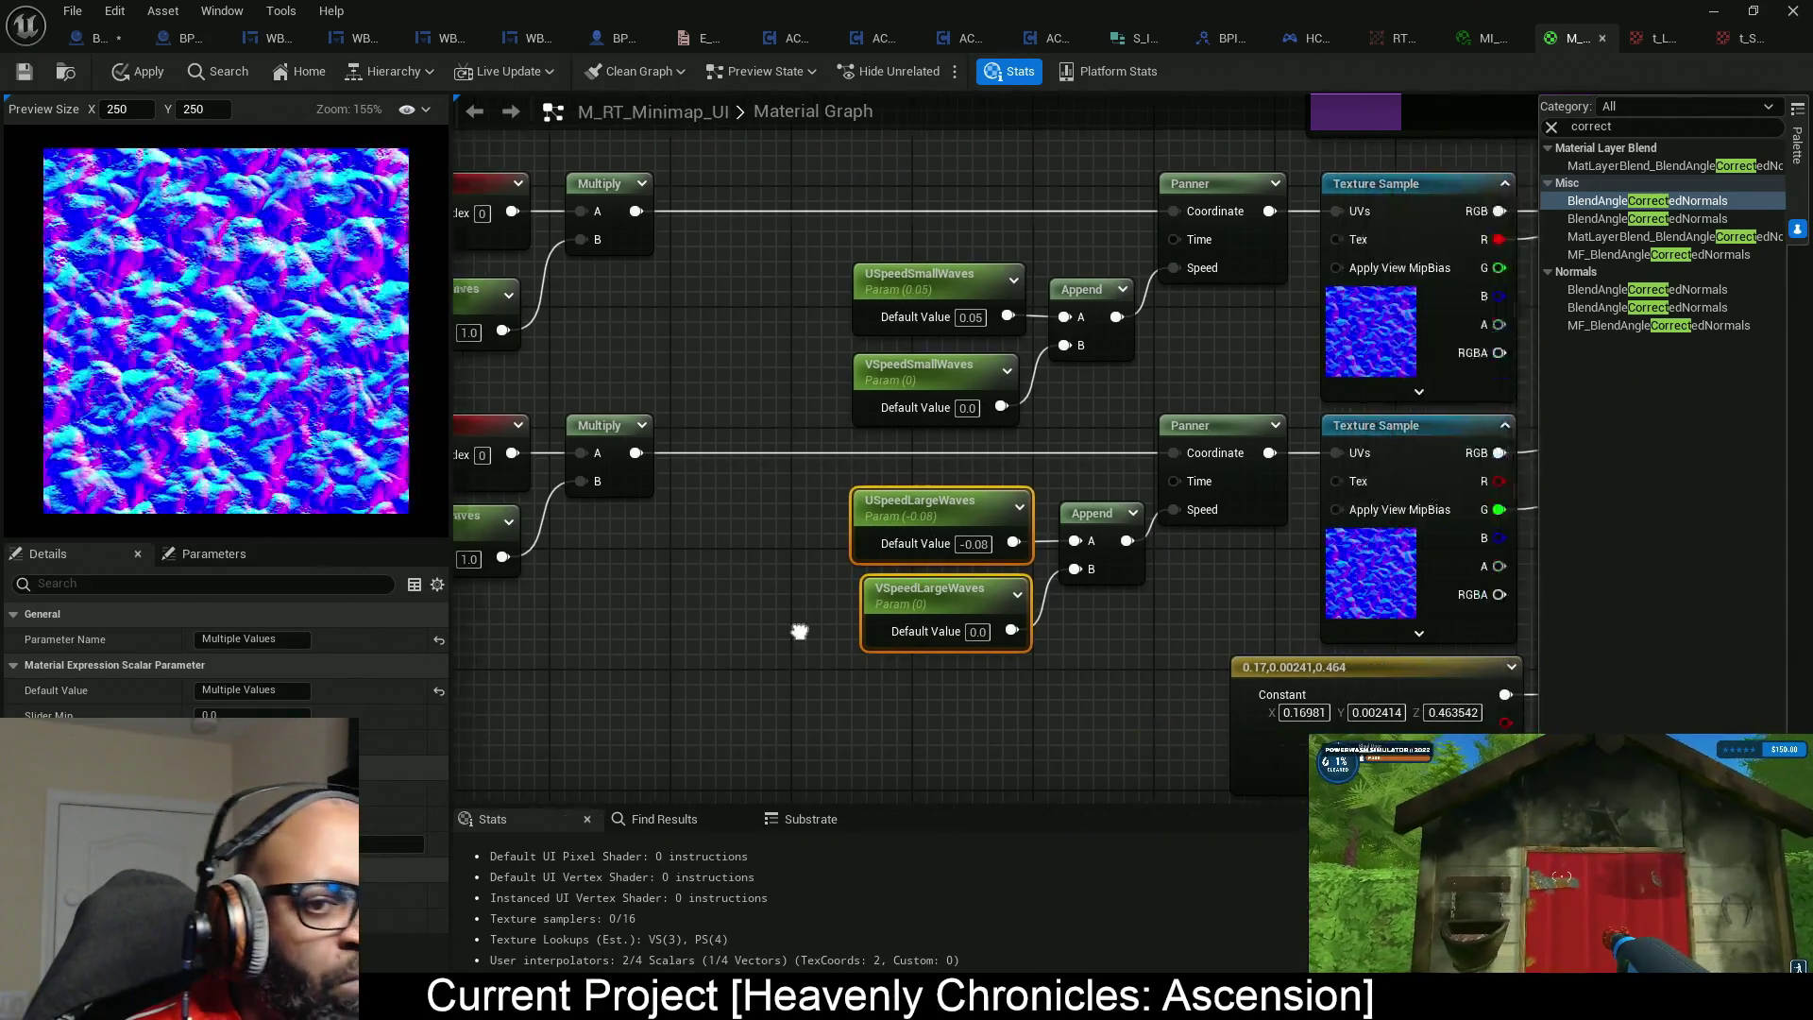
Apply the material changes and save M_RT_Minimap_UI.
left_click(139, 71)
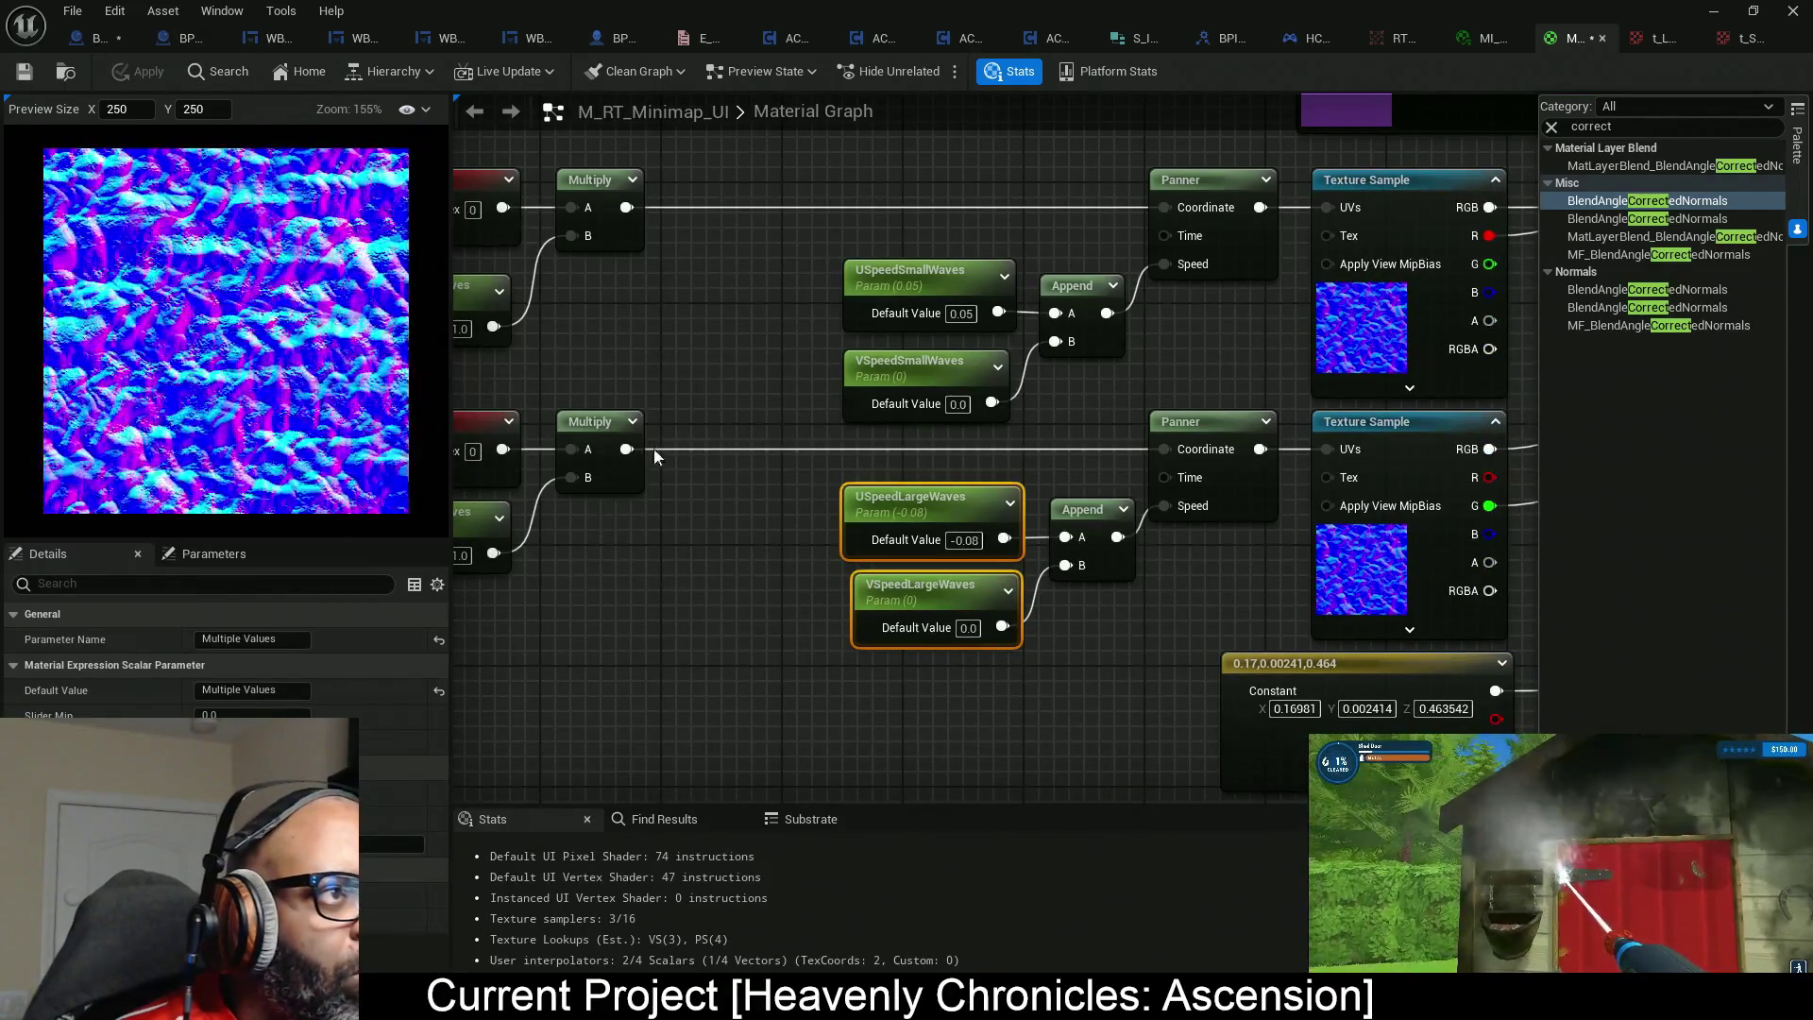
key("ctrl+s")
mouse_move(711, 405)
left_mouse_down()
mouse_move(695, 411)
mouse_move(774, 459)
mouse_move(743, 494)
mouse_move(529, 491)
left_mouse_up()
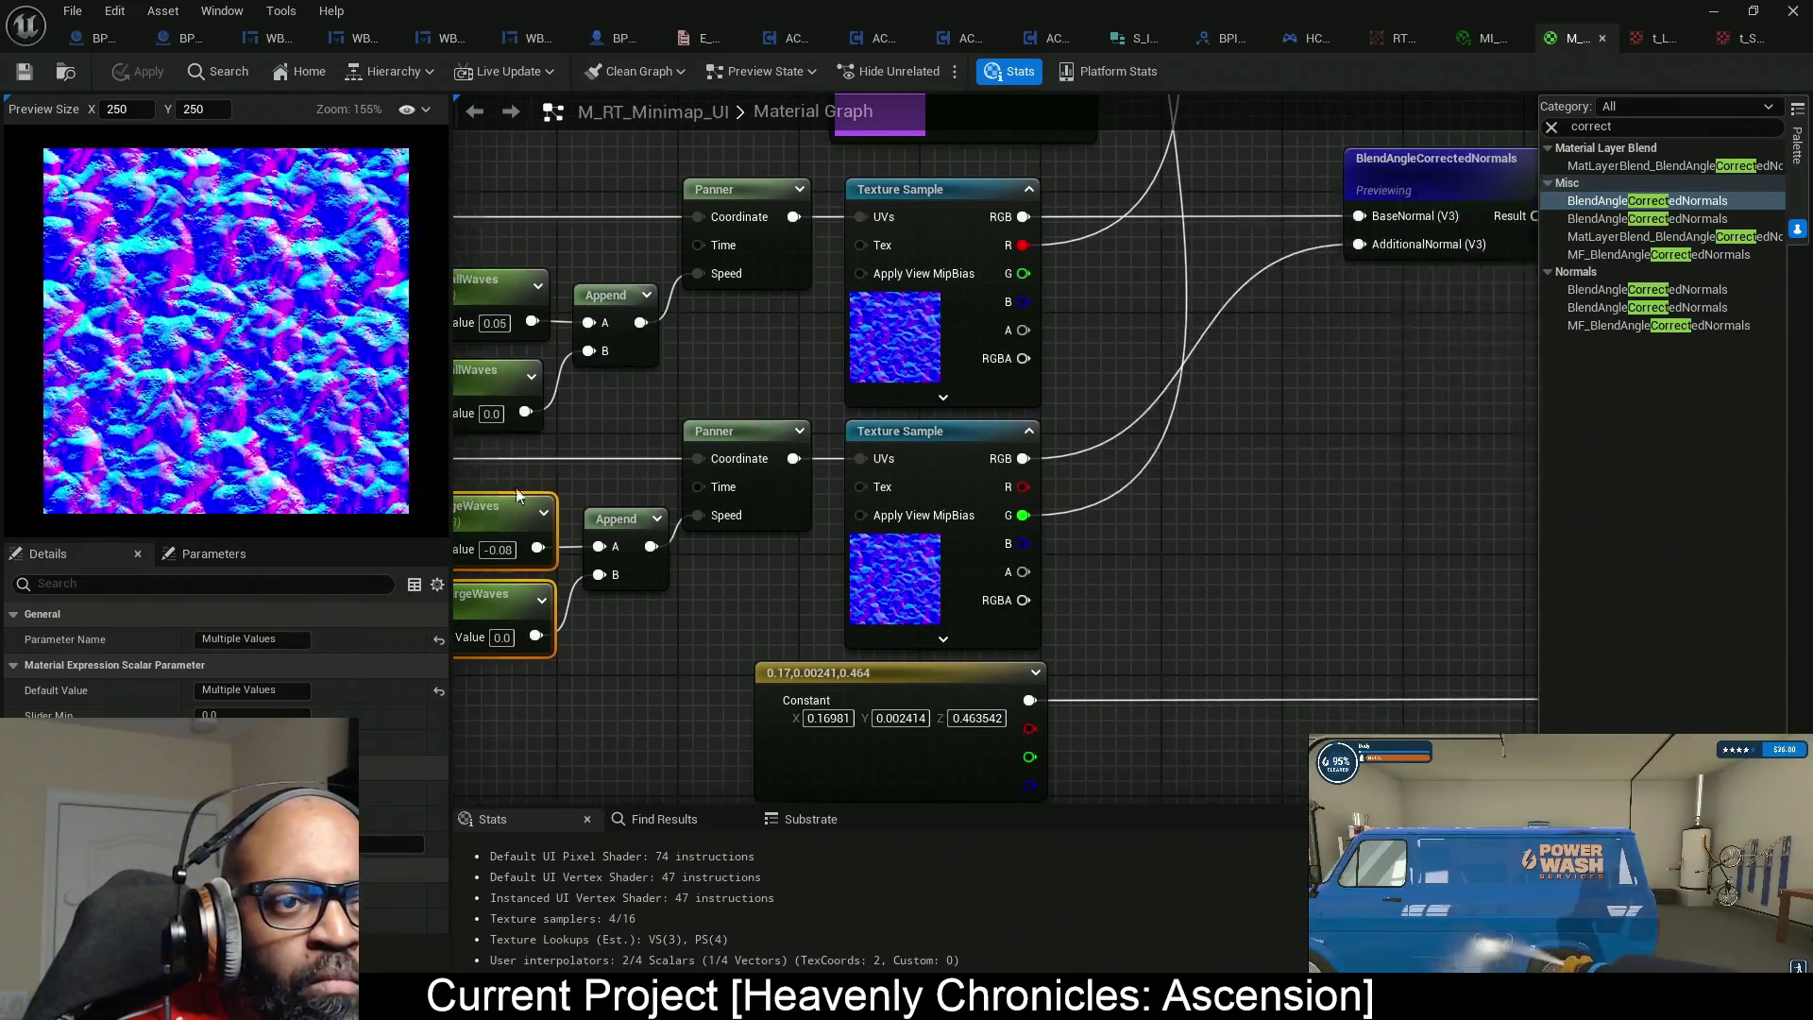
Move BlendAngleCorrectedNormals left beside the texture samples and shift the purple Constant up.
scroll(1135, 446, "down", 2)
mouse_move(1135, 446)
left_mouse_down()
mouse_move(1044, 505)
mouse_move(1009, 603)
left_mouse_up()
scroll(1009, 602, "down", 3)
left_click_drag(1077, 426, 960, 406)
scroll(916, 314, "up", 3)
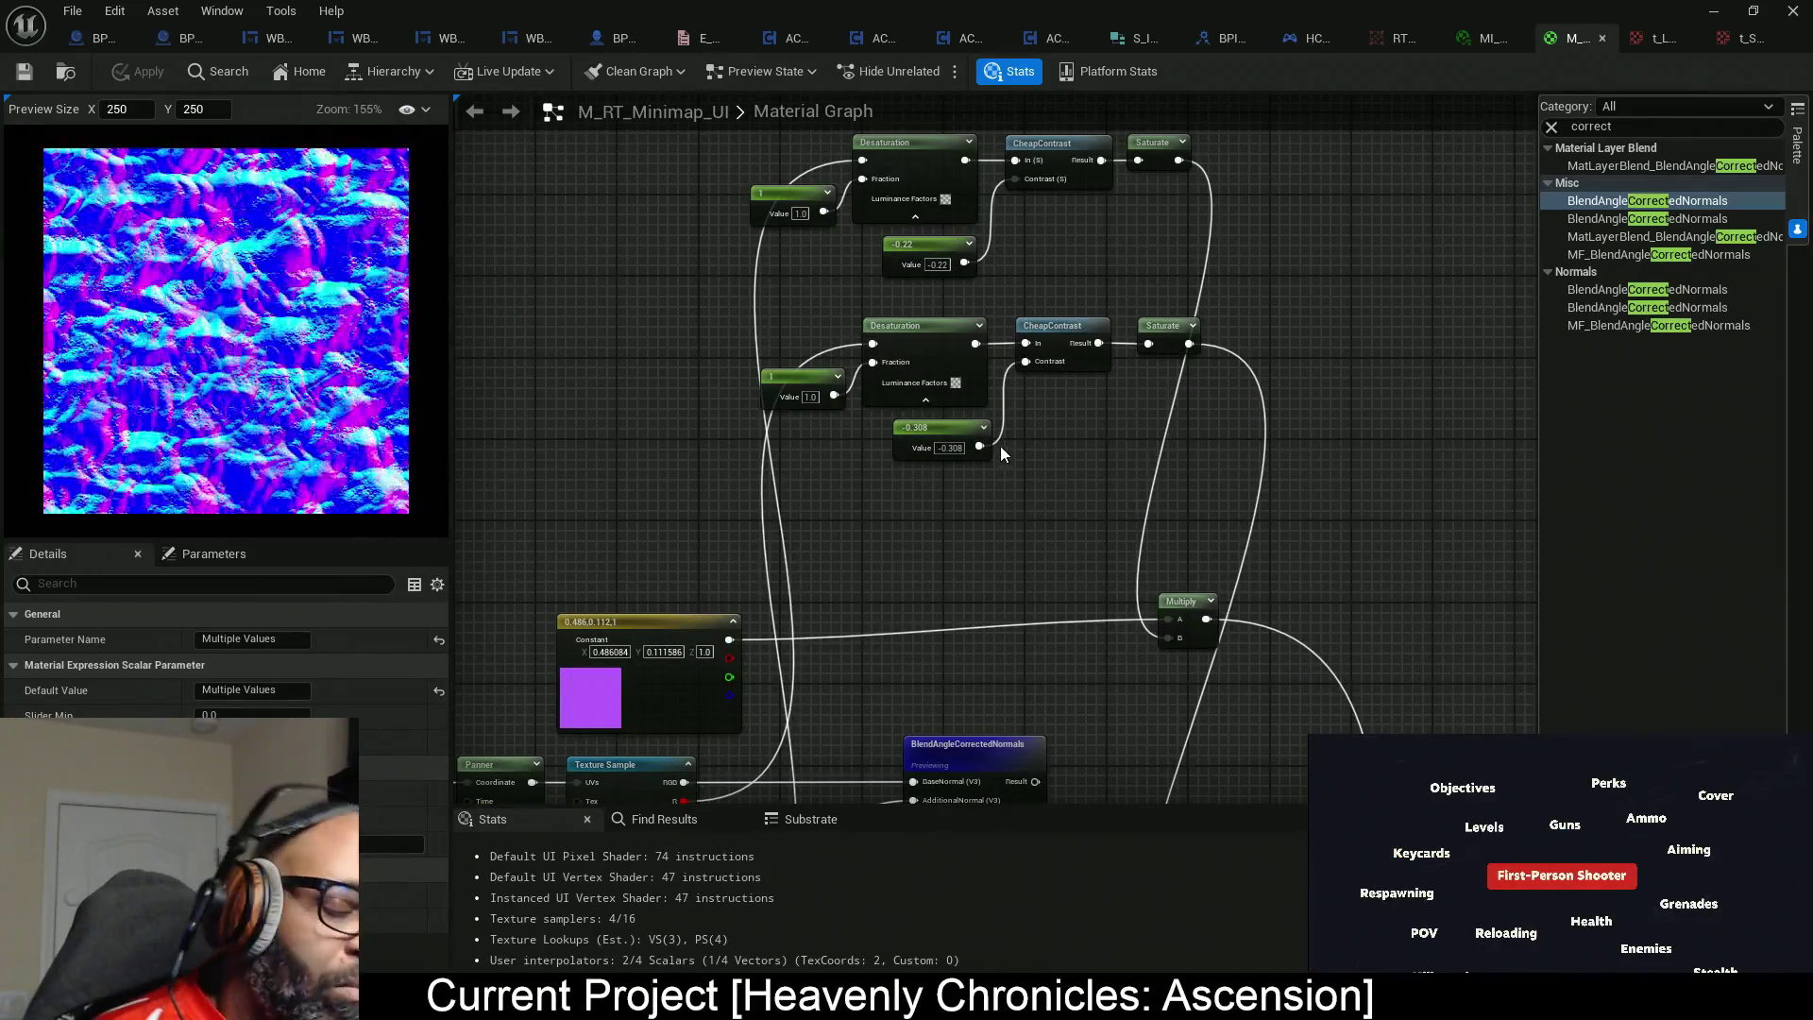
left_click_drag(1001, 455, 1093, 50)
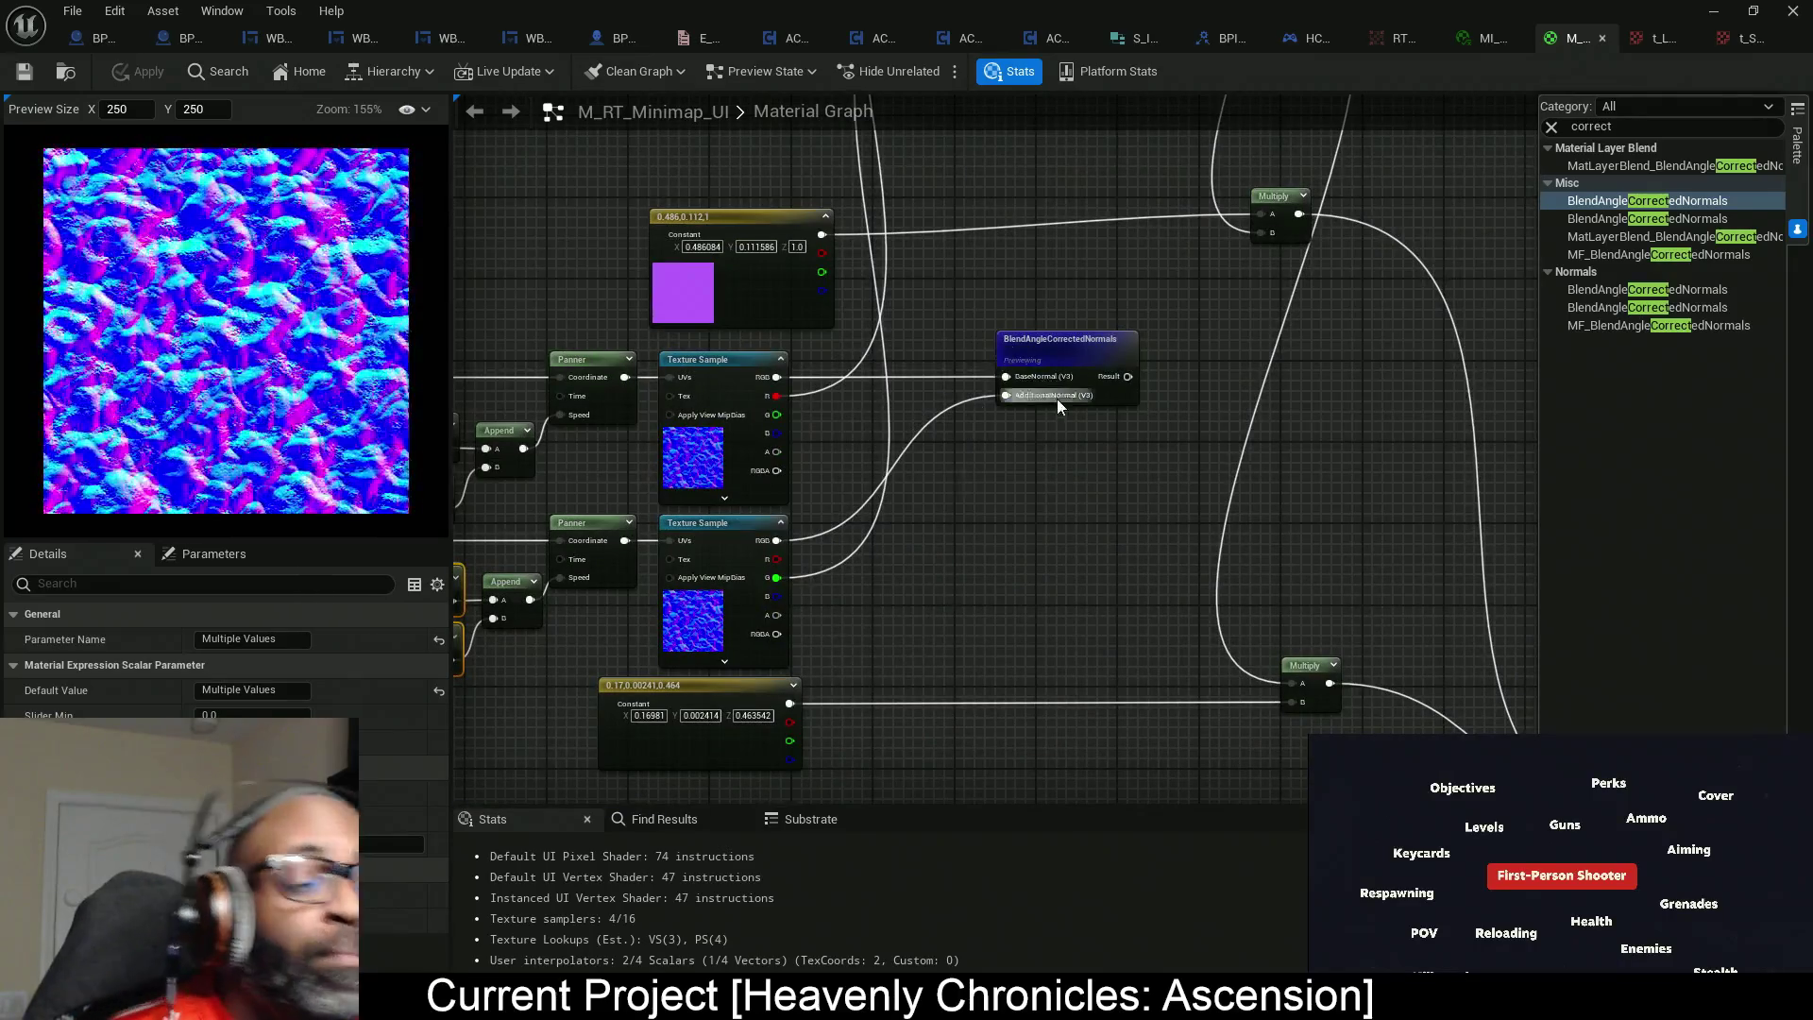
left_click(1061, 364)
left_click_drag(1061, 364, 899, 365)
mouse_move(769, 305)
left_mouse_down()
mouse_move(757, 295)
mouse_move(895, 513)
mouse_move(808, 373)
left_mouse_up()
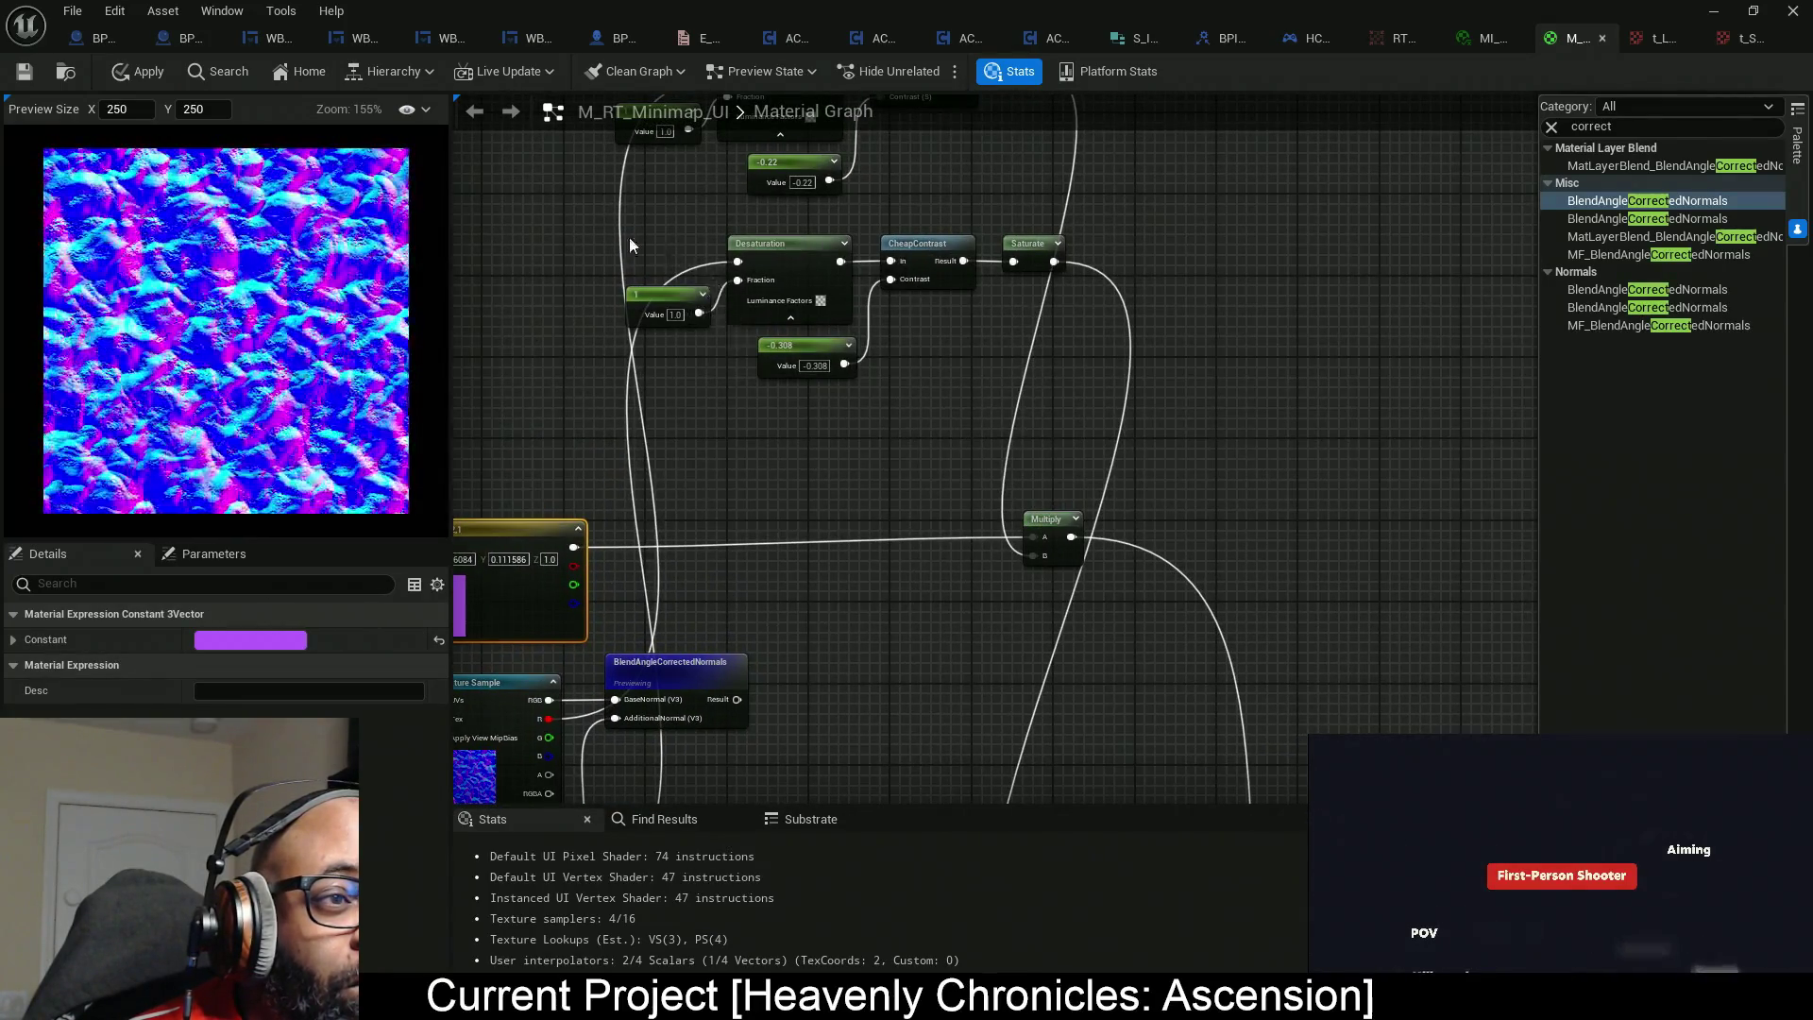
Wire BlendAngleCorrectedNormals Result into Desaturation and align the Desaturation, CheapContrast, Saturate chain with it.
left_click_drag(675, 256, 1024, 296)
mouse_move(753, 265)
left_mouse_down()
mouse_move(654, 187)
mouse_move(719, 387)
mouse_move(760, 654)
mouse_move(732, 536)
mouse_move(612, 505)
left_mouse_up()
left_click_drag(753, 491, 949, 393)
mouse_move(853, 414)
left_mouse_down()
mouse_move(1113, 526)
mouse_move(1231, 546)
left_mouse_up()
left_click_drag(1089, 428, 1119, 398)
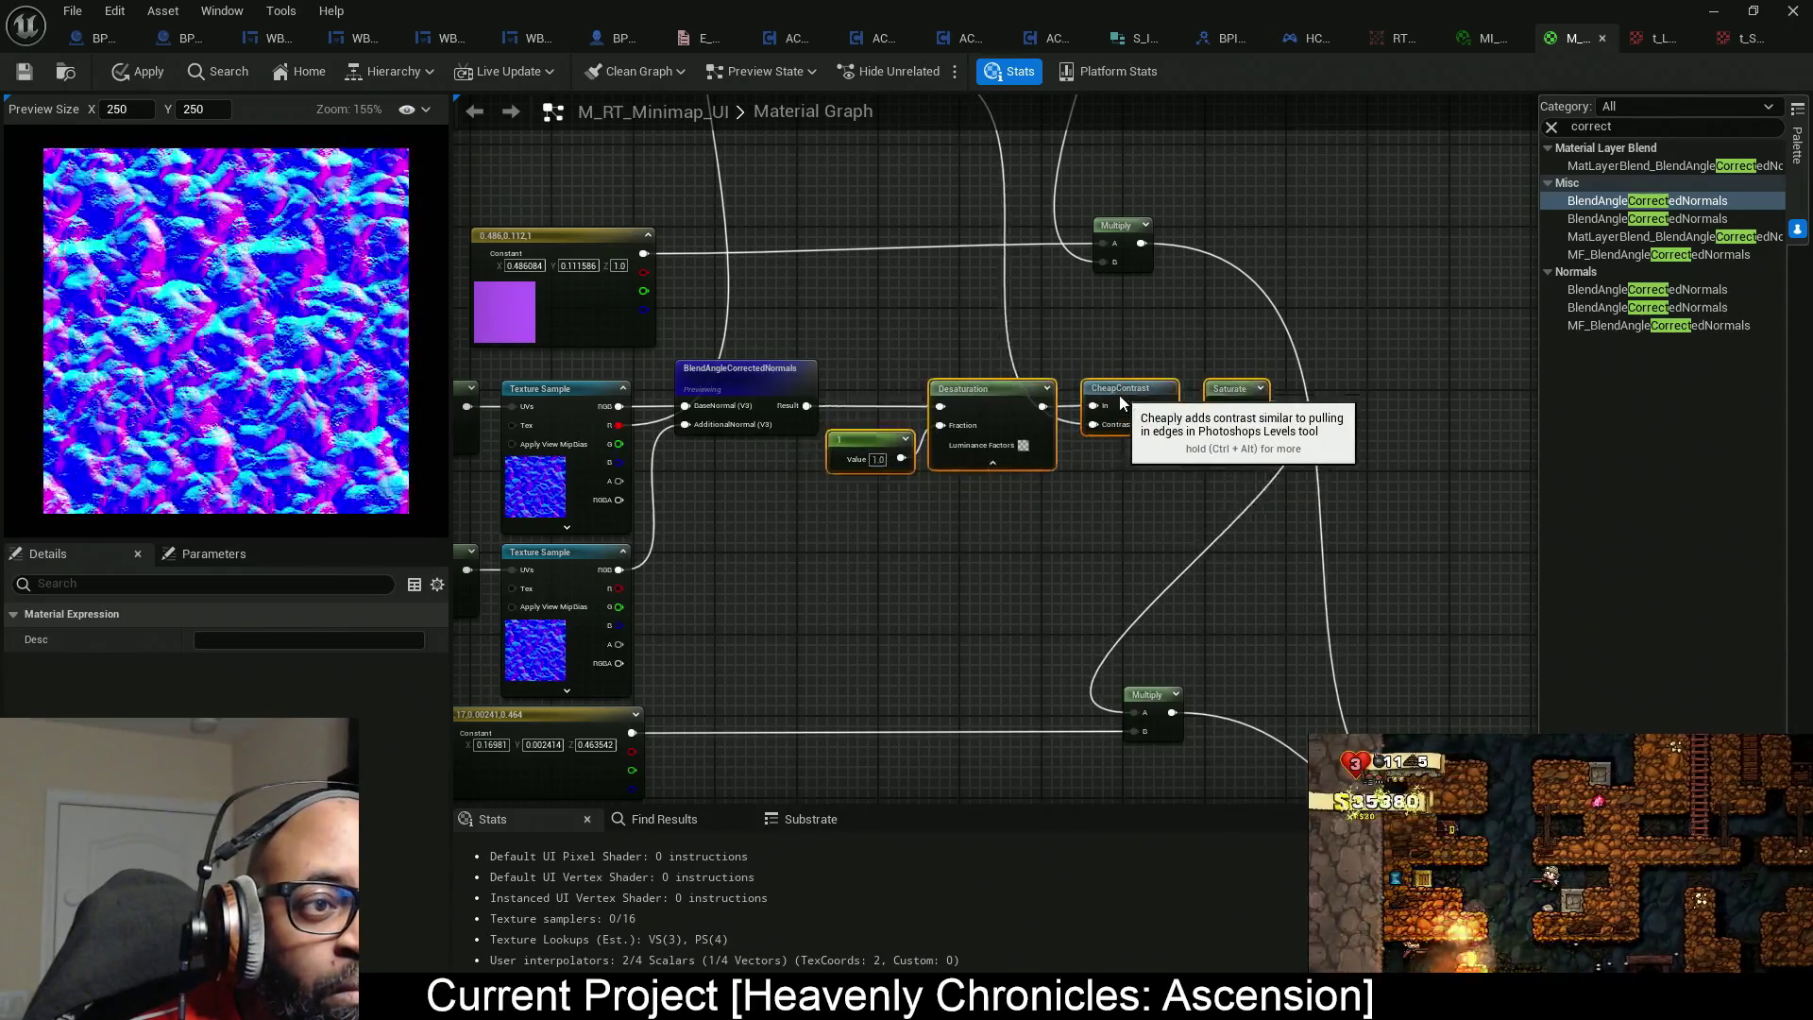
Preview the Saturate node's greyscale output.
right_click(1230, 401)
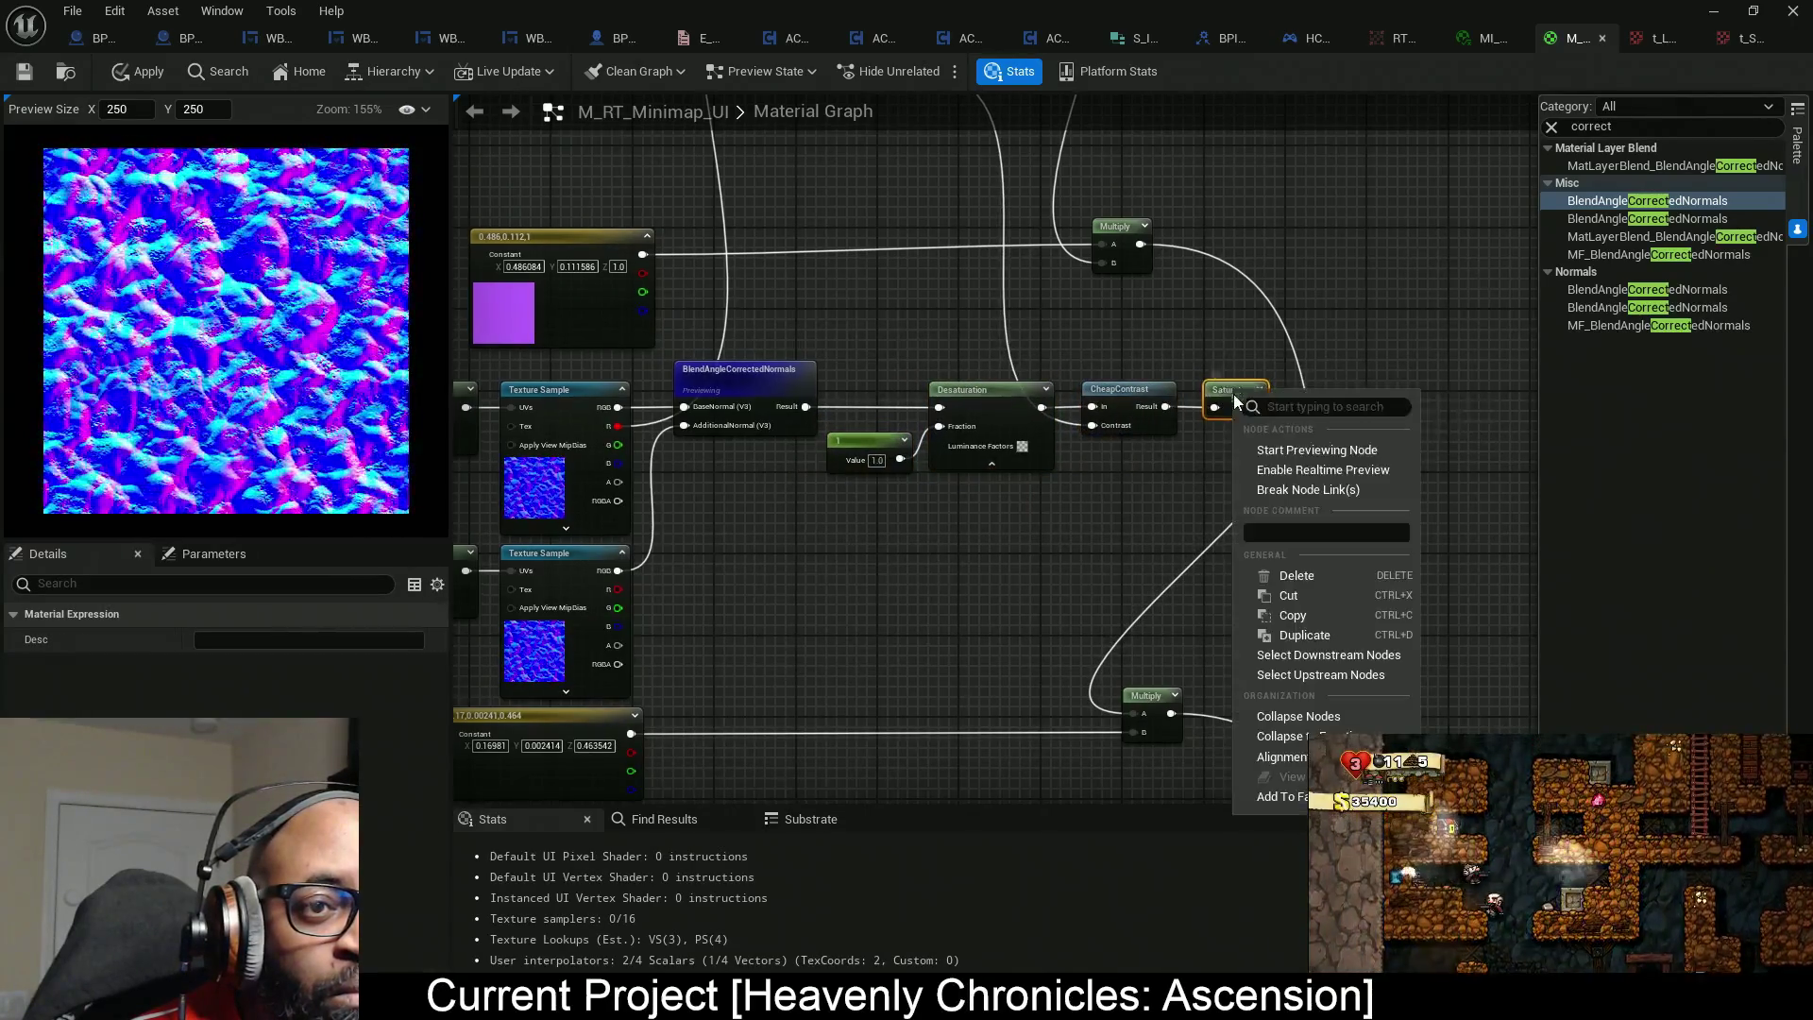
left_click(1284, 460)
mouse_move(1046, 547)
left_mouse_down()
mouse_move(859, 558)
mouse_move(951, 494)
mouse_move(945, 413)
left_mouse_up()
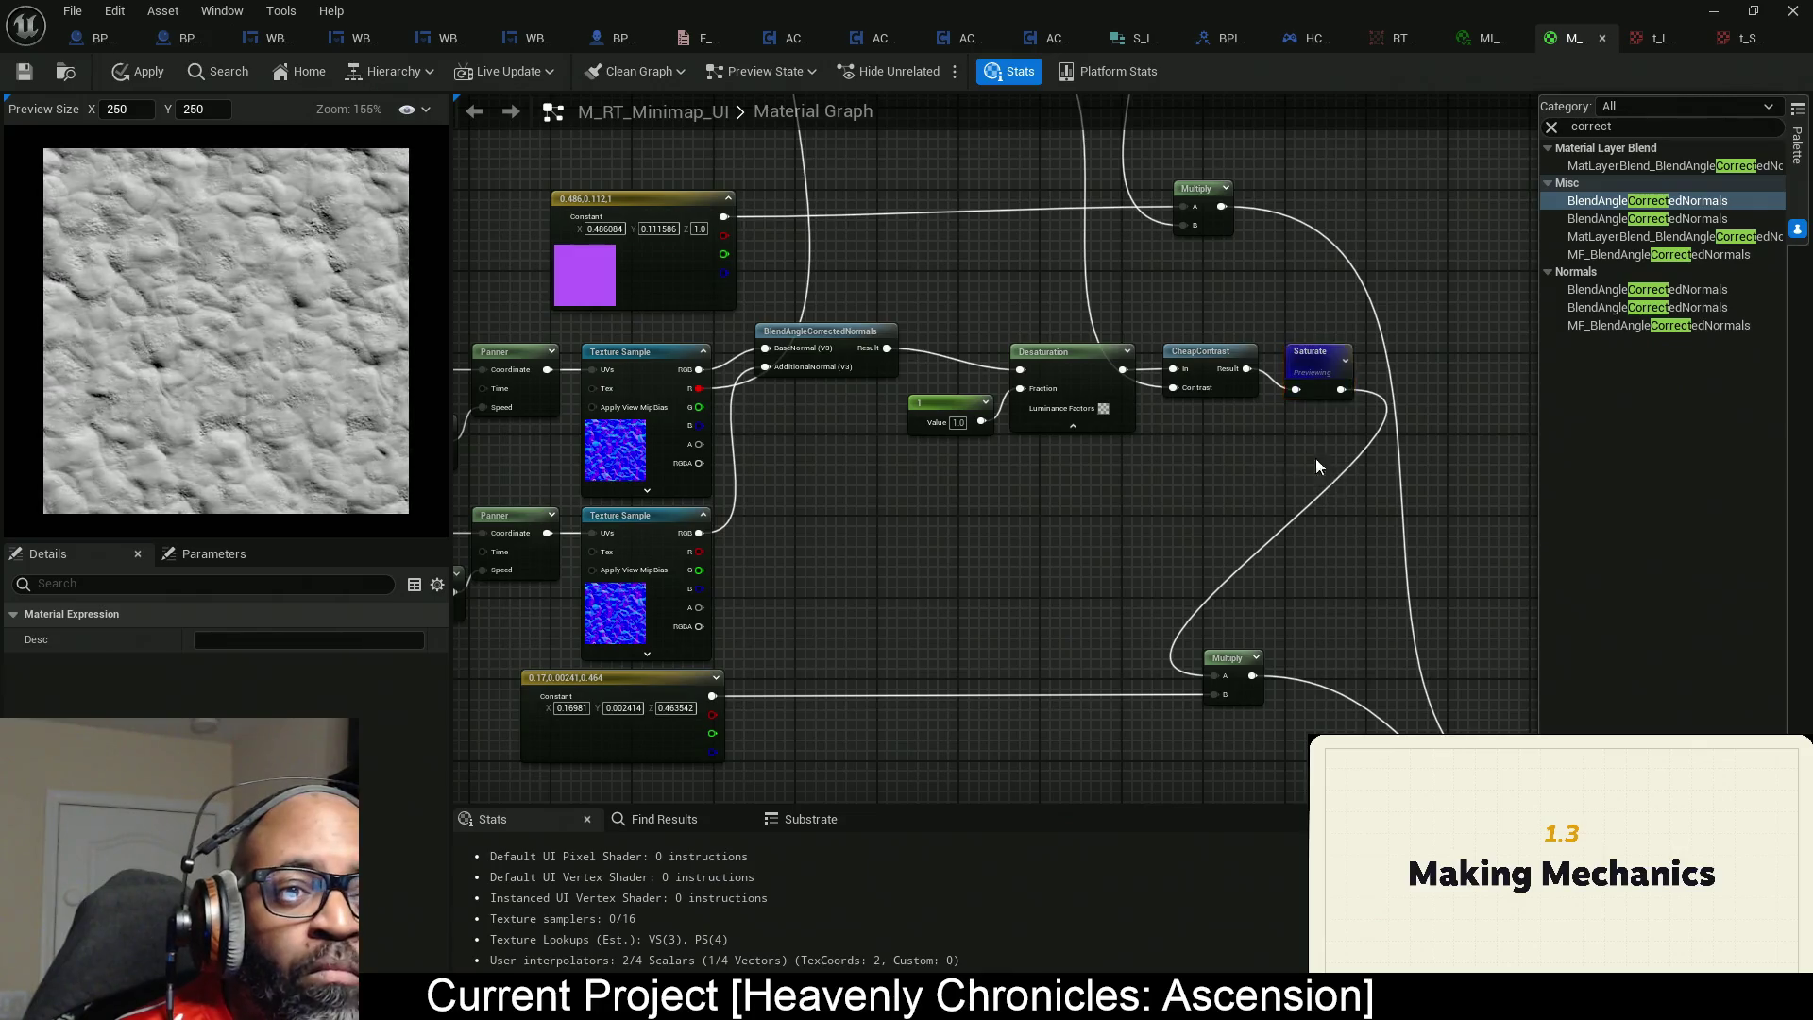
Tidy the Desaturation chain and tuck the 1 constant under Desaturation.
left_click_drag(943, 322, 945, 323)
left_click_drag(1077, 380, 990, 360)
left_click_drag(849, 395, 837, 403)
left_click_drag(965, 538, 959, 546)
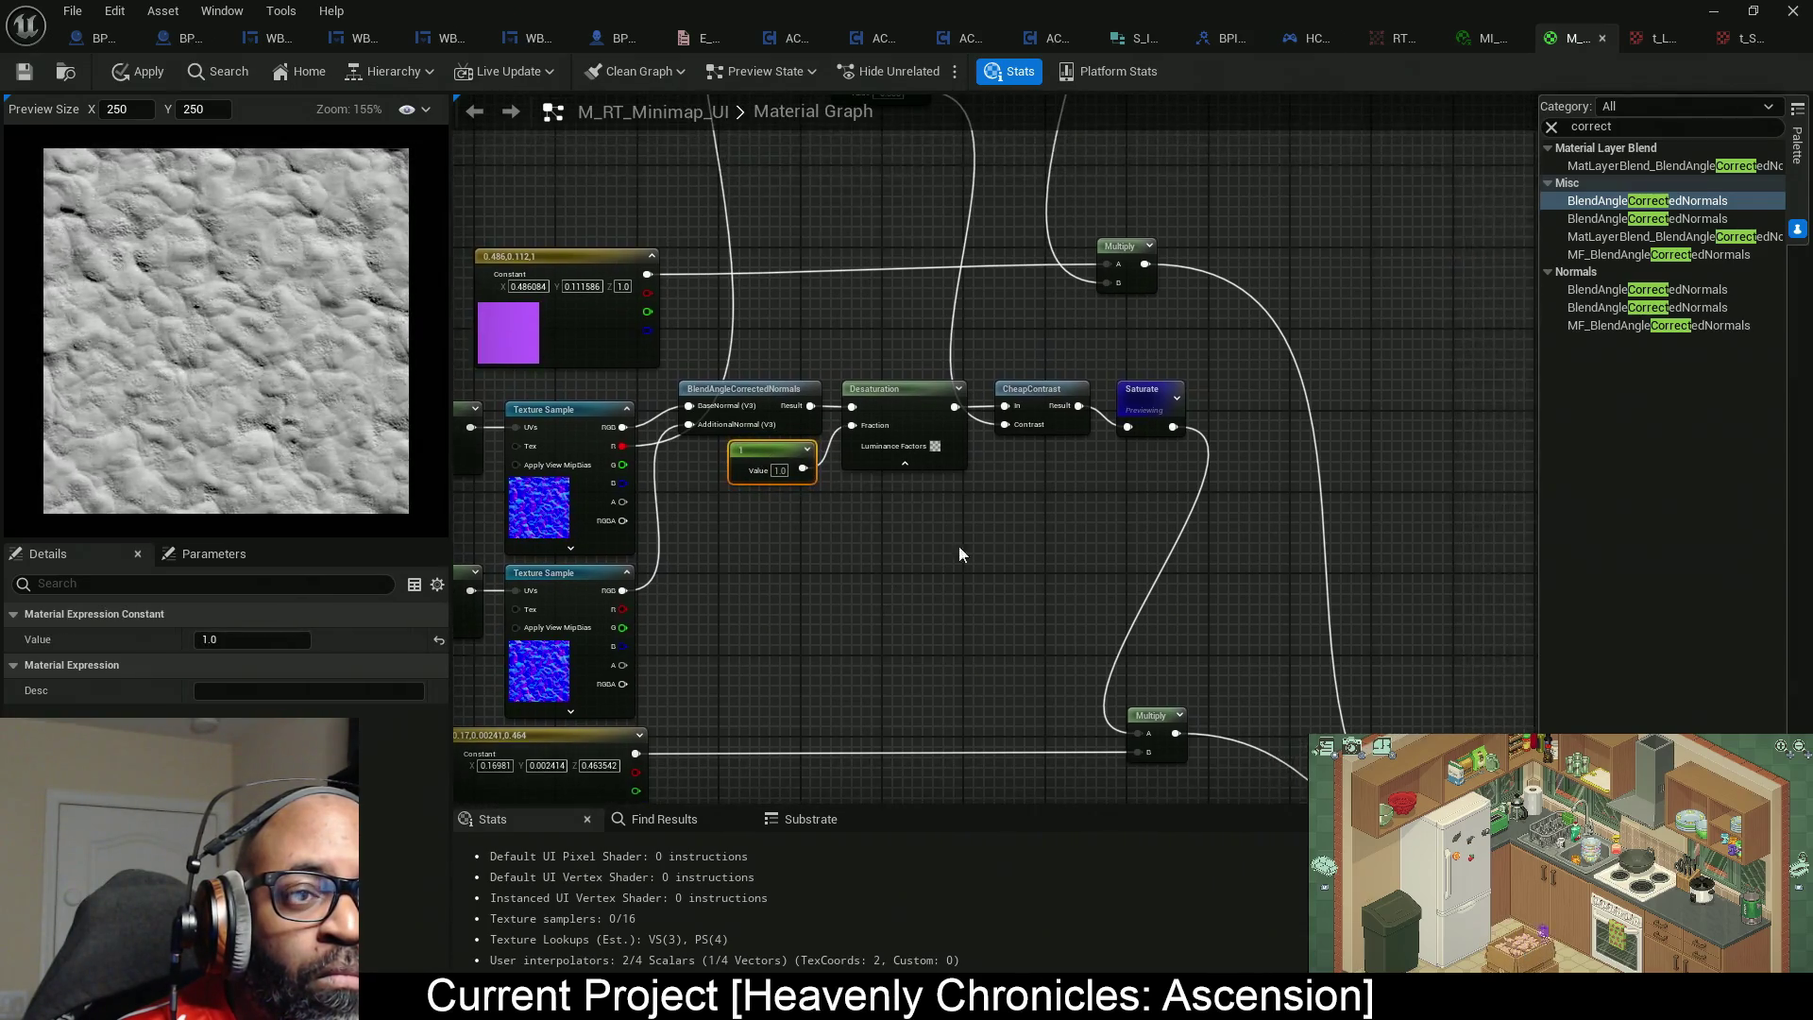
left_click(1104, 472)
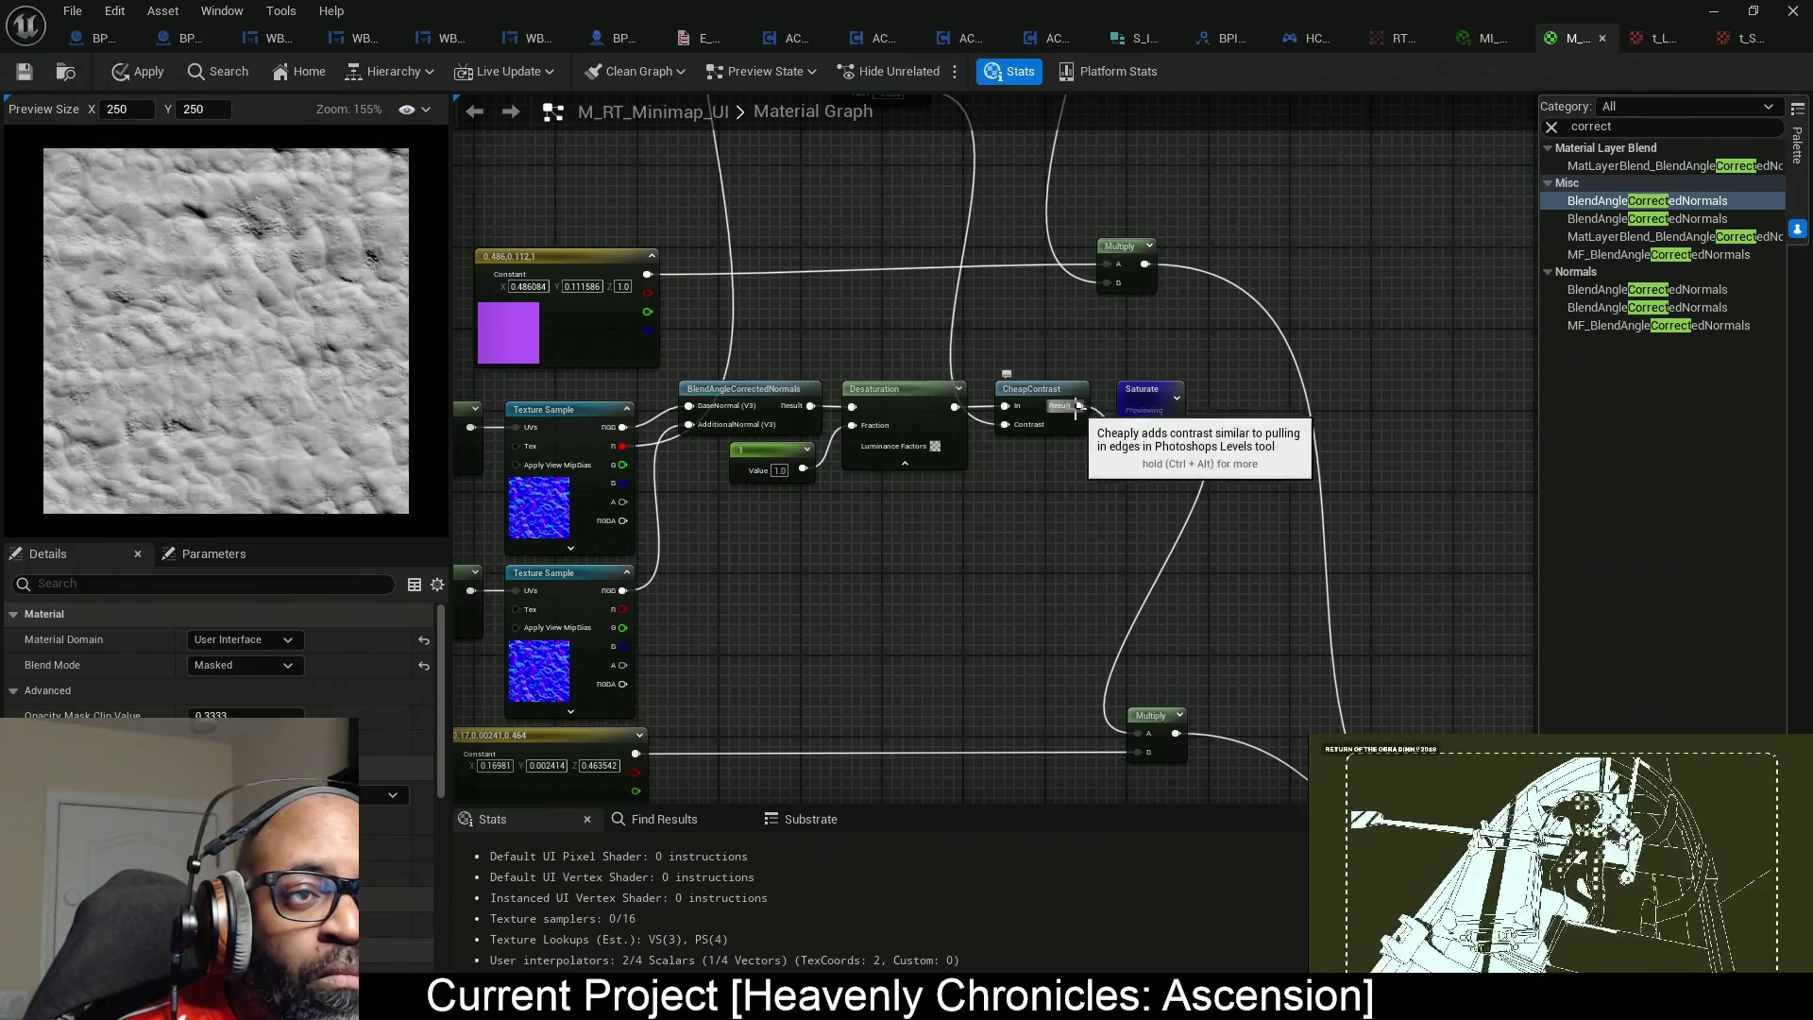
Reconnect Saturate's input to the purple-tinting Multiply output and shift Multiply.
left_click_drag(1079, 403, 1107, 281)
mouse_move(1042, 445)
left_mouse_down()
mouse_move(1096, 314)
mouse_move(1060, 281)
left_mouse_up()
left_click_drag(1073, 438, 1144, 428)
mouse_move(1042, 269)
left_mouse_down()
mouse_move(1011, 280)
mouse_move(1045, 276)
left_mouse_up()
Place Saturate right after the tinting Multiply node.
left_click_drag(1064, 438, 988, 356)
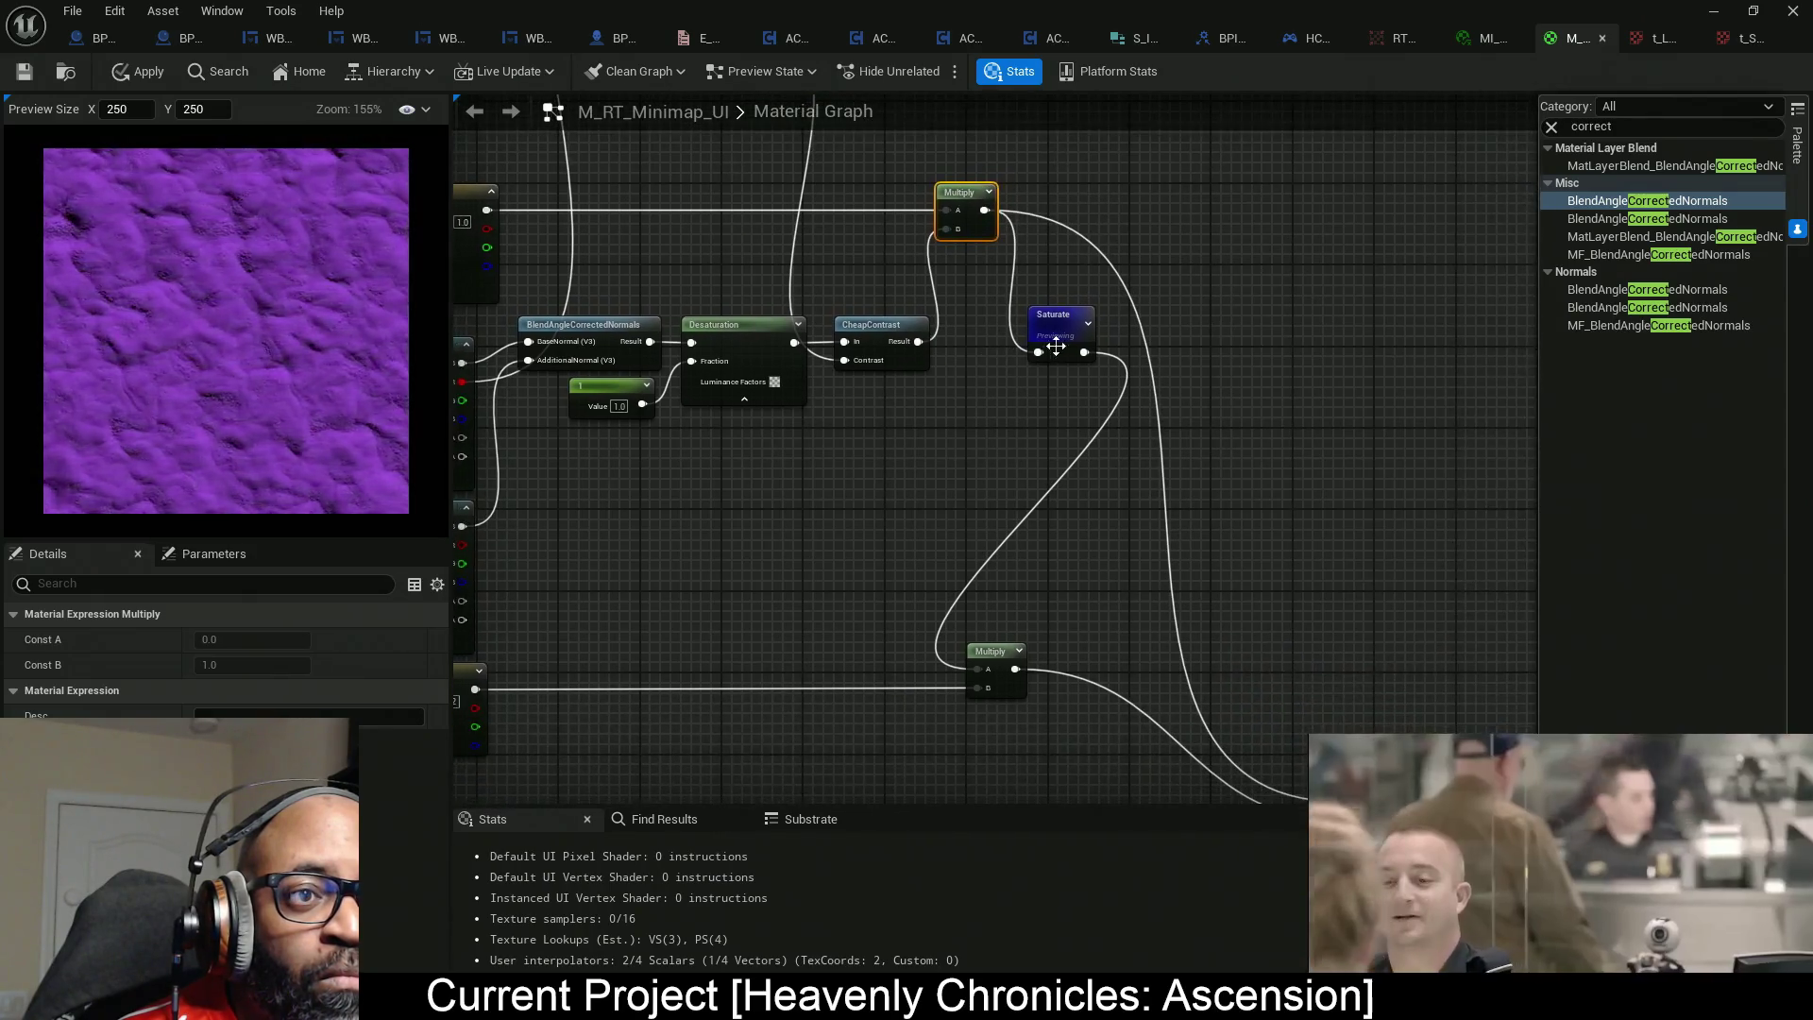
left_click(1065, 304)
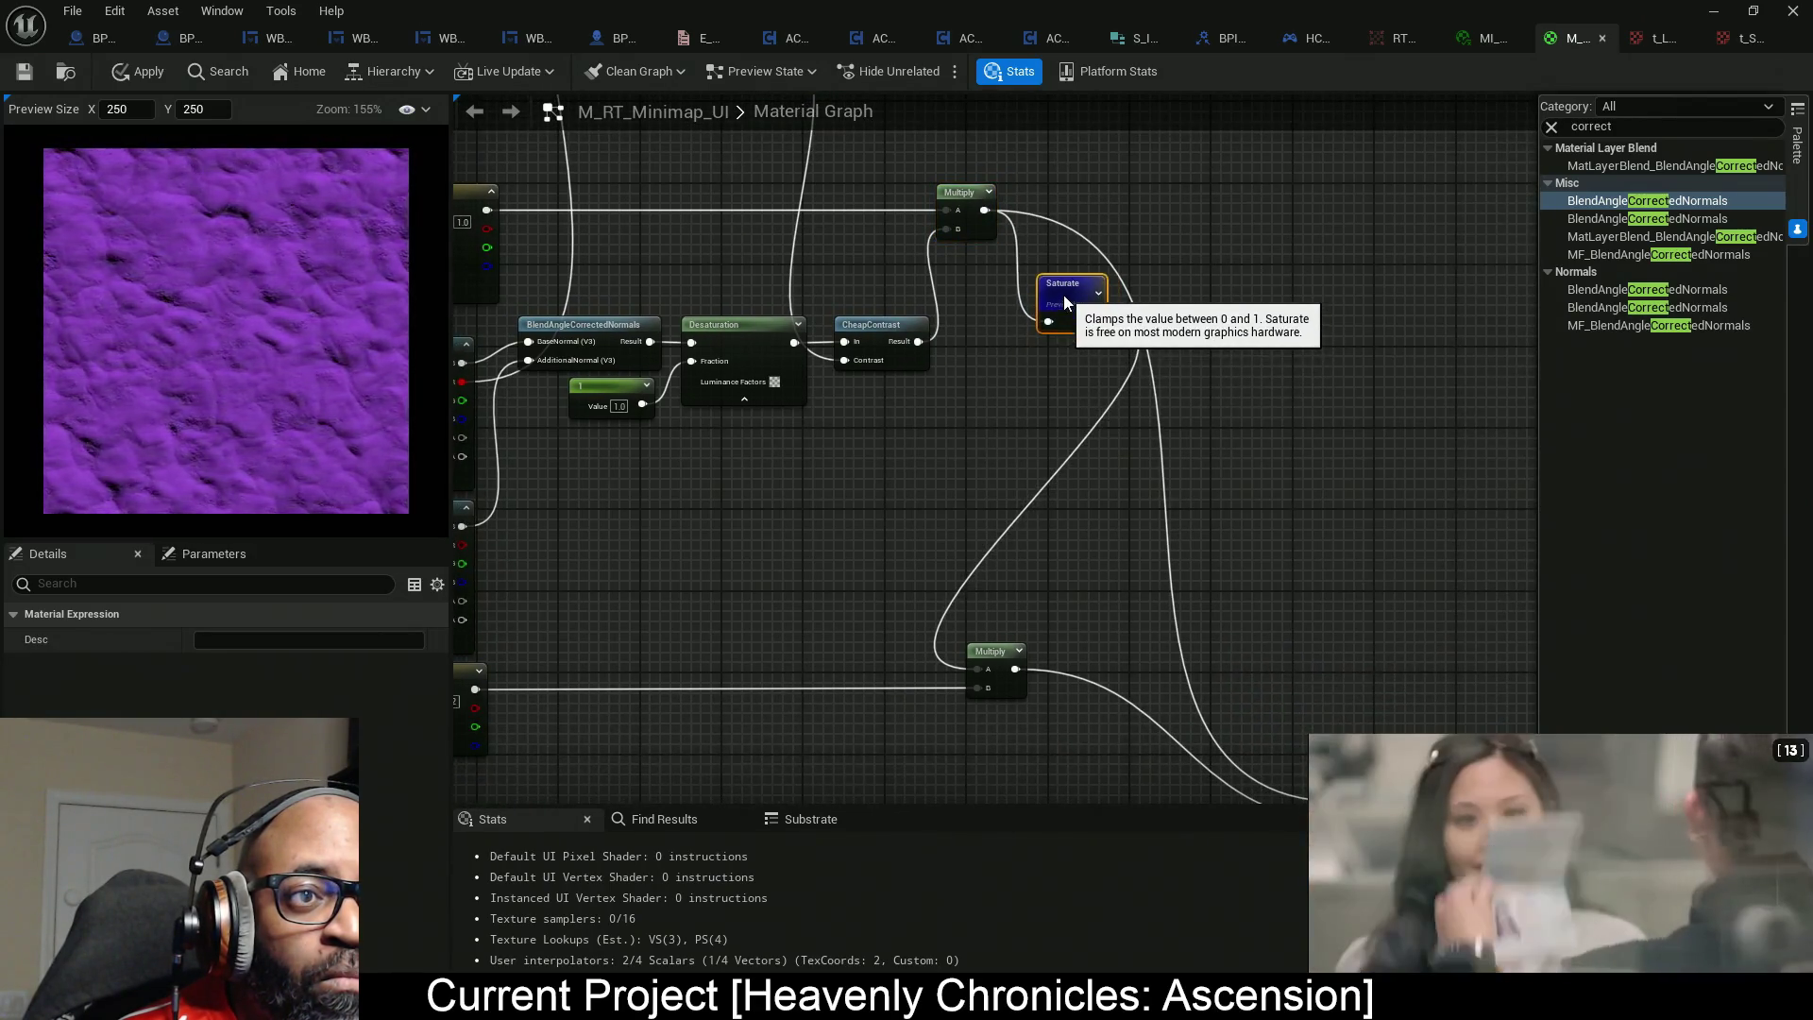
left_click_drag(947, 438, 860, 353)
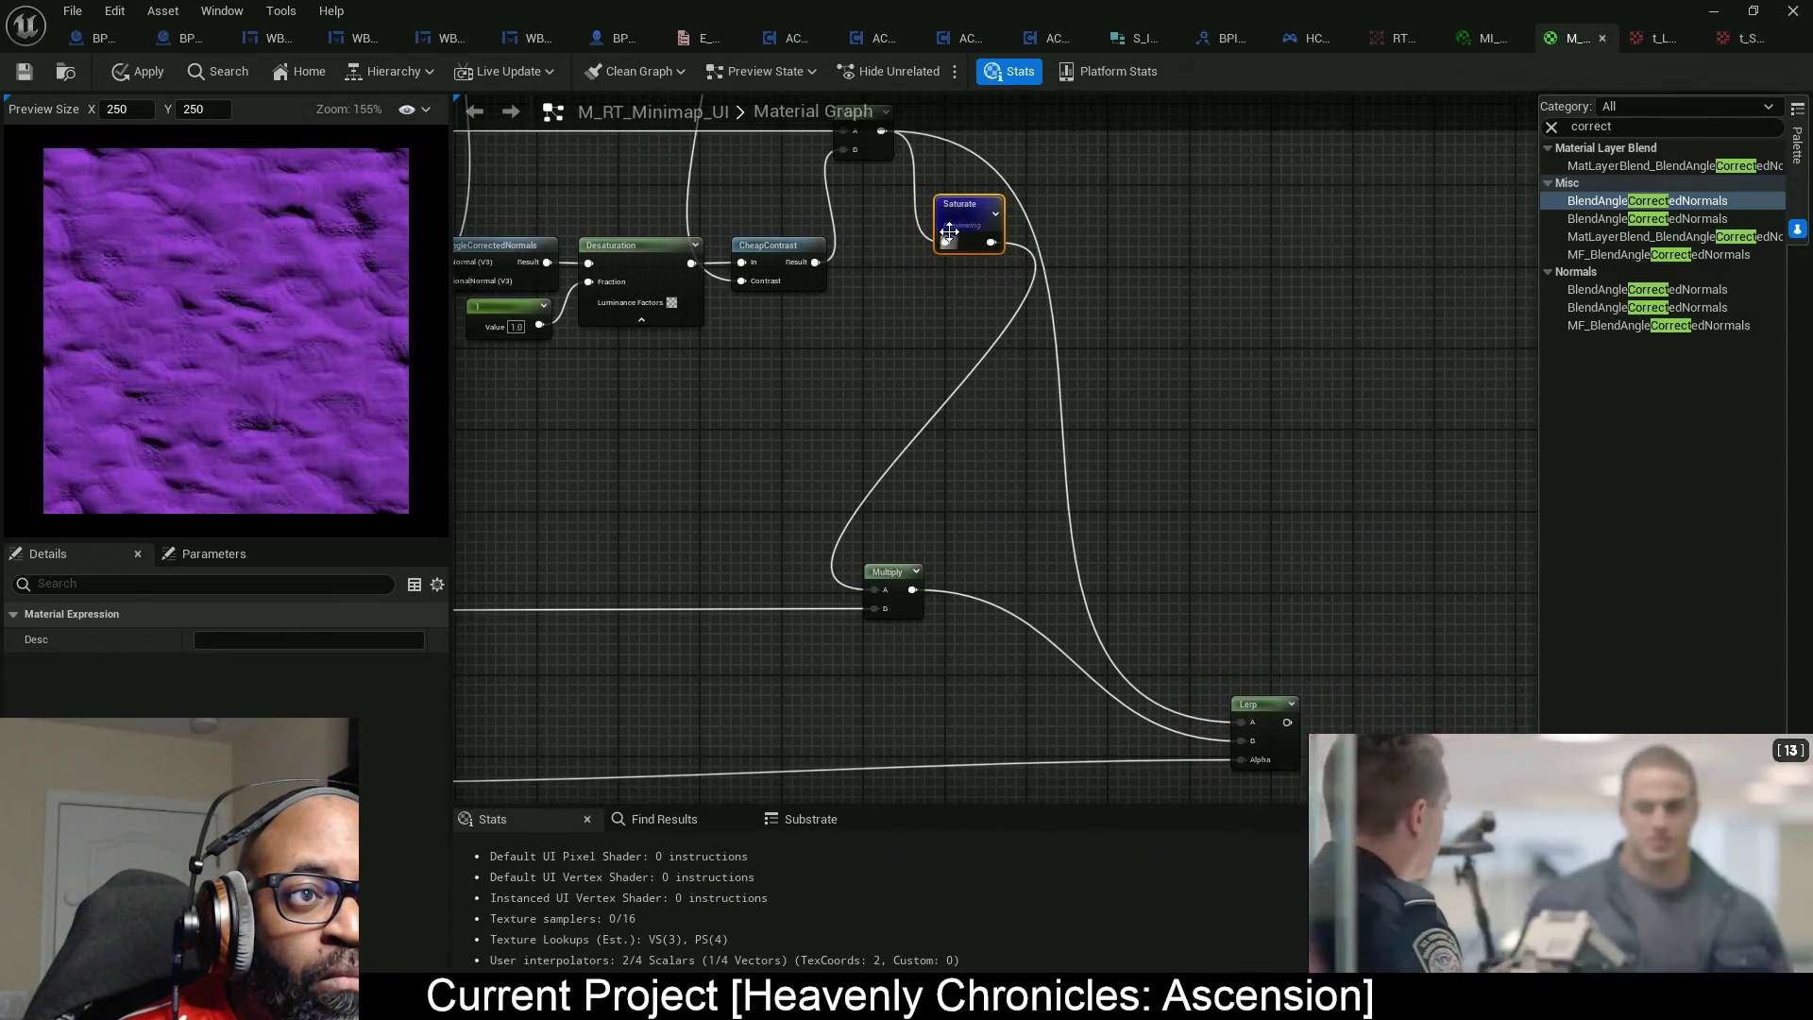
left_click_drag(985, 392, 937, 445)
scroll(937, 445, "down", 6)
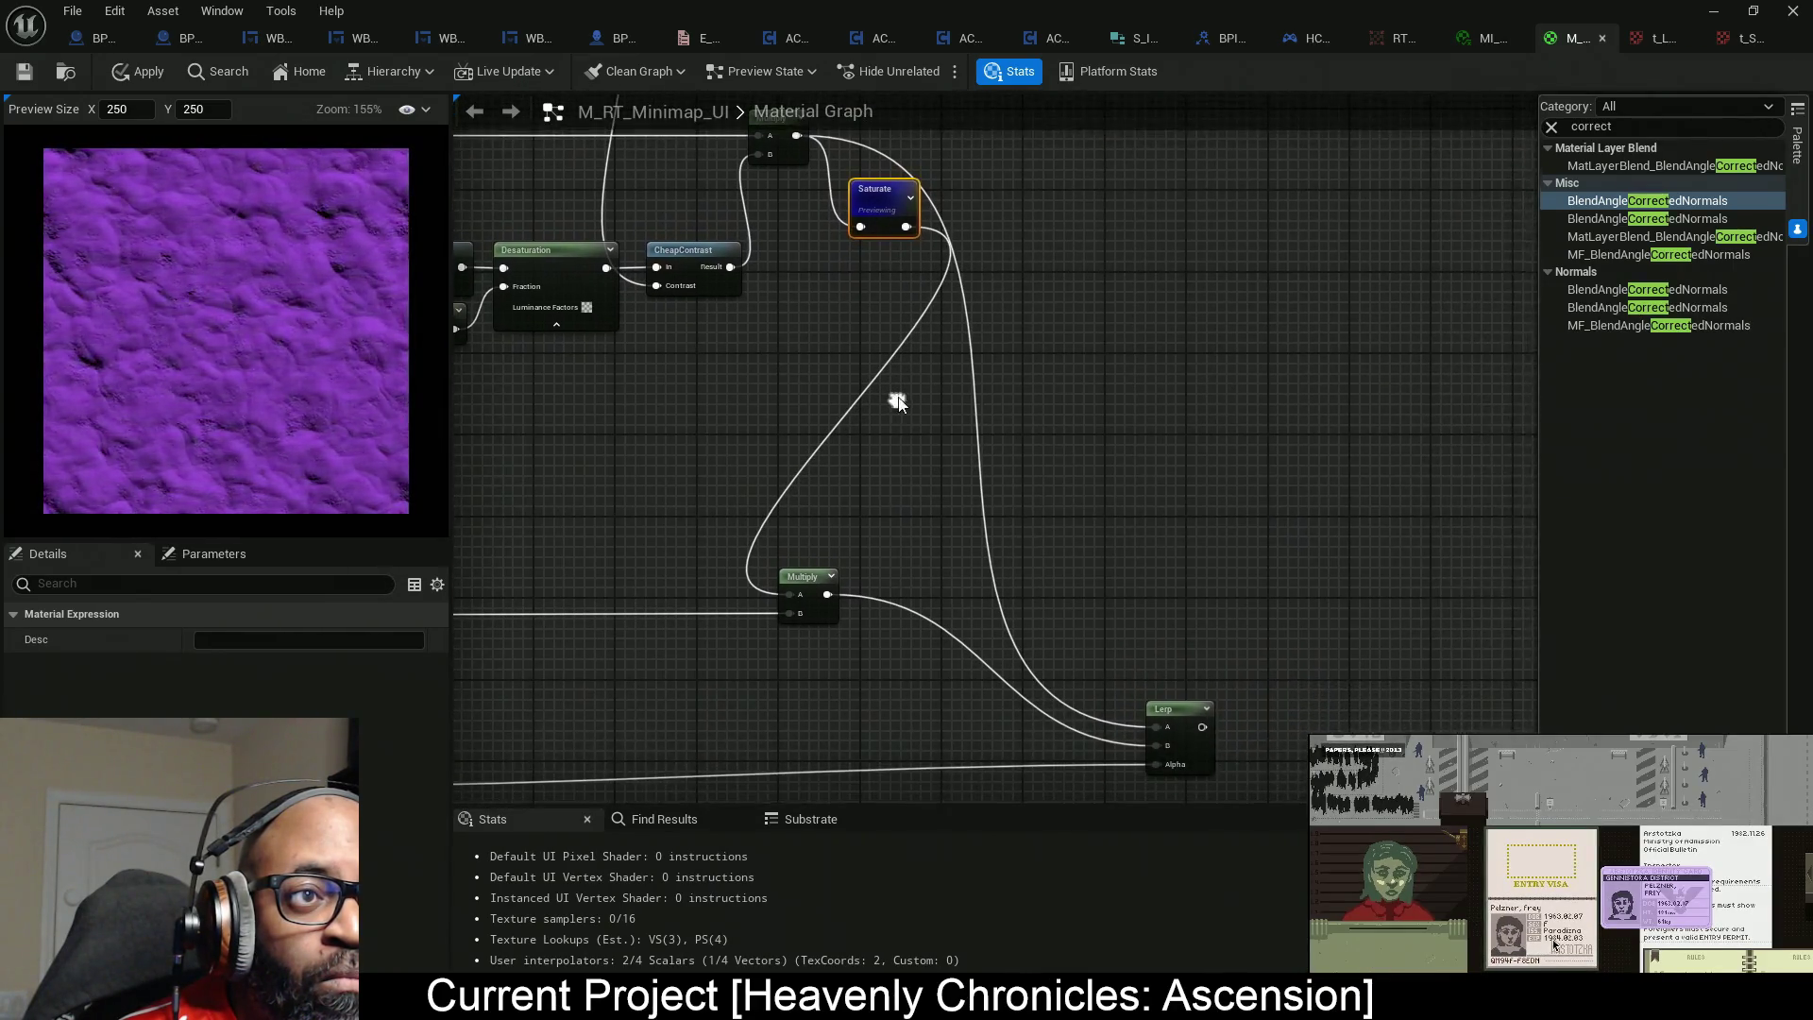
left_click_drag(797, 485, 895, 425)
scroll(780, 404, "up", 2)
scroll(780, 404, "up", 4)
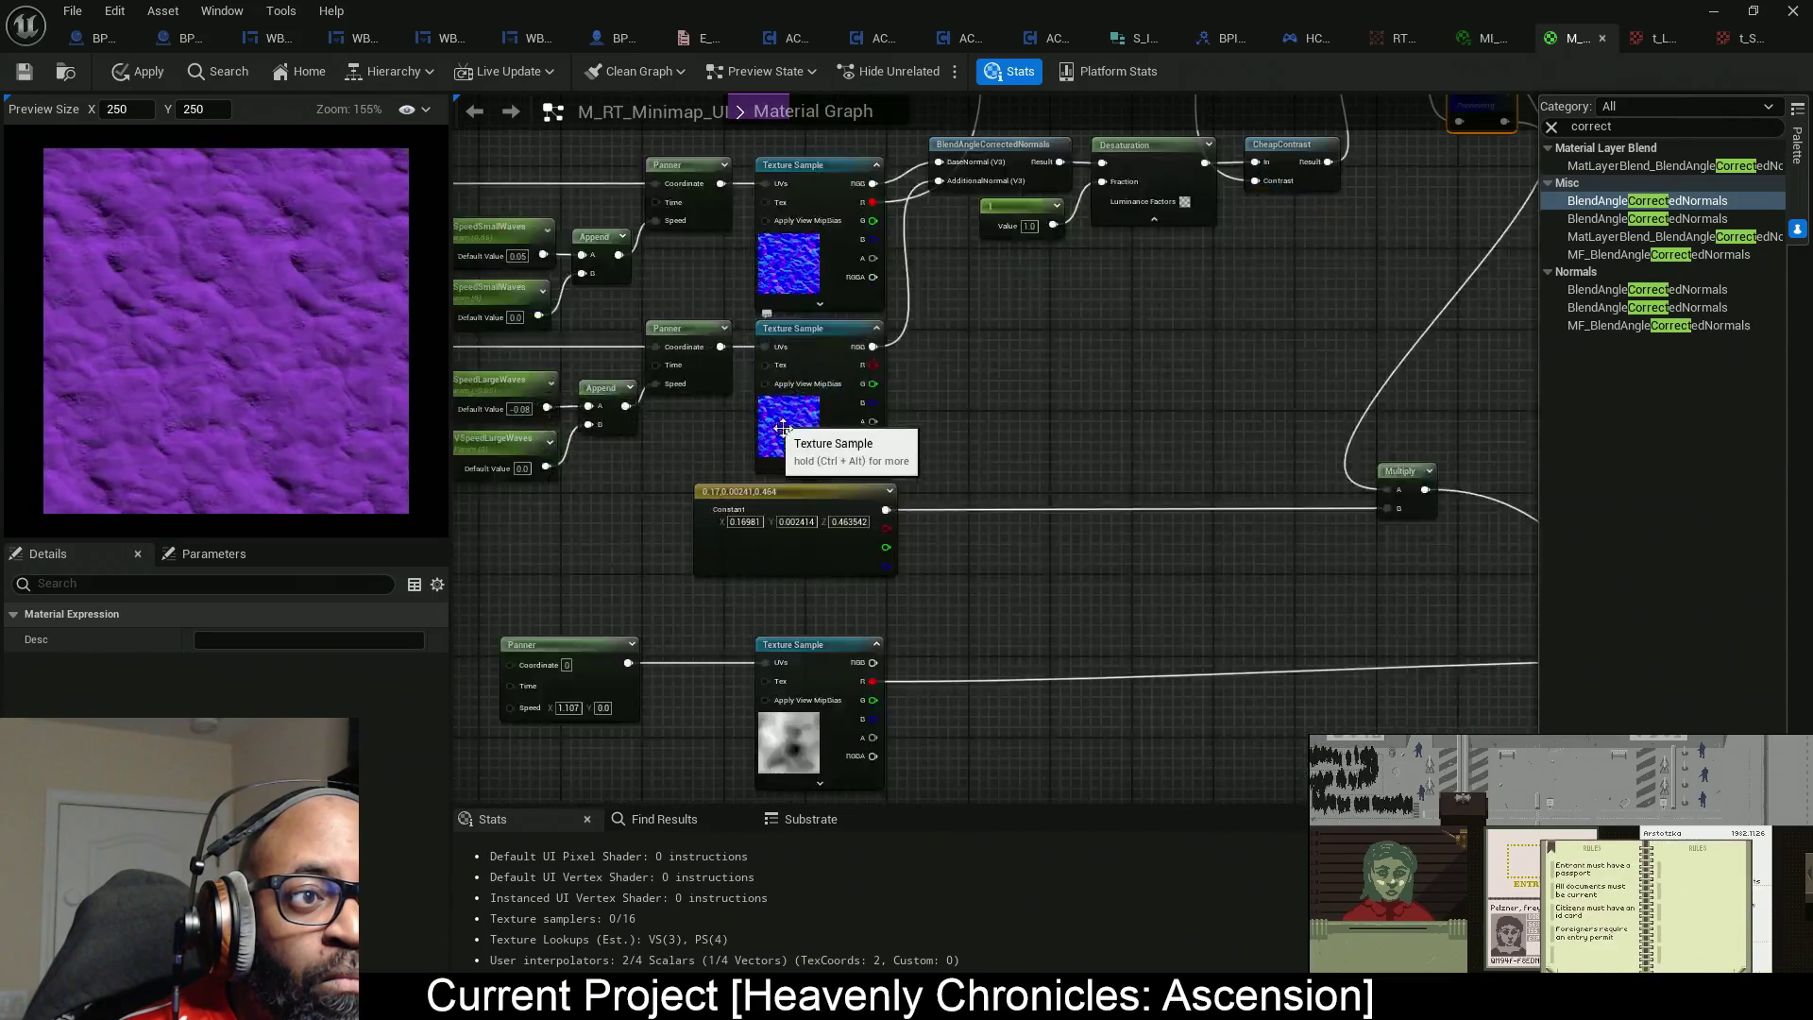
Move the vector Constant, lower Multiply, Panner and Texture Sample closer to the Lerp.
scroll(919, 424, "down", 2)
left_click_drag(961, 444, 871, 452)
mouse_move(753, 442)
left_mouse_down()
mouse_move(978, 461)
mouse_move(1046, 445)
mouse_move(1043, 490)
mouse_move(1047, 378)
left_mouse_up()
left_click(1072, 386, "ctrl")
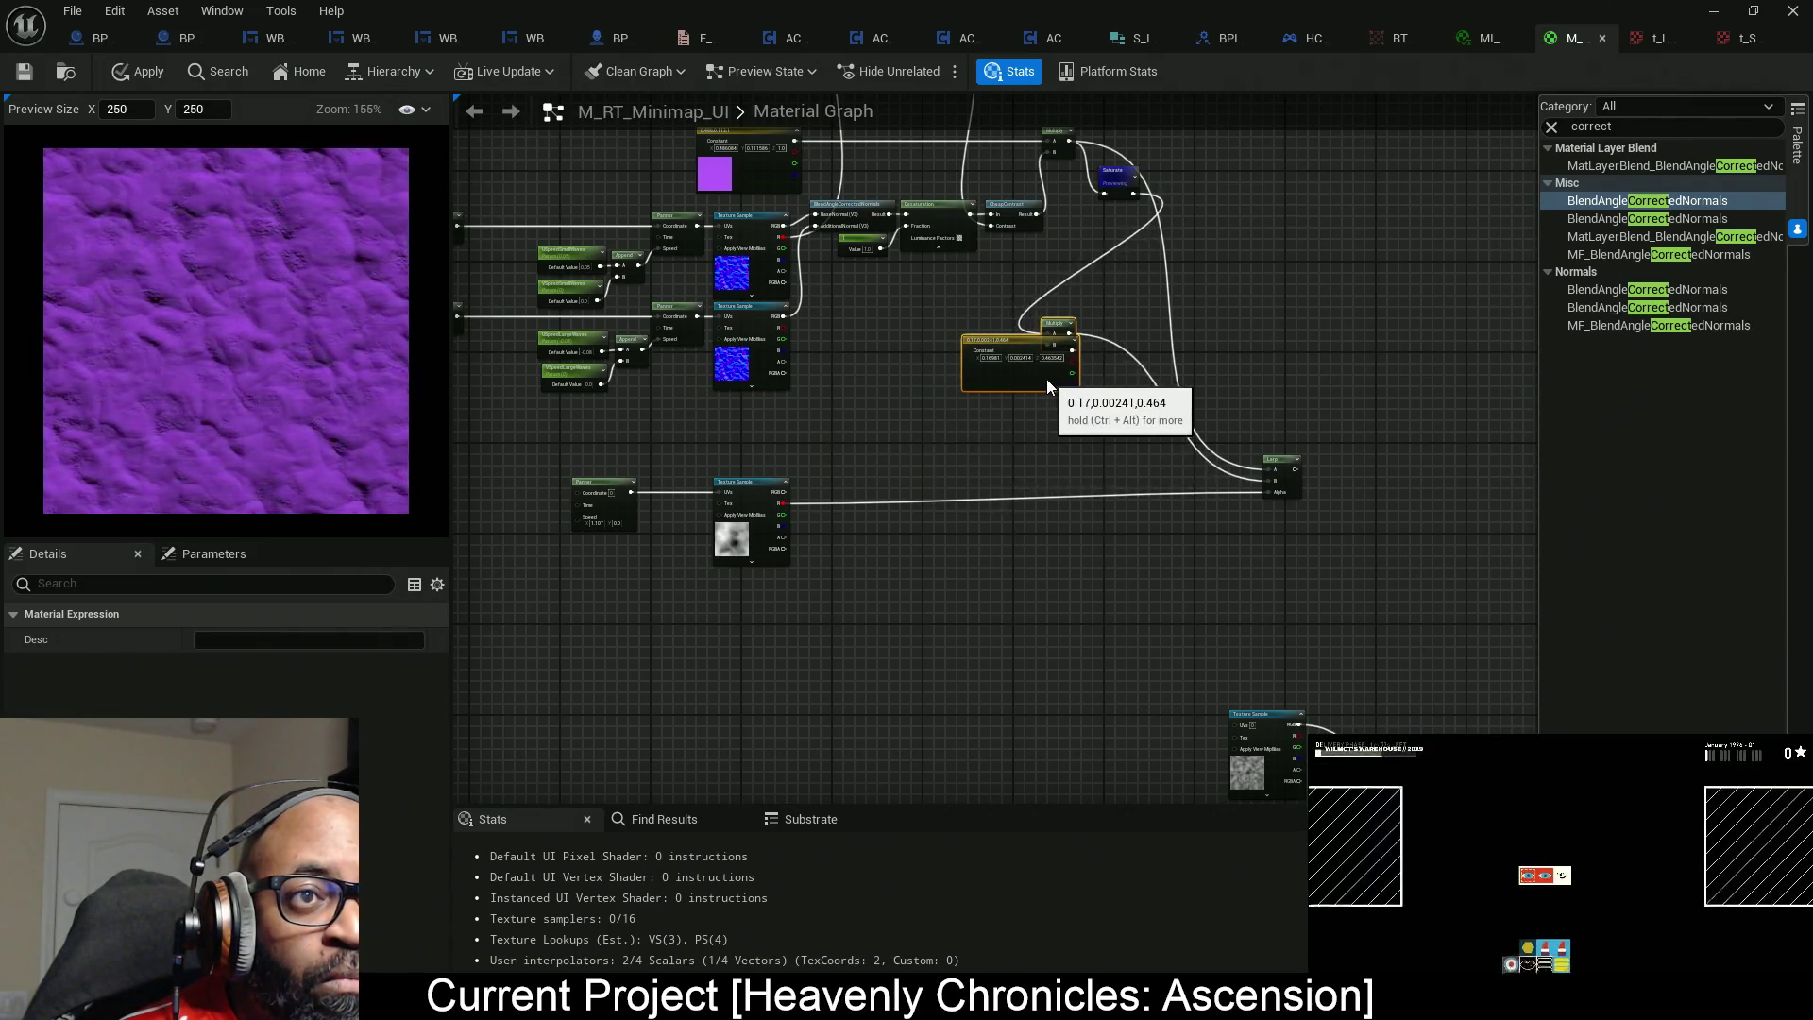
left_click_drag(623, 503, 681, 504)
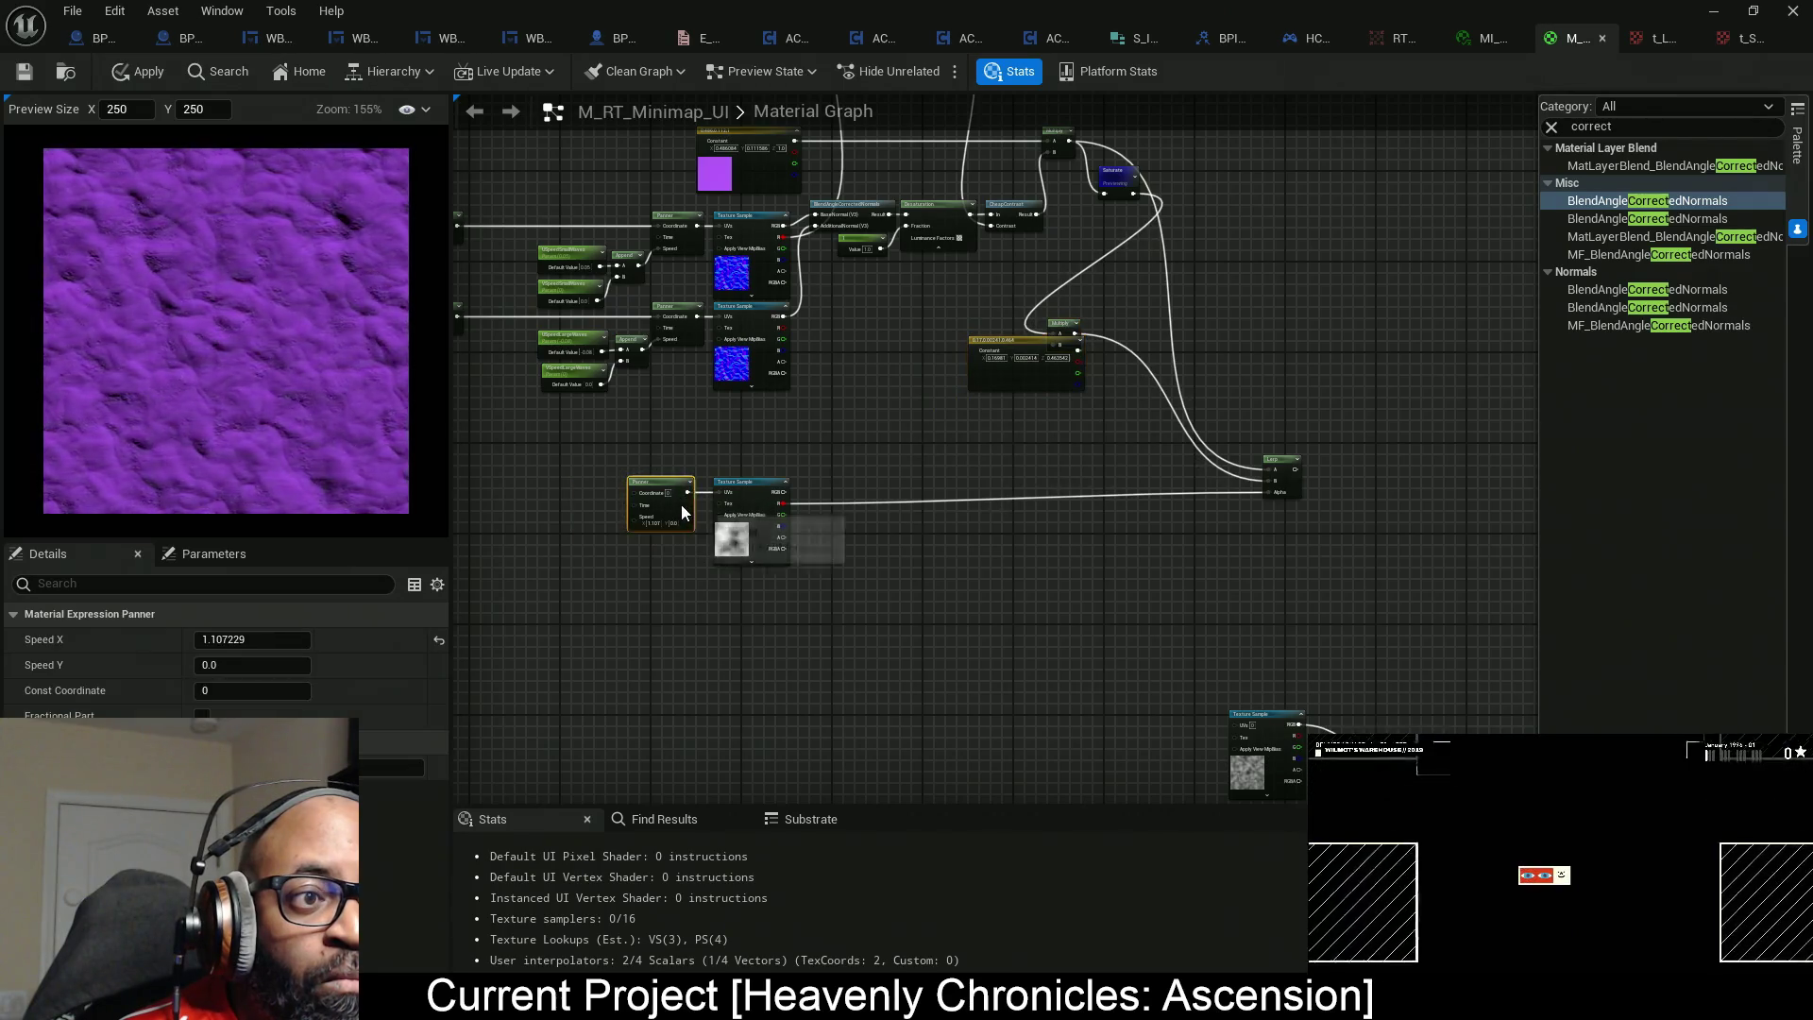
mouse_move(628, 433)
left_mouse_down()
mouse_move(775, 531)
mouse_move(1174, 534)
left_mouse_up()
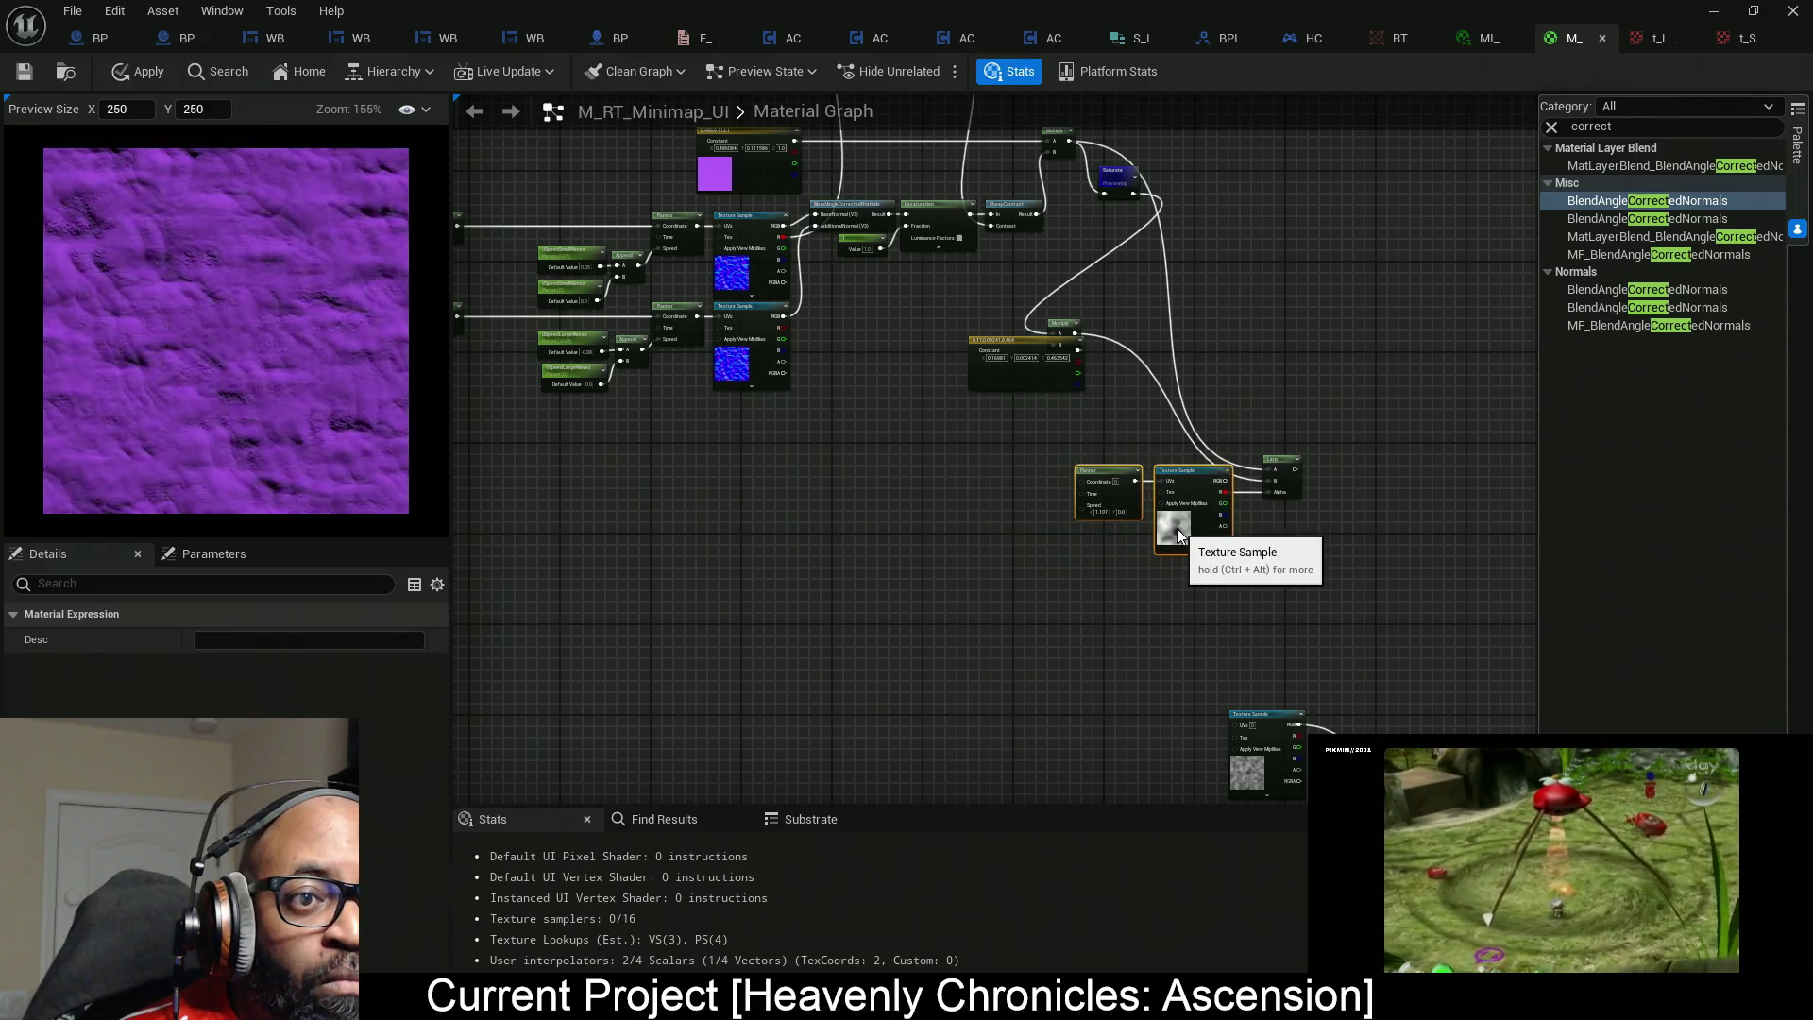
Zoom in on the output node and its two Minimap switch parameters.
left_click_drag(995, 382, 882, 464)
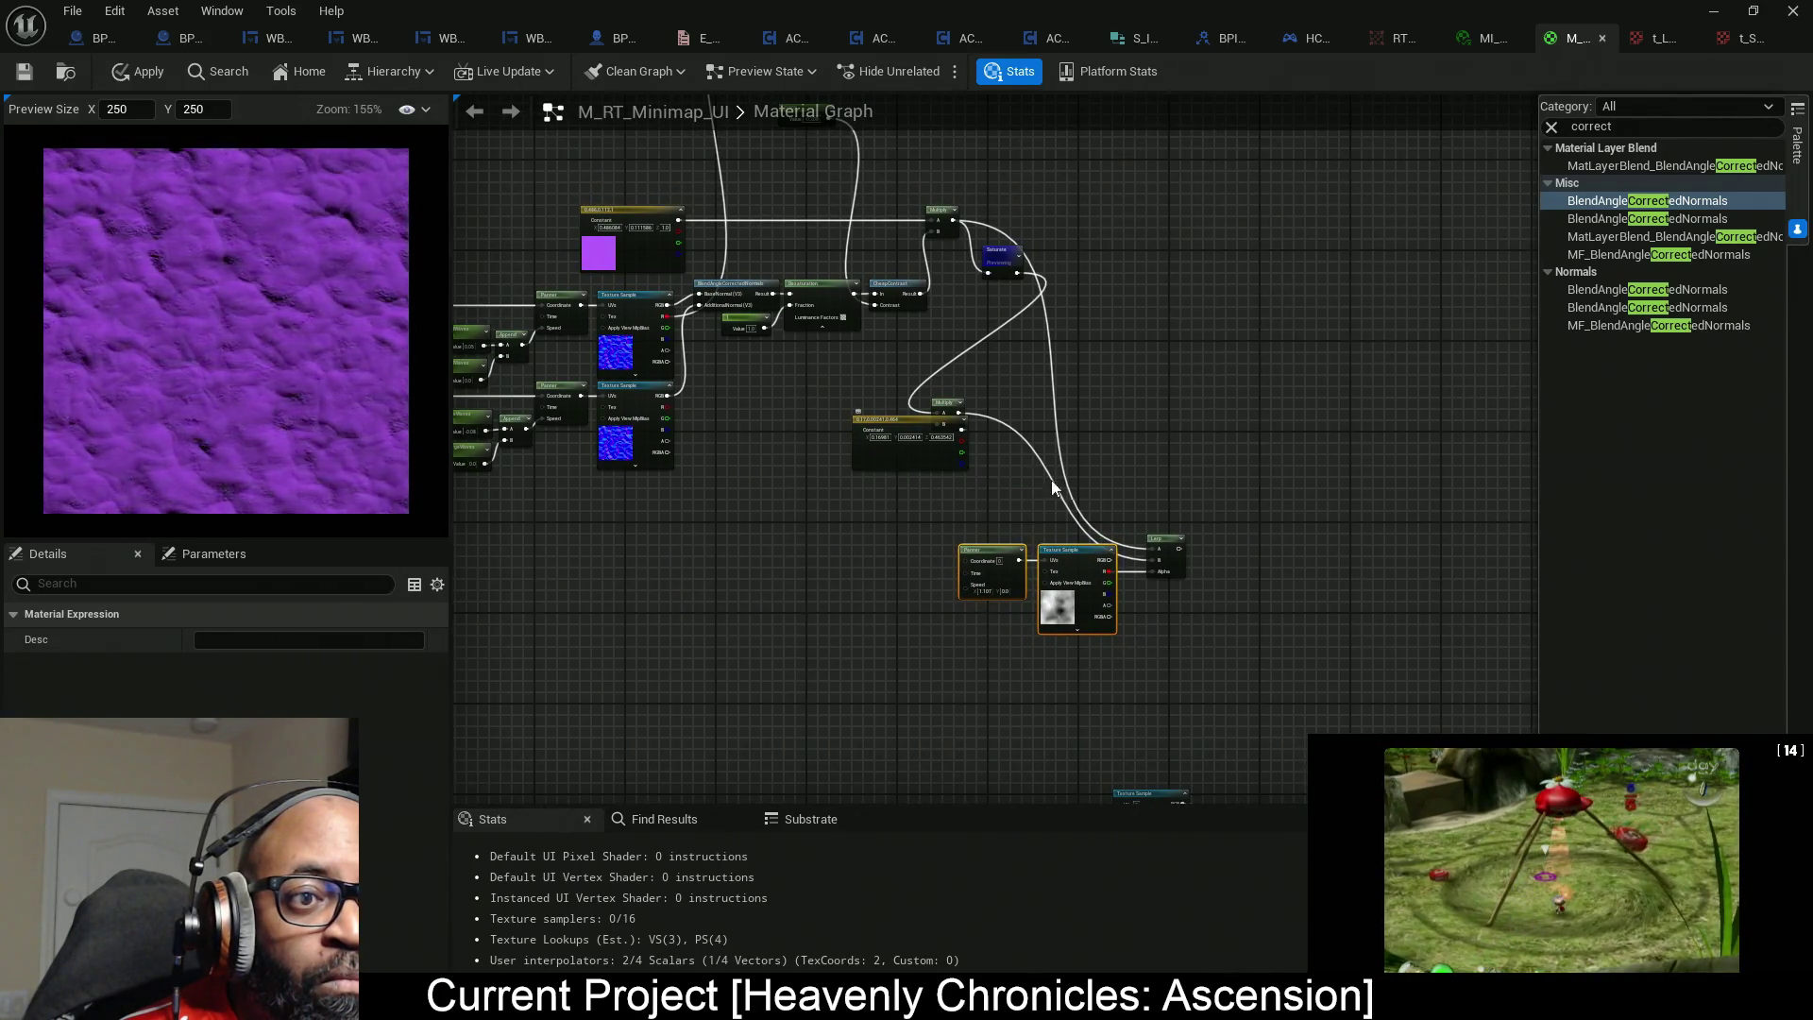
mouse_move(1096, 479)
left_mouse_down()
mouse_move(964, 518)
mouse_move(1137, 592)
mouse_move(1242, 587)
mouse_move(966, 740)
left_mouse_up()
scroll(966, 740, "up", 6)
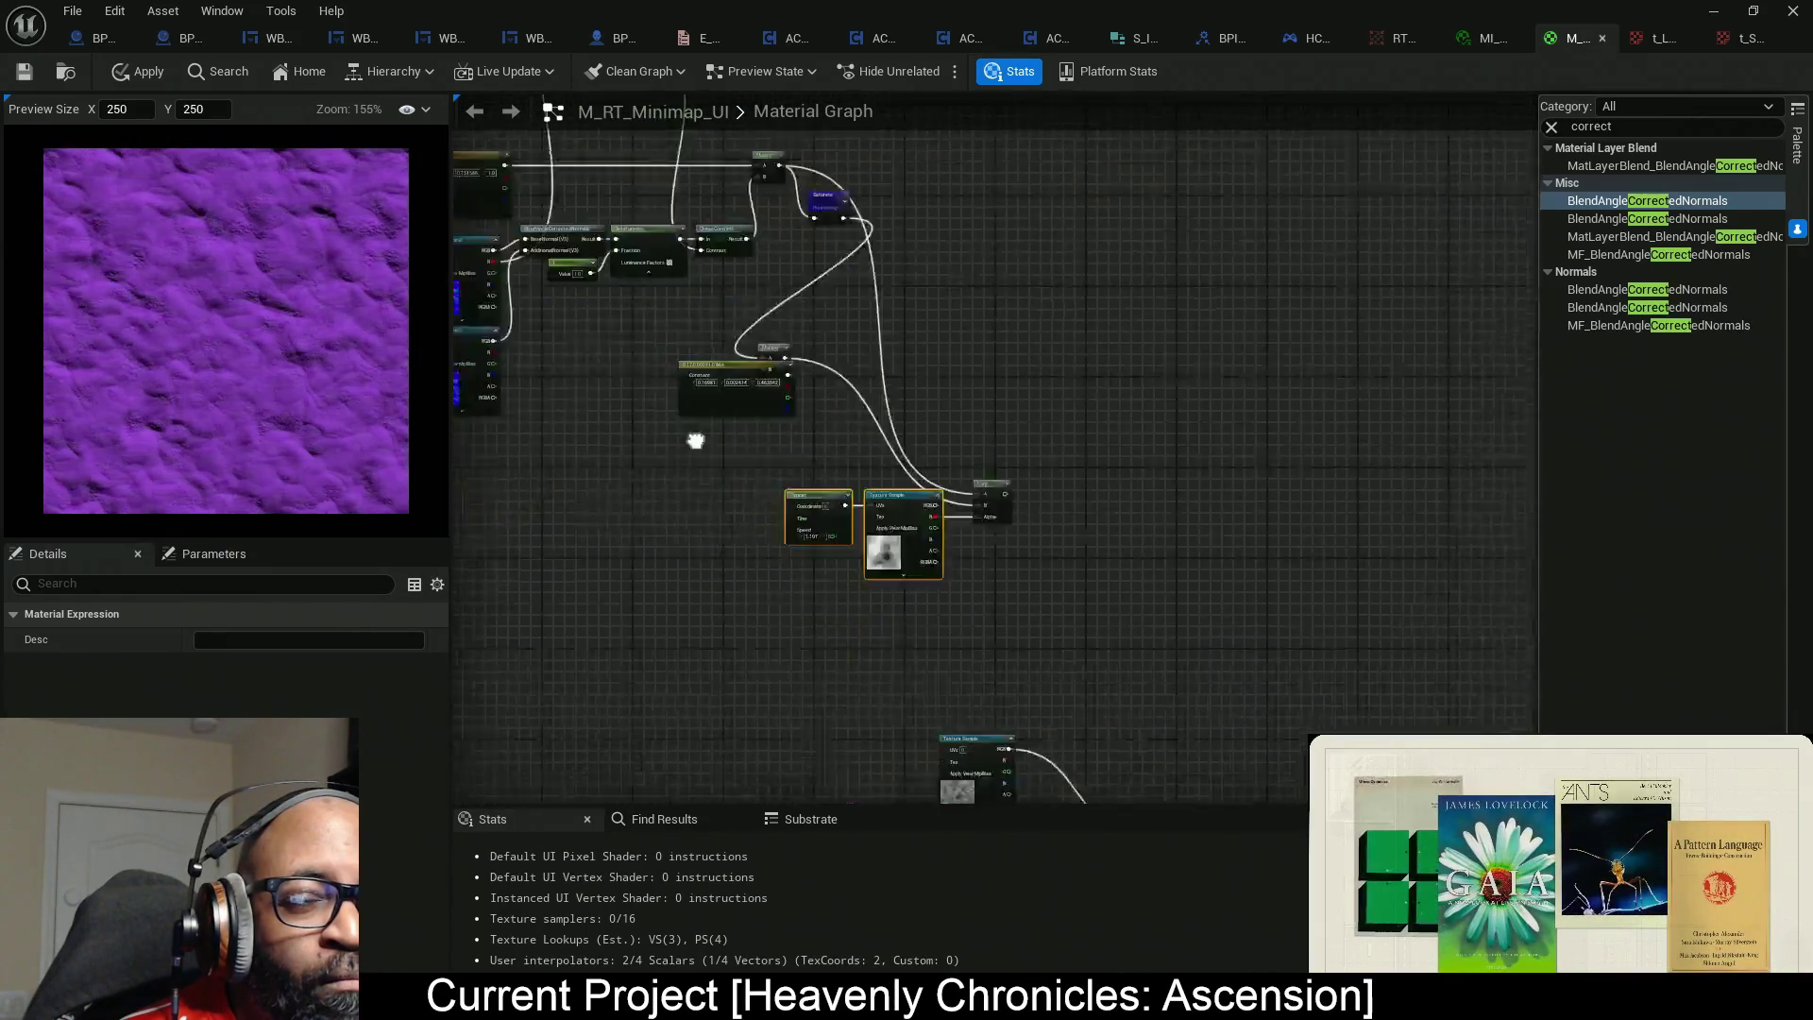
left_click_drag(1414, 419, 1222, 476)
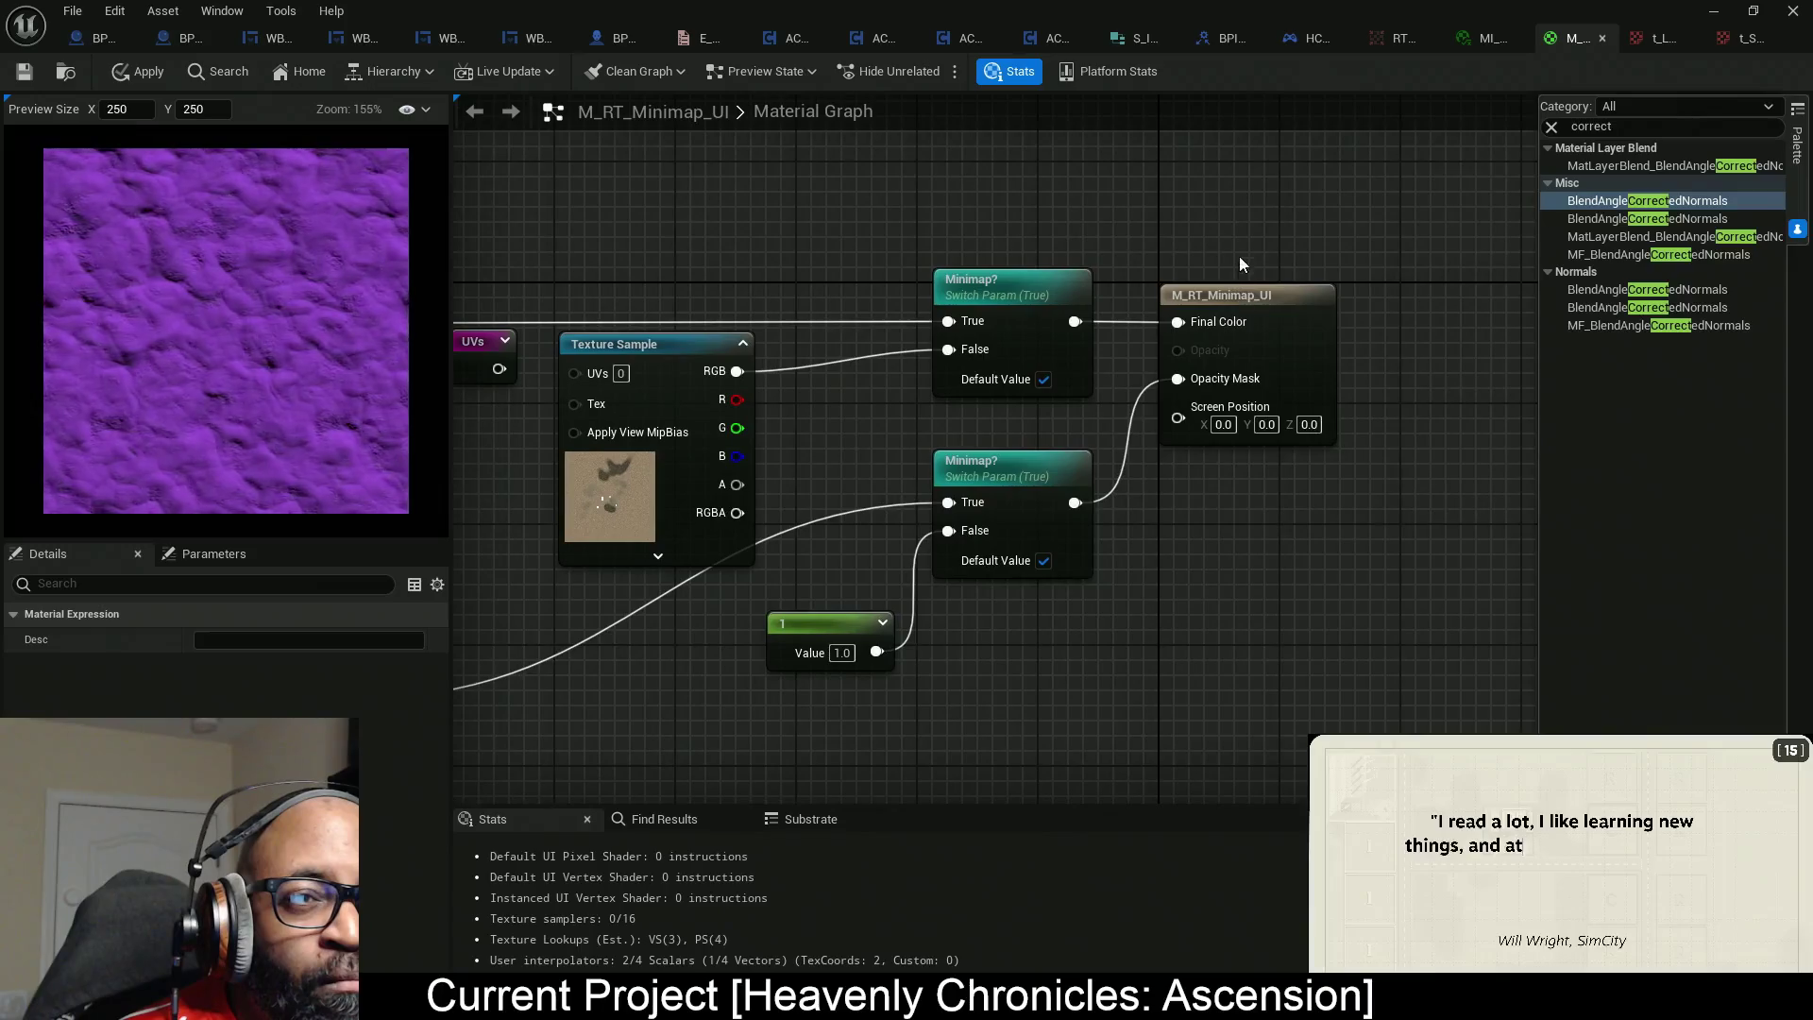
Set Blend Mode to Translucent and wire the lower Minimap switch into Opacity.
left_click(1273, 631)
left_click(284, 656)
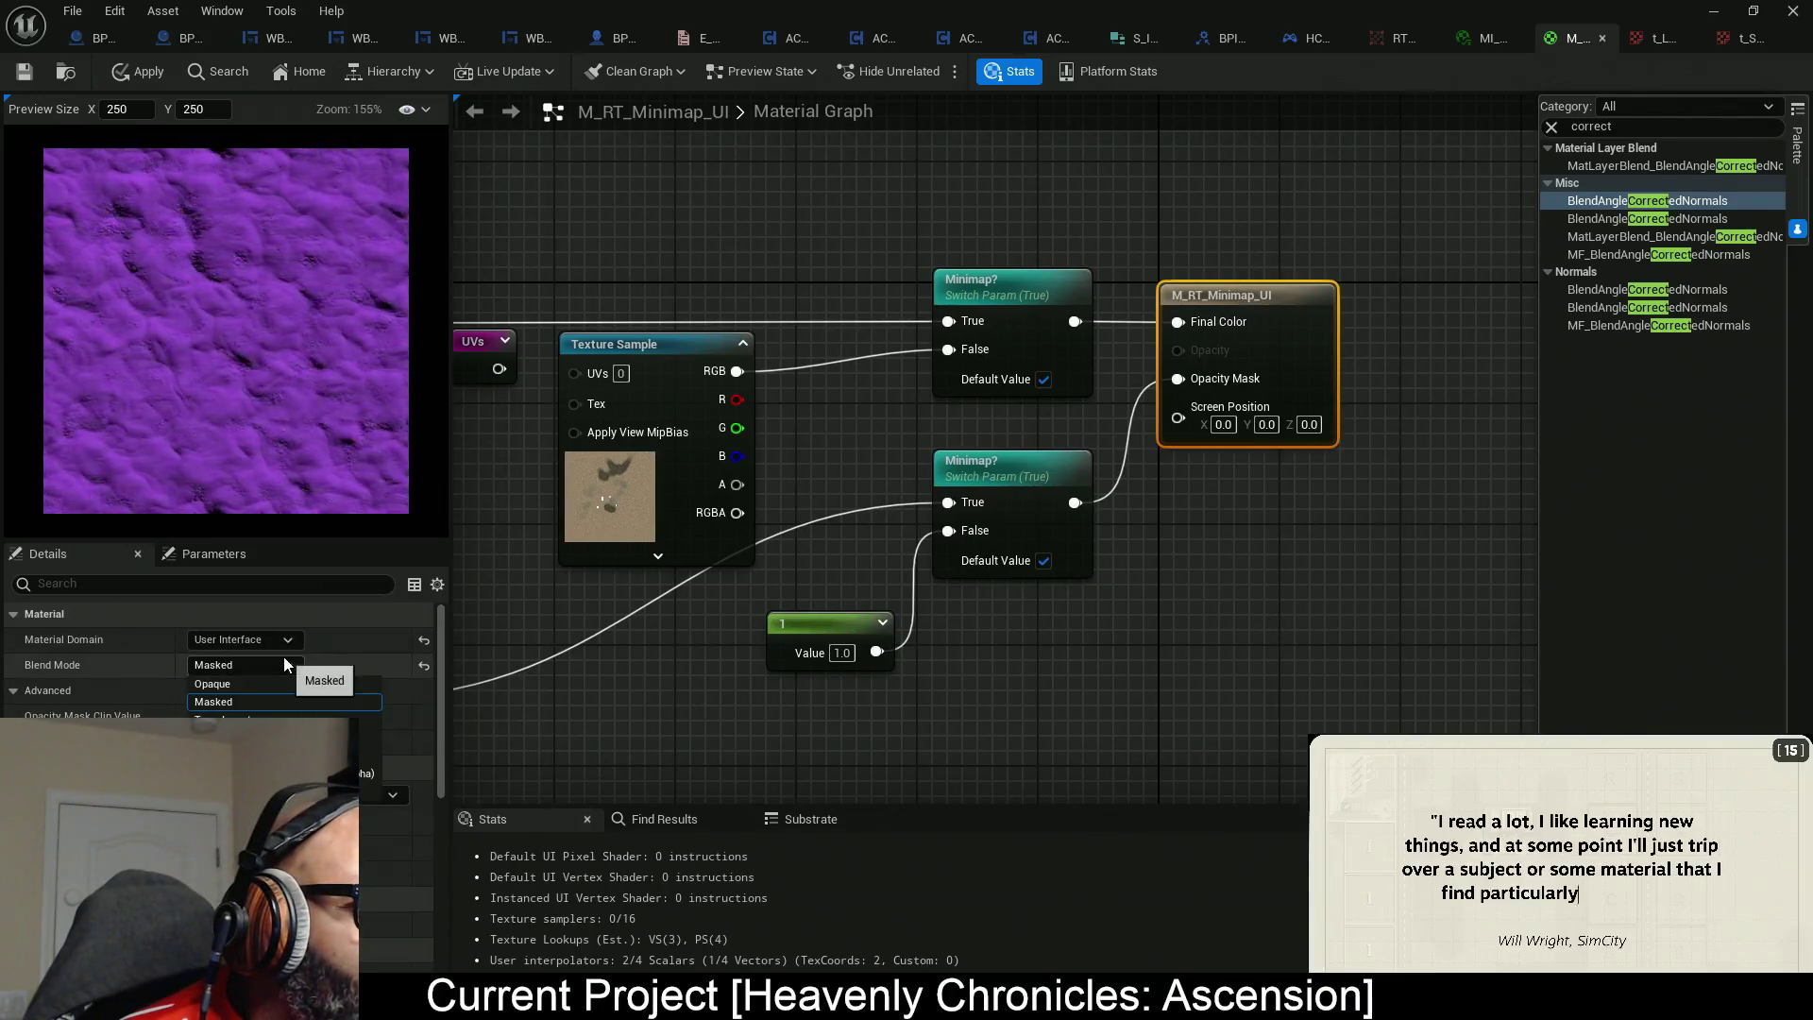
left_click(246, 716)
left_click_drag(1254, 468, 1186, 474)
left_click_drag(1170, 399, 1055, 551)
Survey the graph and move the Saturate node up.
left_click_drag(850, 319, 1021, 519)
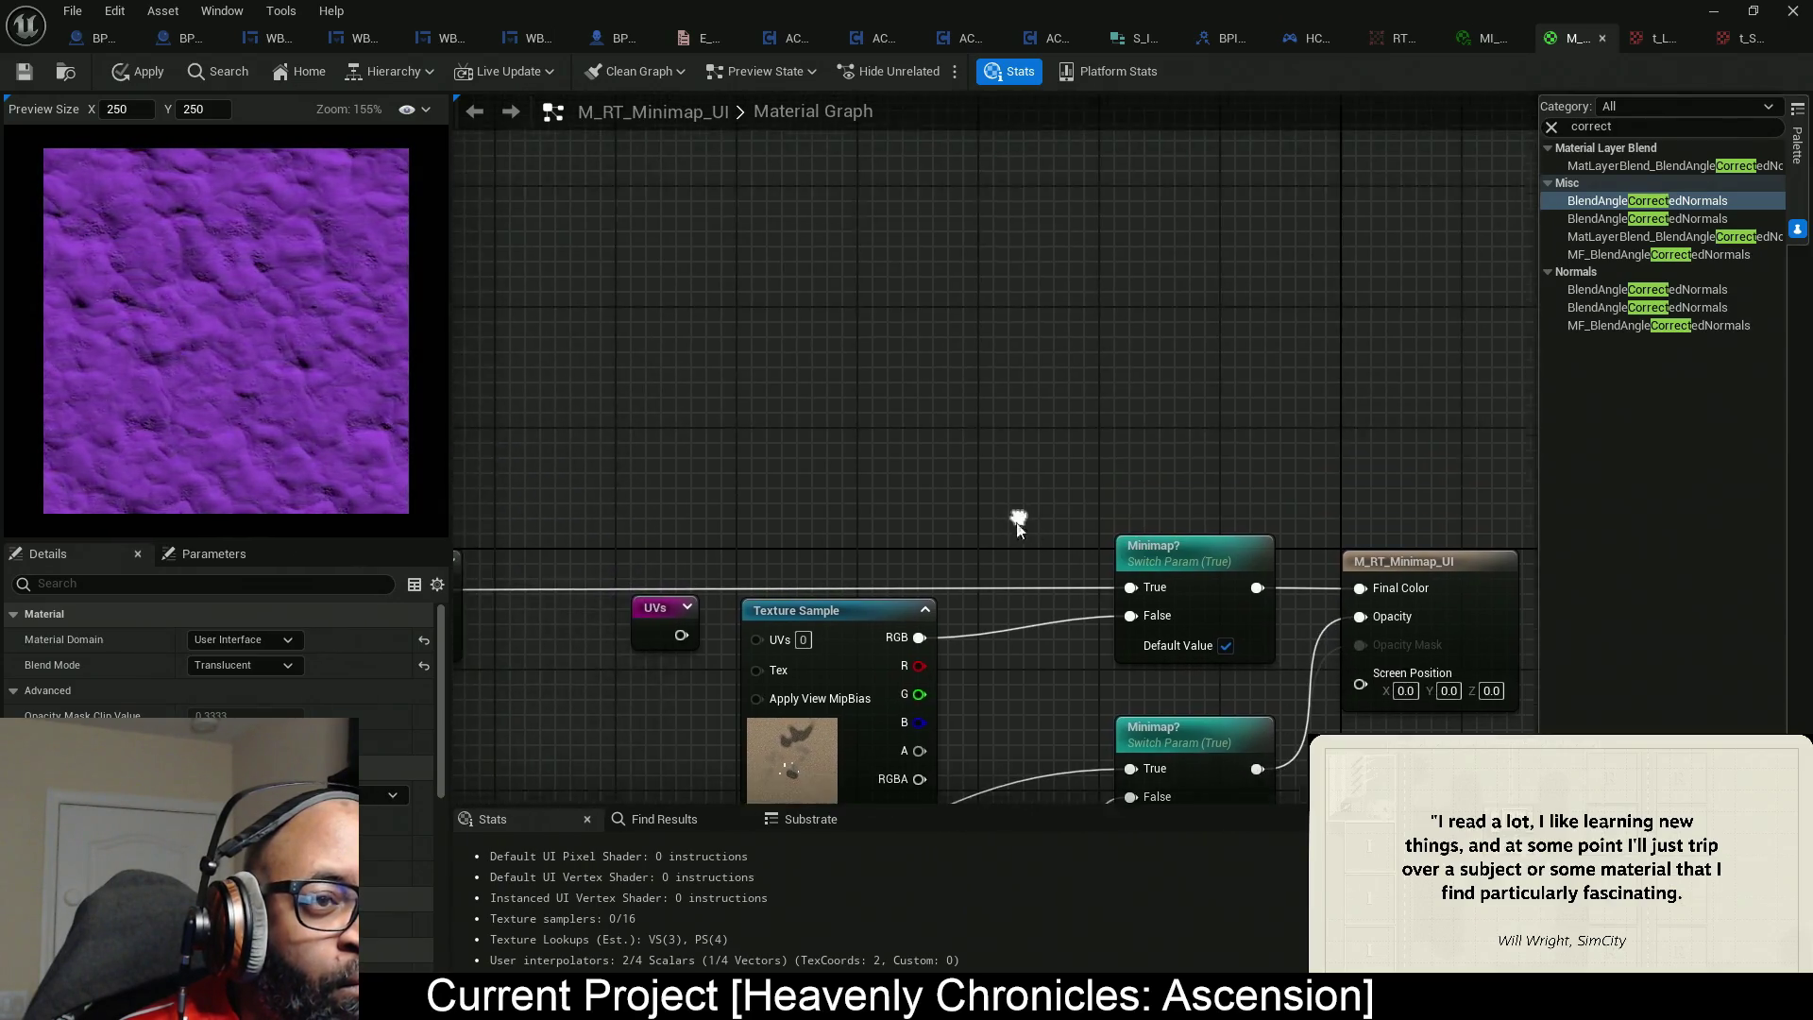
scroll(827, 381, "down", 5)
scroll(800, 274, "up", 2)
mouse_move(801, 275)
left_mouse_down()
mouse_move(830, 330)
mouse_move(1114, 375)
left_mouse_up()
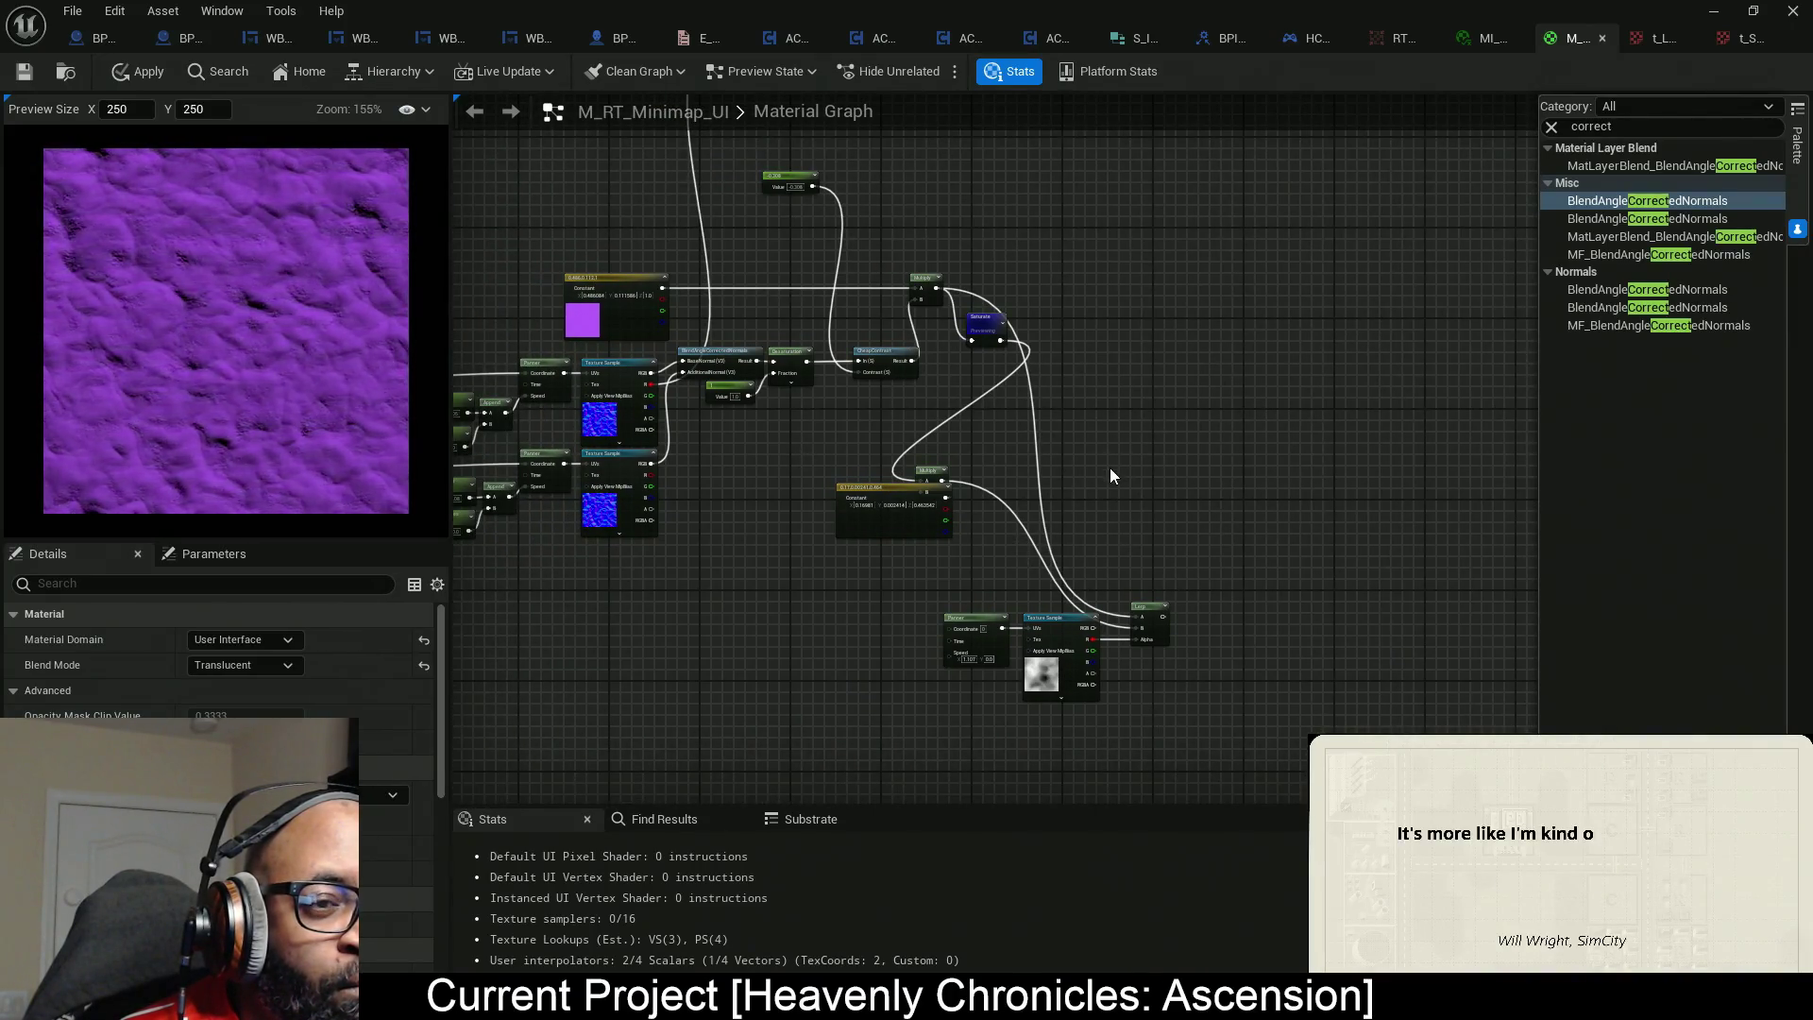
mouse_move(886, 551)
left_mouse_down()
mouse_move(890, 452)
mouse_move(1022, 750)
left_mouse_up()
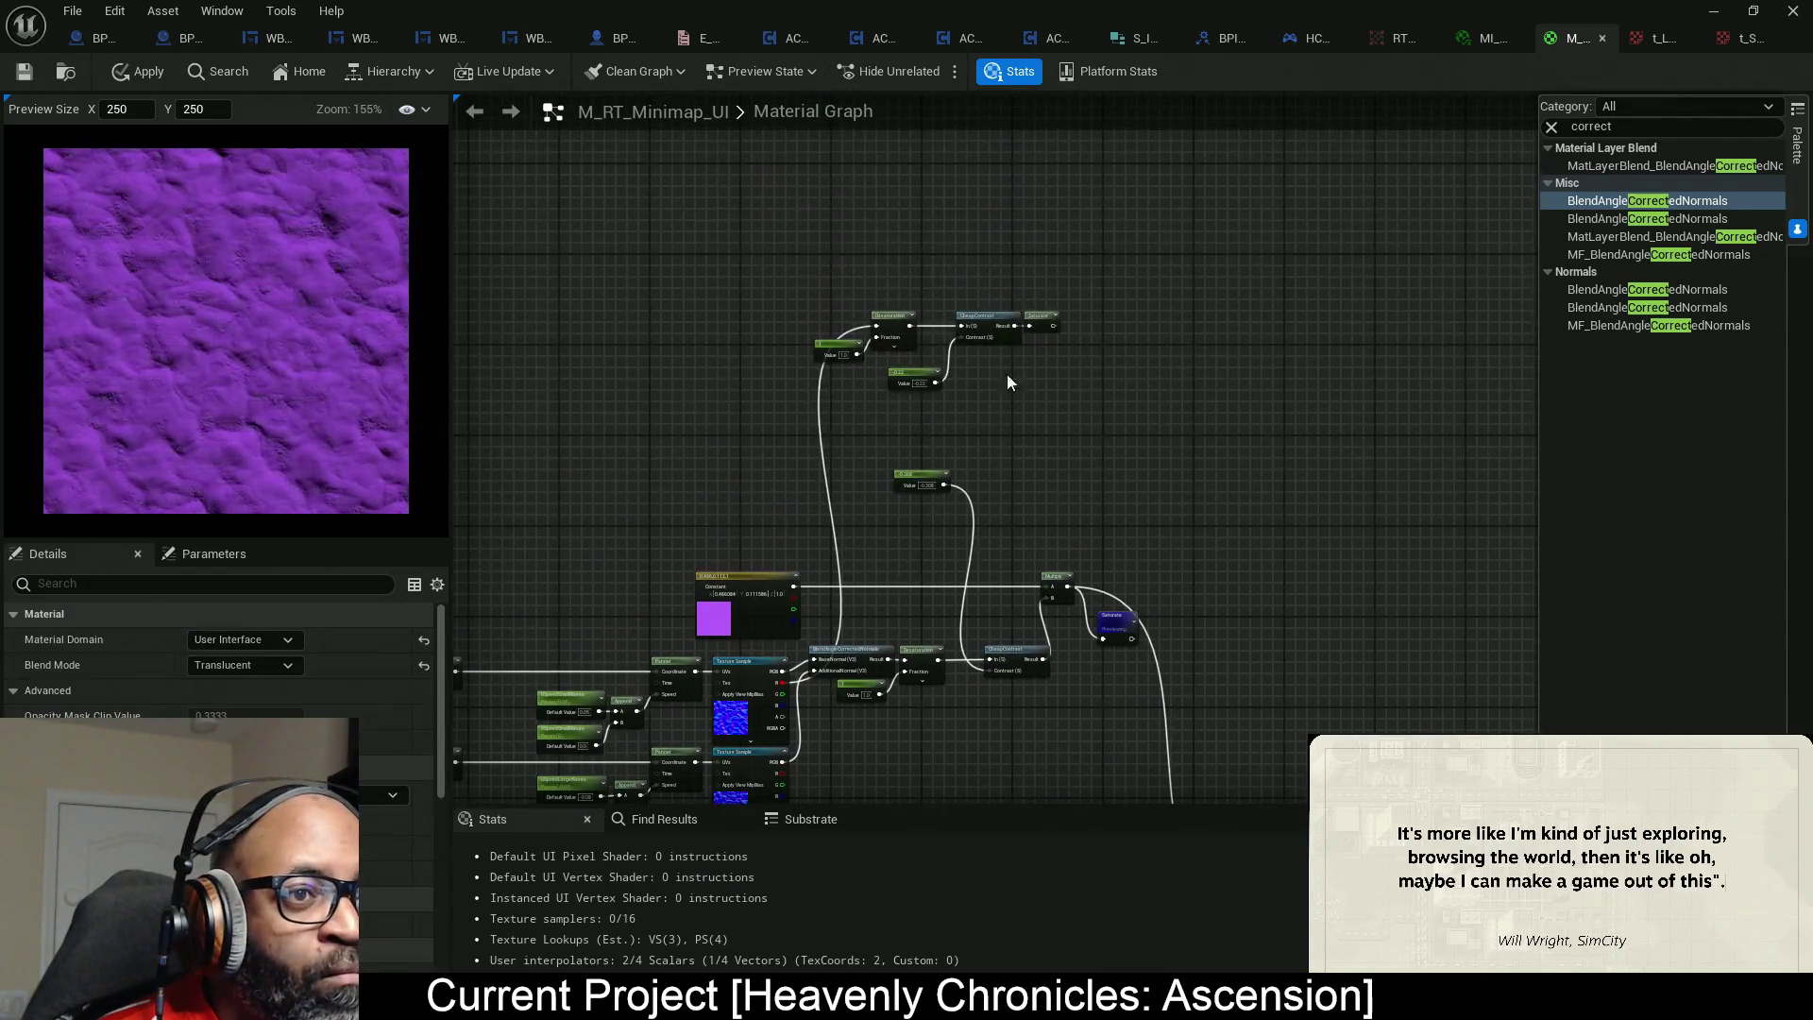
mouse_move(813, 542)
left_mouse_down()
mouse_move(944, 393)
mouse_move(1122, 276)
mouse_move(1014, 444)
mouse_move(972, 397)
left_mouse_up()
scroll(1181, 236, "up", 3)
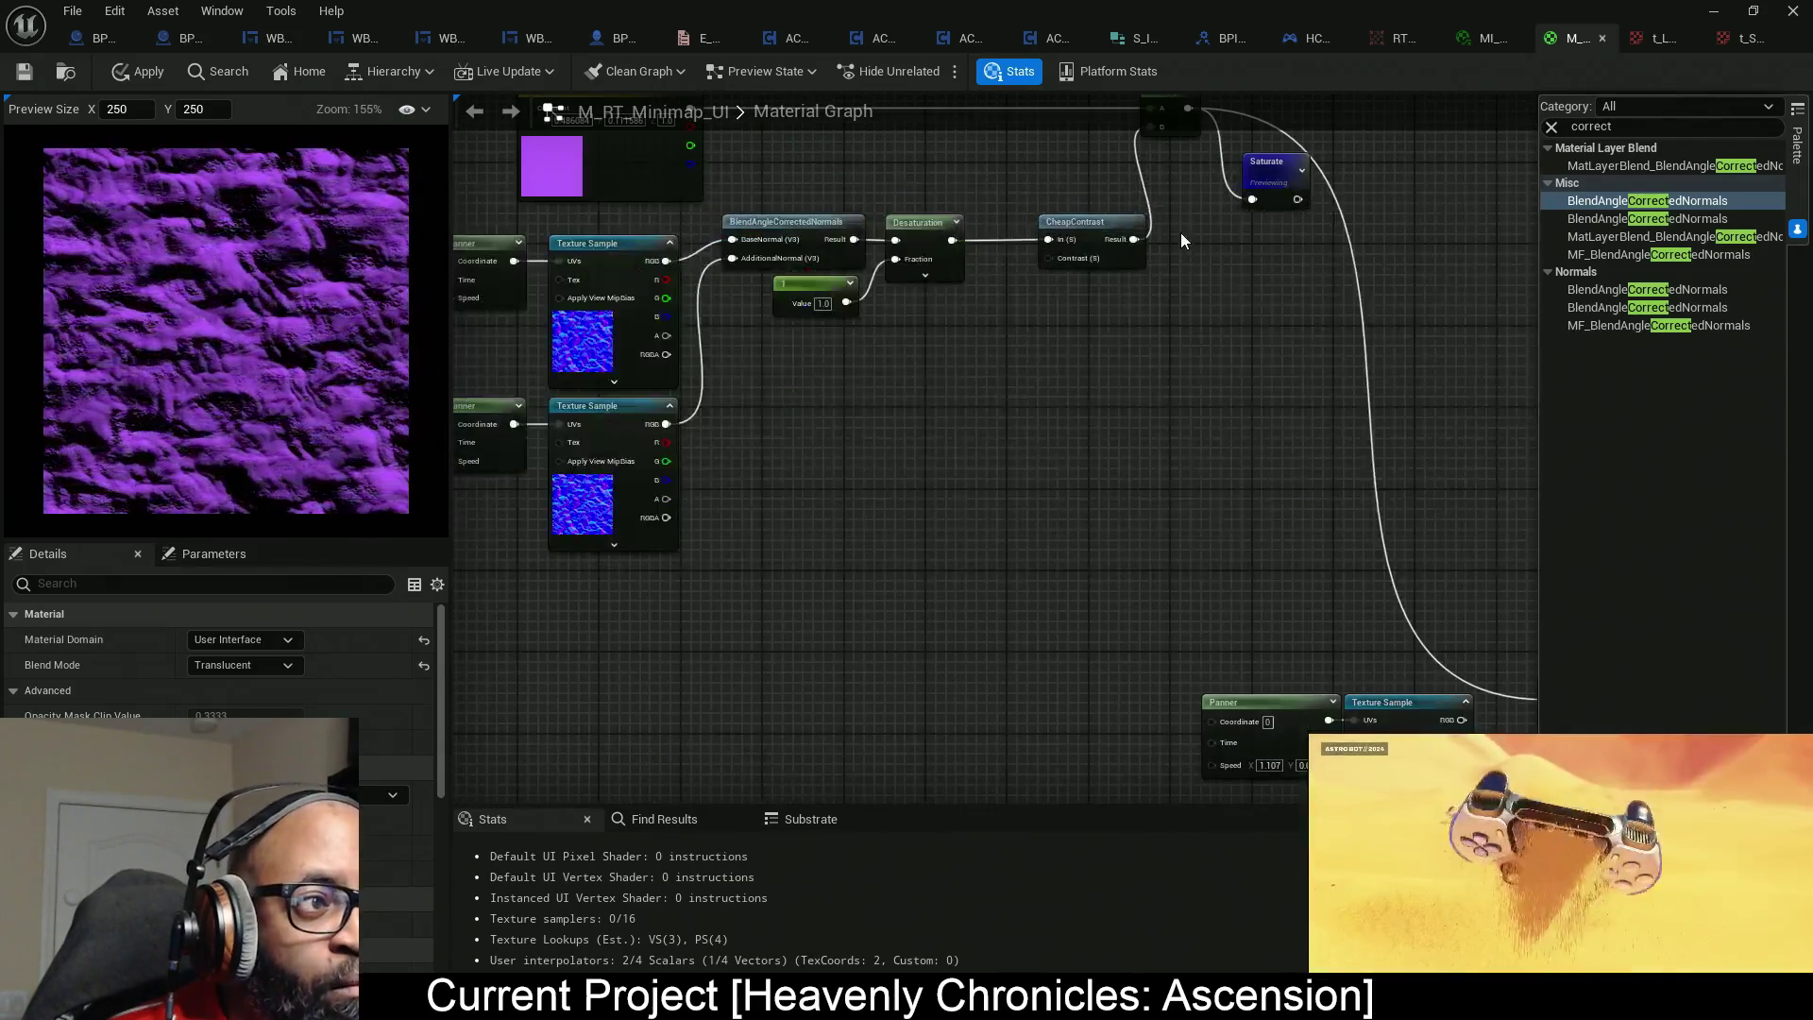
mouse_move(1209, 357)
left_mouse_down()
mouse_move(887, 316)
mouse_move(931, 454)
mouse_move(919, 539)
mouse_move(855, 531)
mouse_move(859, 584)
left_mouse_up()
left_click_drag(845, 267, 839, 185)
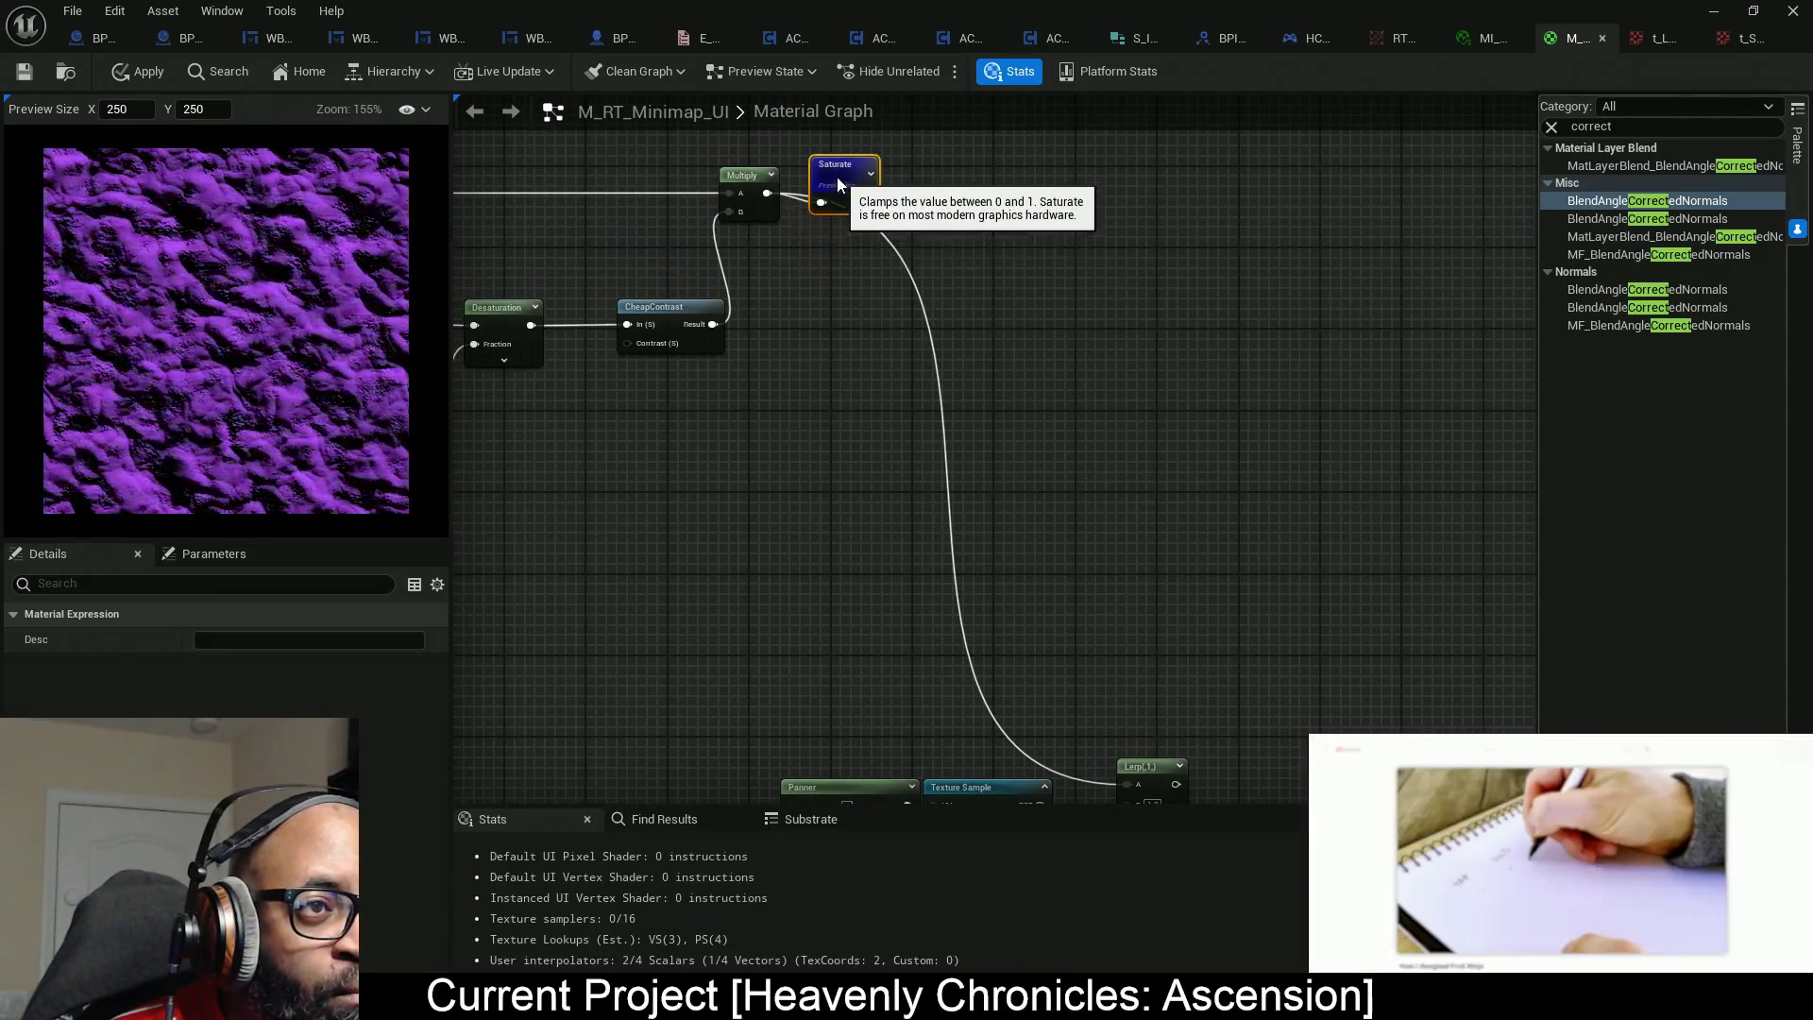
left_click_drag(921, 482, 819, 280)
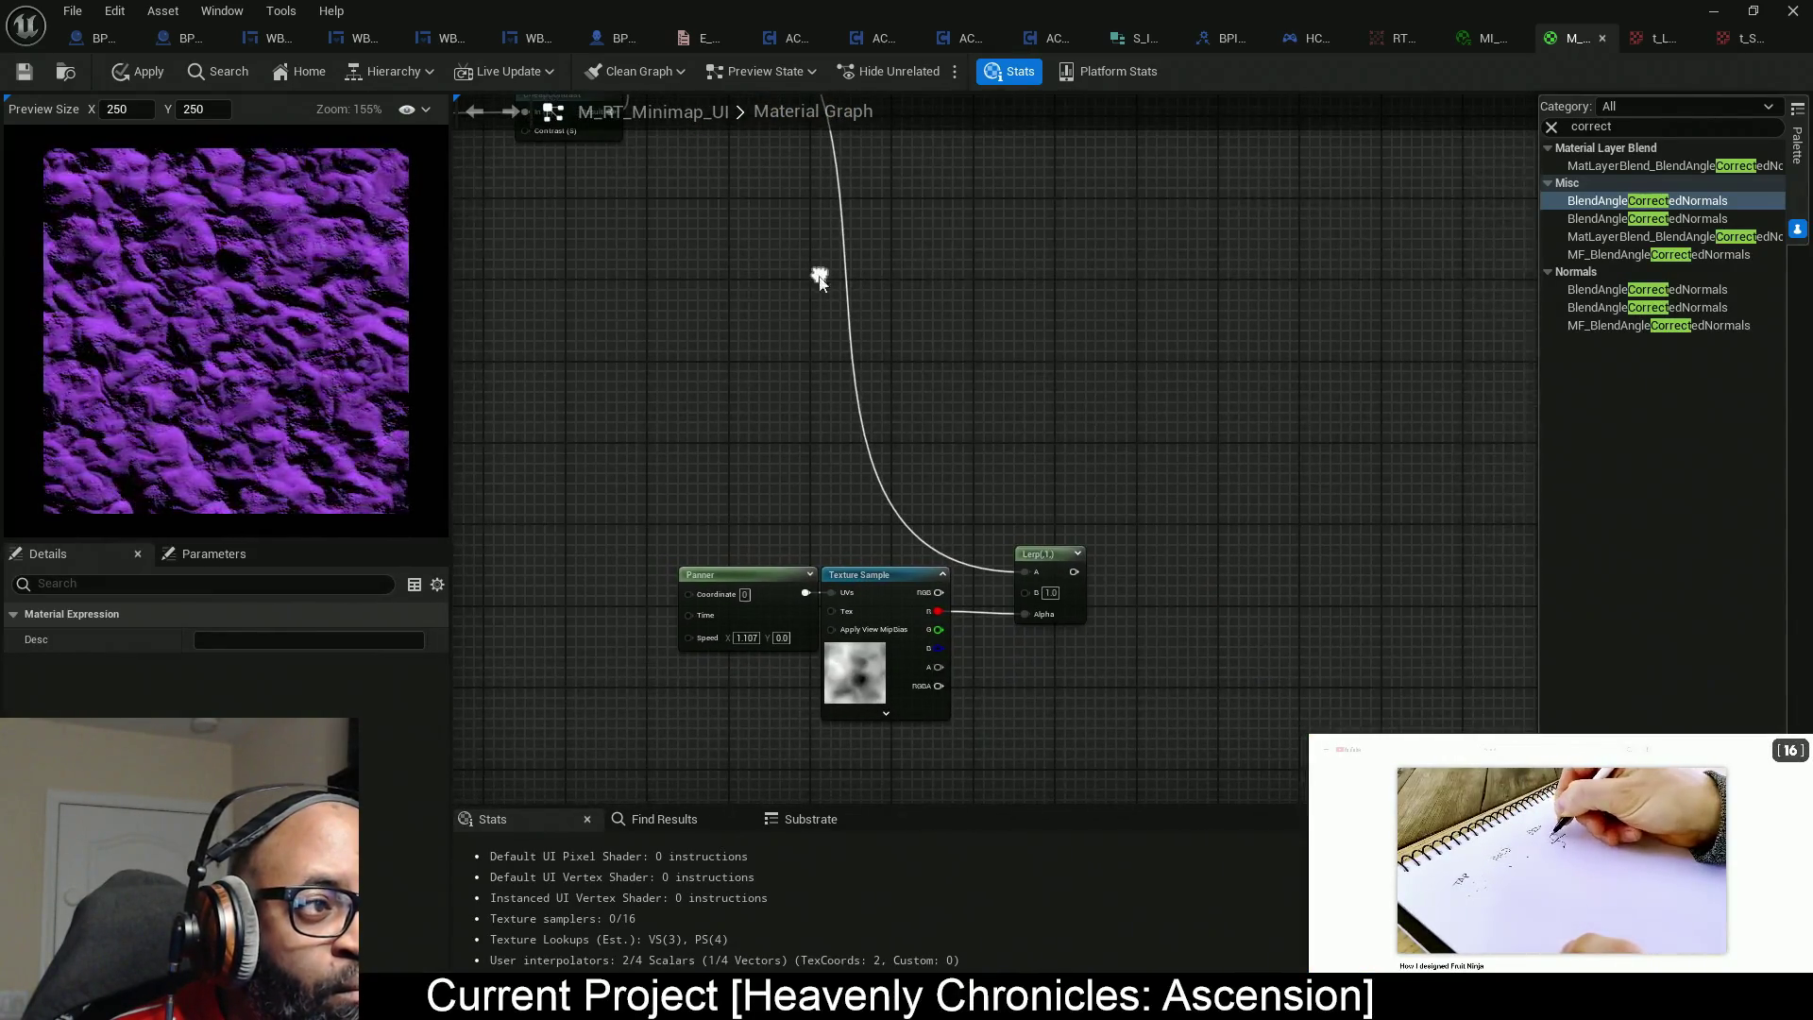
Wire Saturate into the Lerp and preview the Lerp's output.
mouse_move(1058, 701)
left_mouse_down()
mouse_move(954, 618)
mouse_move(954, 218)
mouse_move(963, 475)
left_mouse_up()
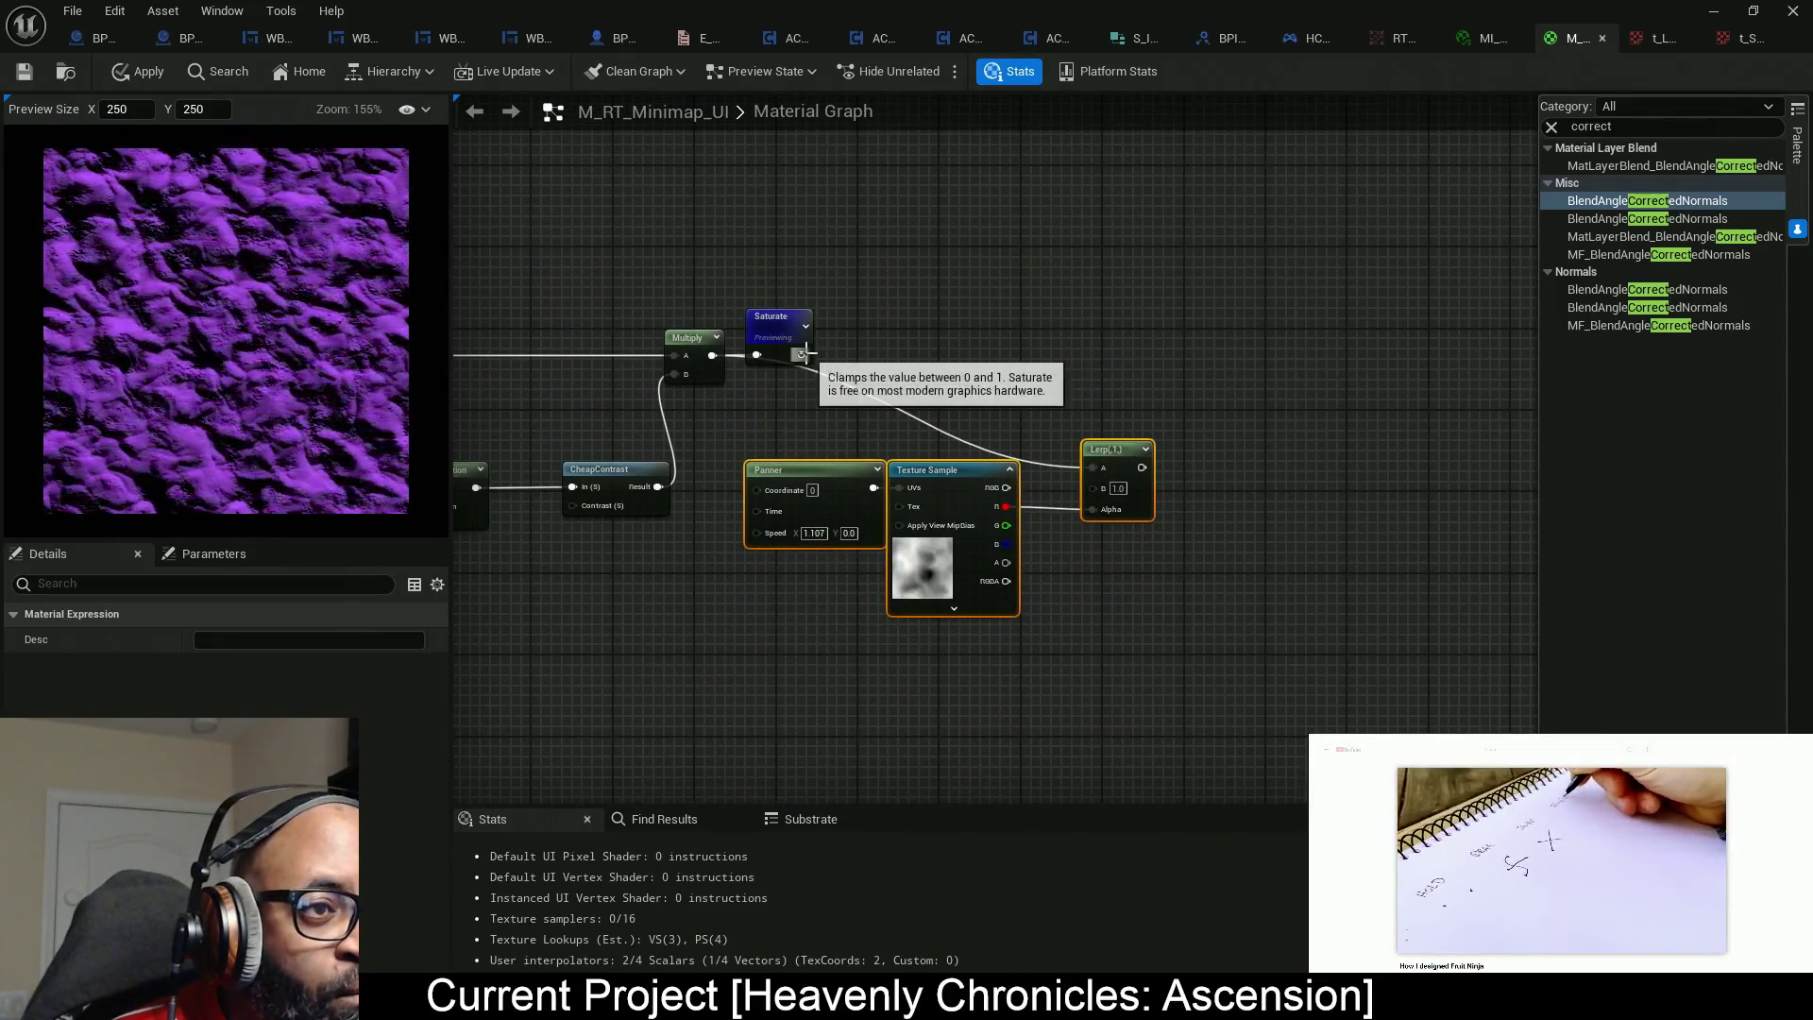
mouse_move(1103, 472)
left_mouse_down()
mouse_move(1108, 490)
mouse_move(1104, 470)
left_mouse_up()
right_click(1114, 450)
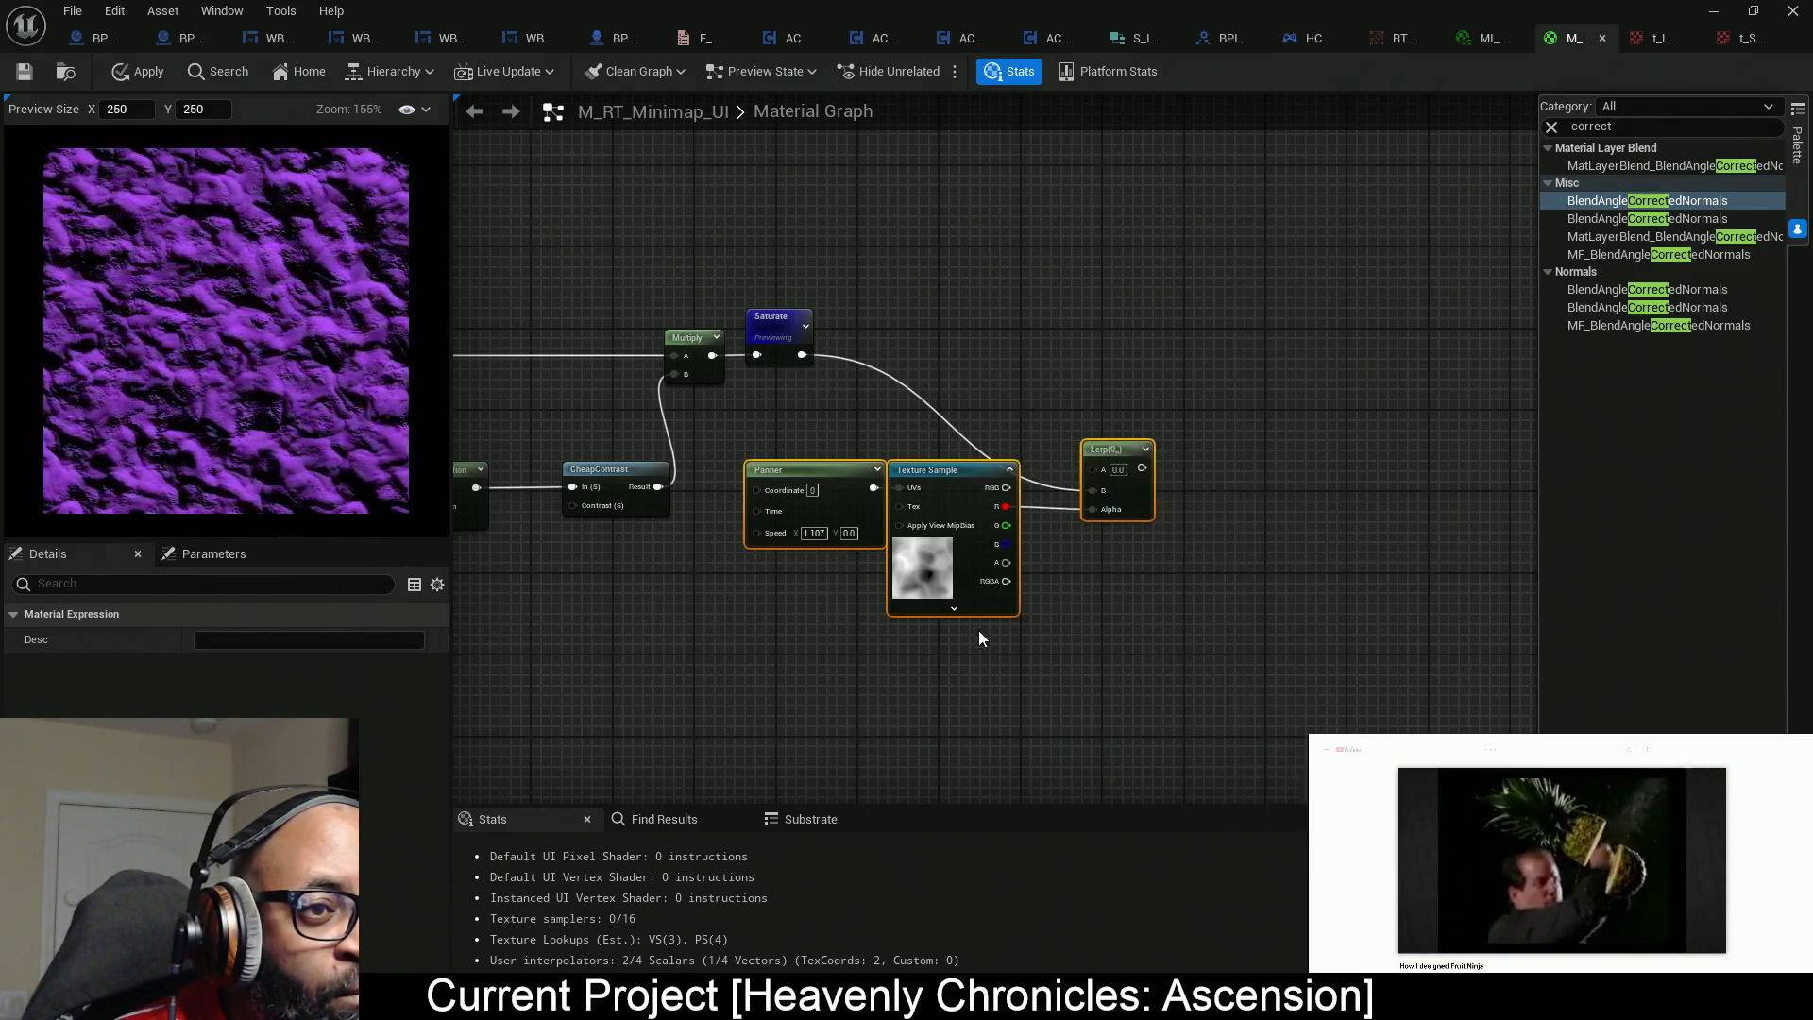
left_click(914, 314)
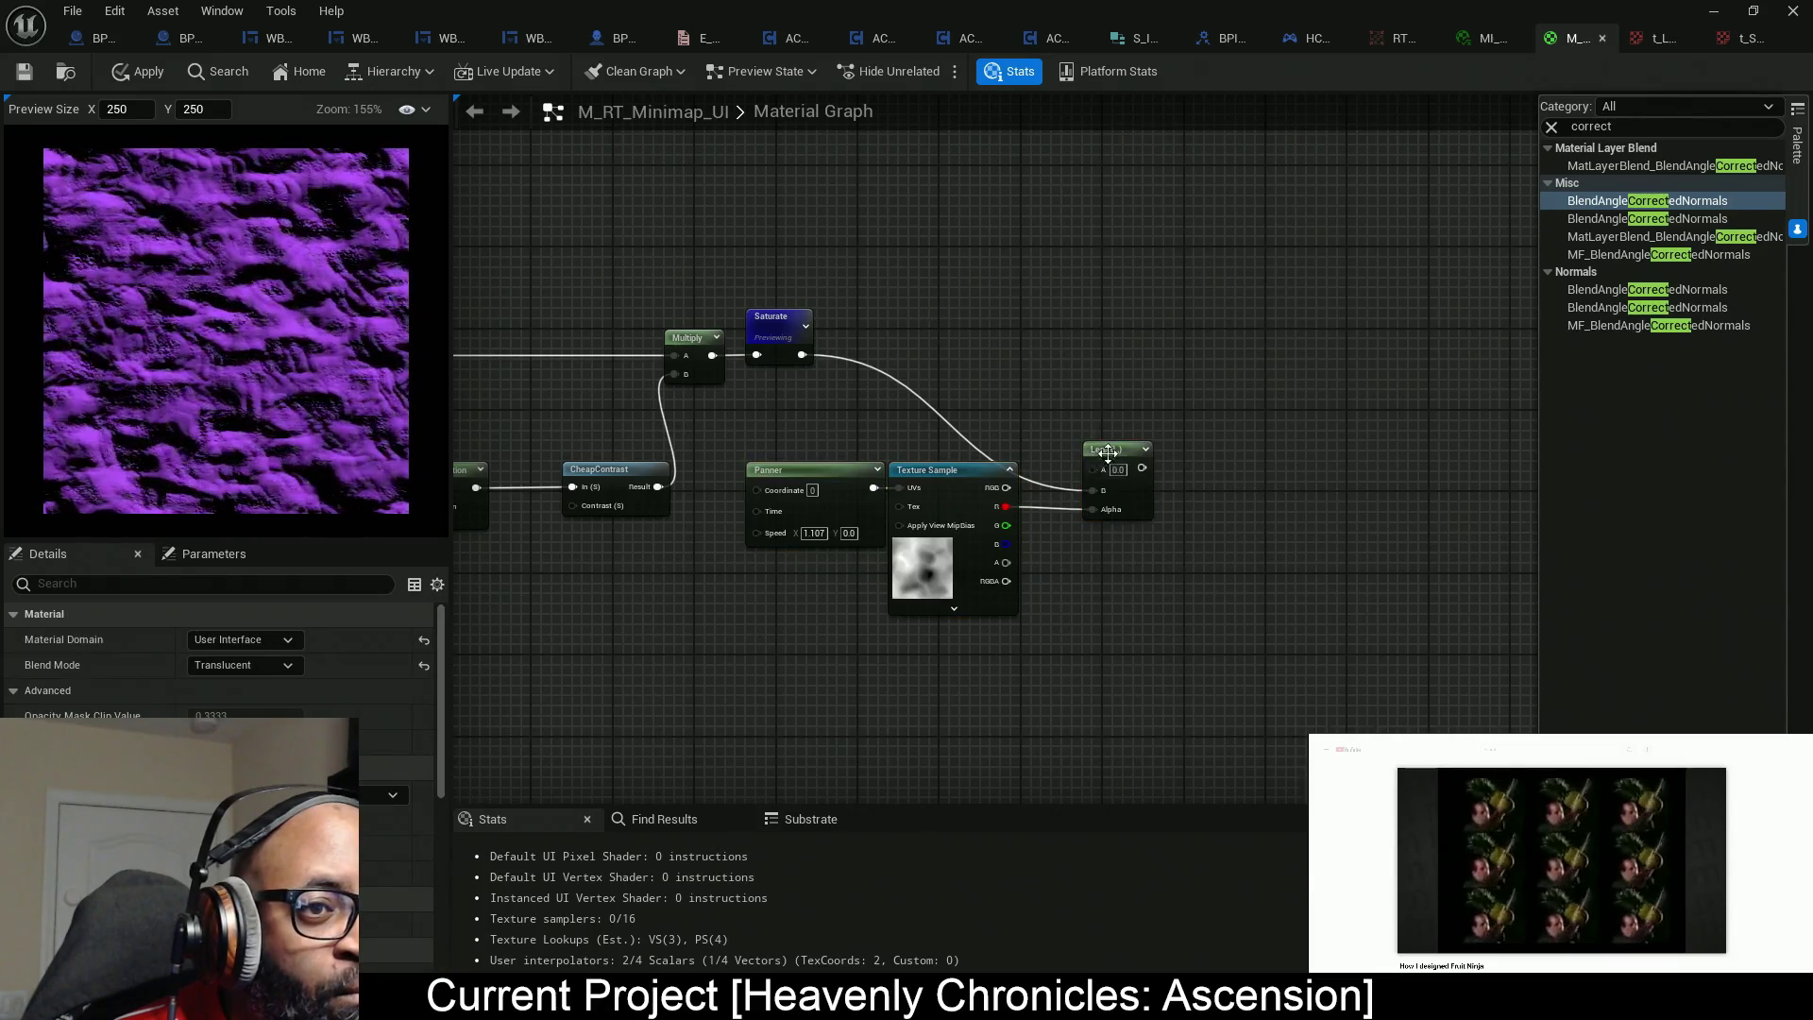
right_click(1110, 454)
left_click(1168, 511)
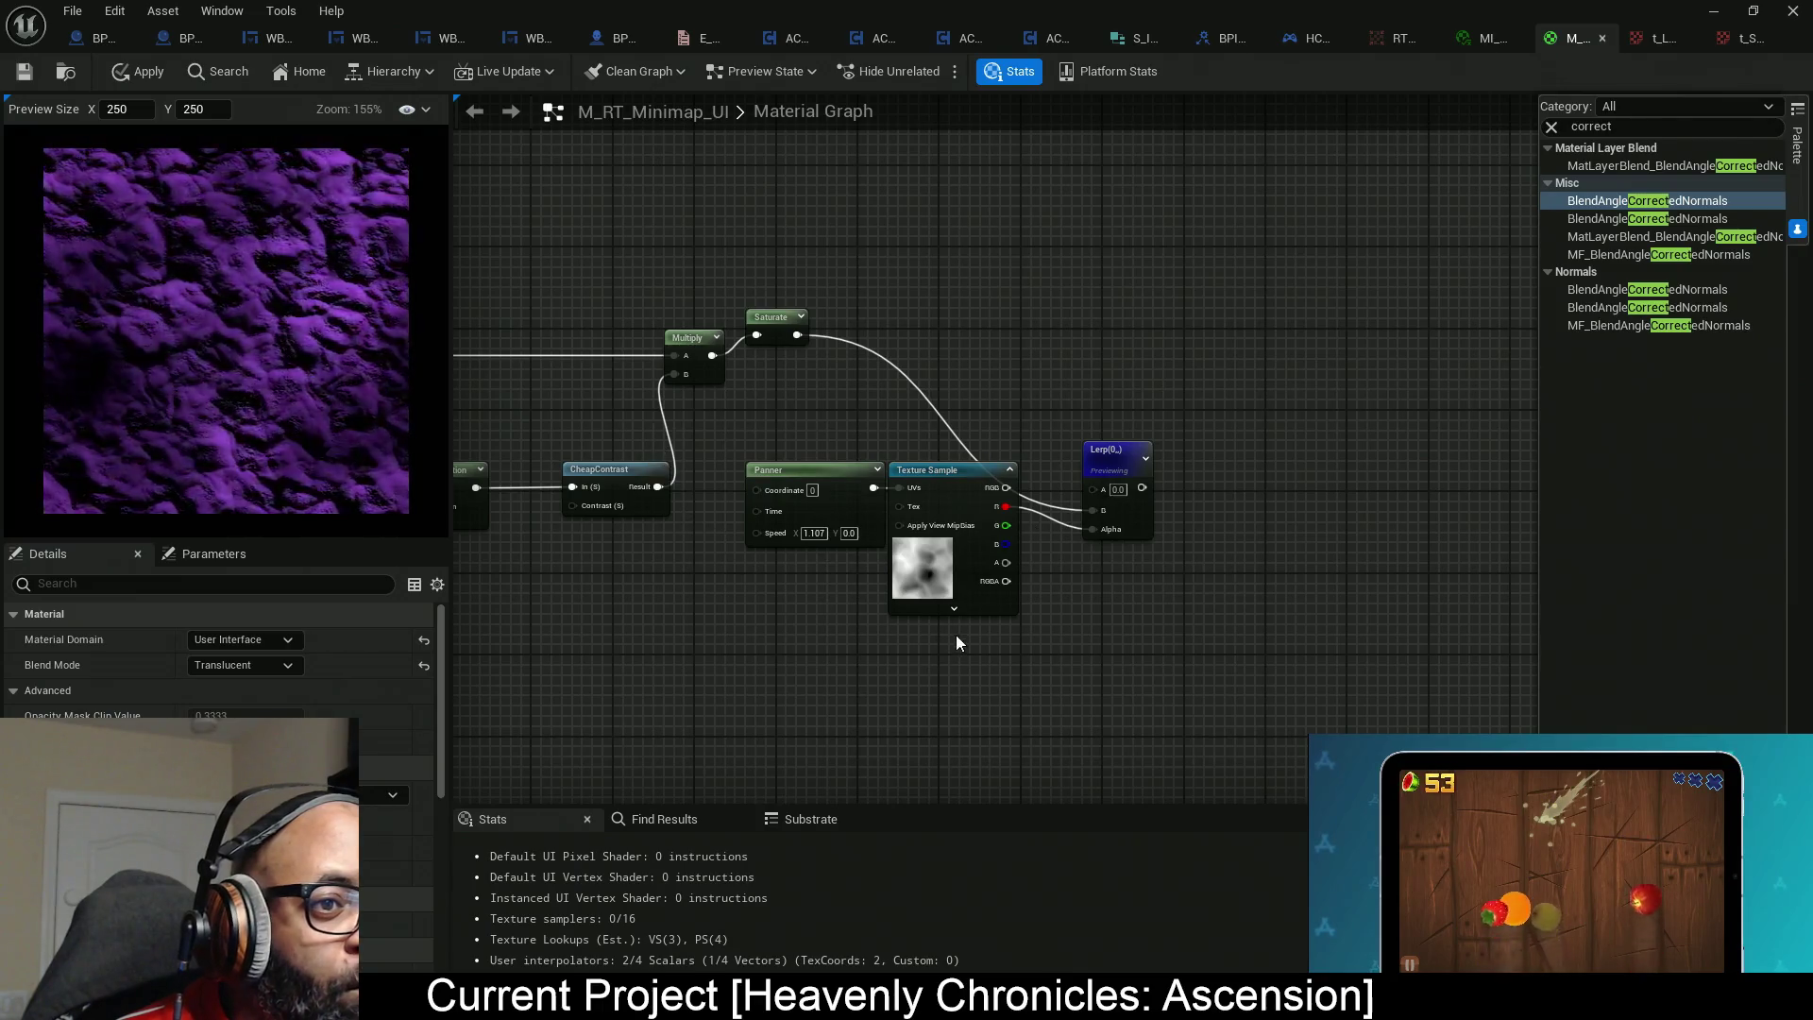
left_click_drag(957, 637, 982, 600)
Delete the Panner so the noise mask stops scrolling, and reposition the noise Texture Sample.
left_click_drag(768, 395, 769, 395)
left_click_drag(869, 440, 880, 529)
left_click(830, 541)
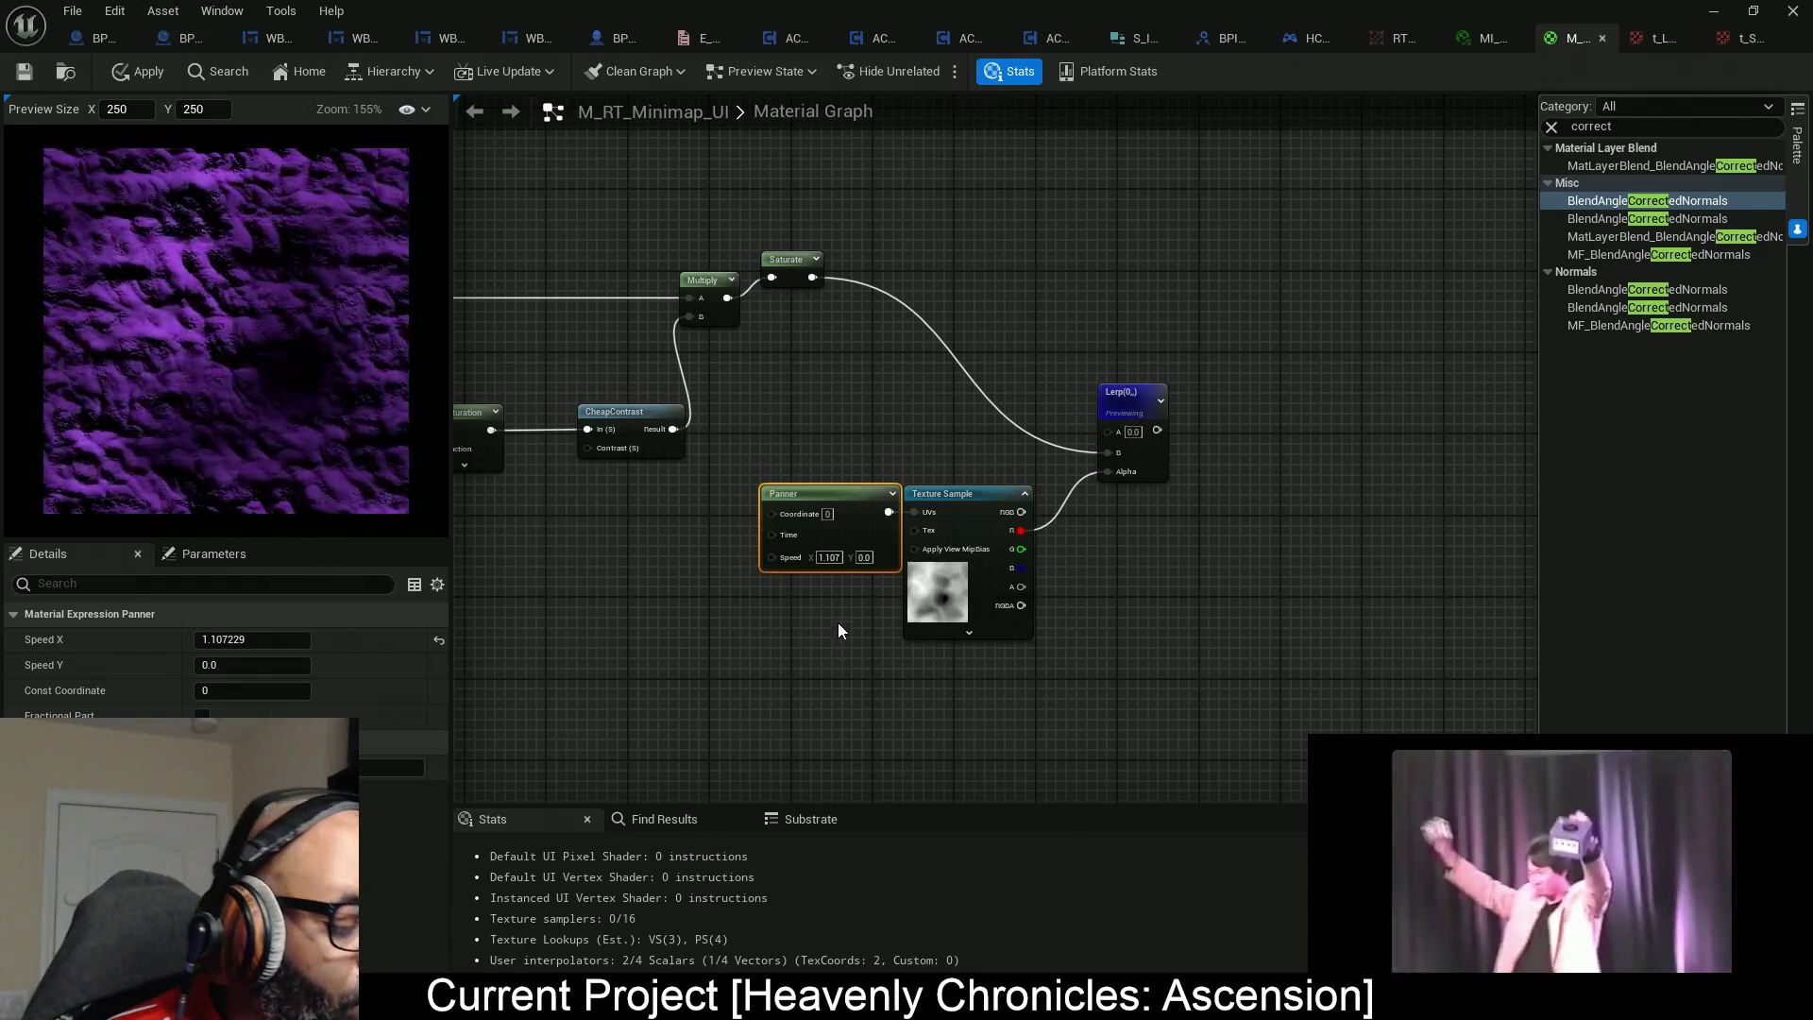
key("Delete")
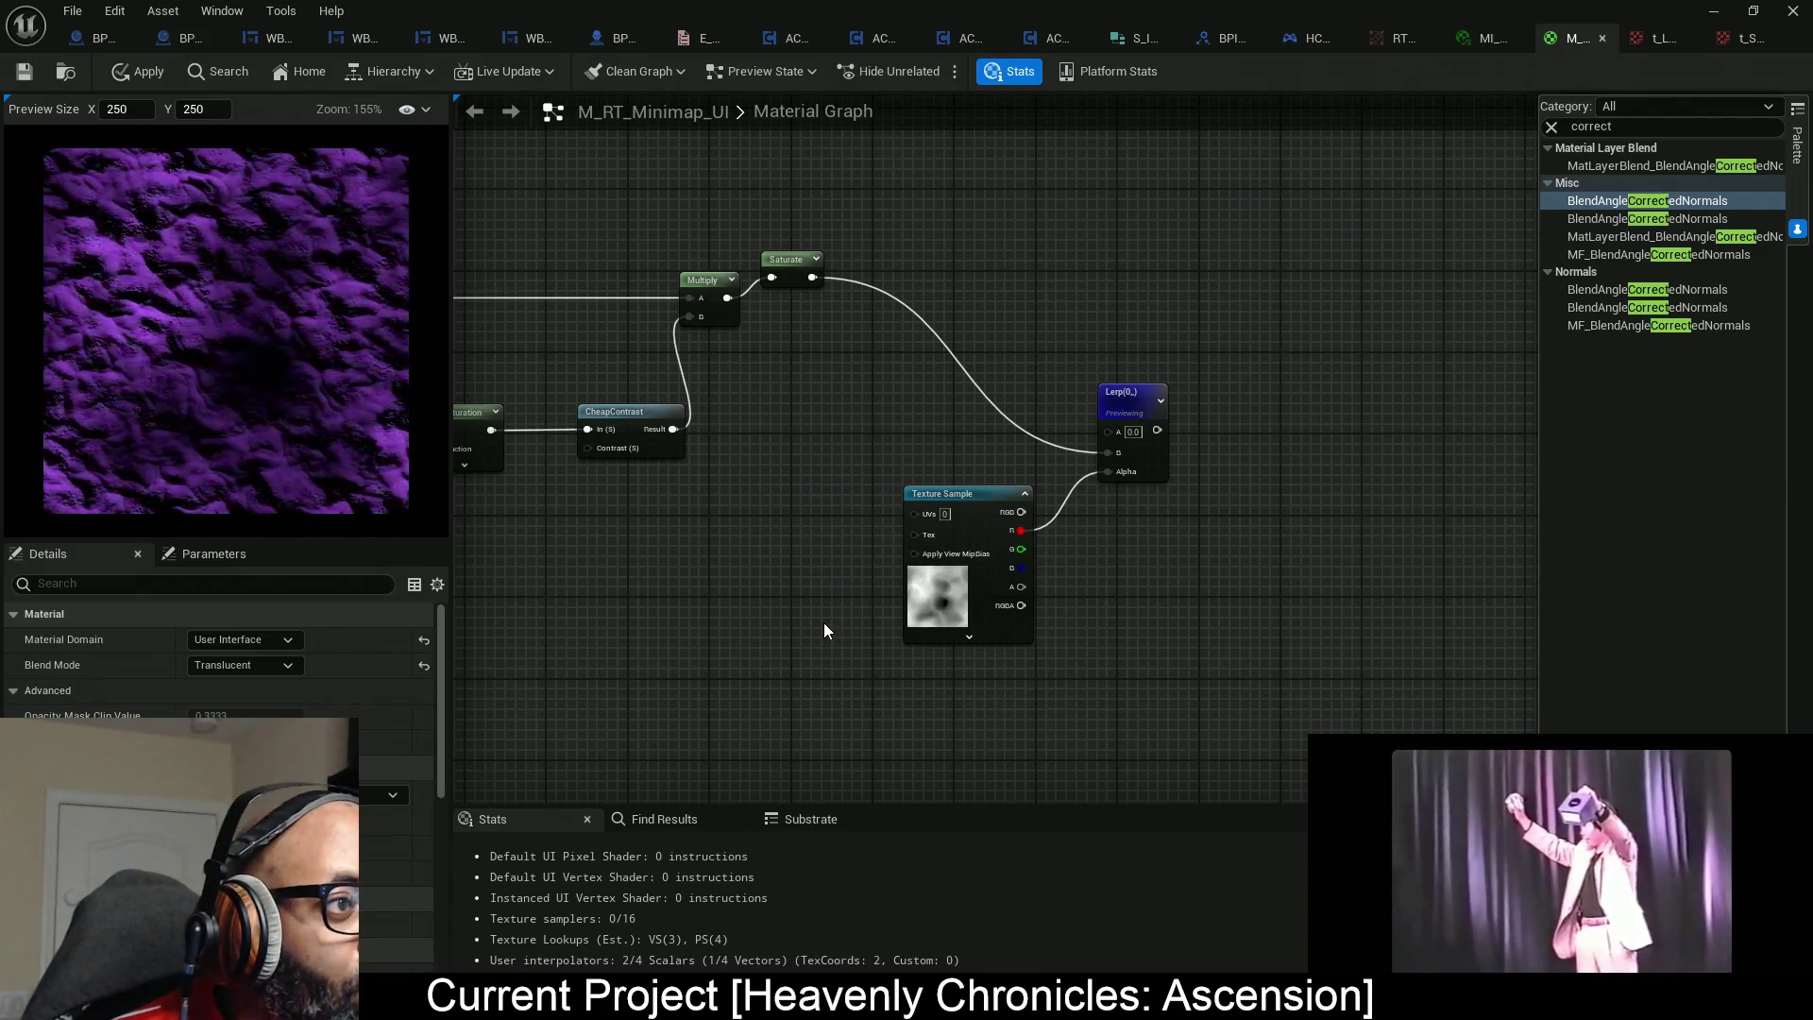
scroll(859, 625, "up", 1)
left_click_drag(955, 571, 993, 597)
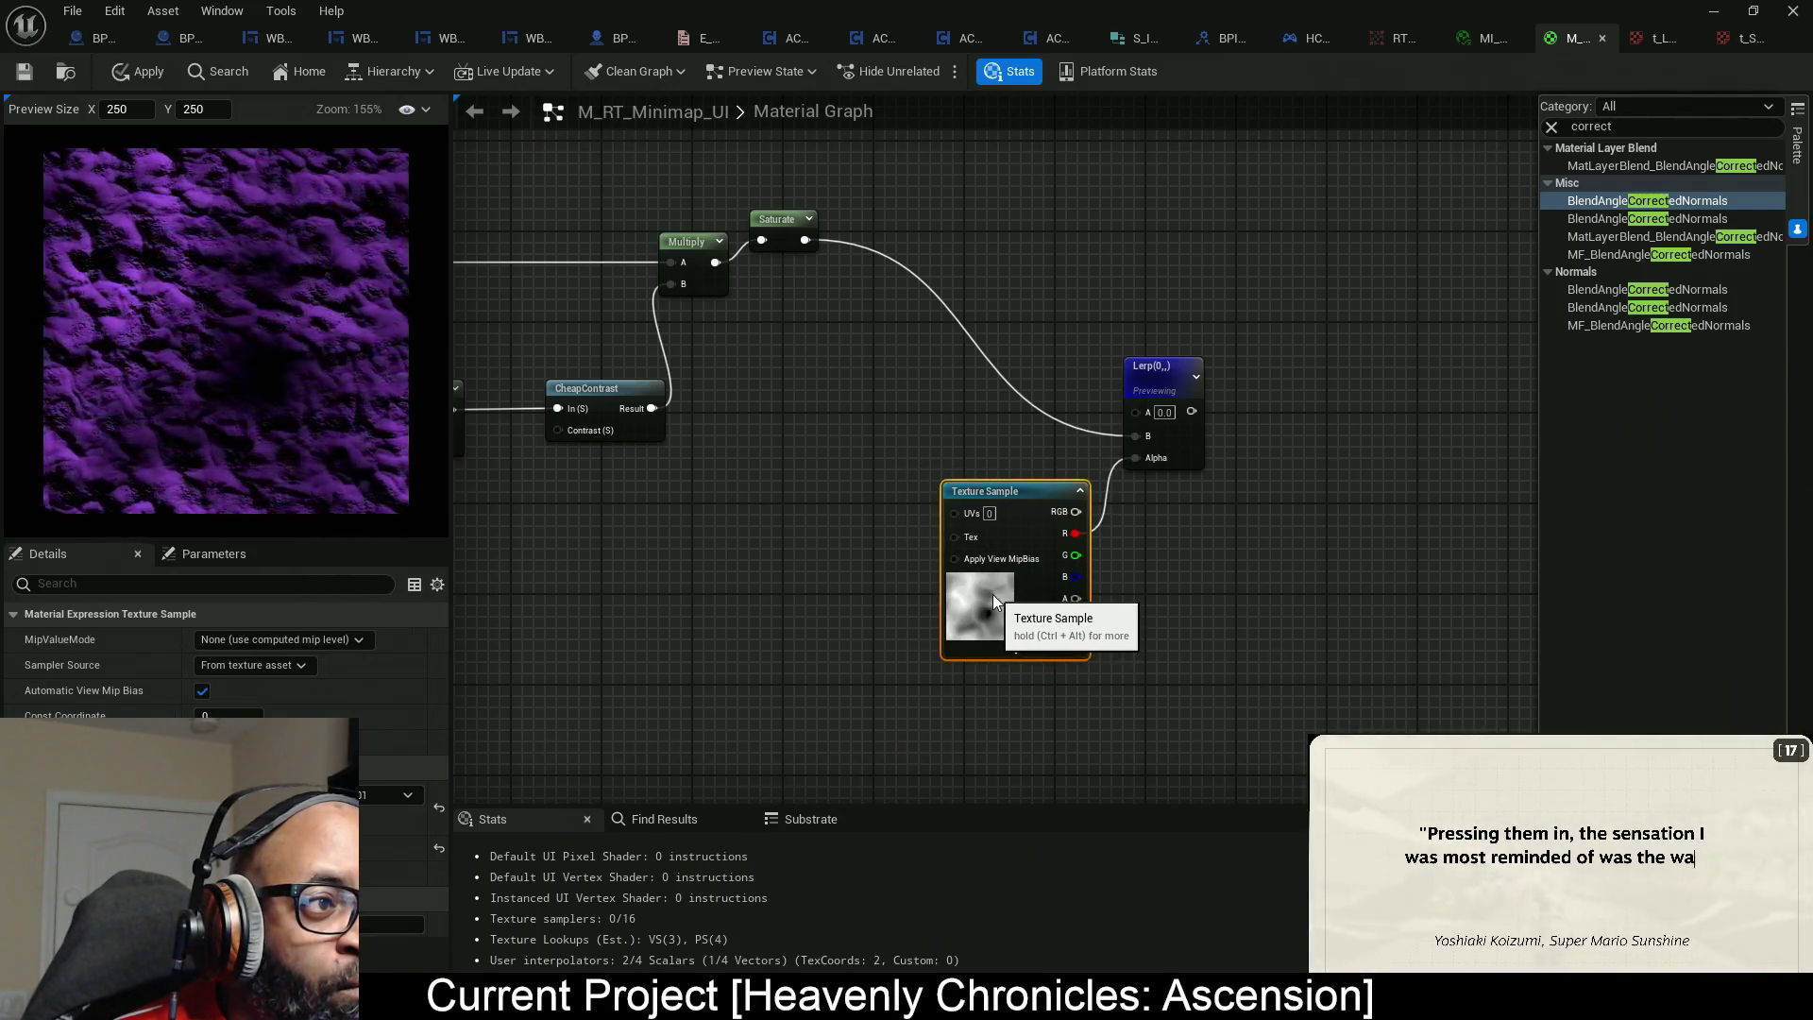
left_click_drag(835, 560, 807, 471)
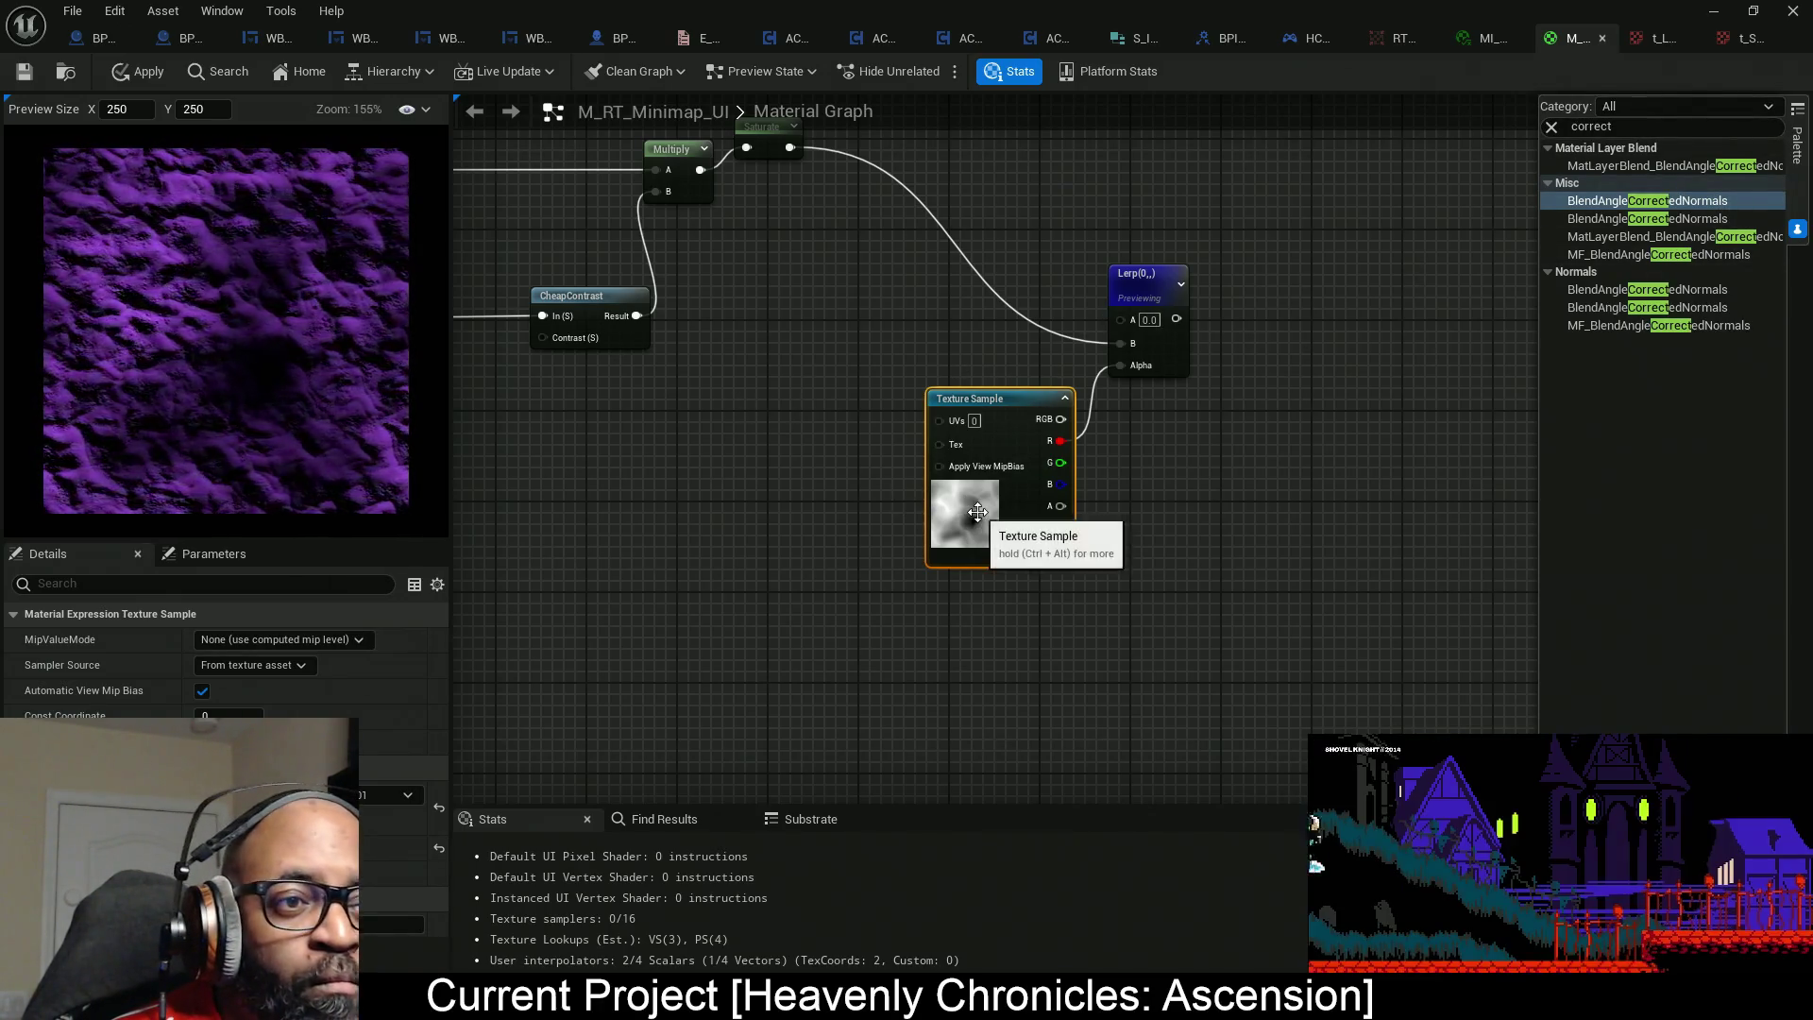
mouse_move(939, 505)
left_mouse_down()
mouse_move(742, 605)
mouse_move(579, 642)
left_mouse_up()
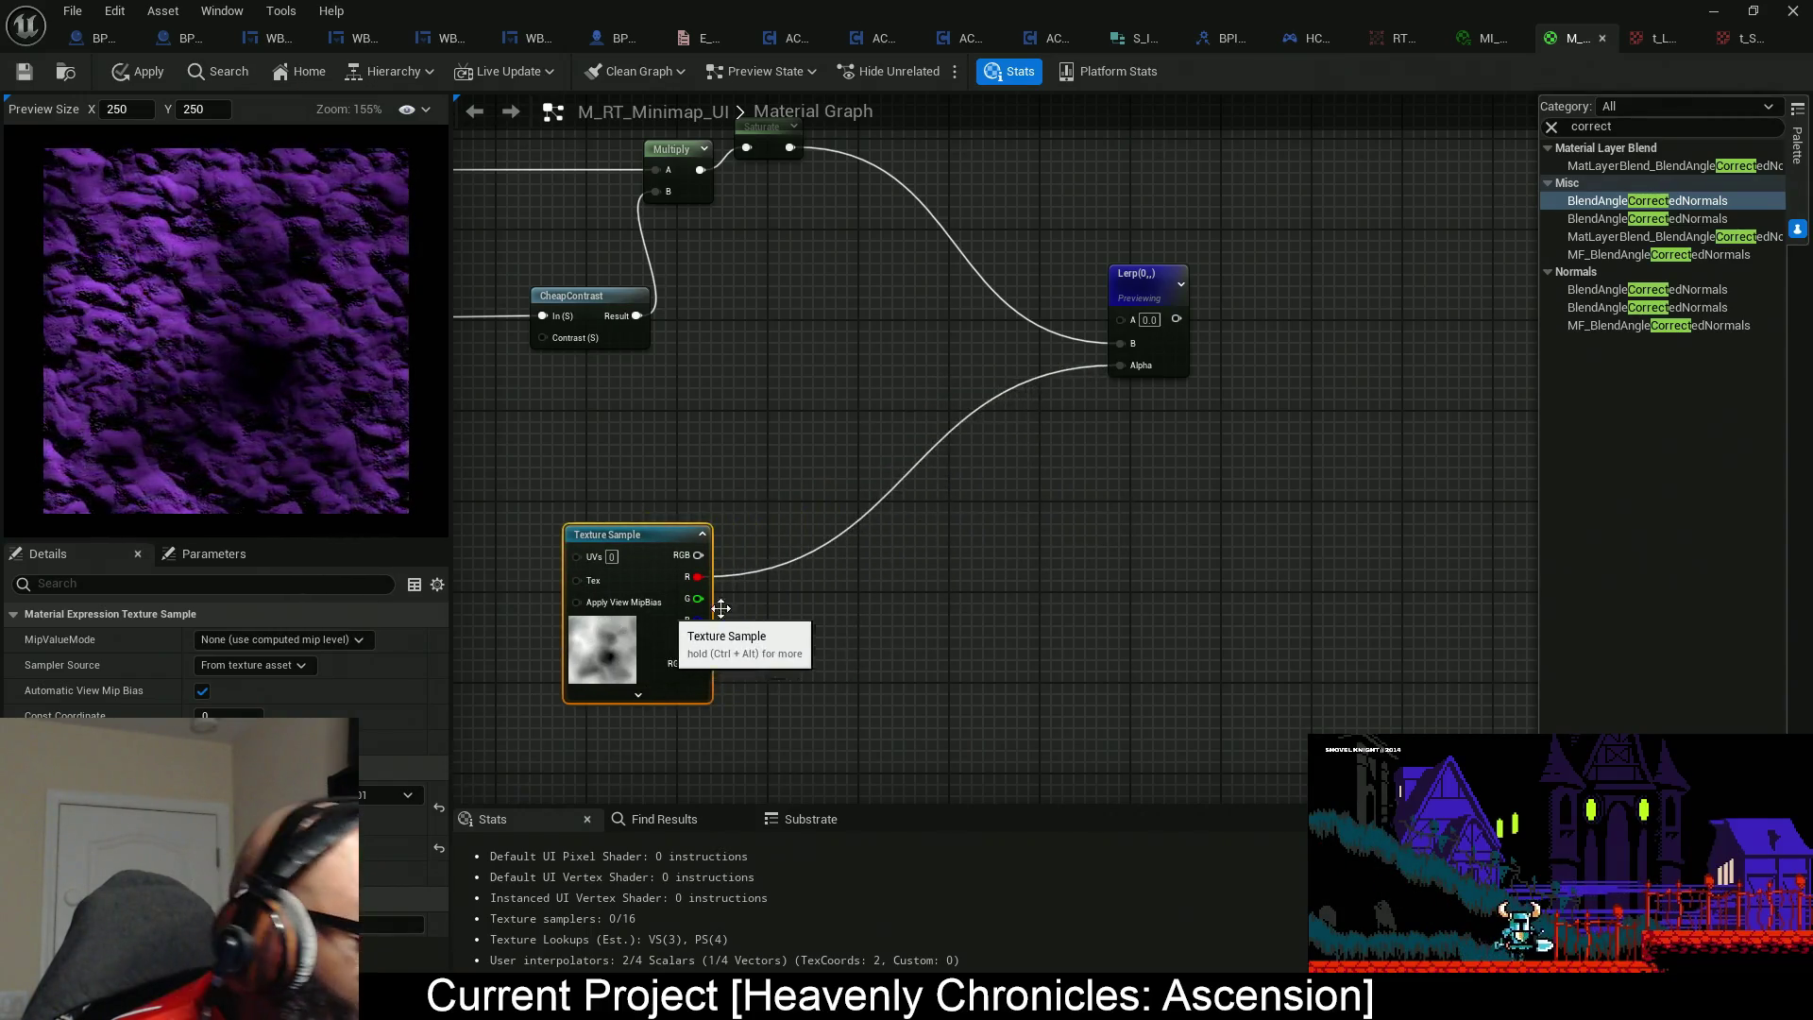
Duplicate the noise Texture Sample and set the copy to the t_Seafoam_01_01_bc texture.
key("ctrl+d")
left_click_drag(1038, 587, 992, 550)
mouse_move(913, 419)
left_mouse_down()
mouse_move(984, 579)
mouse_move(1022, 452)
mouse_move(996, 470)
left_mouse_up()
left_click(361, 796)
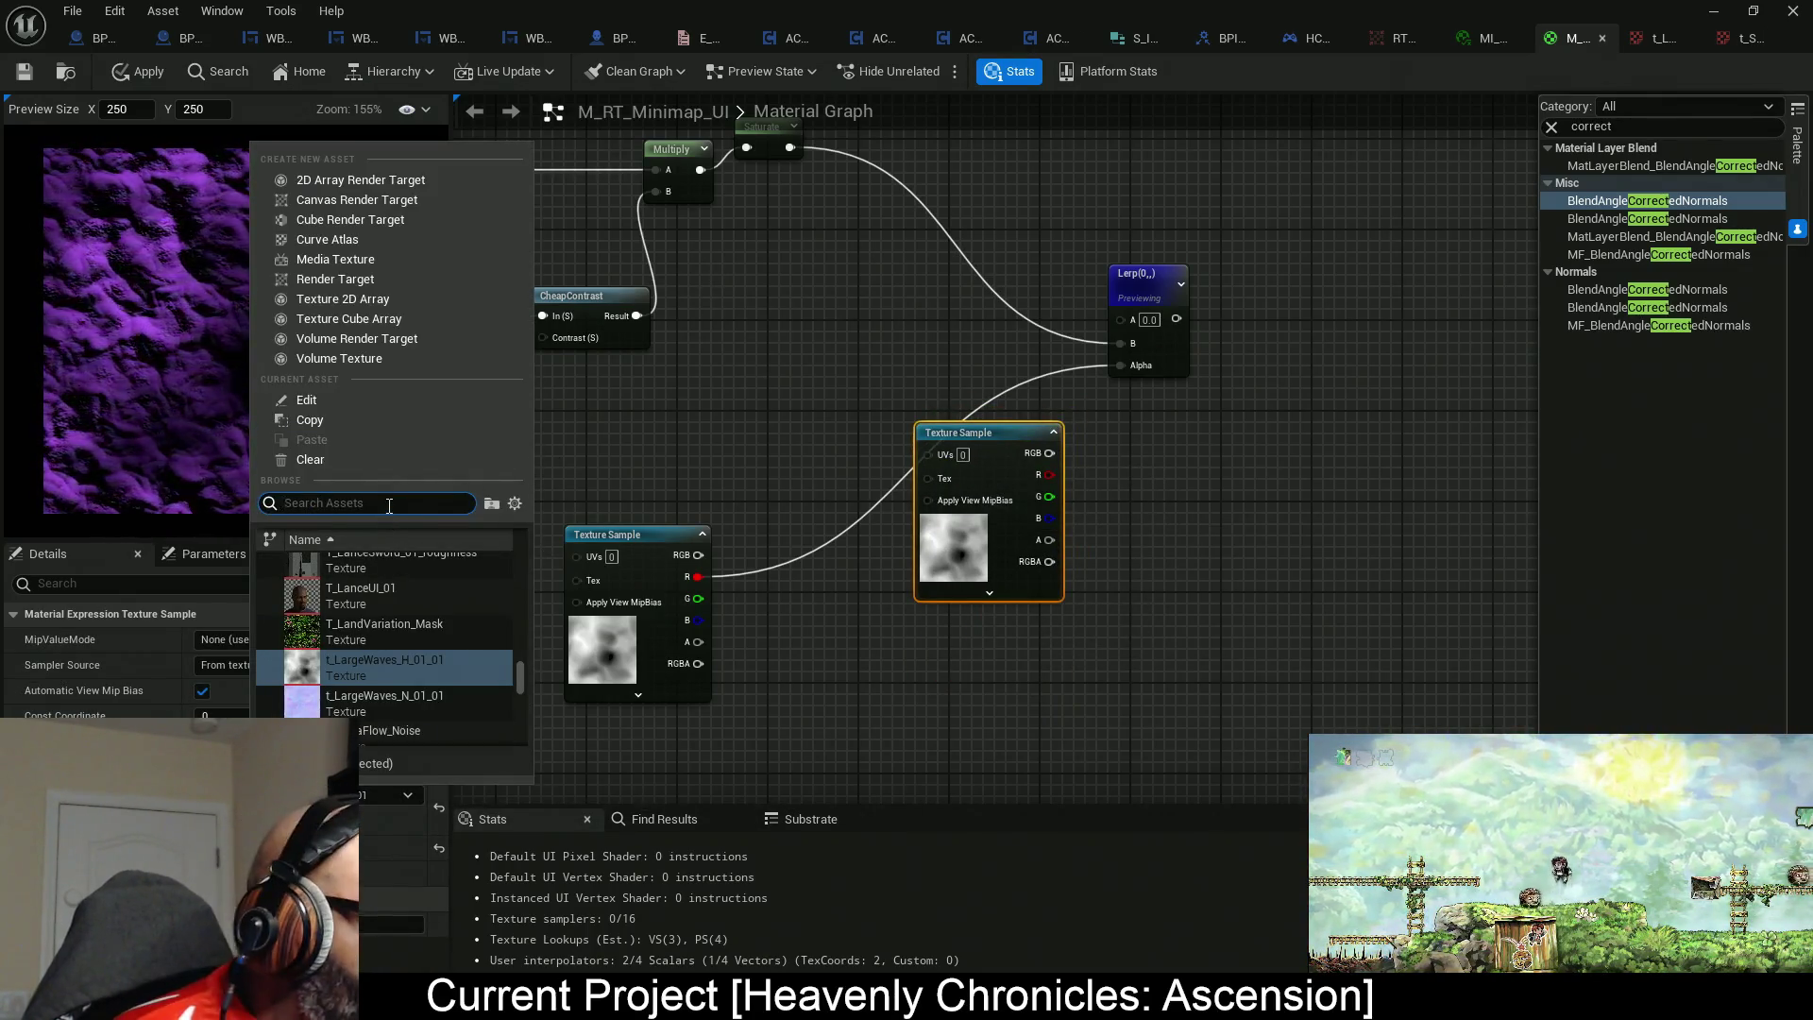
type("water")
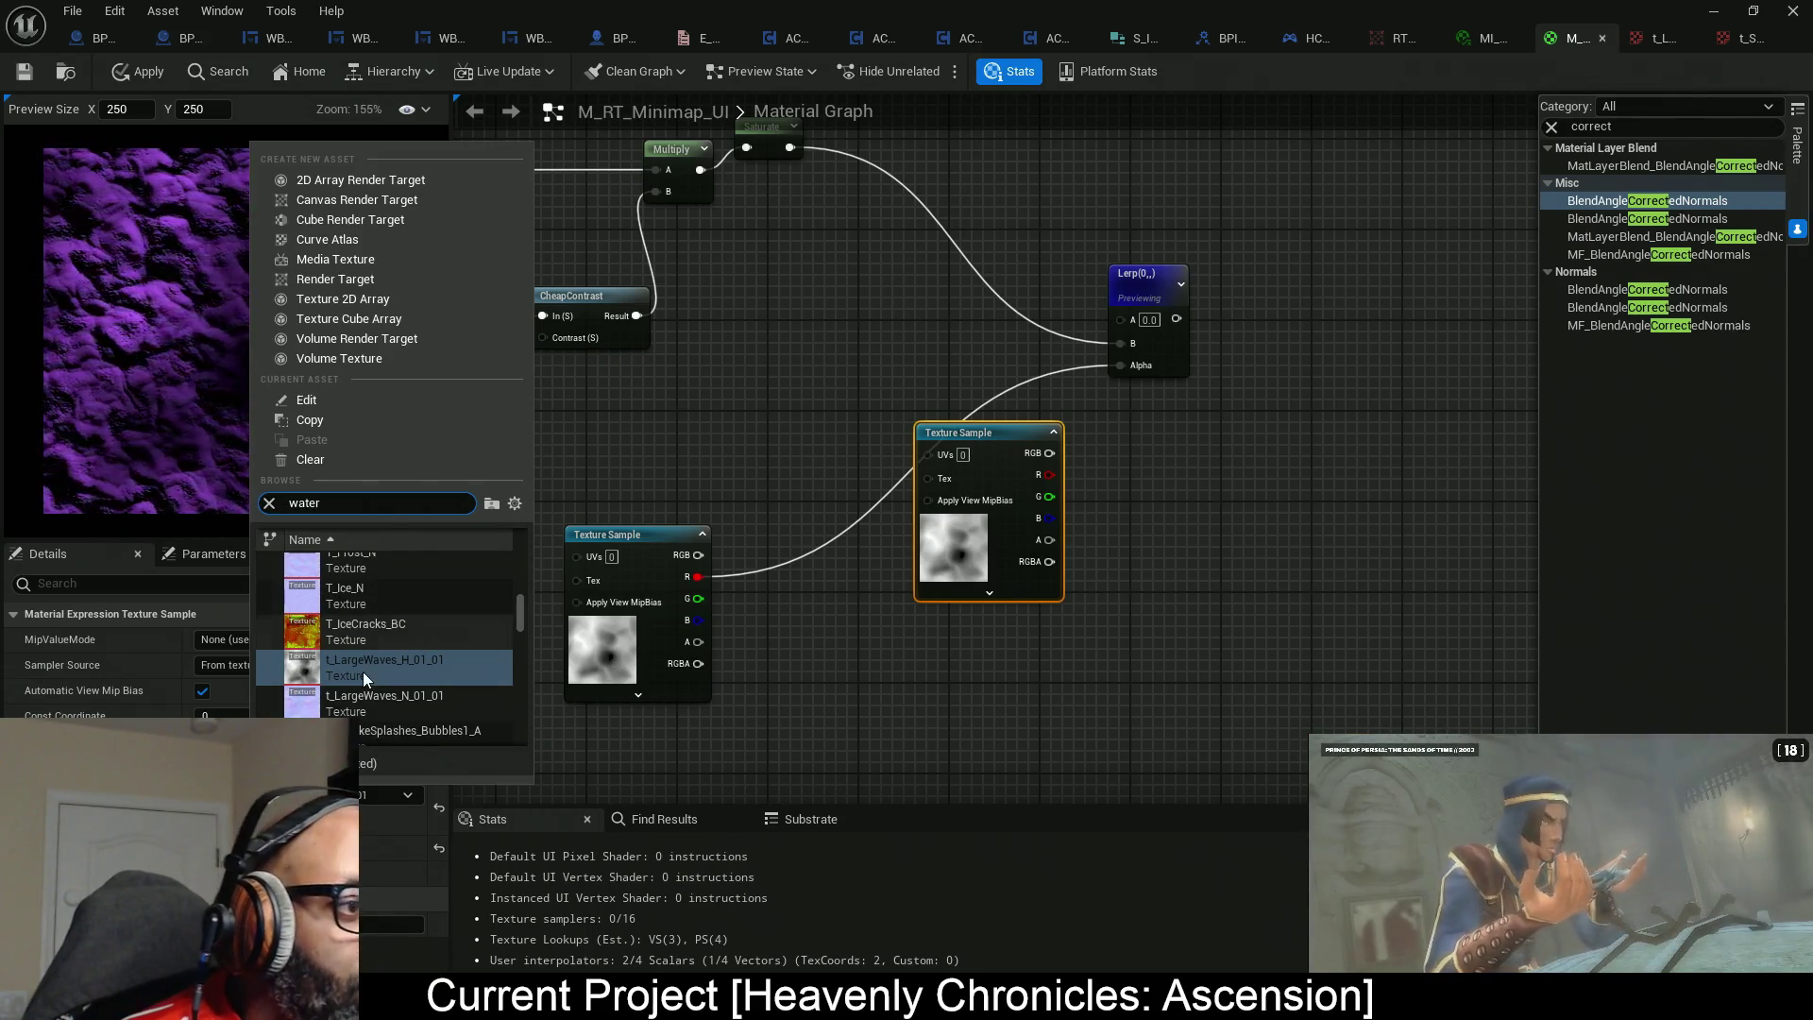
scroll(474, 665, "down", 3)
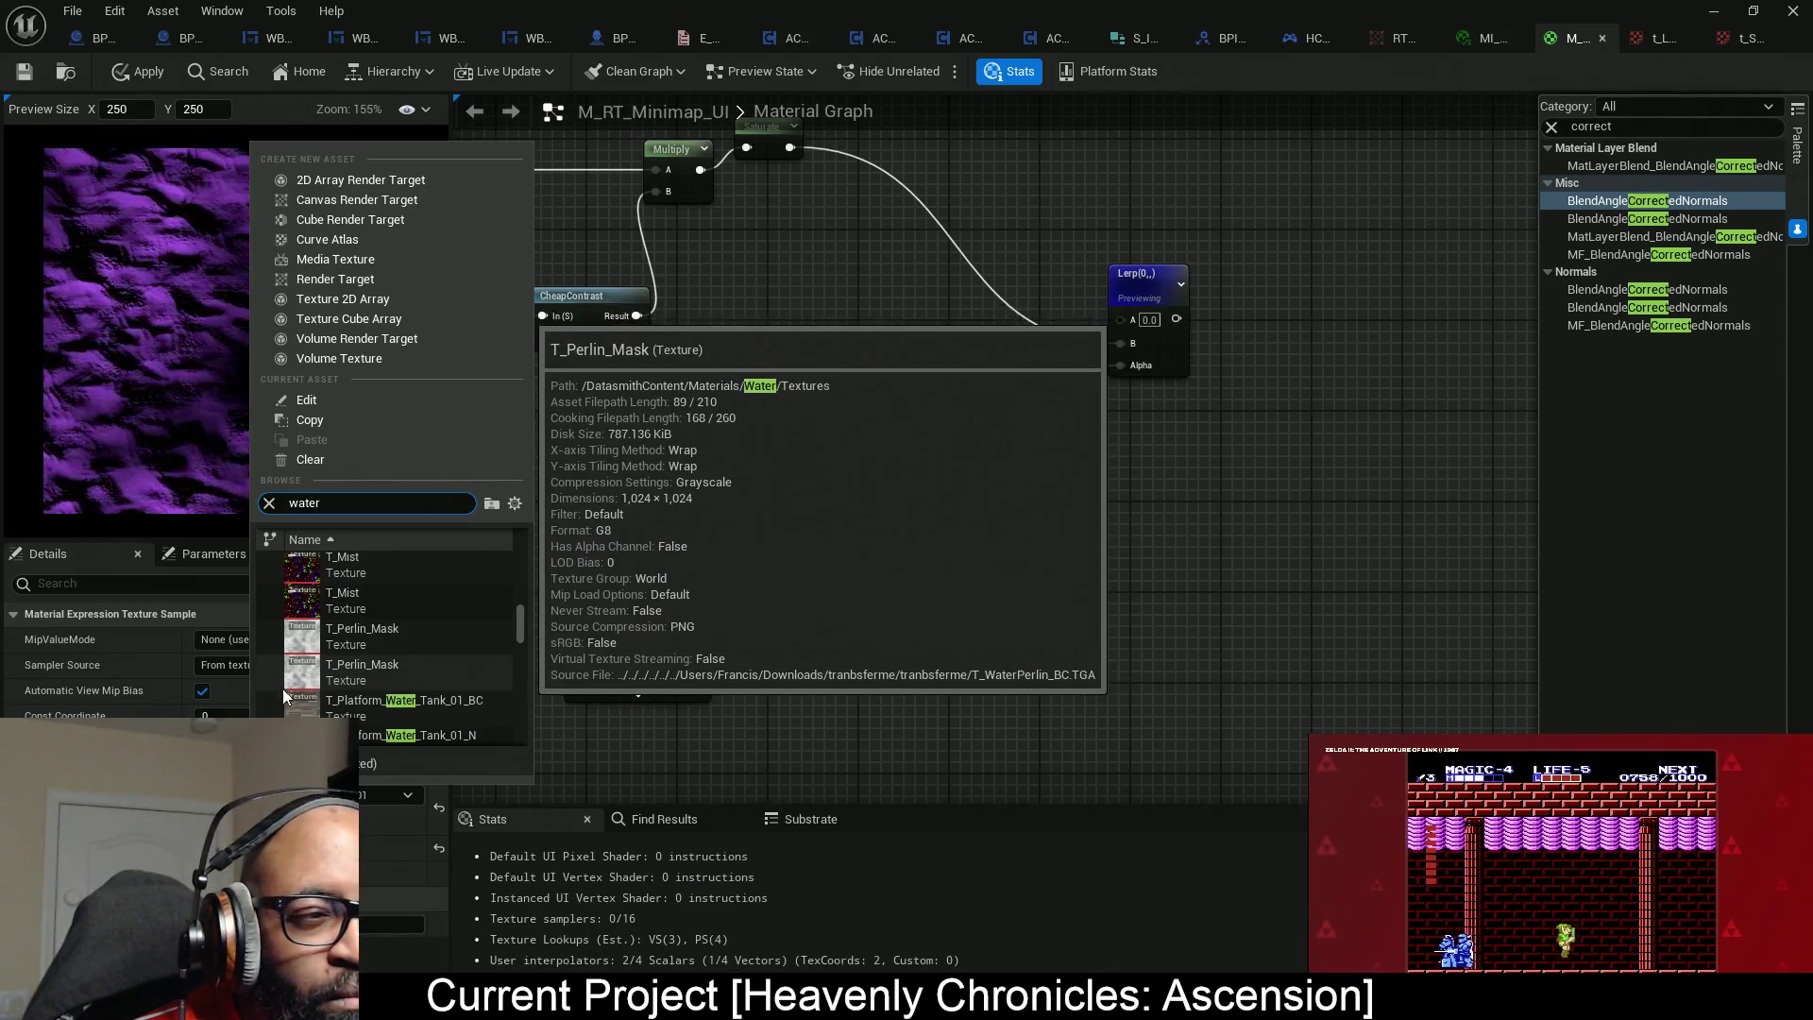
scroll(343, 661, "down", 3)
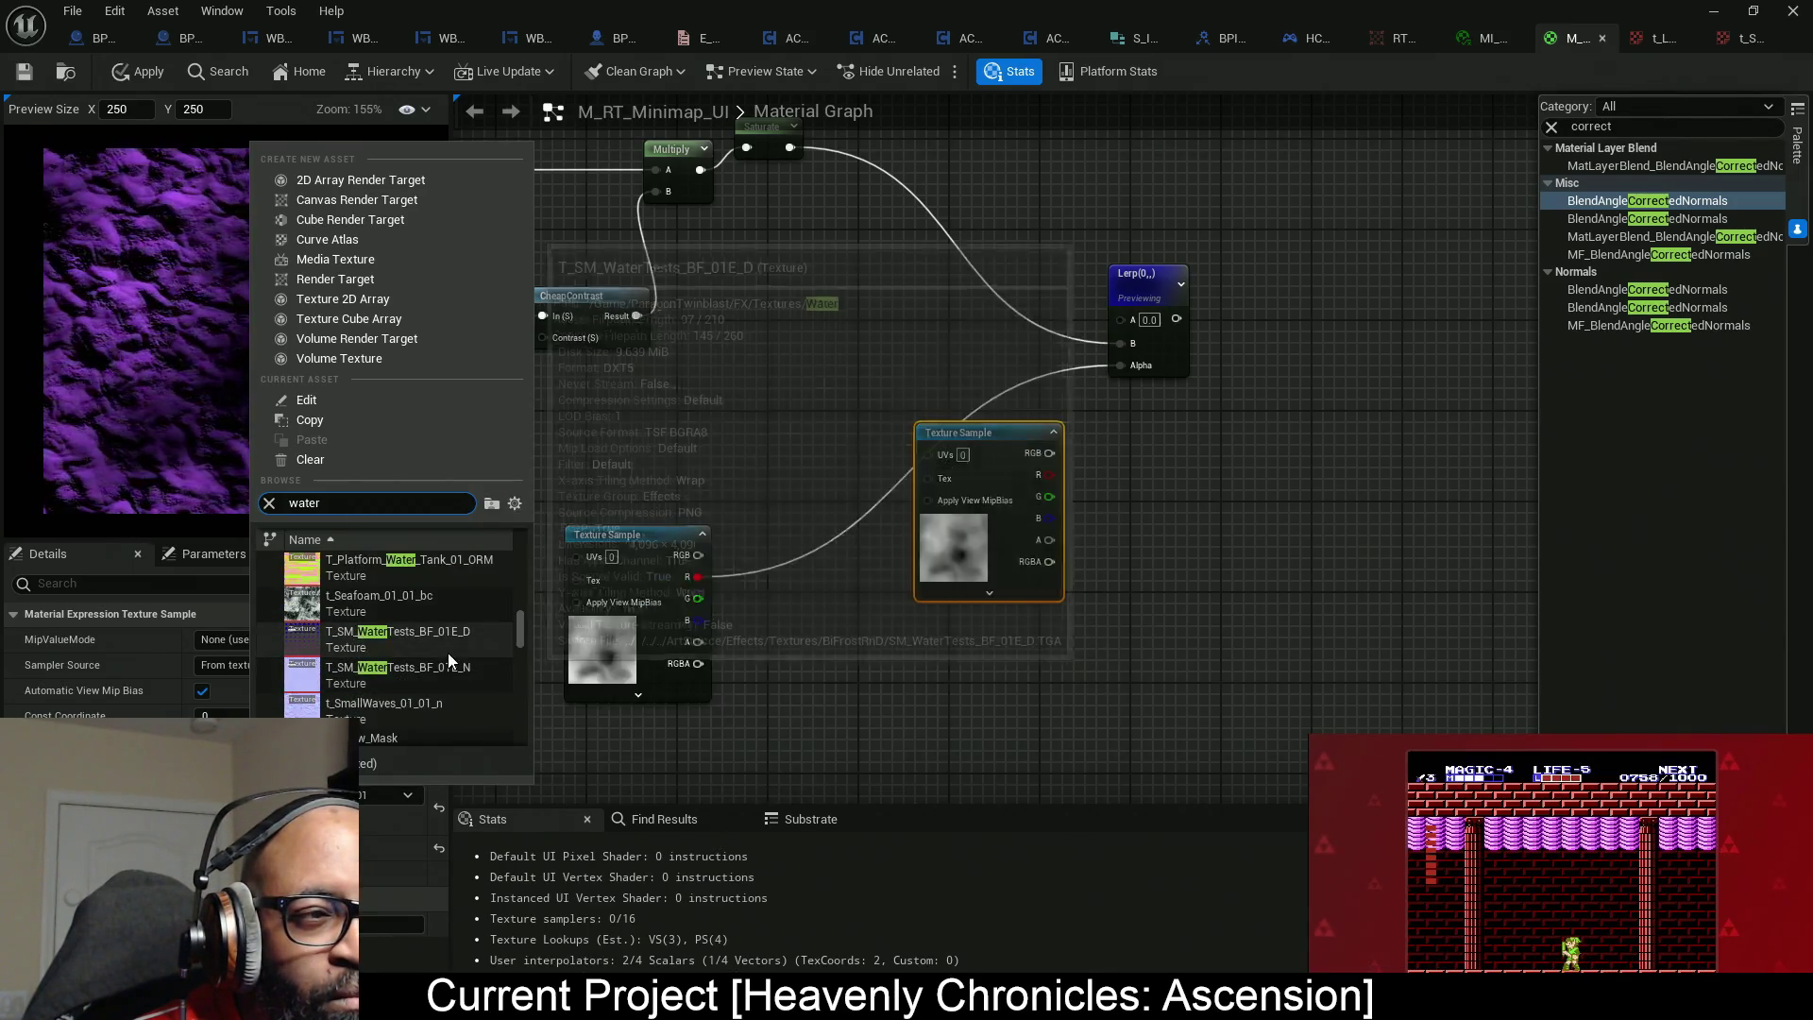
key("Escape")
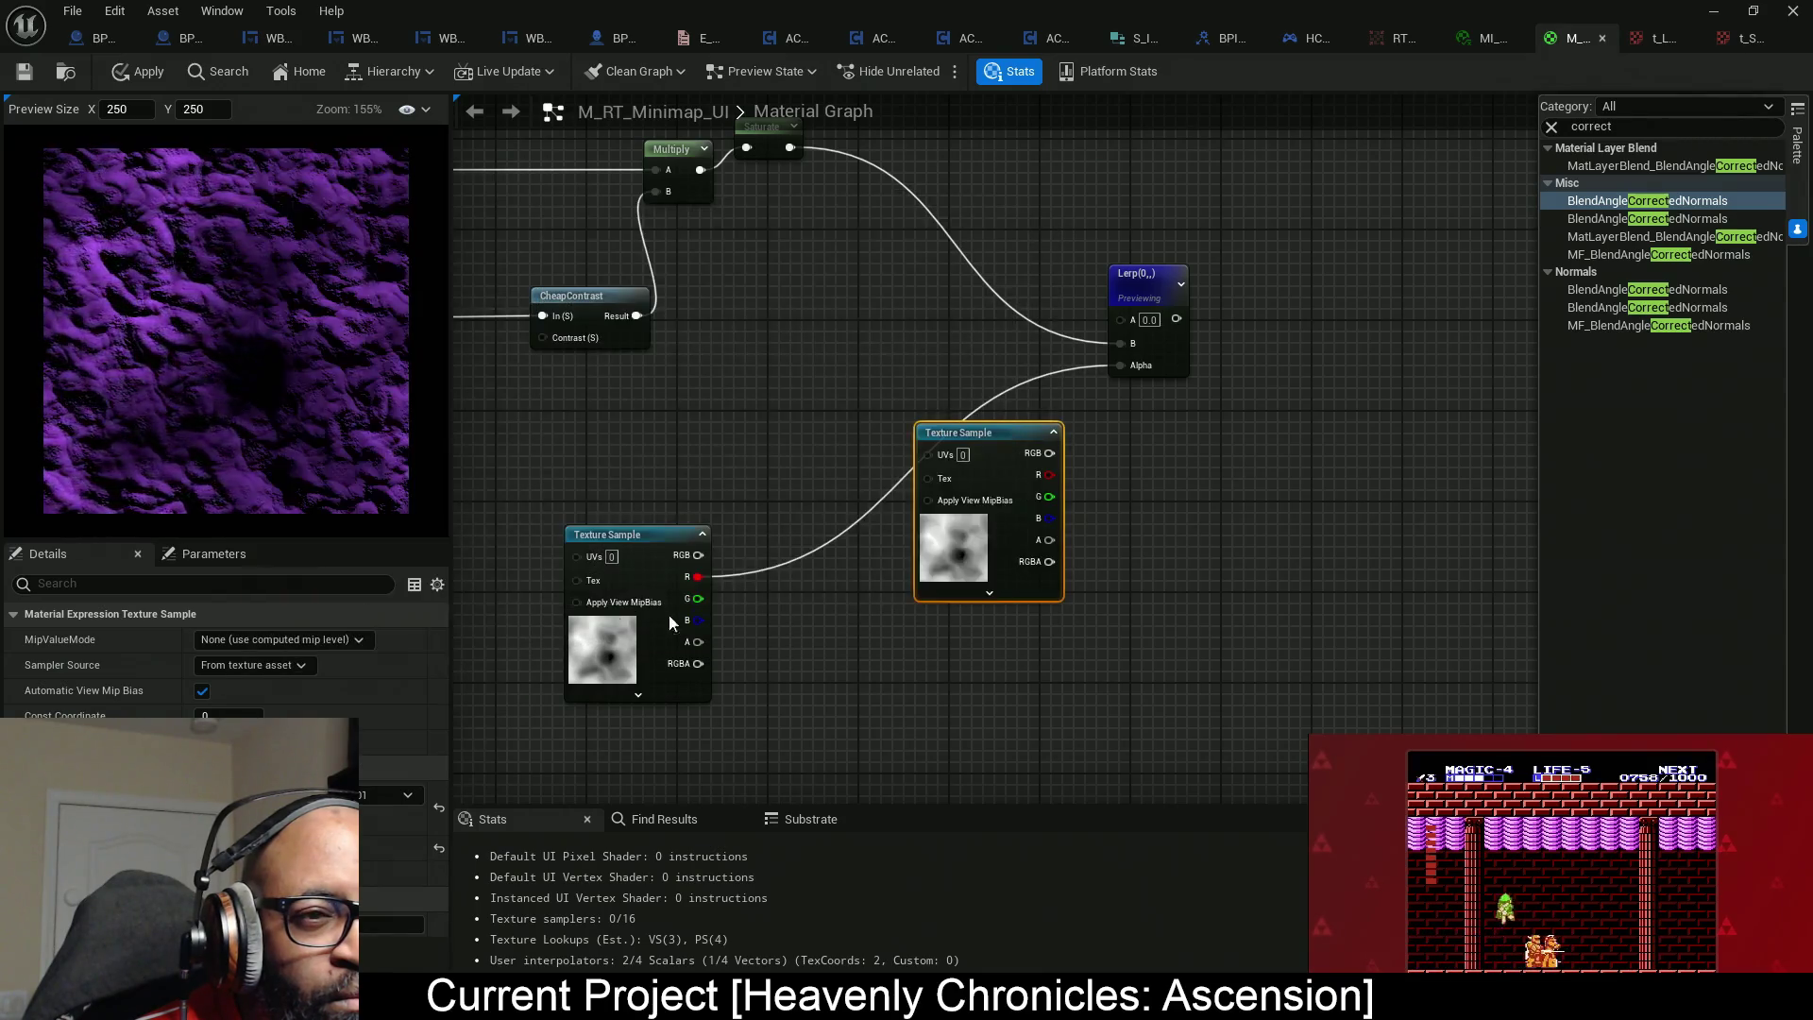
Inspect the seafoam texture in the Texture Editor, then return to M_RT_Minimap_UI.
left_click_drag(944, 434, 911, 469)
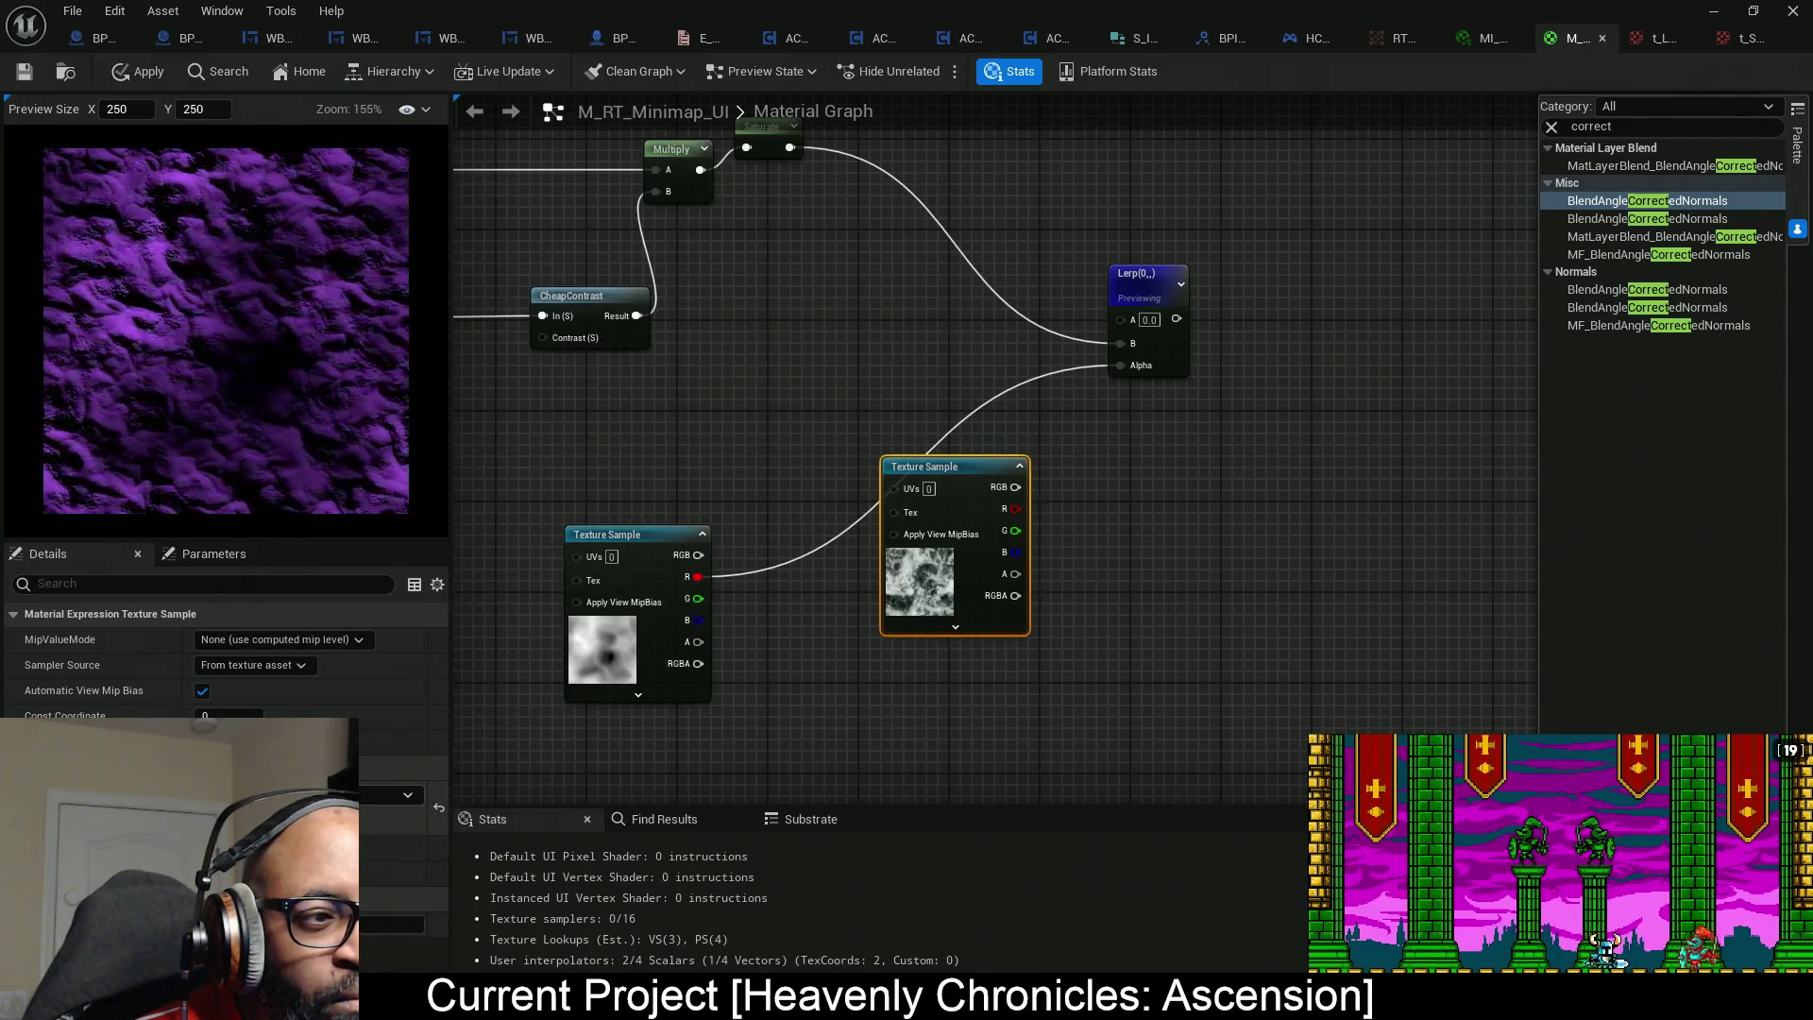
double_click(919, 578)
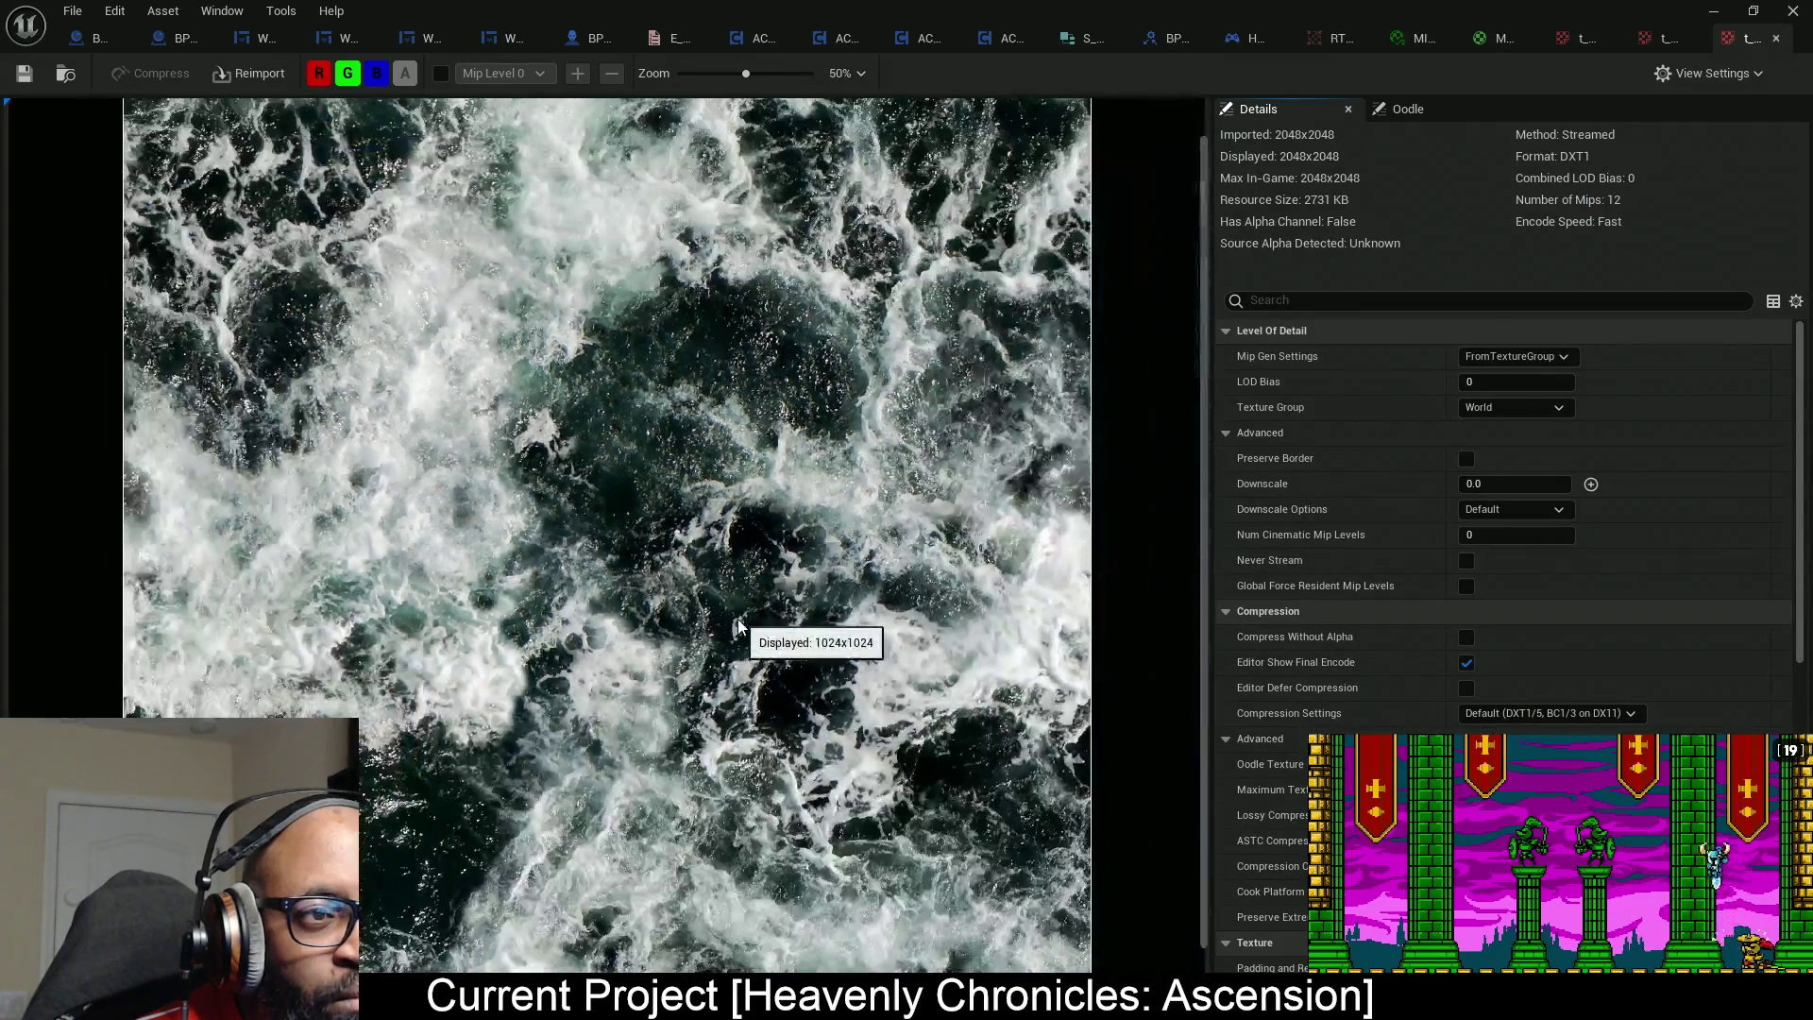
scroll(737, 626, "down", 1)
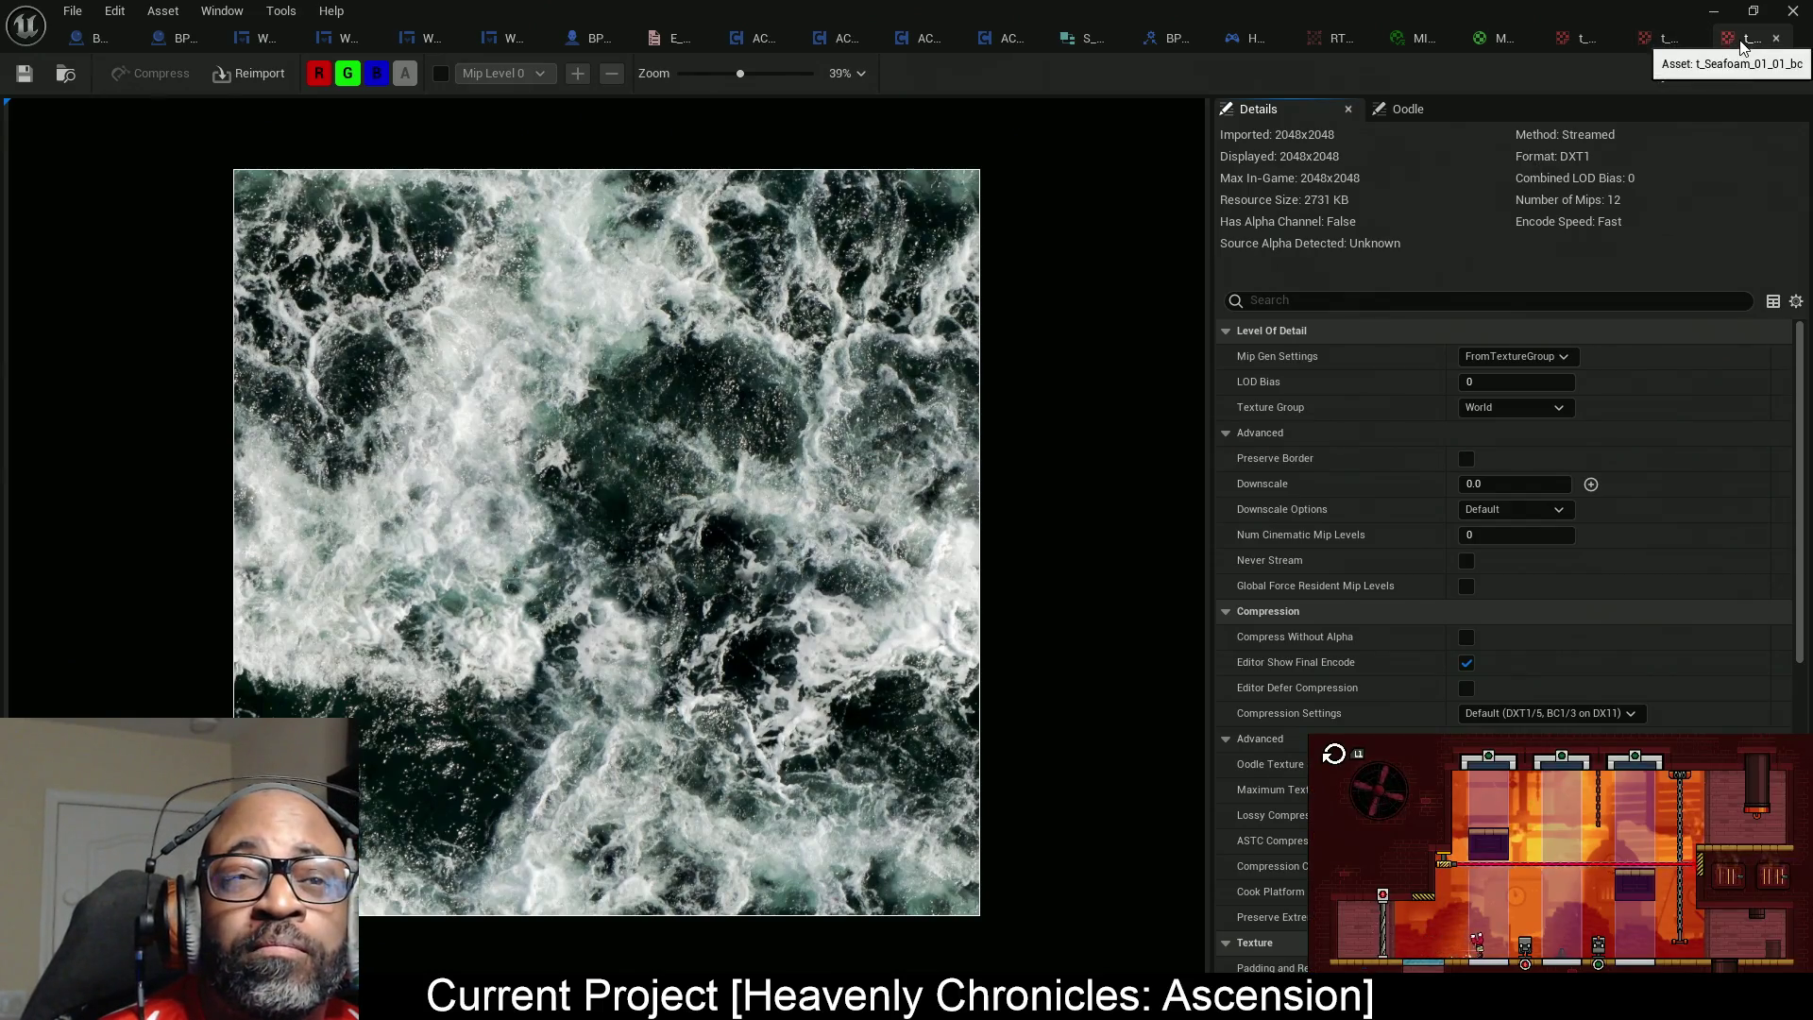
left_click(1499, 40)
Copy the 1.0 constant and Desaturation nodes into the graph.
mouse_move(700, 364)
left_mouse_down()
mouse_move(1033, 636)
mouse_move(922, 324)
mouse_move(921, 272)
left_mouse_up()
left_click_drag(905, 419, 718, 312)
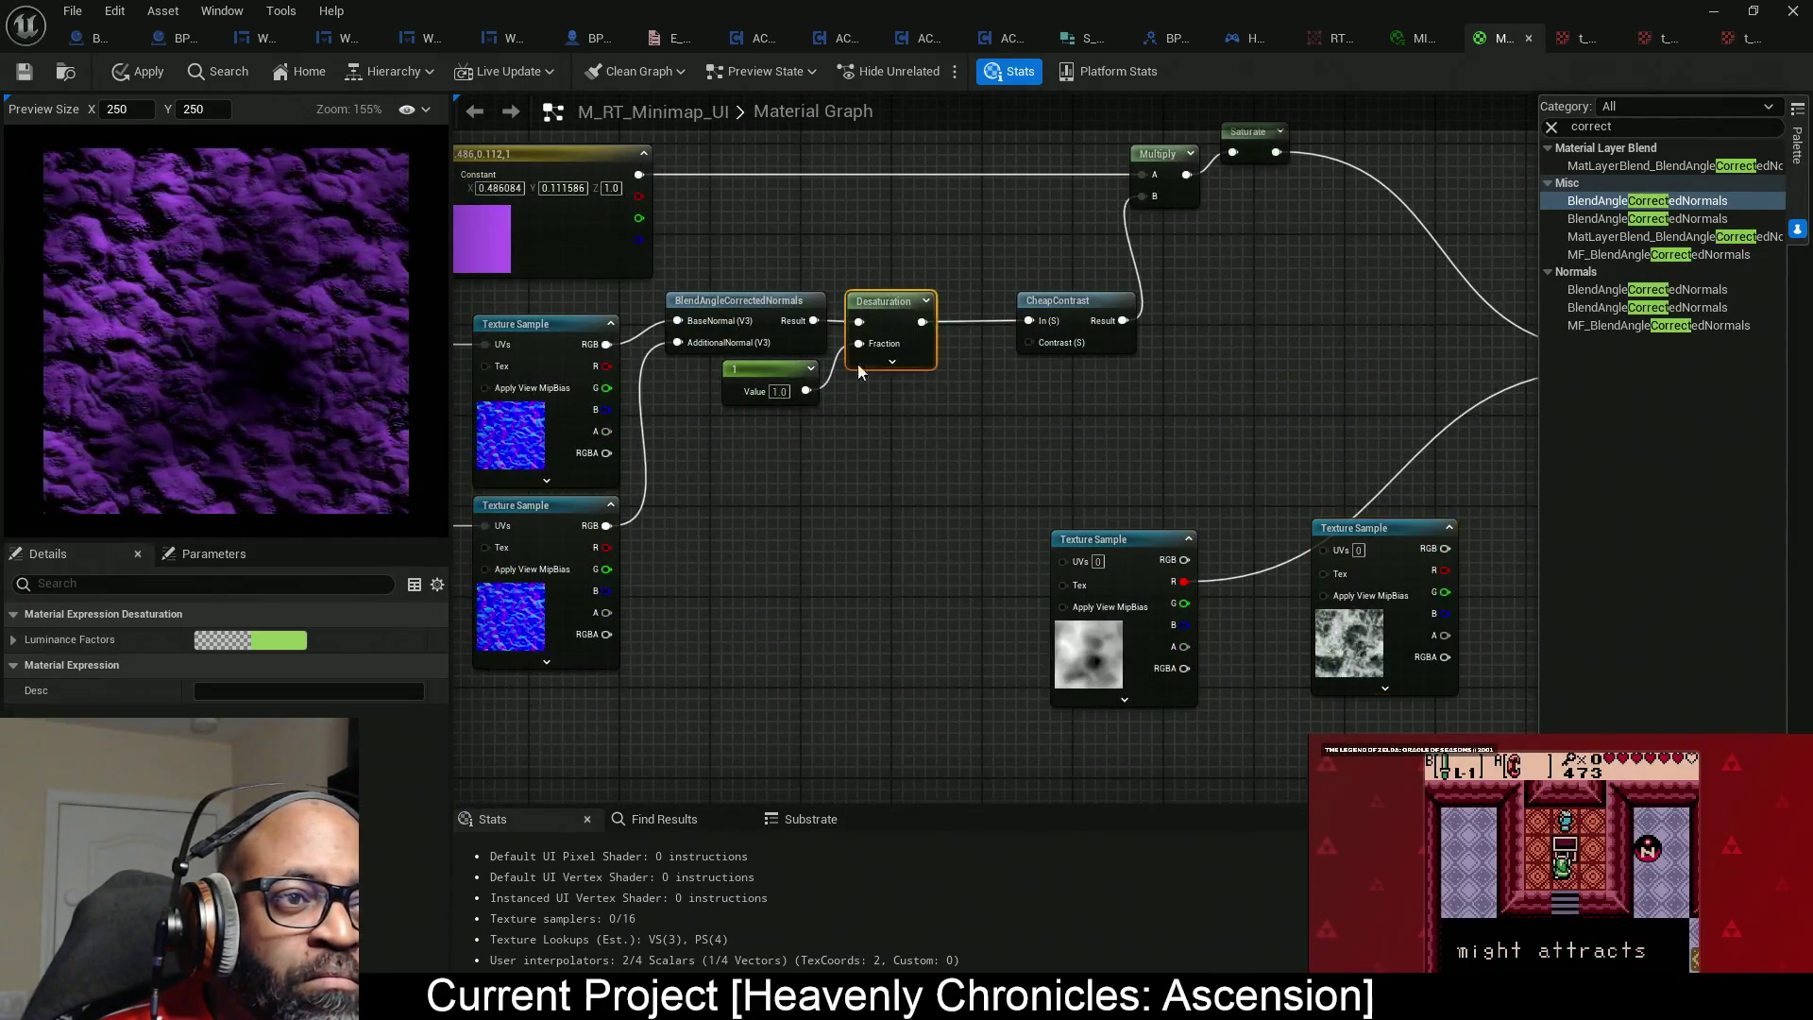
left_click_drag(901, 456, 758, 370)
left_click_drag(1197, 532, 867, 394)
key("ctrl+v")
Move both Texture Samples left and feed the seafoam RGB into the new Desaturation.
left_click_drag(1056, 524, 977, 581)
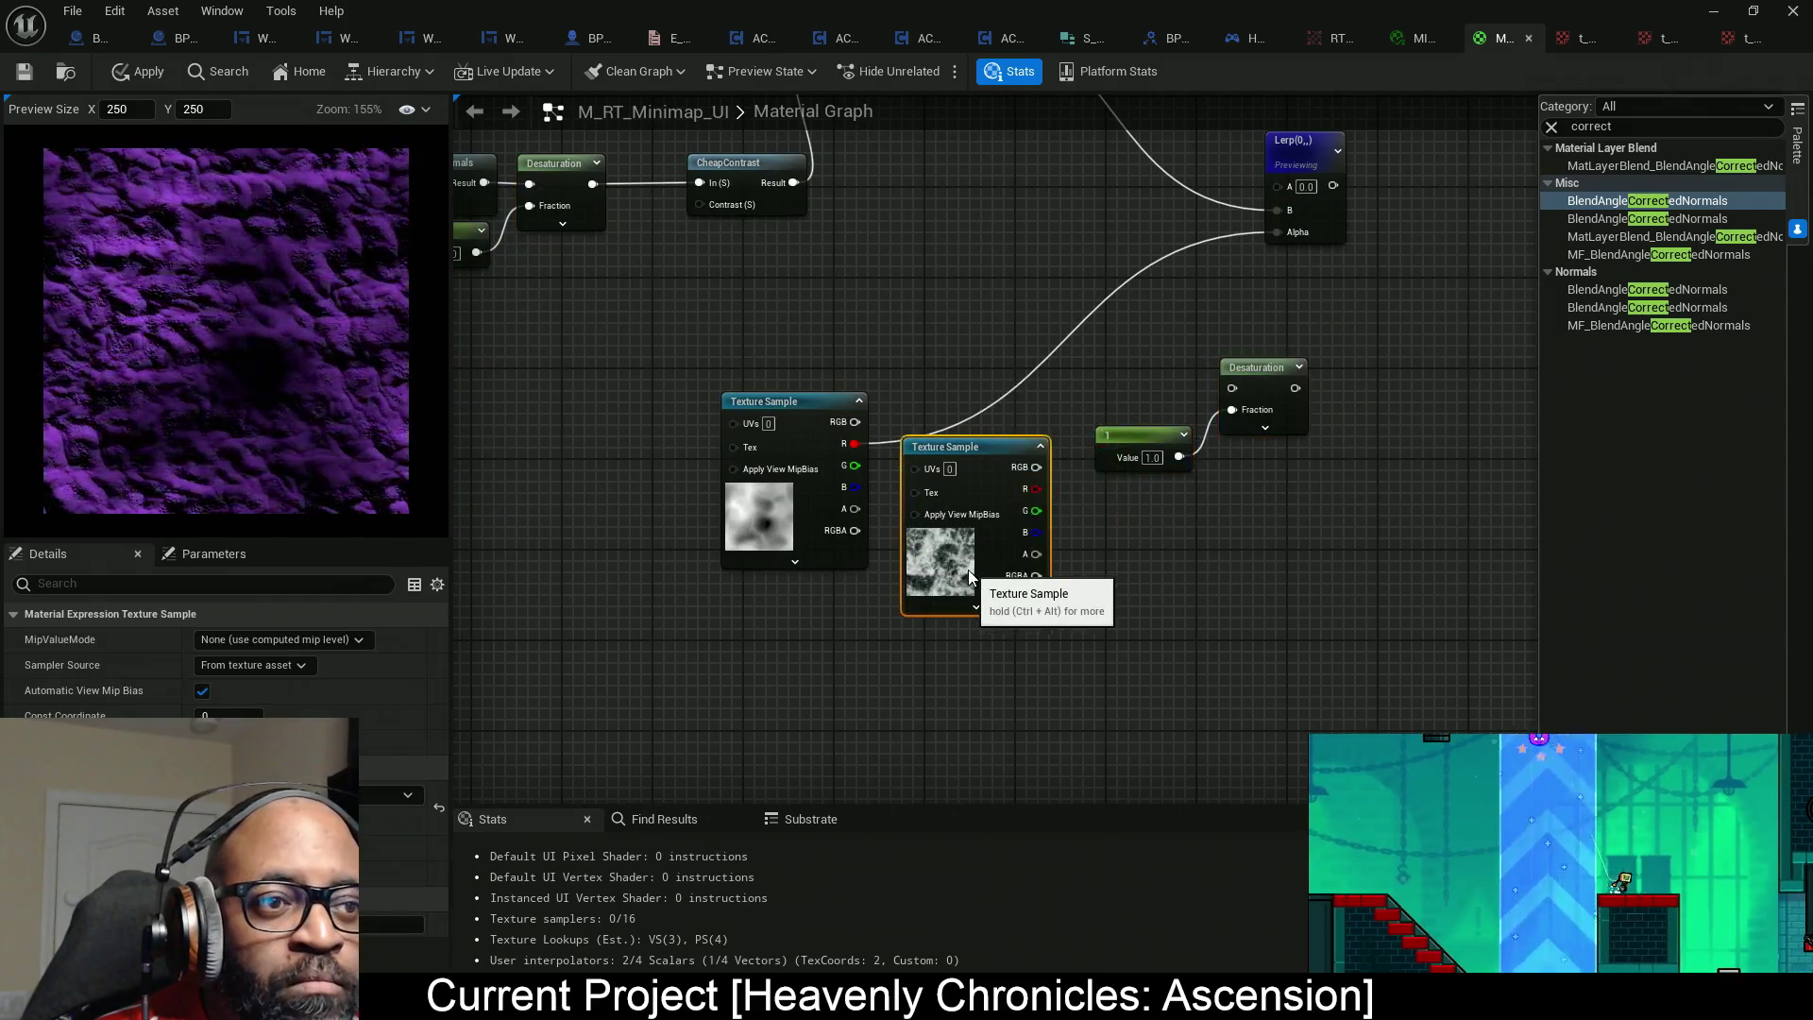
left_click_drag(817, 496, 692, 507)
mouse_move(1231, 389)
left_mouse_down()
mouse_move(993, 484)
mouse_move(1074, 435)
left_mouse_up()
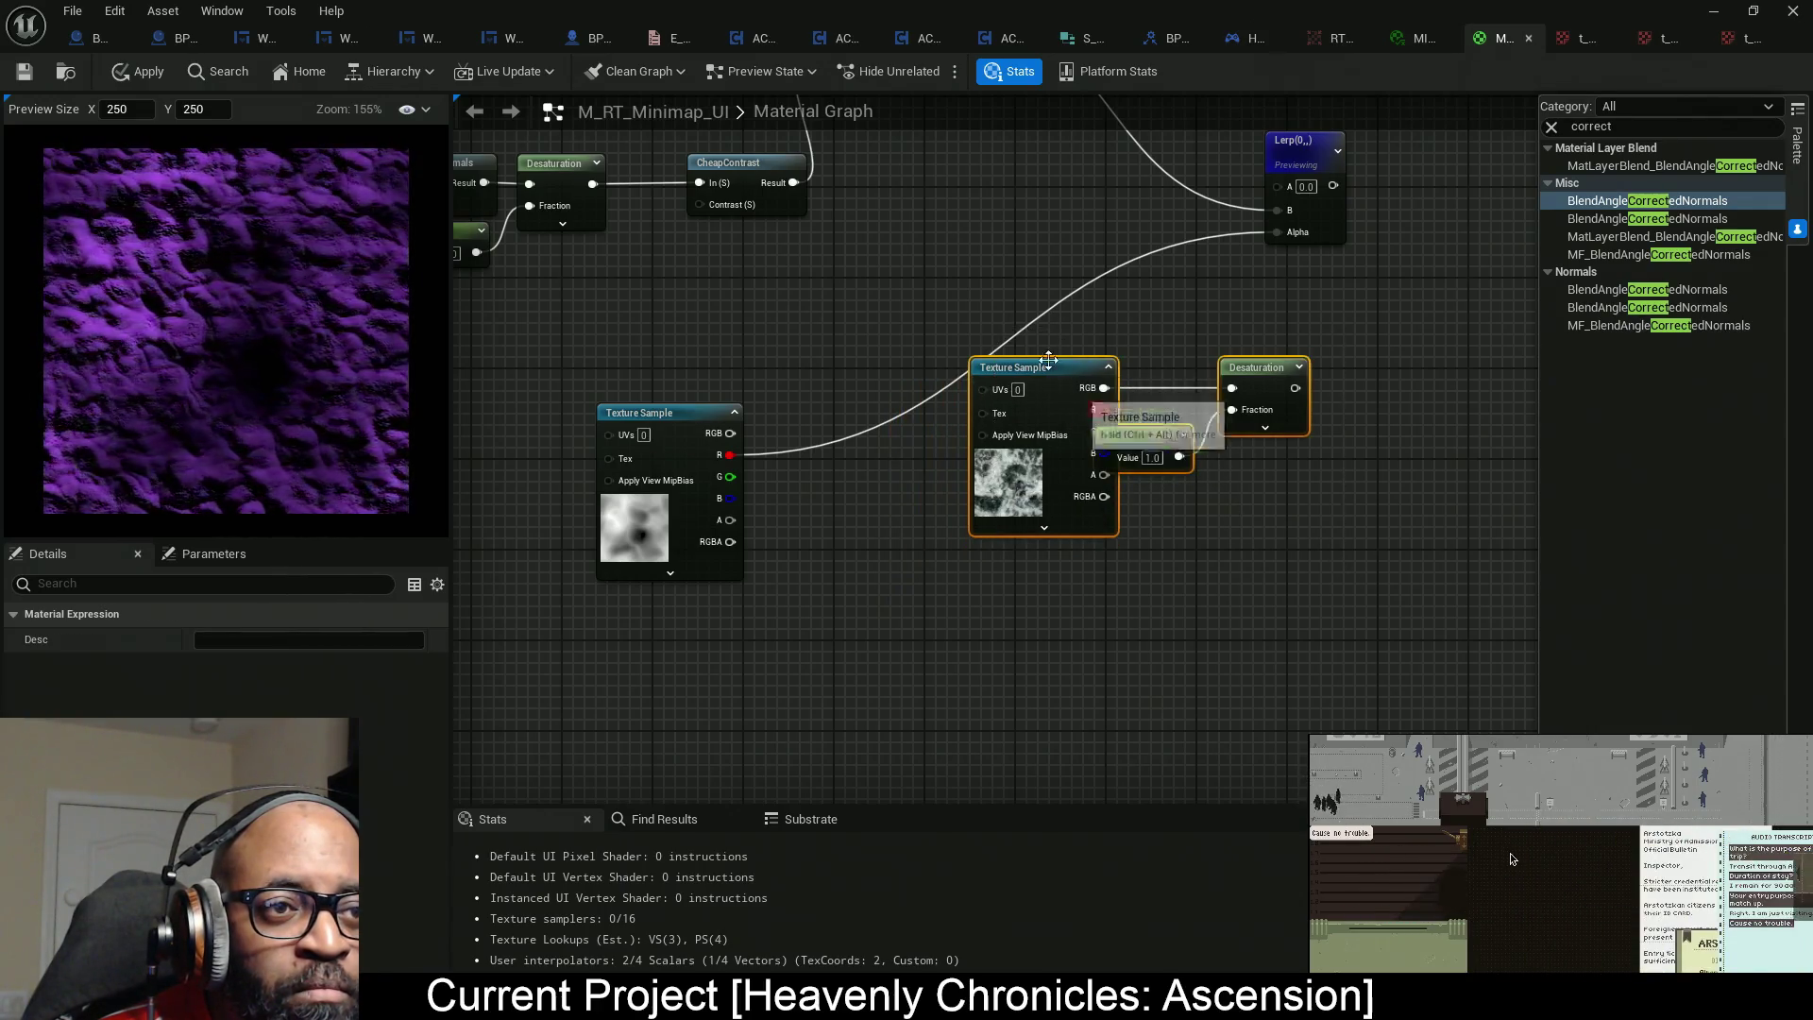
left_click(1345, 579)
Arrange the seafoam sample, 1.0 constant and Desaturation into a neat row.
left_click_drag(1050, 391, 1012, 391)
left_click(1171, 436, "ctrl")
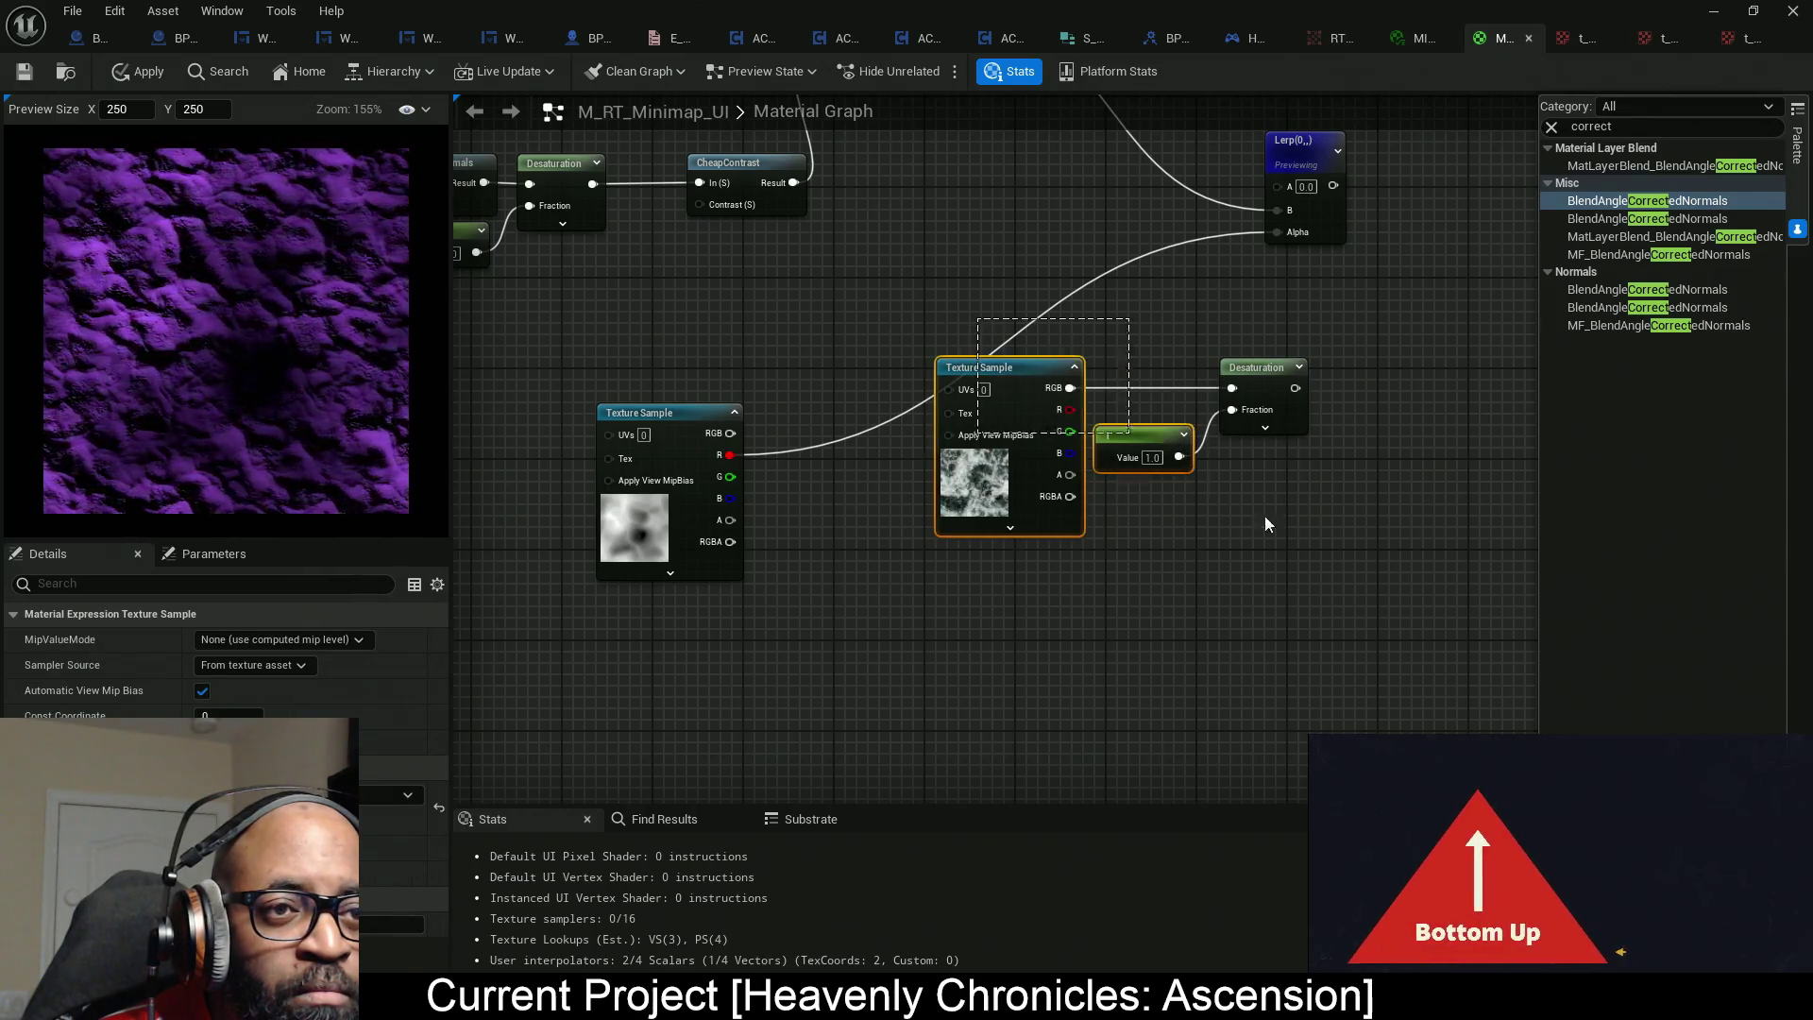
left_click(1242, 404, "ctrl")
mouse_move(1242, 404)
left_mouse_down()
mouse_move(1115, 484)
mouse_move(1260, 238)
mouse_move(1284, 240)
left_mouse_up()
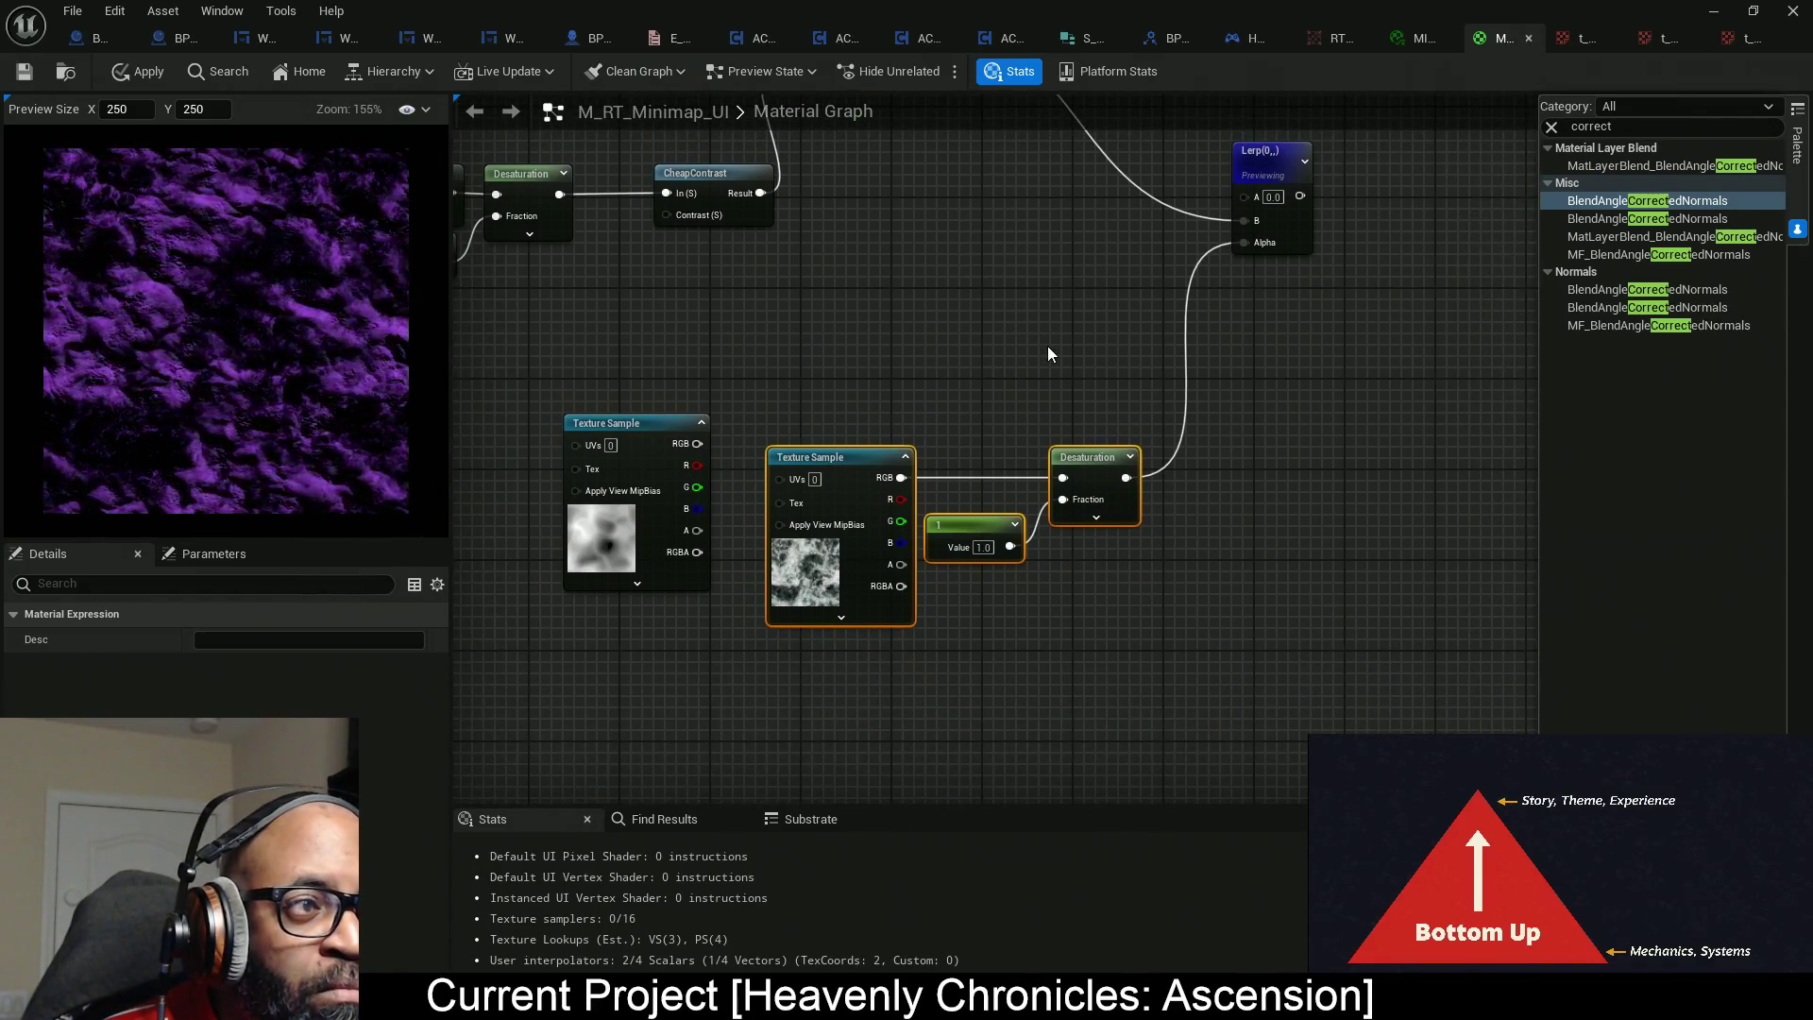
right_click(1124, 440)
left_click(756, 512)
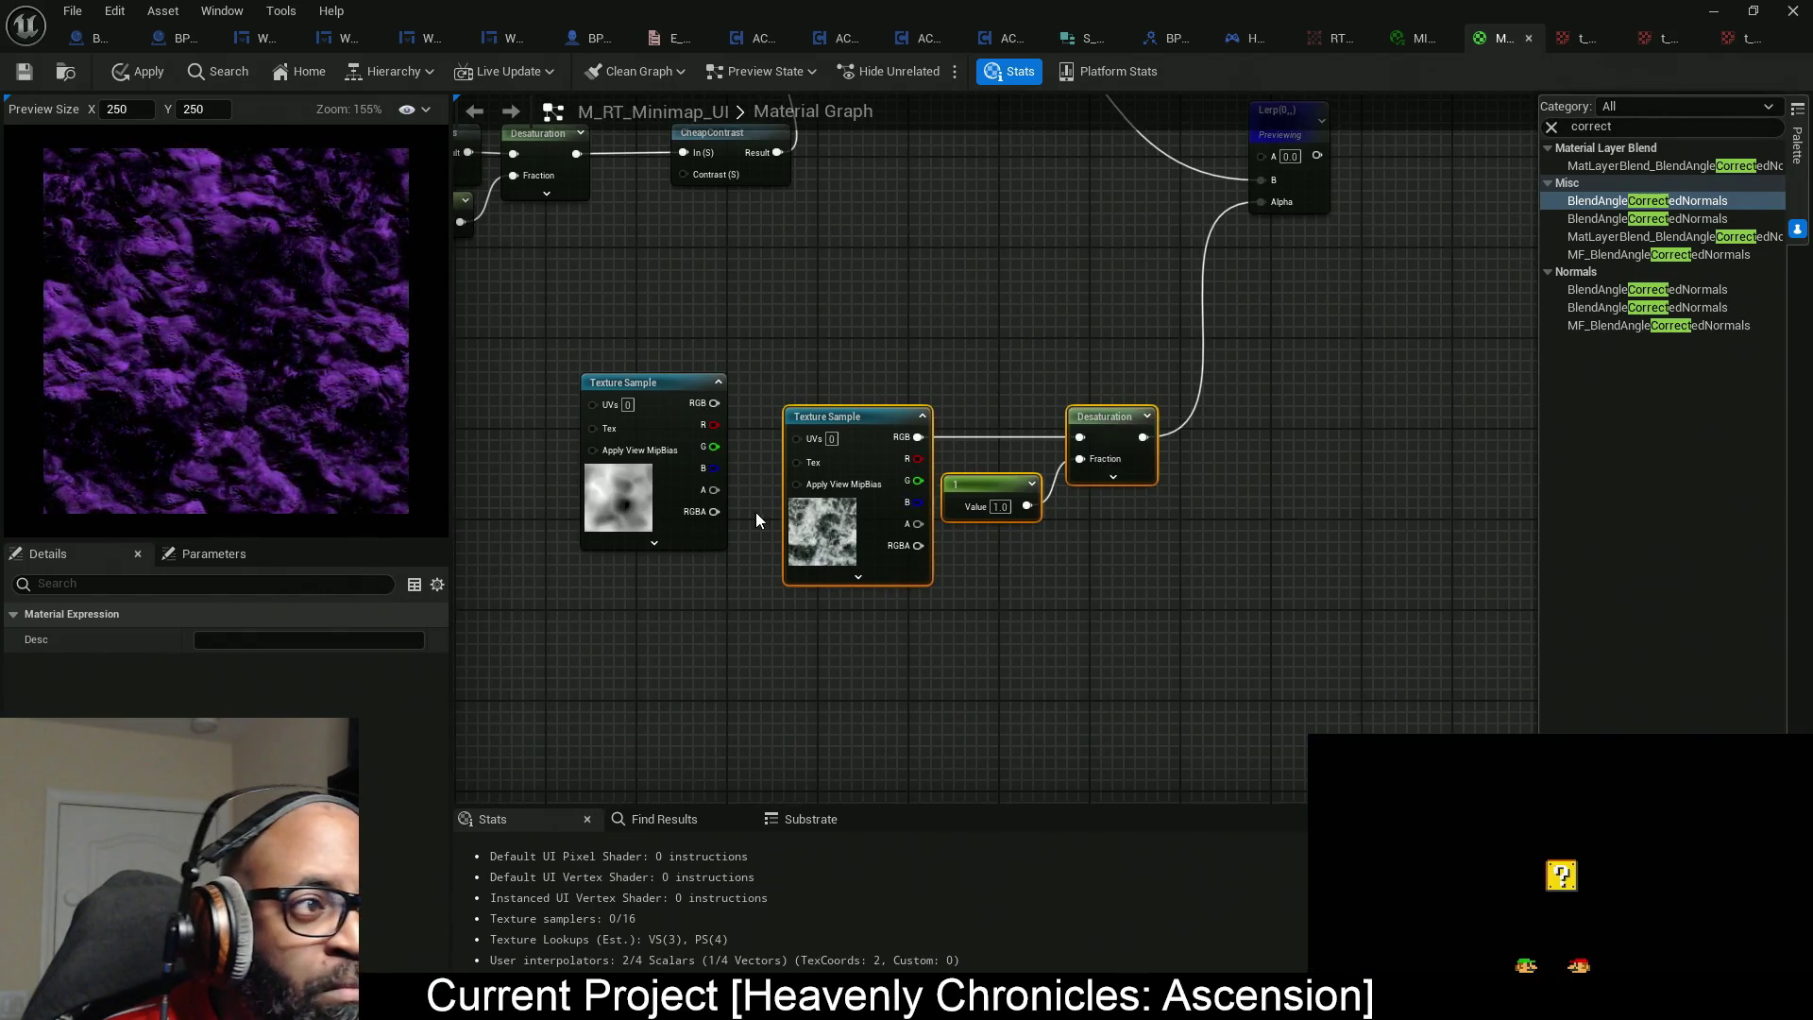
left_click(756, 512)
left_click(1115, 427)
right_click(1115, 430)
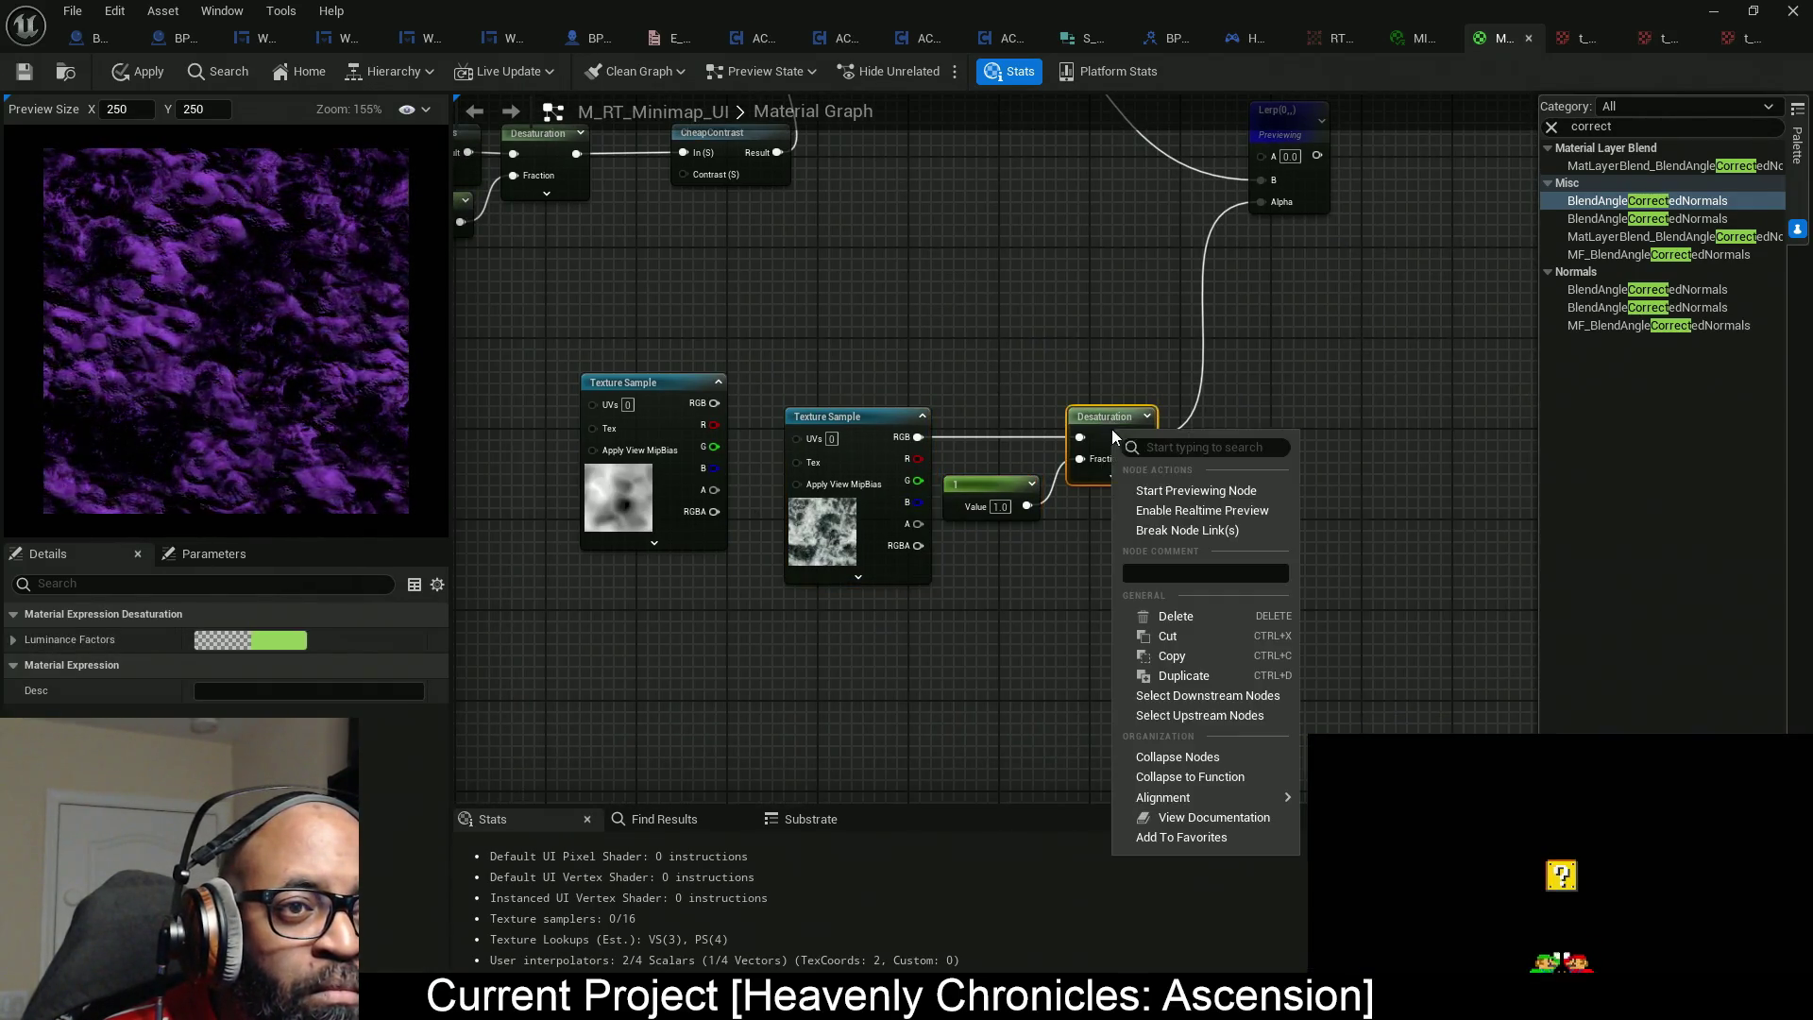
Preview the Desaturation output and duplicate the purple Constant3Vector near the graph's top.
left_click(1183, 490)
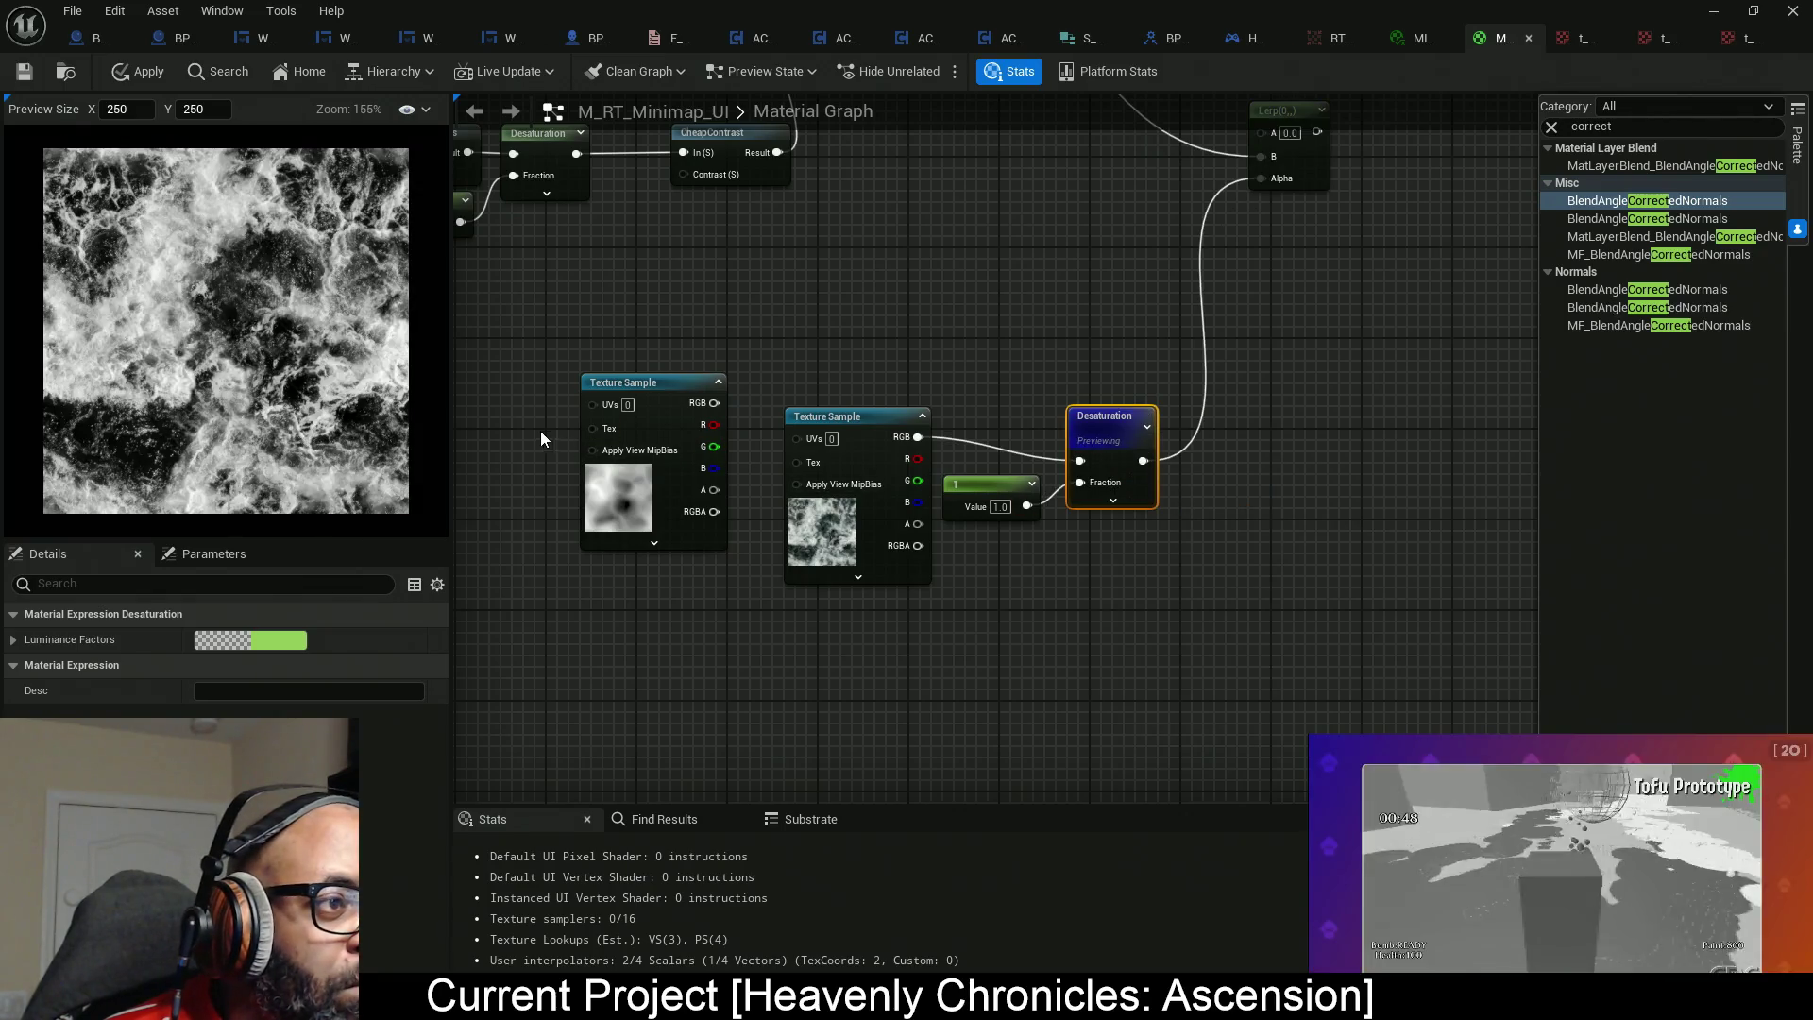
mouse_move(1175, 323)
left_mouse_down()
mouse_move(1146, 368)
mouse_move(1121, 490)
mouse_move(1217, 615)
mouse_move(1398, 675)
left_mouse_up()
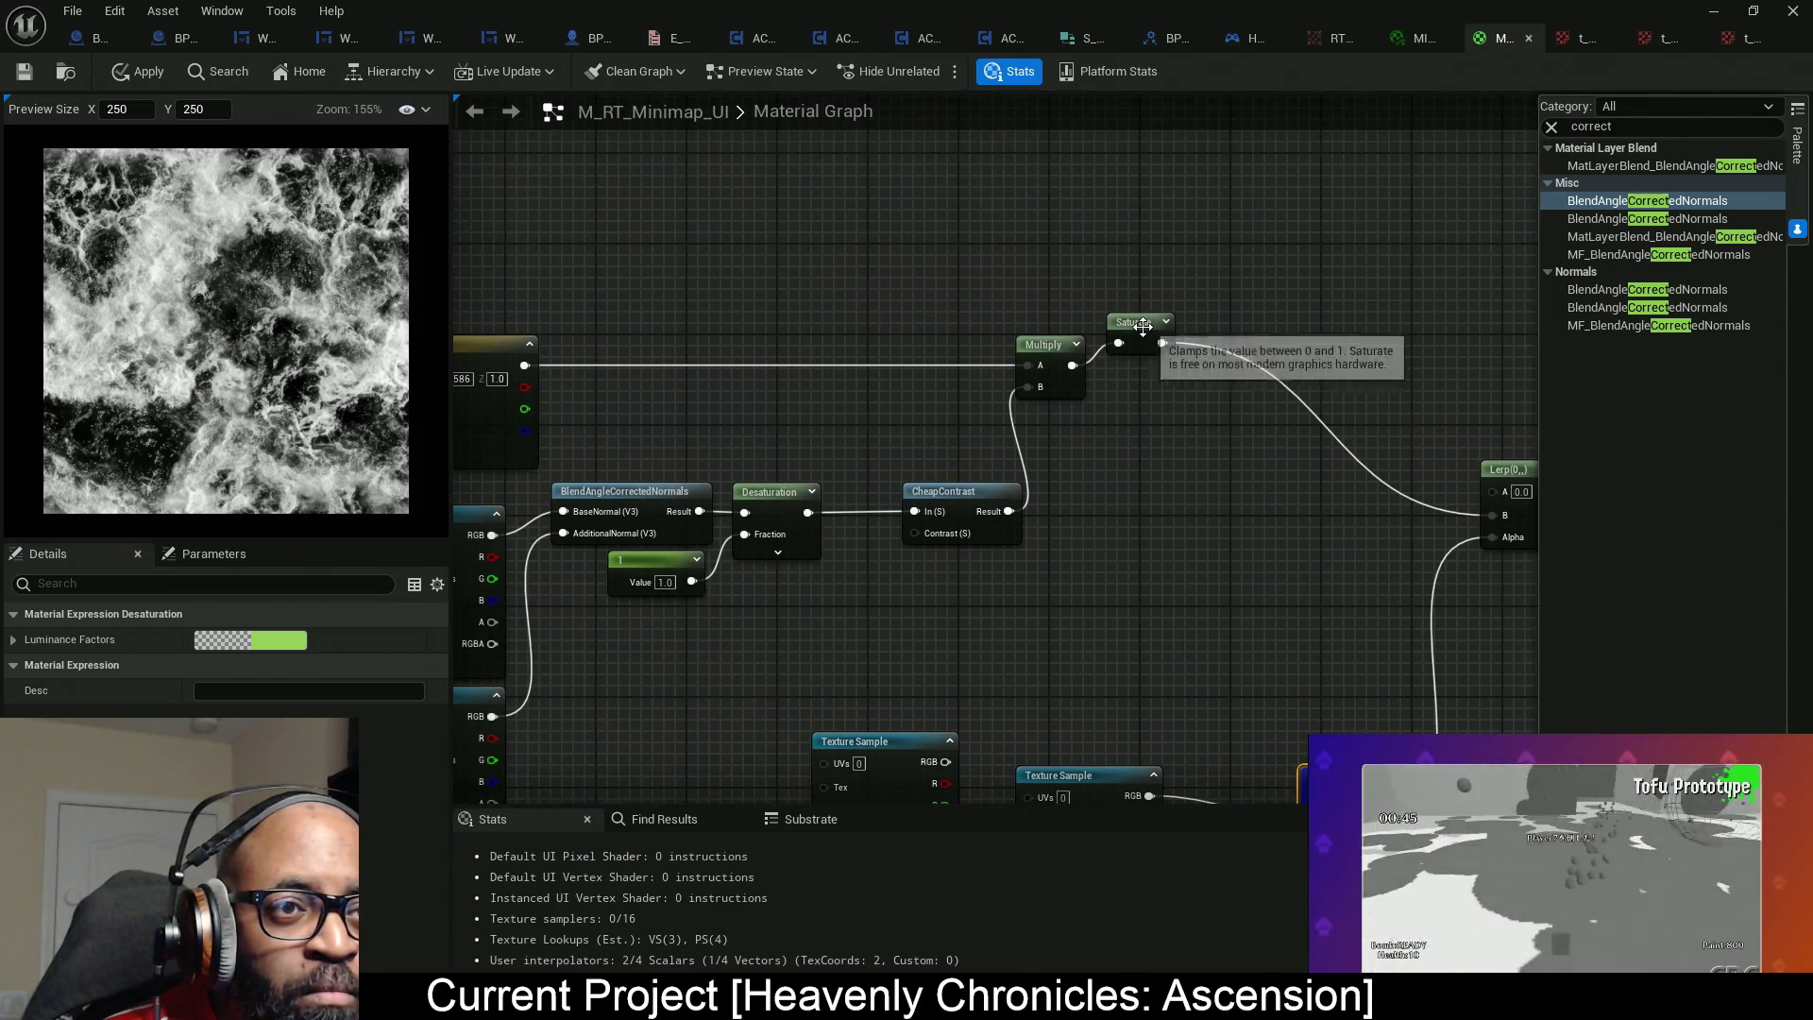
left_click(1139, 347)
left_click_drag(498, 260, 820, 269)
left_click(831, 359)
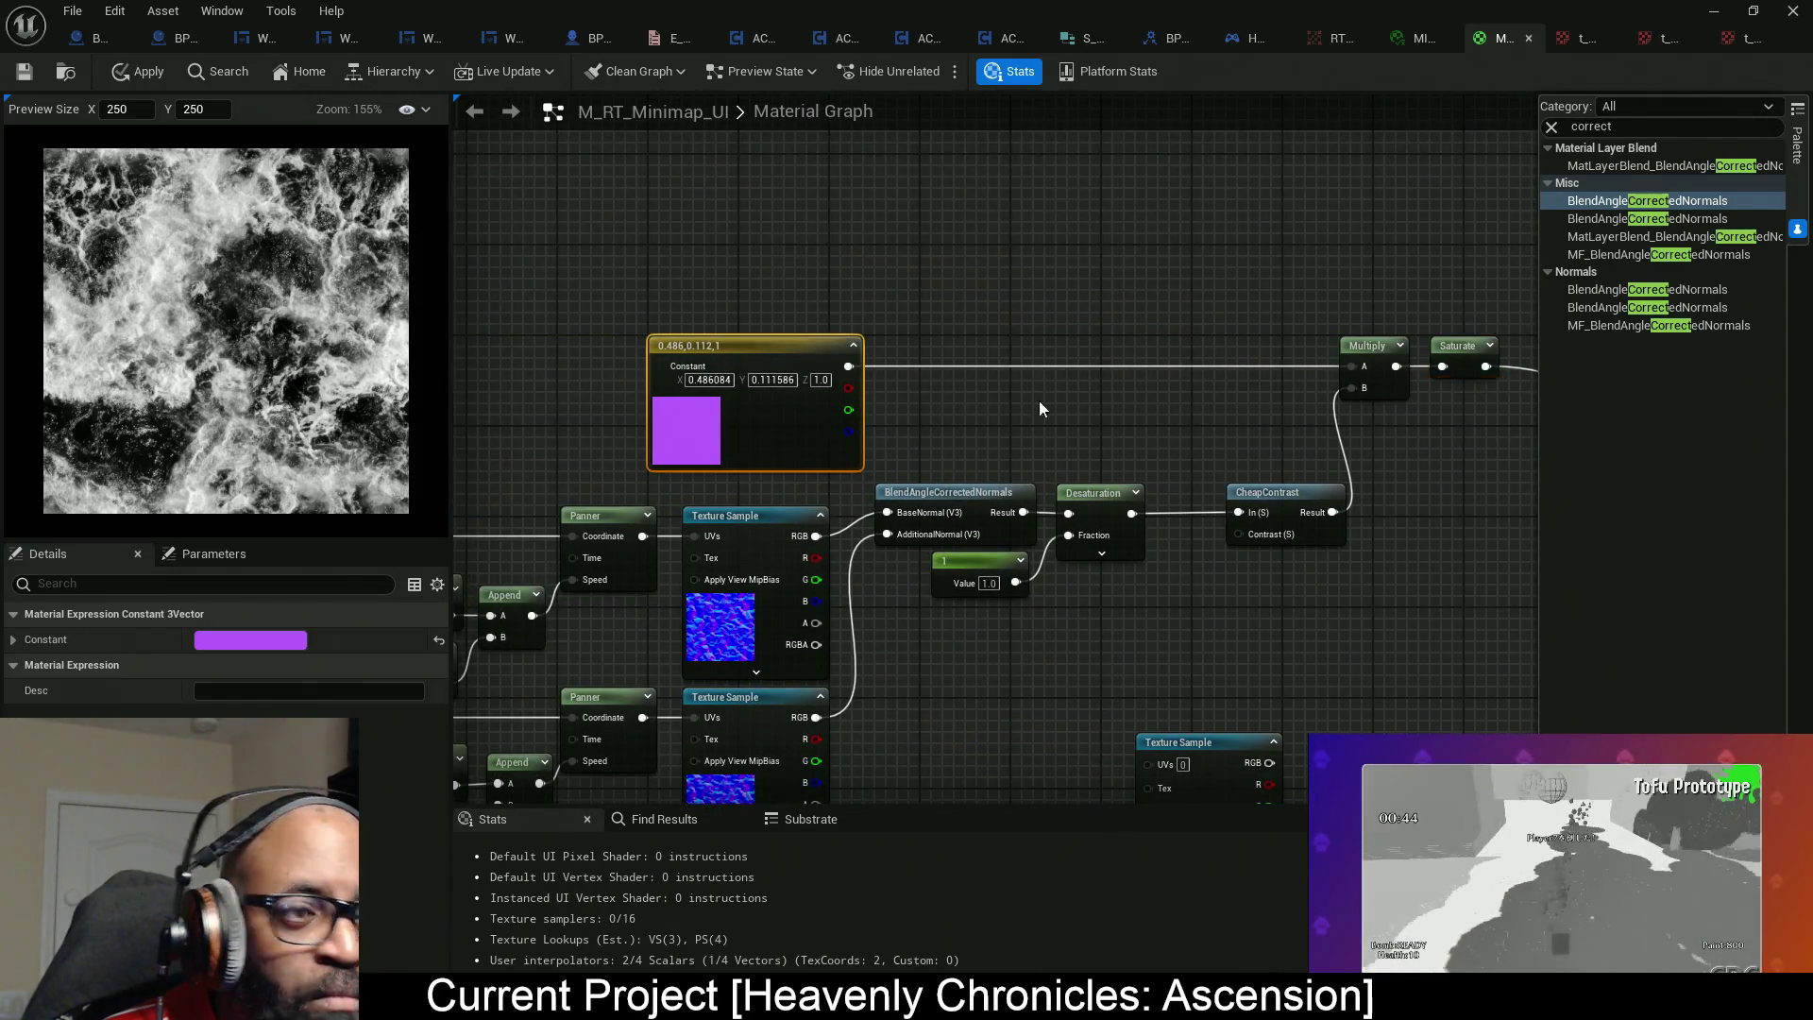
left_click_drag(1256, 431, 859, 263)
key("ctrl+v")
mouse_move(1331, 248)
left_mouse_down()
mouse_move(1121, 352)
mouse_move(1022, 210)
left_mouse_up()
Move the Lerp up, wire the constant copy into its A input, and preview it.
left_click_drag(1271, 468, 1271, 321)
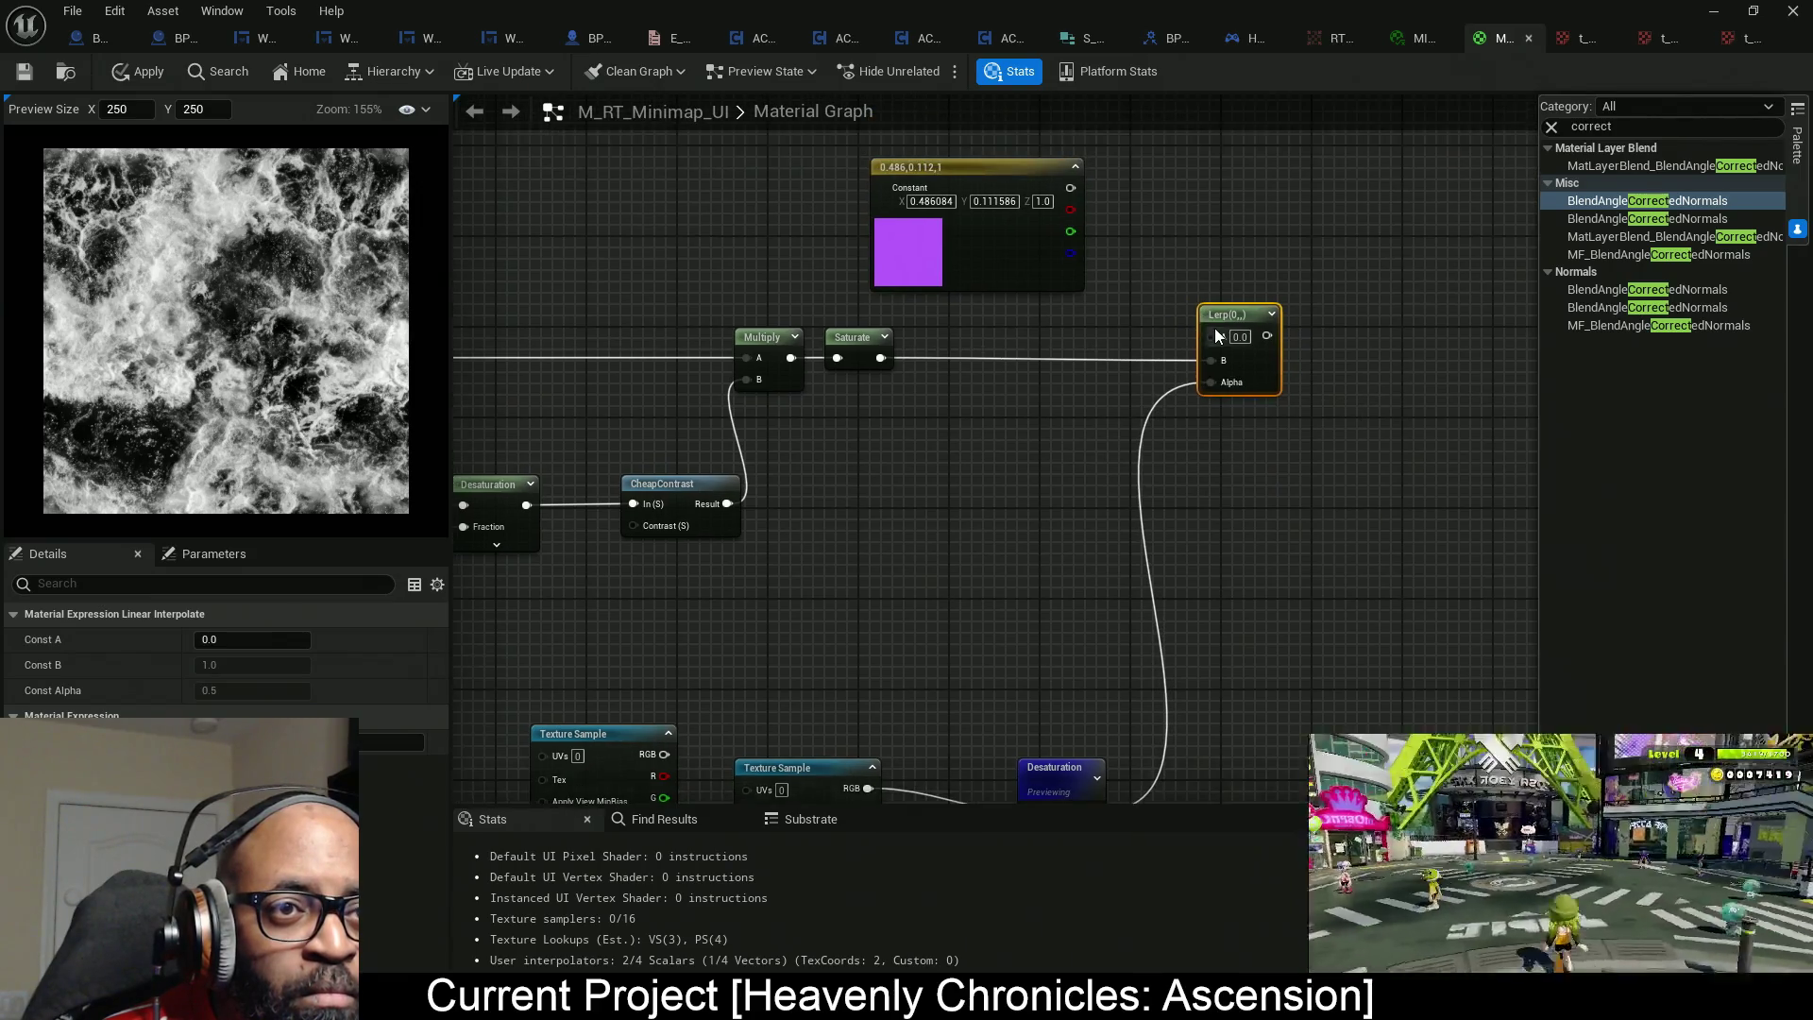
left_click_drag(1213, 336, 1073, 192)
left_click_drag(896, 349, 1004, 352)
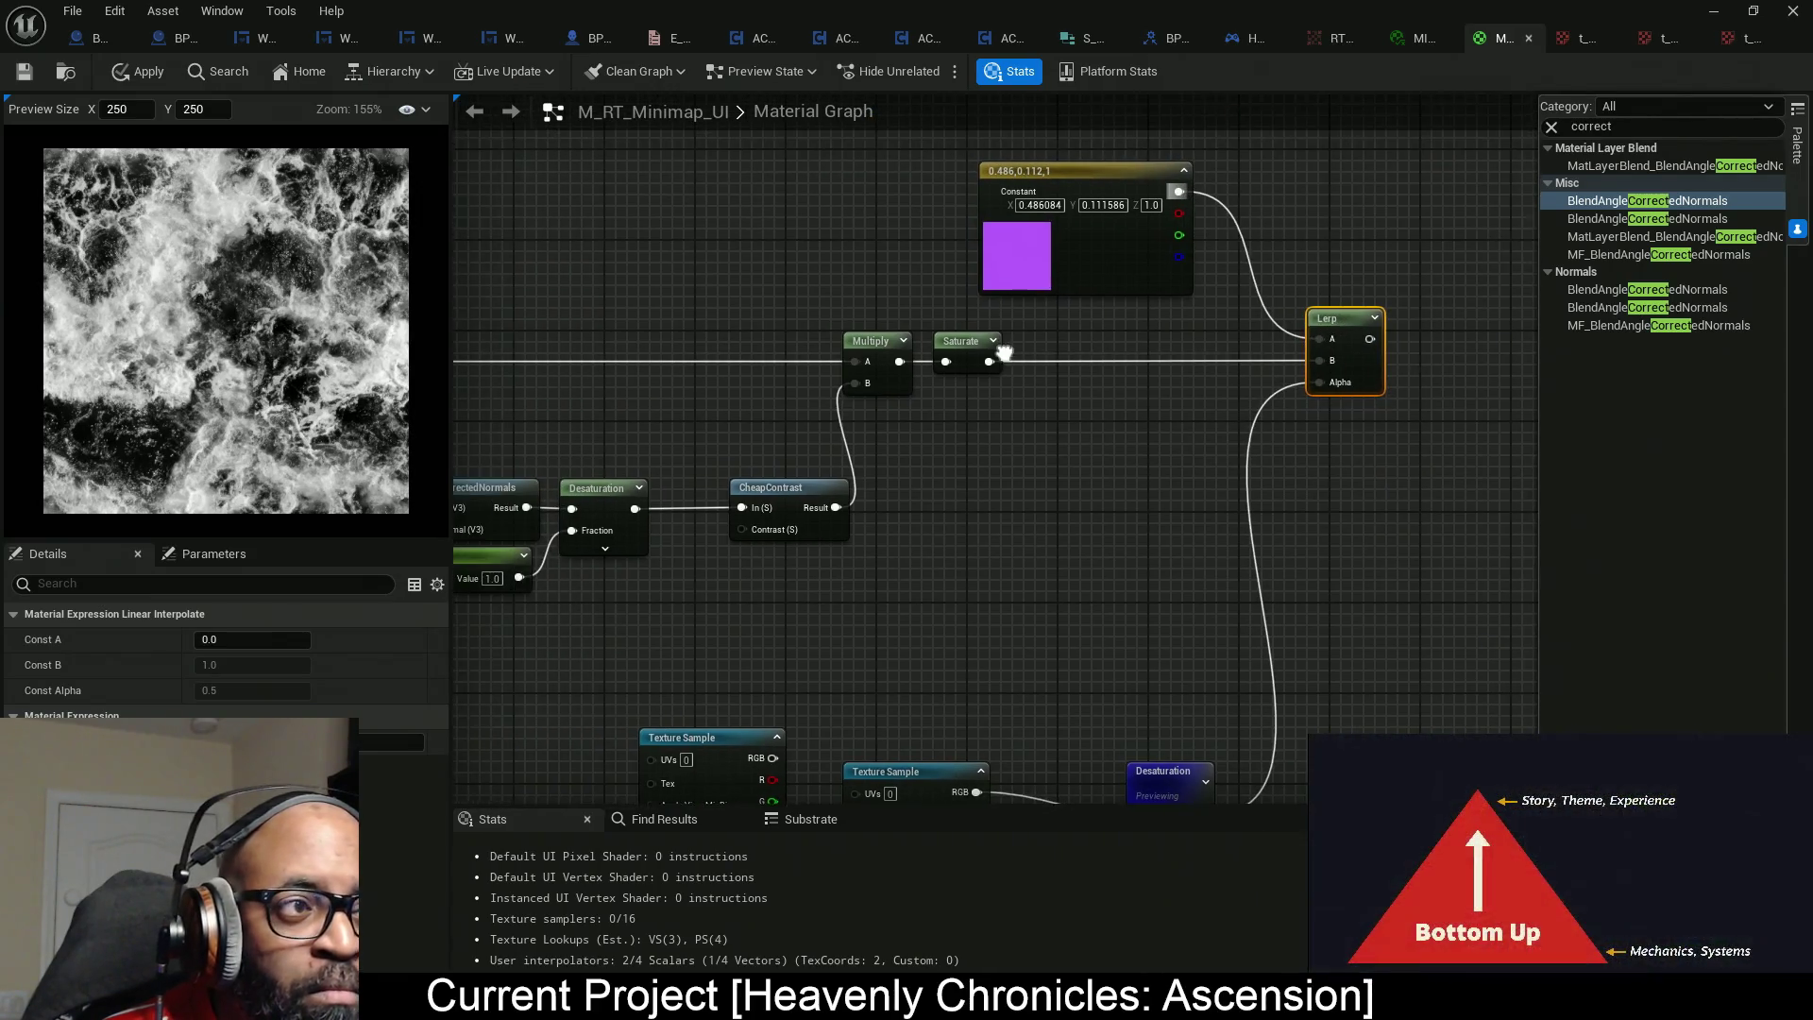
left_click_drag(861, 186, 679, 121)
right_click(1179, 297)
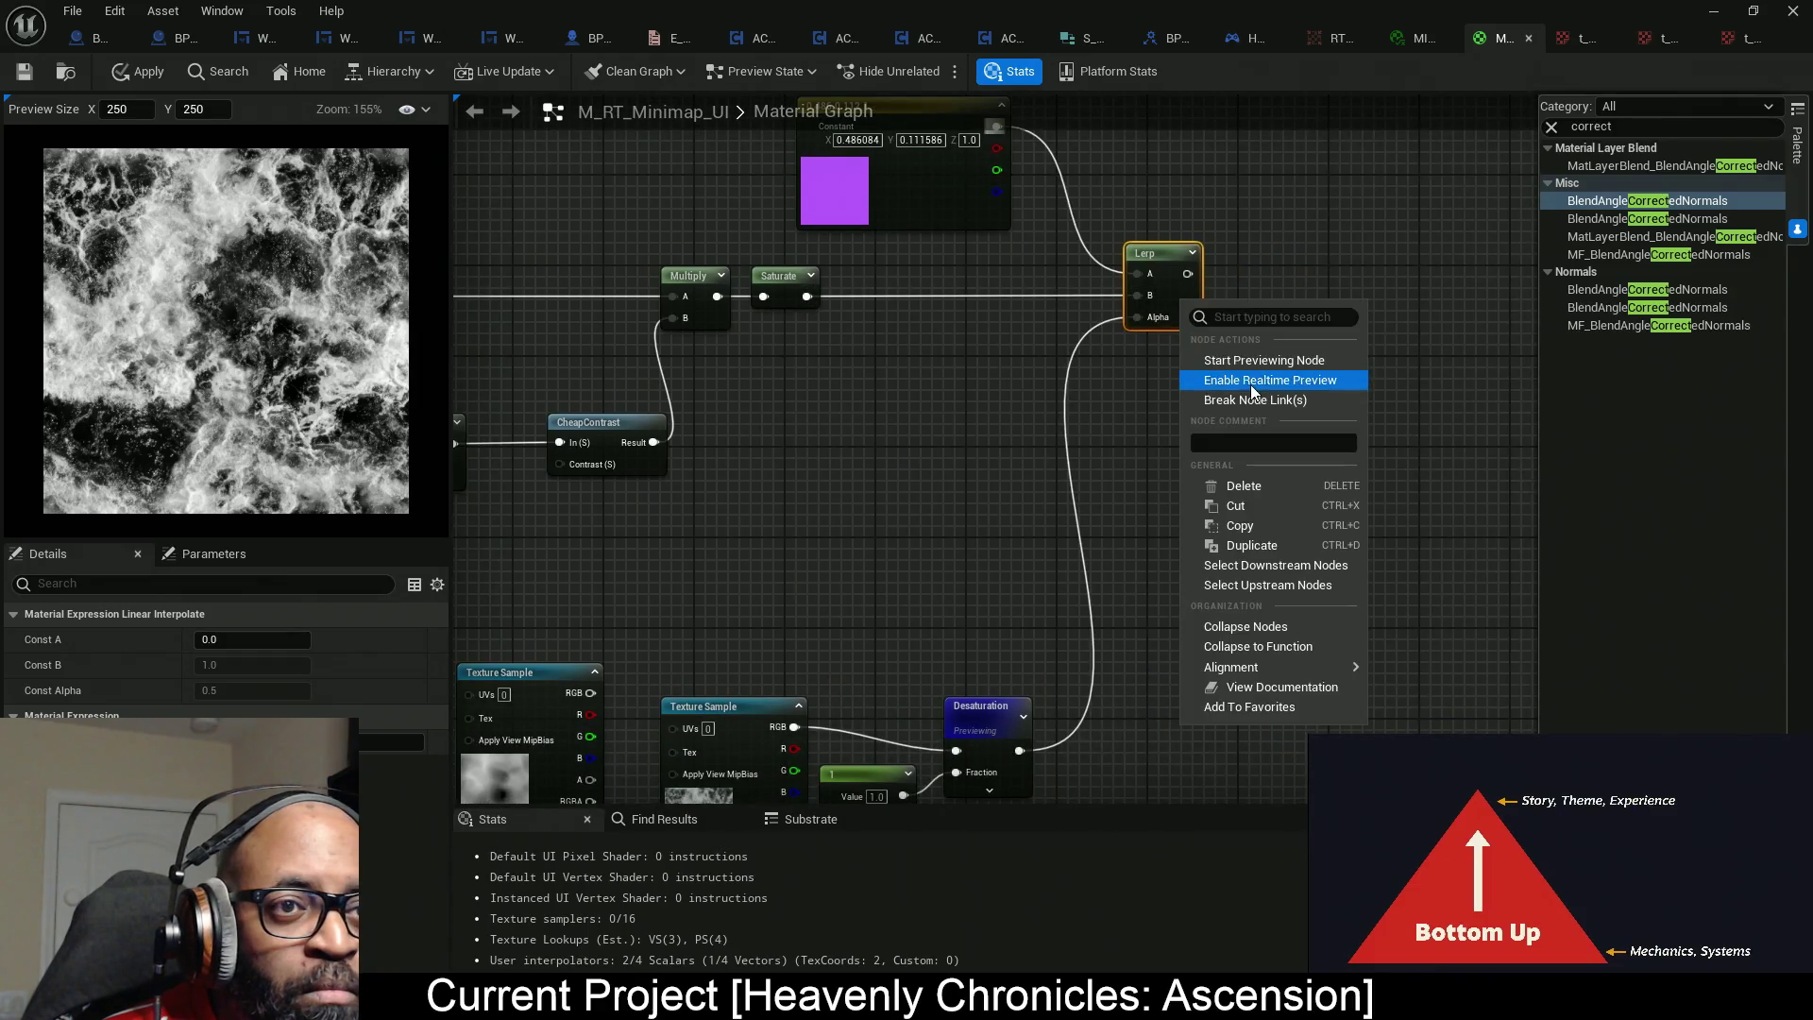
left_click(1232, 380)
mouse_move(927, 204)
left_mouse_down()
mouse_move(1066, 269)
mouse_move(1099, 314)
left_mouse_up()
Darken the copied constant in two Color Picker passes to near-black purple (0.0102, 0.00239, 0.0208).
left_click(1098, 313)
left_click(253, 642)
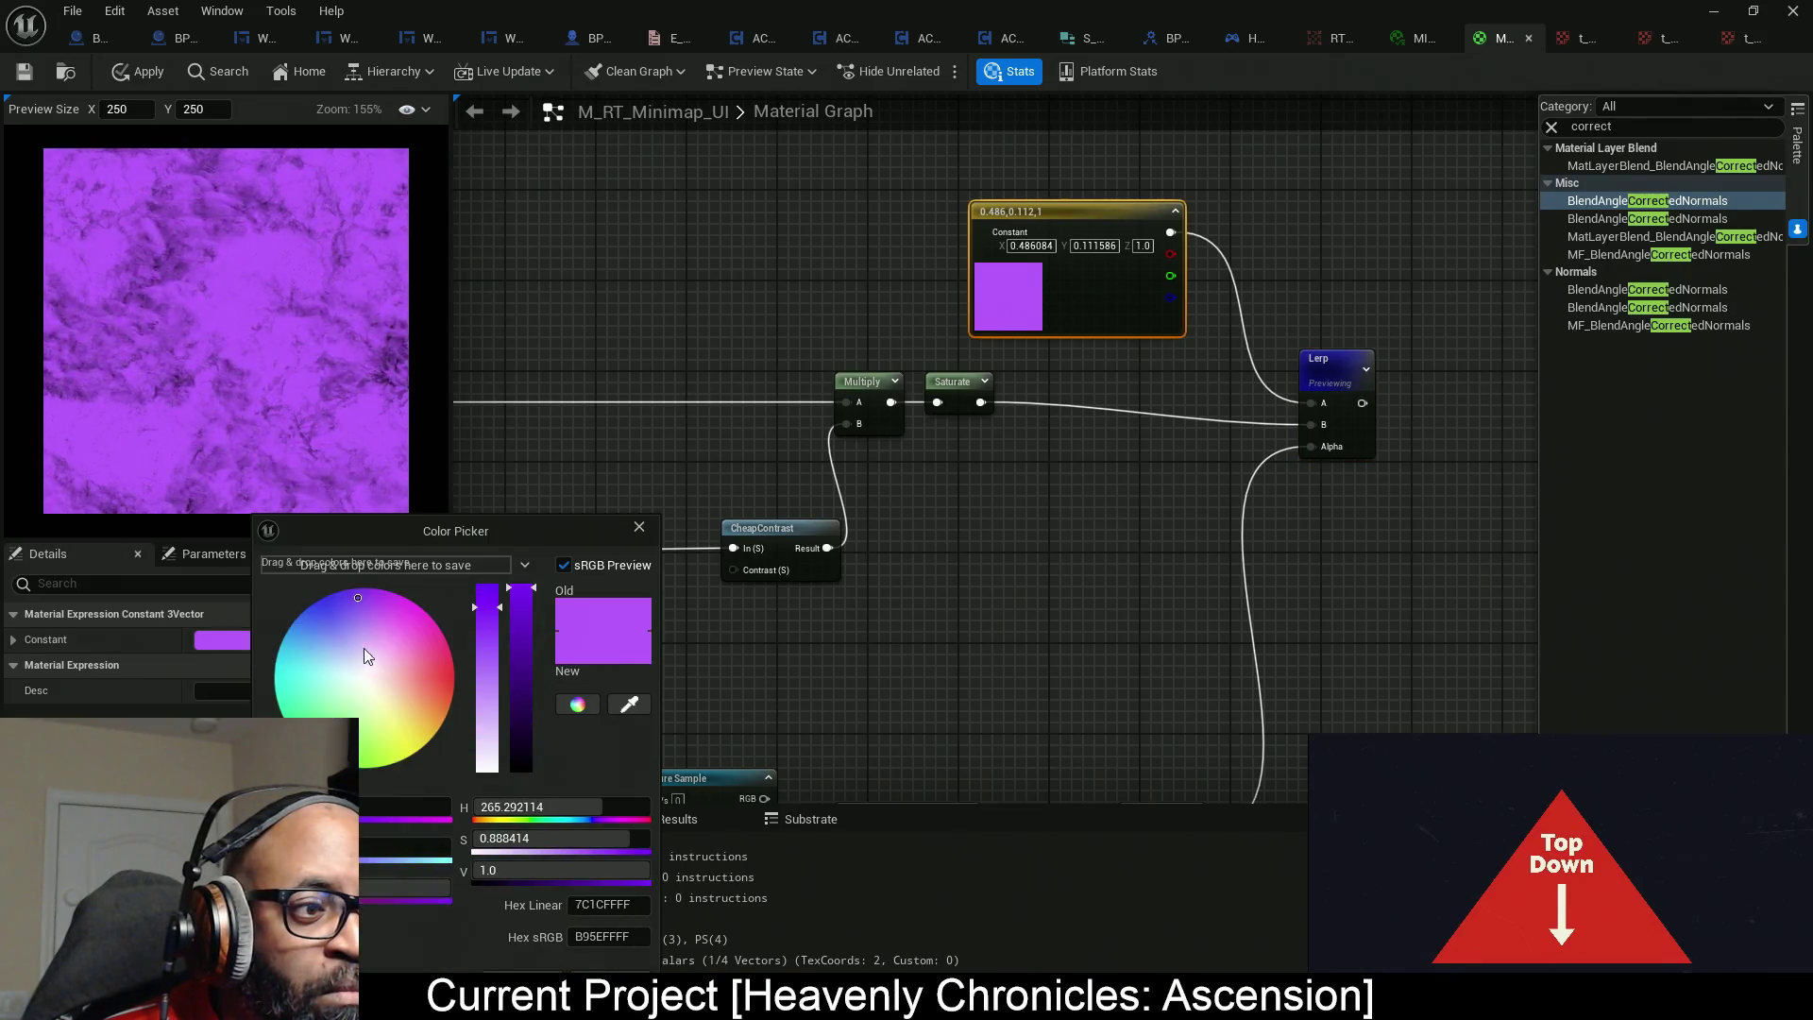
left_click_drag(520, 669, 520, 718)
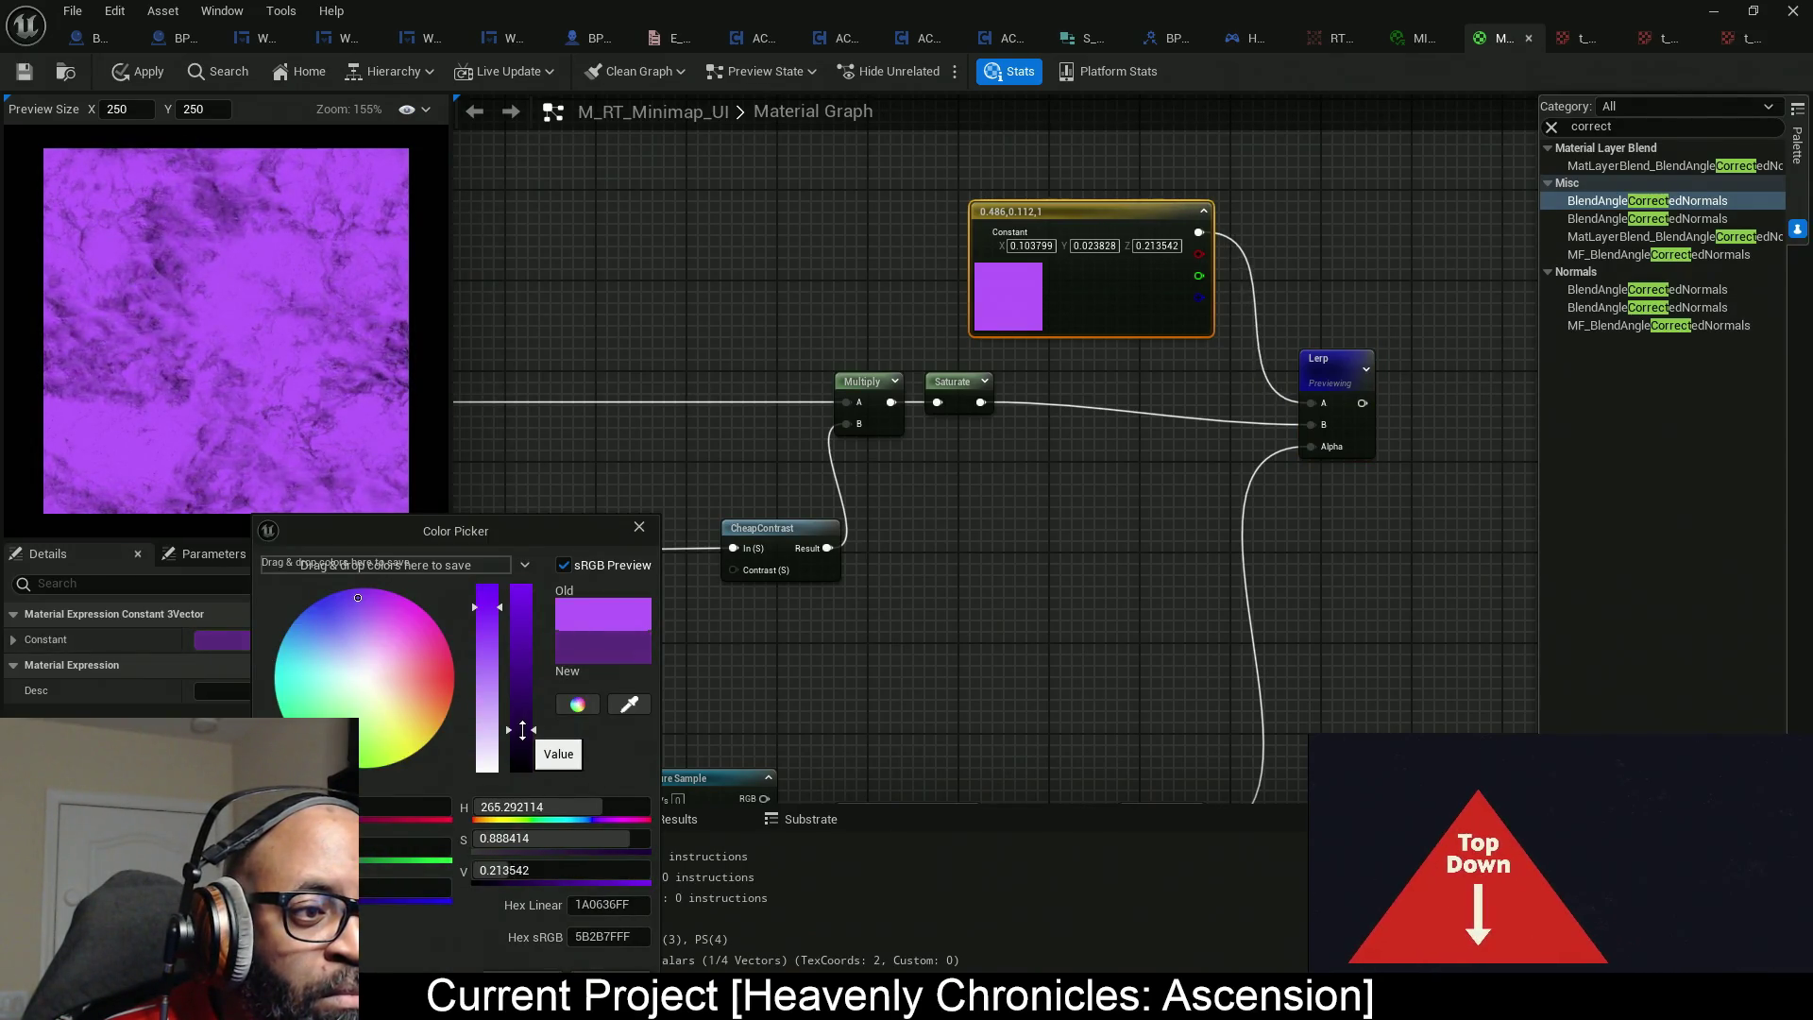
left_click(557, 978)
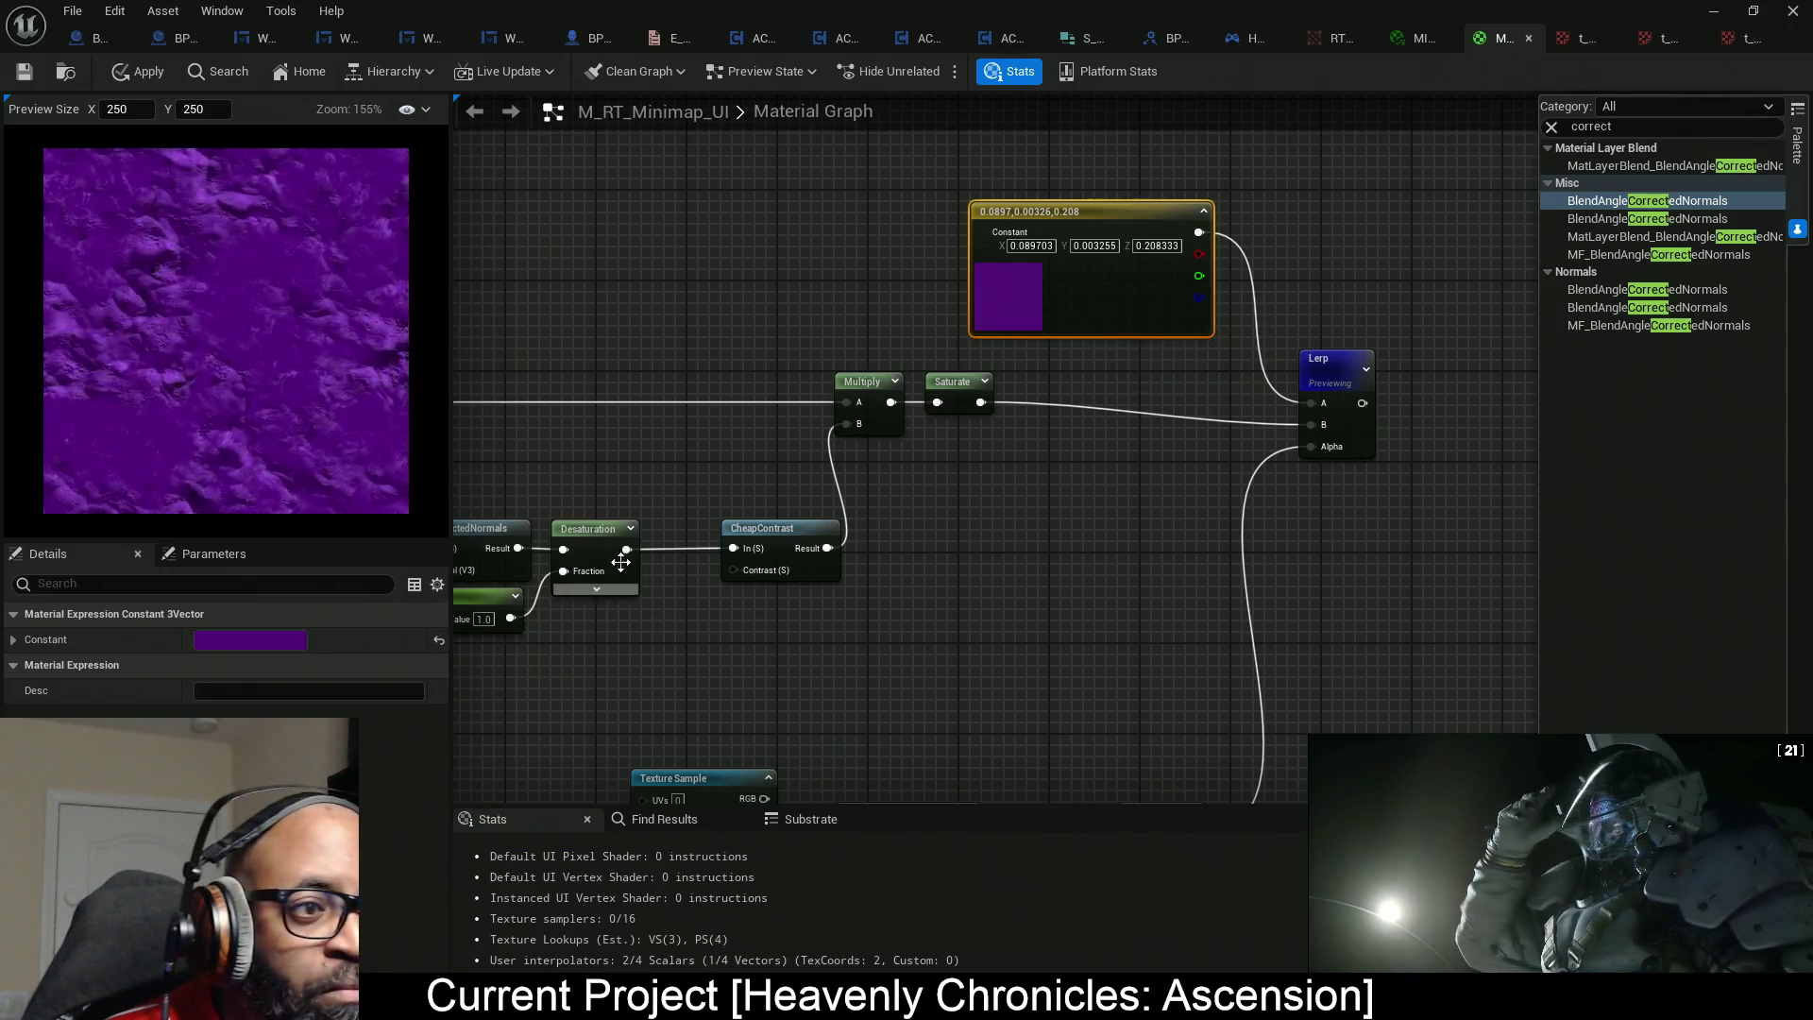
left_click(253, 639)
left_click_drag(529, 734, 529, 757)
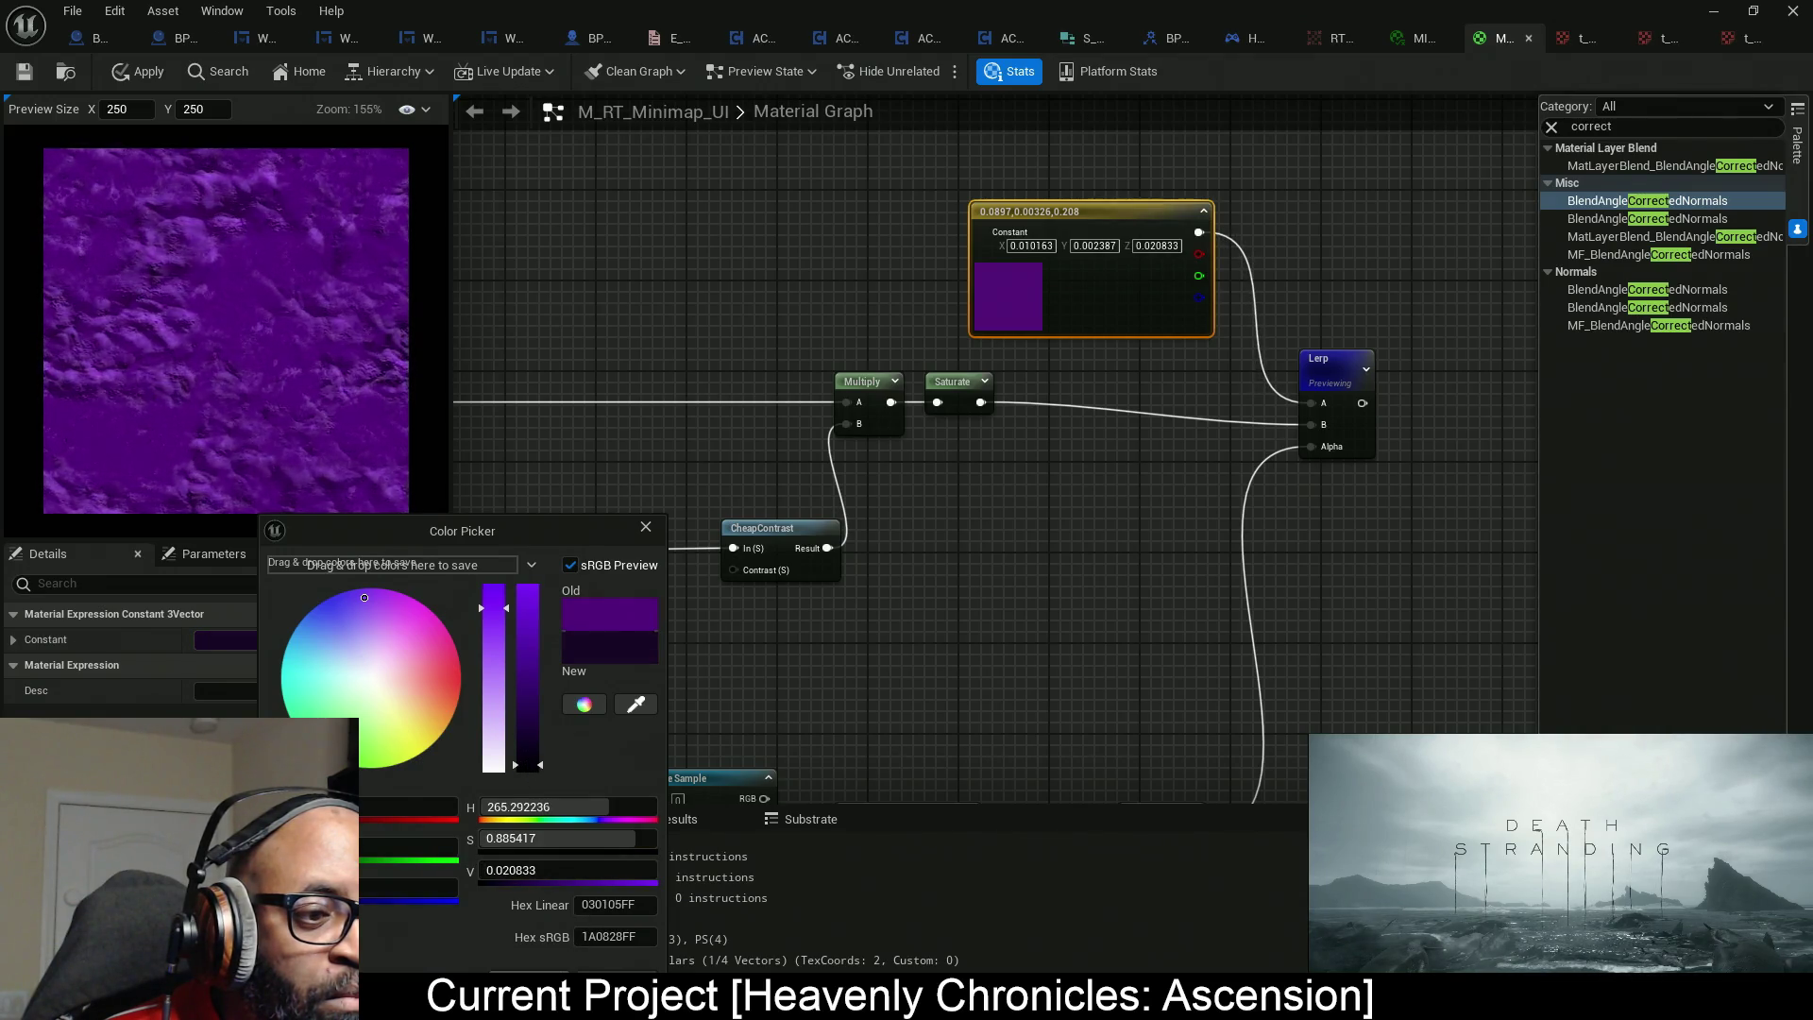
left_click(650, 789)
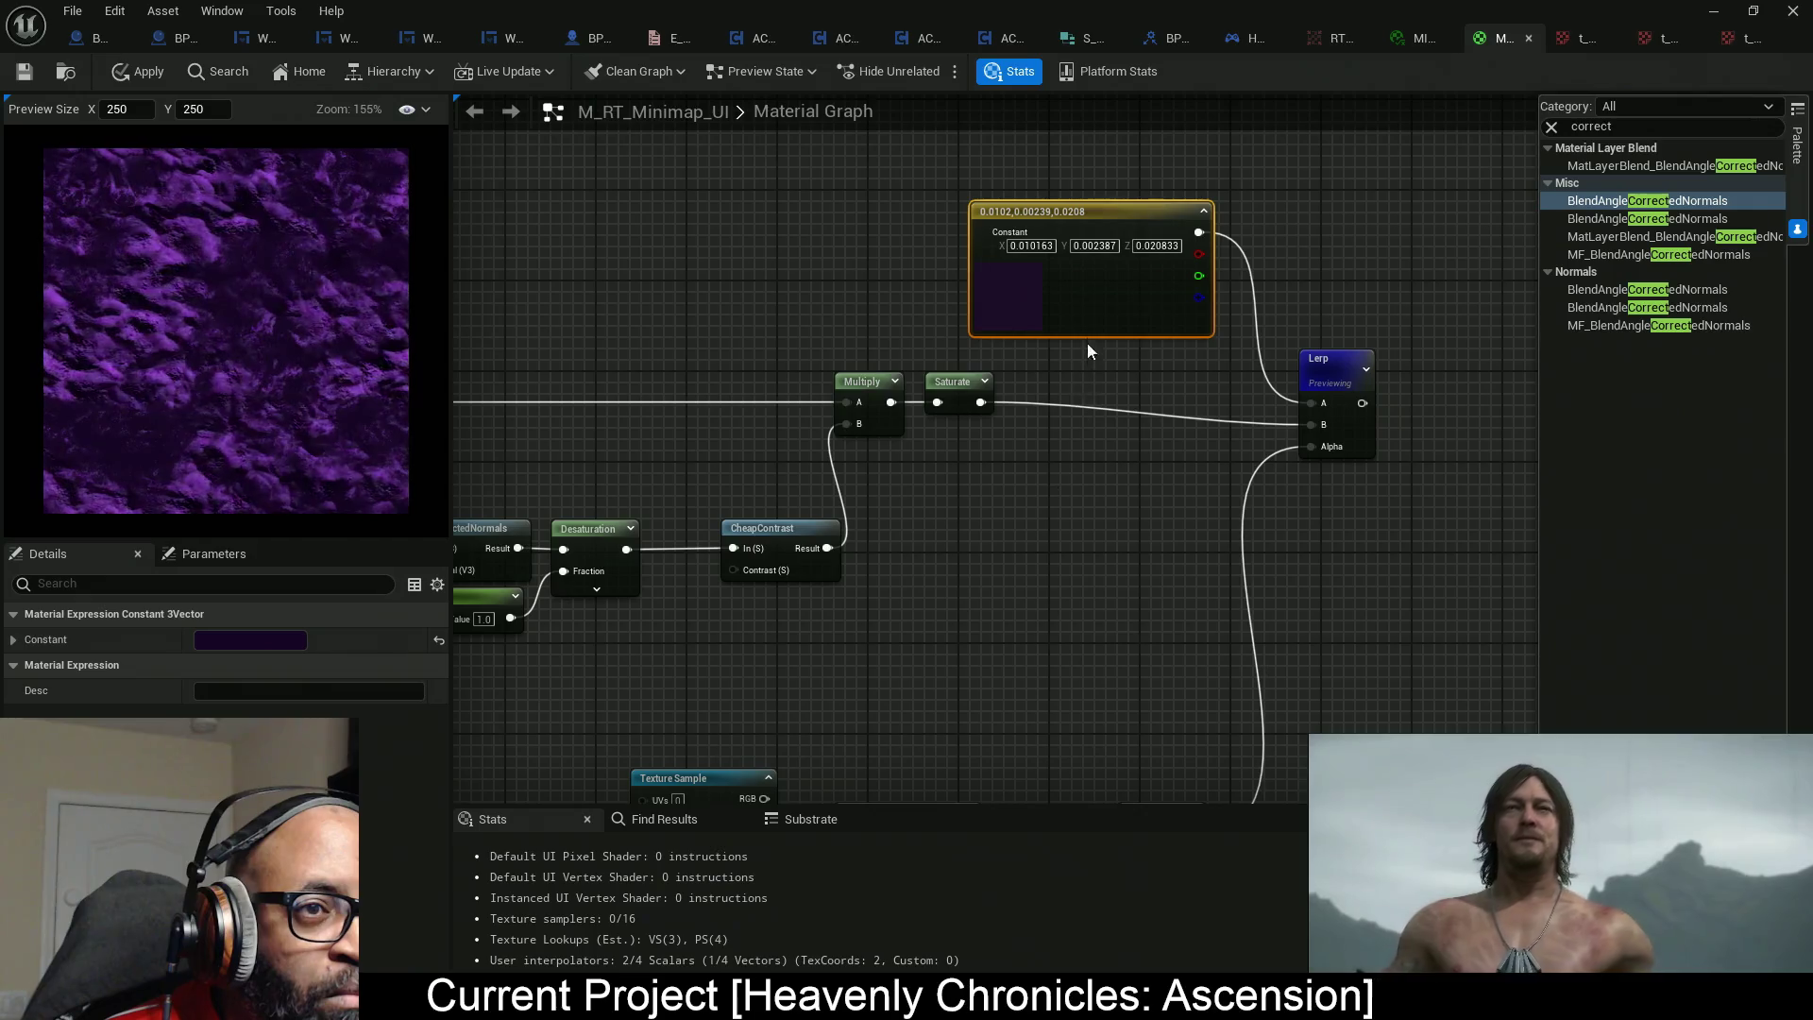
mouse_move(692, 514)
left_mouse_down()
mouse_move(1043, 468)
mouse_move(1021, 472)
left_mouse_up()
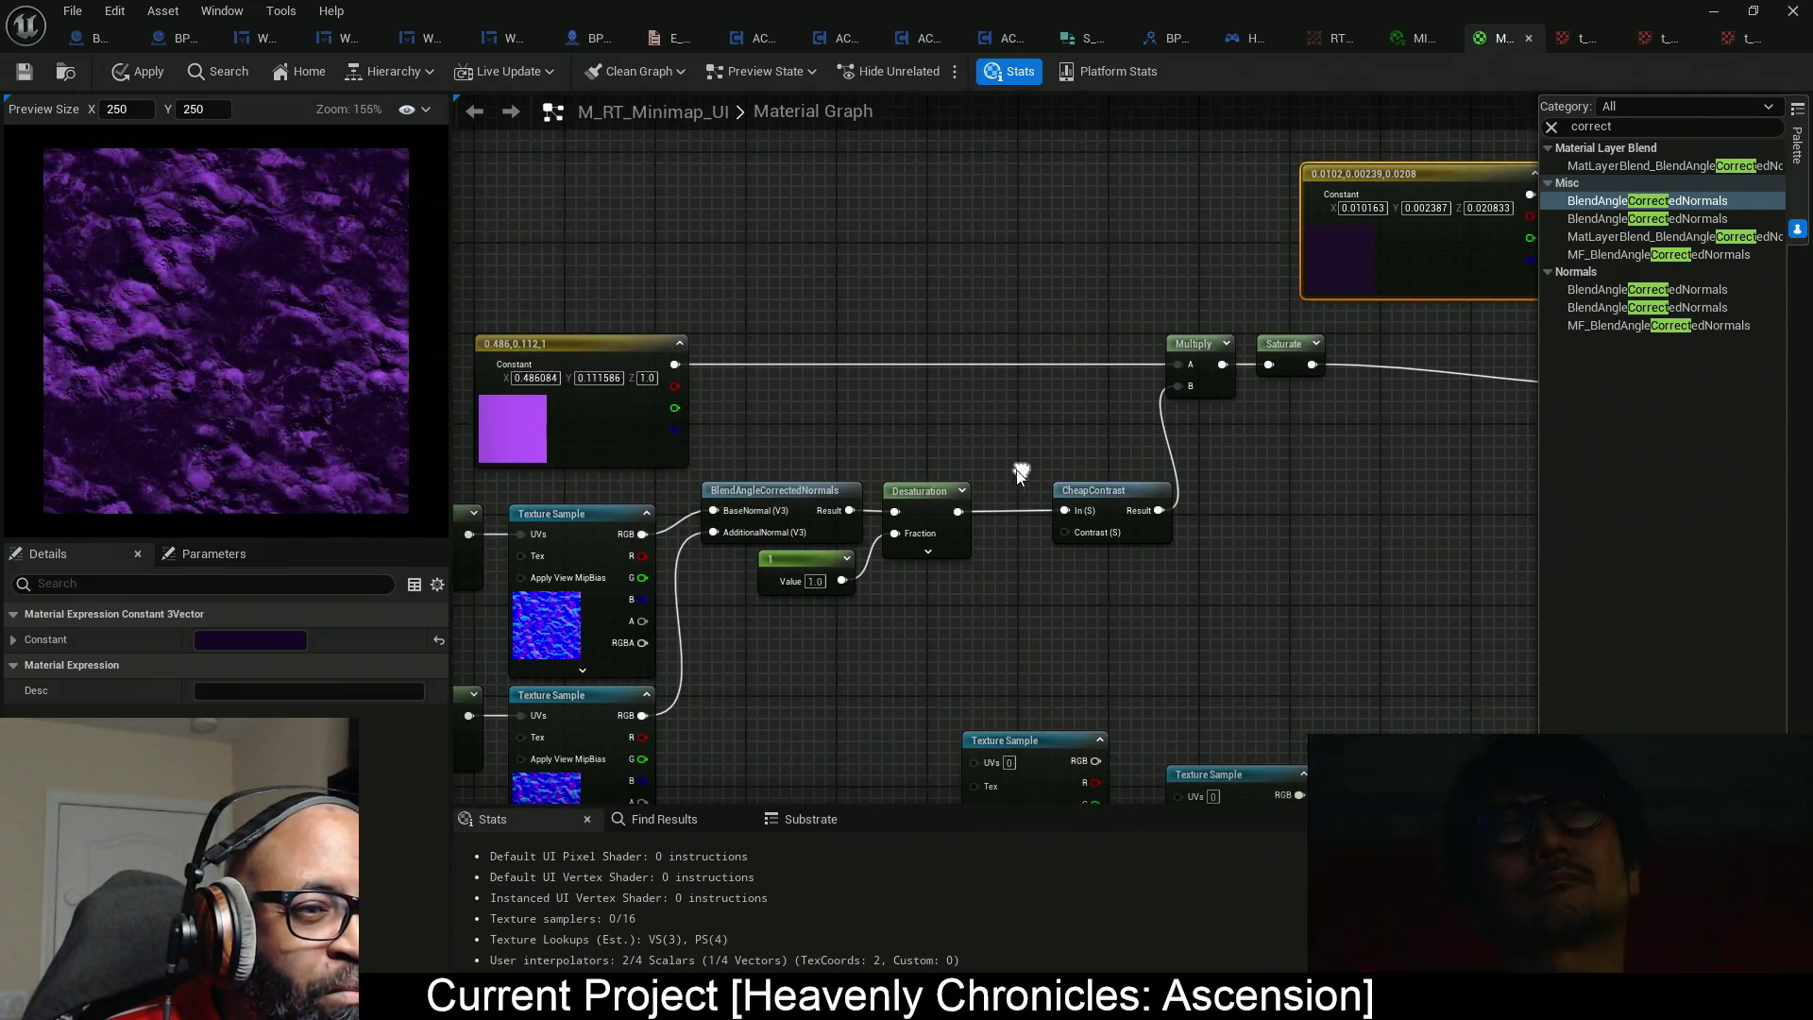
Sample the dark constant's colour into the original tint constant, then set its brightness to 0.151.
left_click(497, 433)
left_click(271, 641)
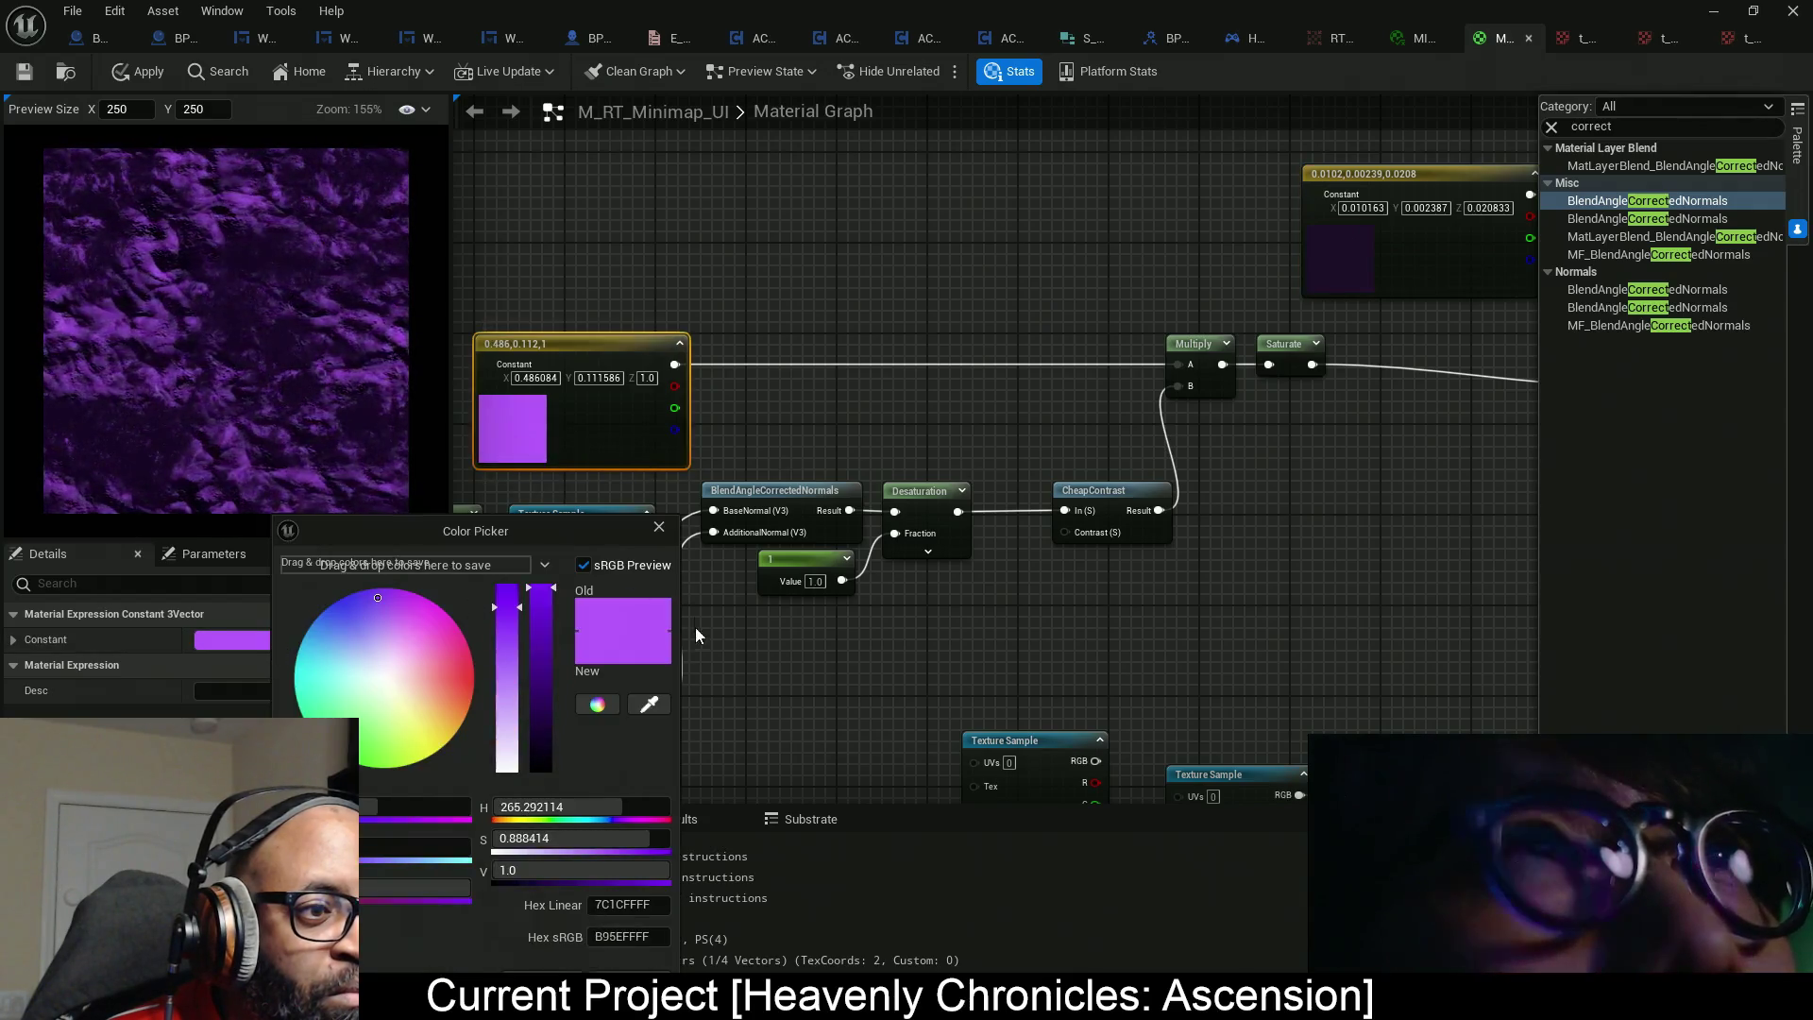
left_click(649, 704)
left_click(1357, 257)
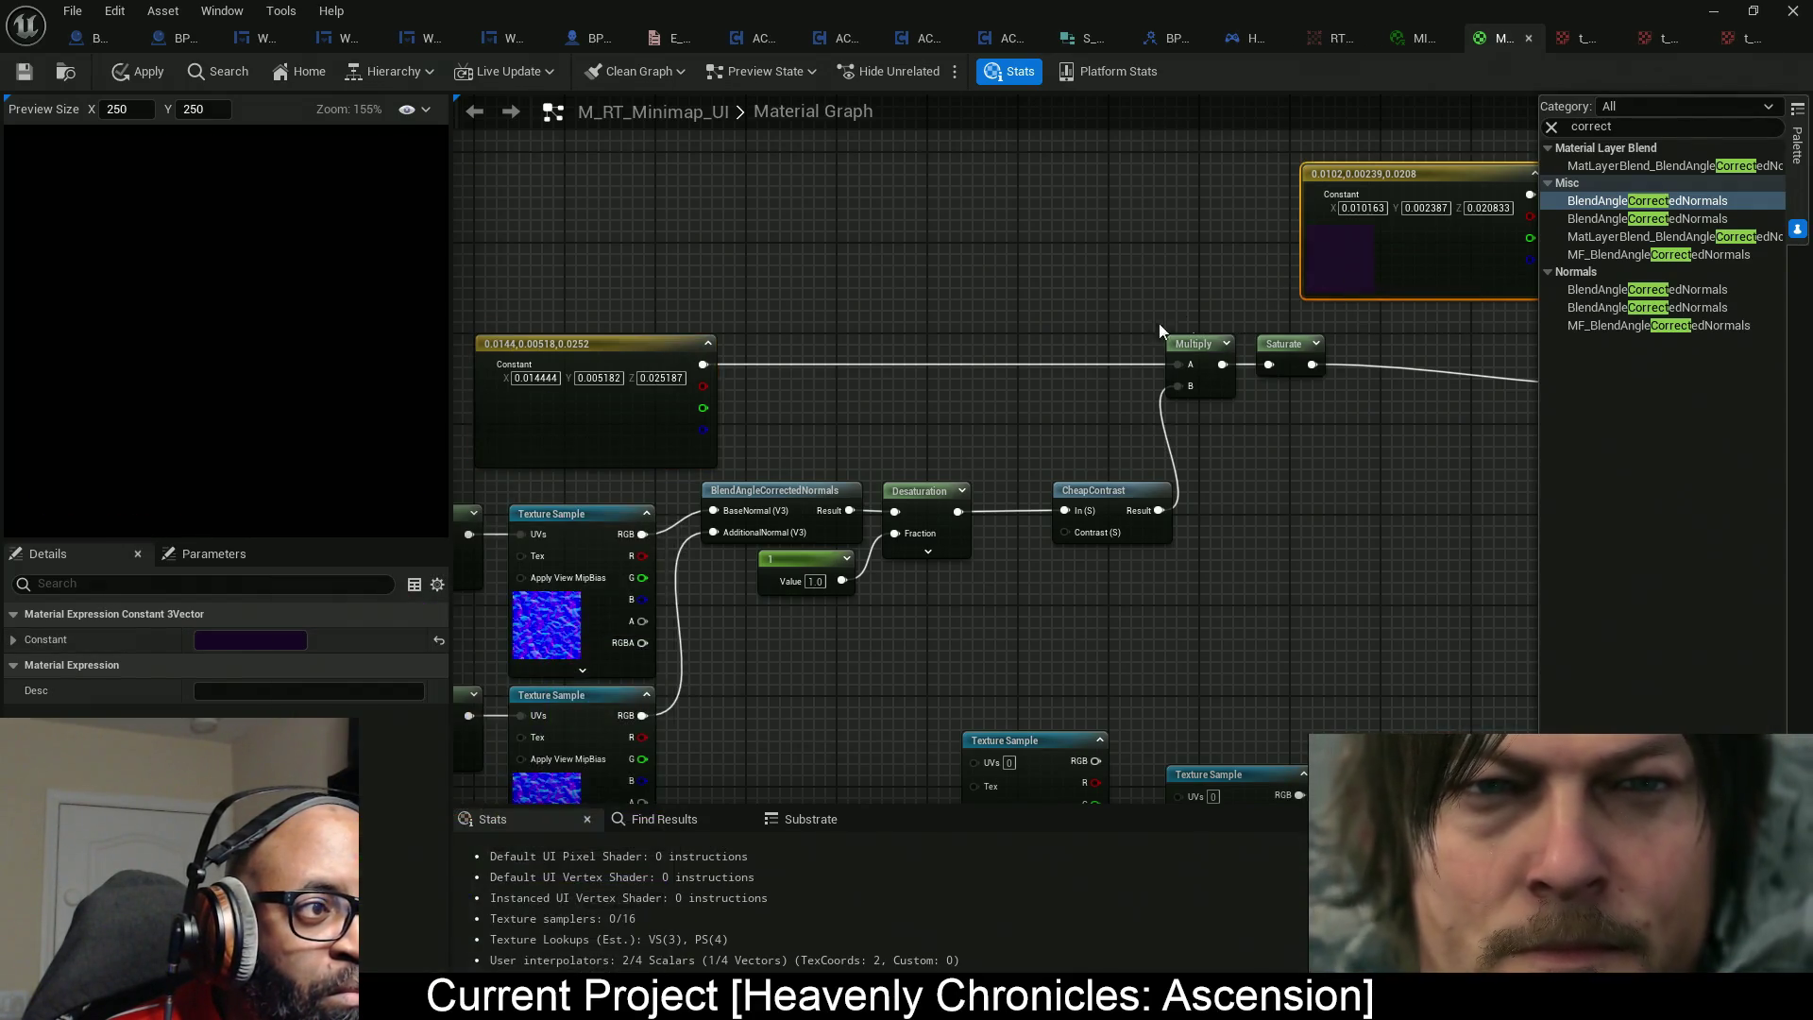
left_click(275, 642)
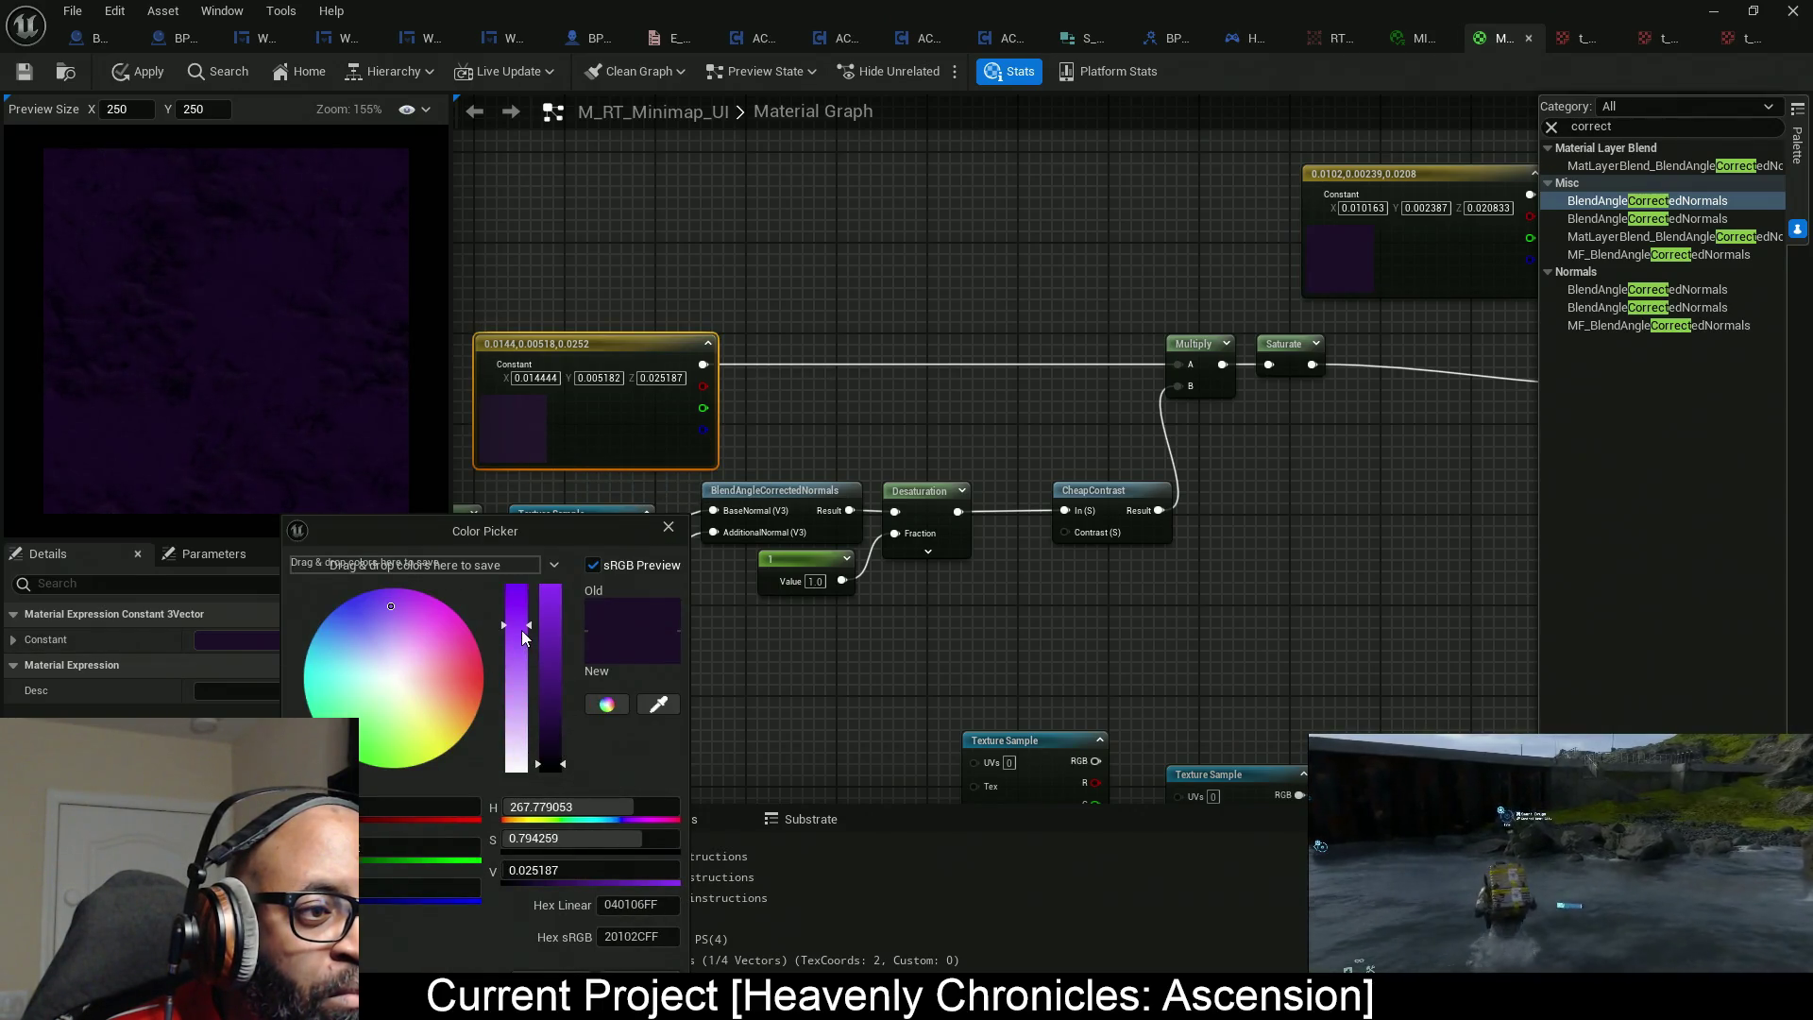
left_click_drag(553, 751, 562, 750)
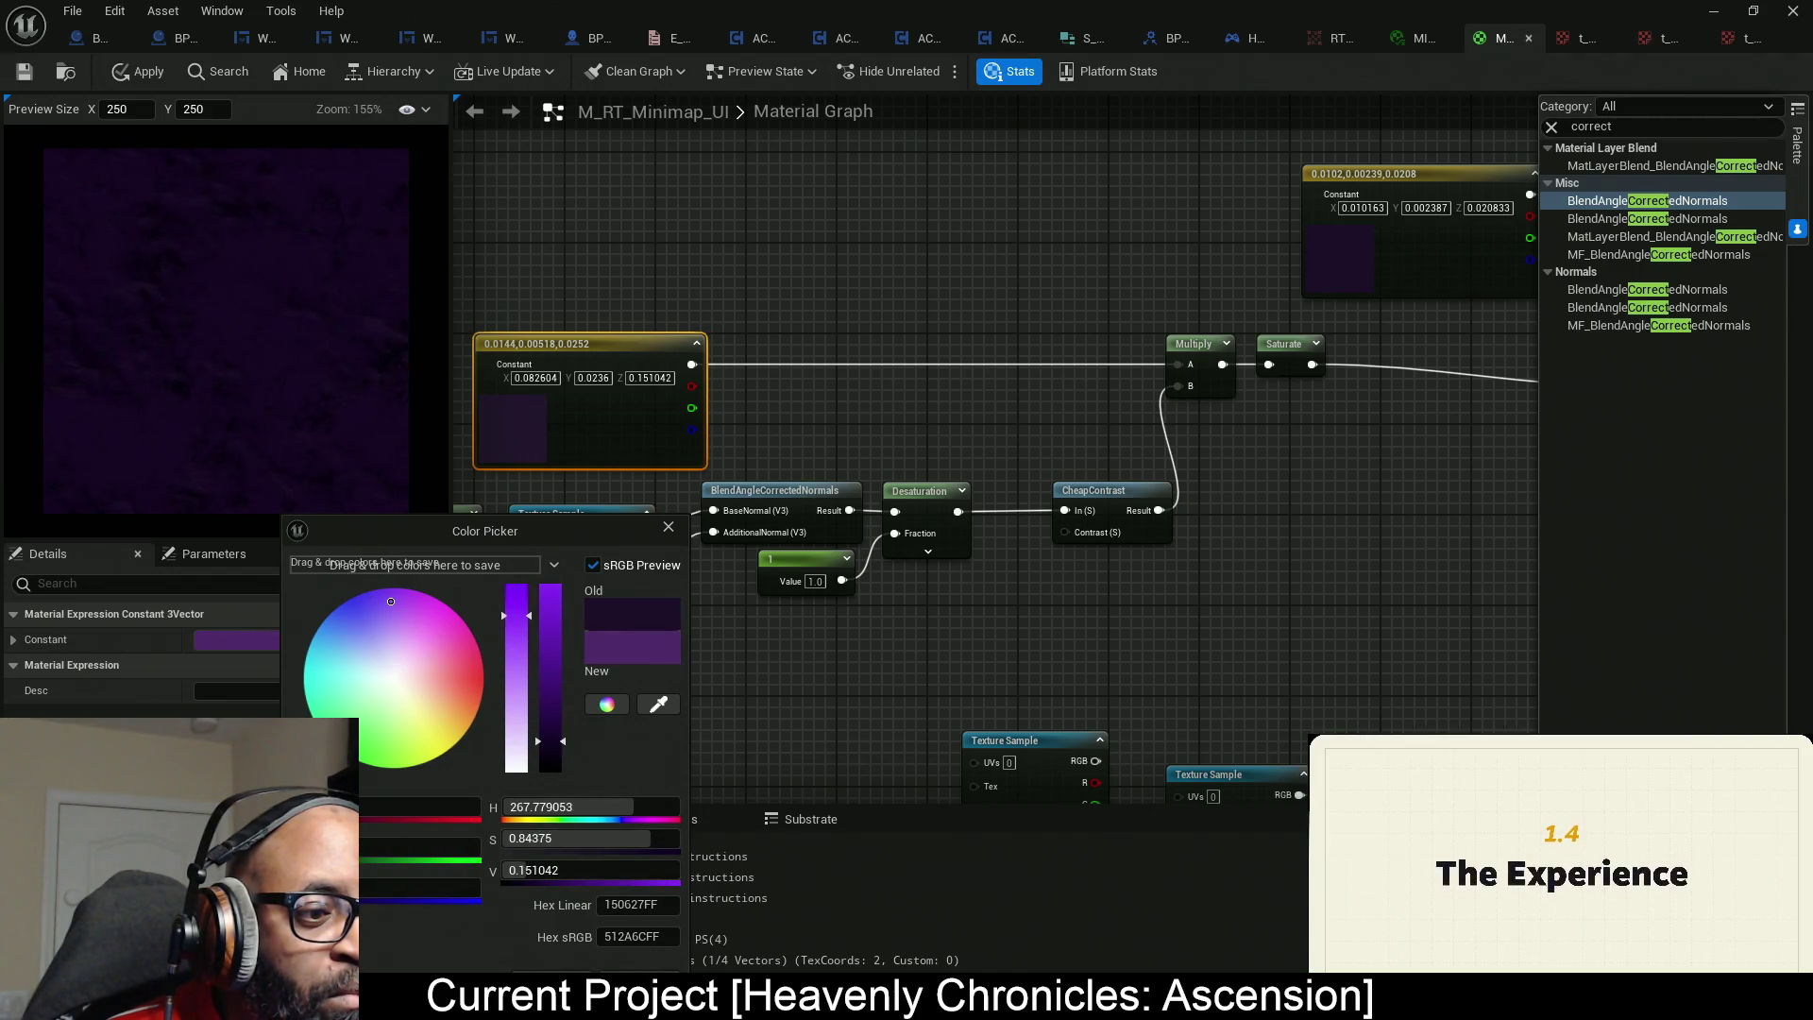
left_click(558, 977)
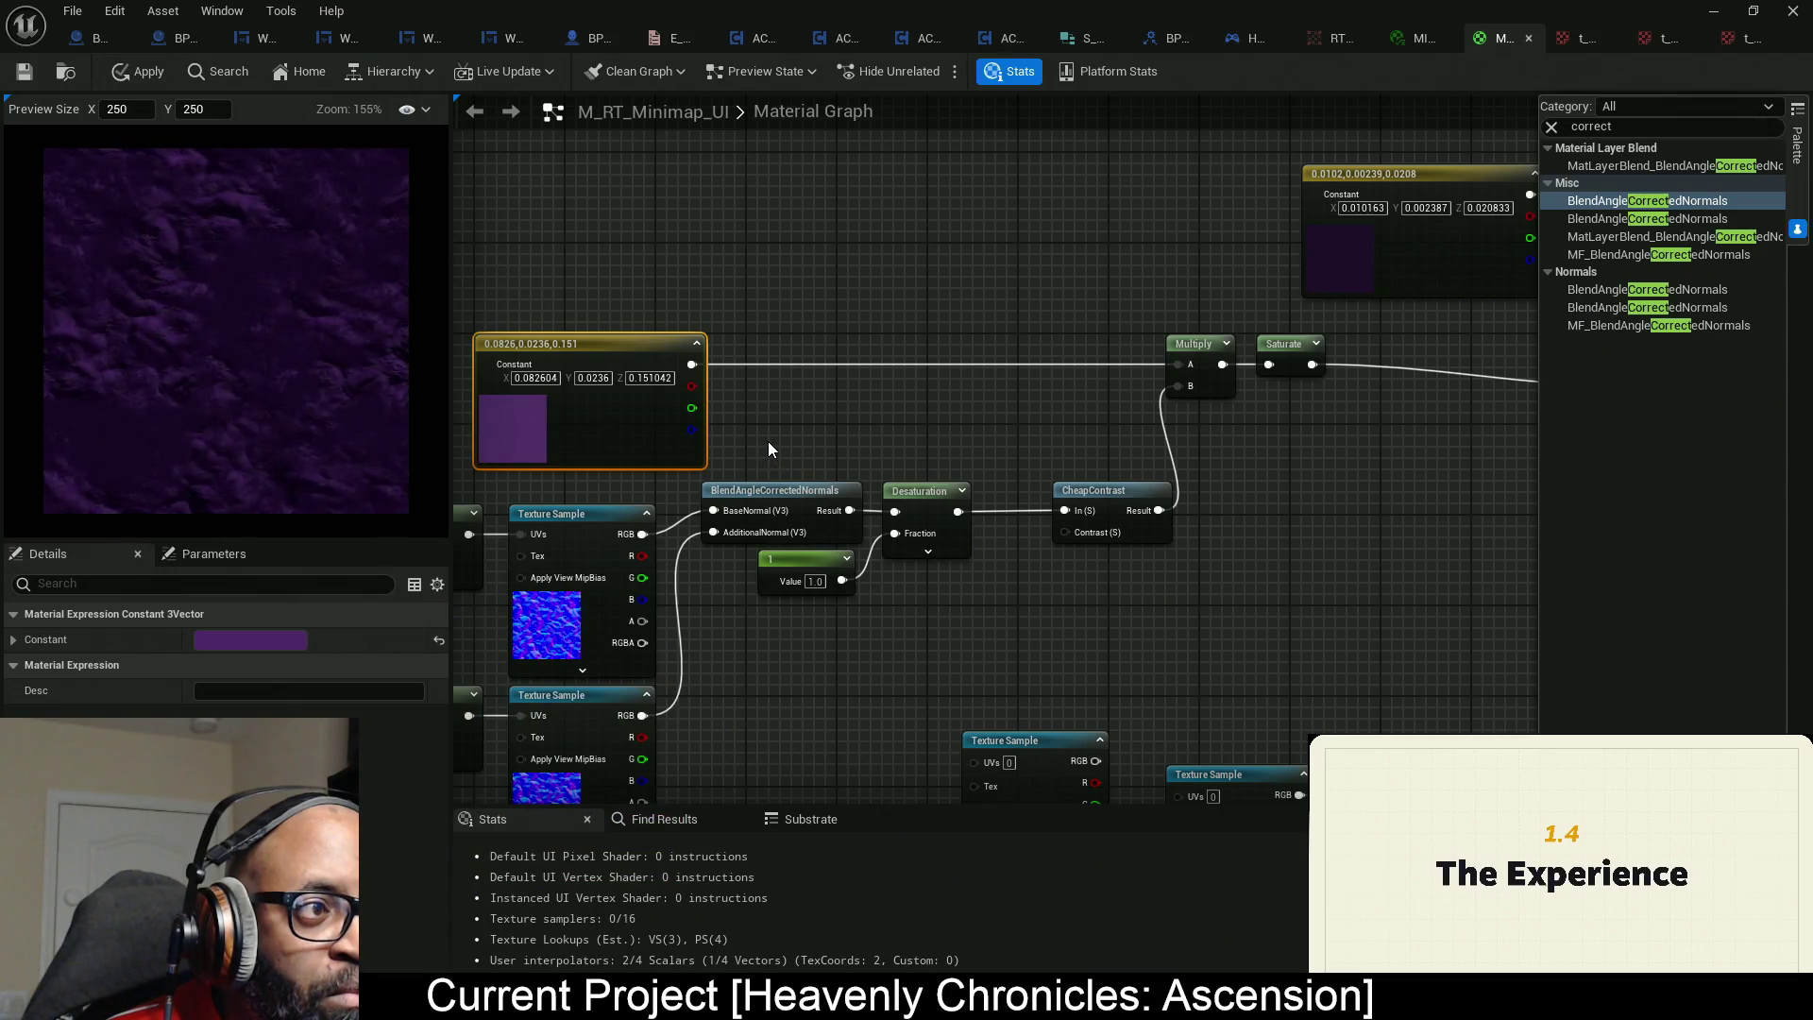
Set the Lerp's A constant to pure black (0,0,0).
left_click_drag(983, 417, 1171, 310)
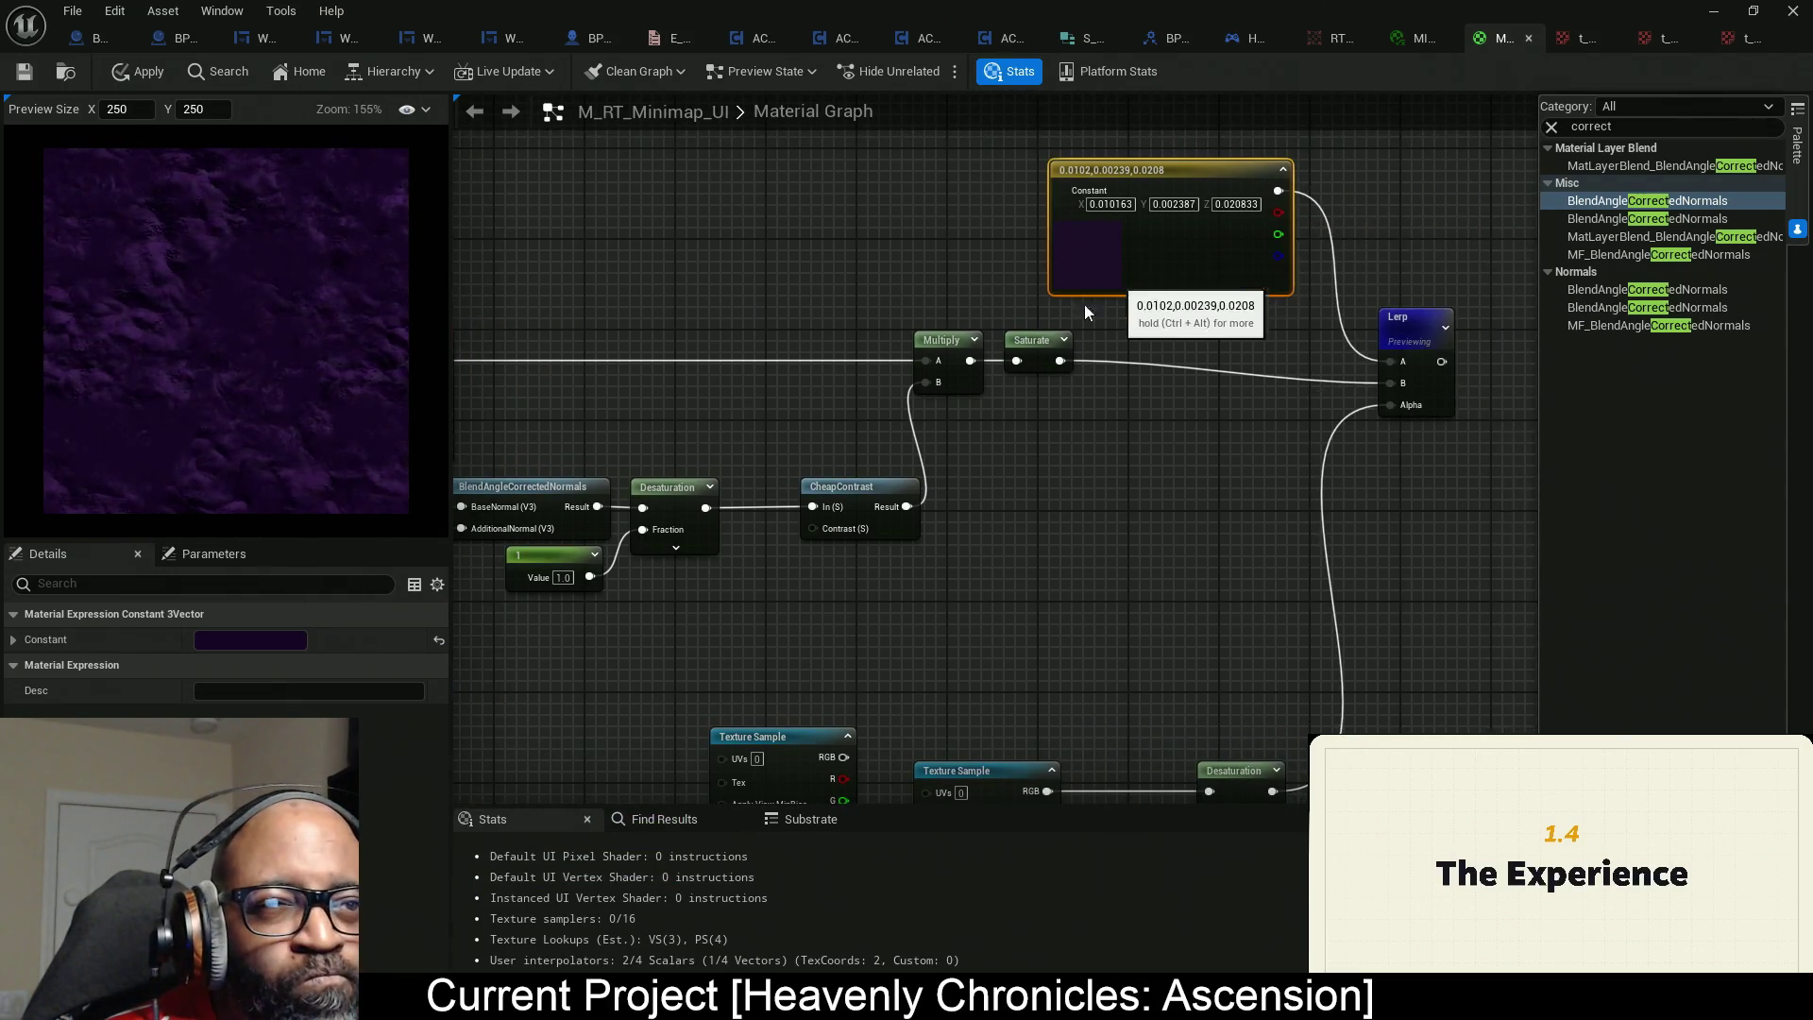
left_click(284, 639)
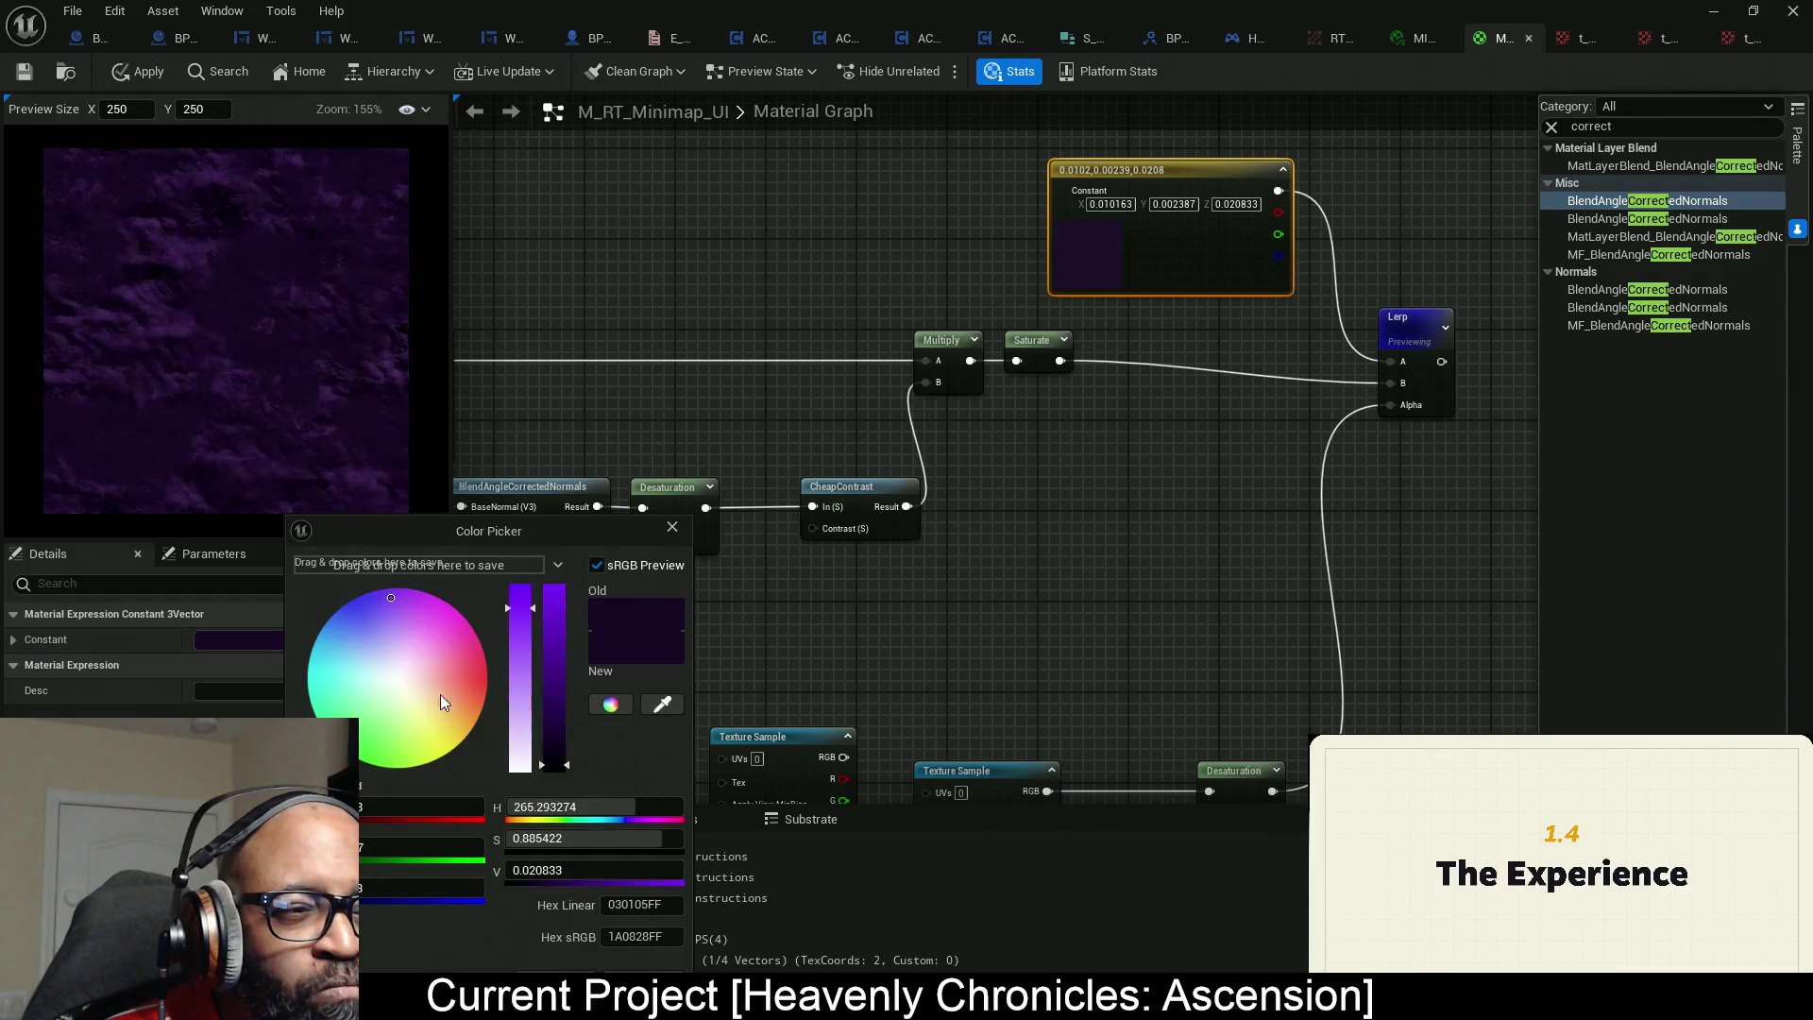
left_click(553, 769)
left_click(549, 966)
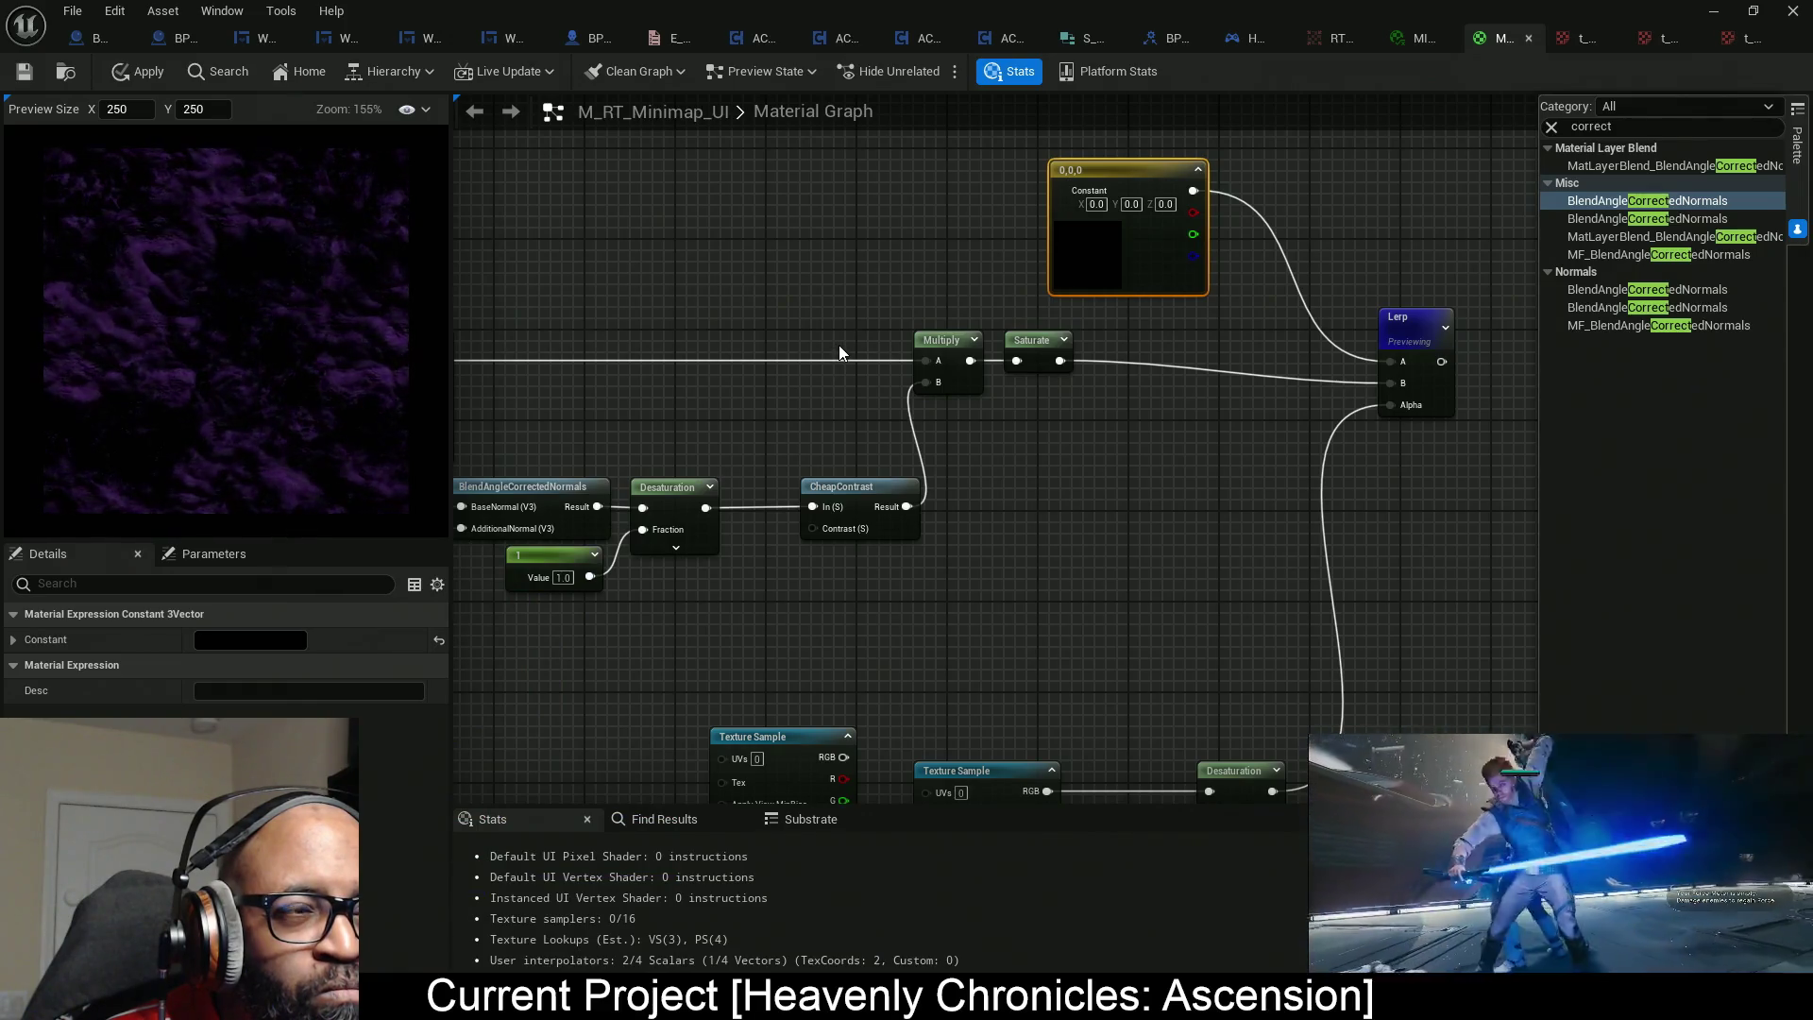
Make the original tint constant a bright, fully saturated purple (0.383, 0, 0.828).
left_click_drag(727, 320, 1098, 312)
left_click(661, 415)
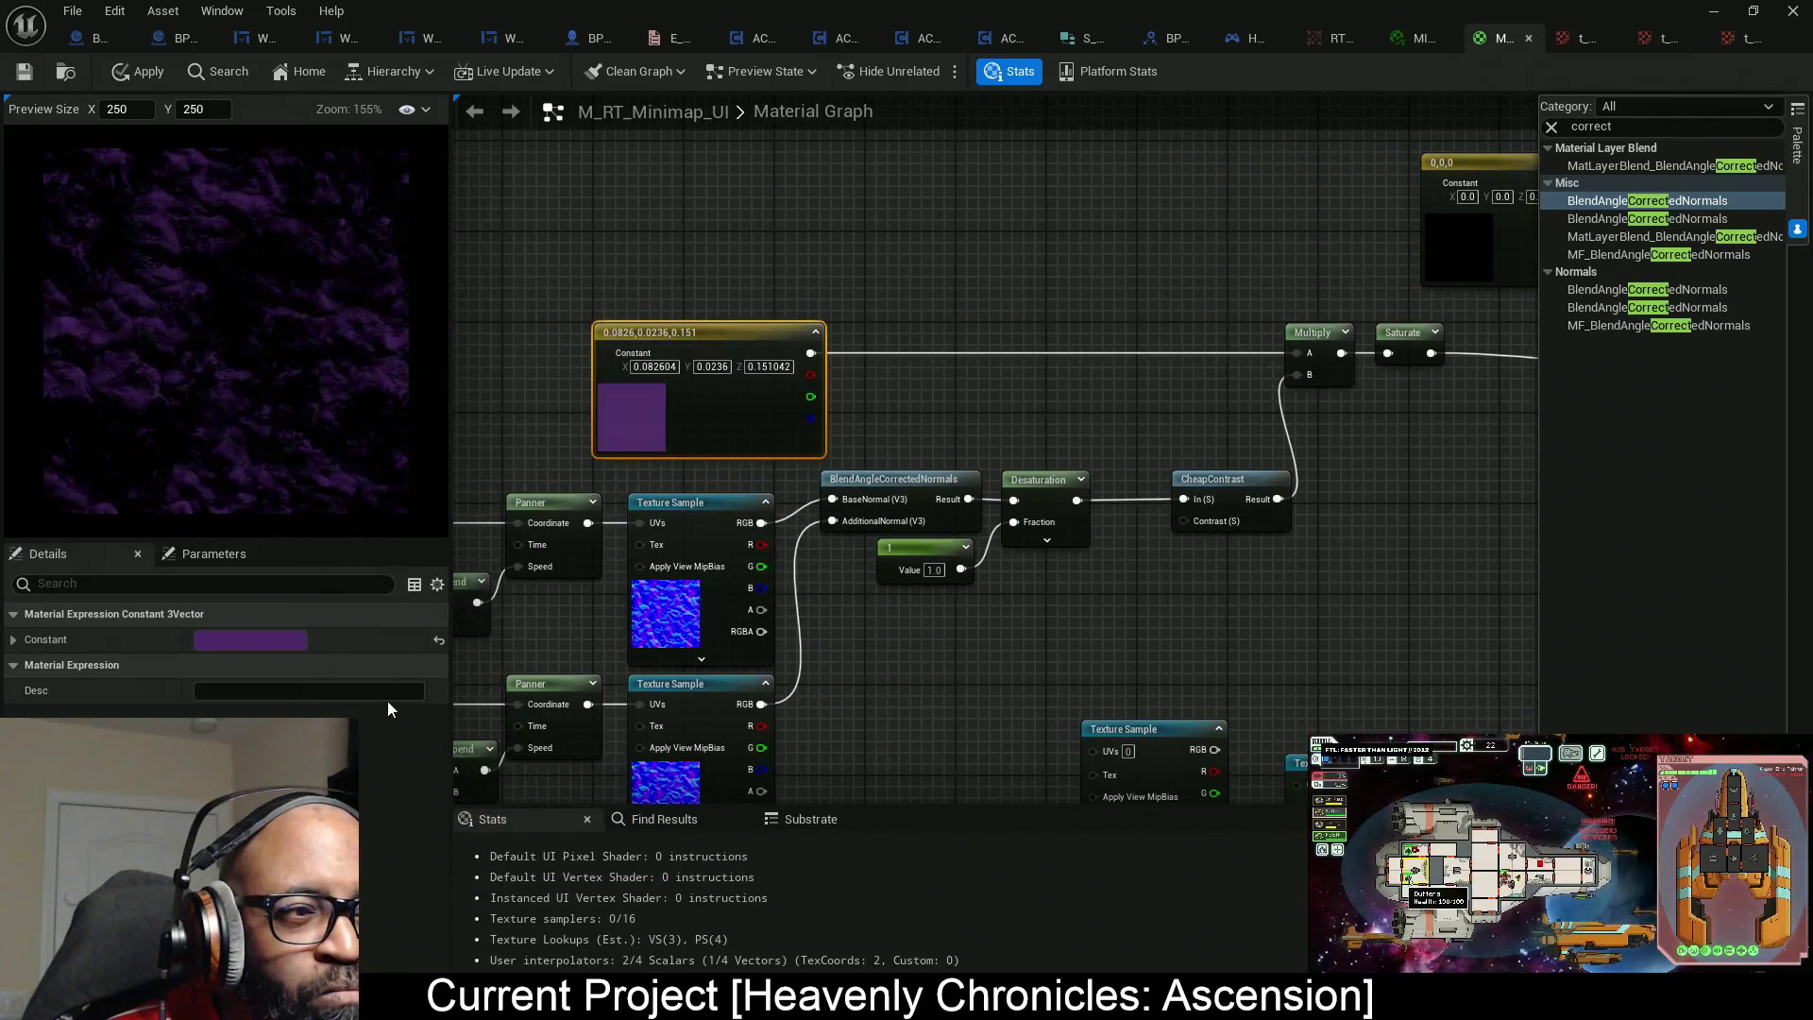
left_click(286, 640)
left_click_drag(556, 742, 555, 724)
left_click(549, 965)
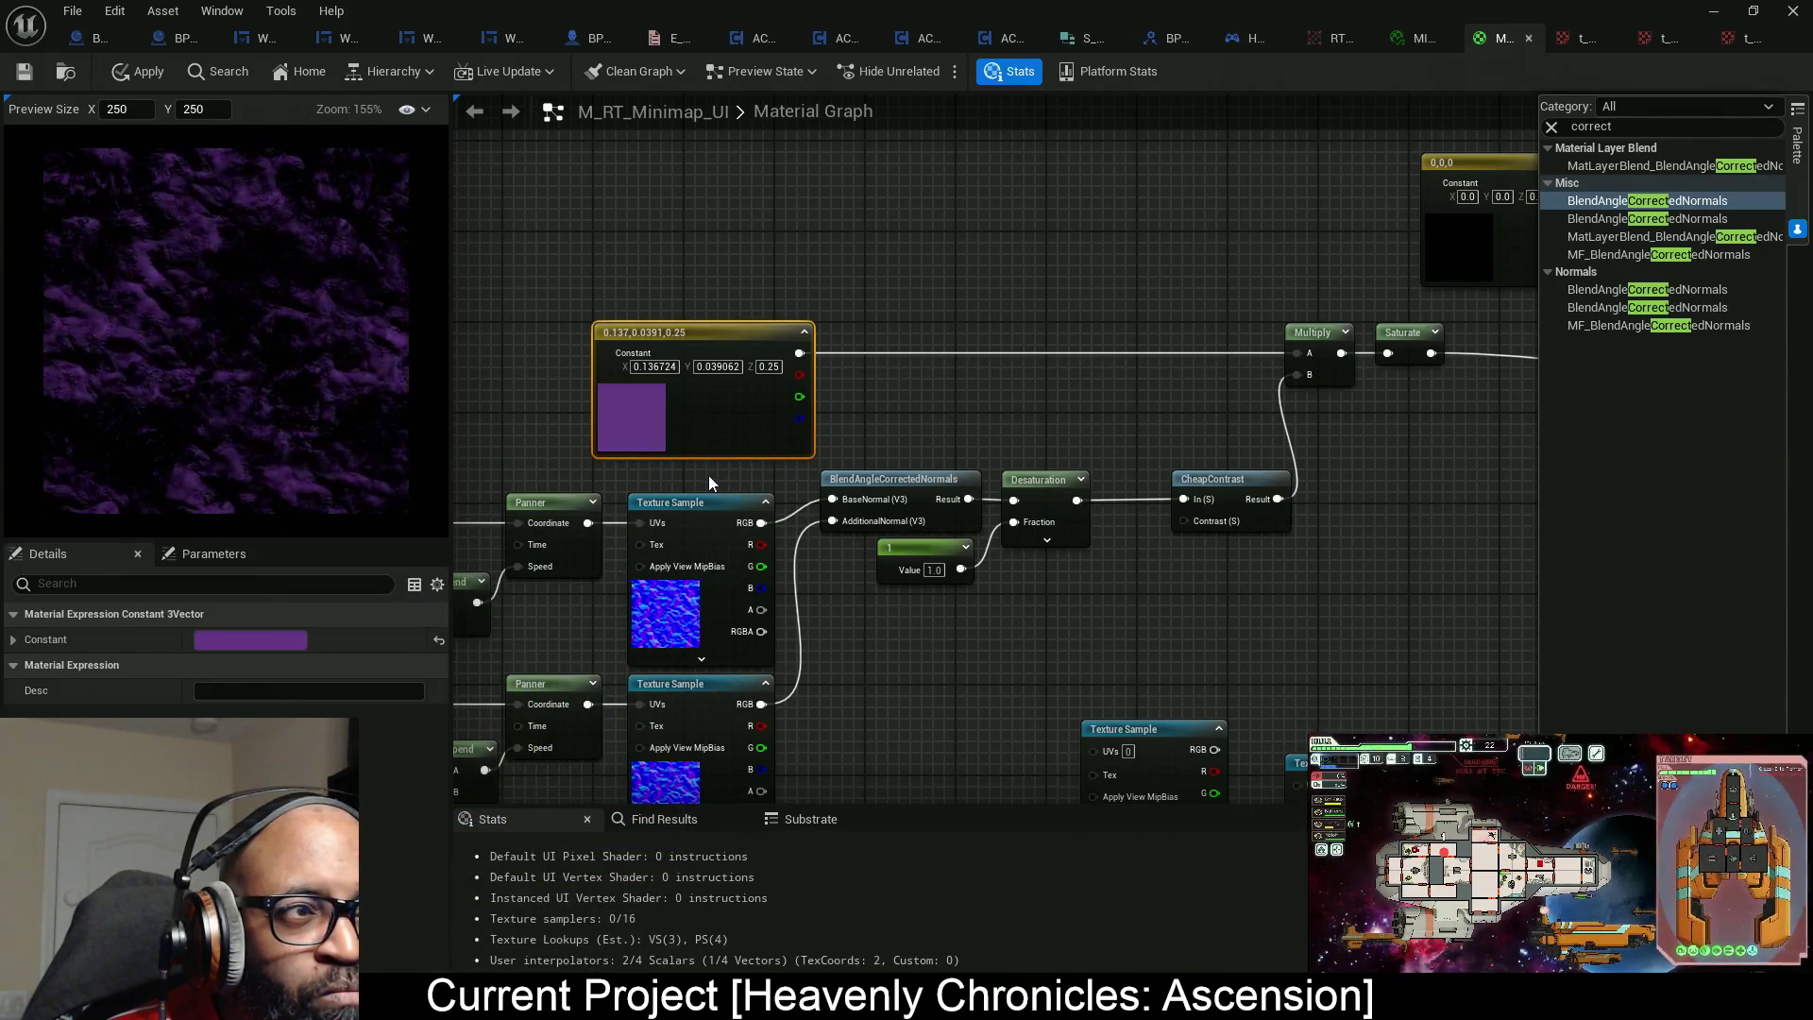
left_click(270, 640)
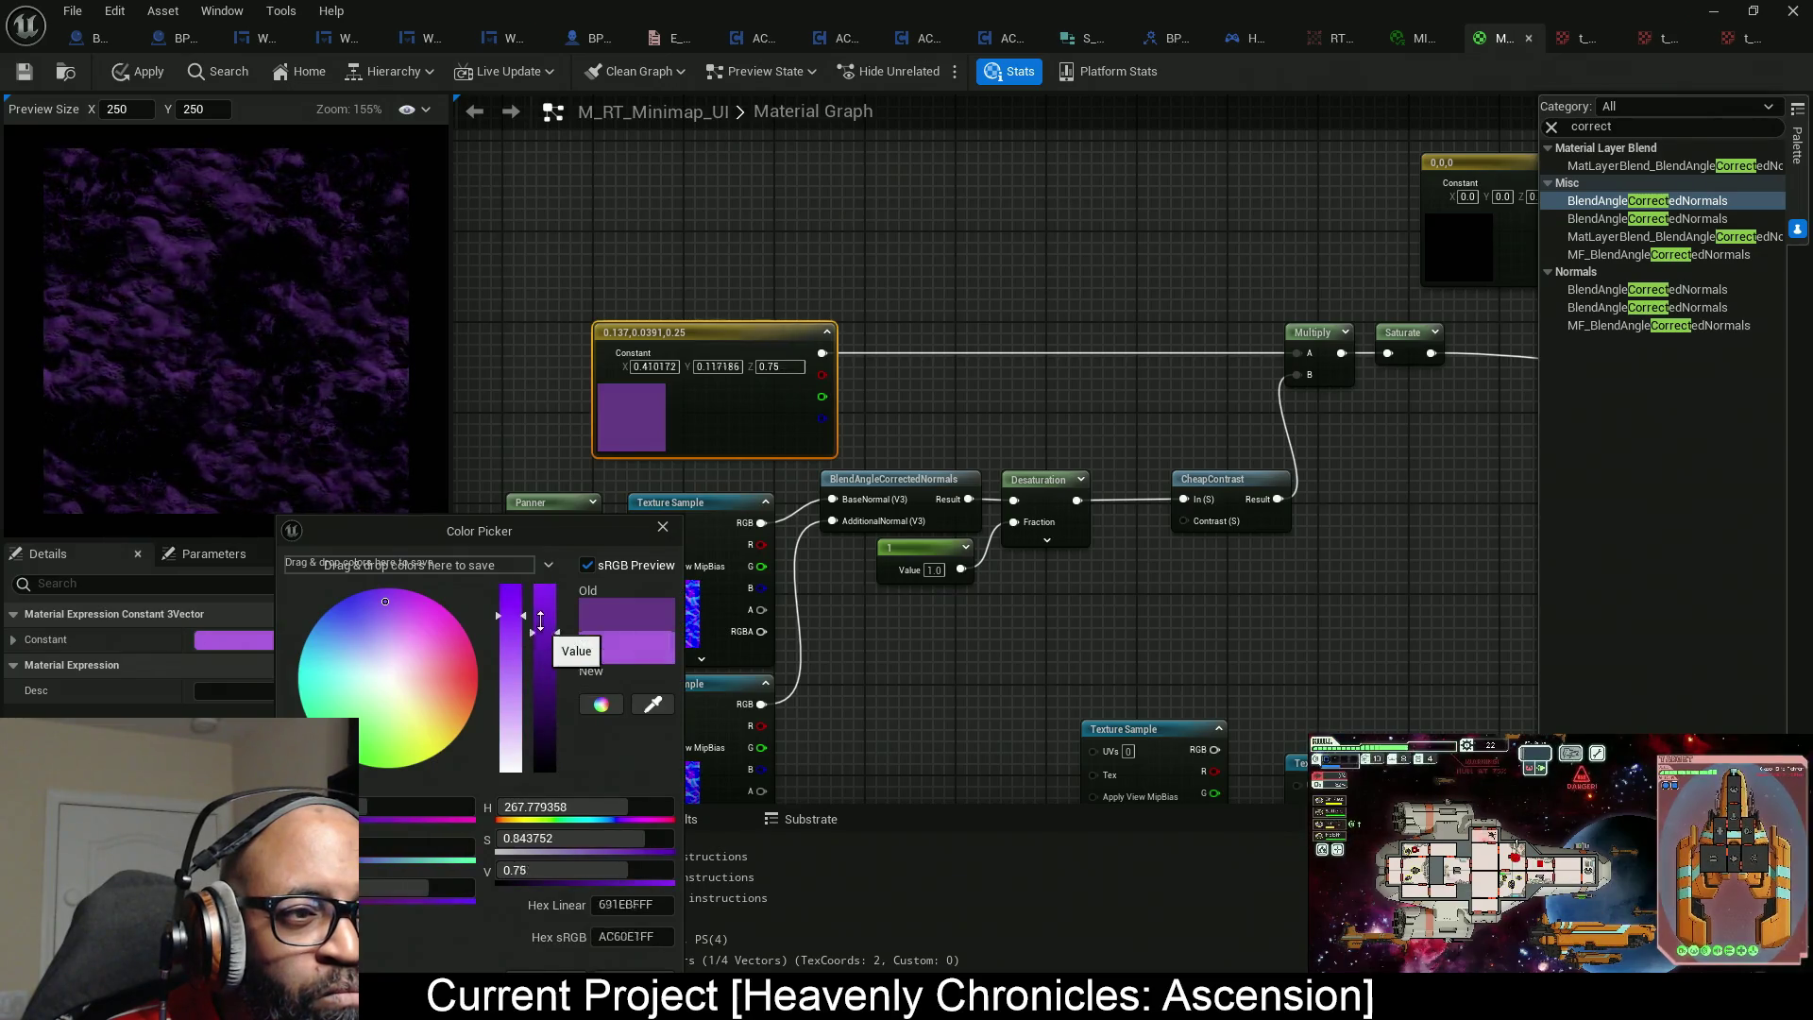
left_click_drag(510, 615, 510, 586)
left_click_drag(545, 723, 545, 618)
left_click(548, 972)
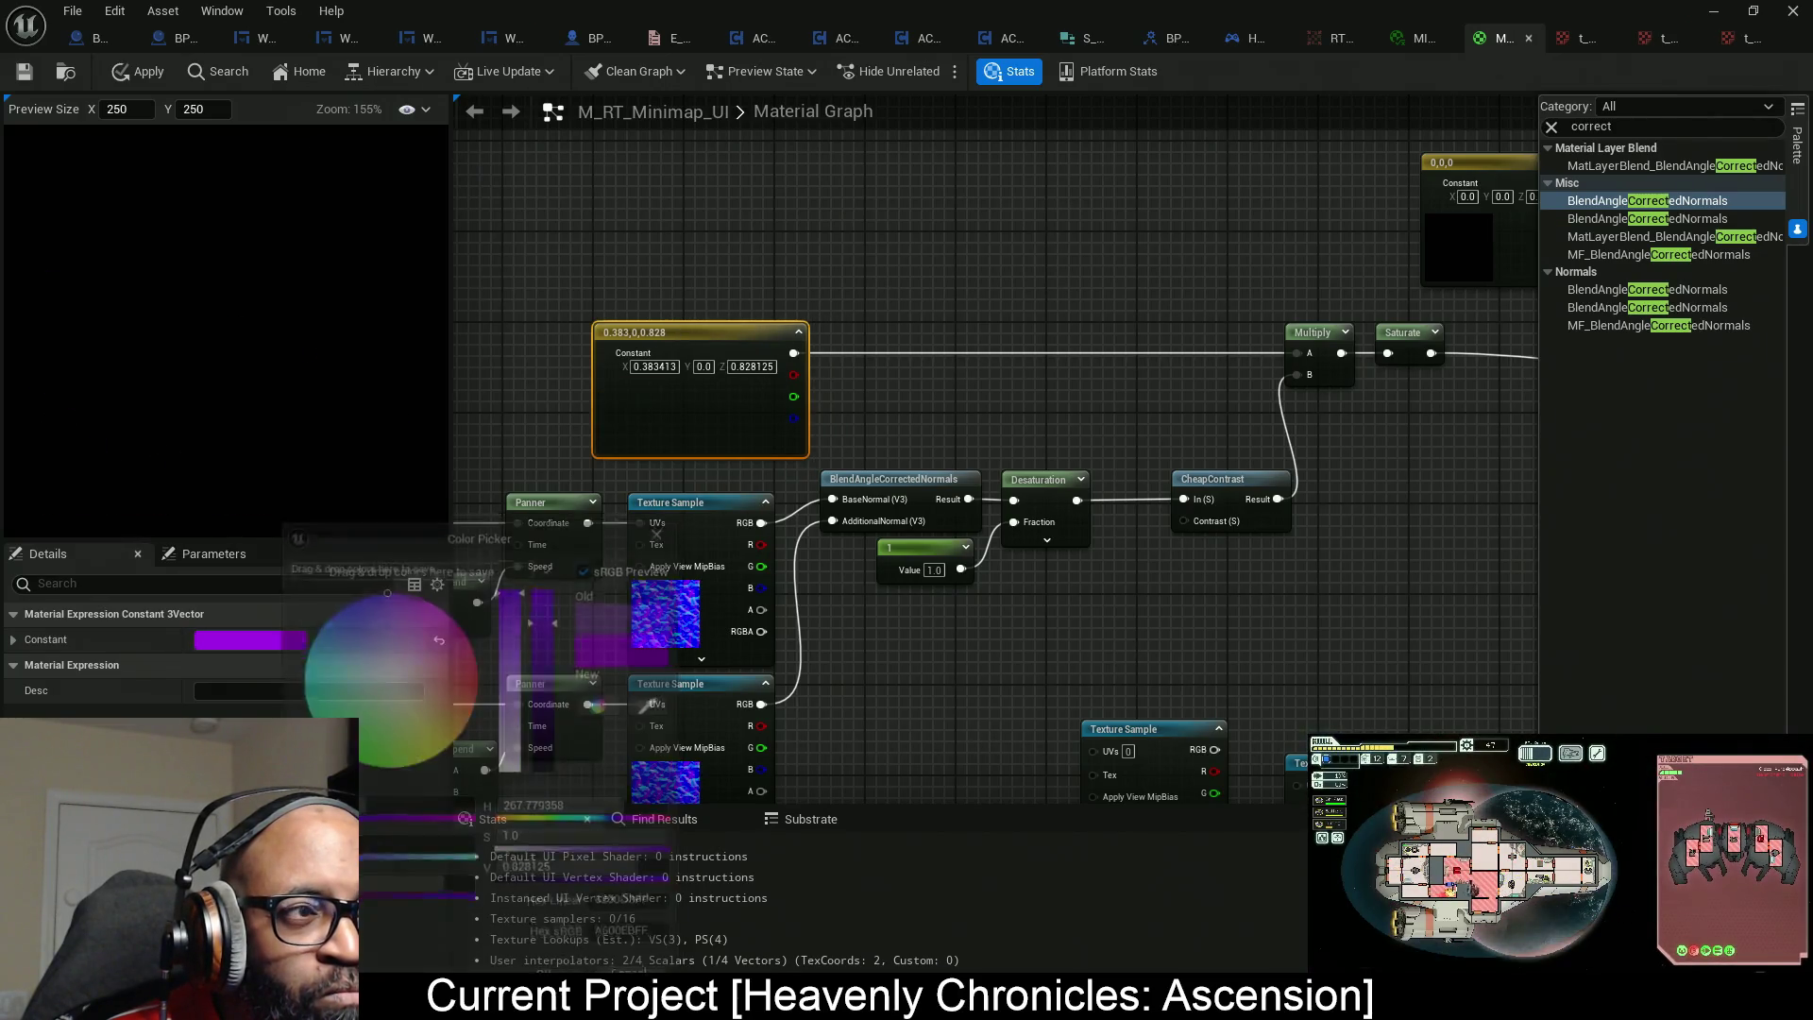
scroll(1281, 509, "down", 3)
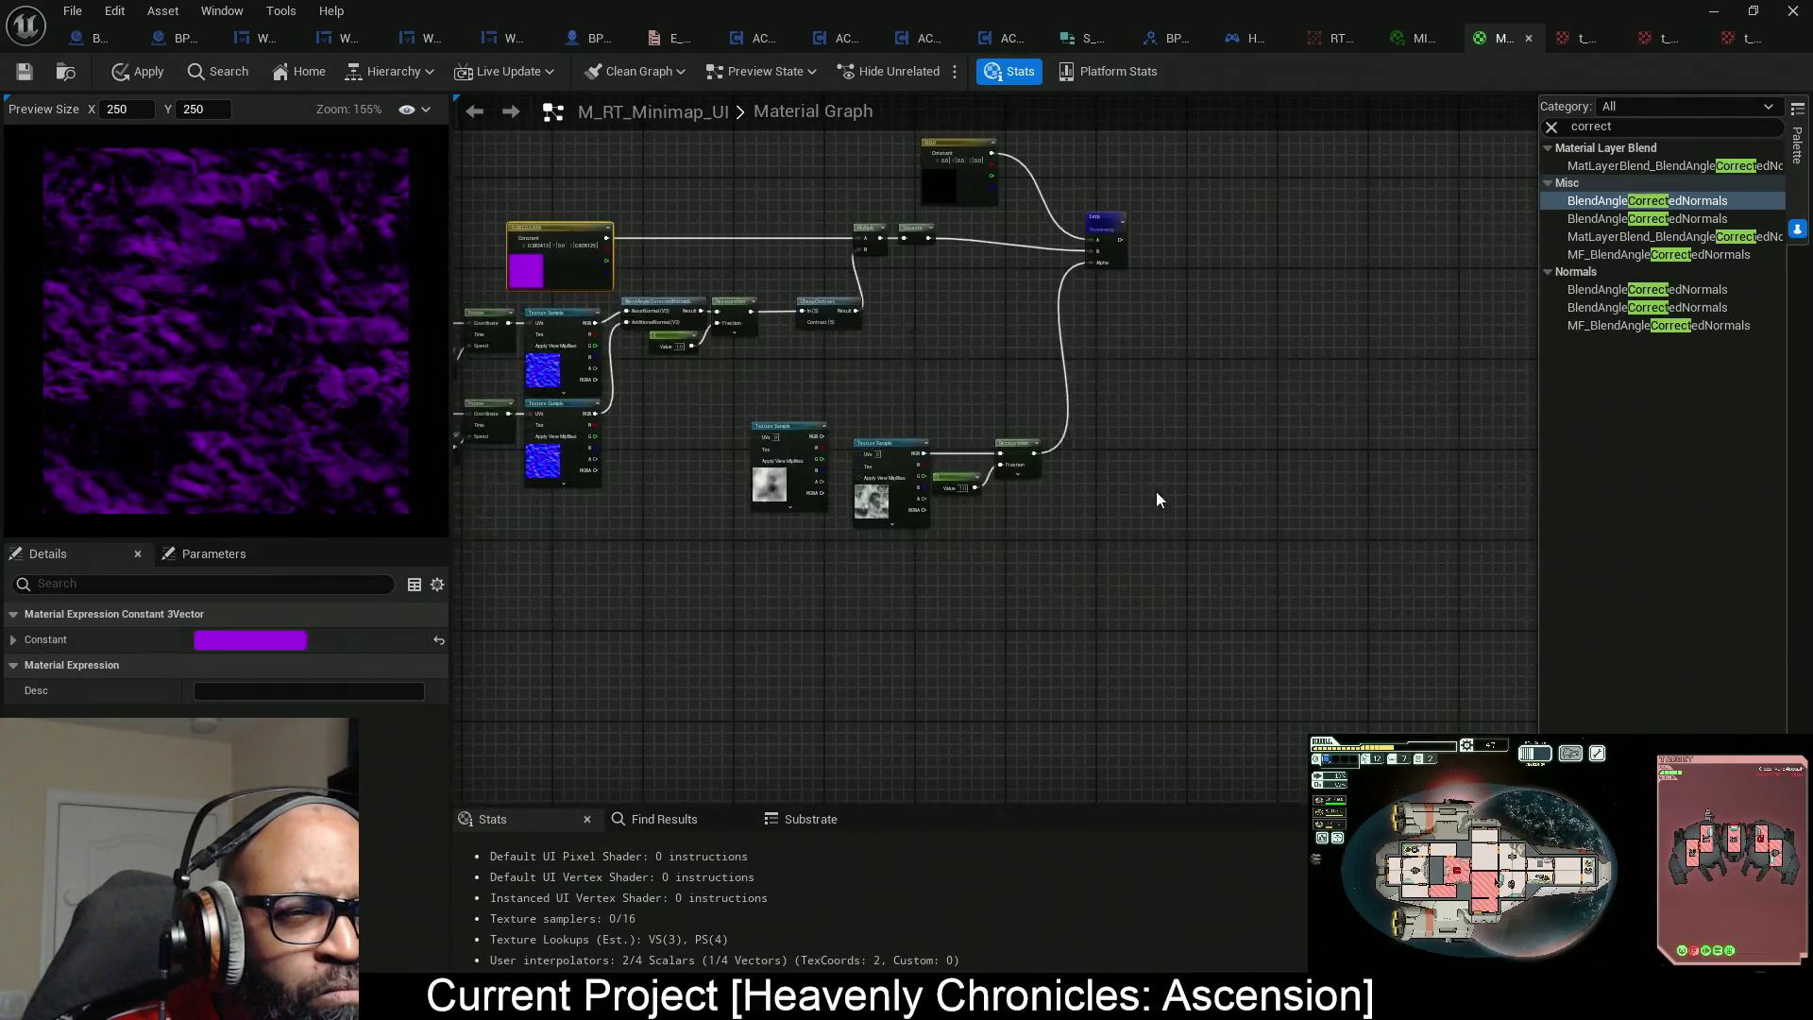
Preview the Desaturation node's output and bring the CheapContrast and Multiply nodes into view.
scroll(1156, 491, "up", 4)
right_click(897, 436)
key("Escape")
key("space")
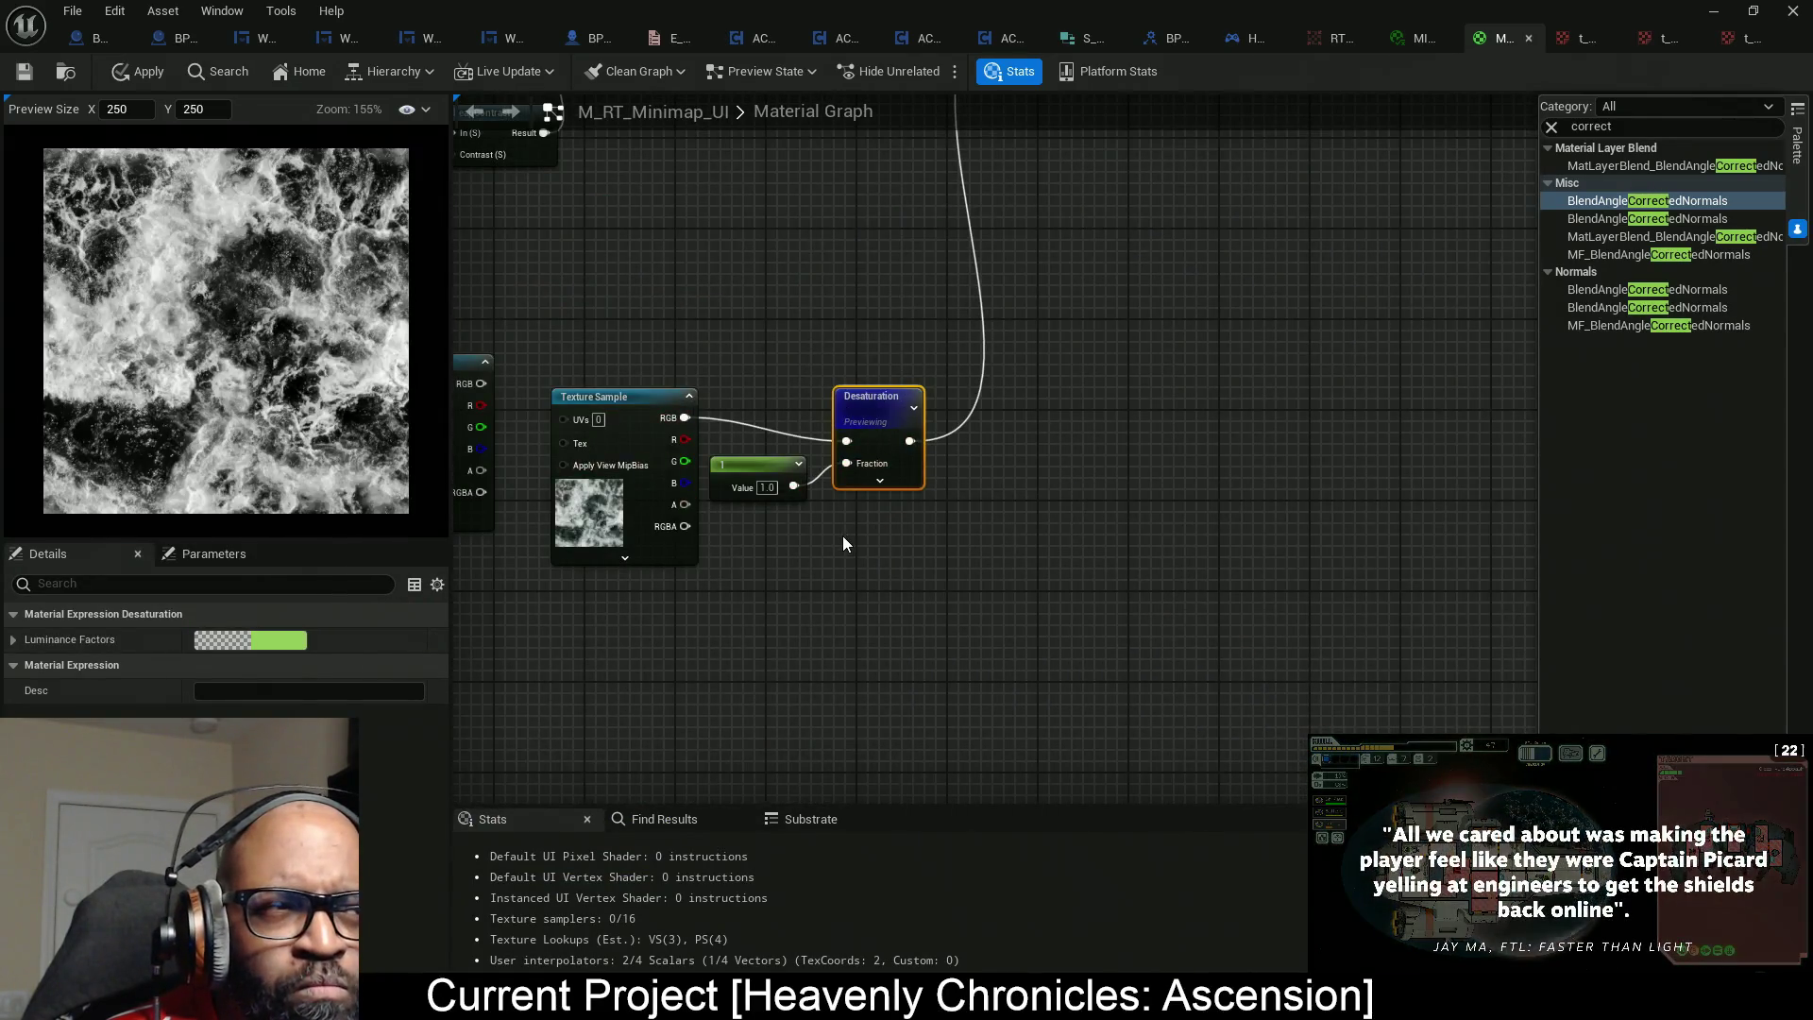
scroll(1102, 579, "down", 2)
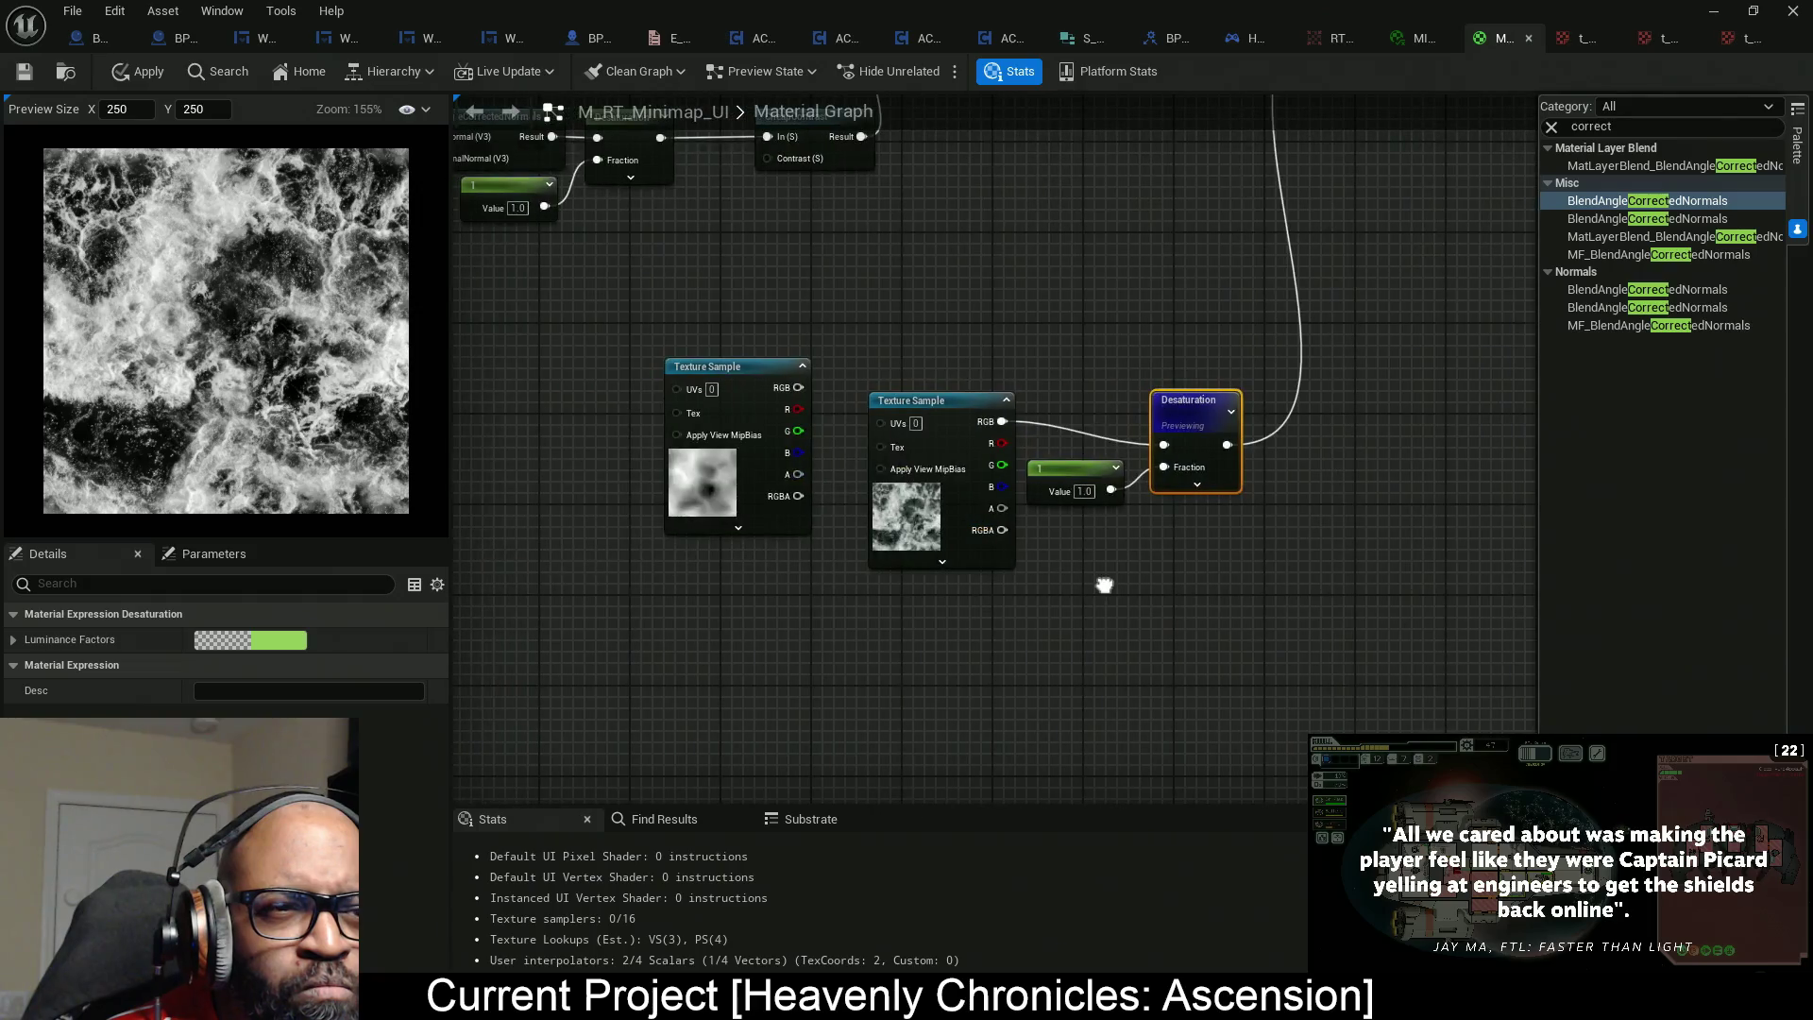
left_click(962, 466)
scroll(964, 468, "up", 2)
mouse_move(964, 465)
left_mouse_down()
mouse_move(883, 570)
mouse_move(875, 486)
mouse_move(1065, 493)
mouse_move(1072, 421)
left_mouse_up()
Add a scalar constant of -0.256 wired into CheapContrast's Contrast input.
left_click(961, 462)
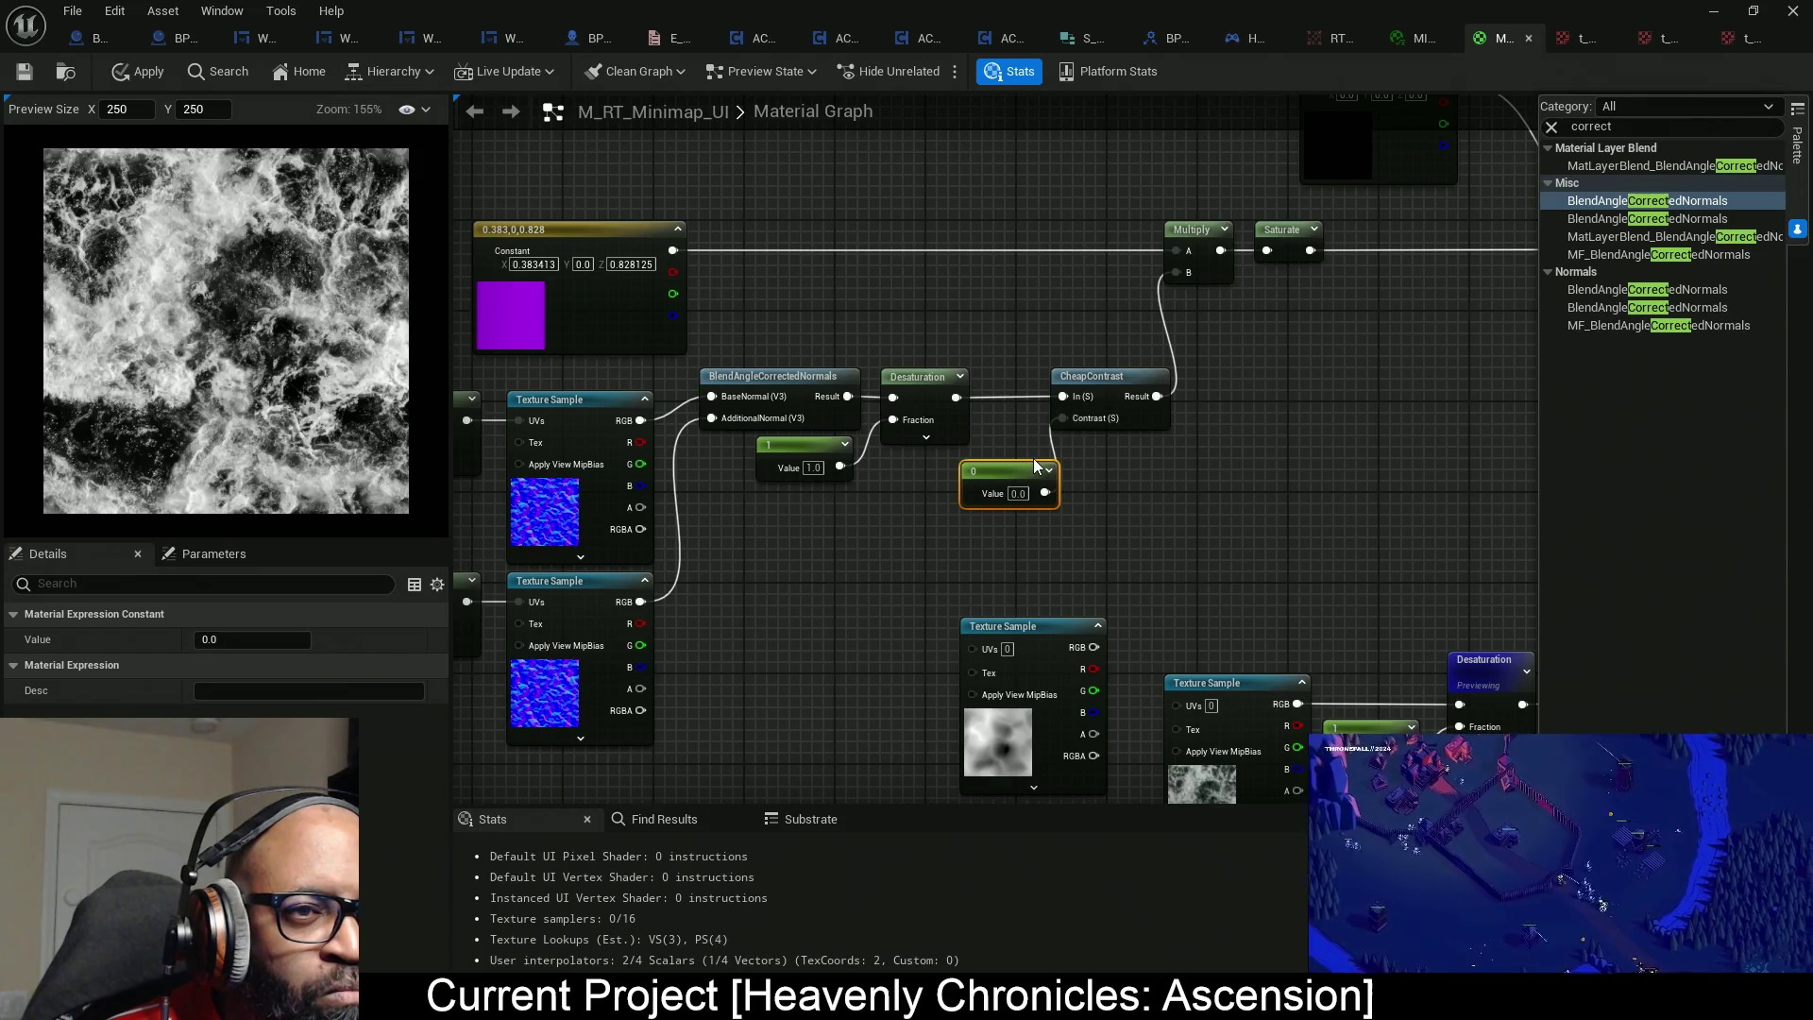
left_click_drag(1016, 484, 948, 481)
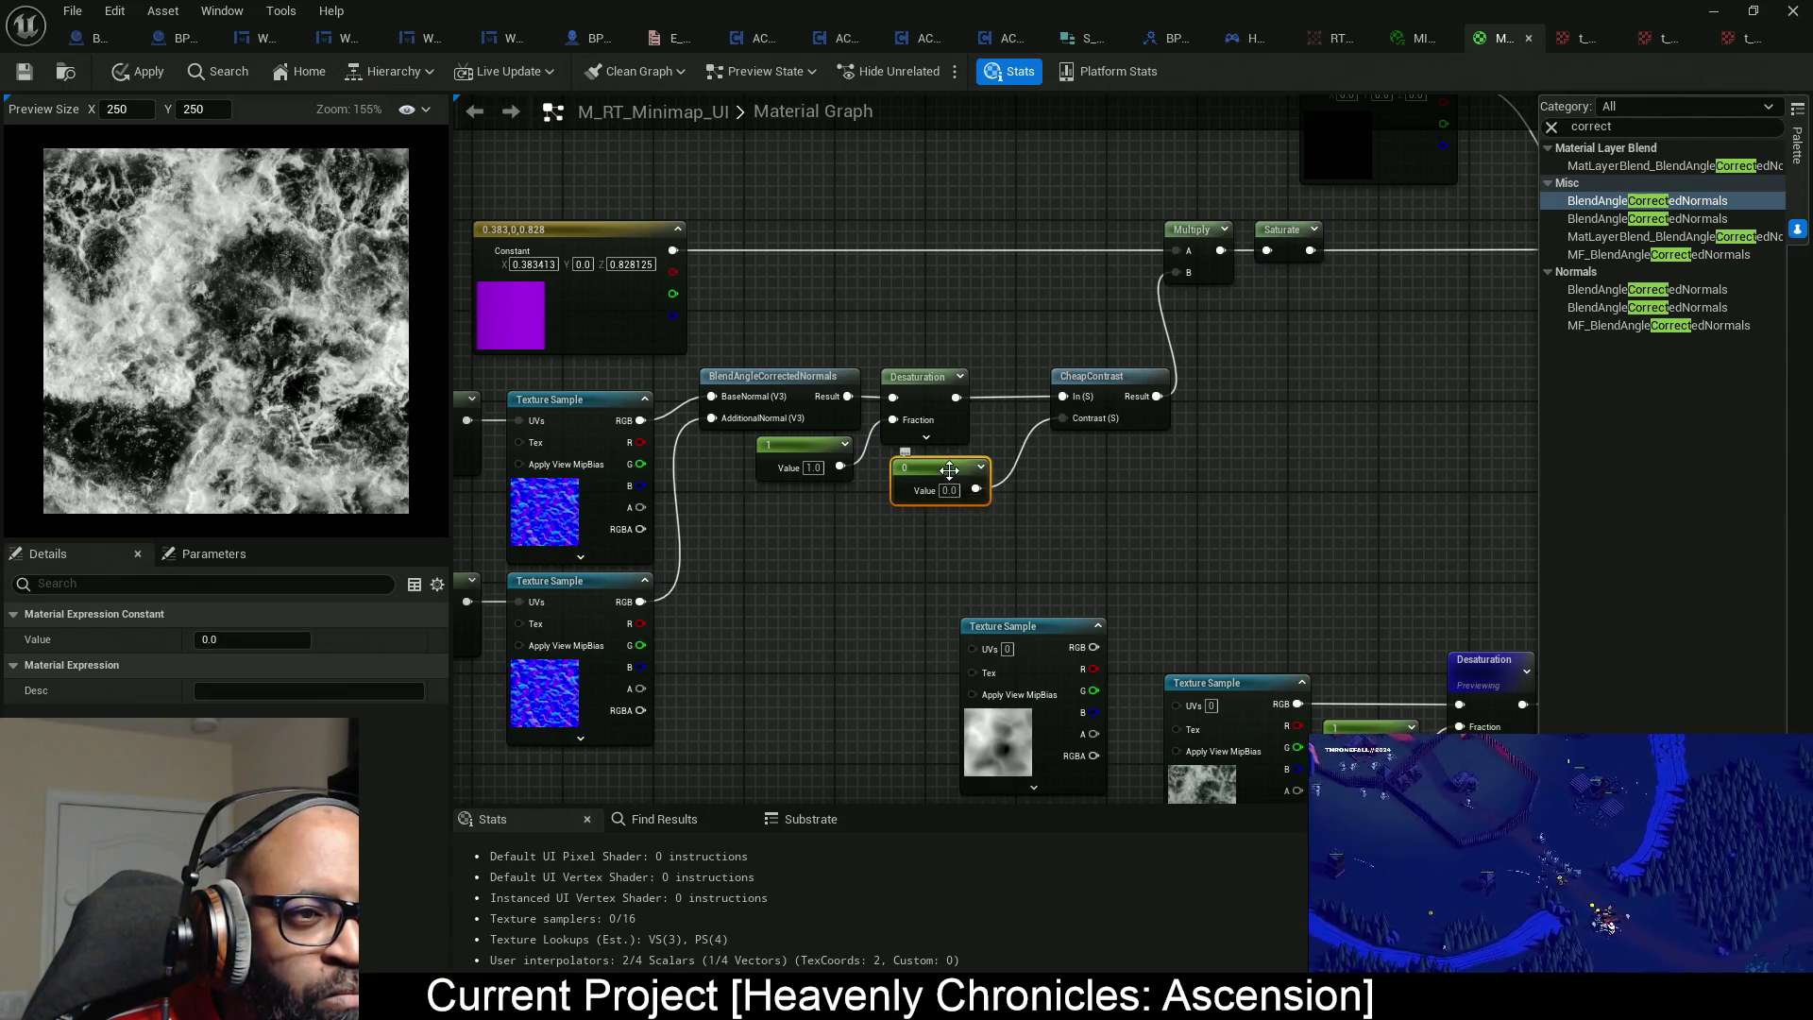
left_click(301, 639)
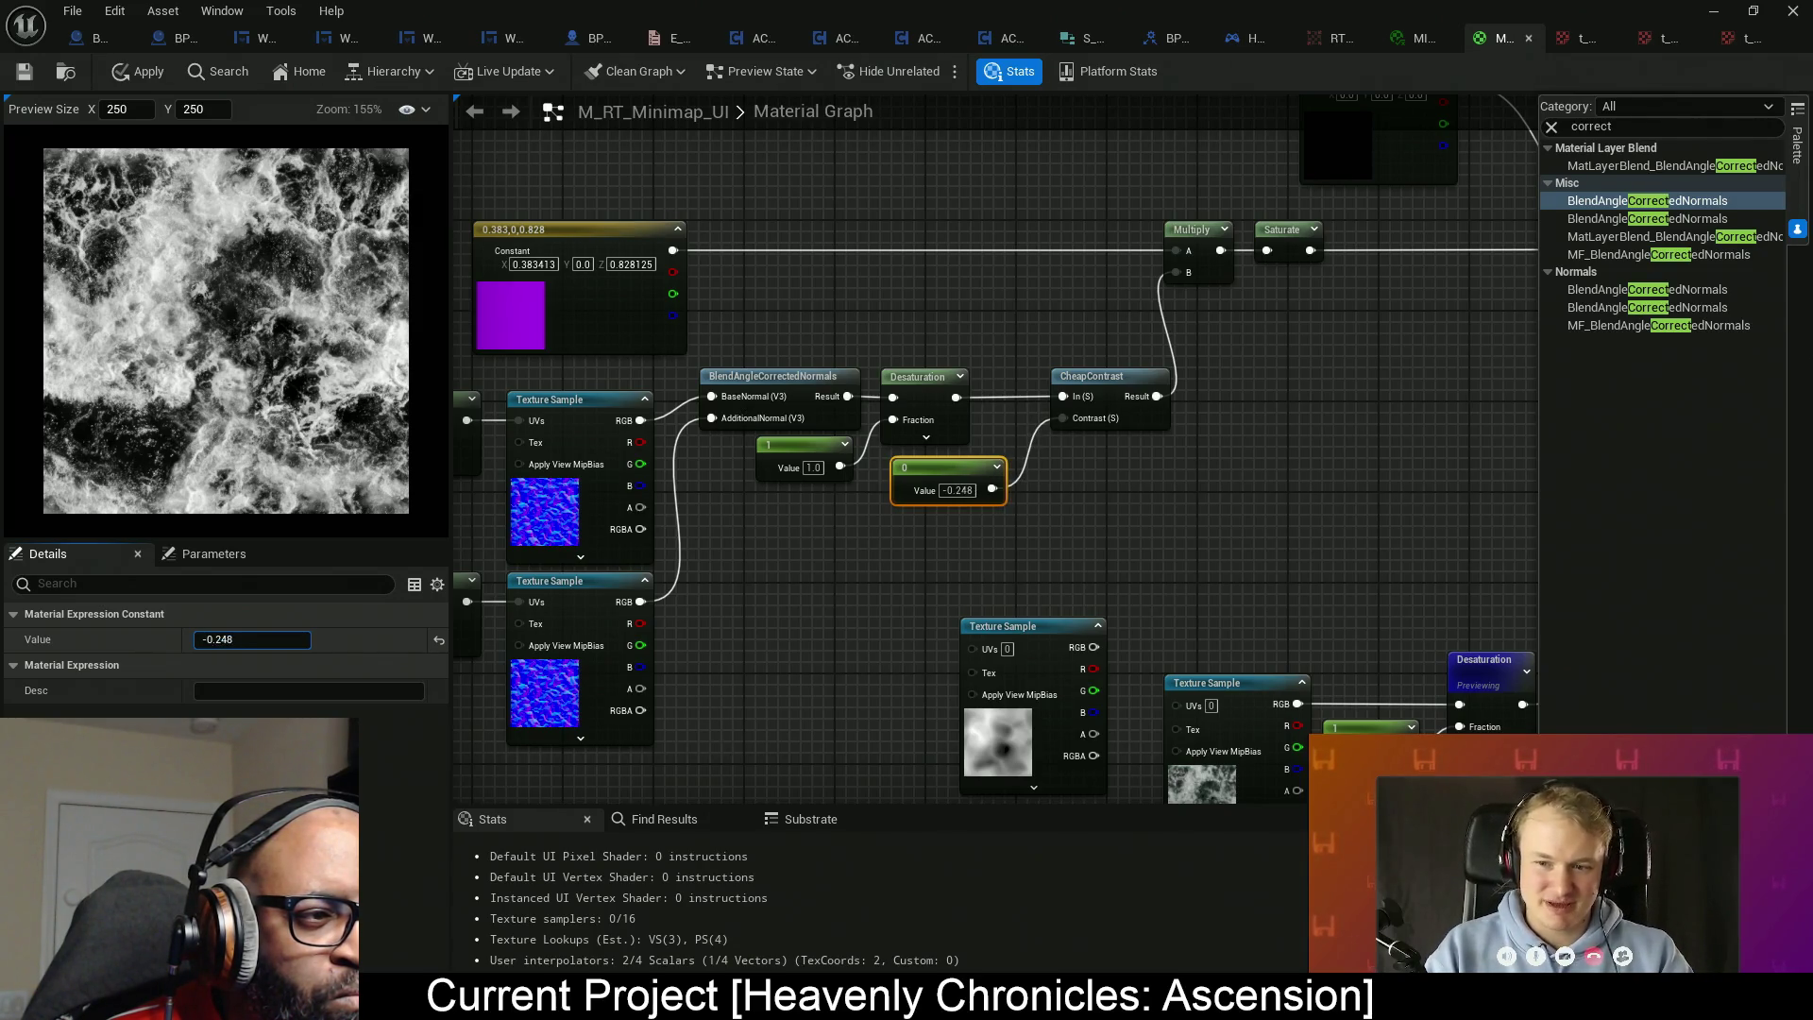
key("Return")
Switch the preview to the Lerp node's output and nudge the Lerp node into place.
mouse_move(1307, 510)
left_mouse_down()
mouse_move(1243, 530)
mouse_move(882, 539)
left_mouse_up()
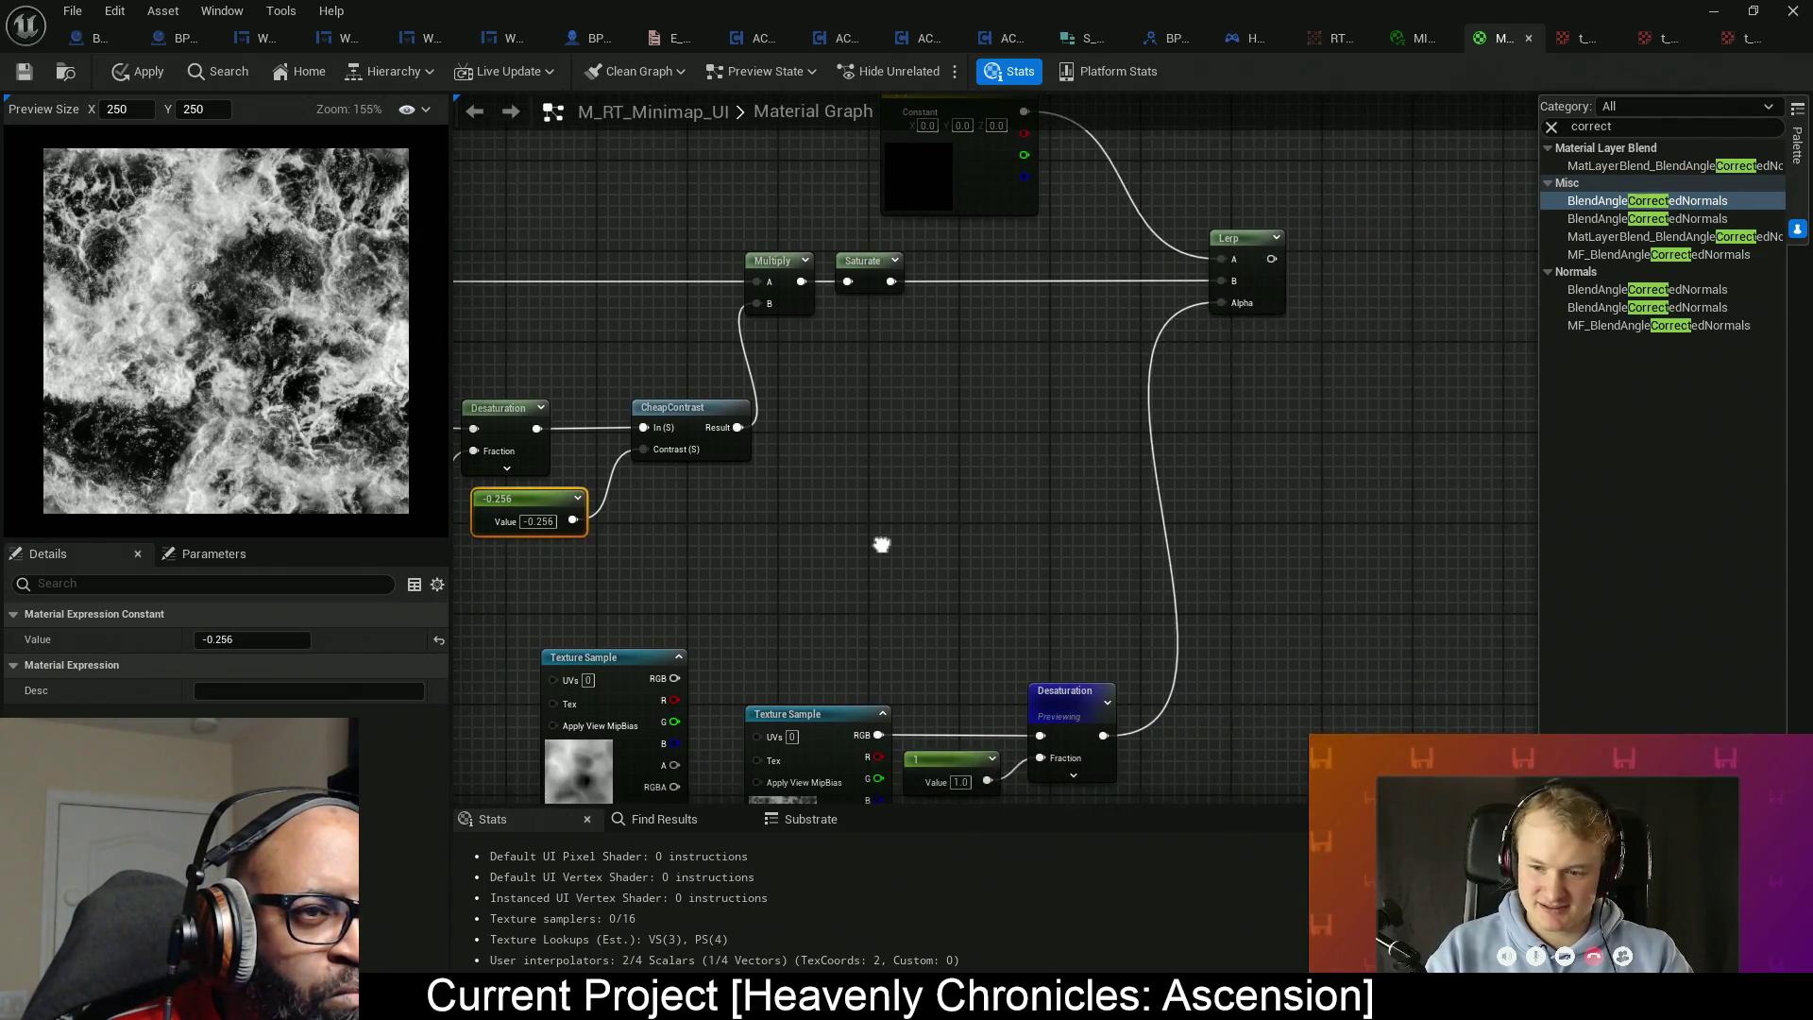
left_click_drag(1065, 561, 1014, 534)
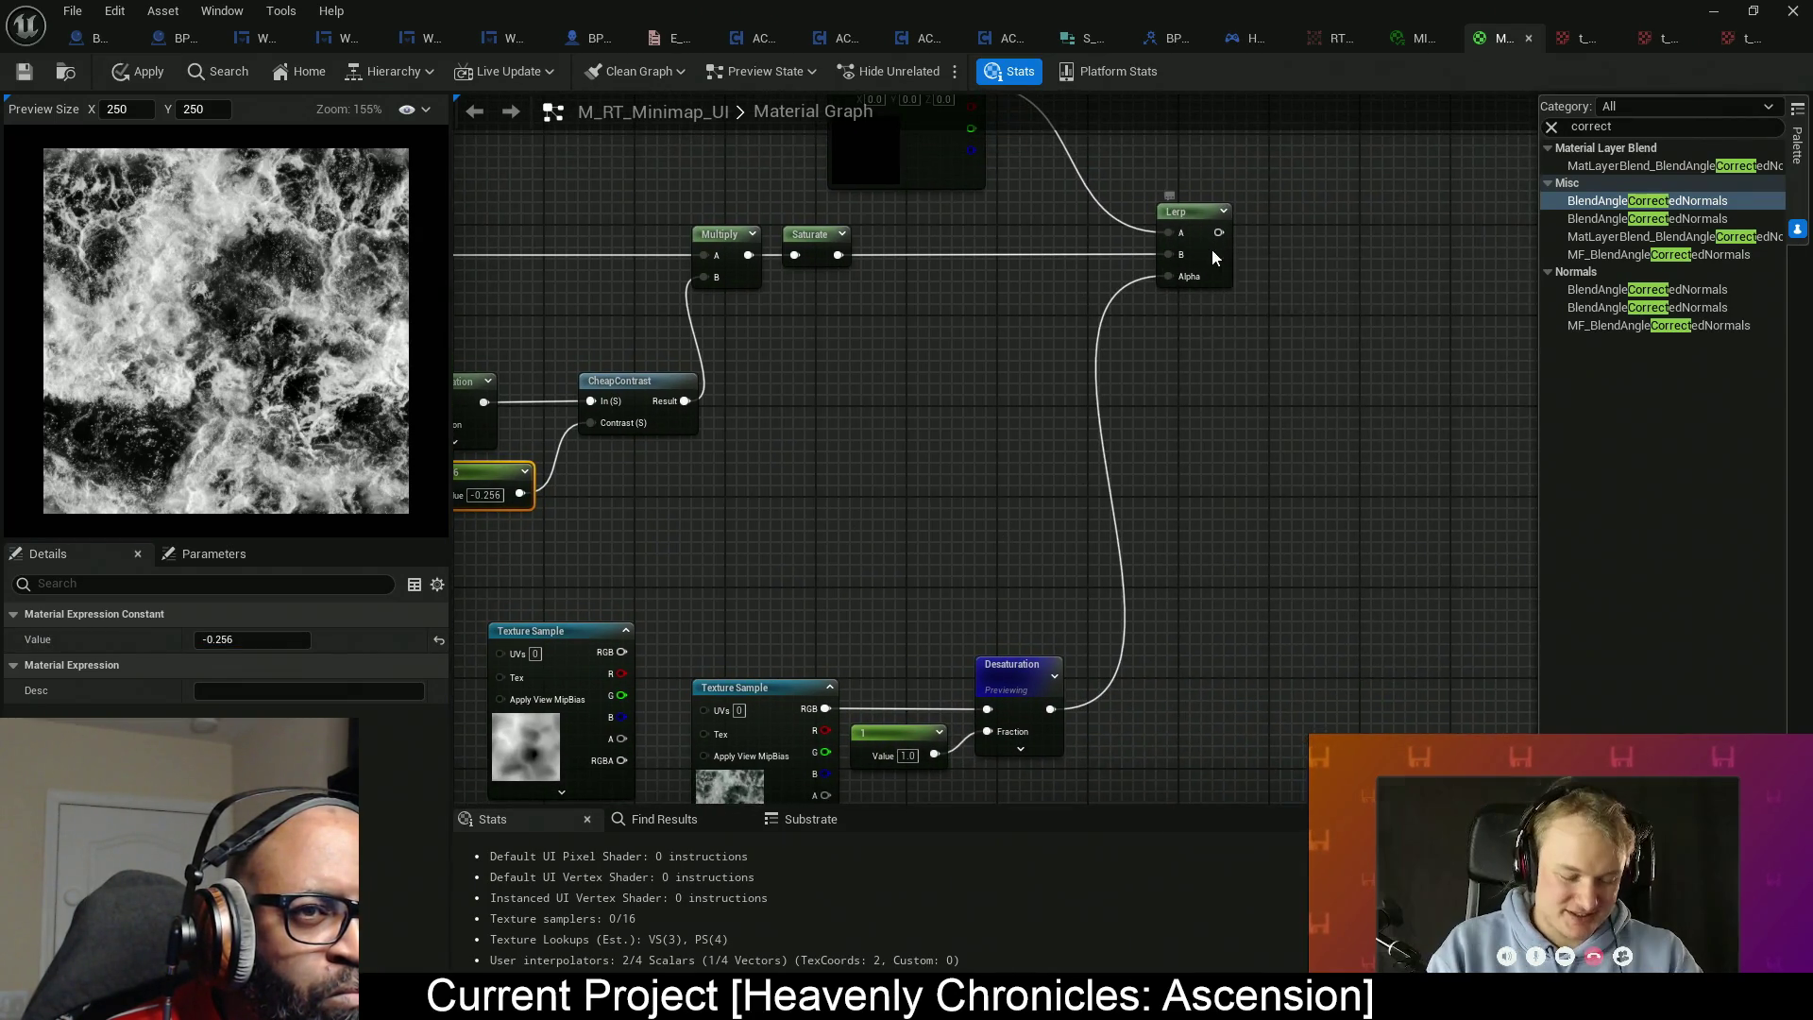
right_click(1213, 253)
left_click(1285, 311)
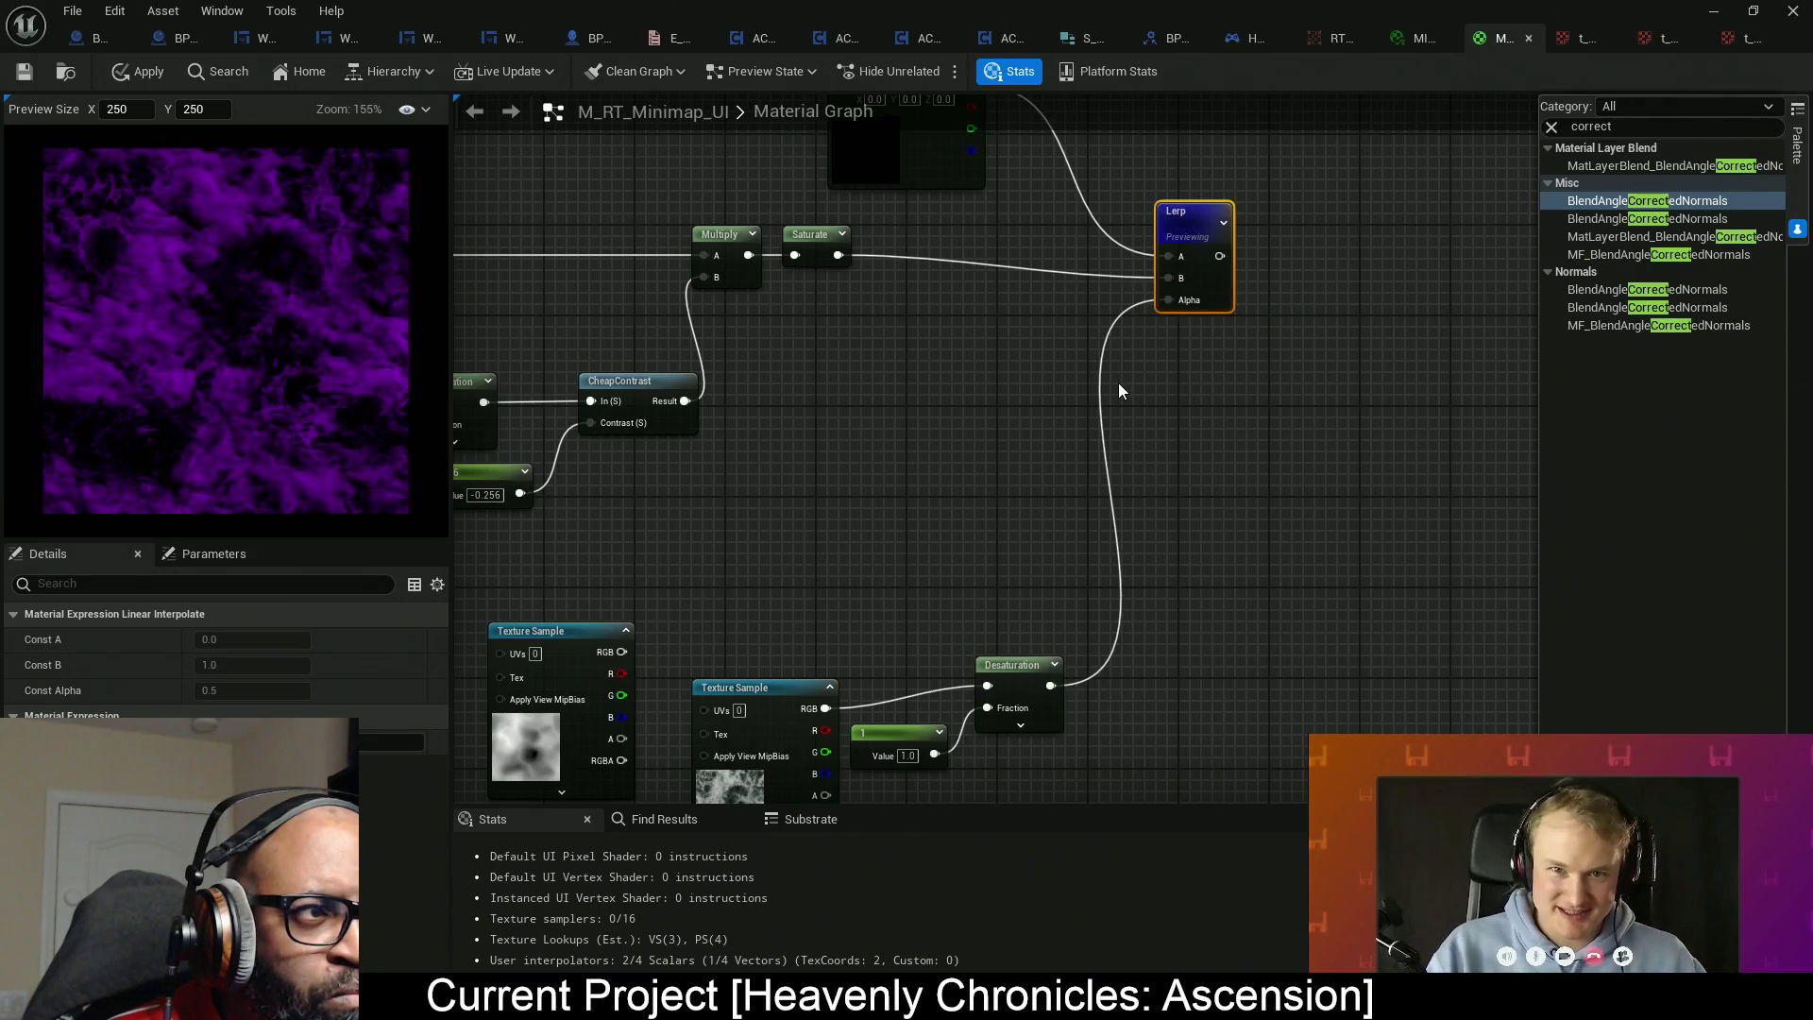
left_click_drag(1203, 286, 1215, 263)
mouse_move(996, 343)
left_mouse_down()
mouse_move(1267, 482)
mouse_move(1291, 472)
left_mouse_up()
Give the black Lerp A constant a dim purple hue and check the live update options.
left_click(1267, 275)
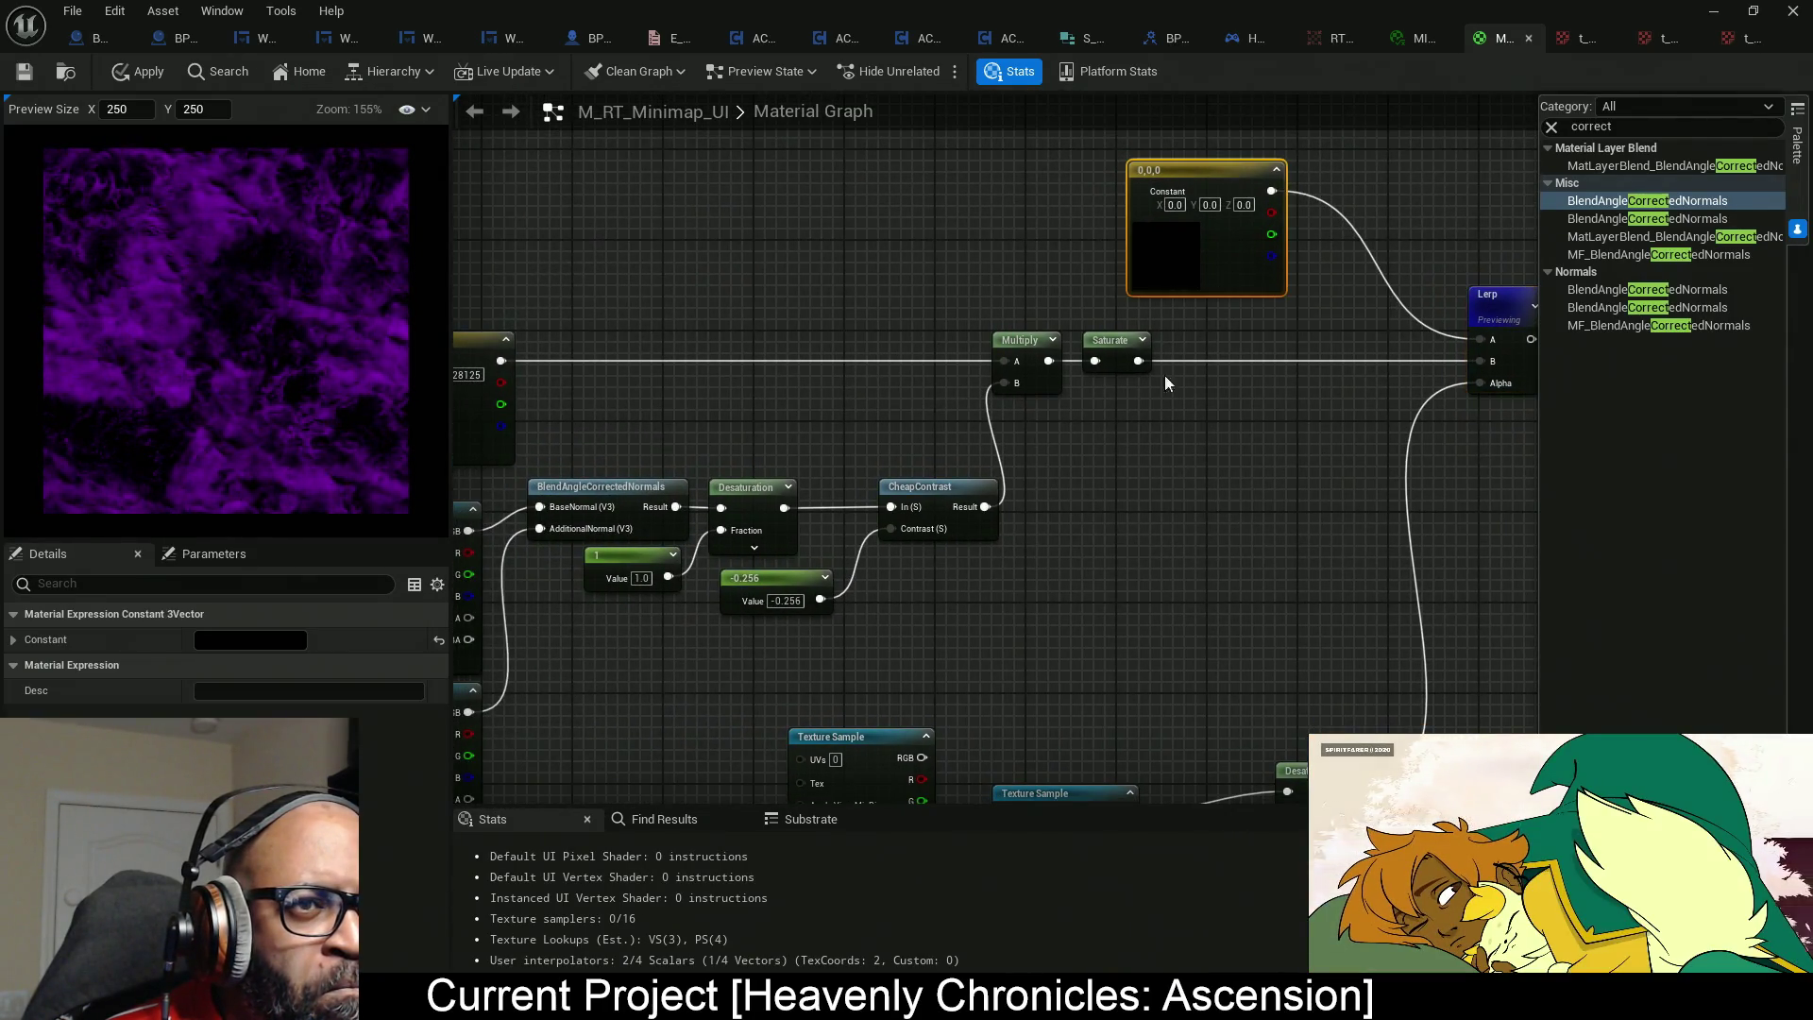
left_click(268, 639)
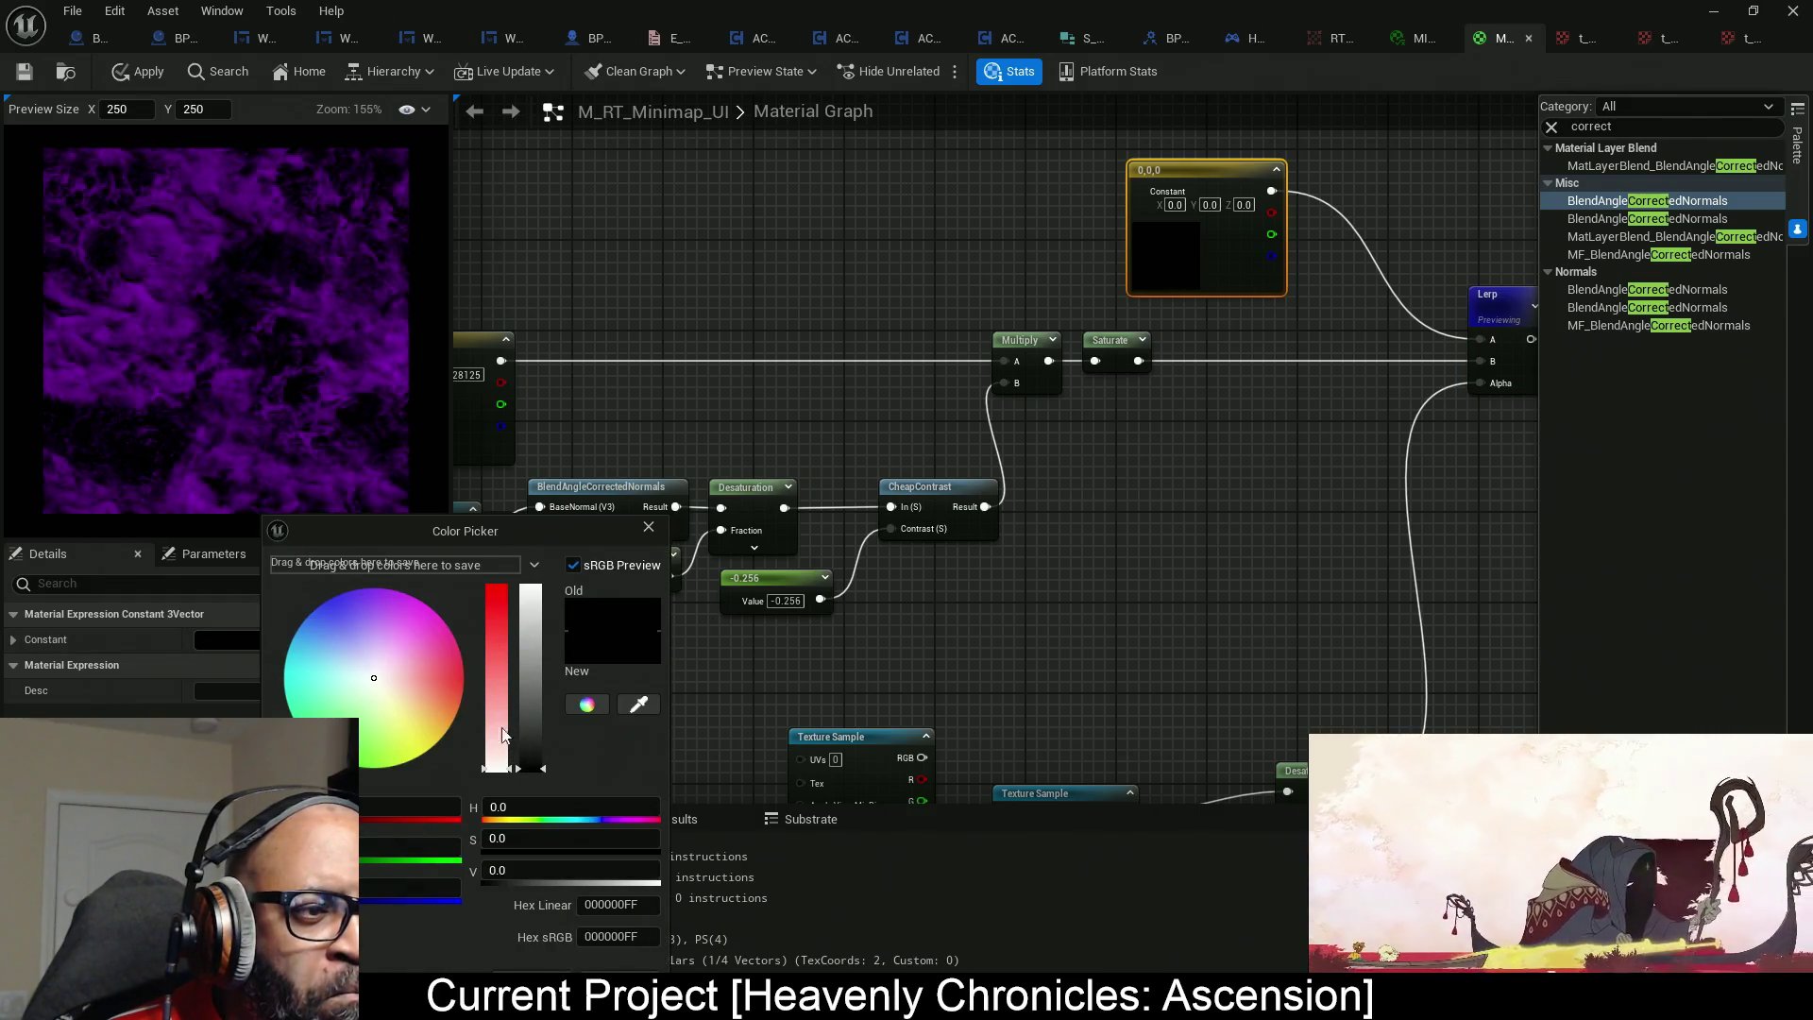
left_click_drag(394, 609, 377, 592)
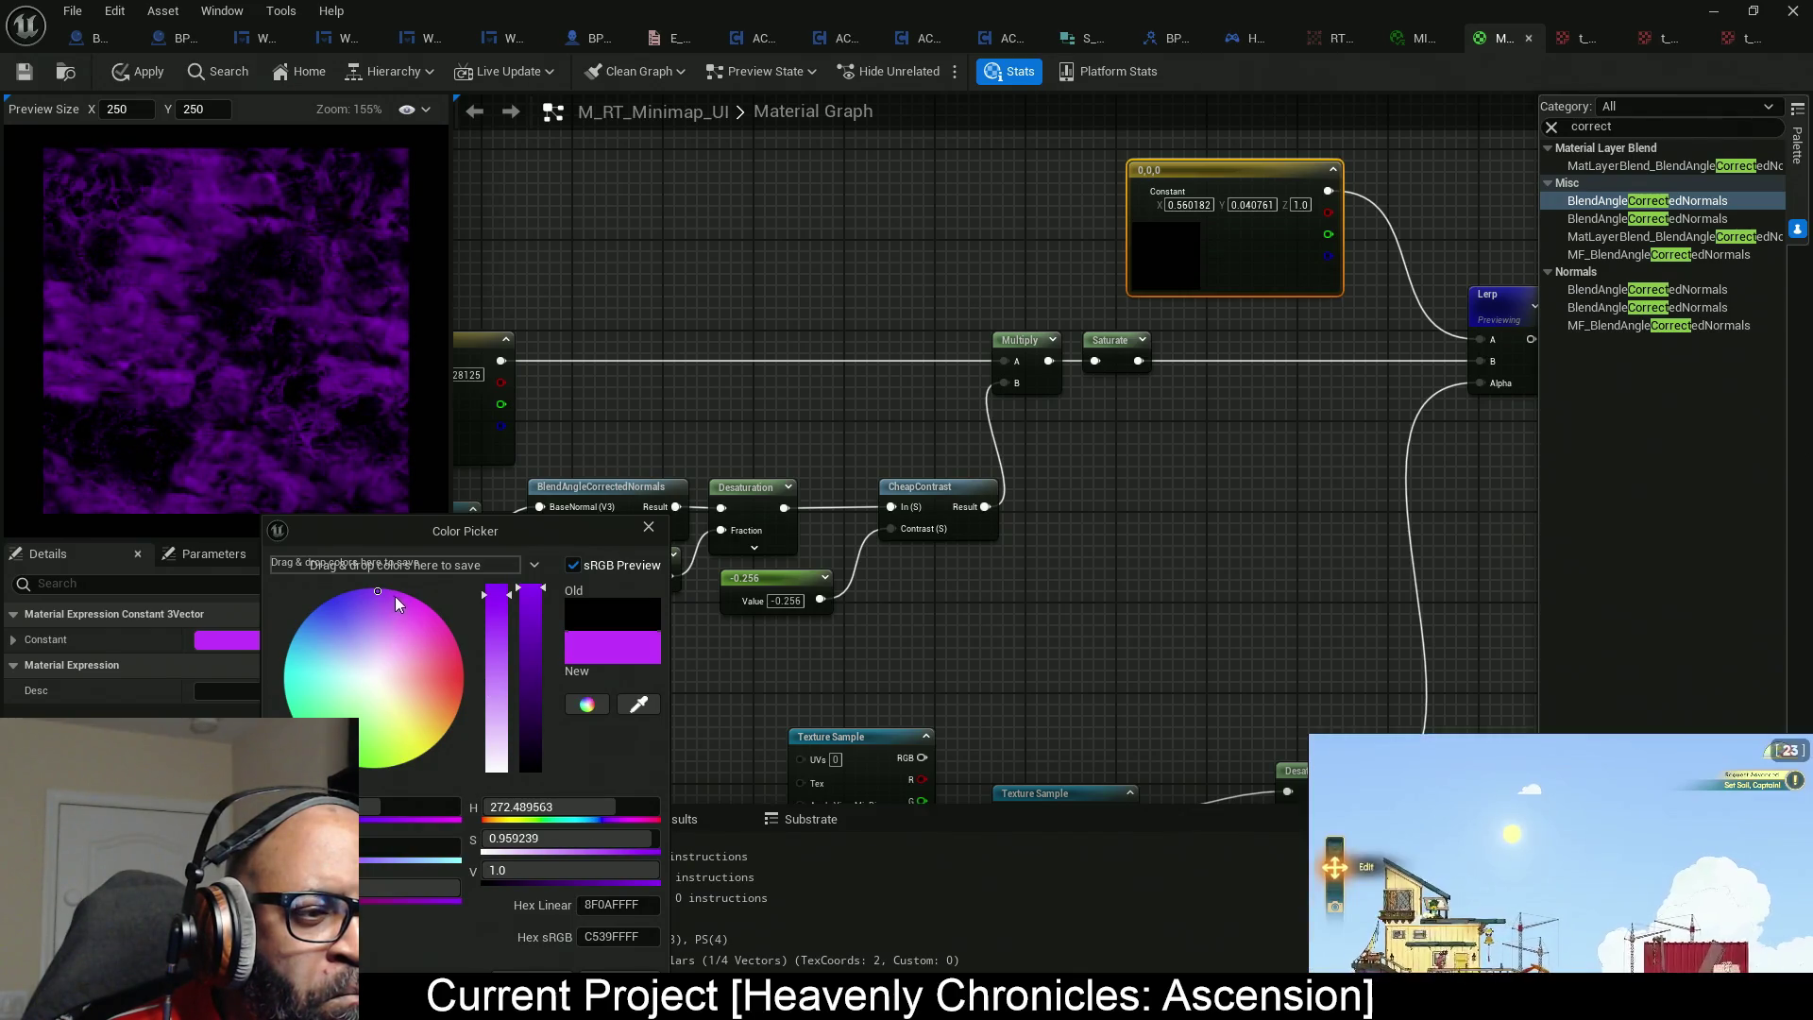
left_click_drag(648, 864, 552, 870)
left_click(793, 296)
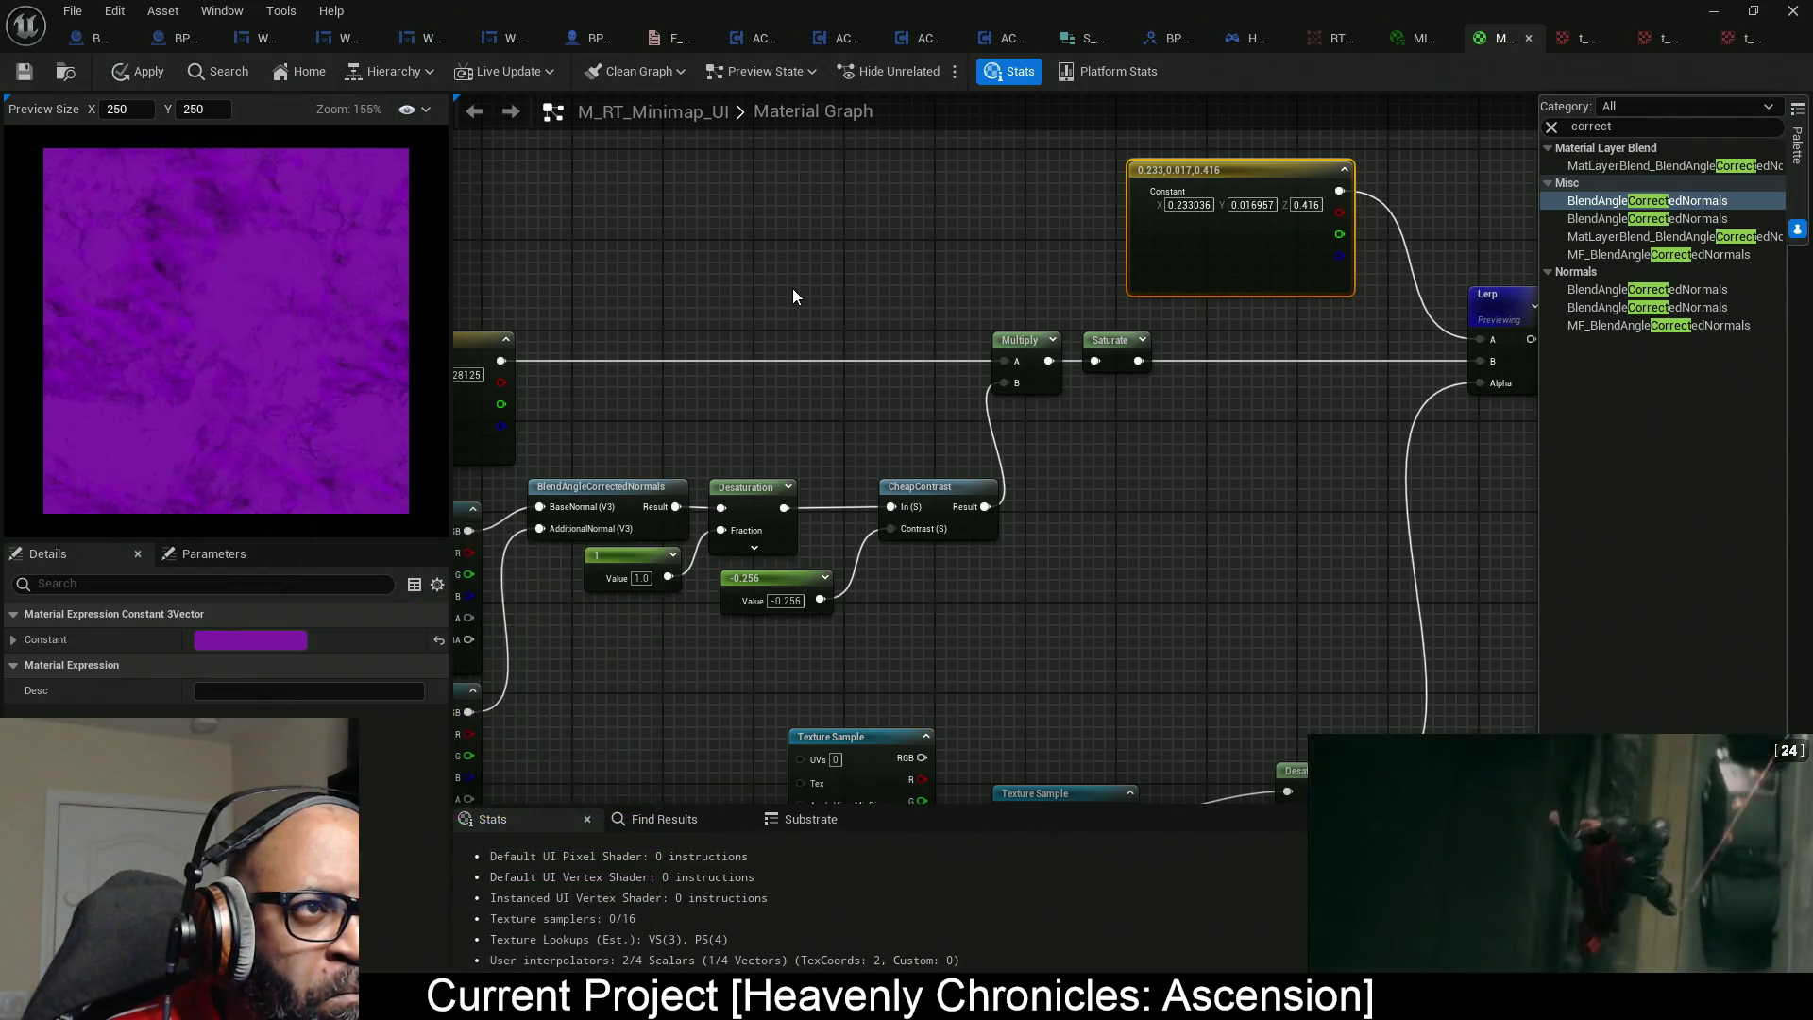
left_click(534, 72)
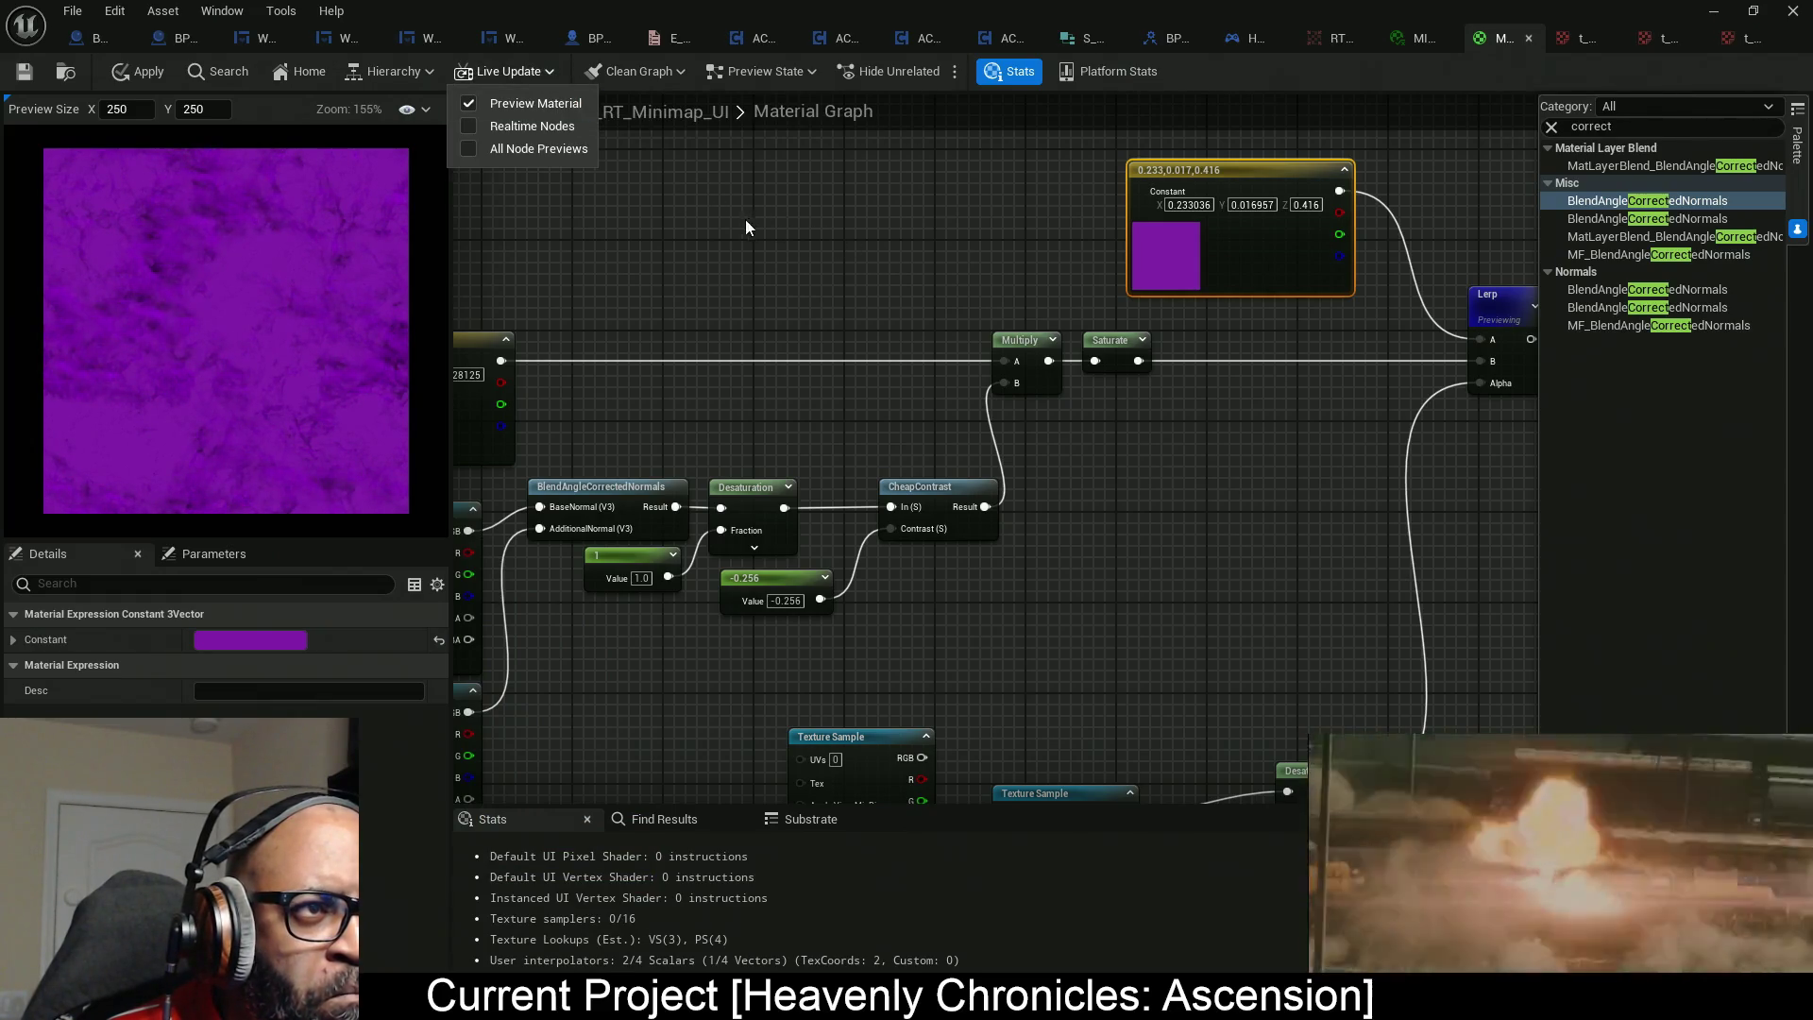
left_click(758, 443)
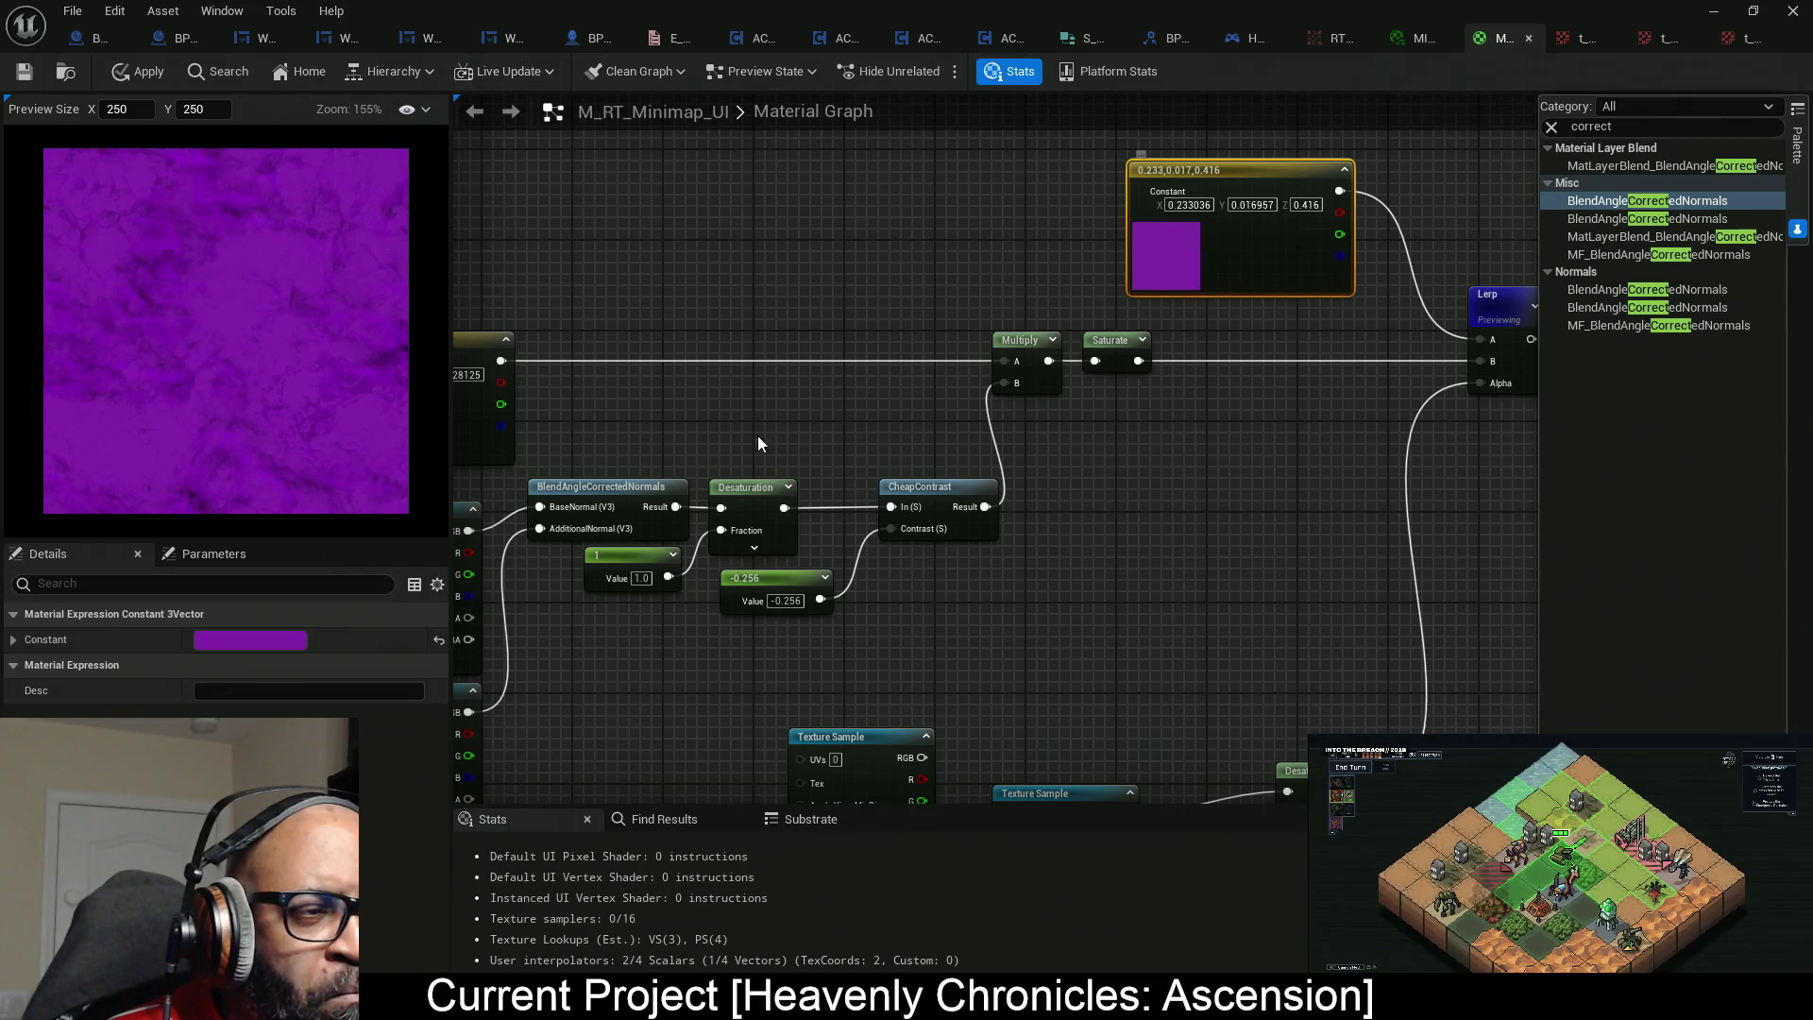
Darken it step by step to a near-black purple (0.008753, 0.000637, 0.015625).
left_click(252, 643)
left_click_drag(531, 697, 528, 748)
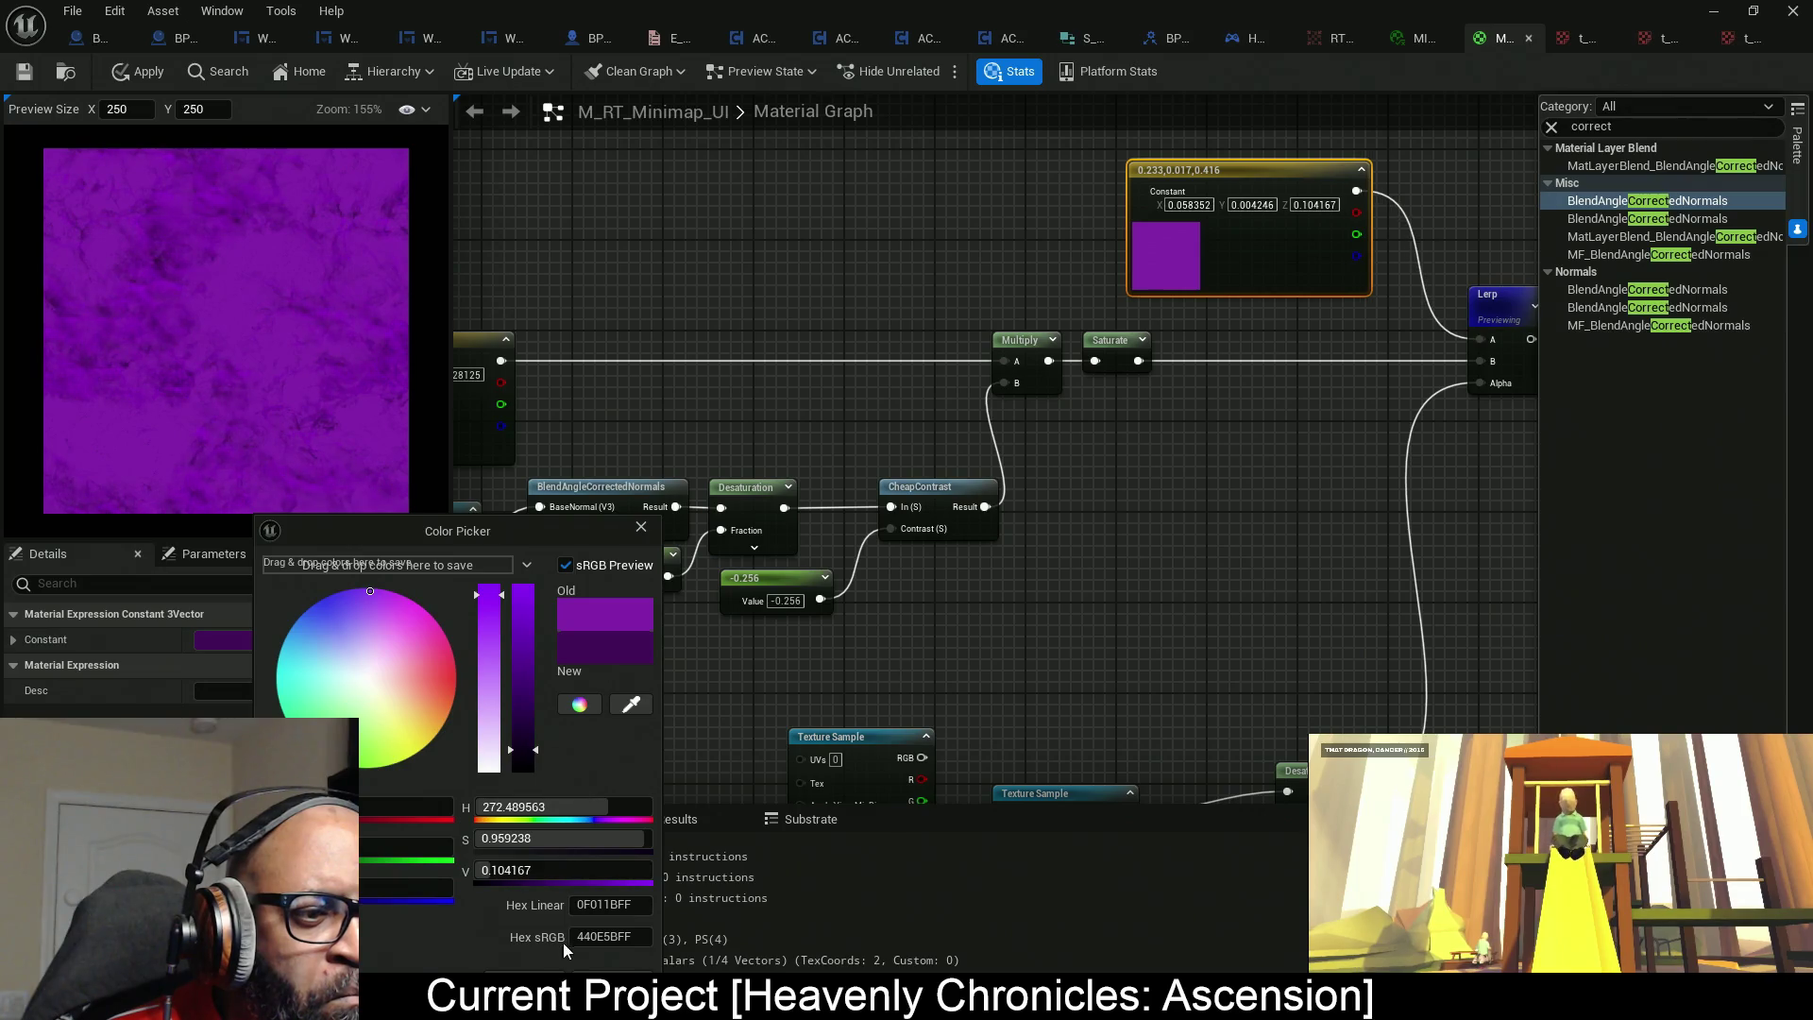
left_click(650, 461)
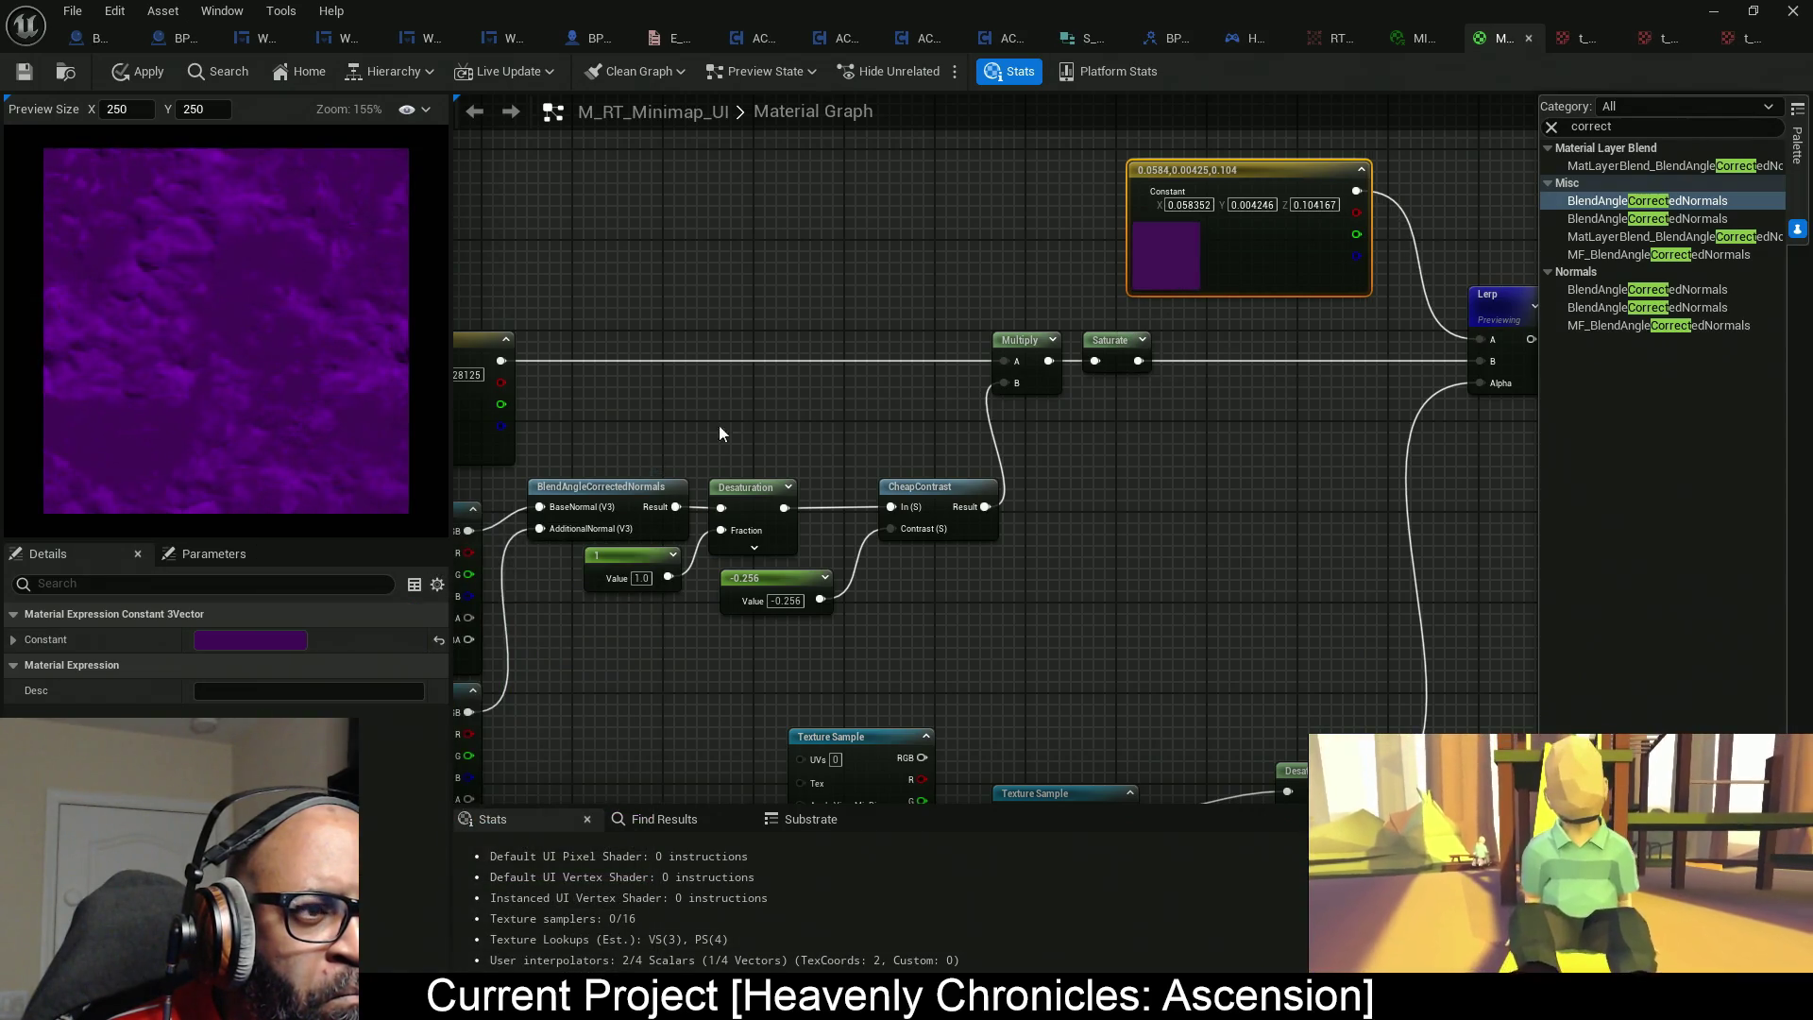
left_click(257, 640)
left_click_drag(528, 742, 522, 762)
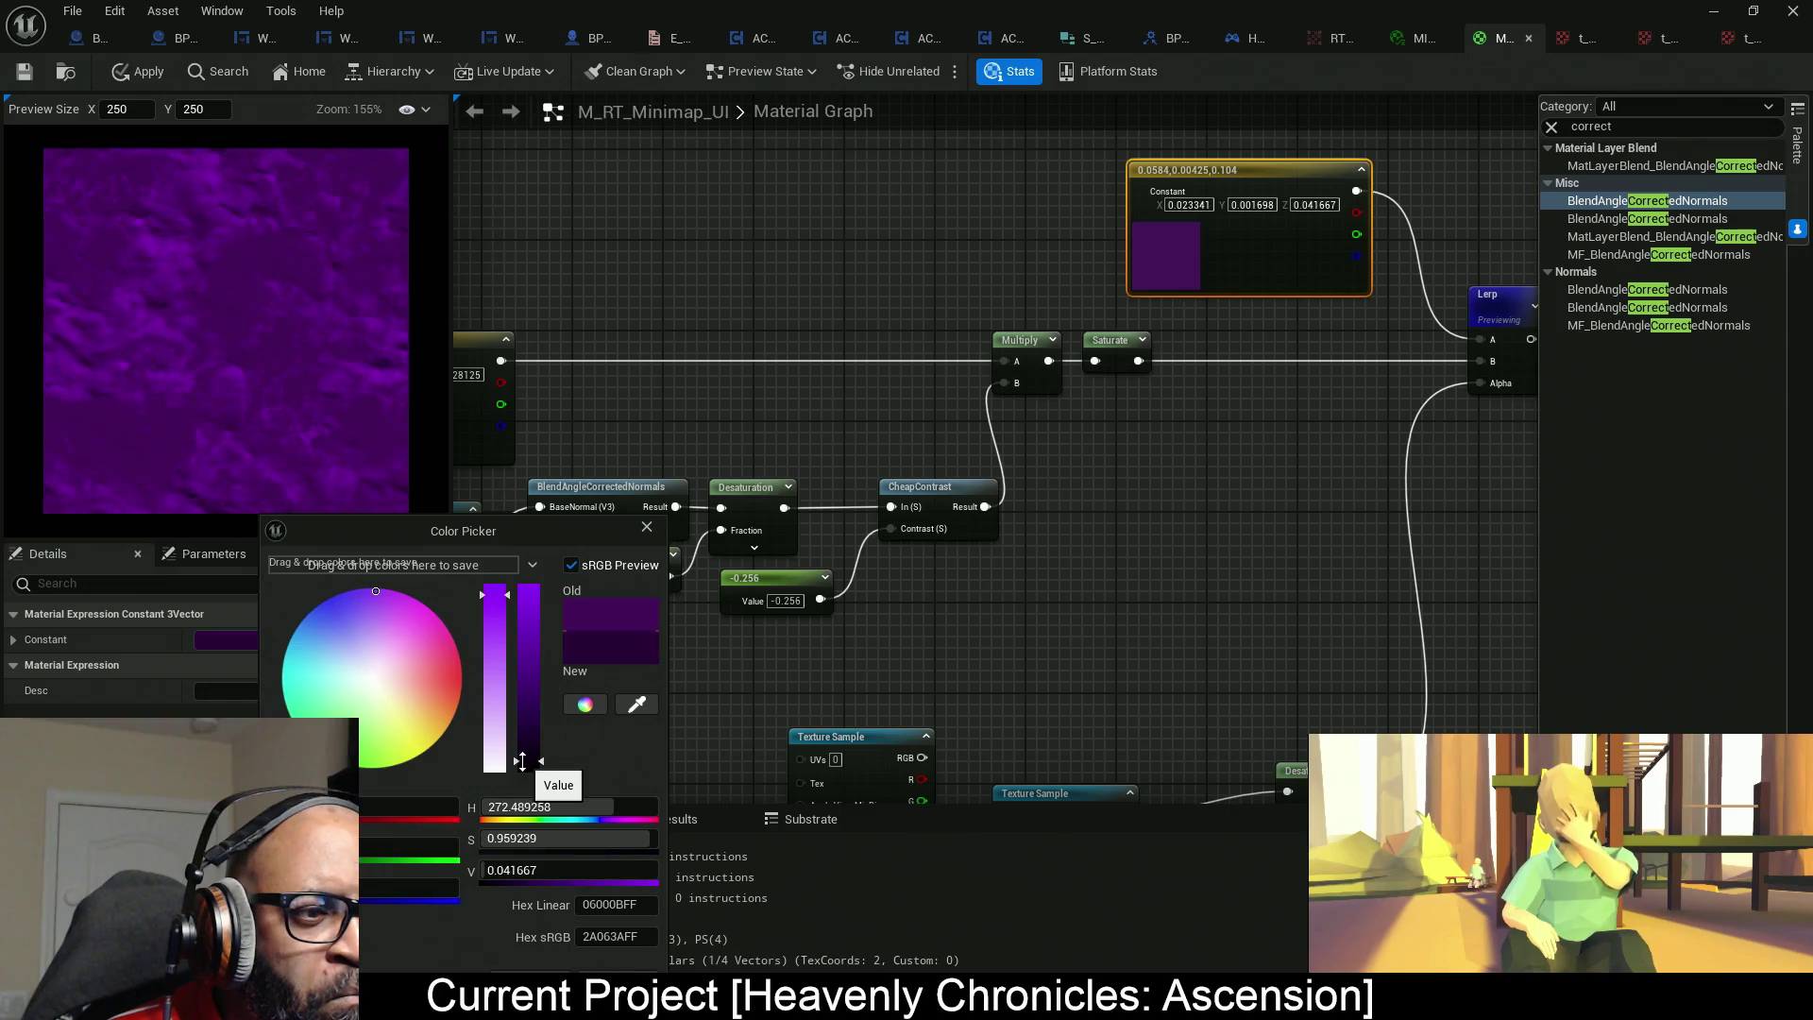
left_click(582, 609)
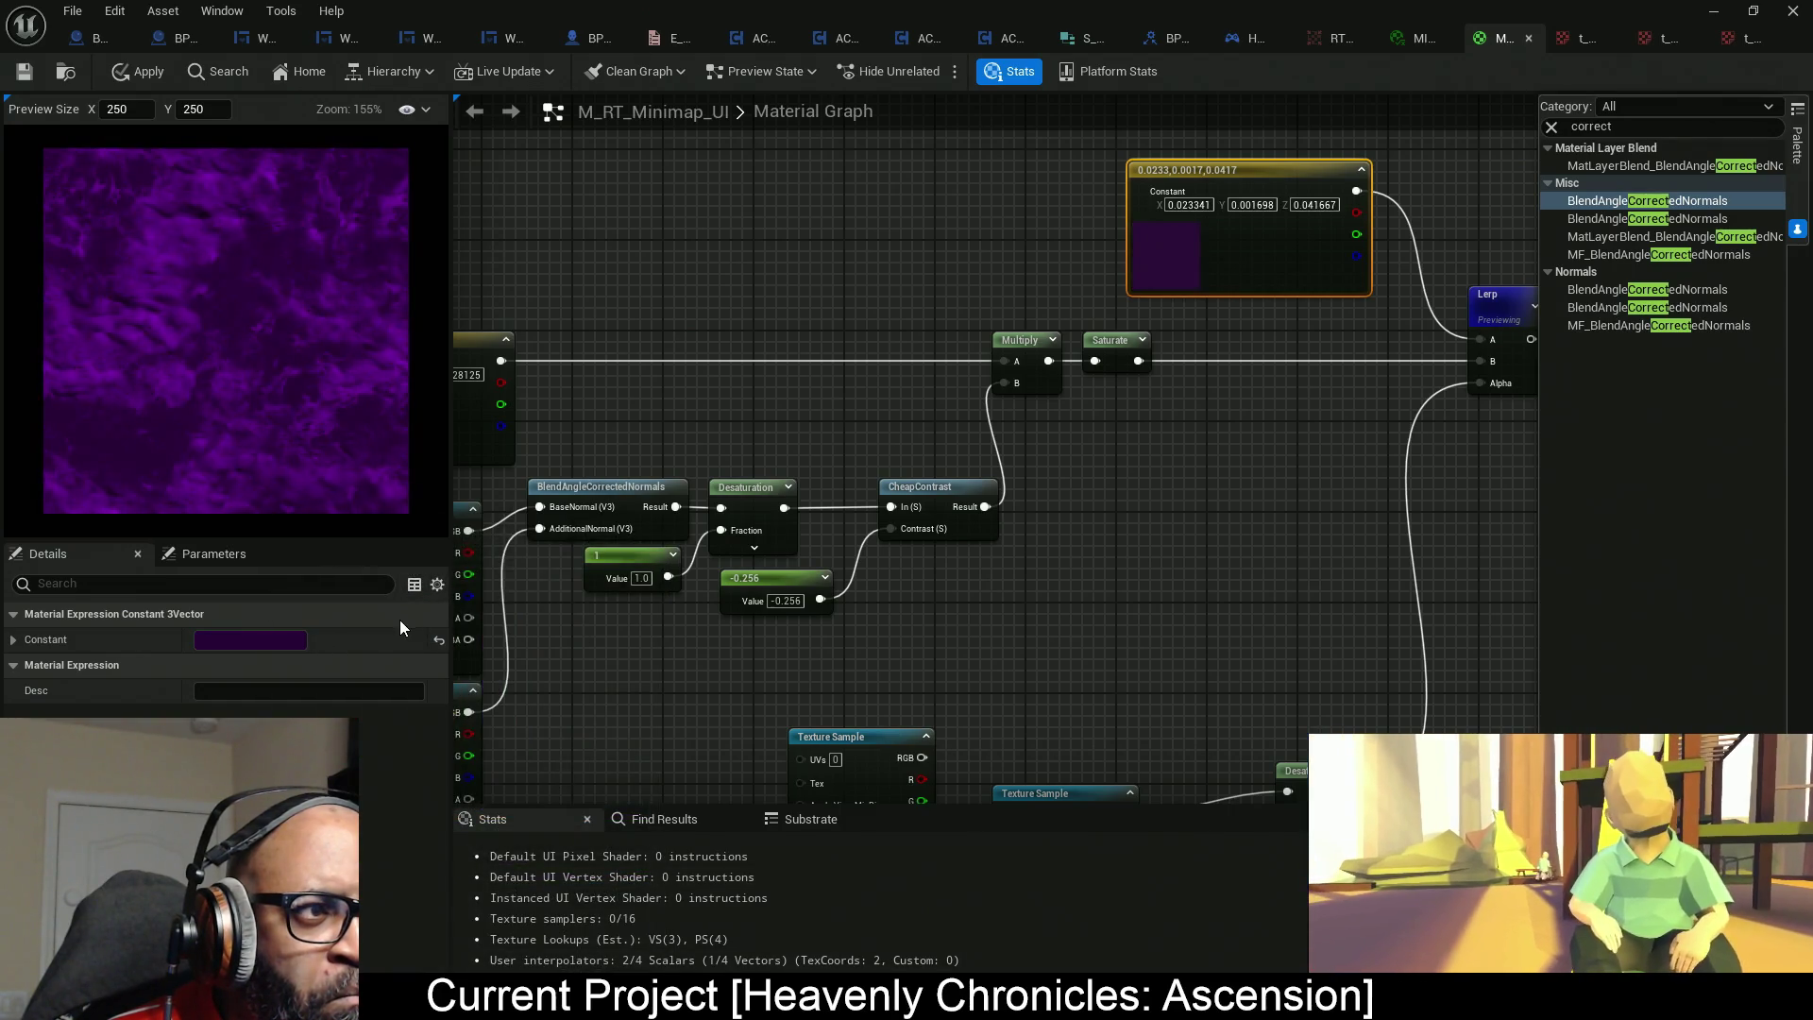
left_click(275, 643)
left_click(546, 768)
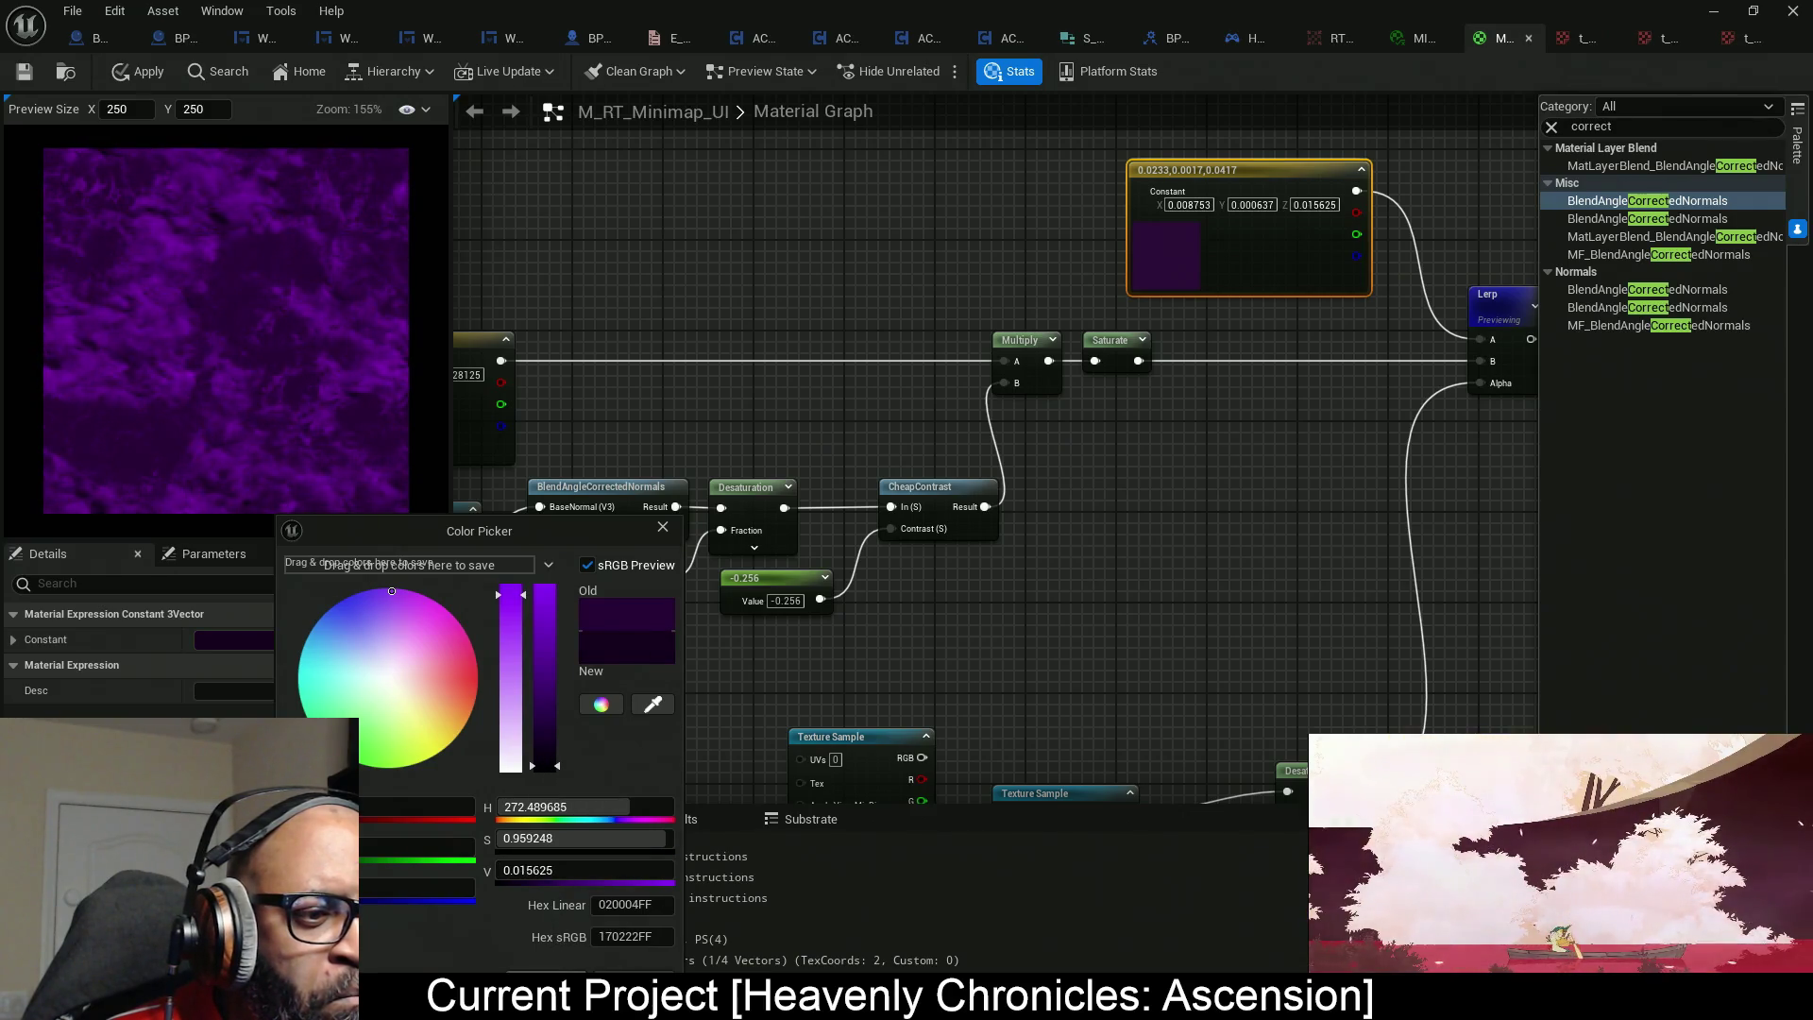
left_click(537, 987)
left_click_drag(756, 277, 1216, 219)
left_click(867, 363)
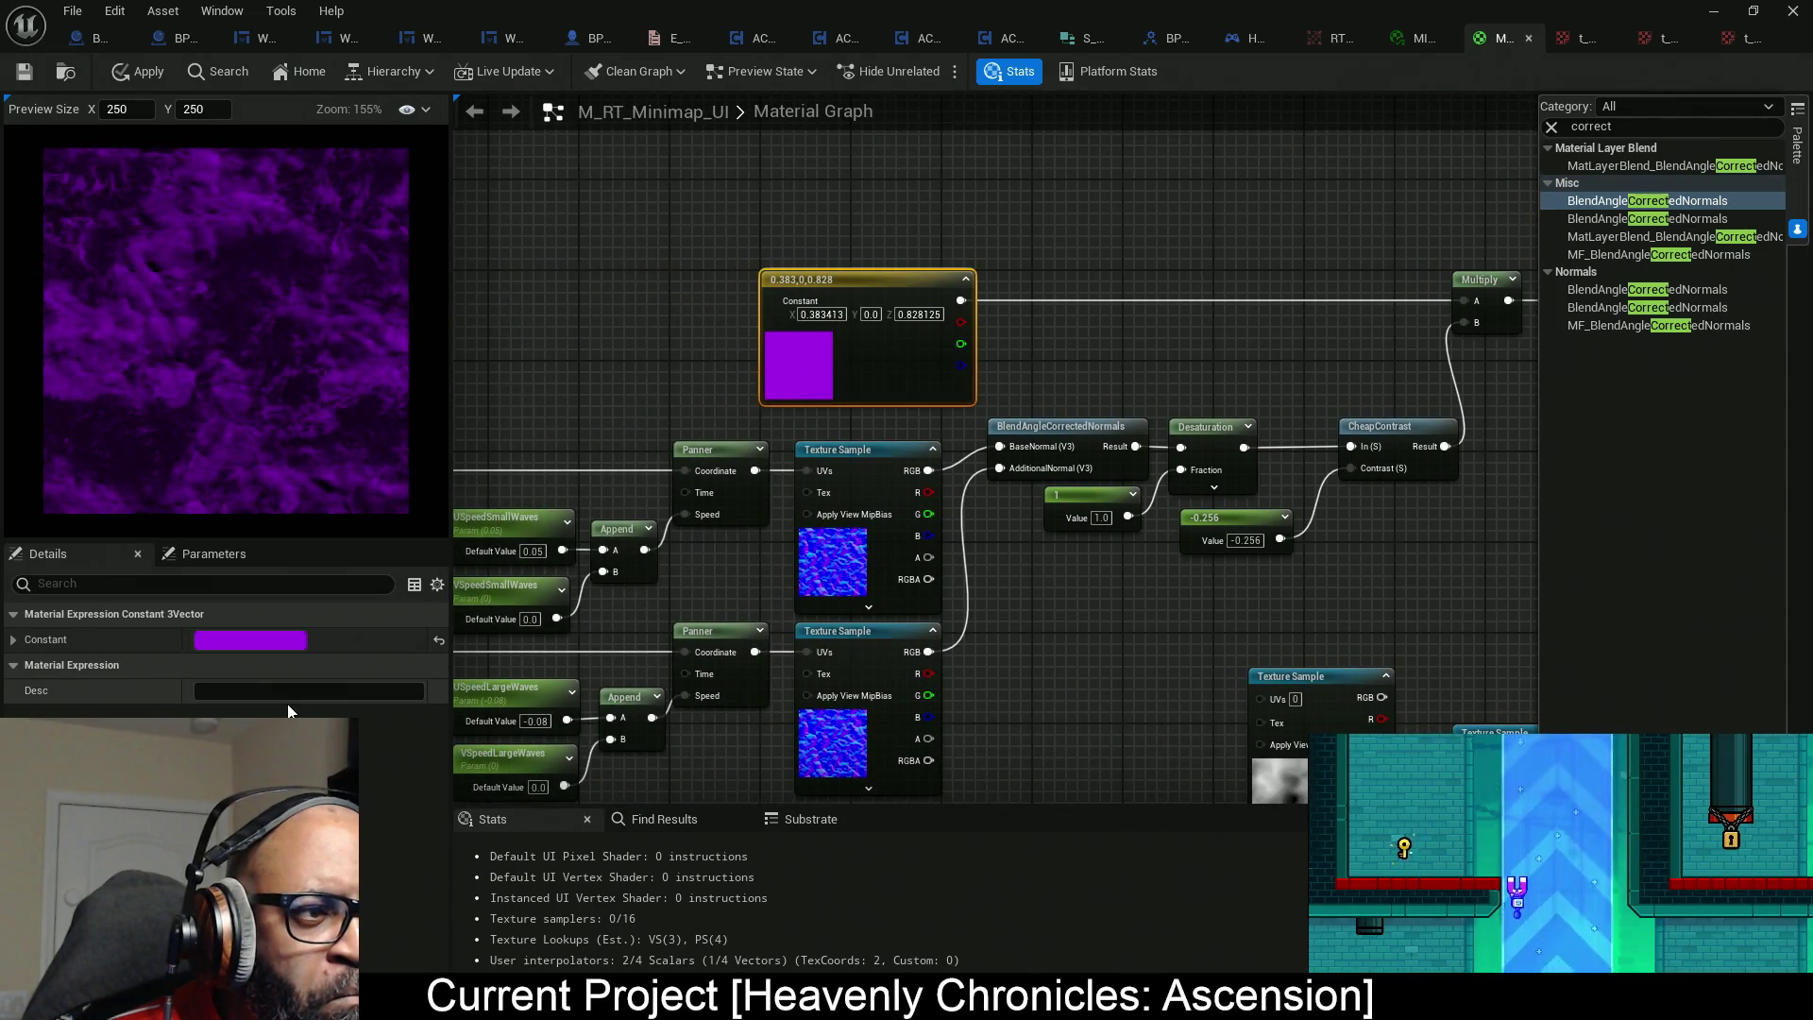
Set the purple constant's brightness to 0.803, shift its hue, and reduce blue while raising red.
left_click(257, 643)
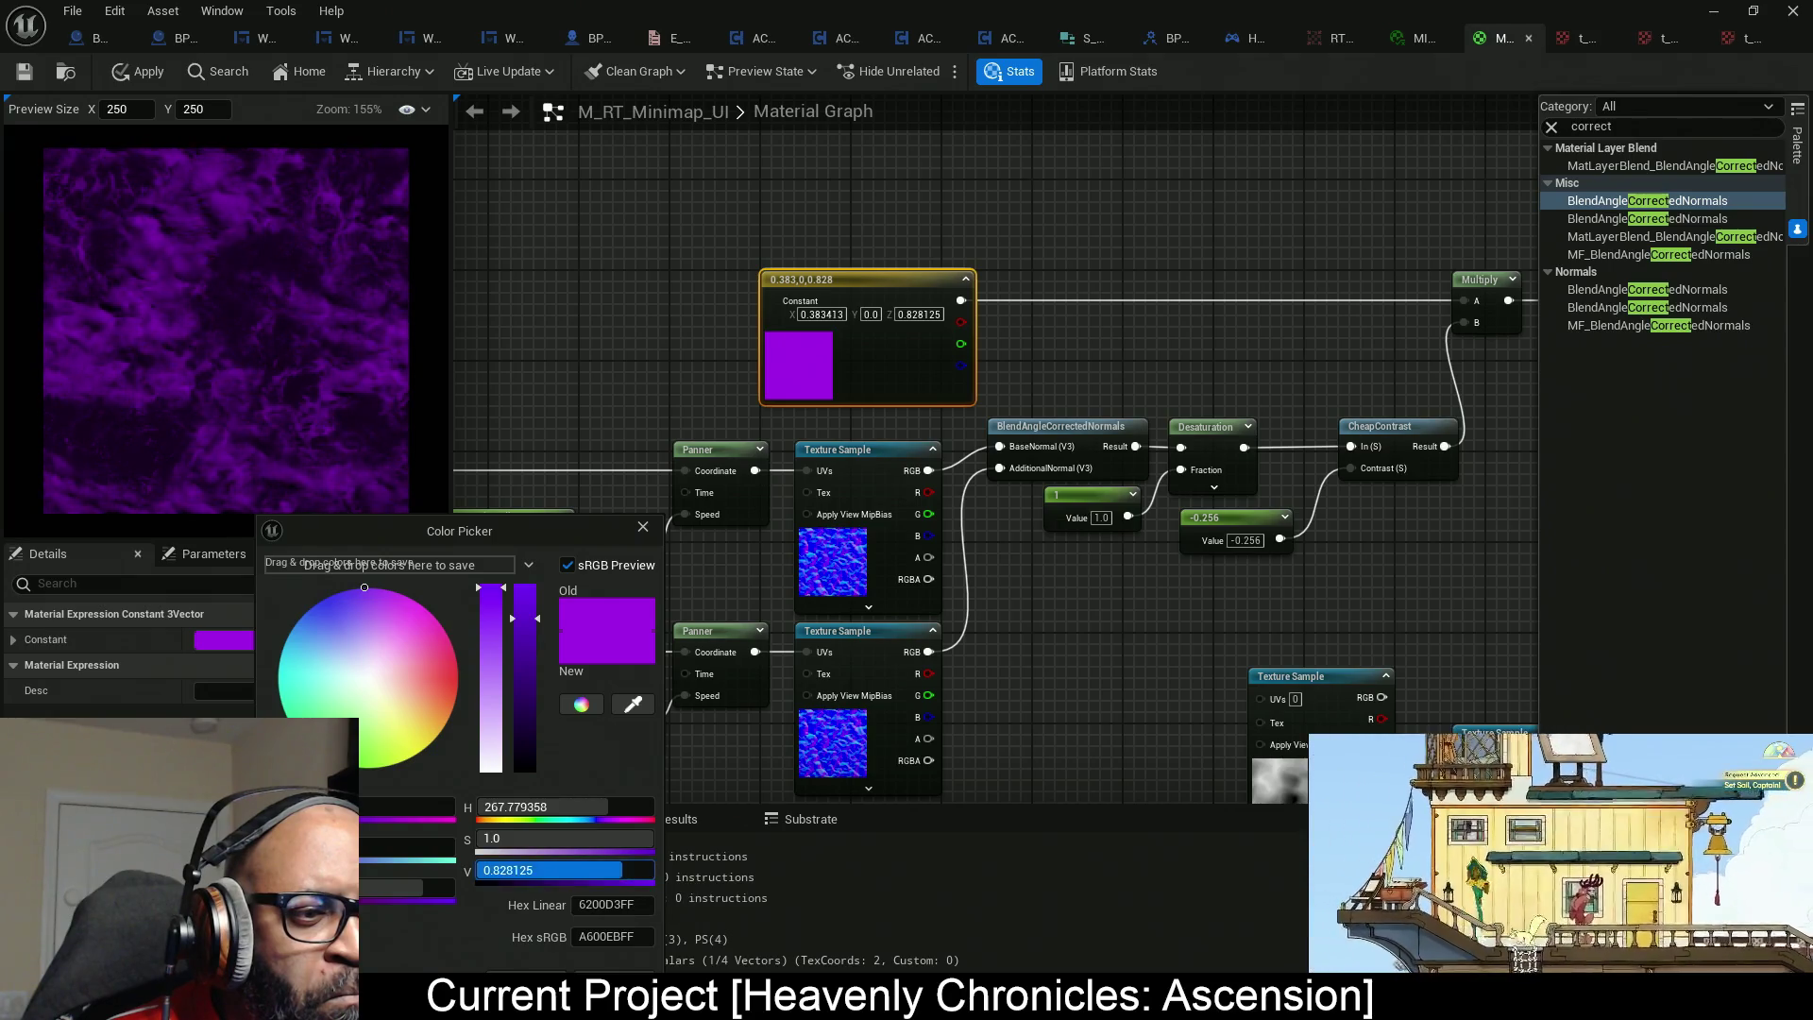
type("0.803")
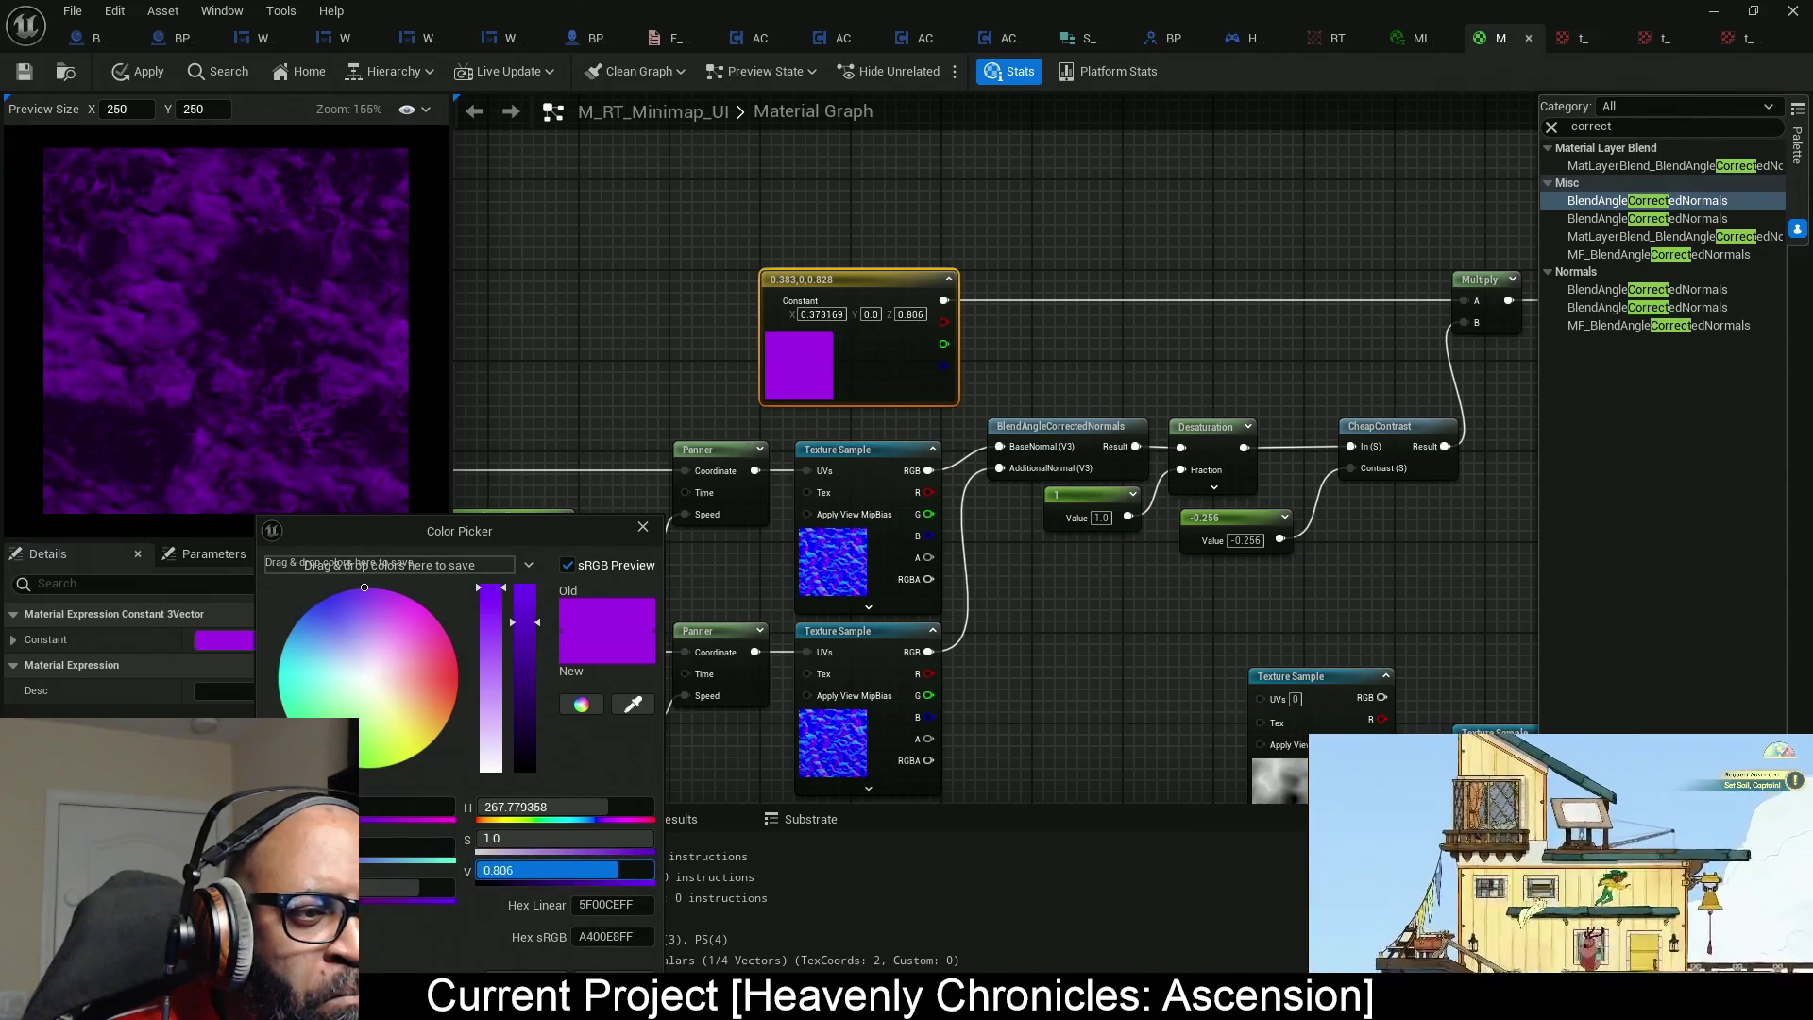
key("Return")
left_click_drag(607, 806, 599, 806)
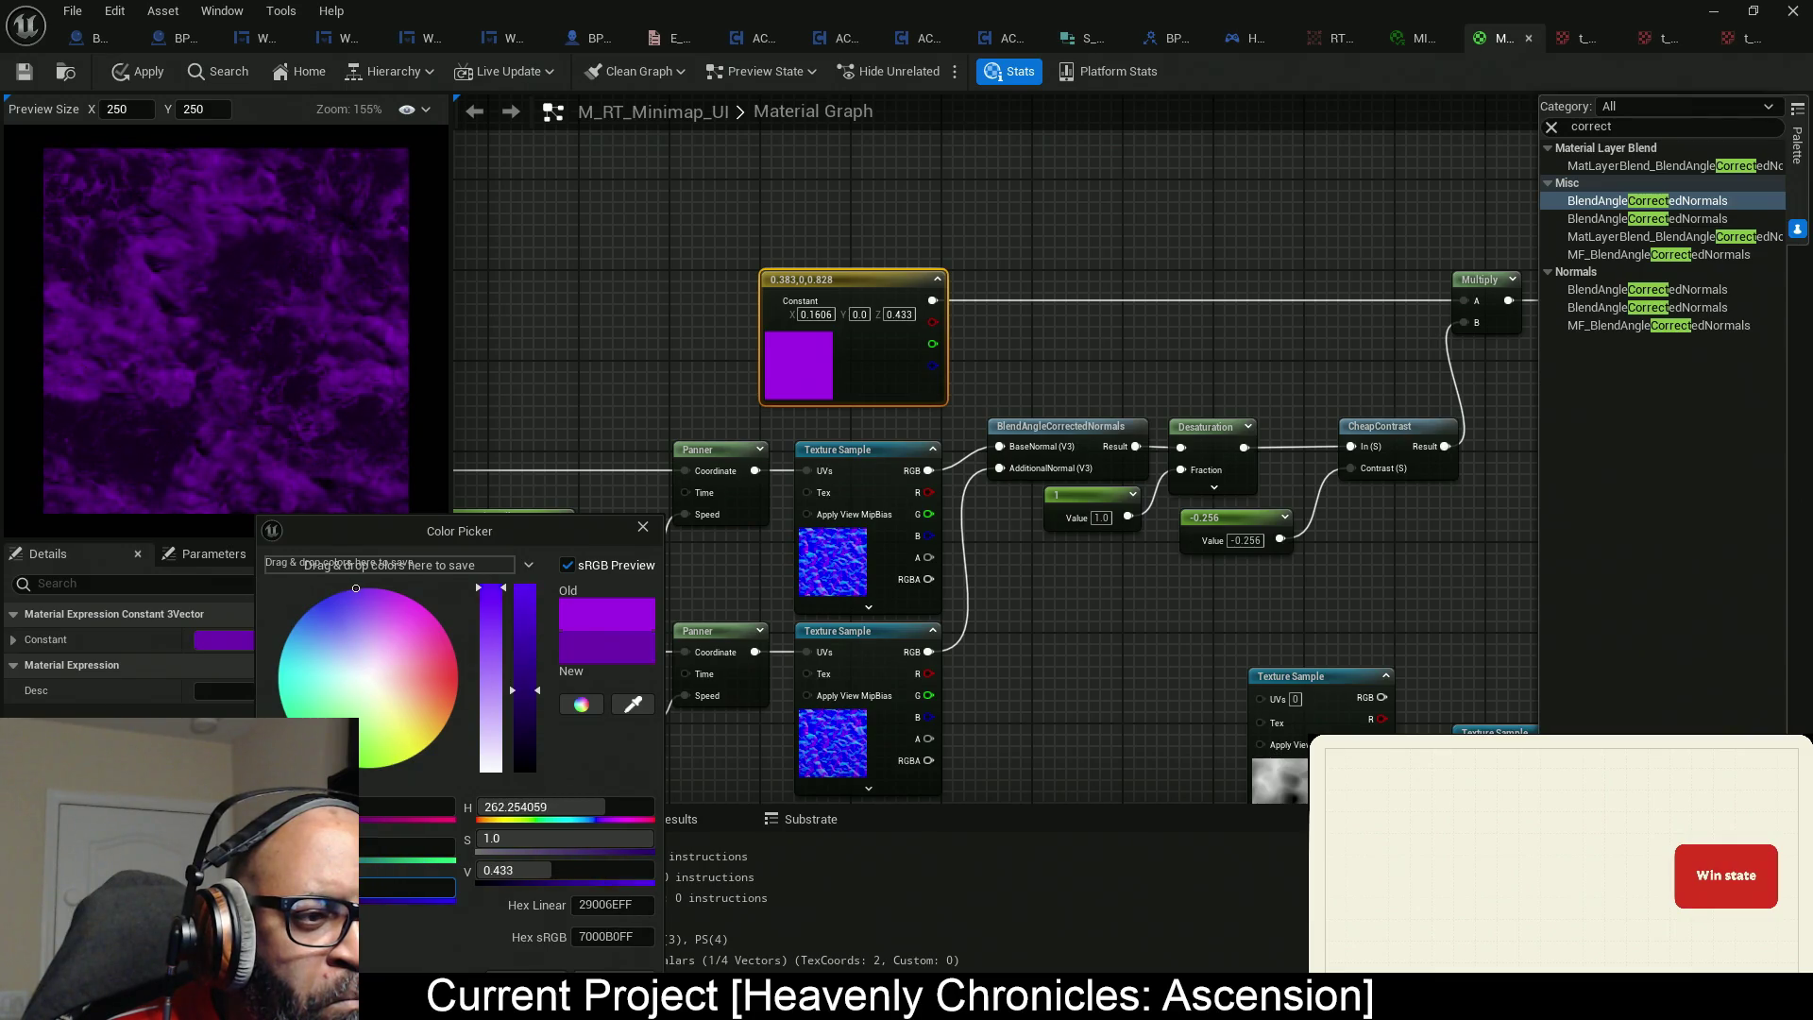
left_click_drag(416, 887, 378, 888)
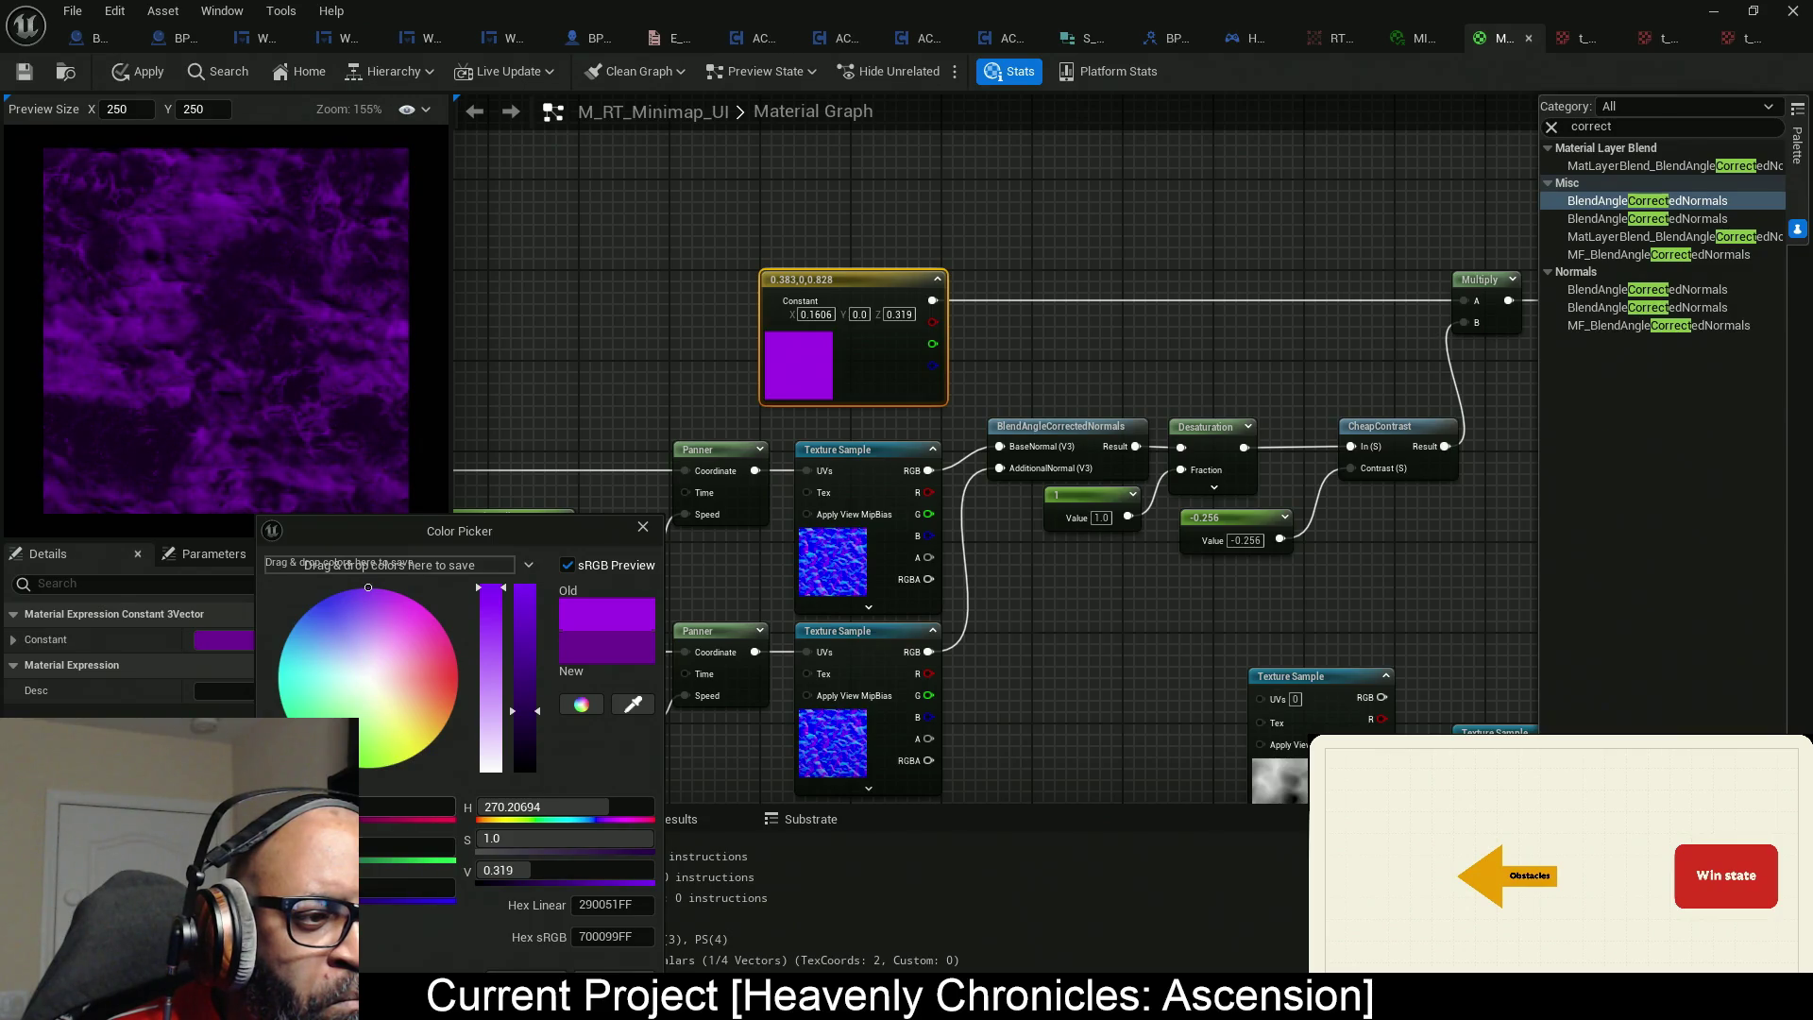
left_click_drag(406, 806, 412, 806)
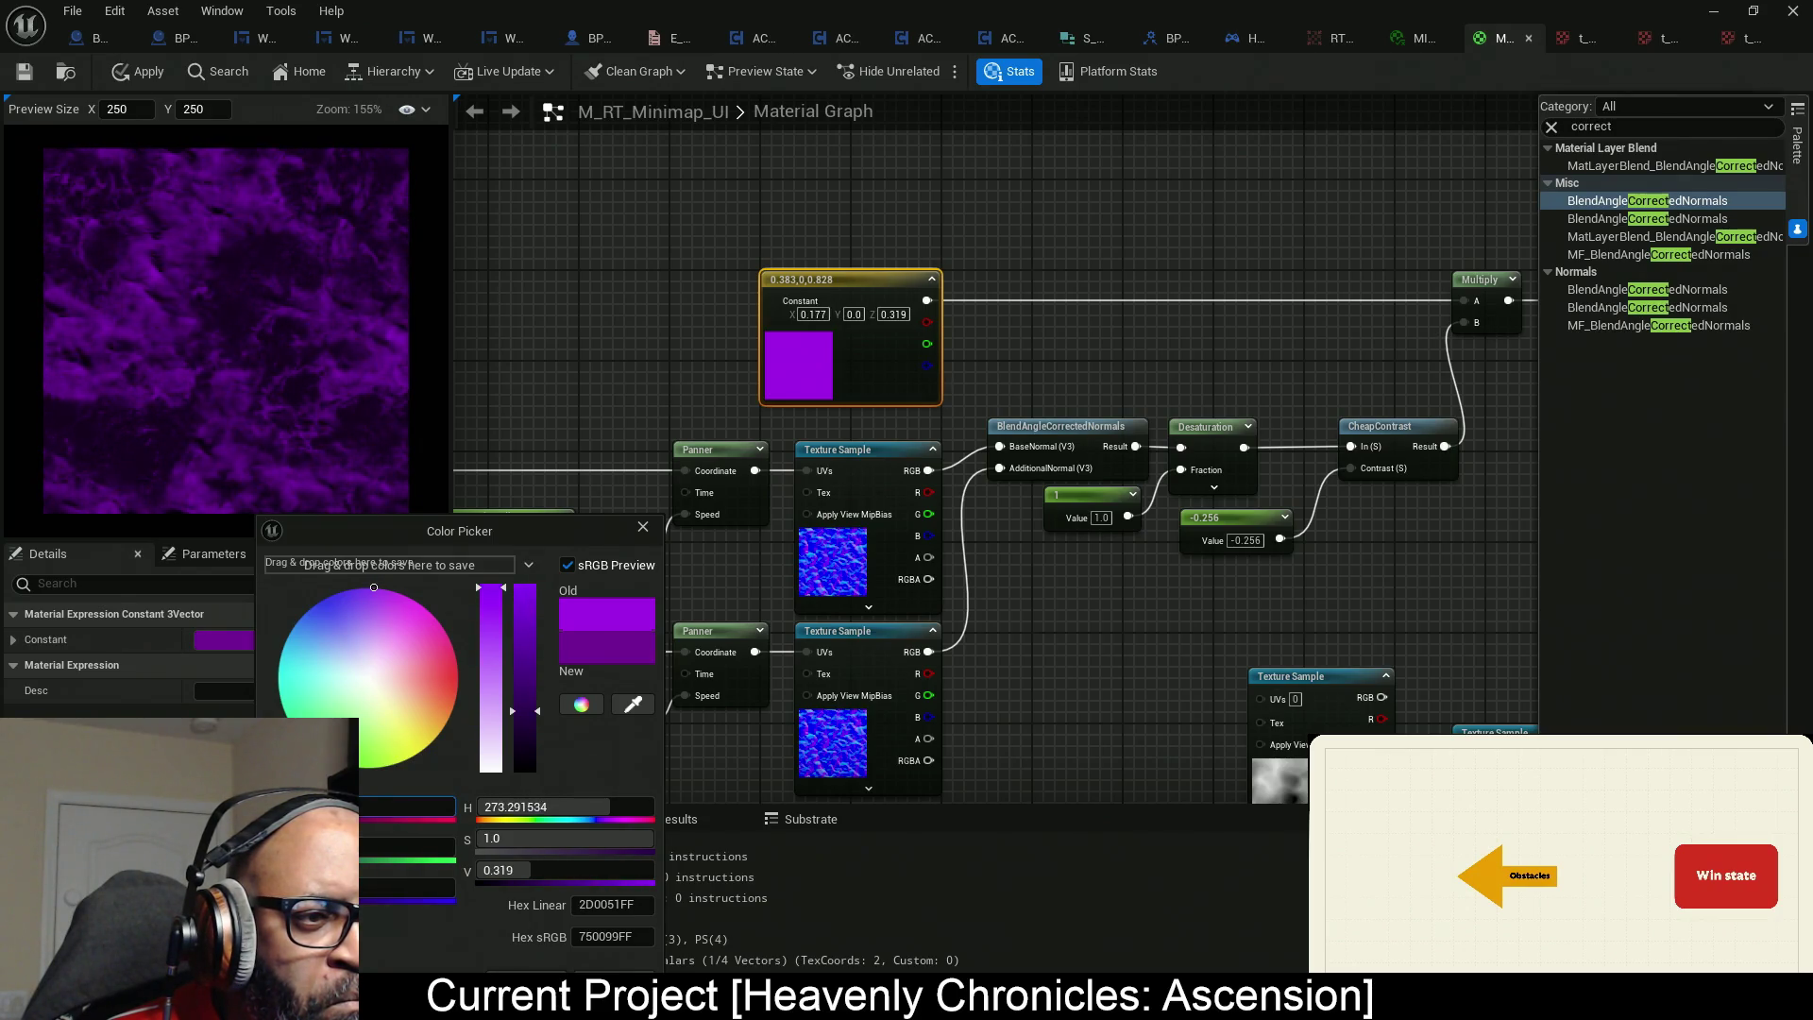
left_click(606, 387)
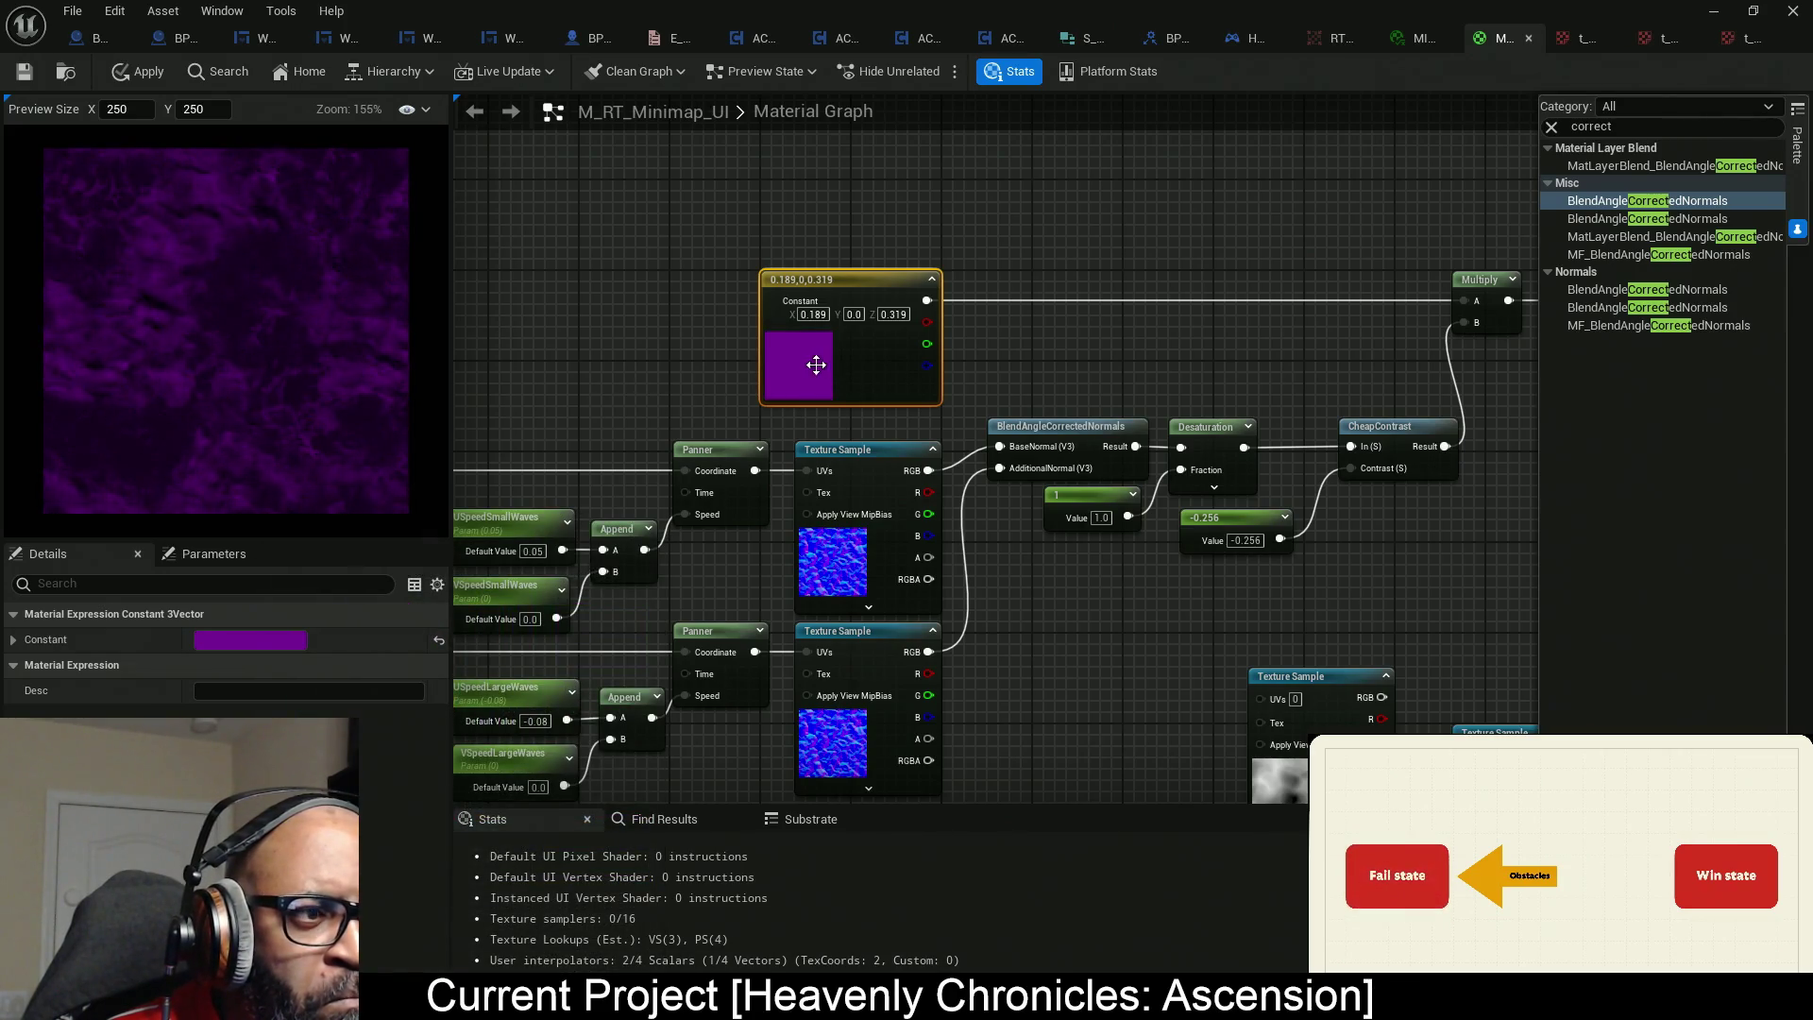
Refine it to a deeper purple with saturation 0.991 and brightness 0.306.
double_click(809, 364)
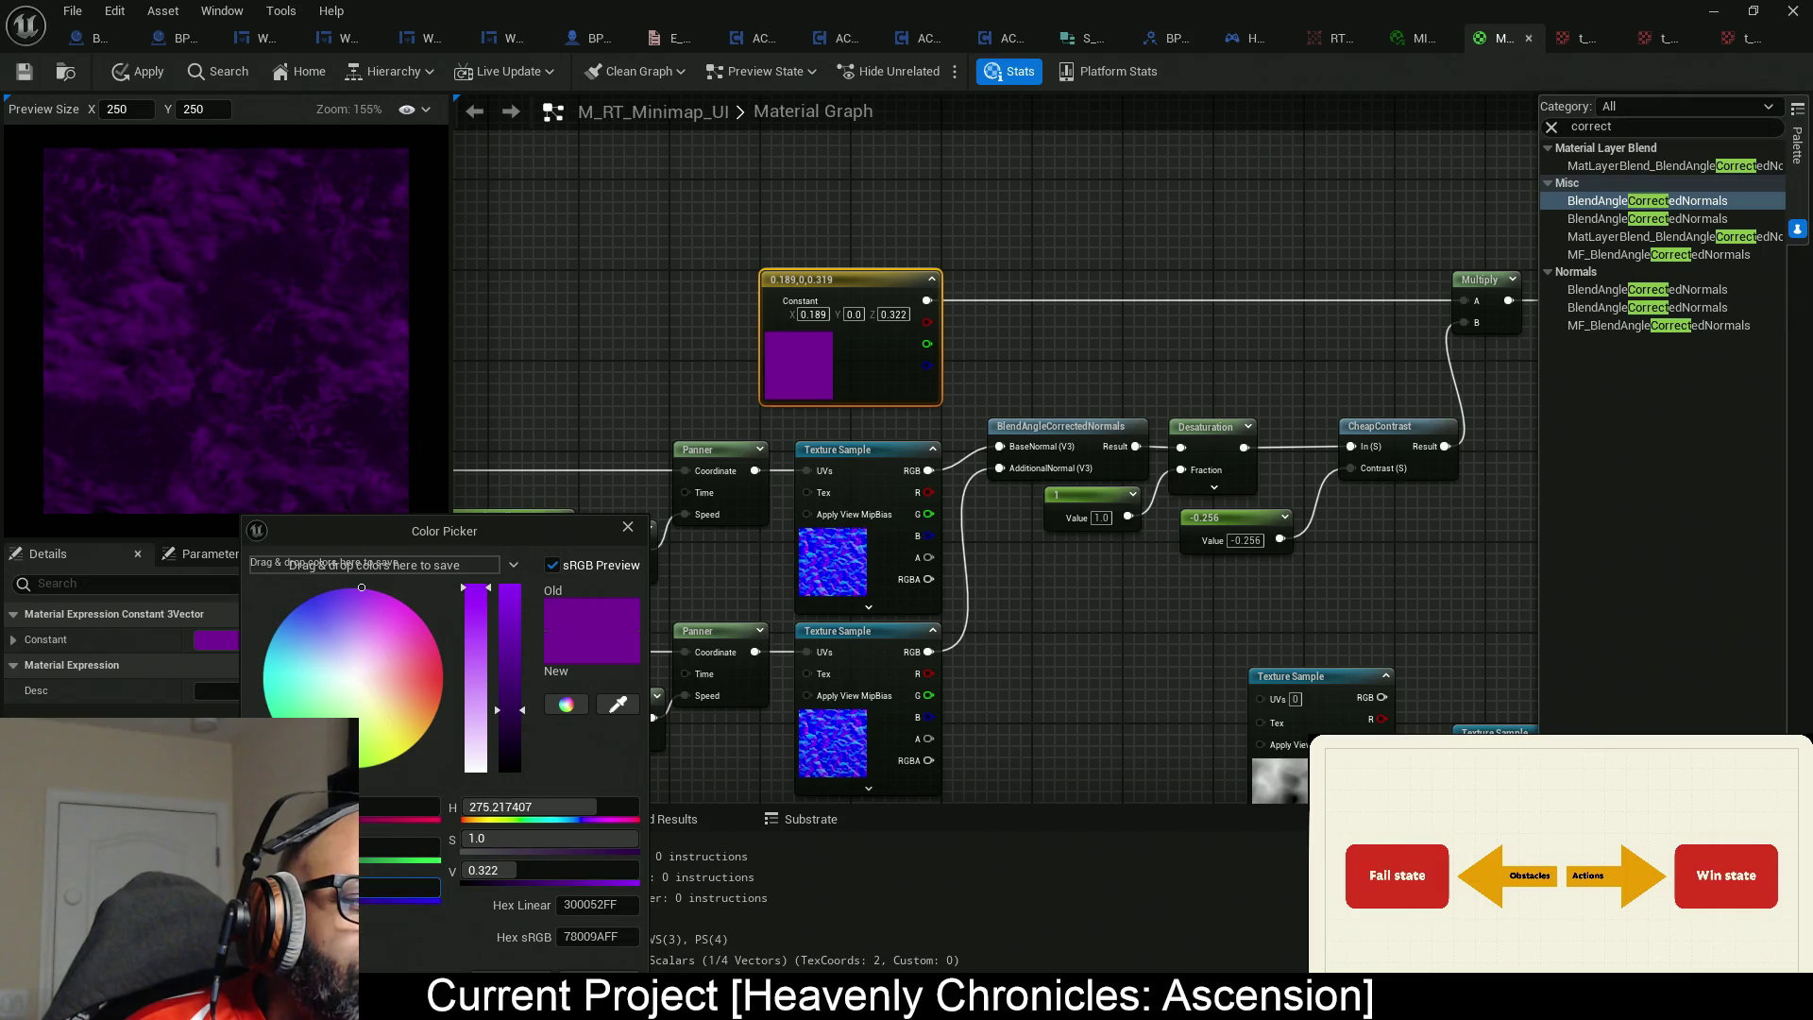
left_click_drag(362, 587, 357, 599)
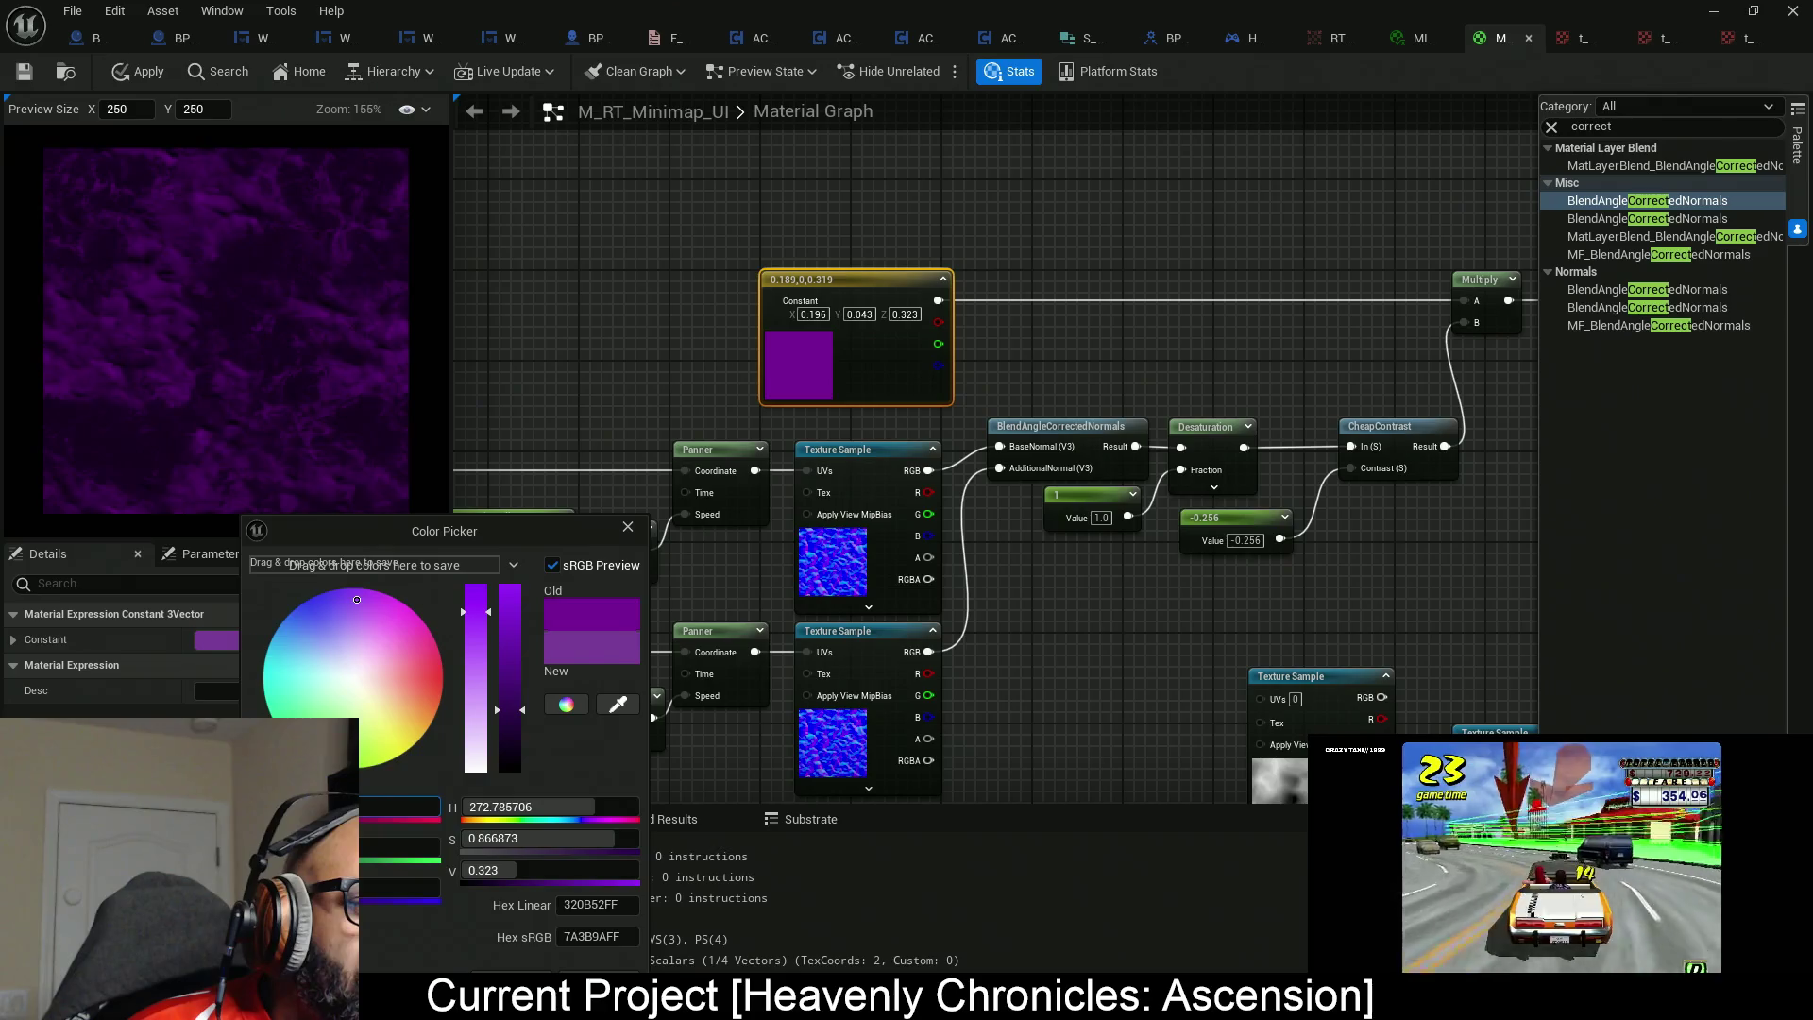
left_click_drag(625, 839, 635, 840)
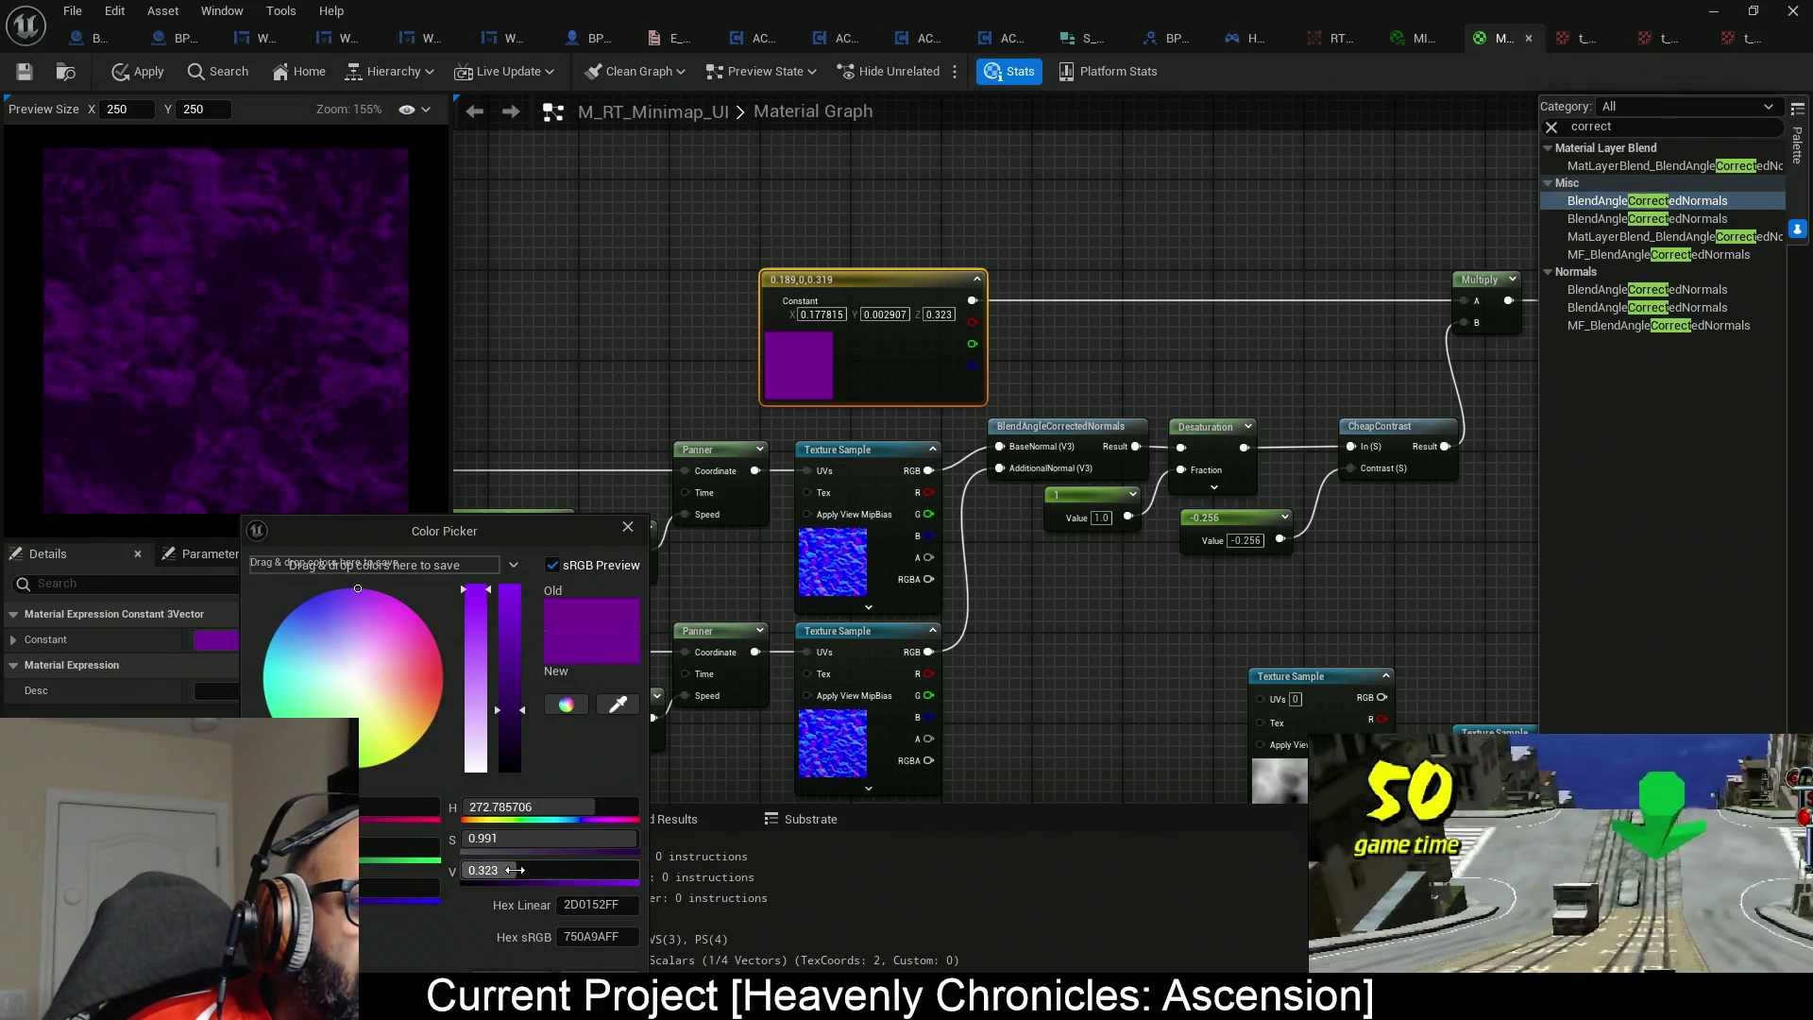
left_click_drag(515, 870, 542, 876)
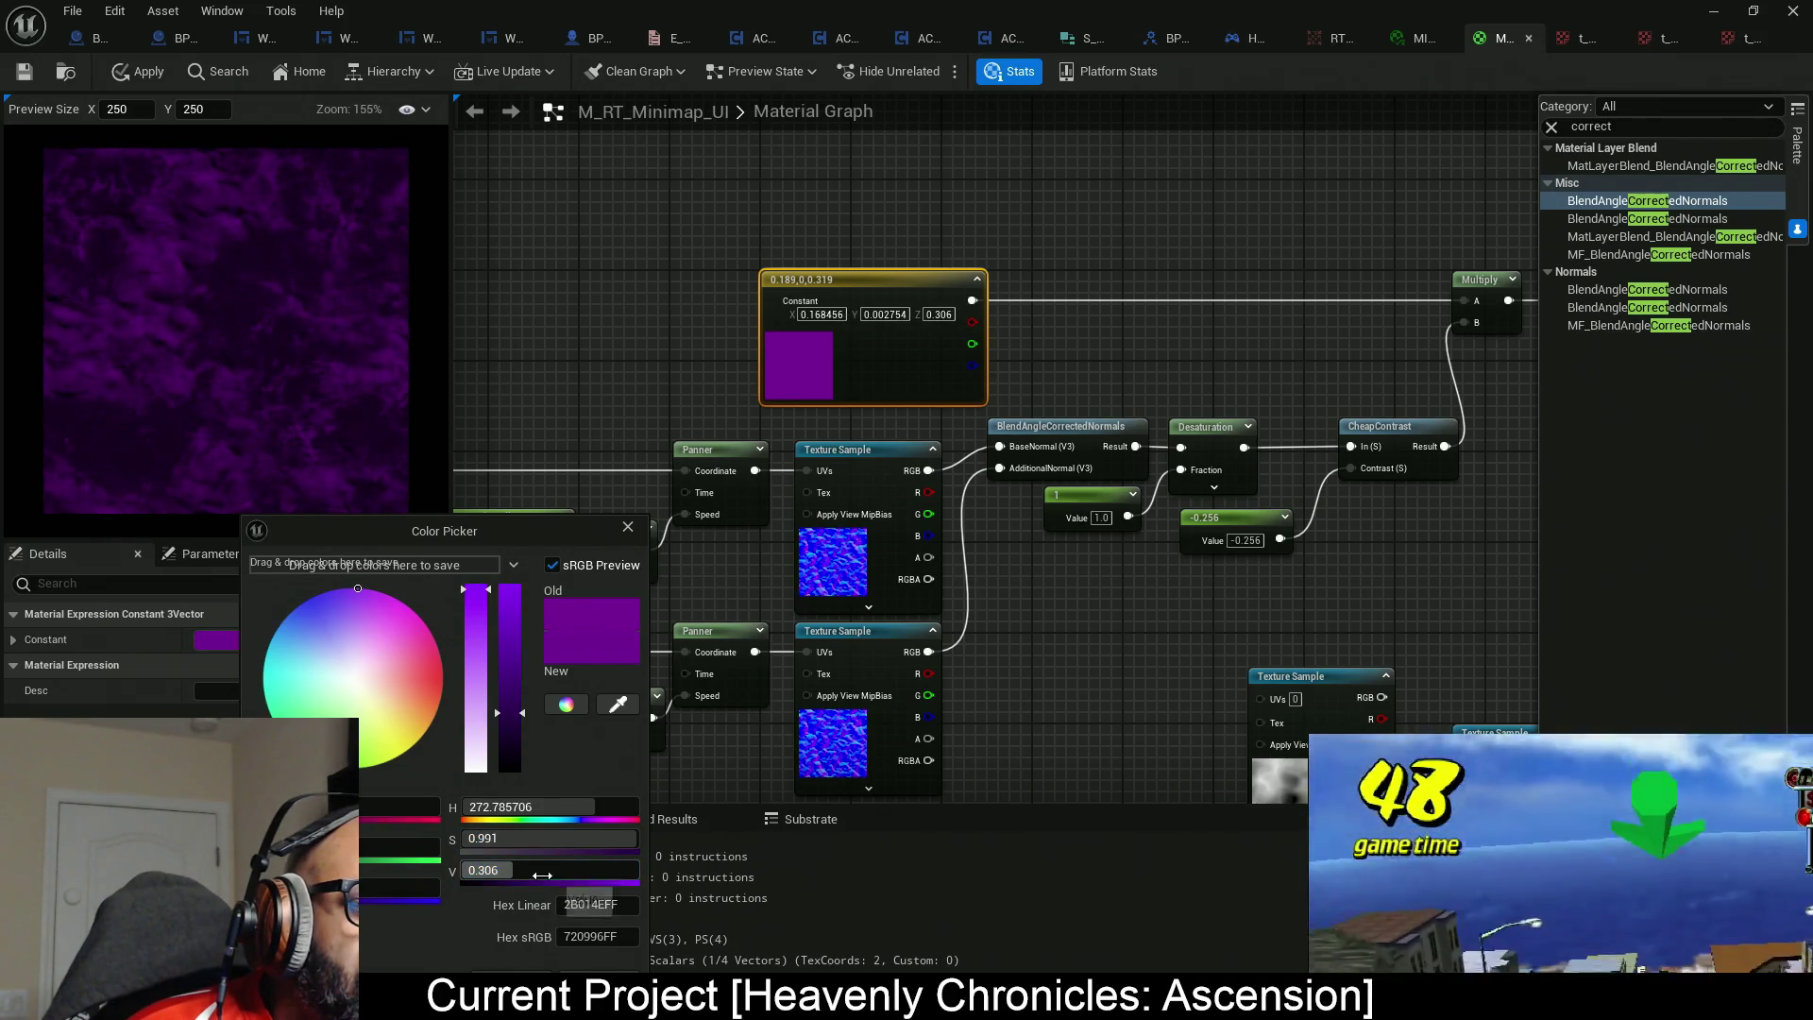
left_click(586, 991)
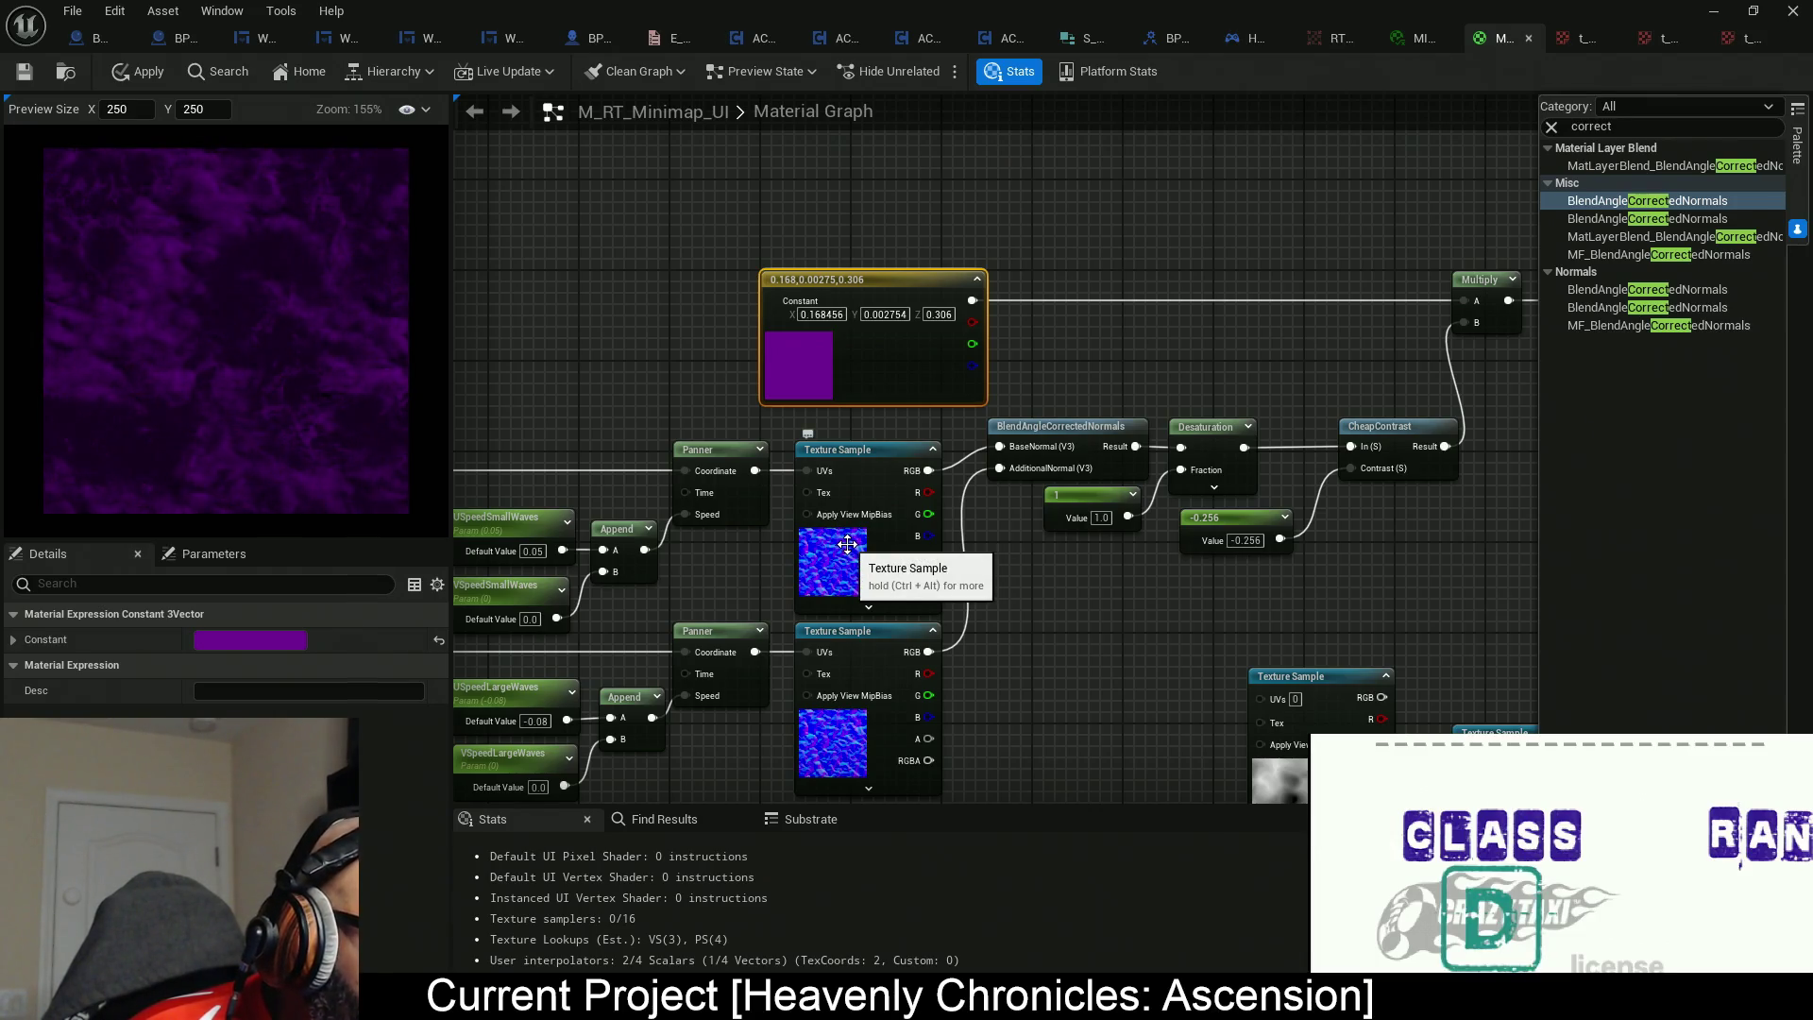
left_click_drag(746, 566, 971, 501)
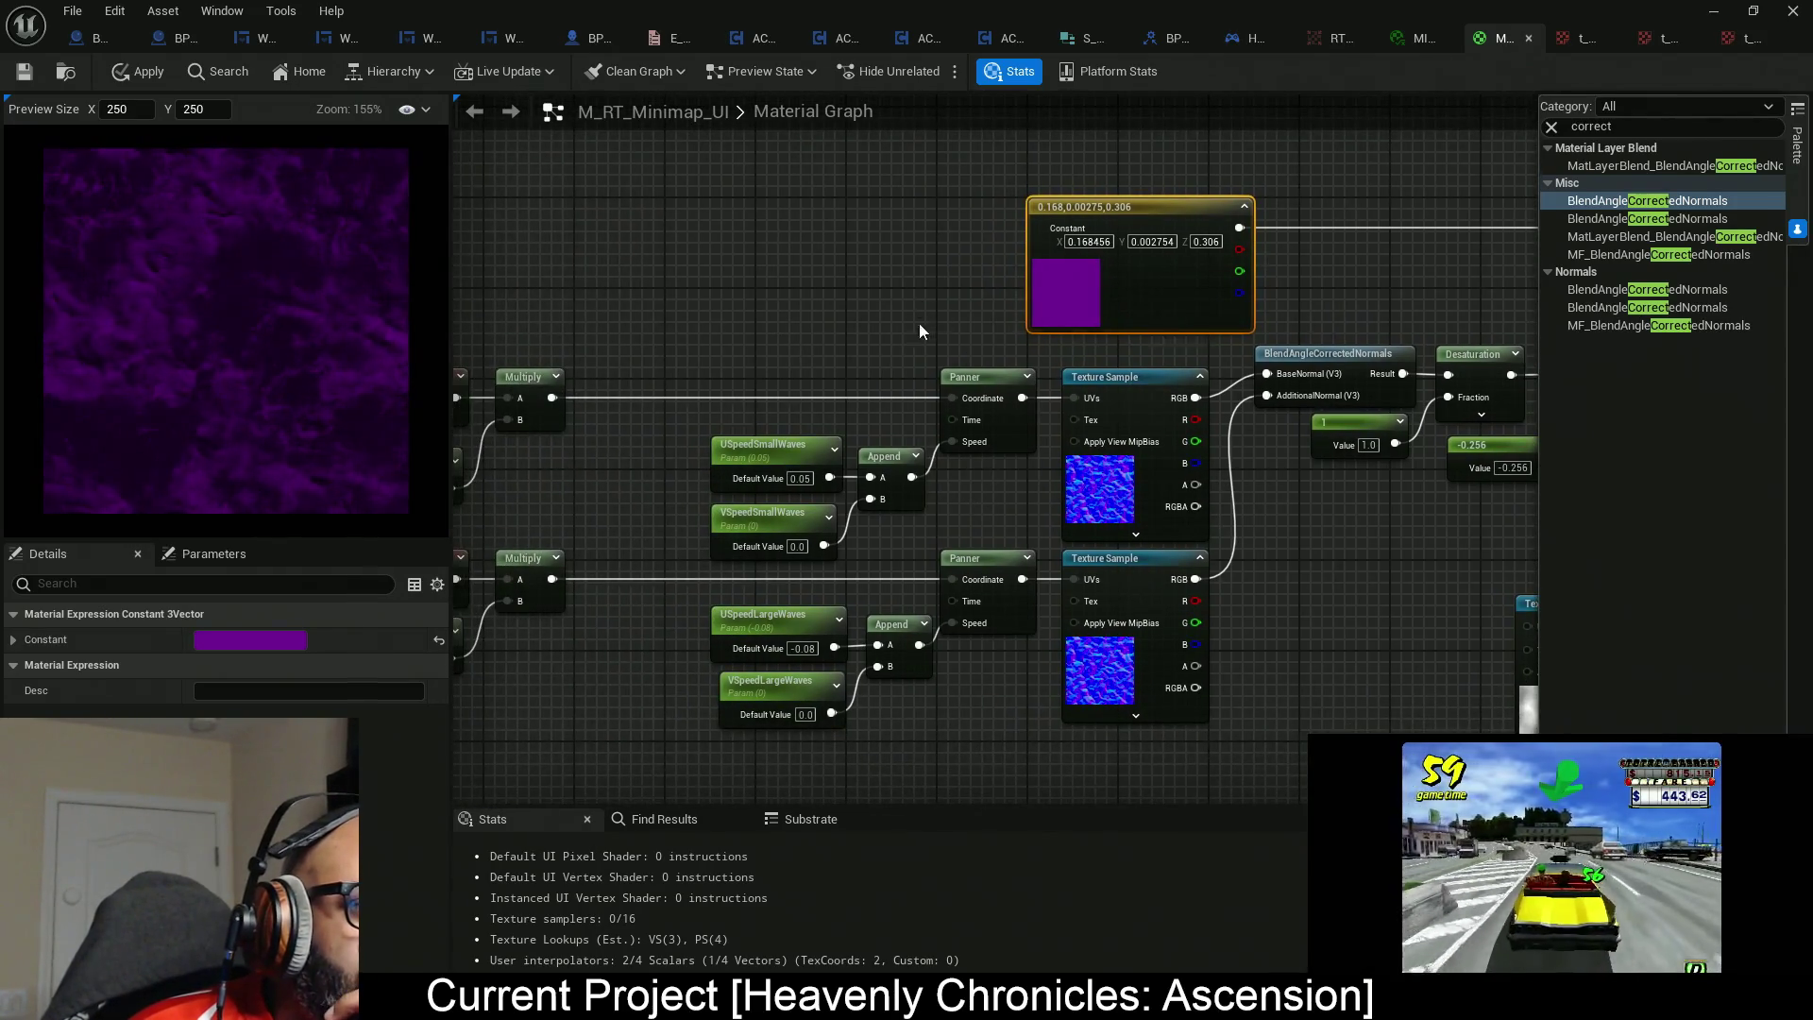
Apply and save M_RT_Minimap_UI, now at 74 pixel-shader instructions and 4/16 samplers.
left_click(959, 446)
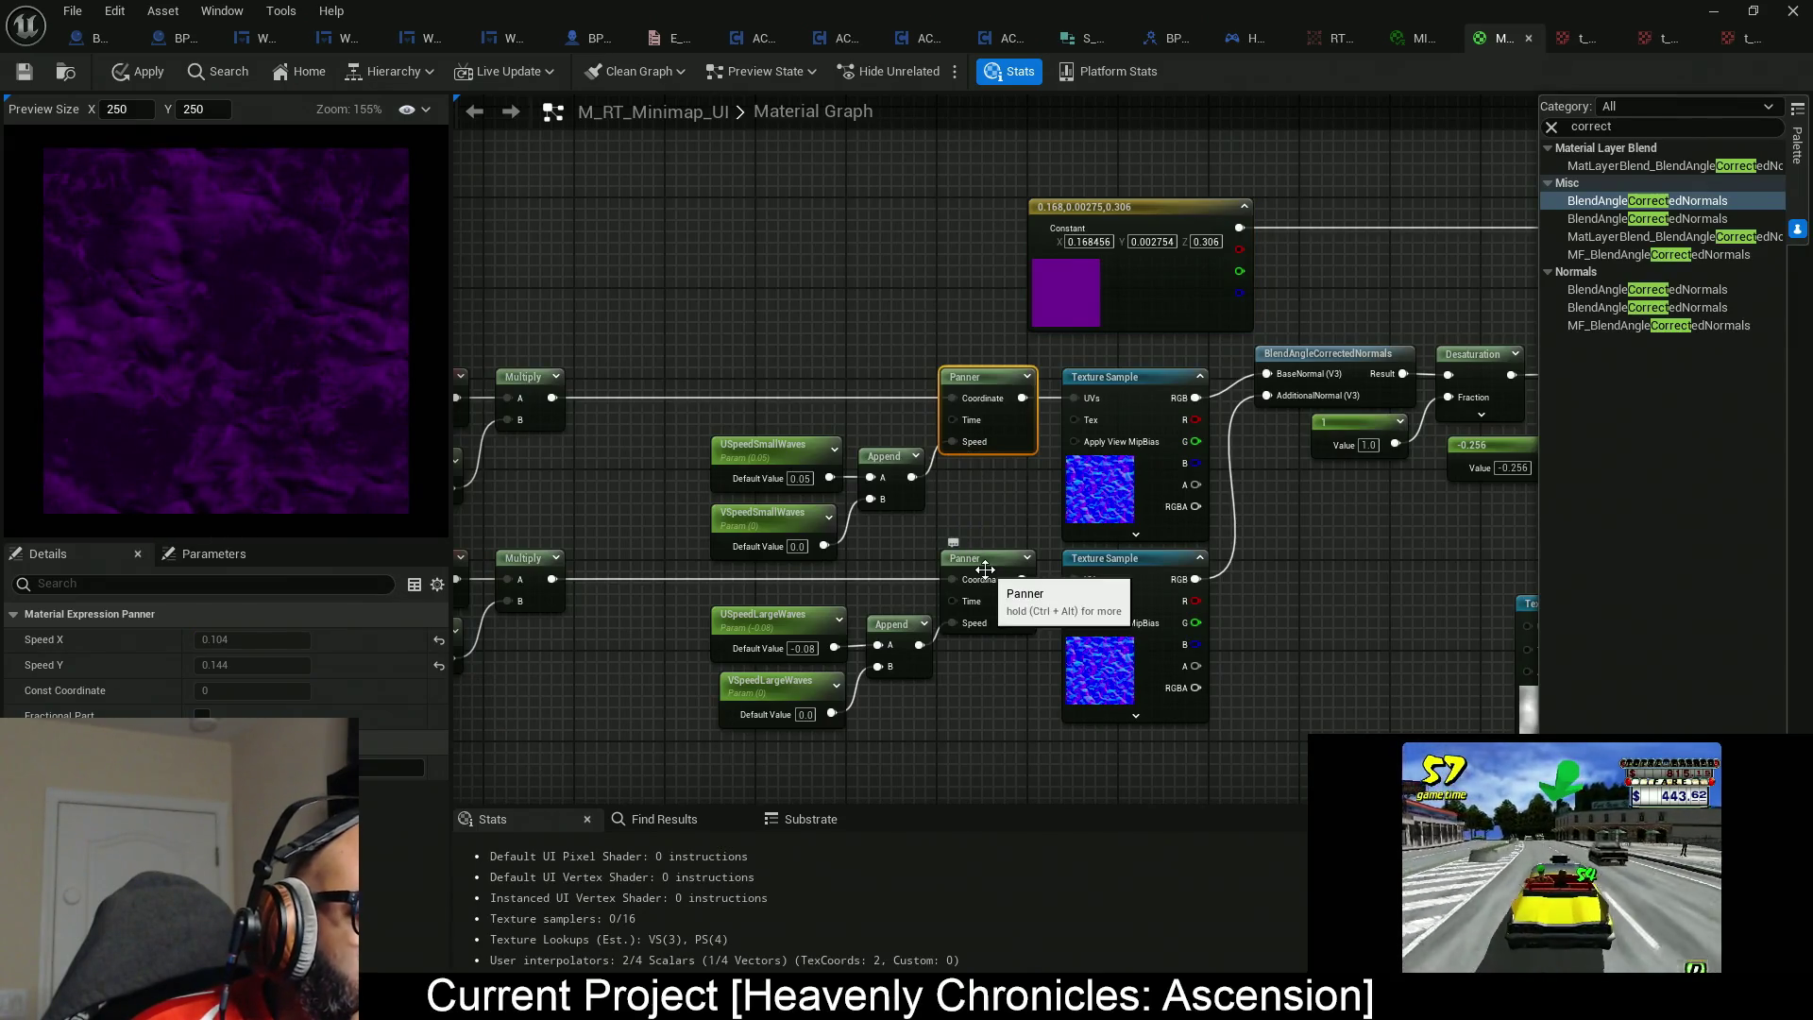
left_click_drag(740, 513, 902, 537)
left_click(138, 76)
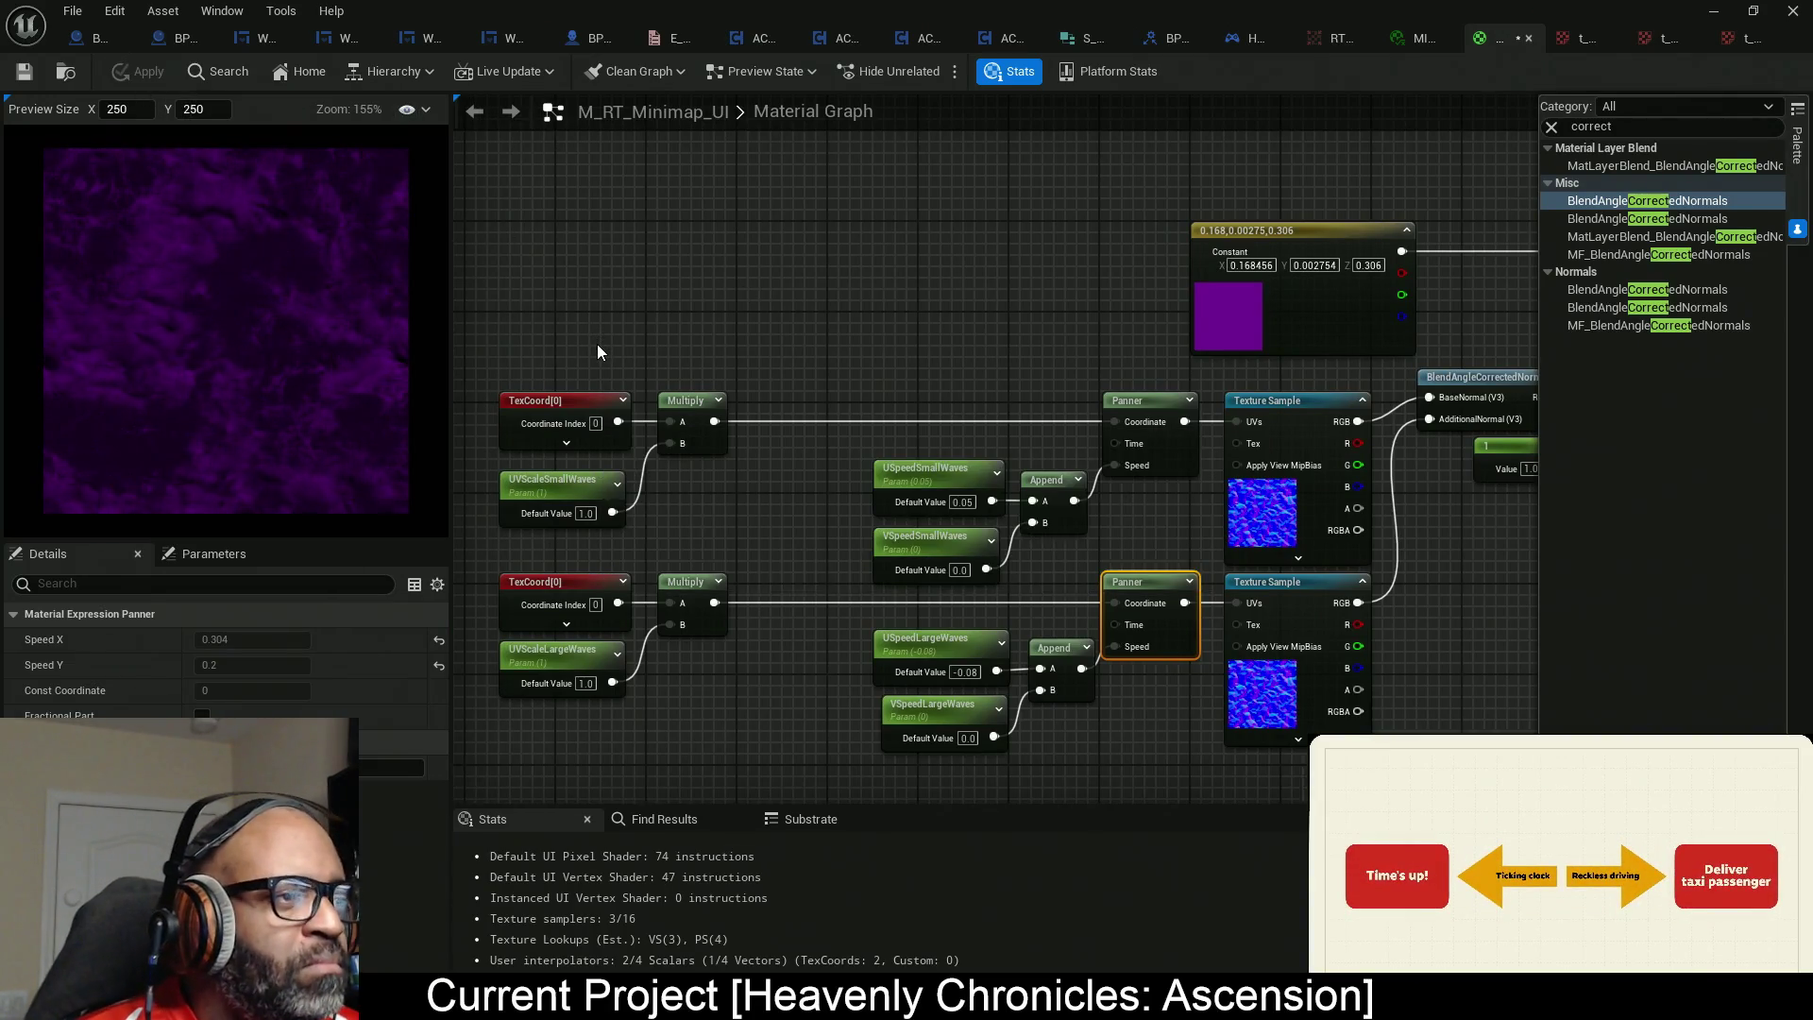
left_click_drag(871, 367, 839, 356)
key("ctrl+s")
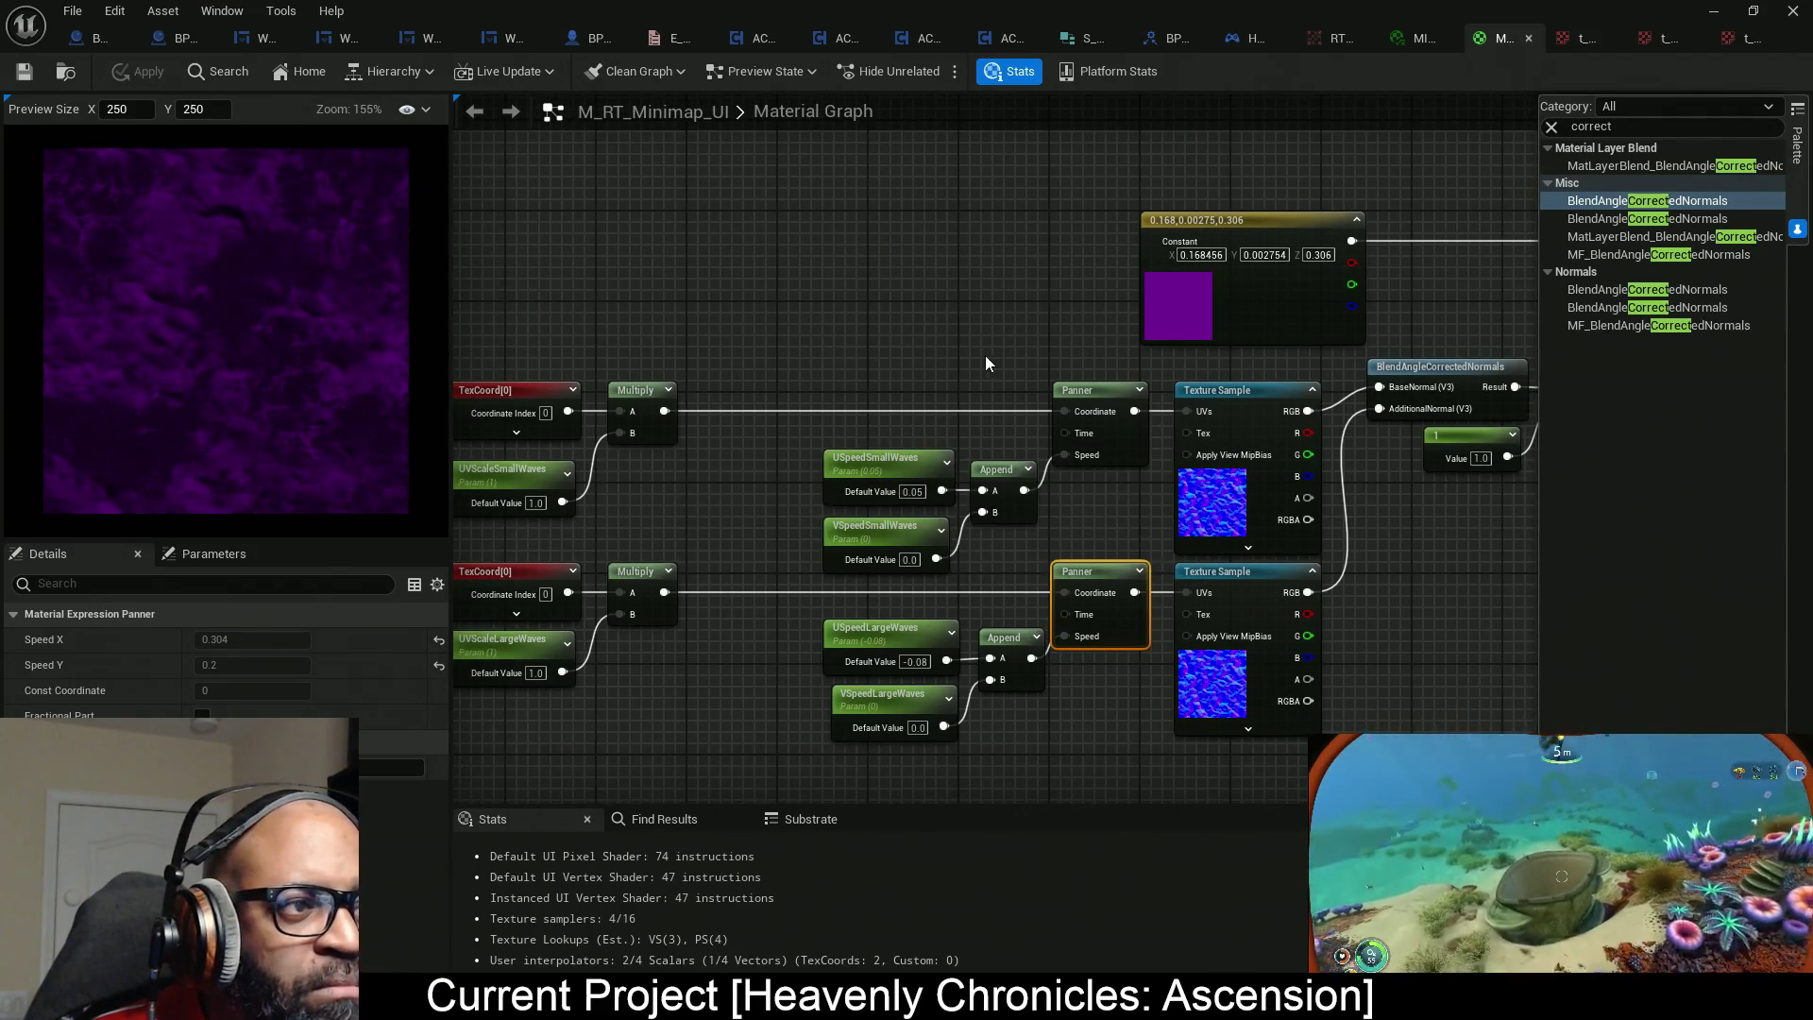
left_click_drag(1108, 360, 1187, 376)
scroll(1186, 375, "down", 3)
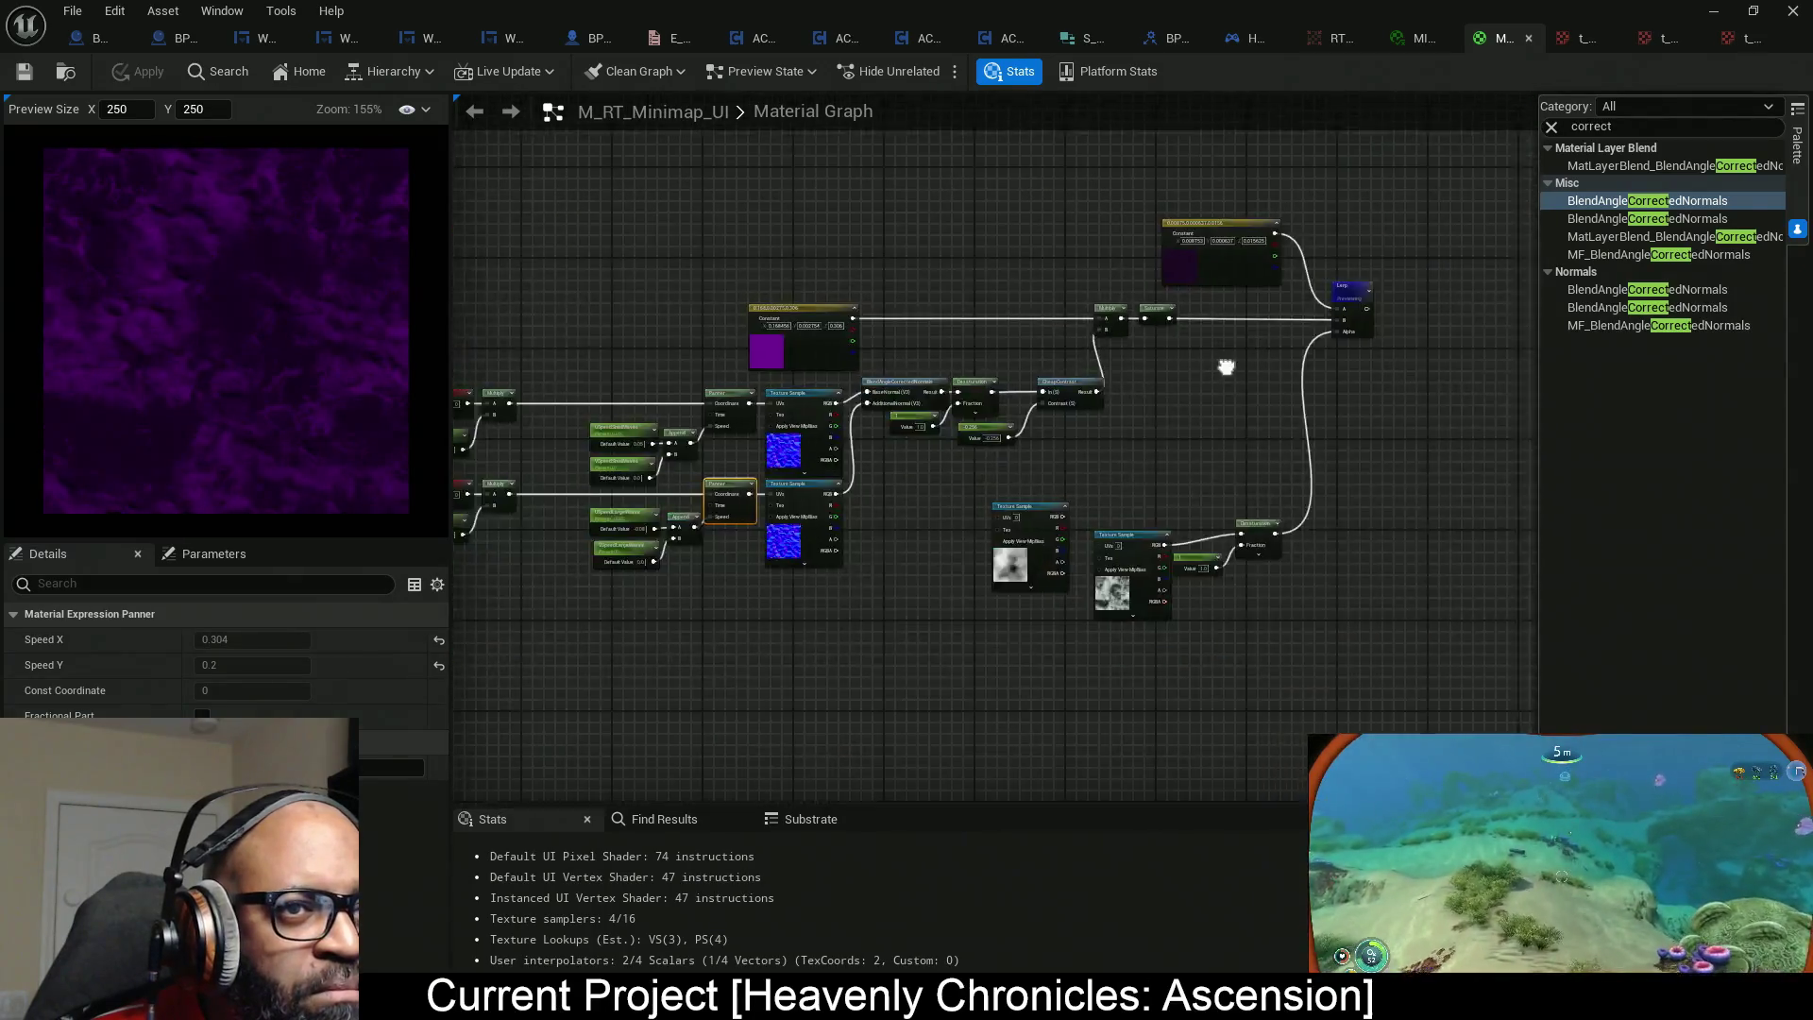
left_click_drag(1112, 499, 1032, 377)
scroll(925, 444, "up", 3)
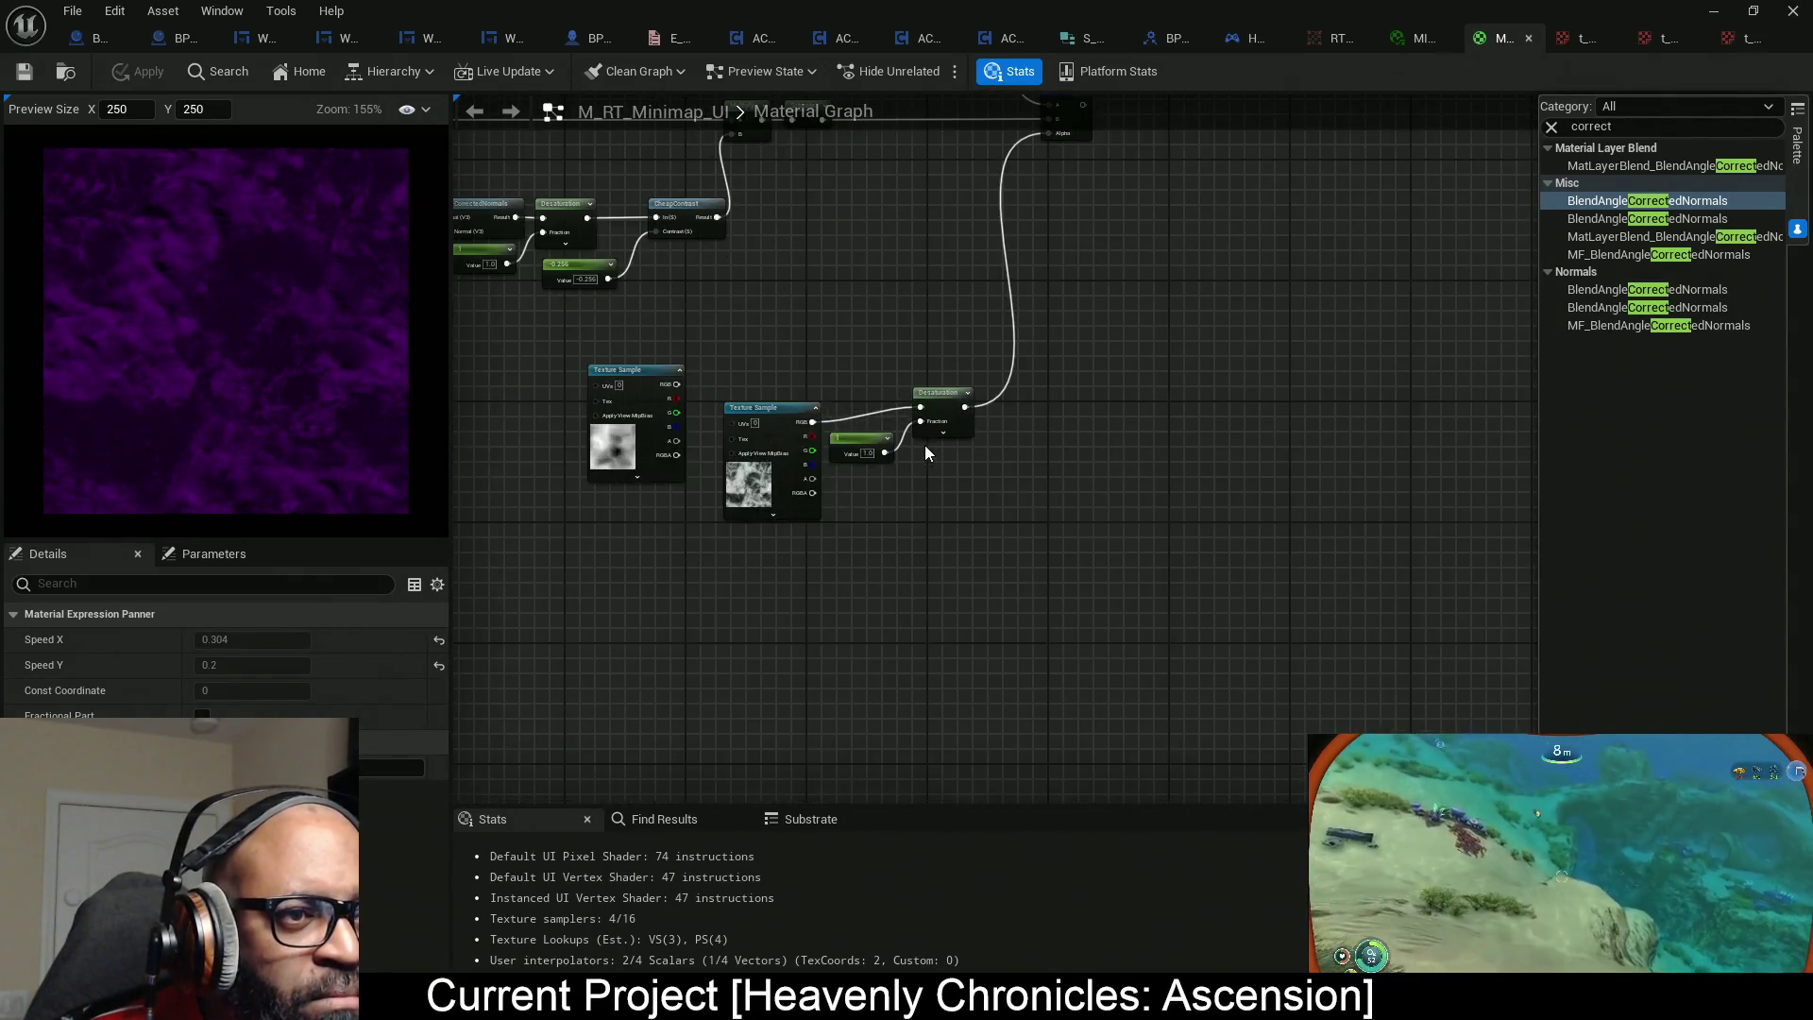
Align the Texture Sample node with Desaturation so their wire runs straight.
left_click_drag(839, 475, 962, 471)
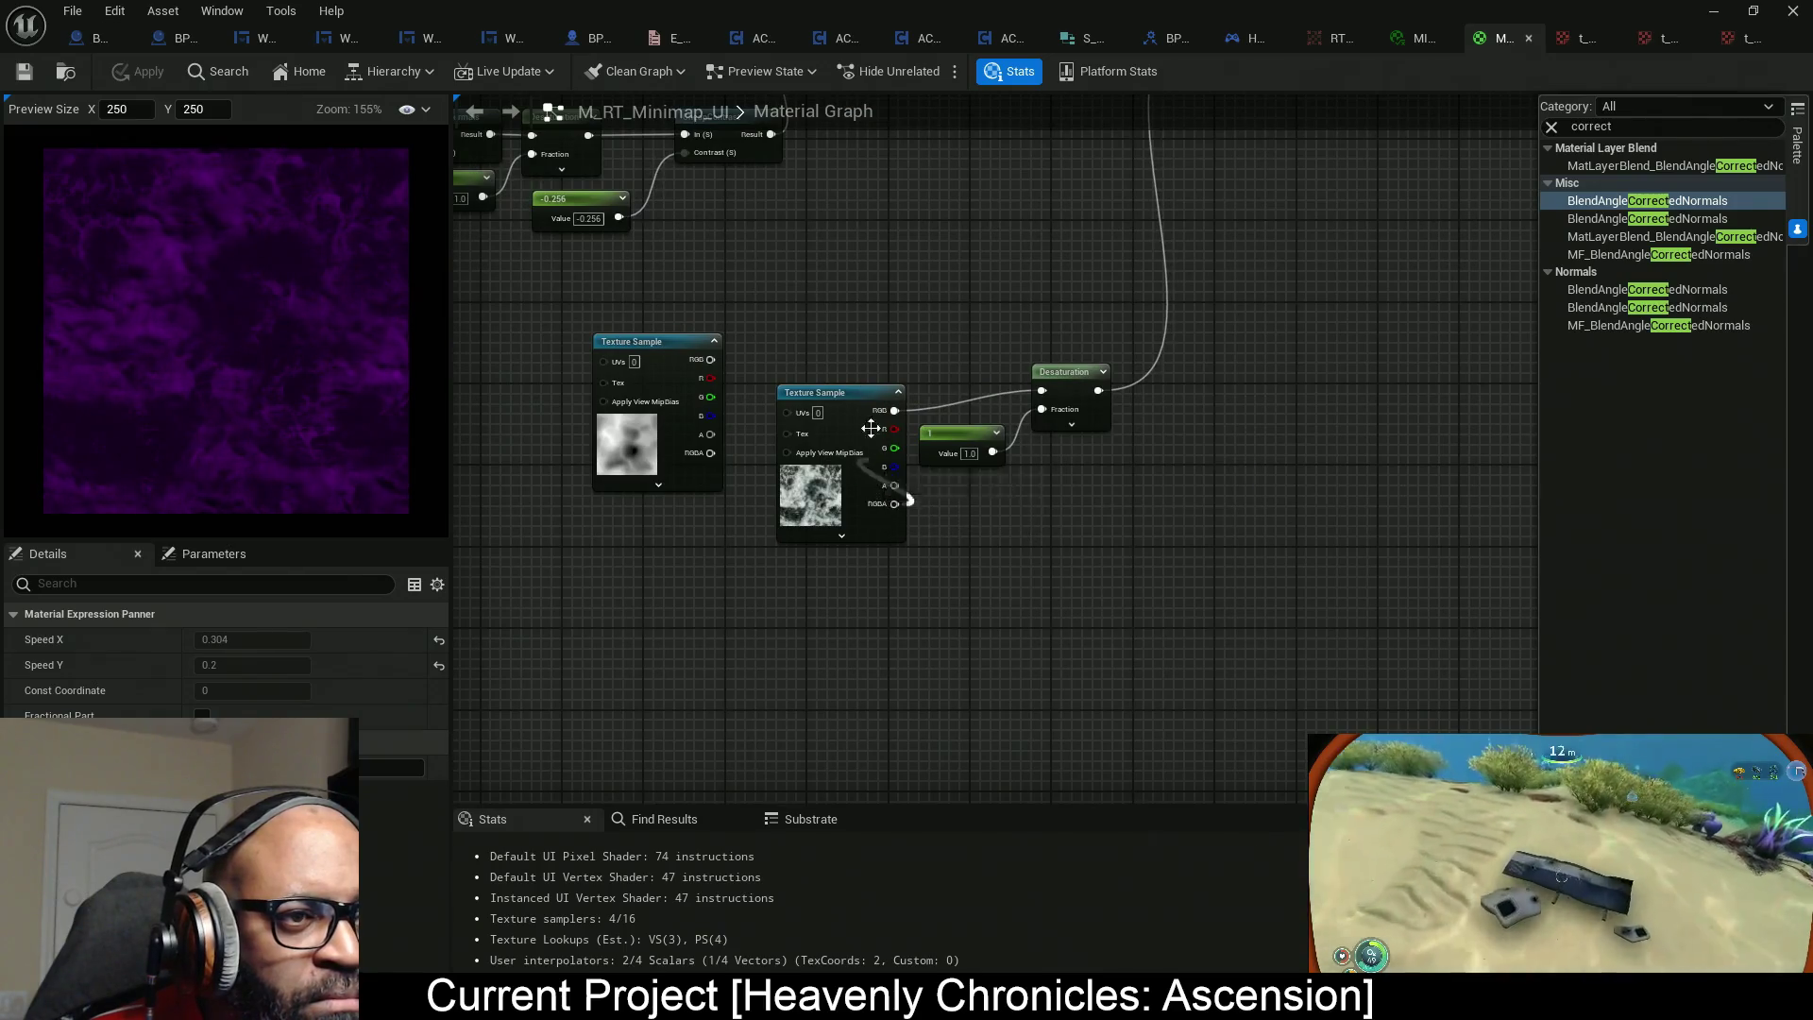
left_click(837, 504)
key("q")
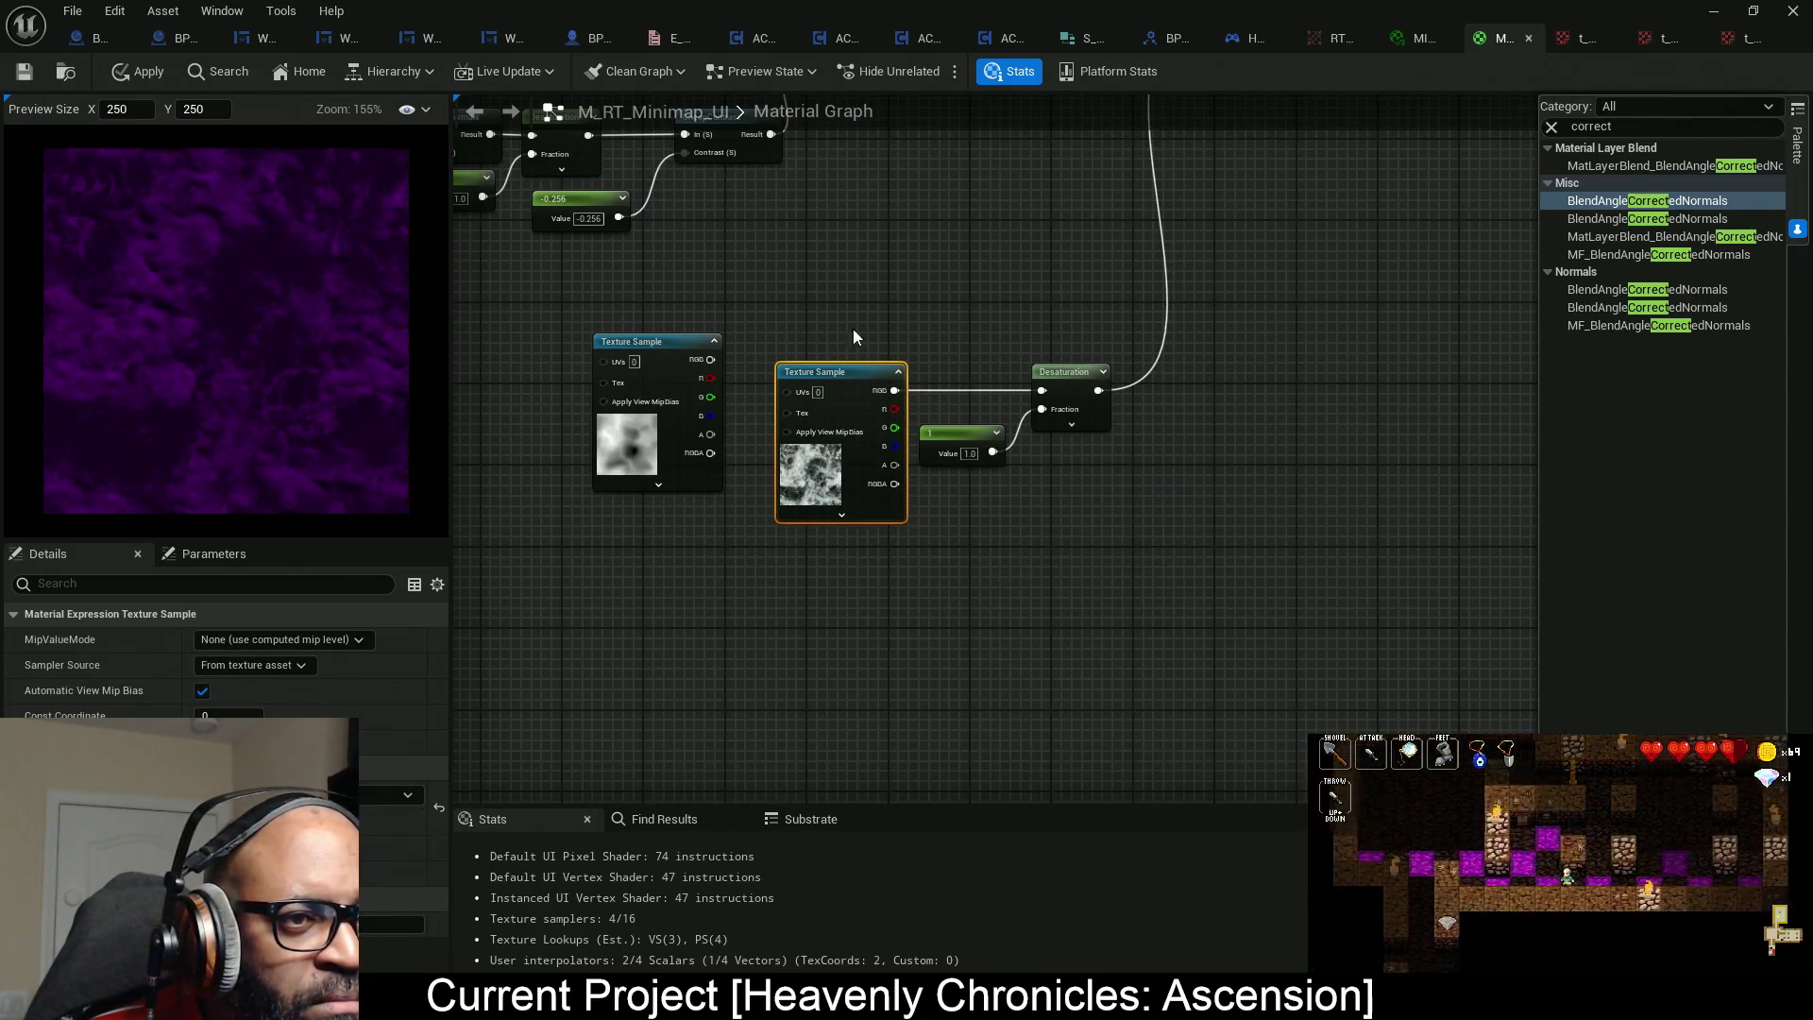
left_click_drag(853, 327, 1056, 484)
scroll(1056, 485, "down", 5)
scroll(897, 439, "up", 7)
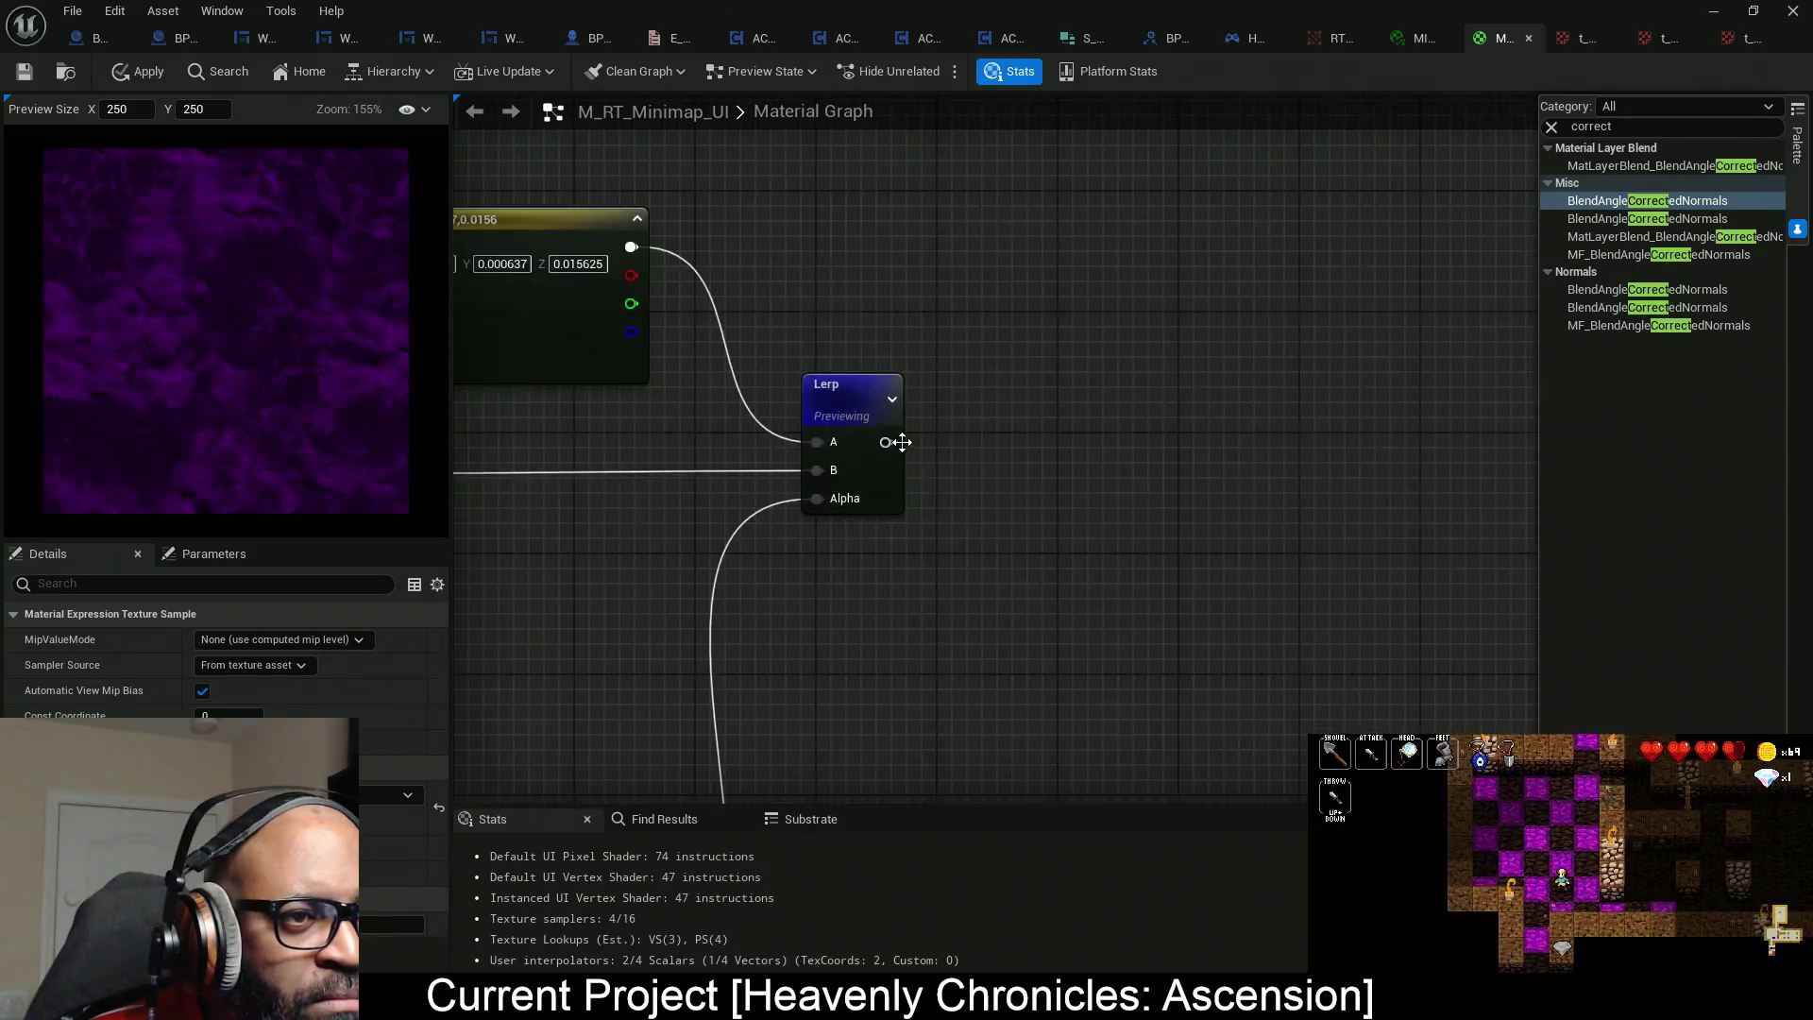
Send the Lerp output into a new named reroute declaration called AbyssWater.
left_click_drag(888, 443, 988, 441)
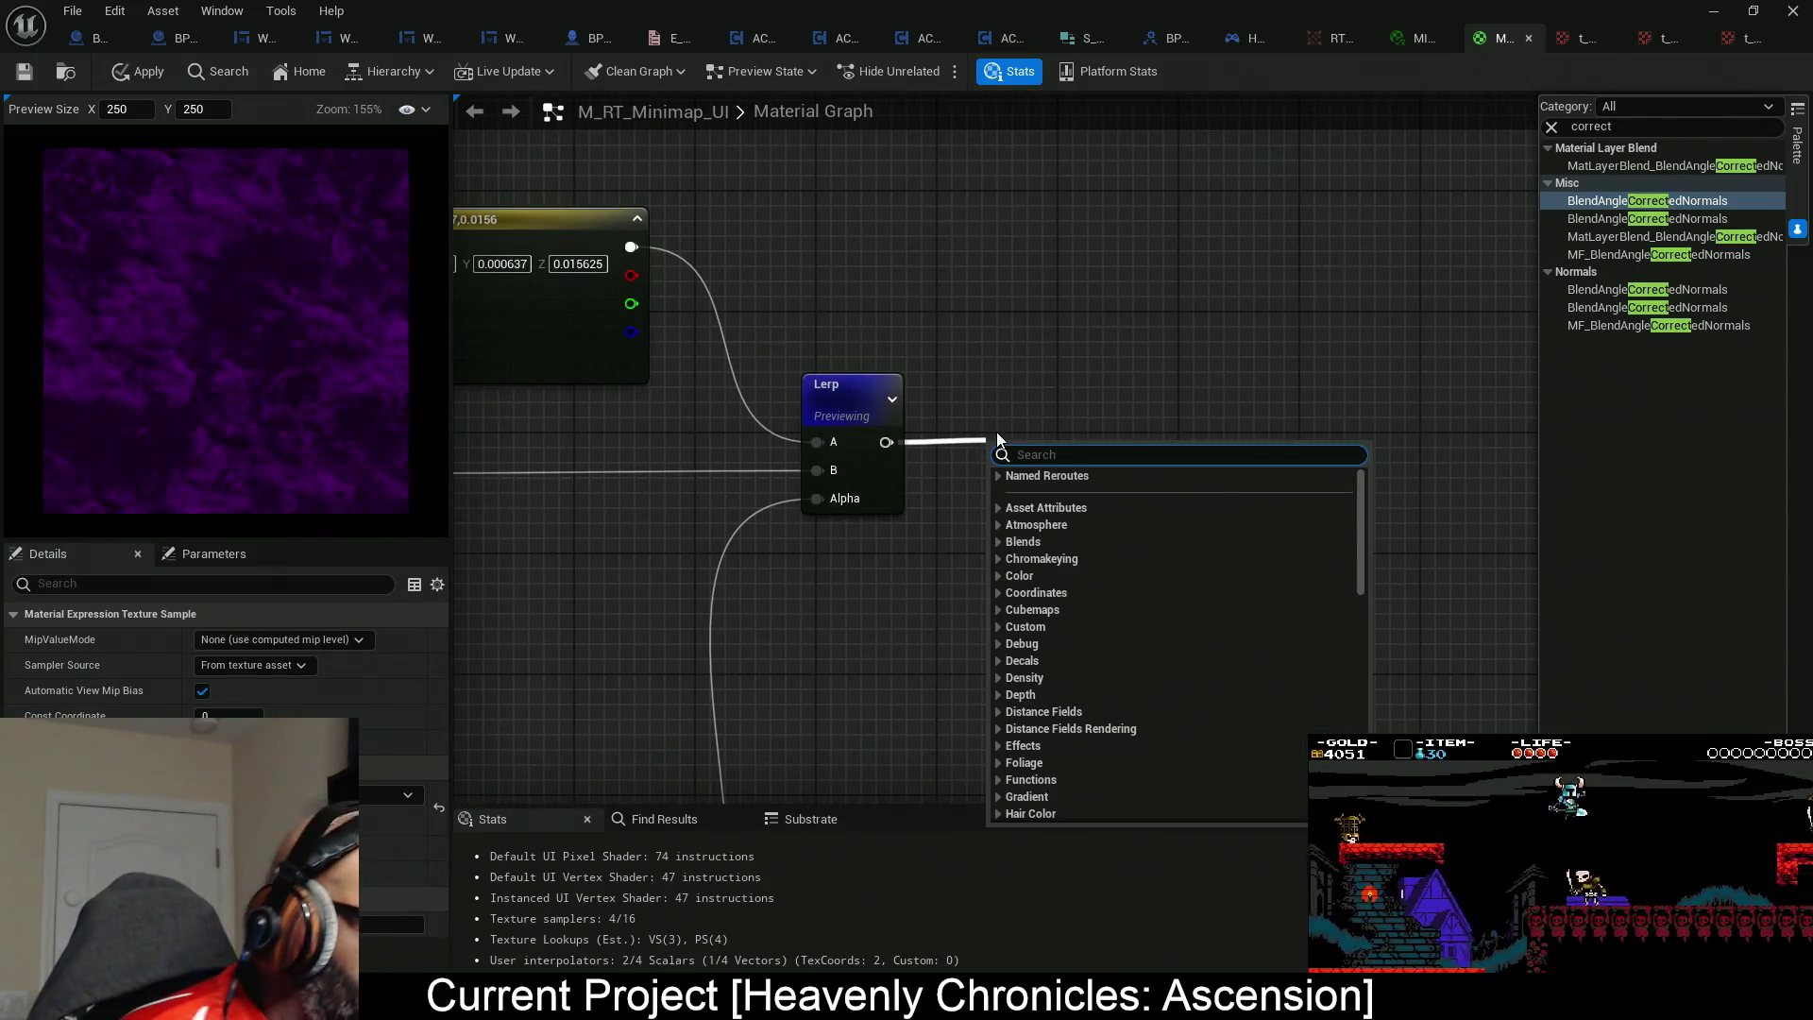
type(".")
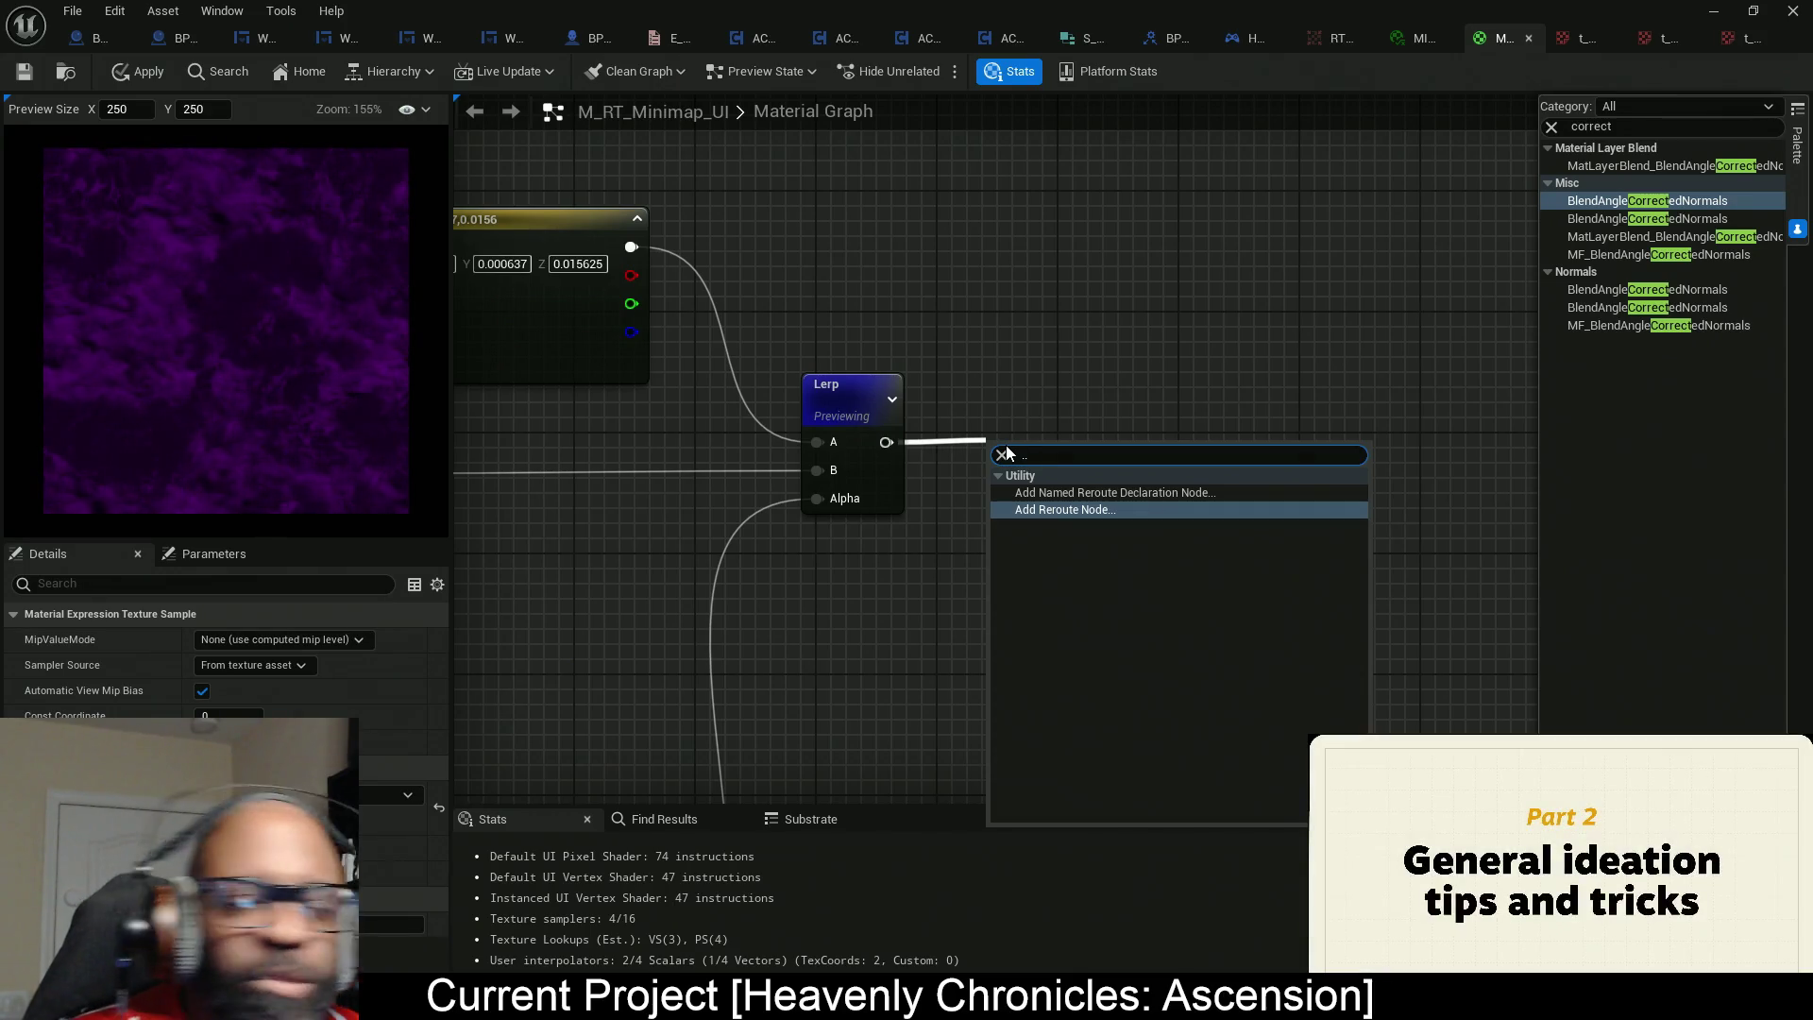
left_click(1086, 493)
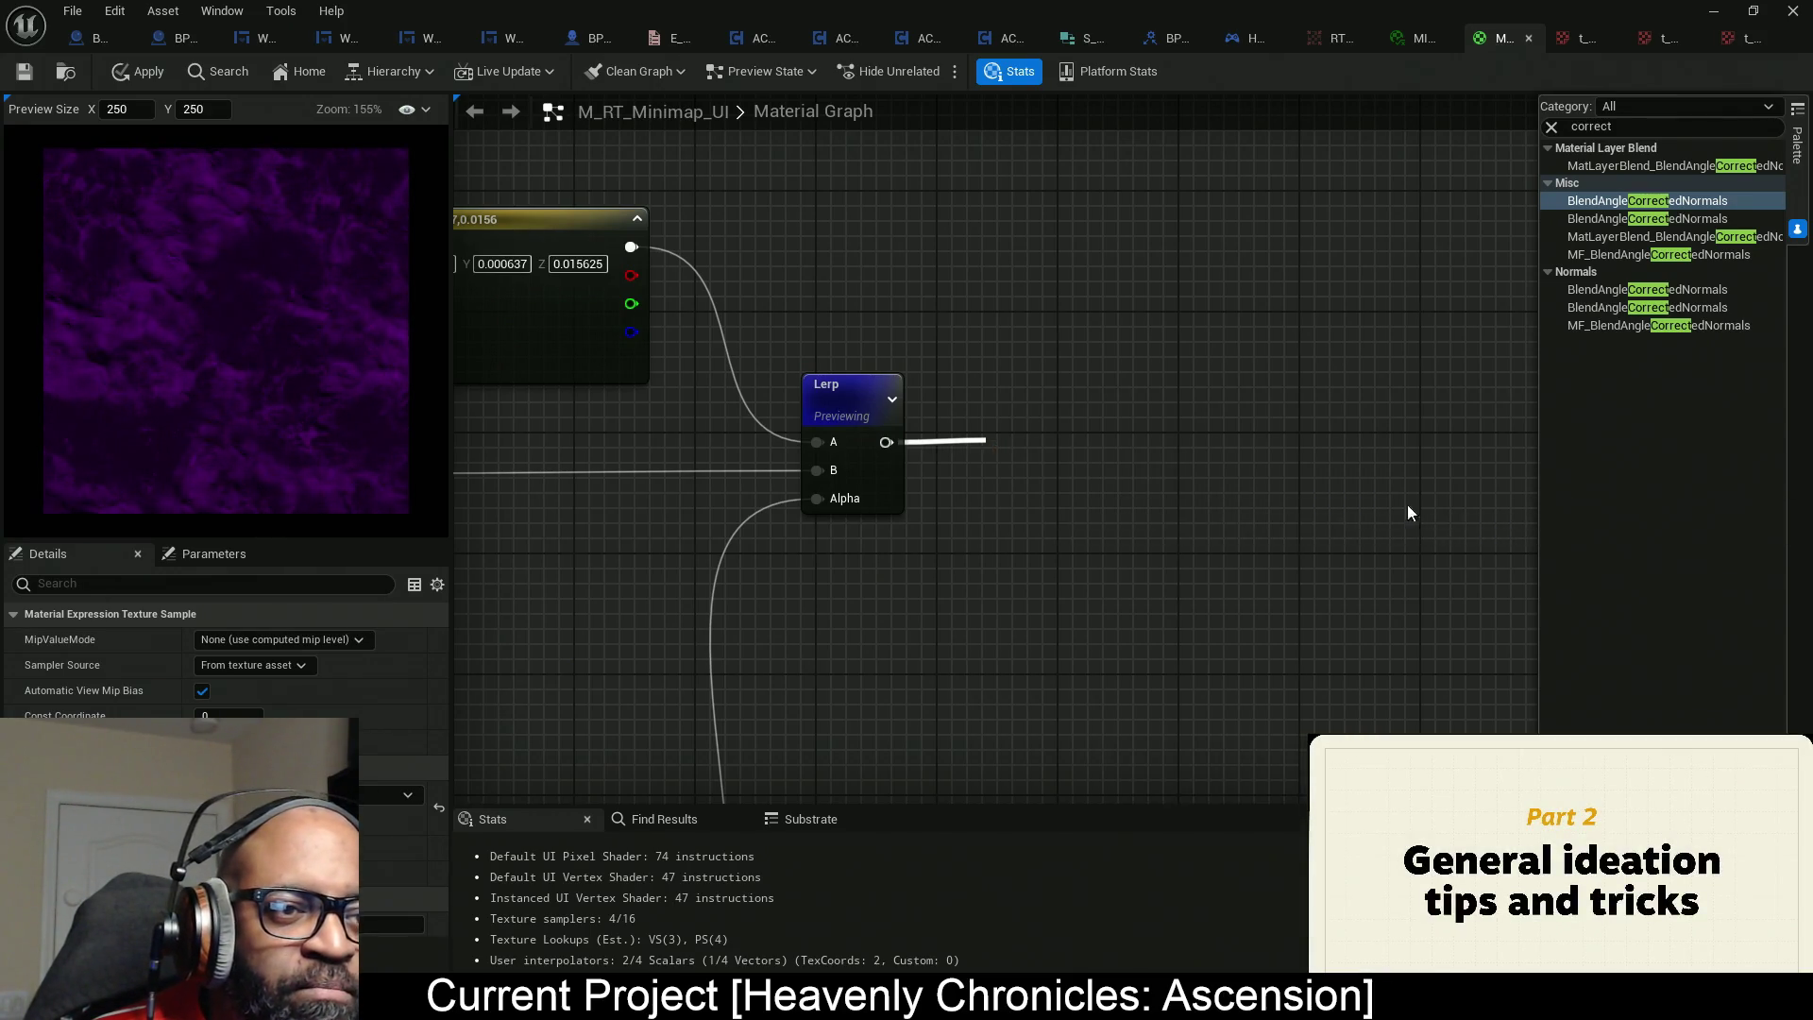
type("A")
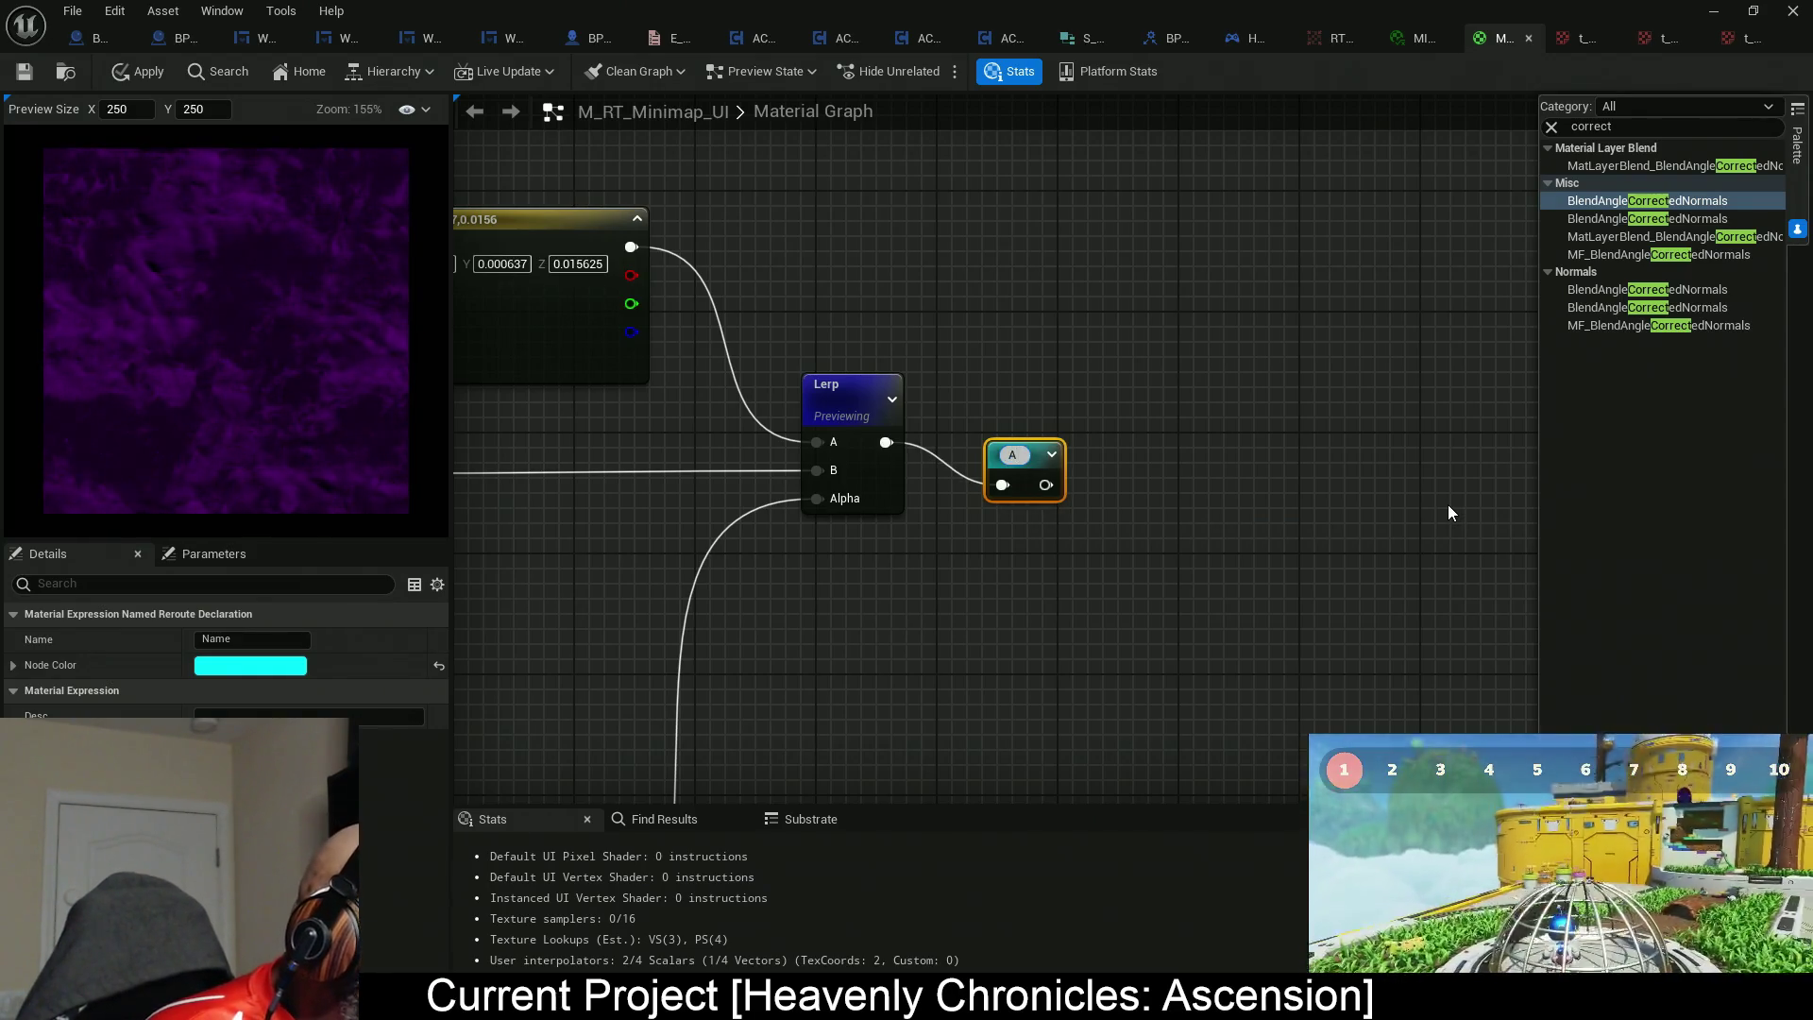
type("byss")
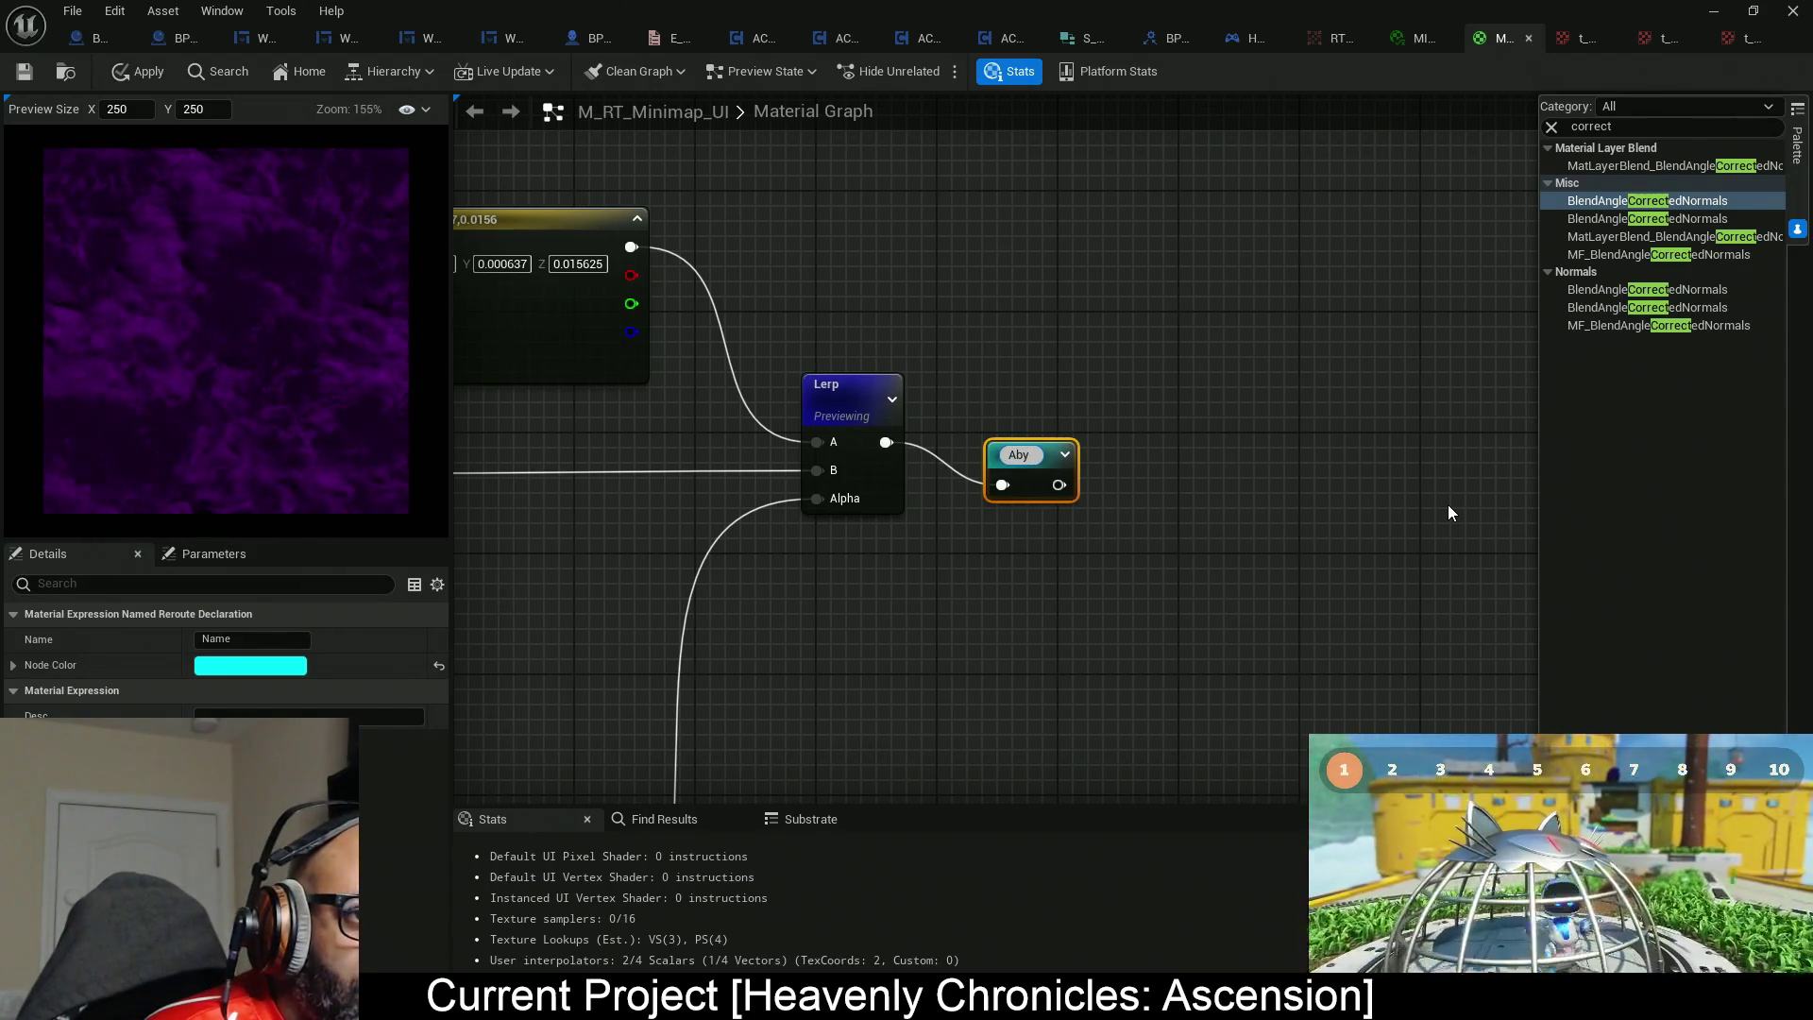
type("Water")
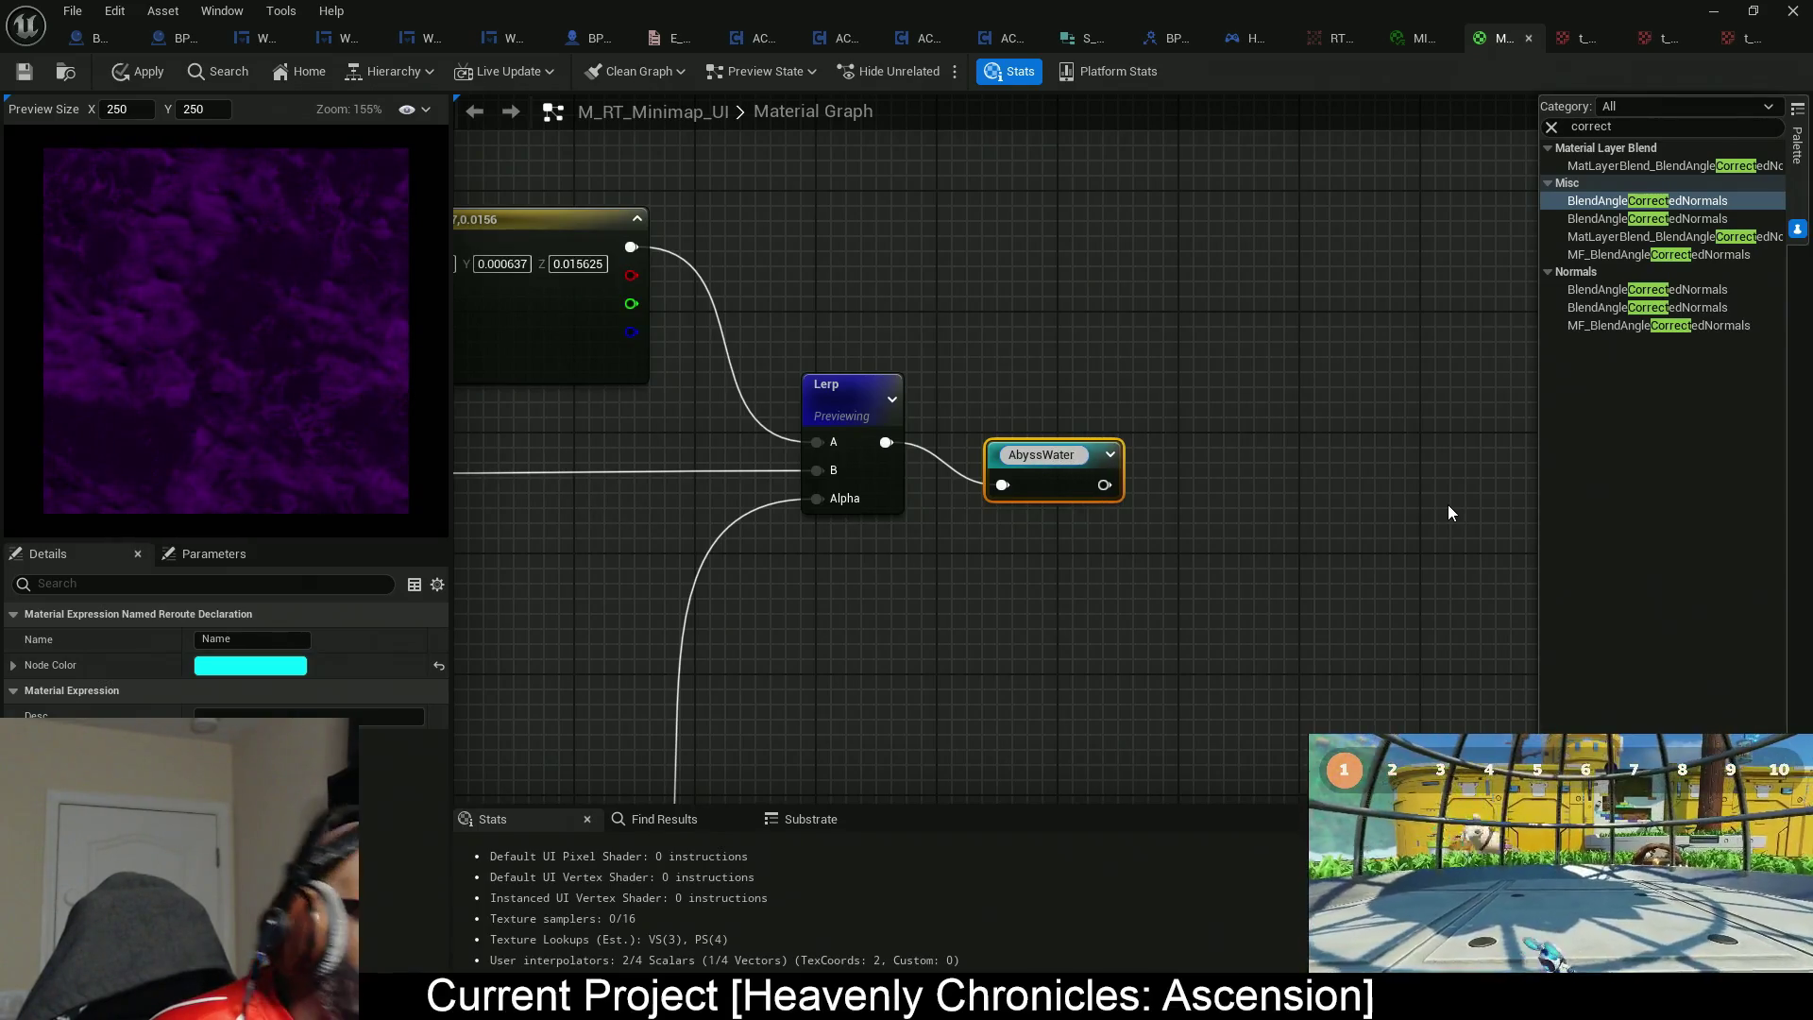
key("Return")
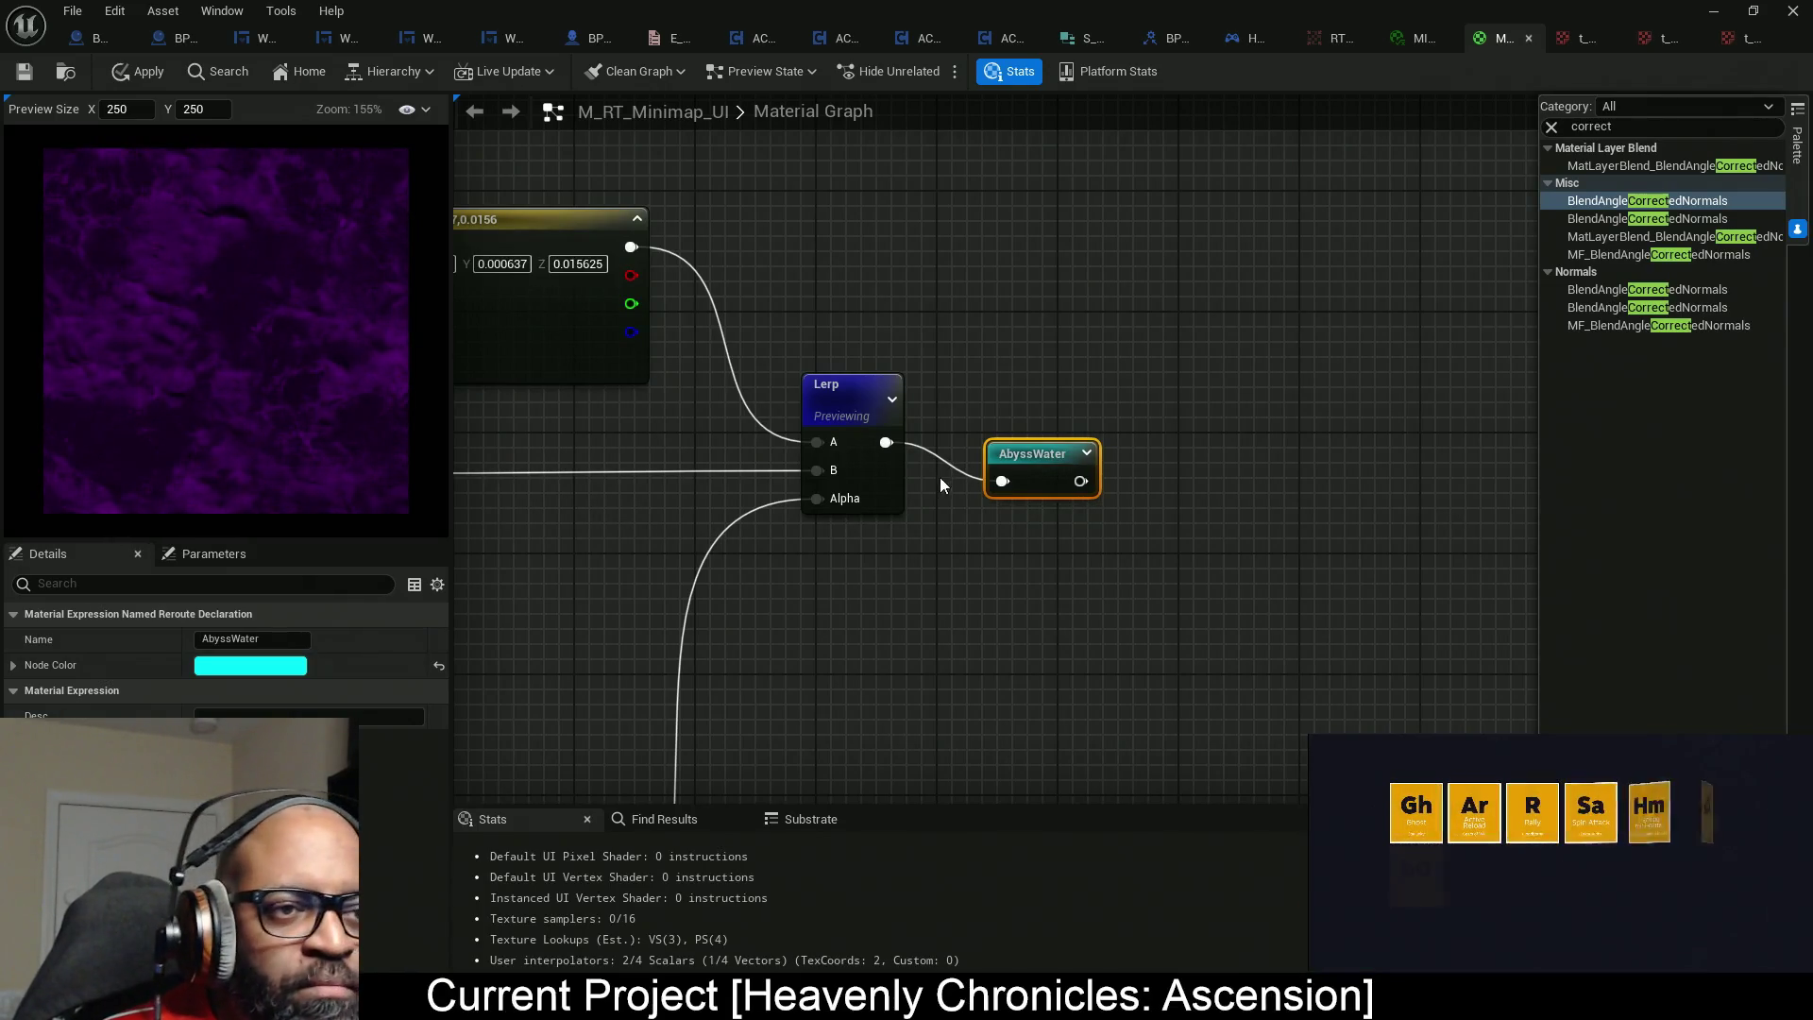
left_click_drag(1041, 454, 982, 412)
Add an AbyssWater reroute usage node and connect it to the second Lerp's A input.
scroll(1012, 466, "down", 8)
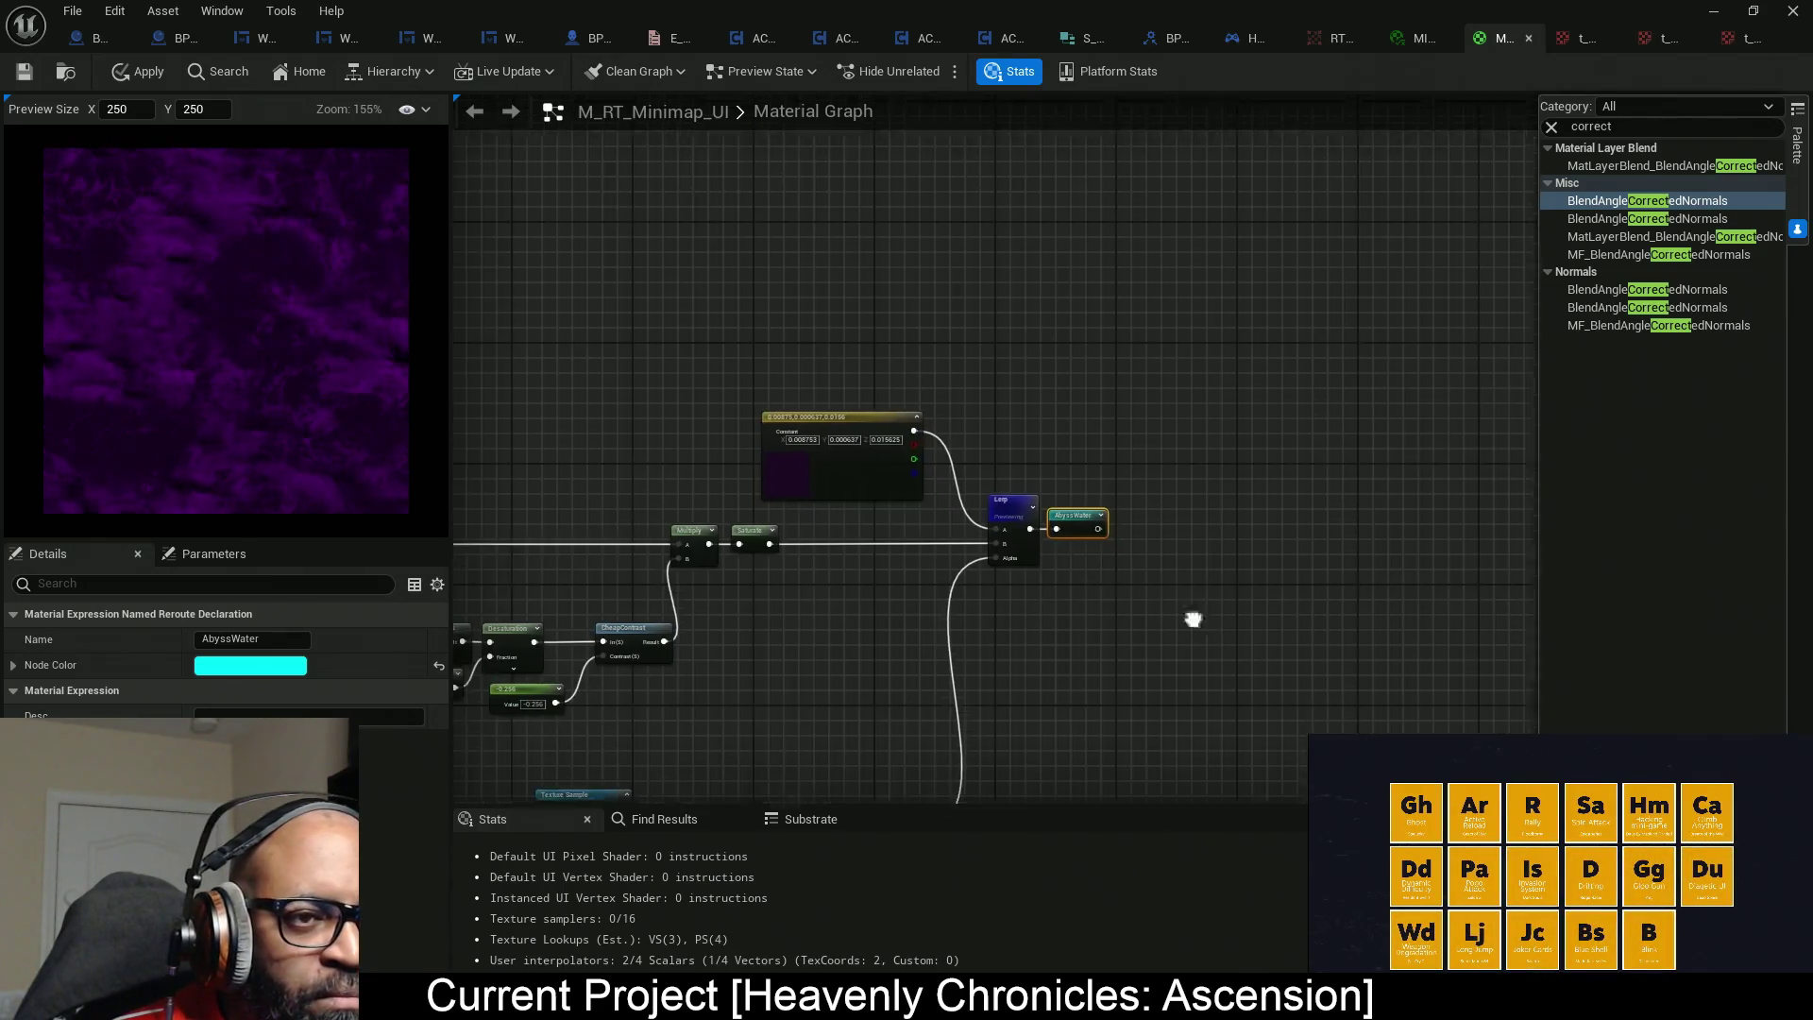
scroll(767, 495, "up", 8)
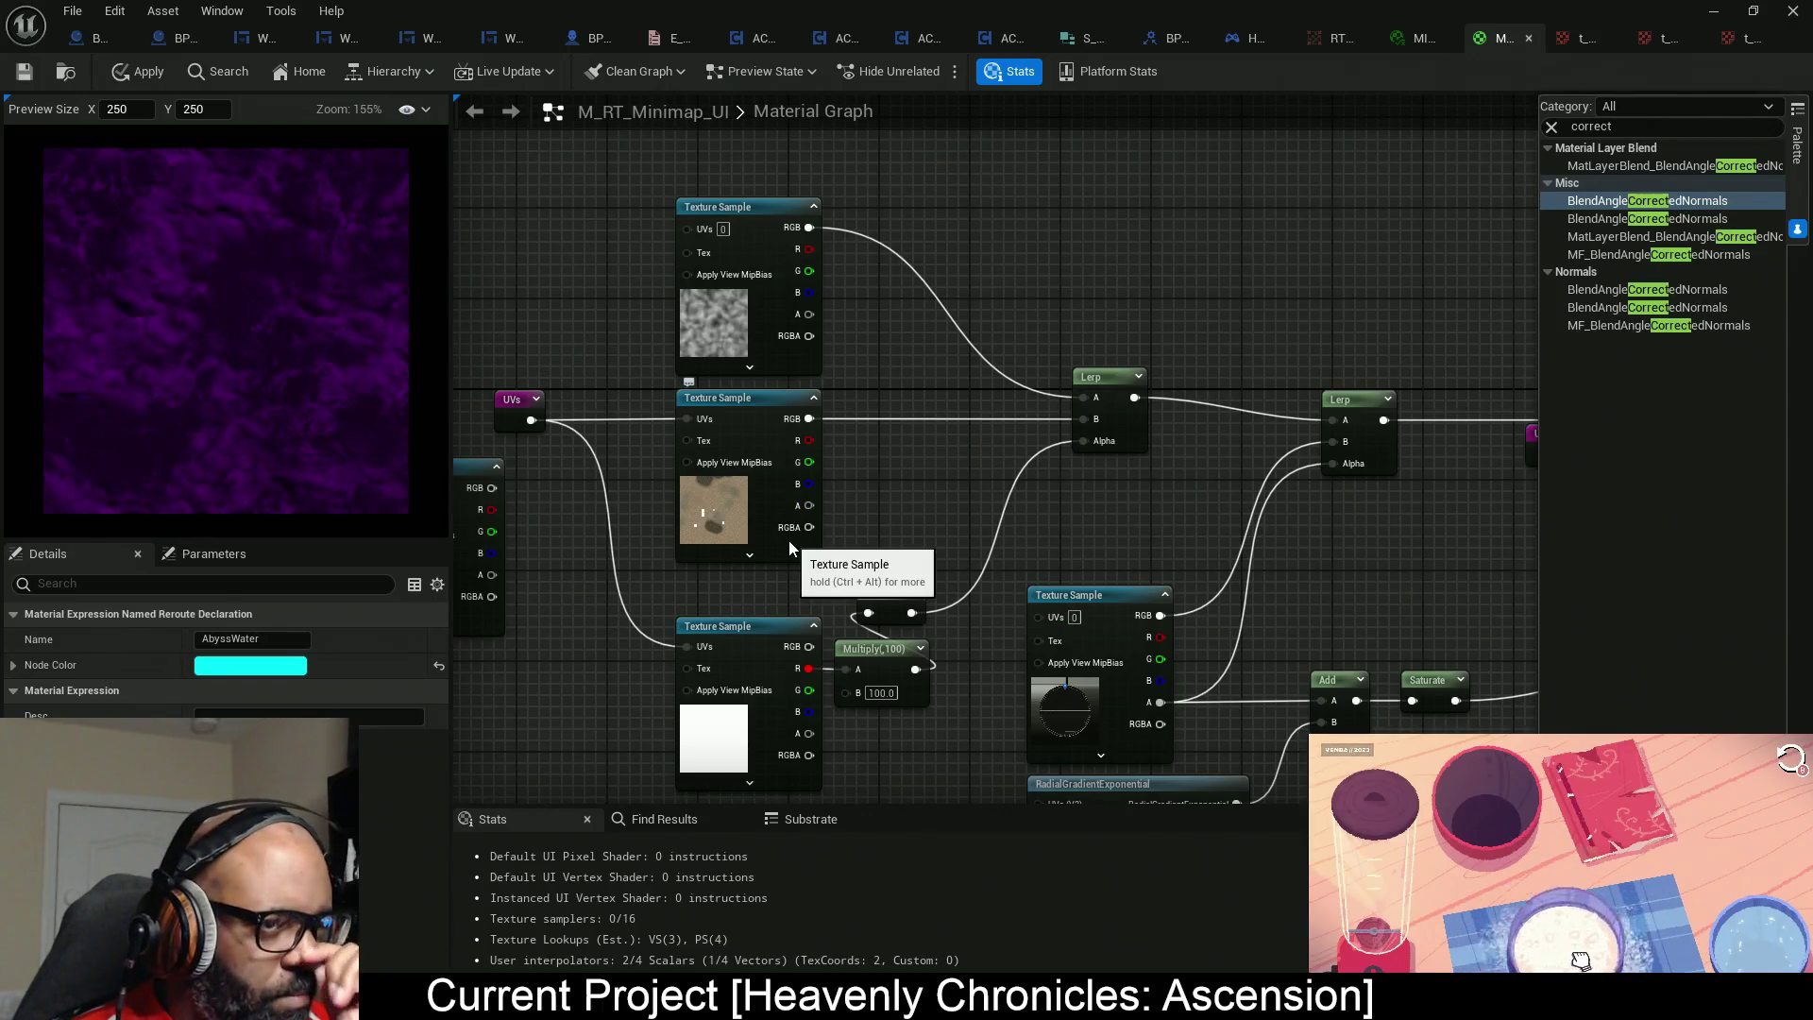
left_click_drag(866, 250, 952, 327)
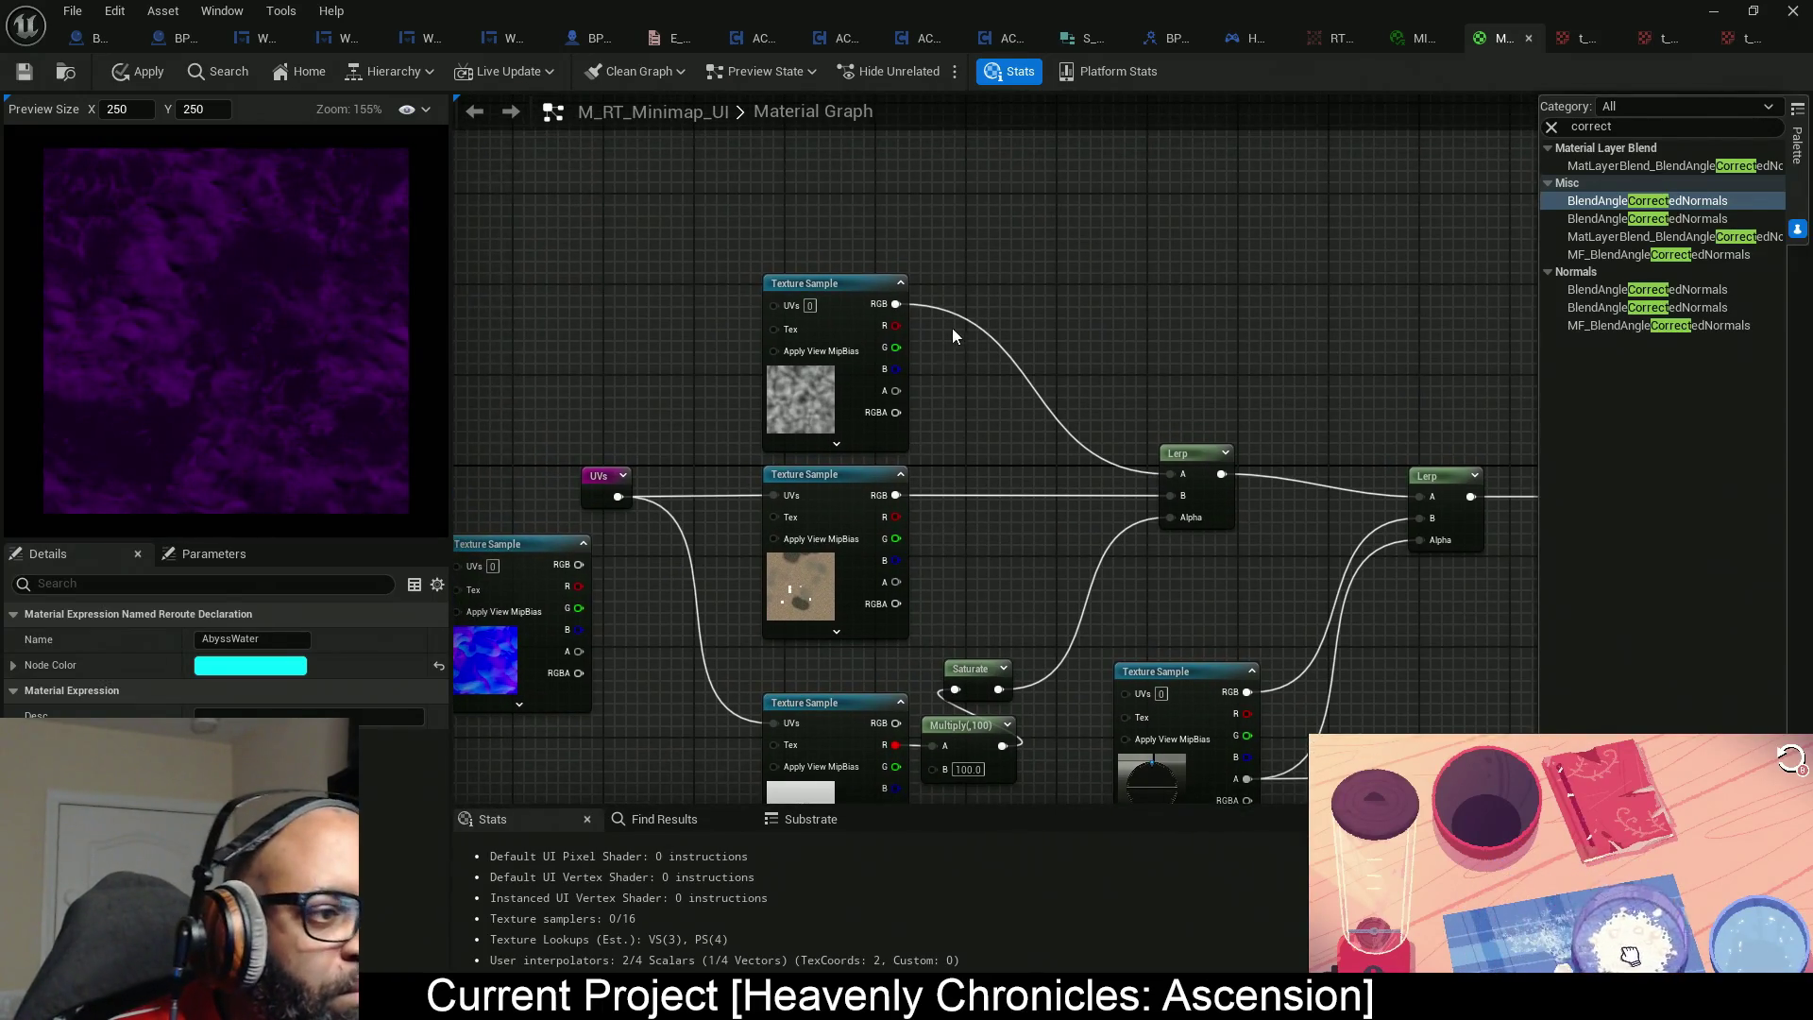
right_click(967, 279)
type(".")
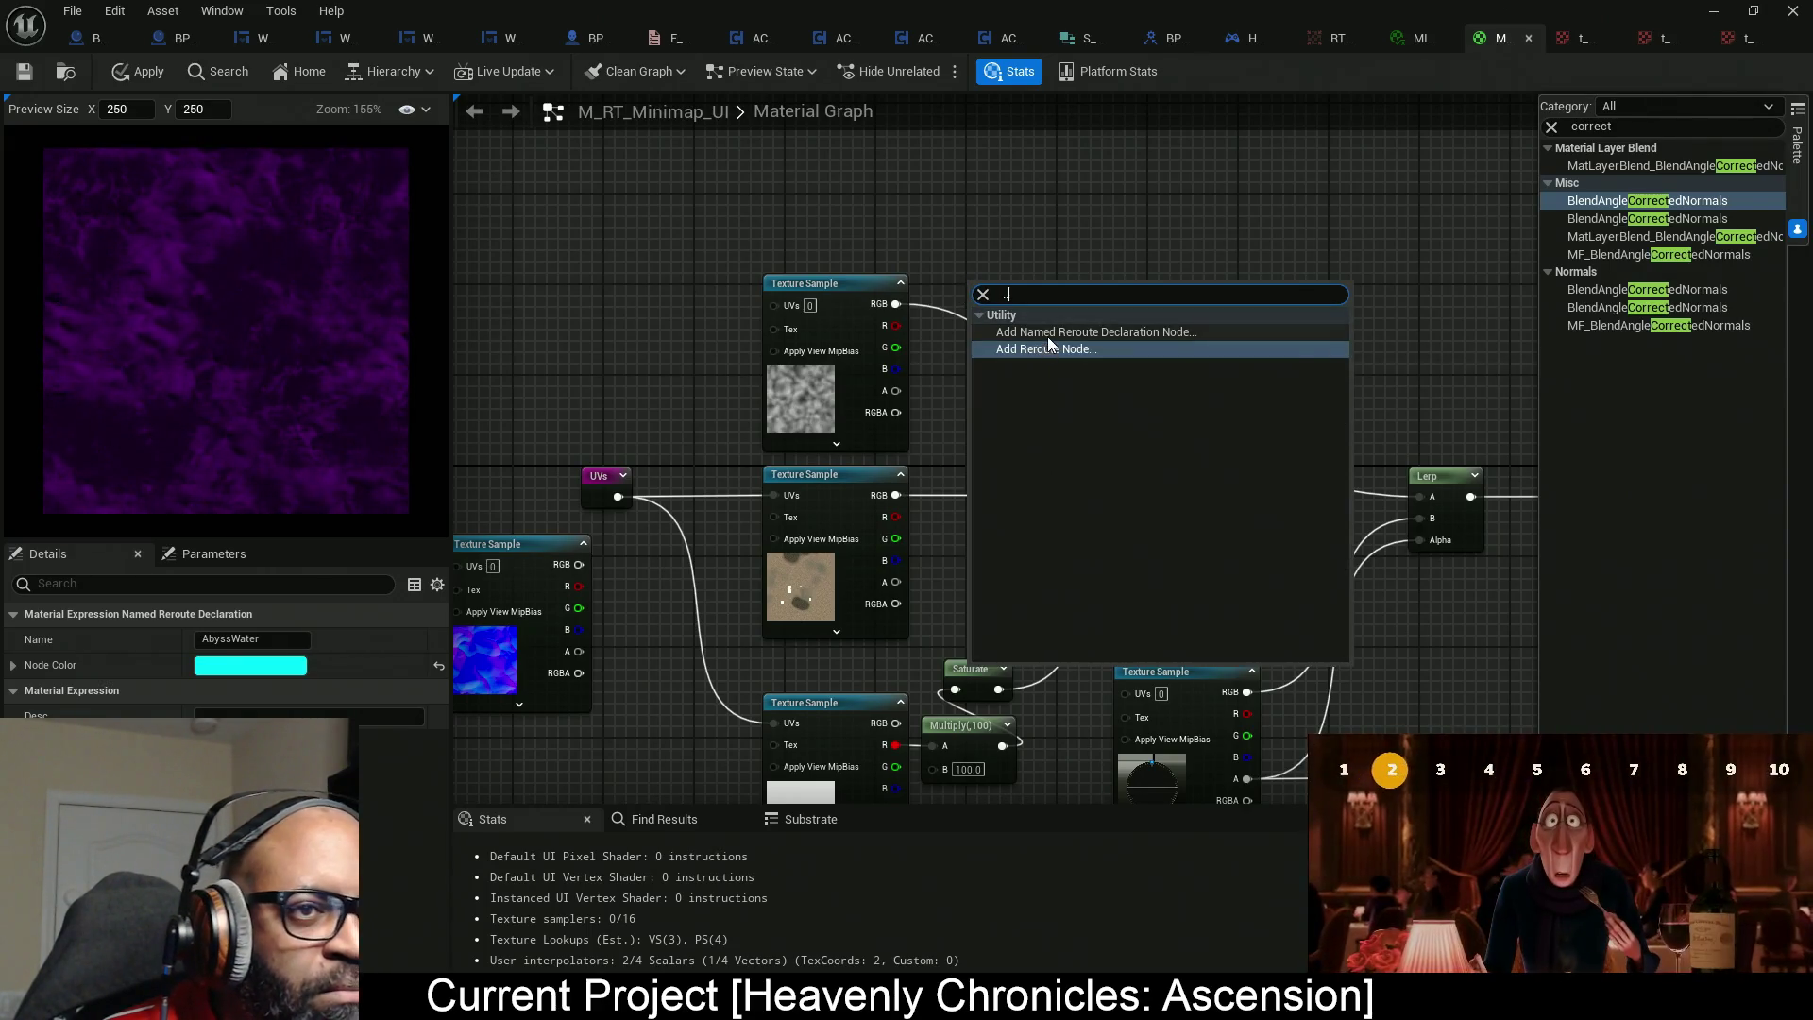
left_click(1048, 344)
right_click(1007, 266)
type("abyssq")
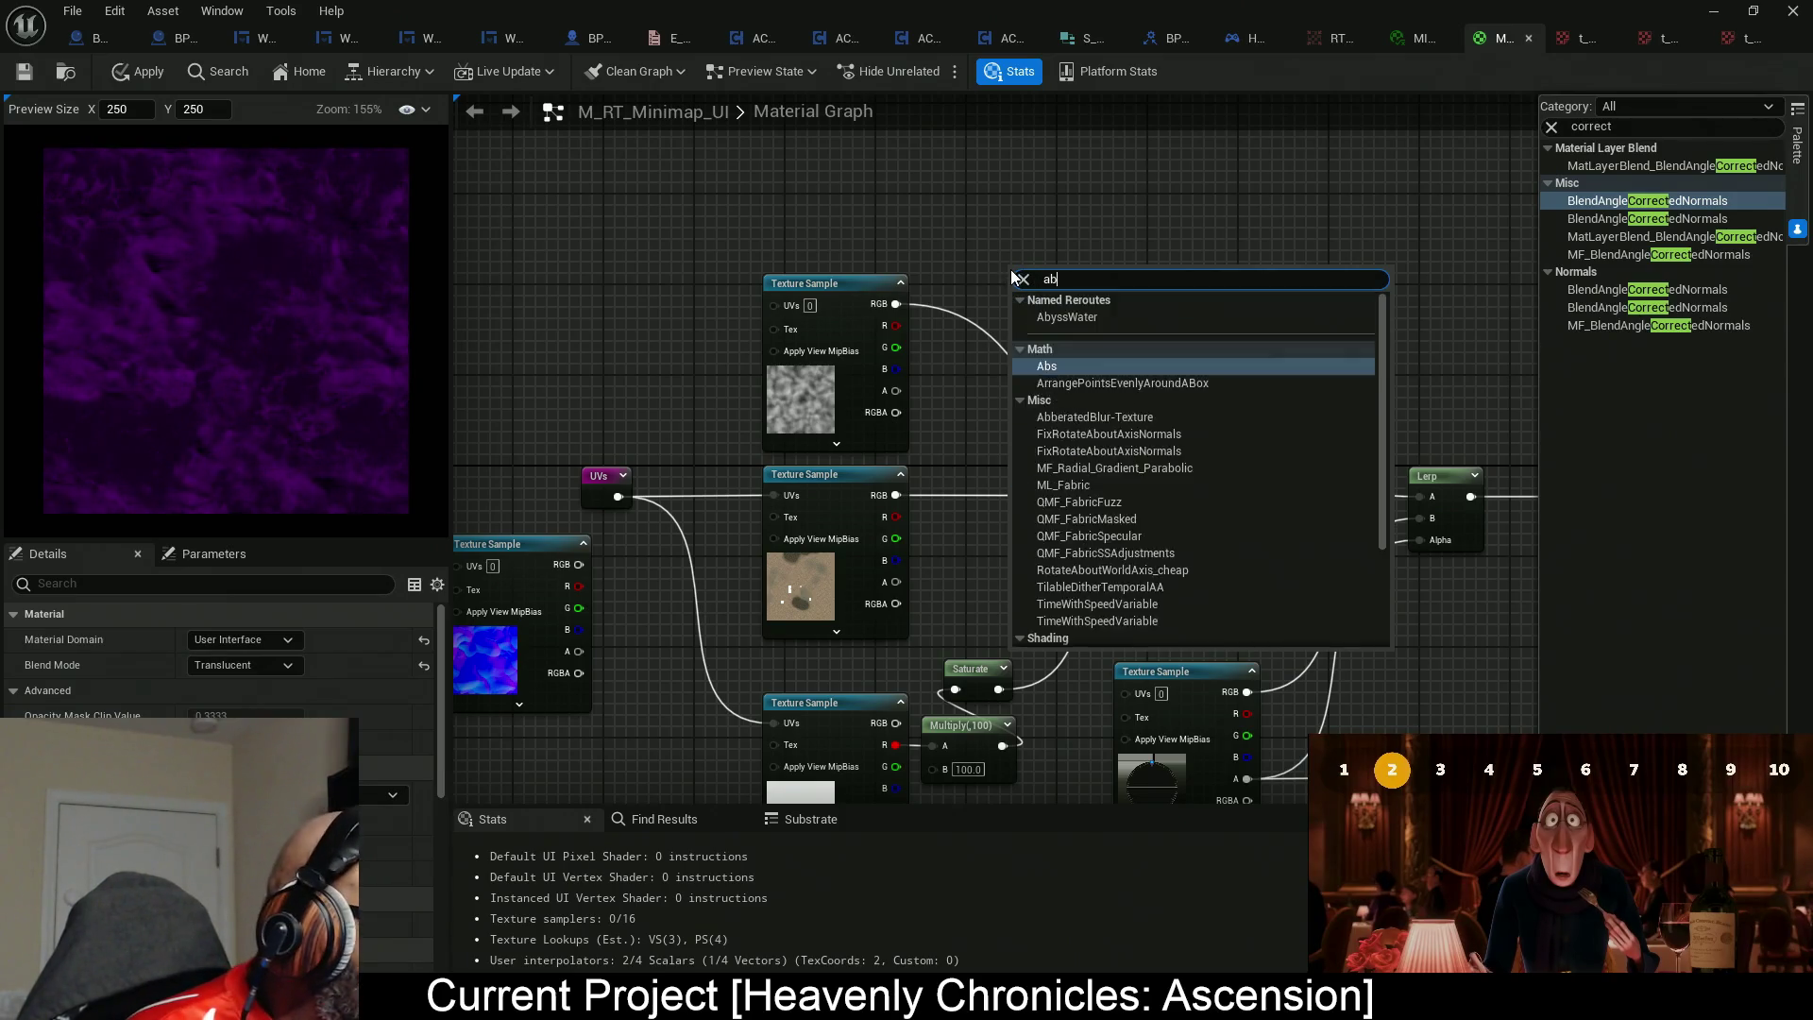
key("BackSpace")
type("wa")
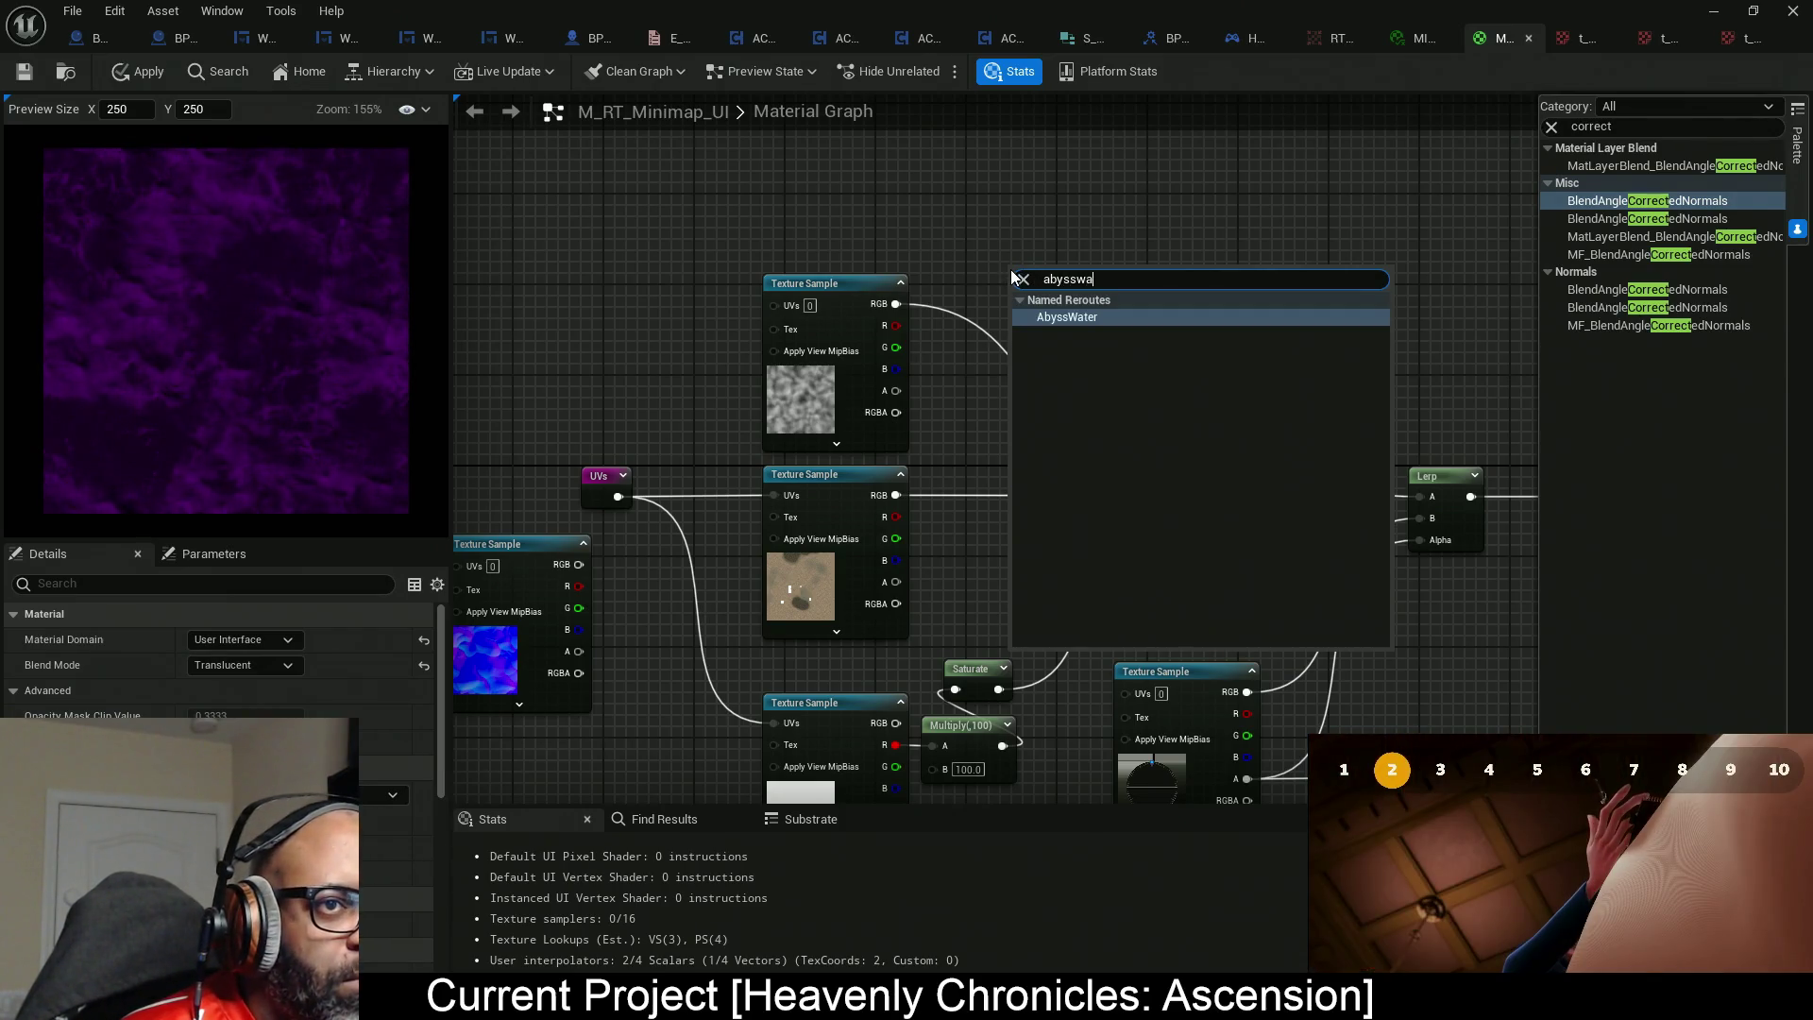
key("Return")
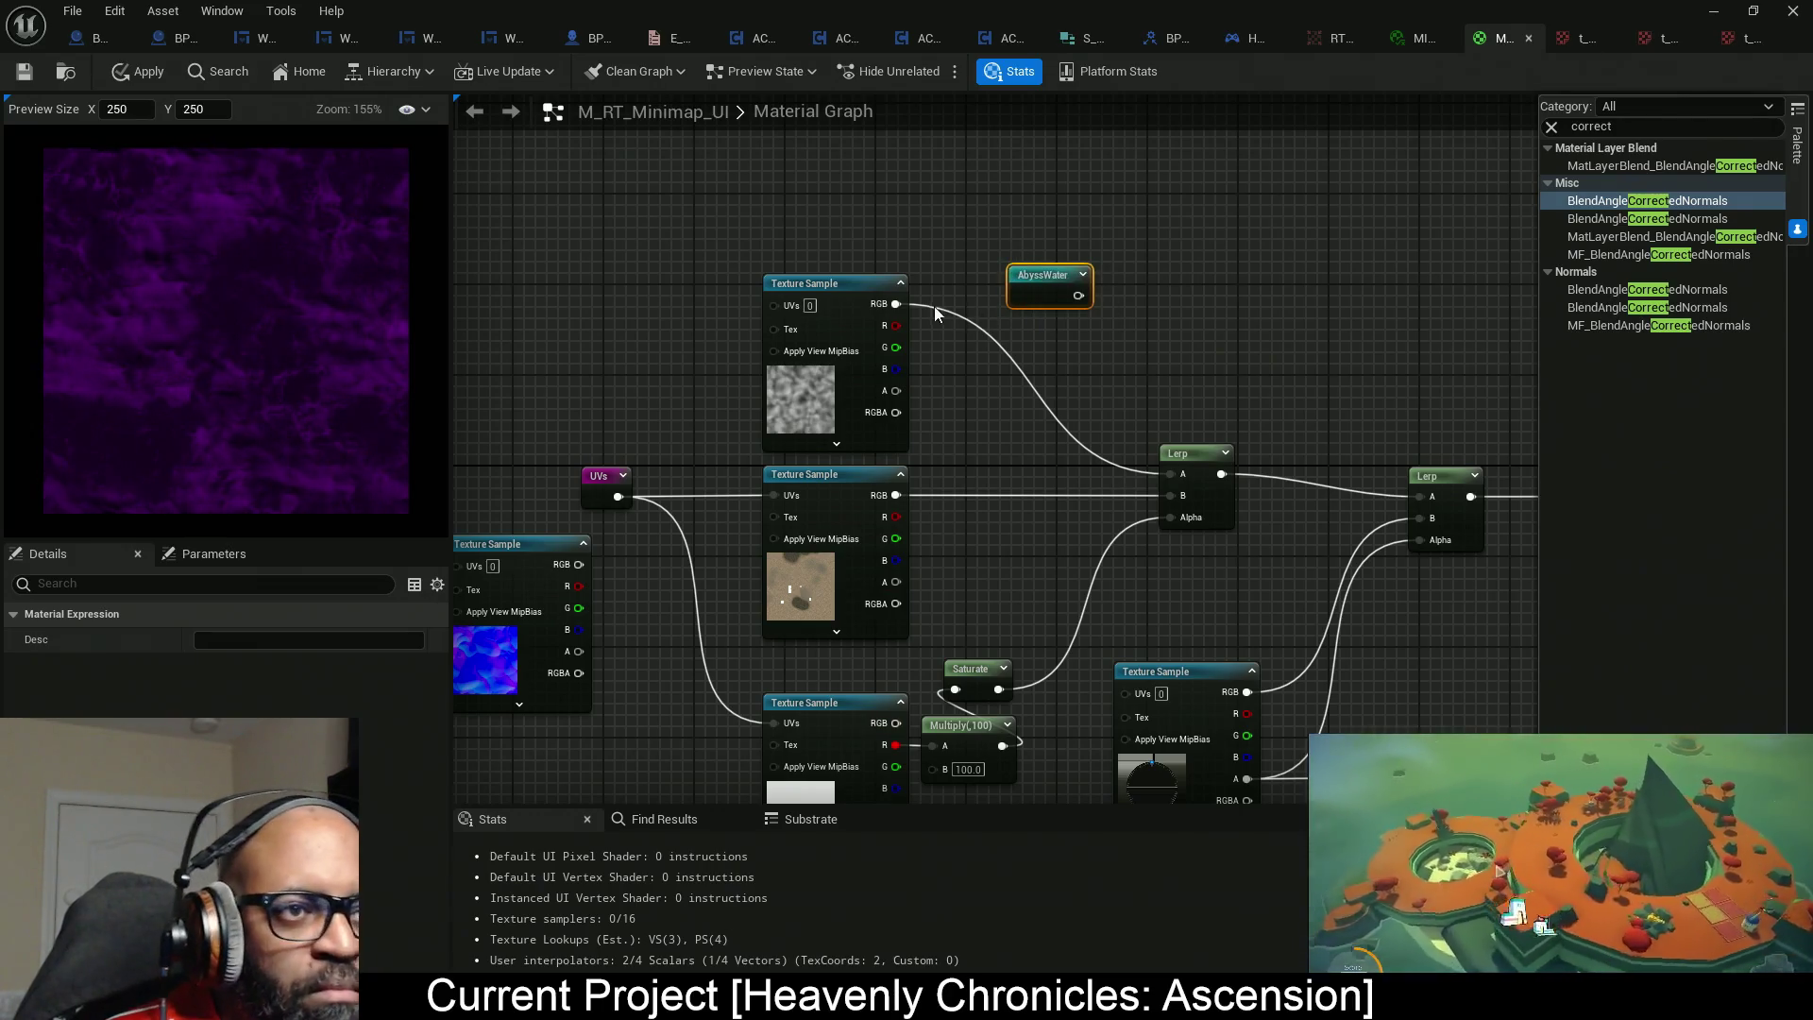
mouse_move(891, 302)
left_mouse_down()
mouse_move(1107, 299)
mouse_move(967, 278)
left_mouse_up()
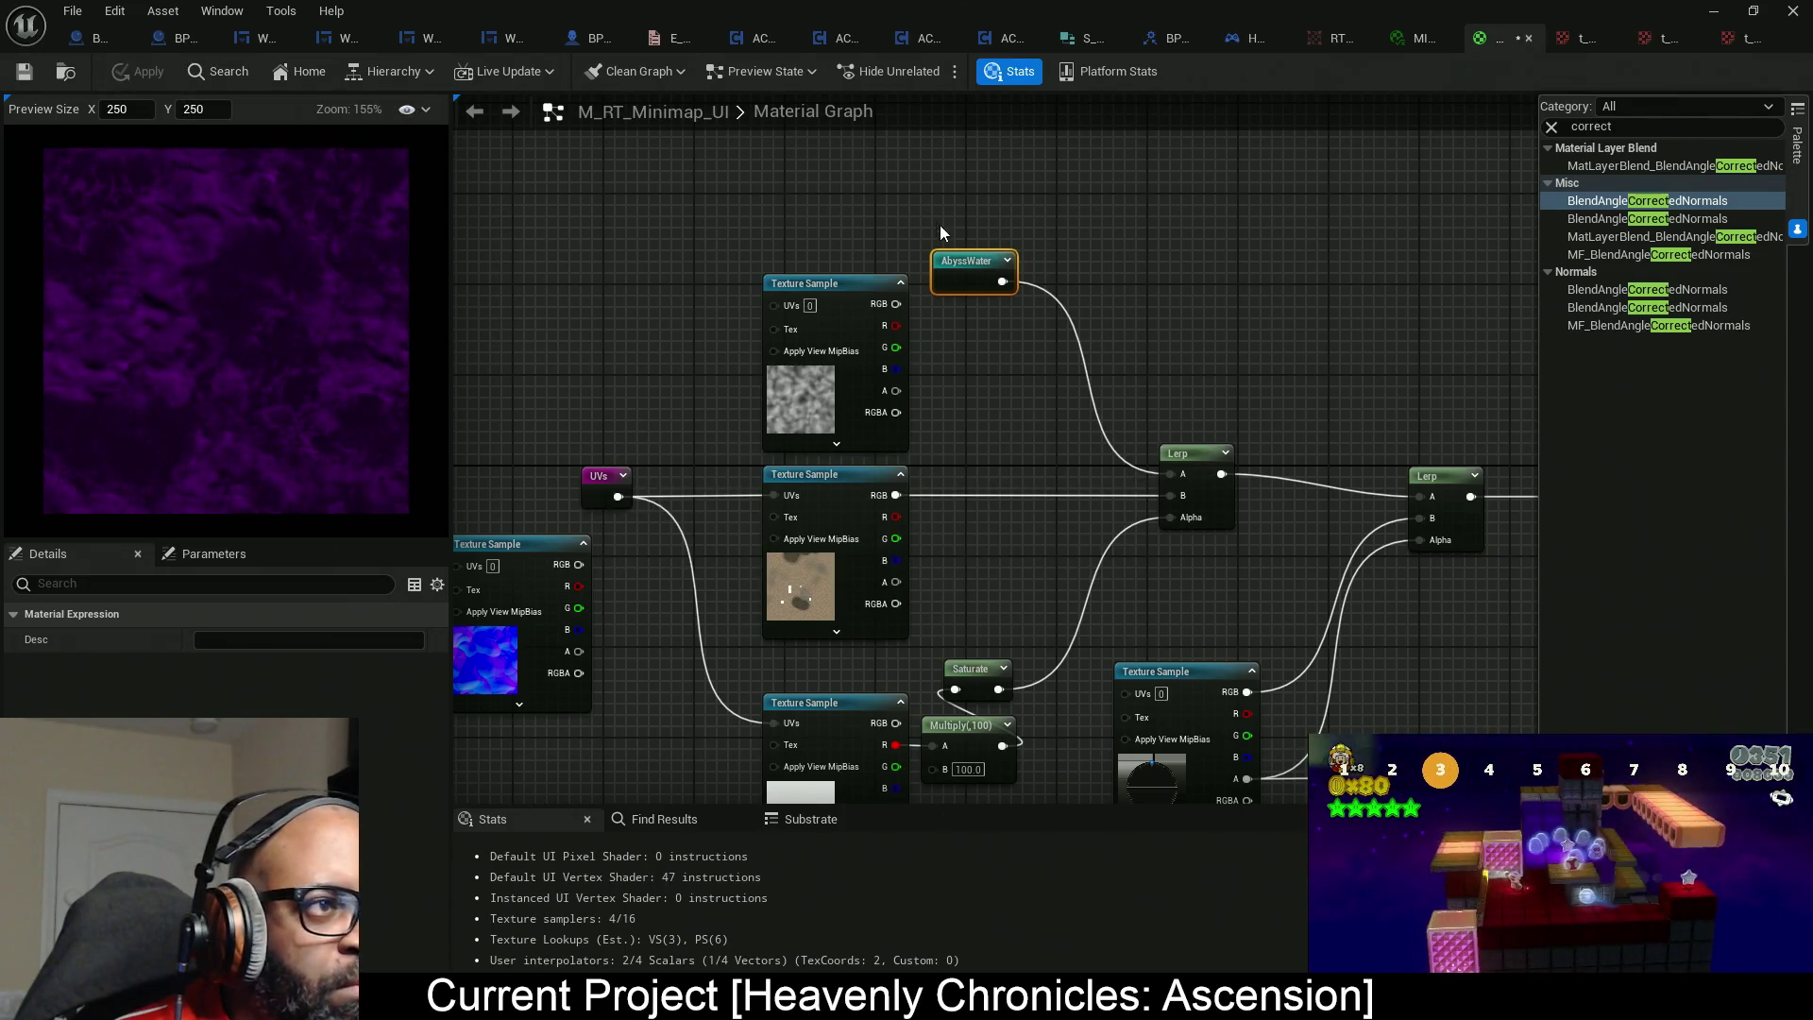
scroll(1102, 311, "down", 3)
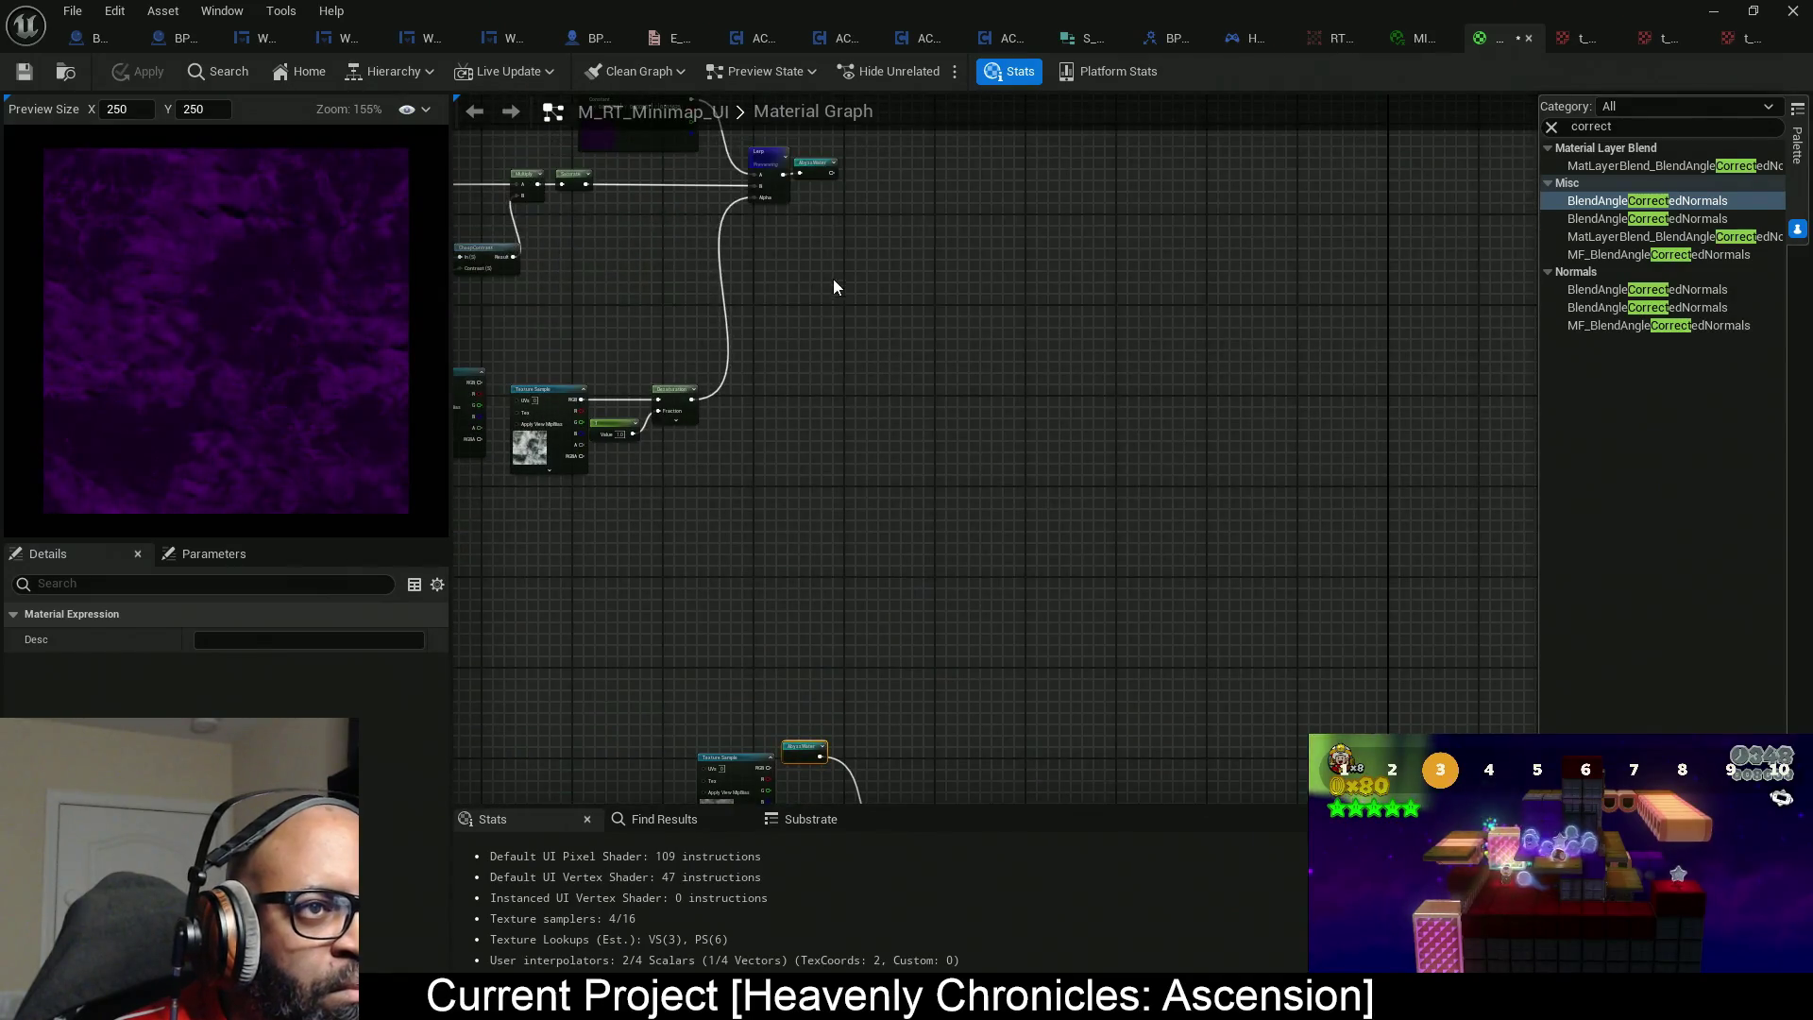
Stop previewing the Lerp node and bring the radial gradient nodes into view.
right_click(781, 187)
left_click(831, 210)
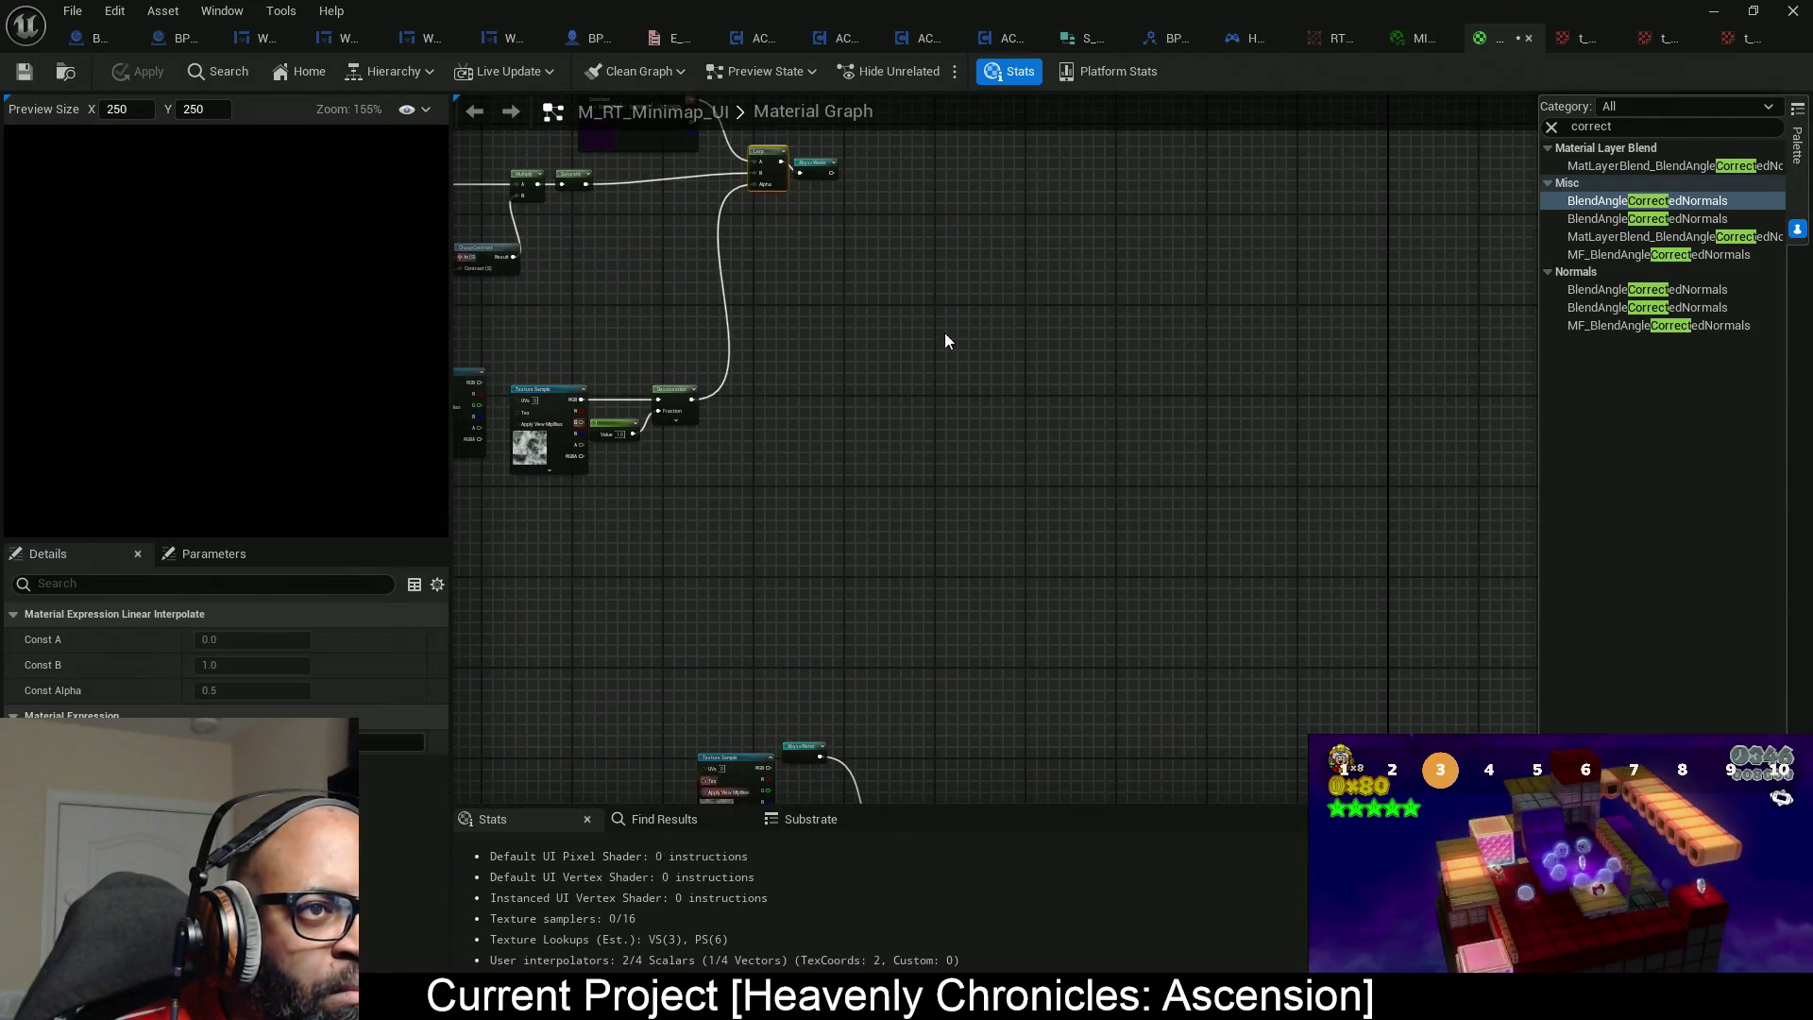
scroll(944, 333, "up", 2)
scroll(859, 292, "down", 3)
scroll(895, 416, "up", 4)
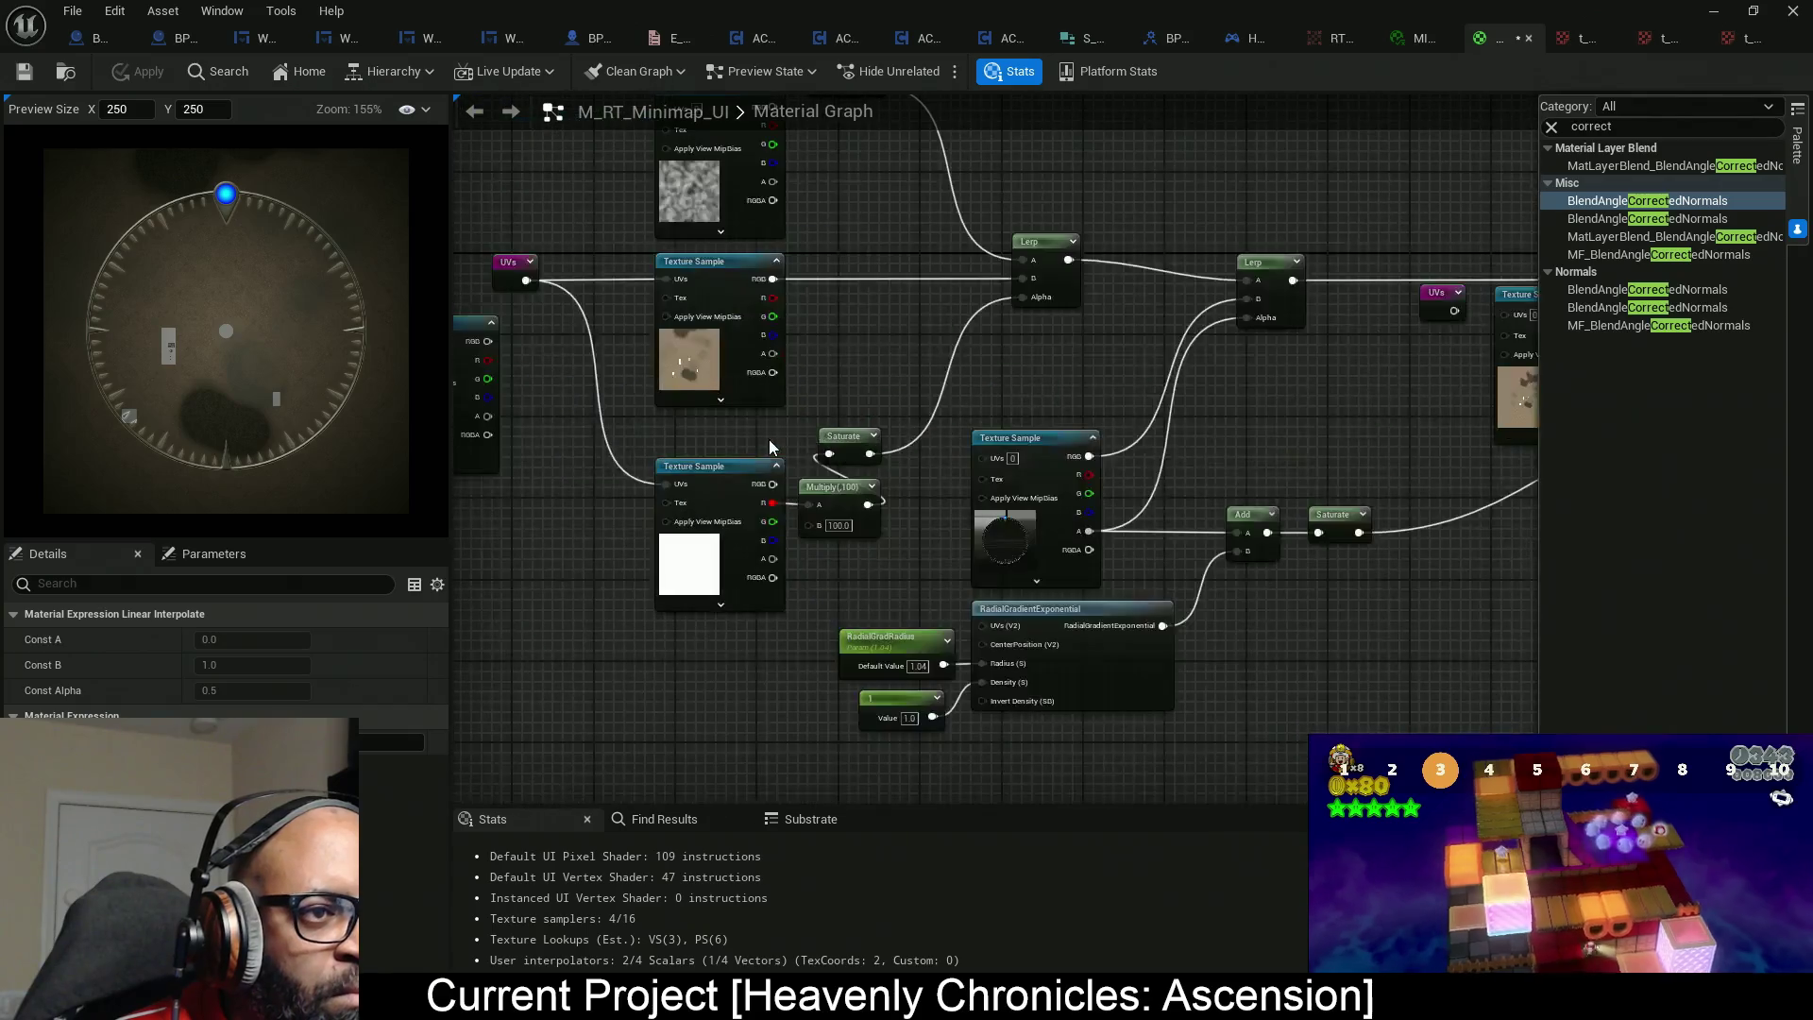
left_click_drag(769, 446, 184, 479)
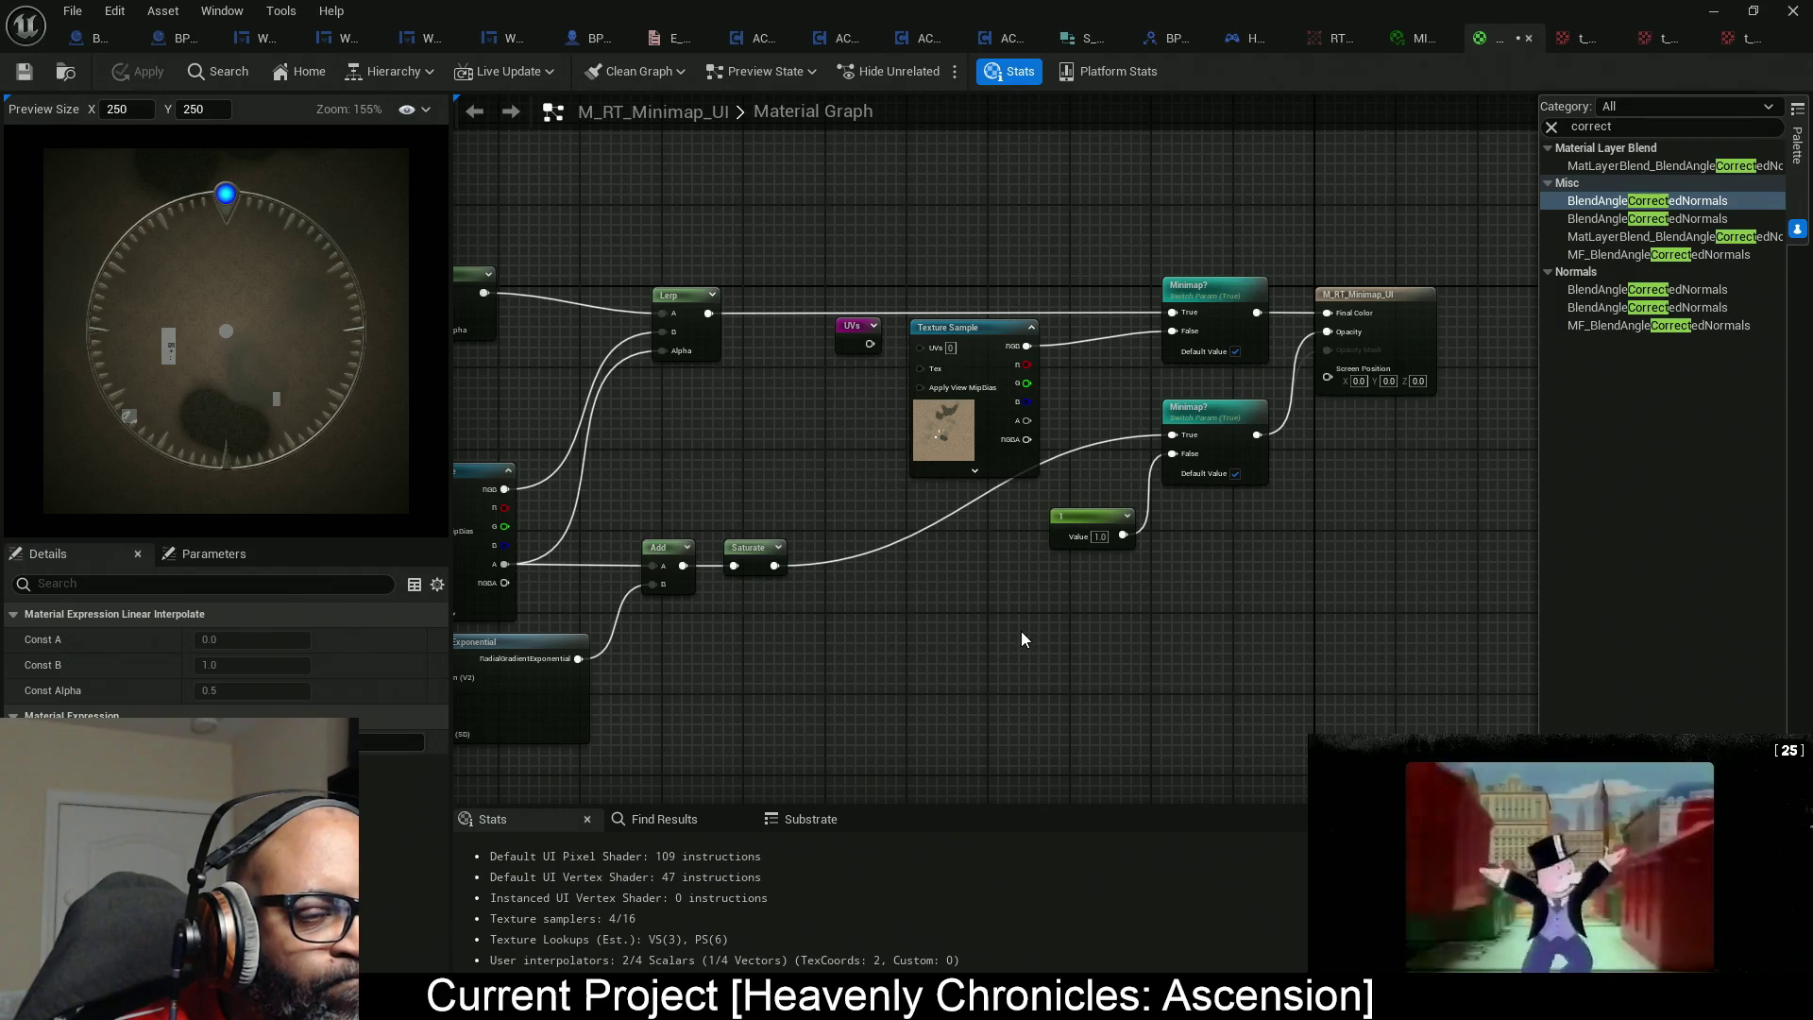
left_click_drag(938, 617, 1011, 608)
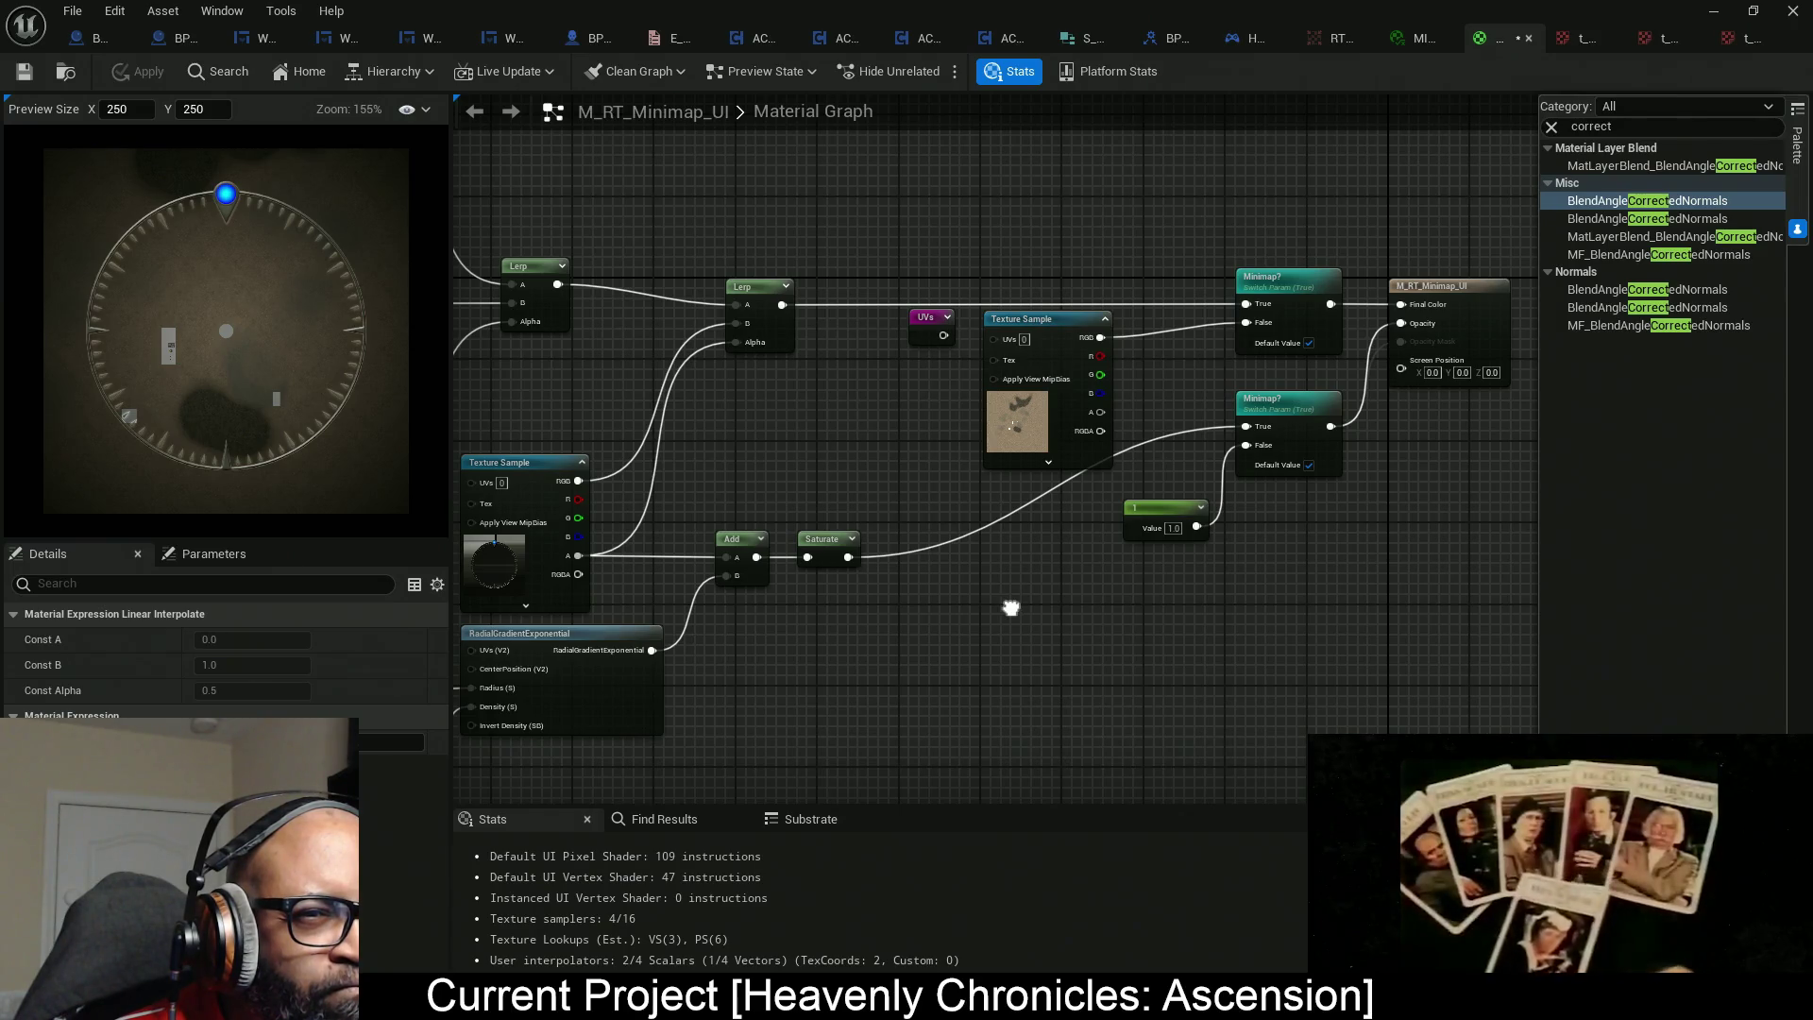
left_click_drag(1011, 609, 1202, 553)
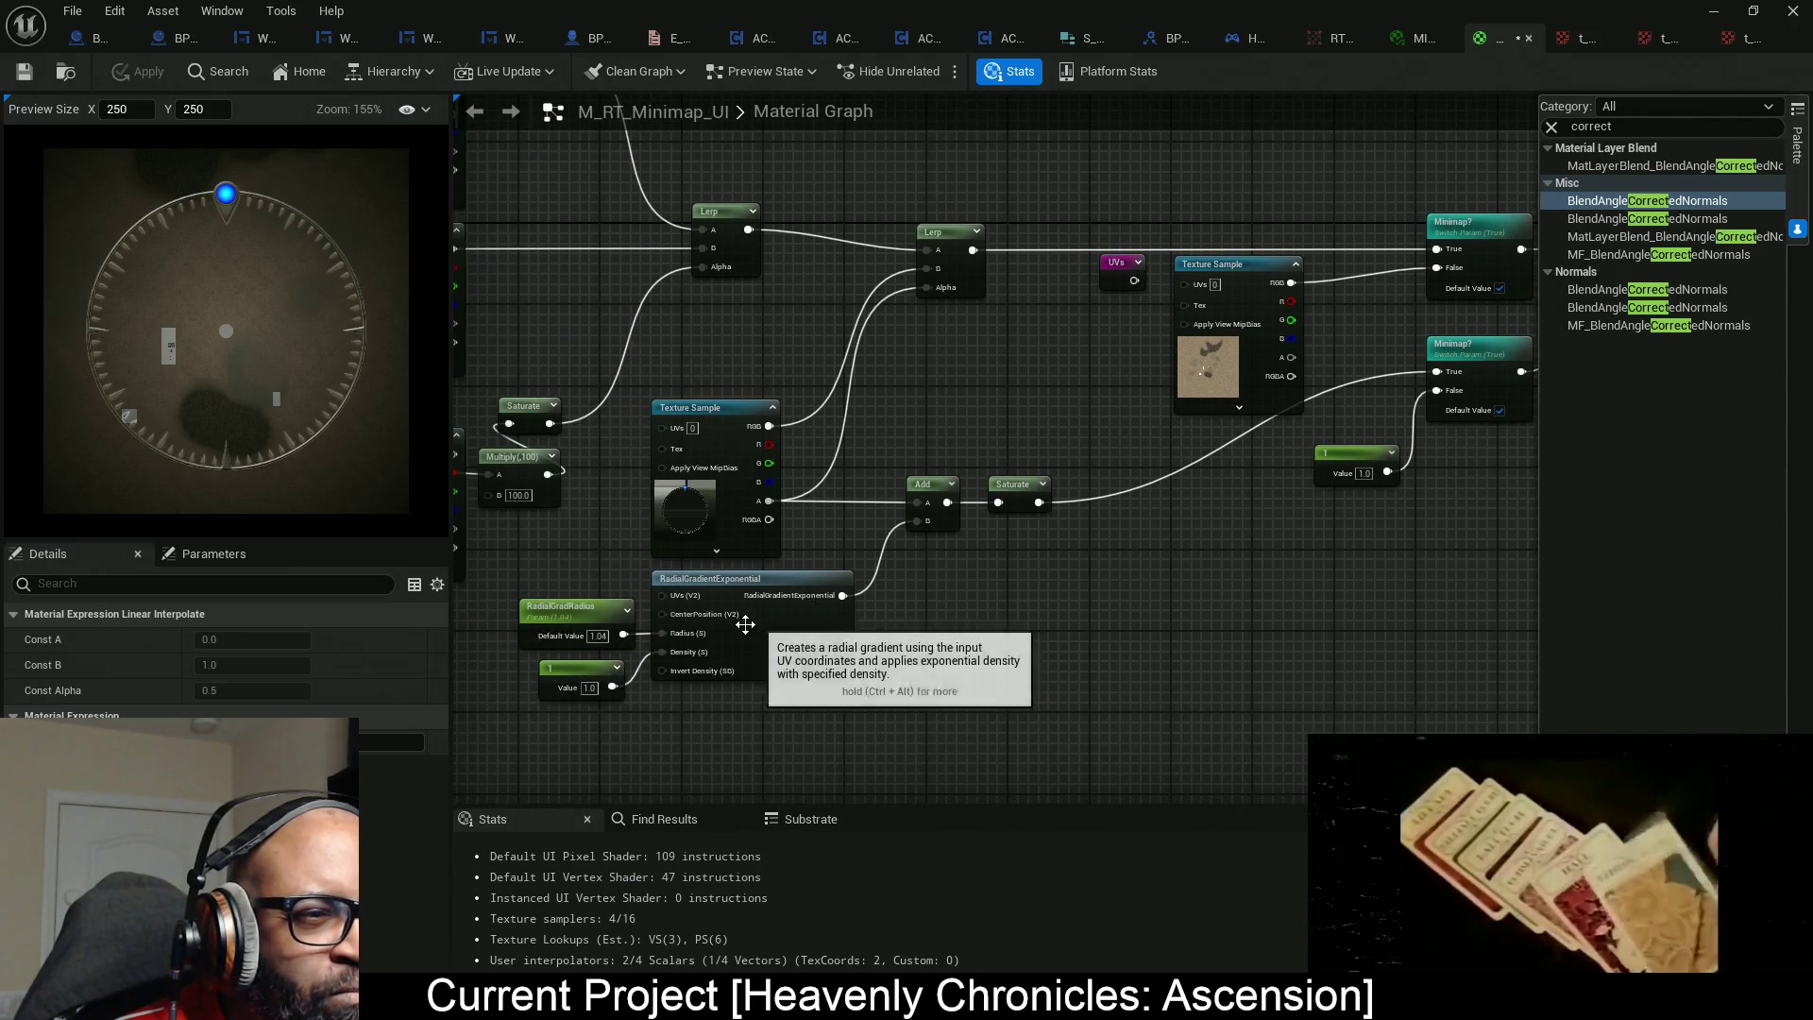
scroll(718, 661, "up", 3)
Try 0.6 and 0.8 for the radial gradient's constant, then settle on 1.
left_click(754, 584)
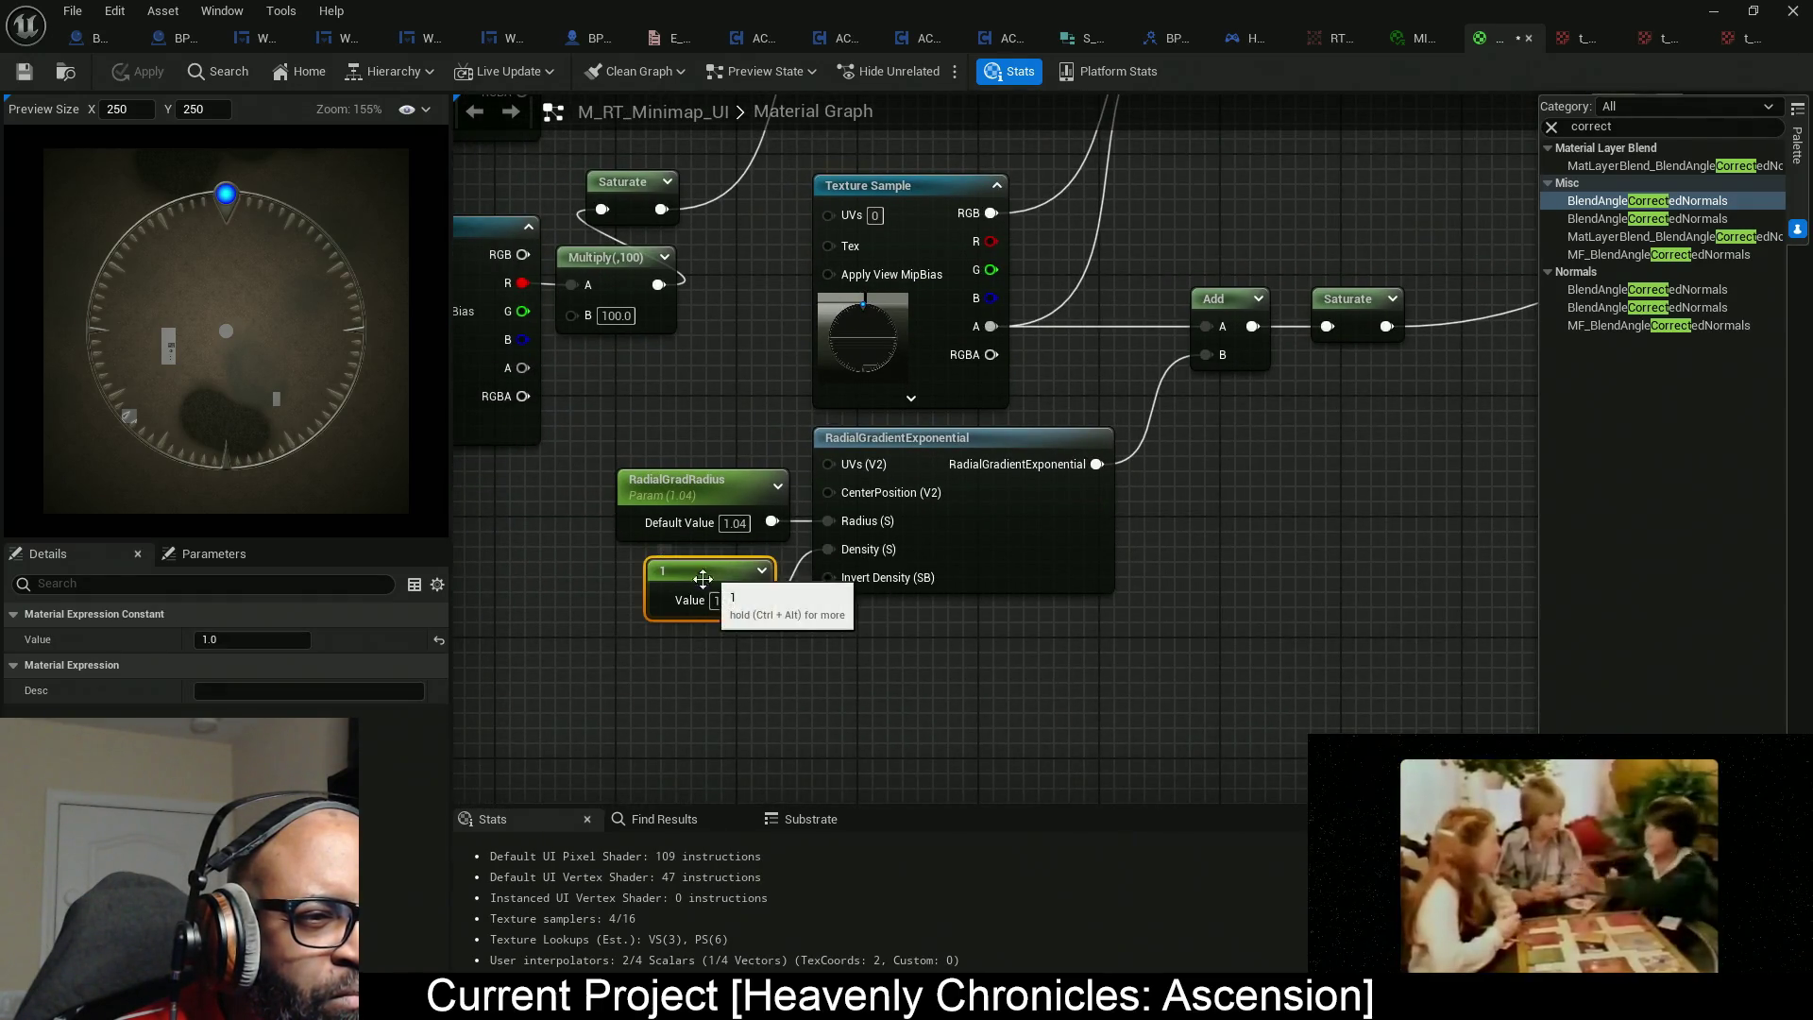
left_click_drag(280, 640, 236, 639)
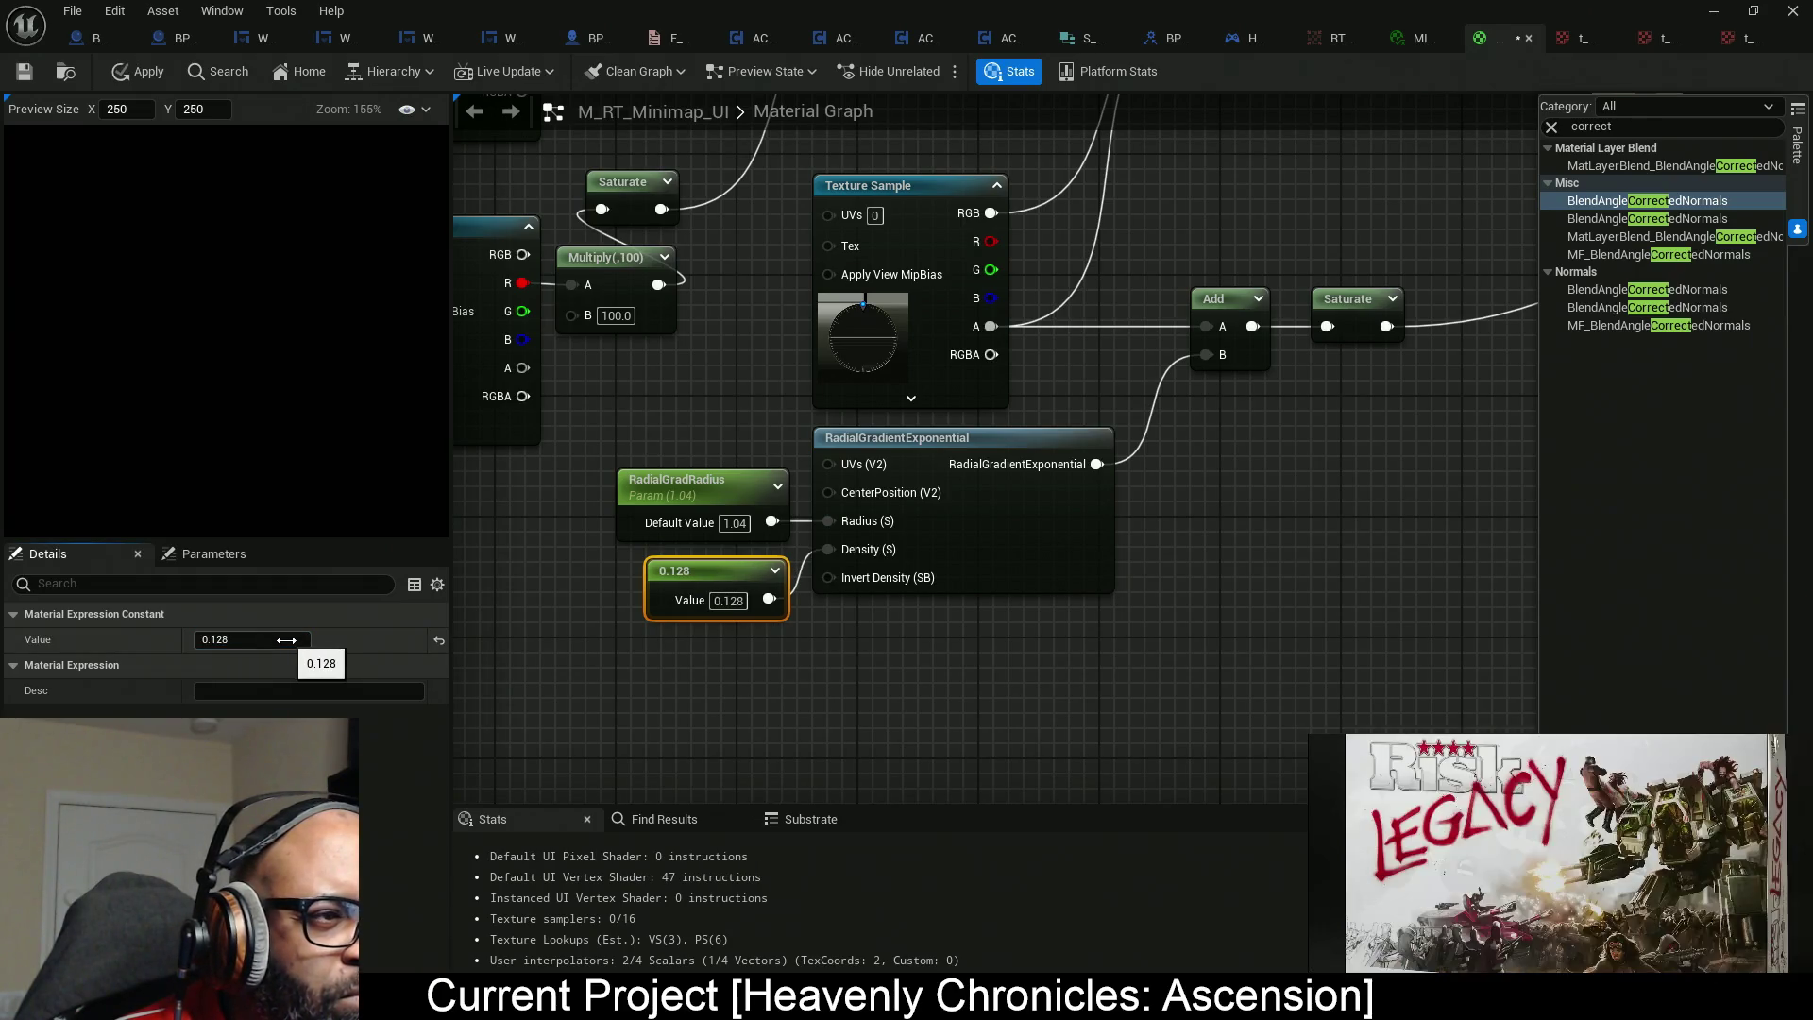
left_click_drag(283, 640, 298, 641)
left_click(298, 641)
type("0.6")
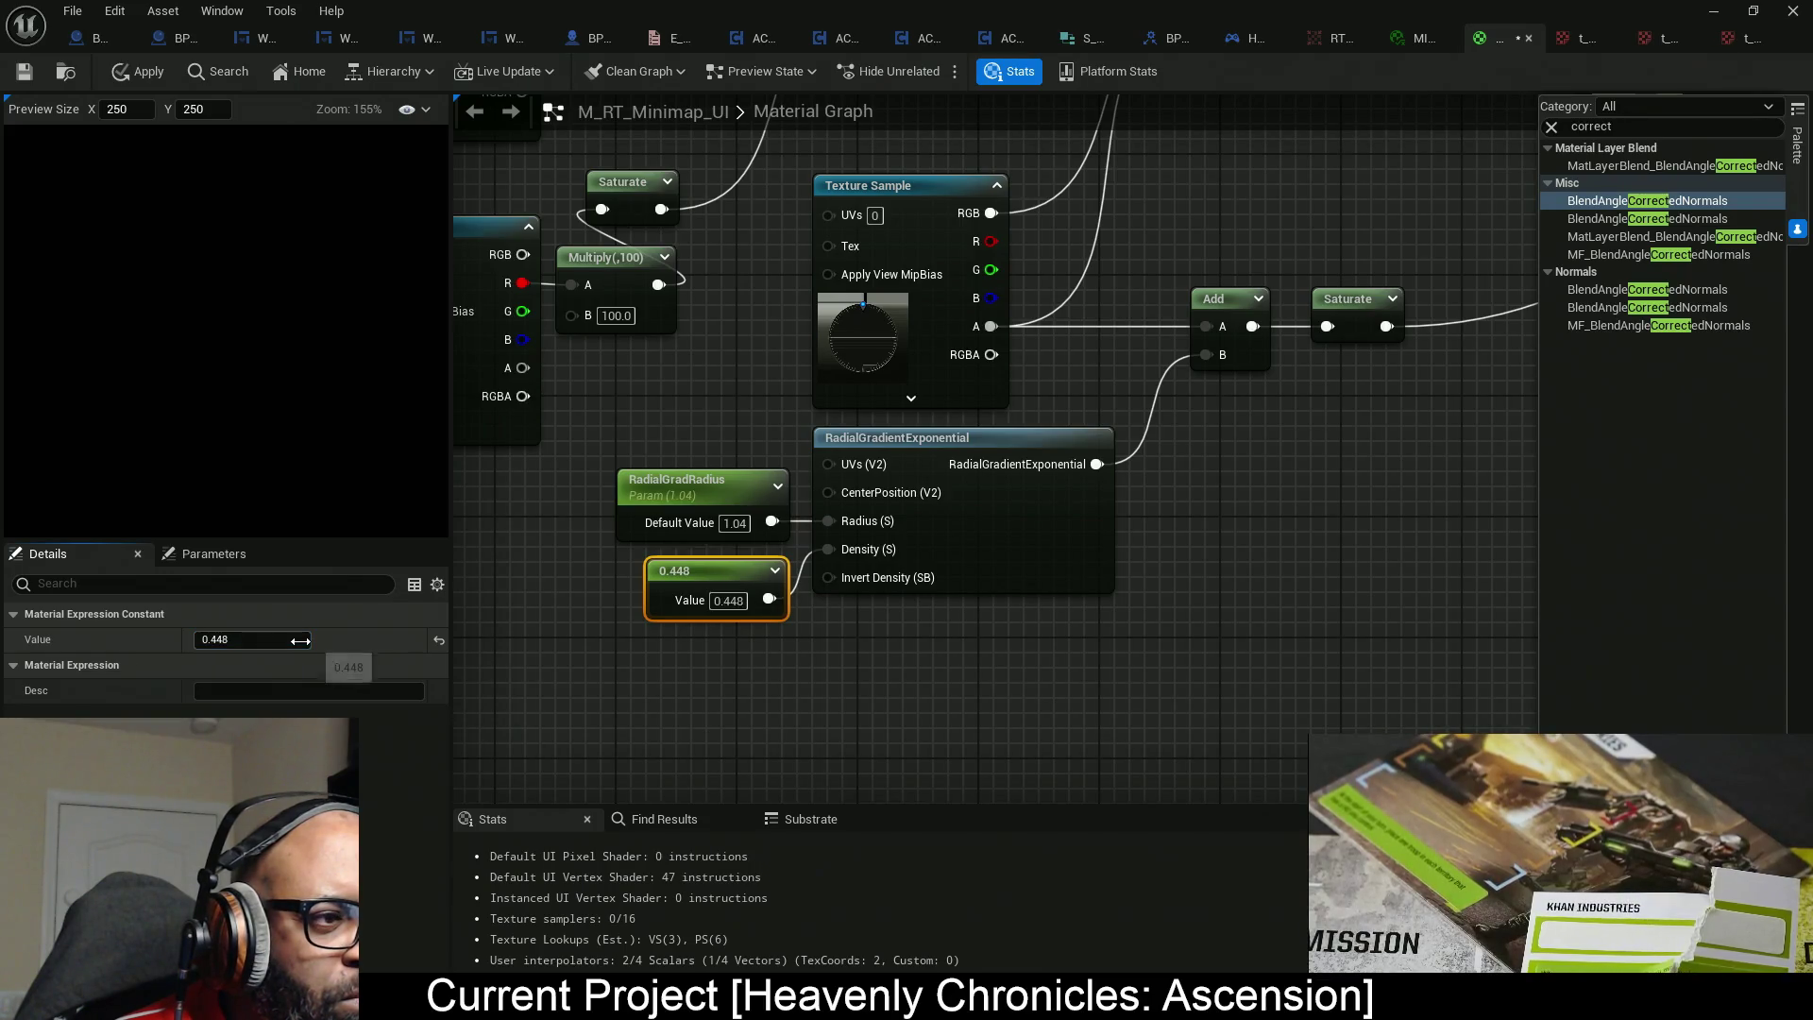
key("Return")
left_click_drag(305, 640, 314, 641)
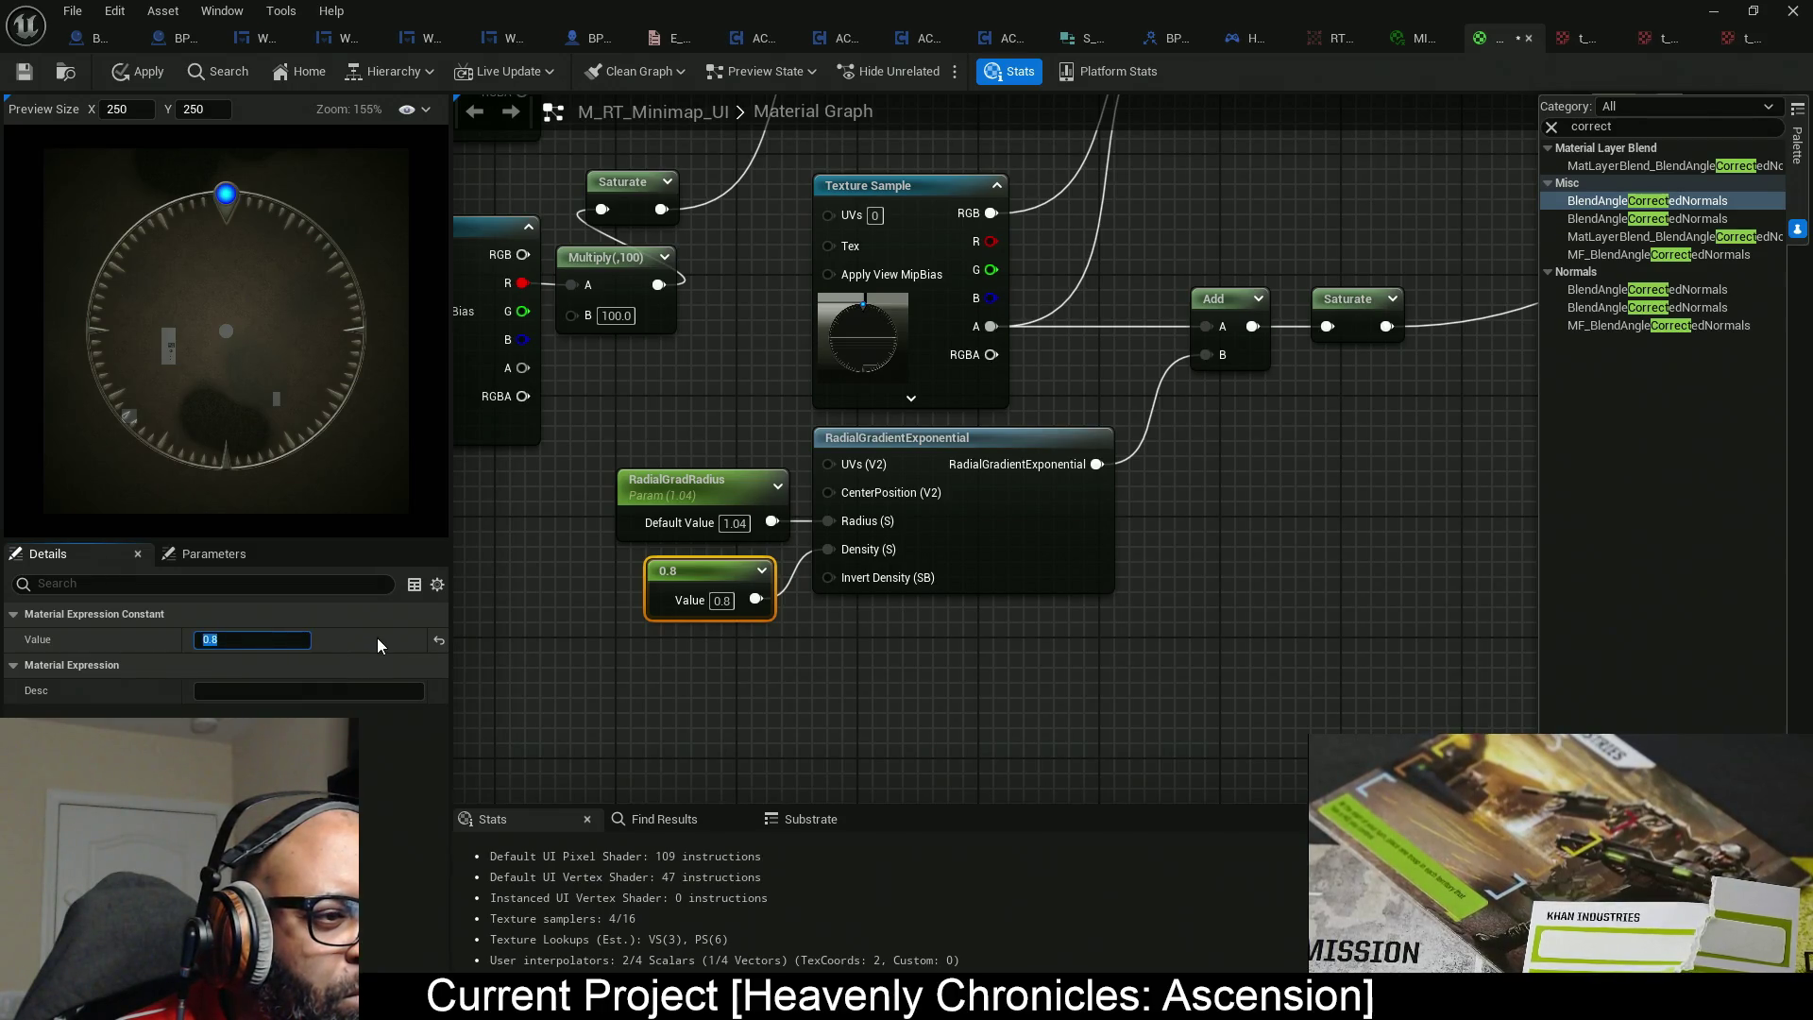
left_click(438, 640)
left_click(281, 639)
type("1")
key("Return")
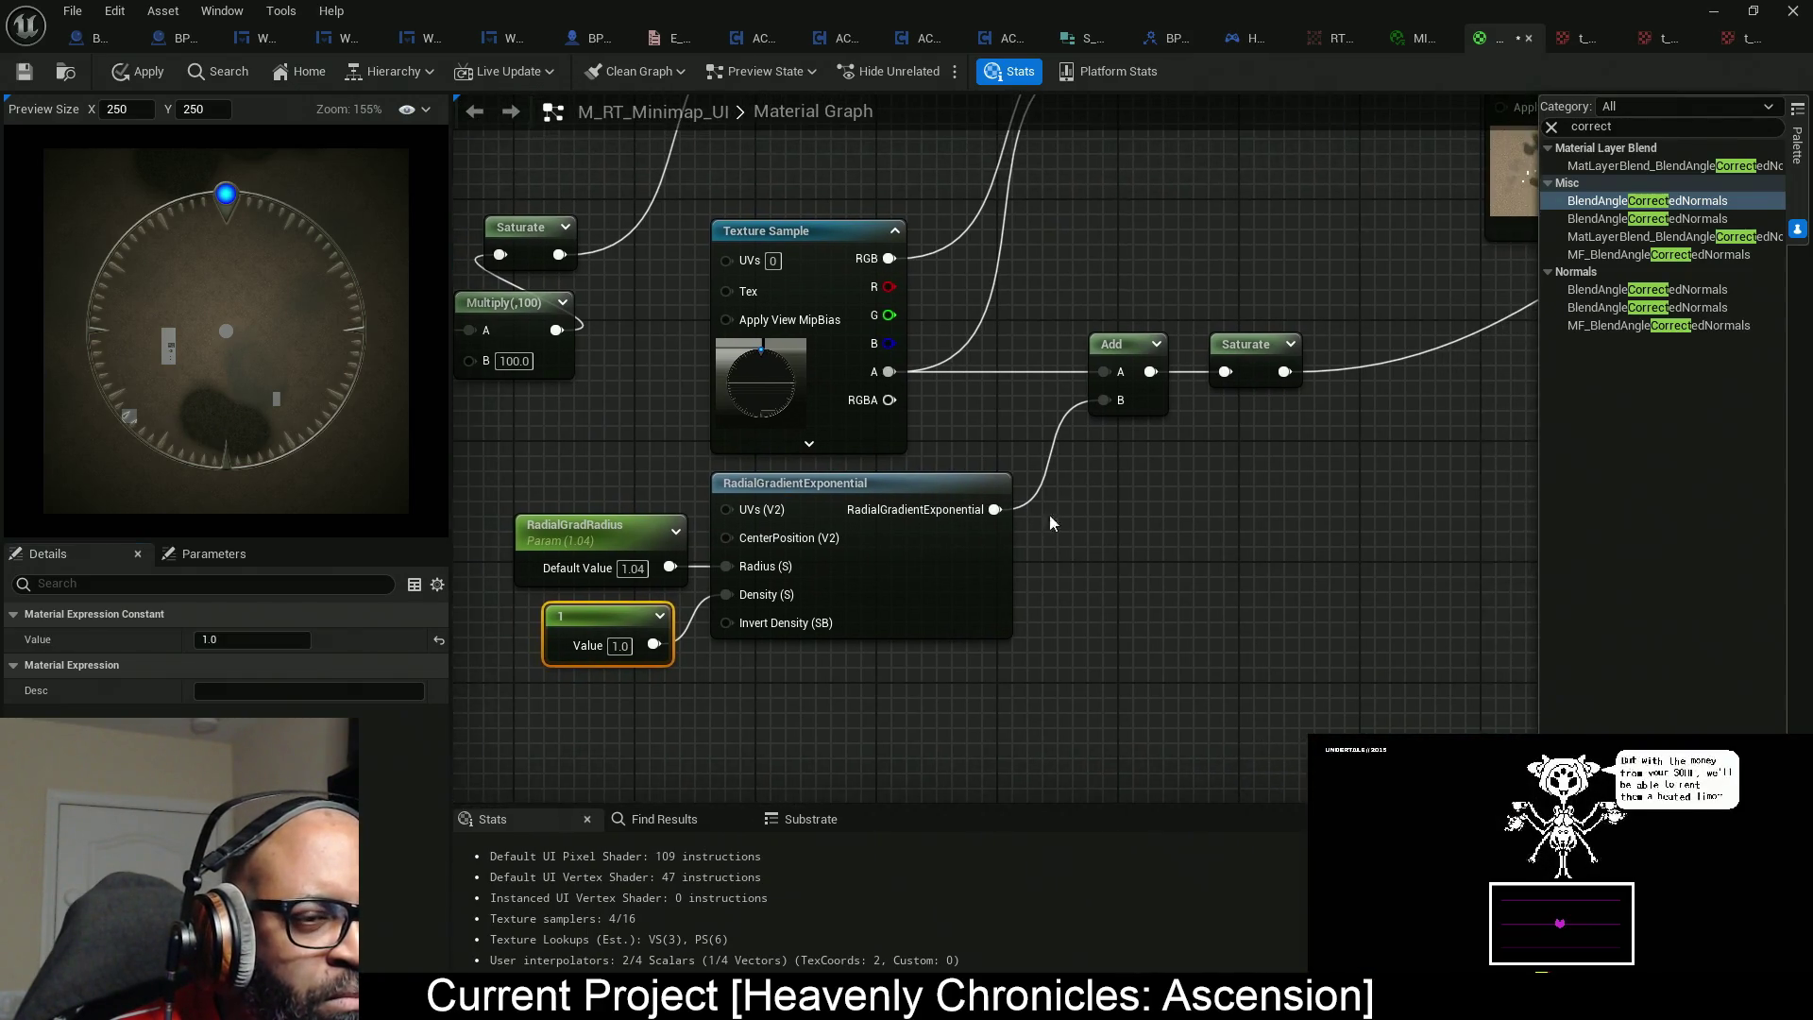
Preview the RadialGradientExponential node alone and try new RadialGradRadius values.
right_click(961, 561)
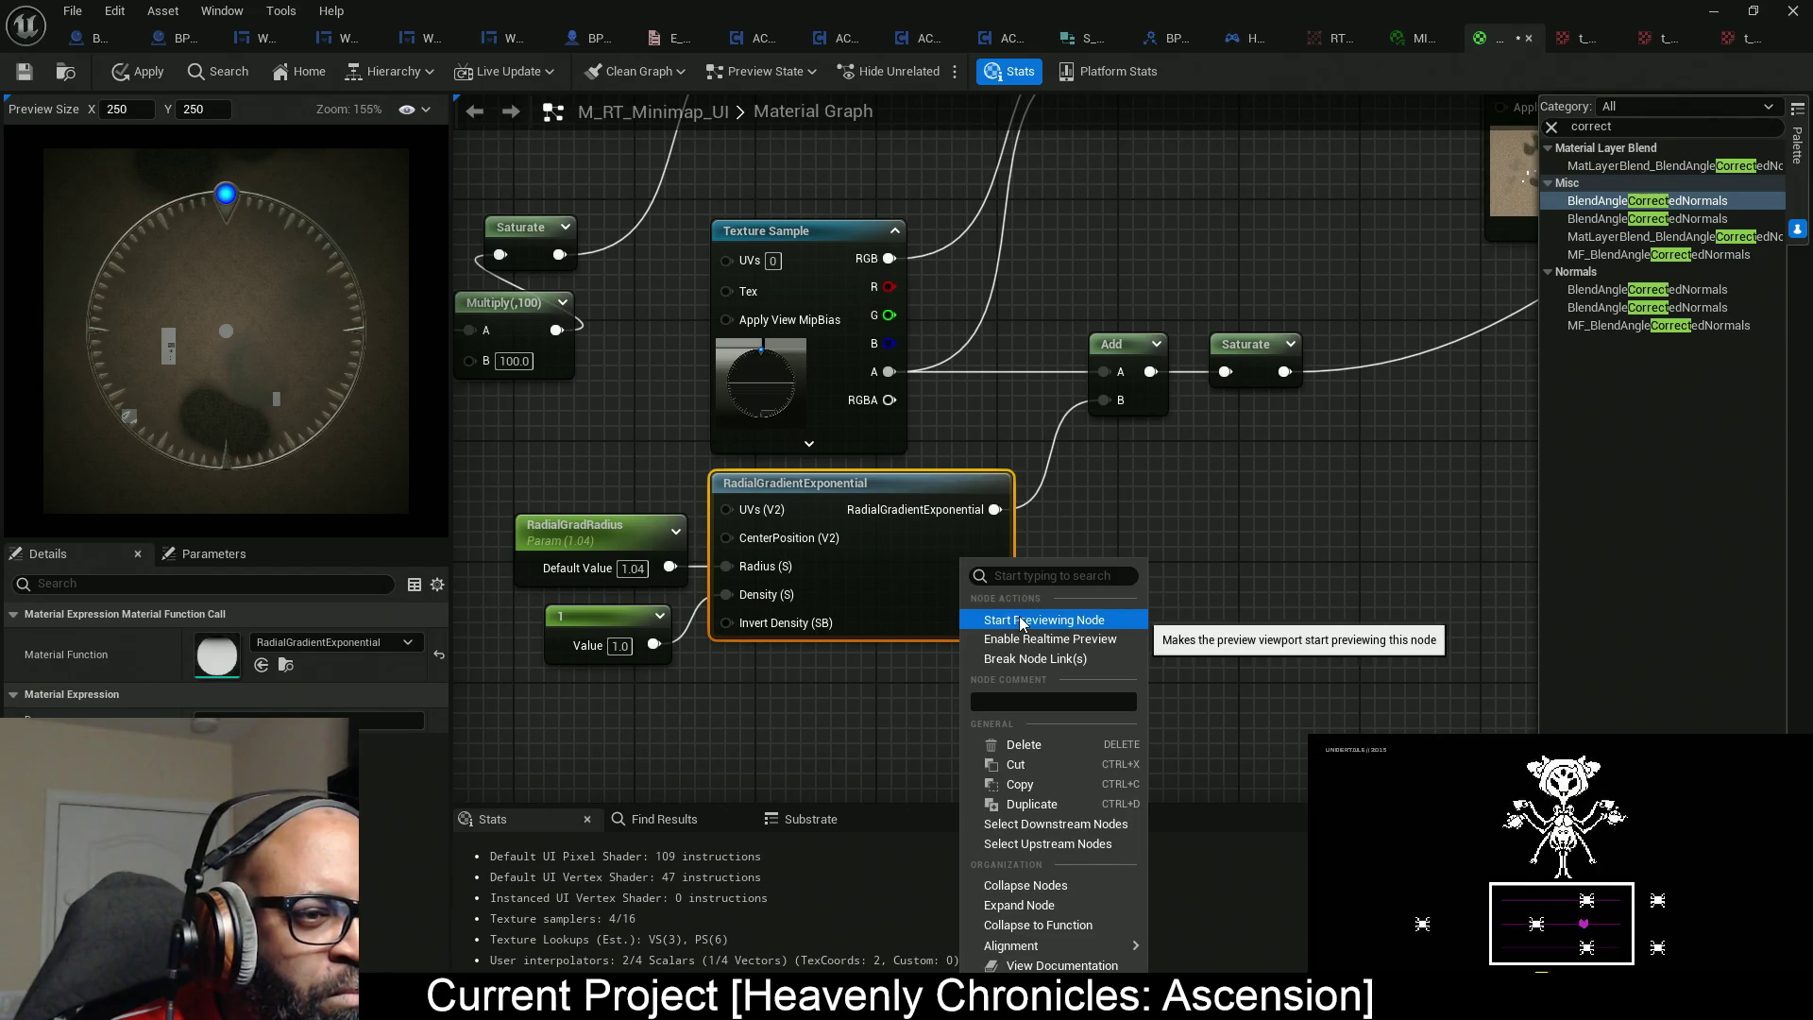
left_click(1017, 616)
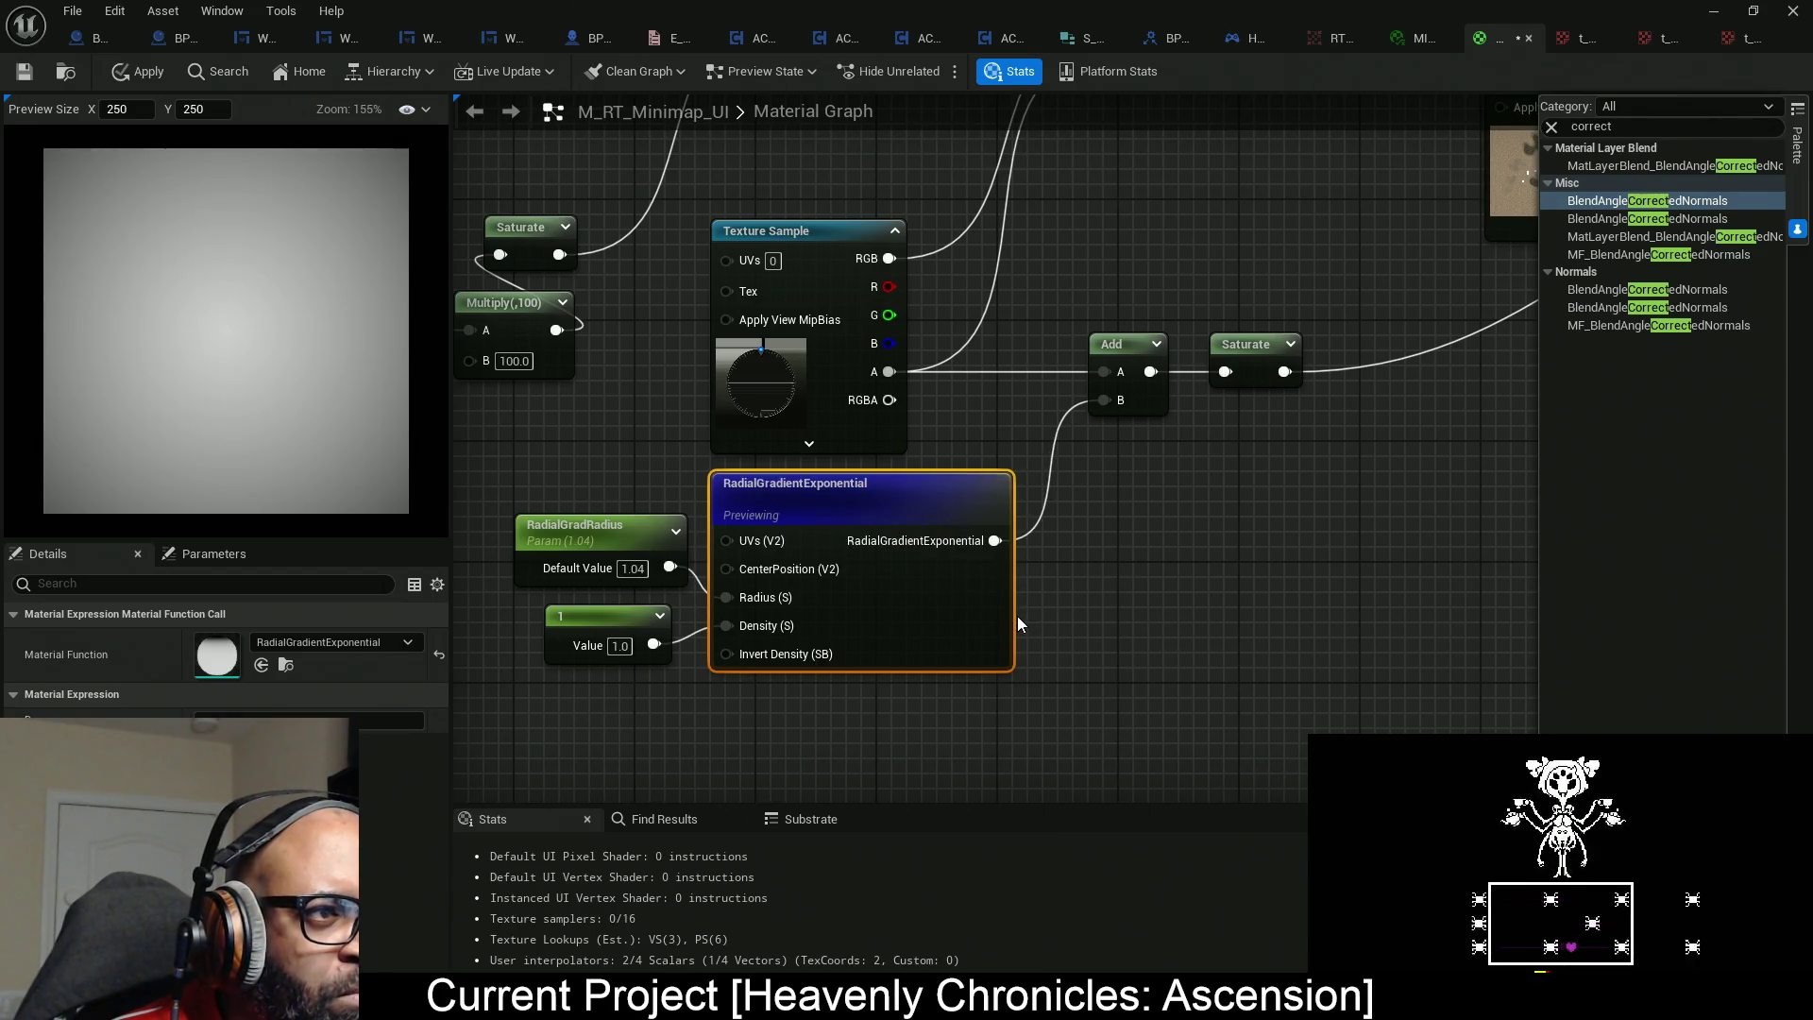
left_click_drag(733, 598, 845, 564)
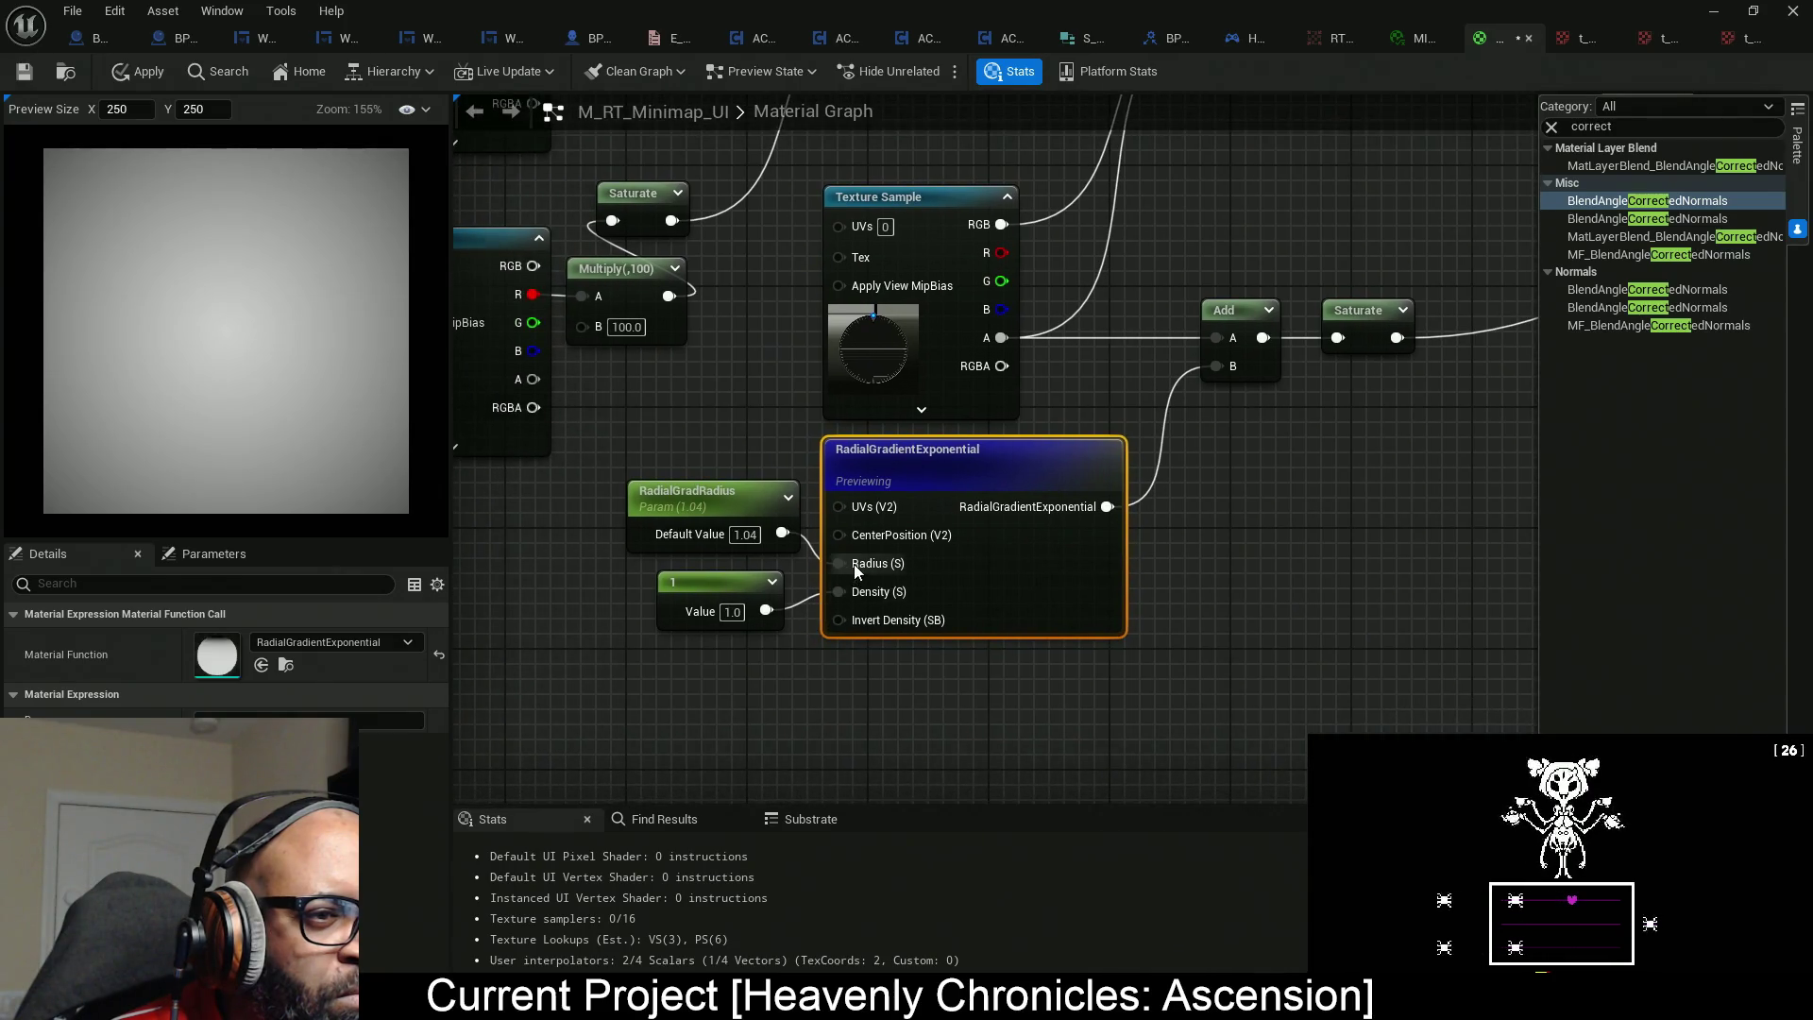
left_click(728, 512)
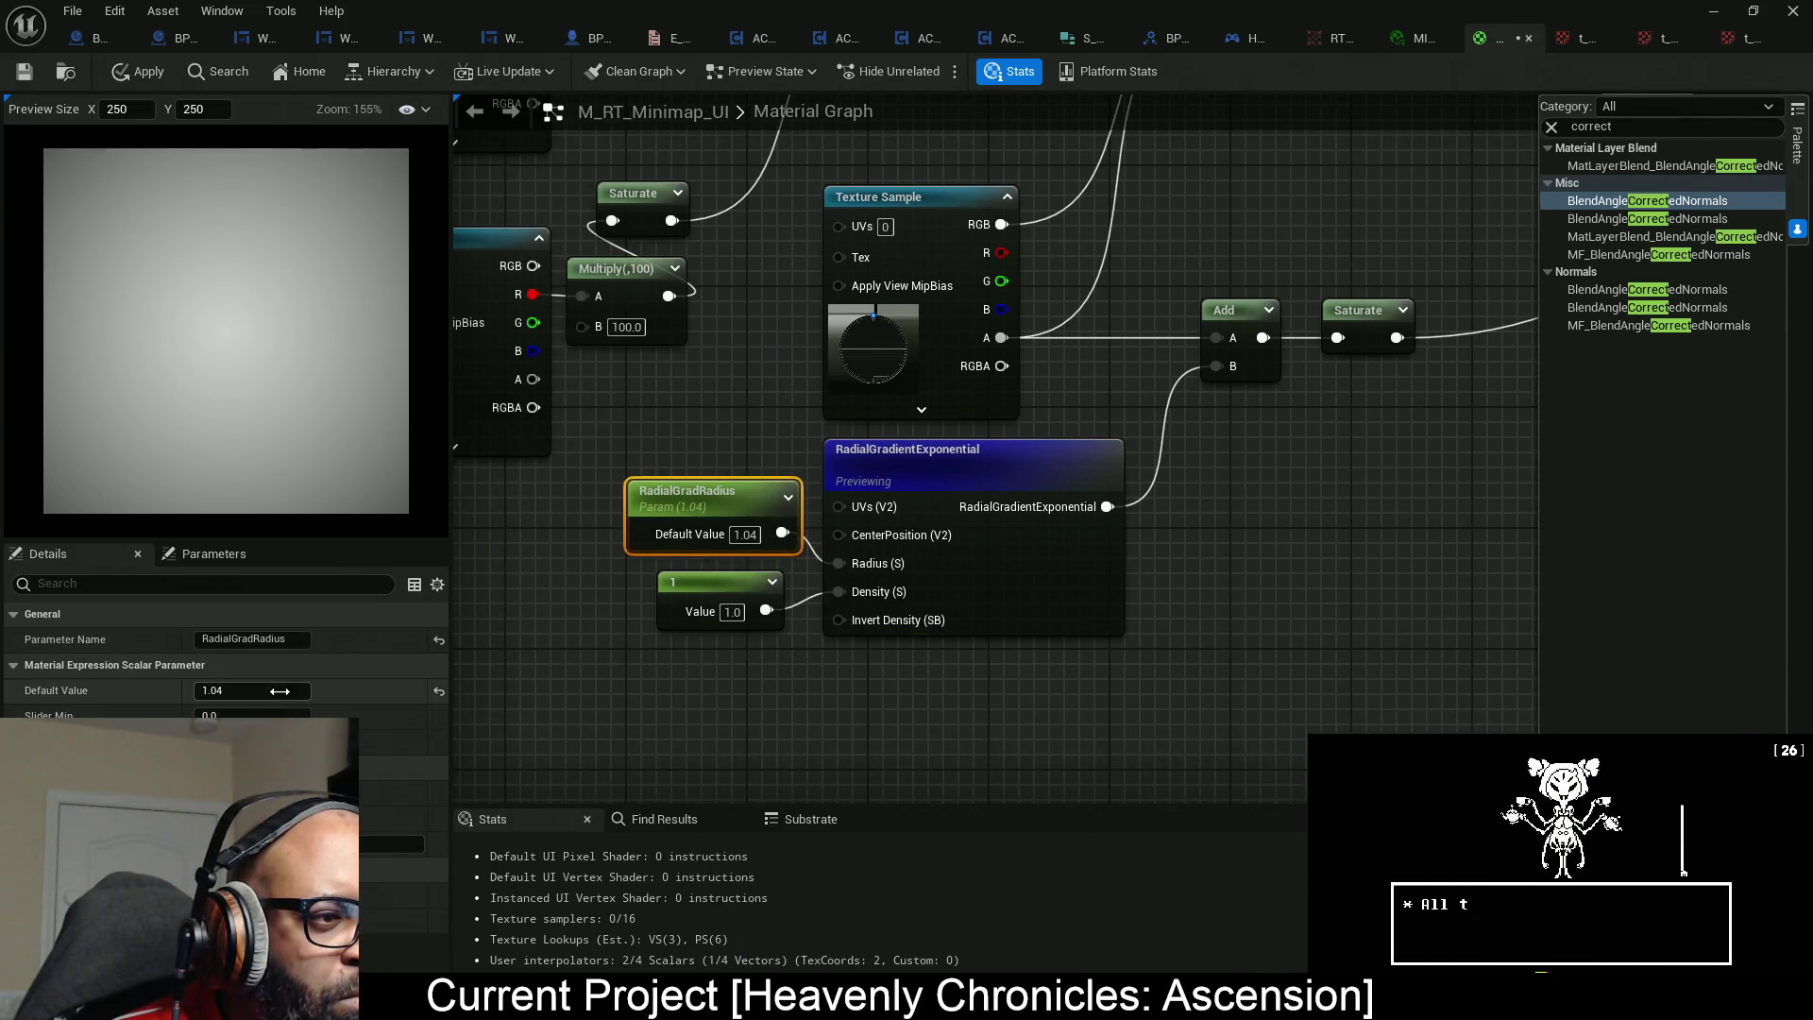
left_click_drag(745, 535, 740, 534)
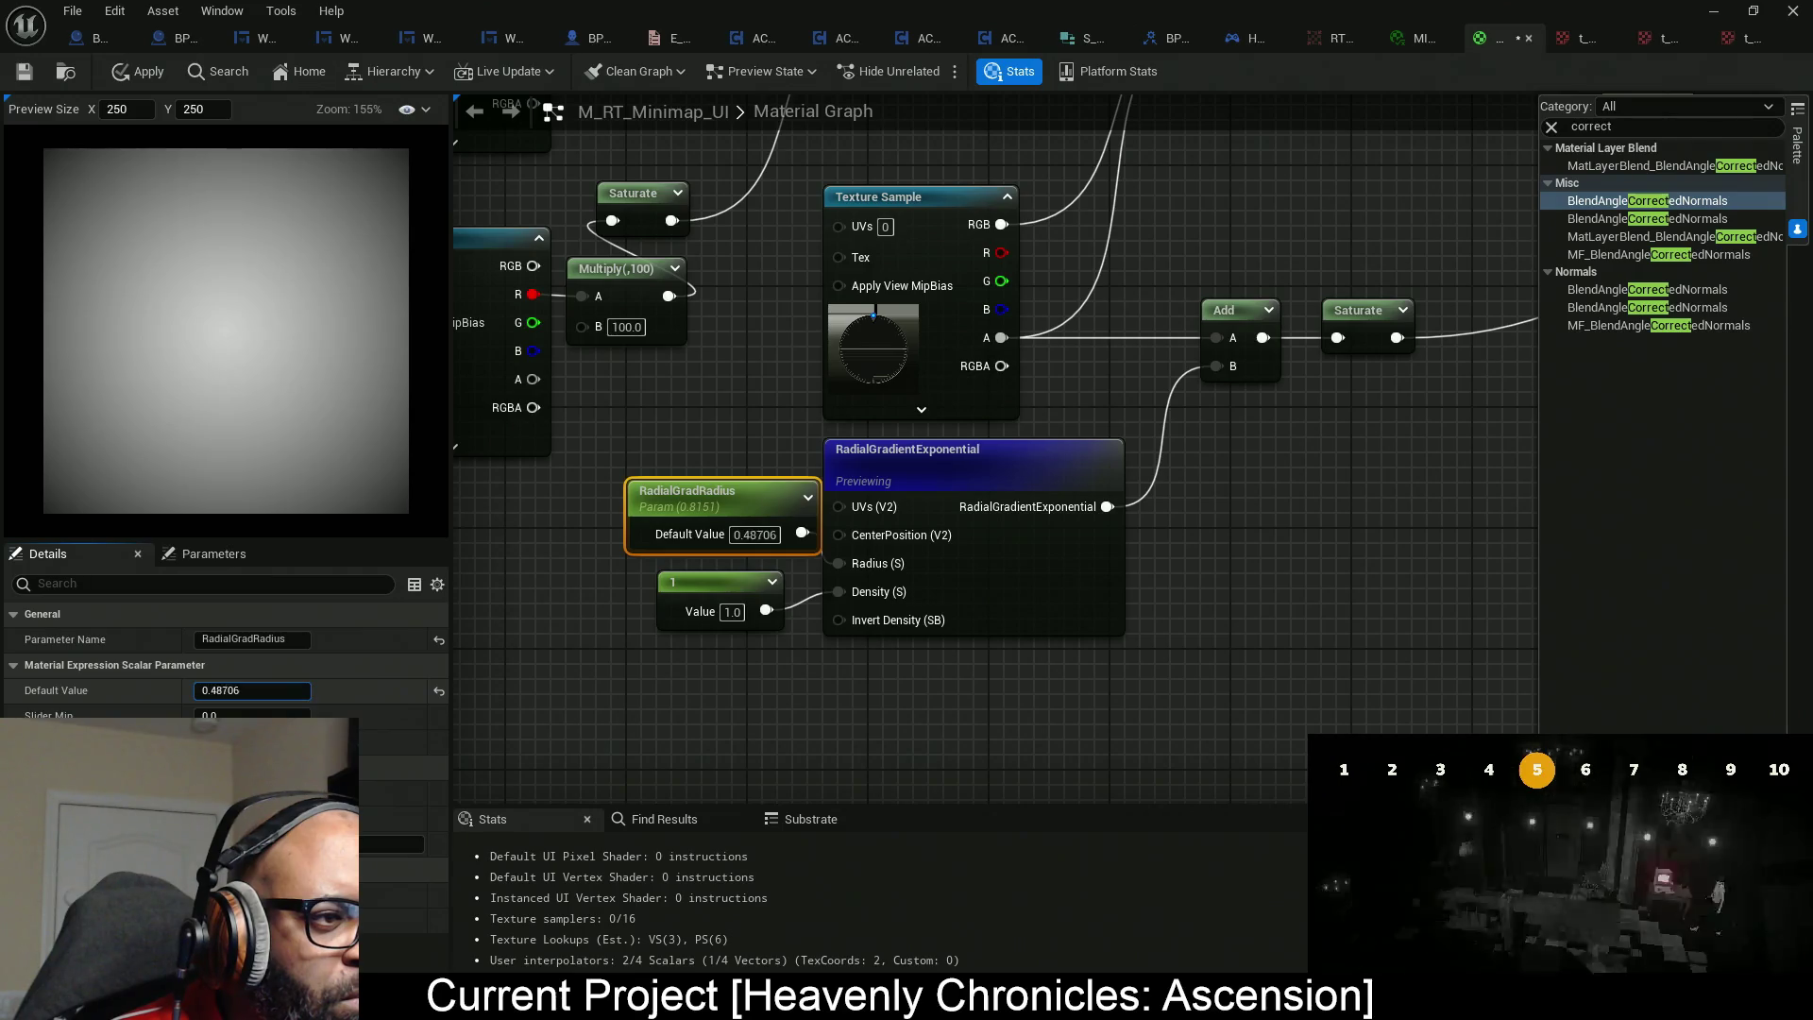
type("15")
key("Return")
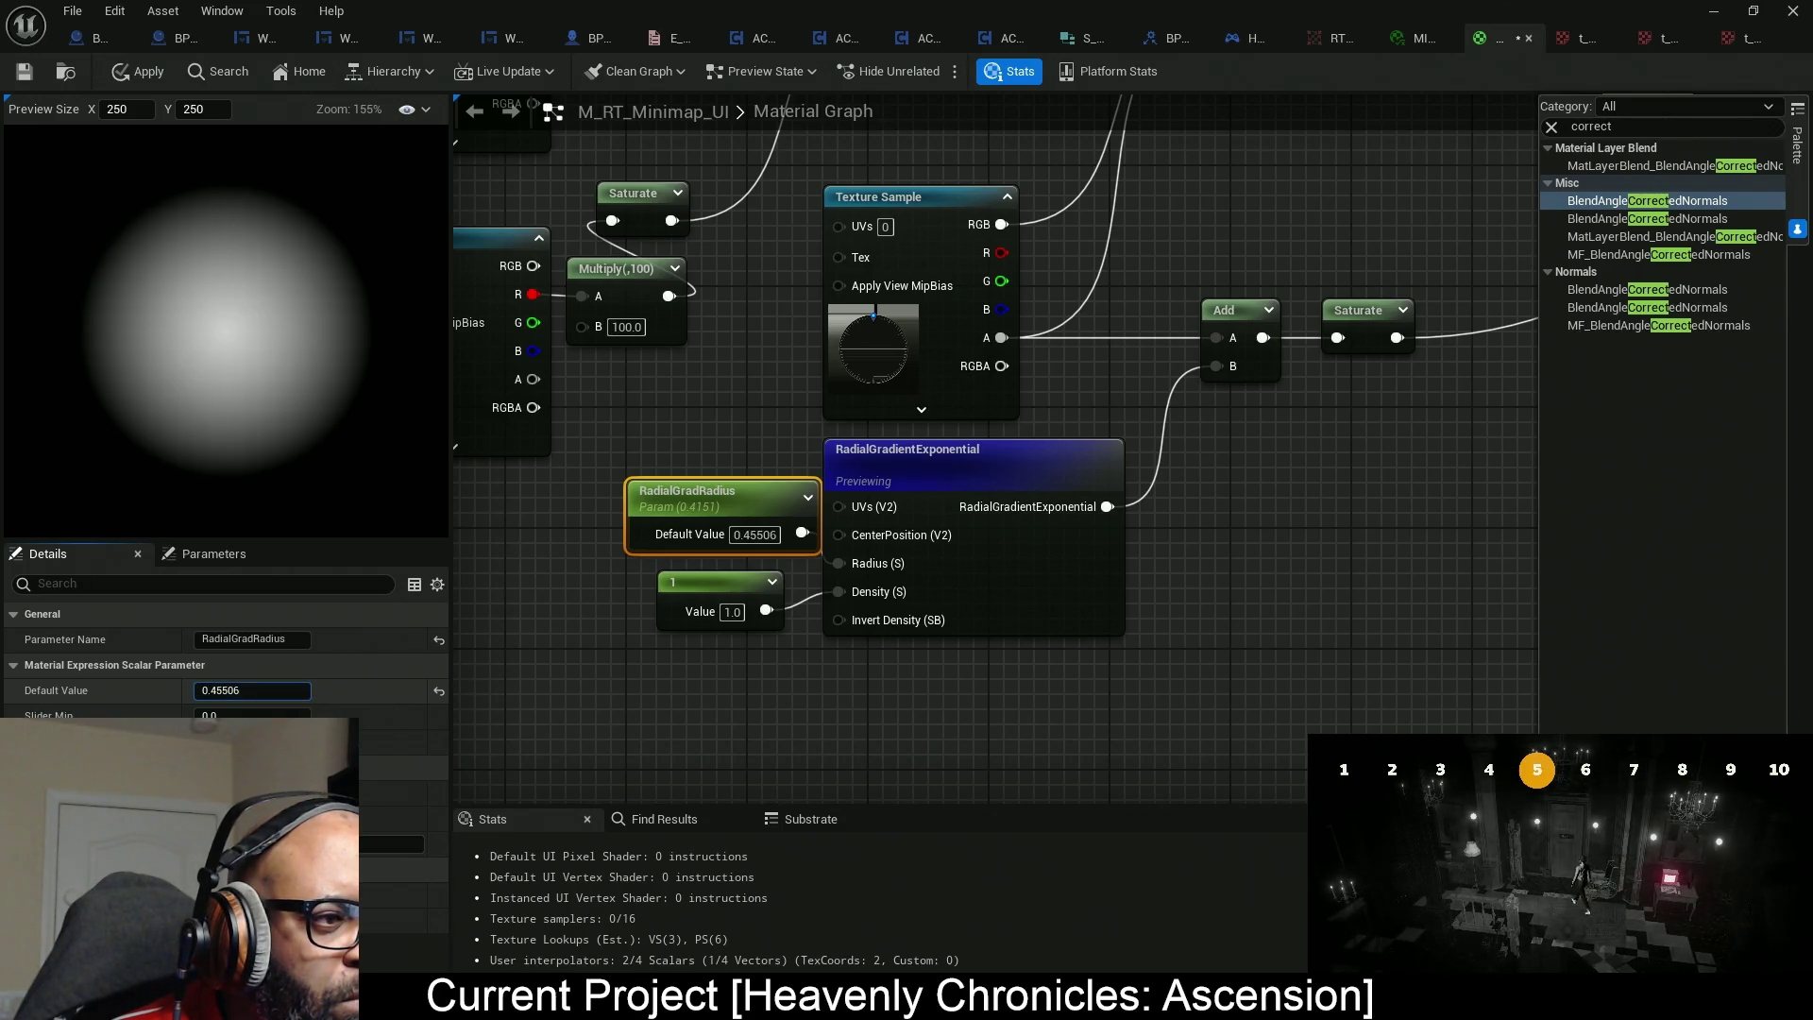
type("53")
key("Return")
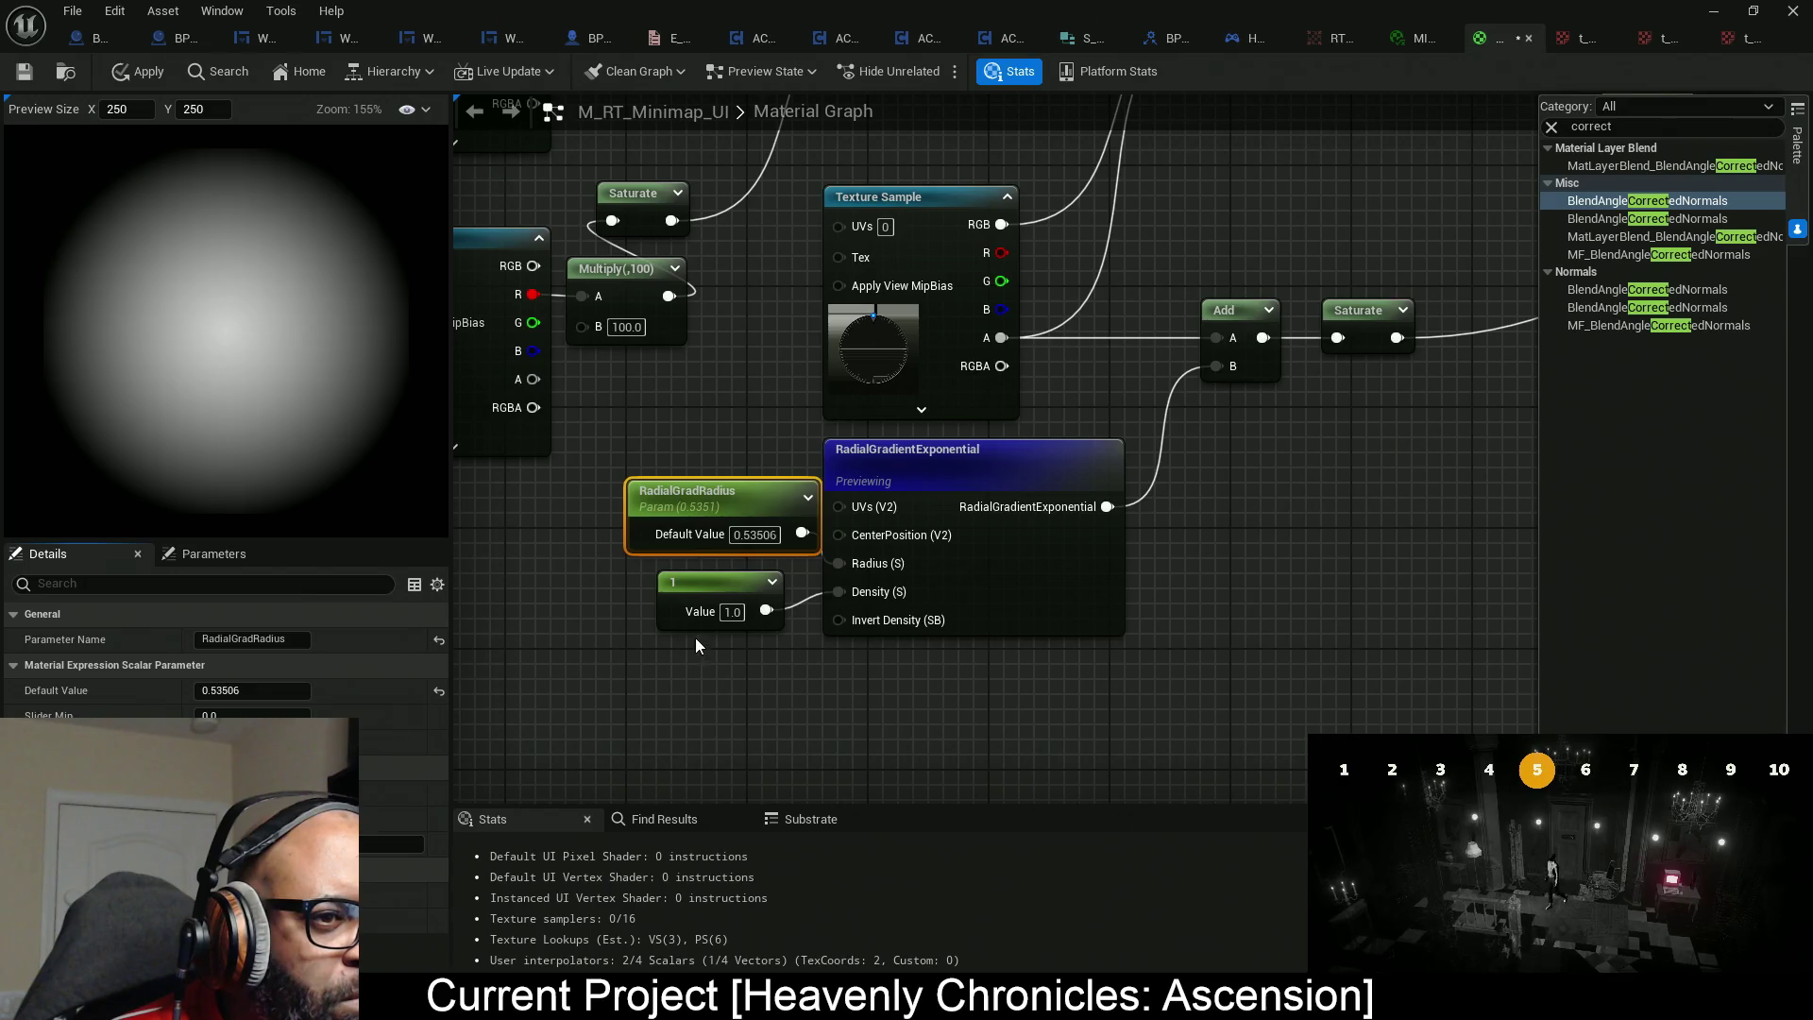
Raise the gradient constant to sharpen the edge, then stop previewing the gradient node.
left_click(672, 601)
left_click_drag(248, 639, 285, 646)
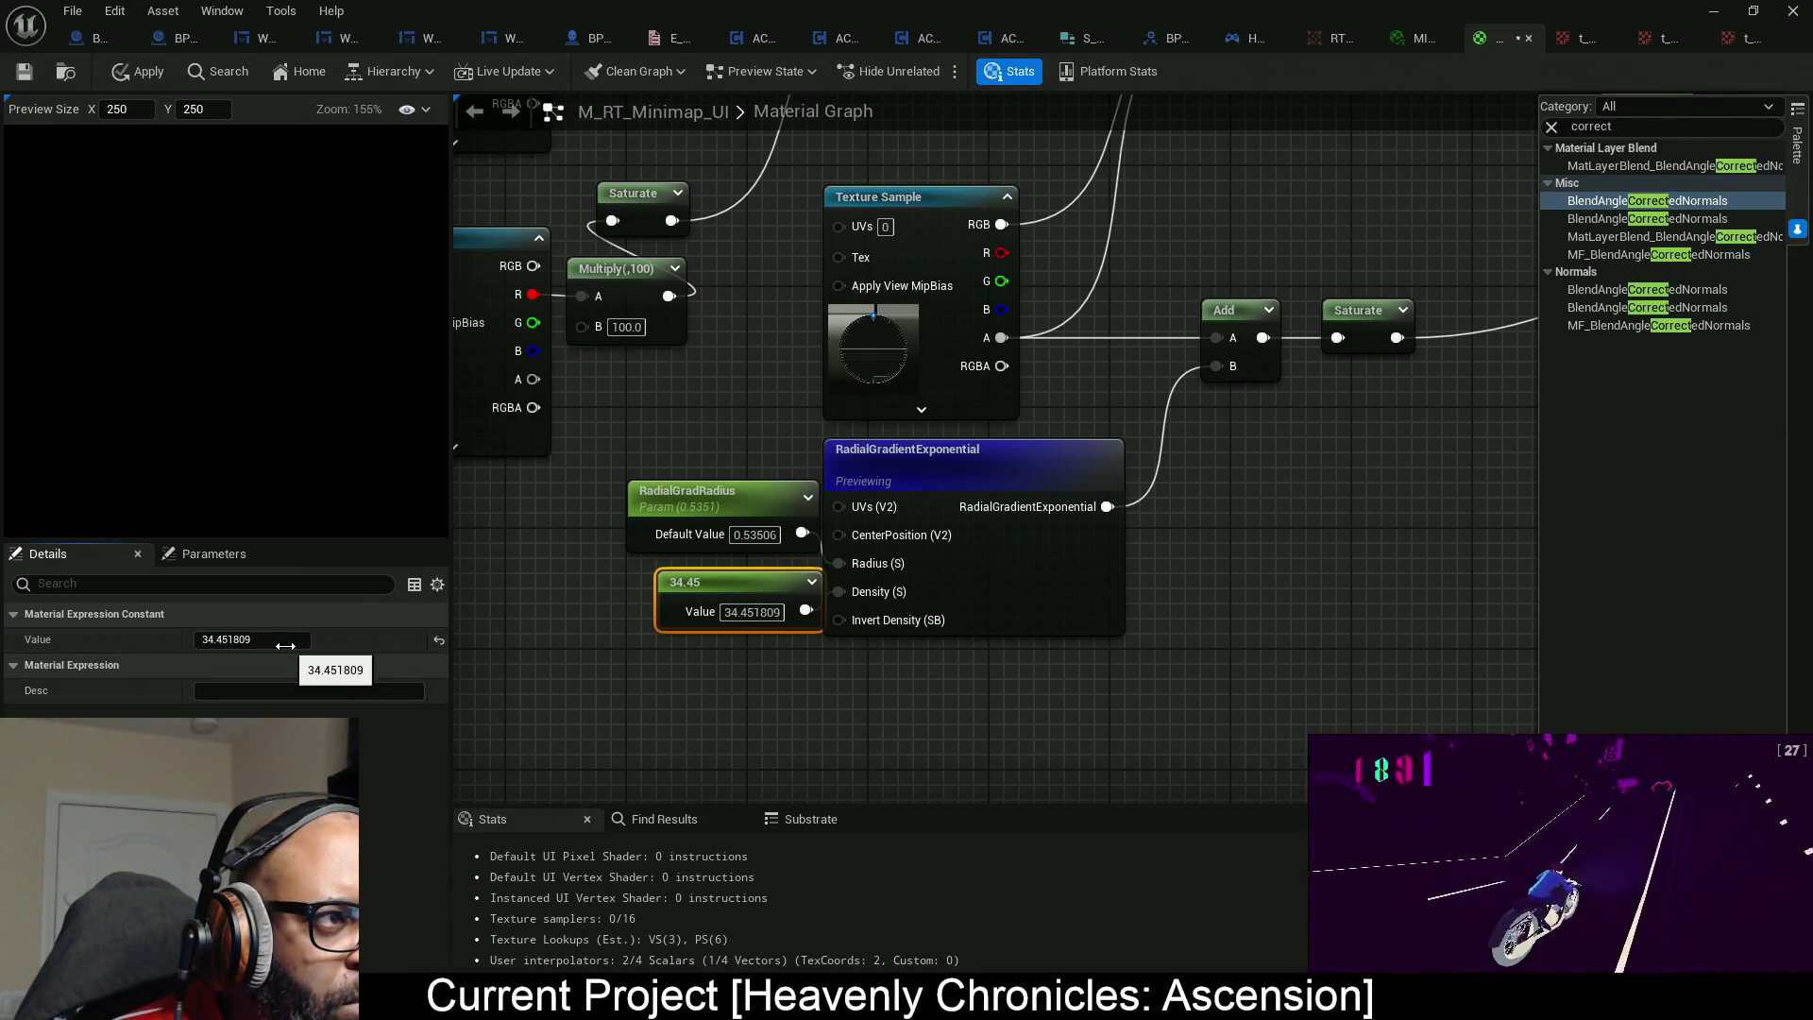
left_click(717, 491)
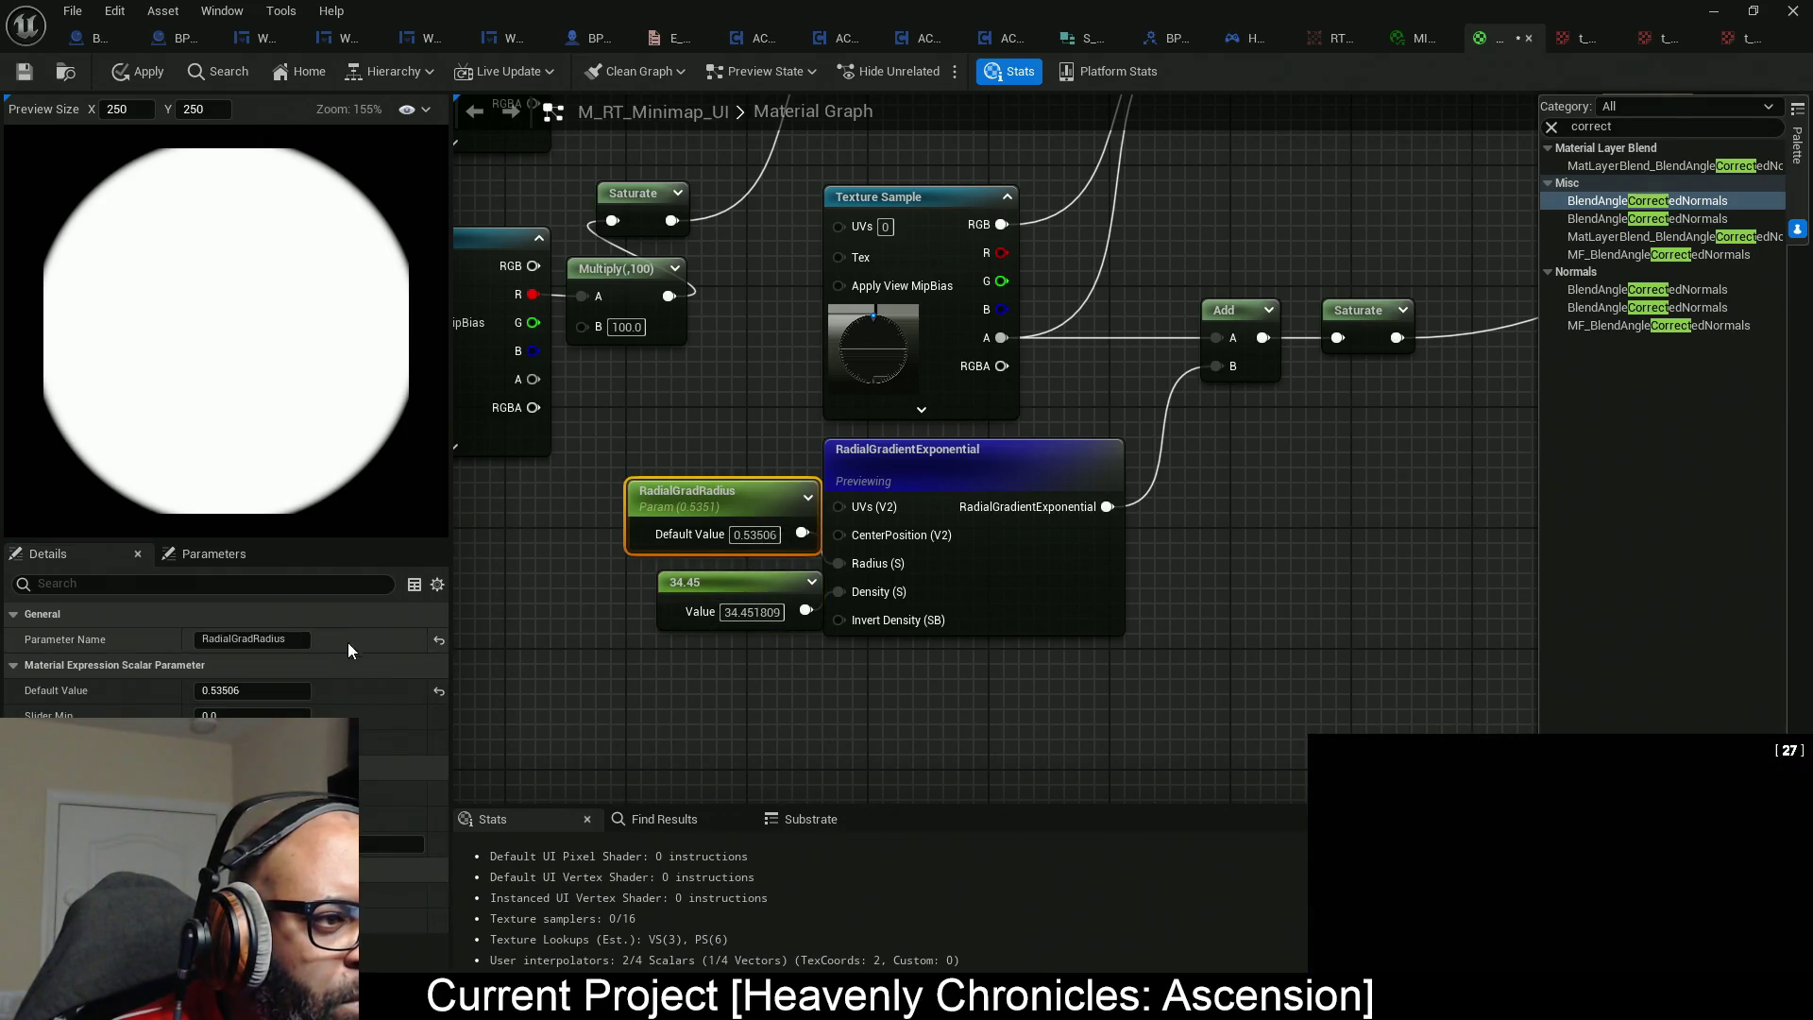
type("0.49506")
key("Return")
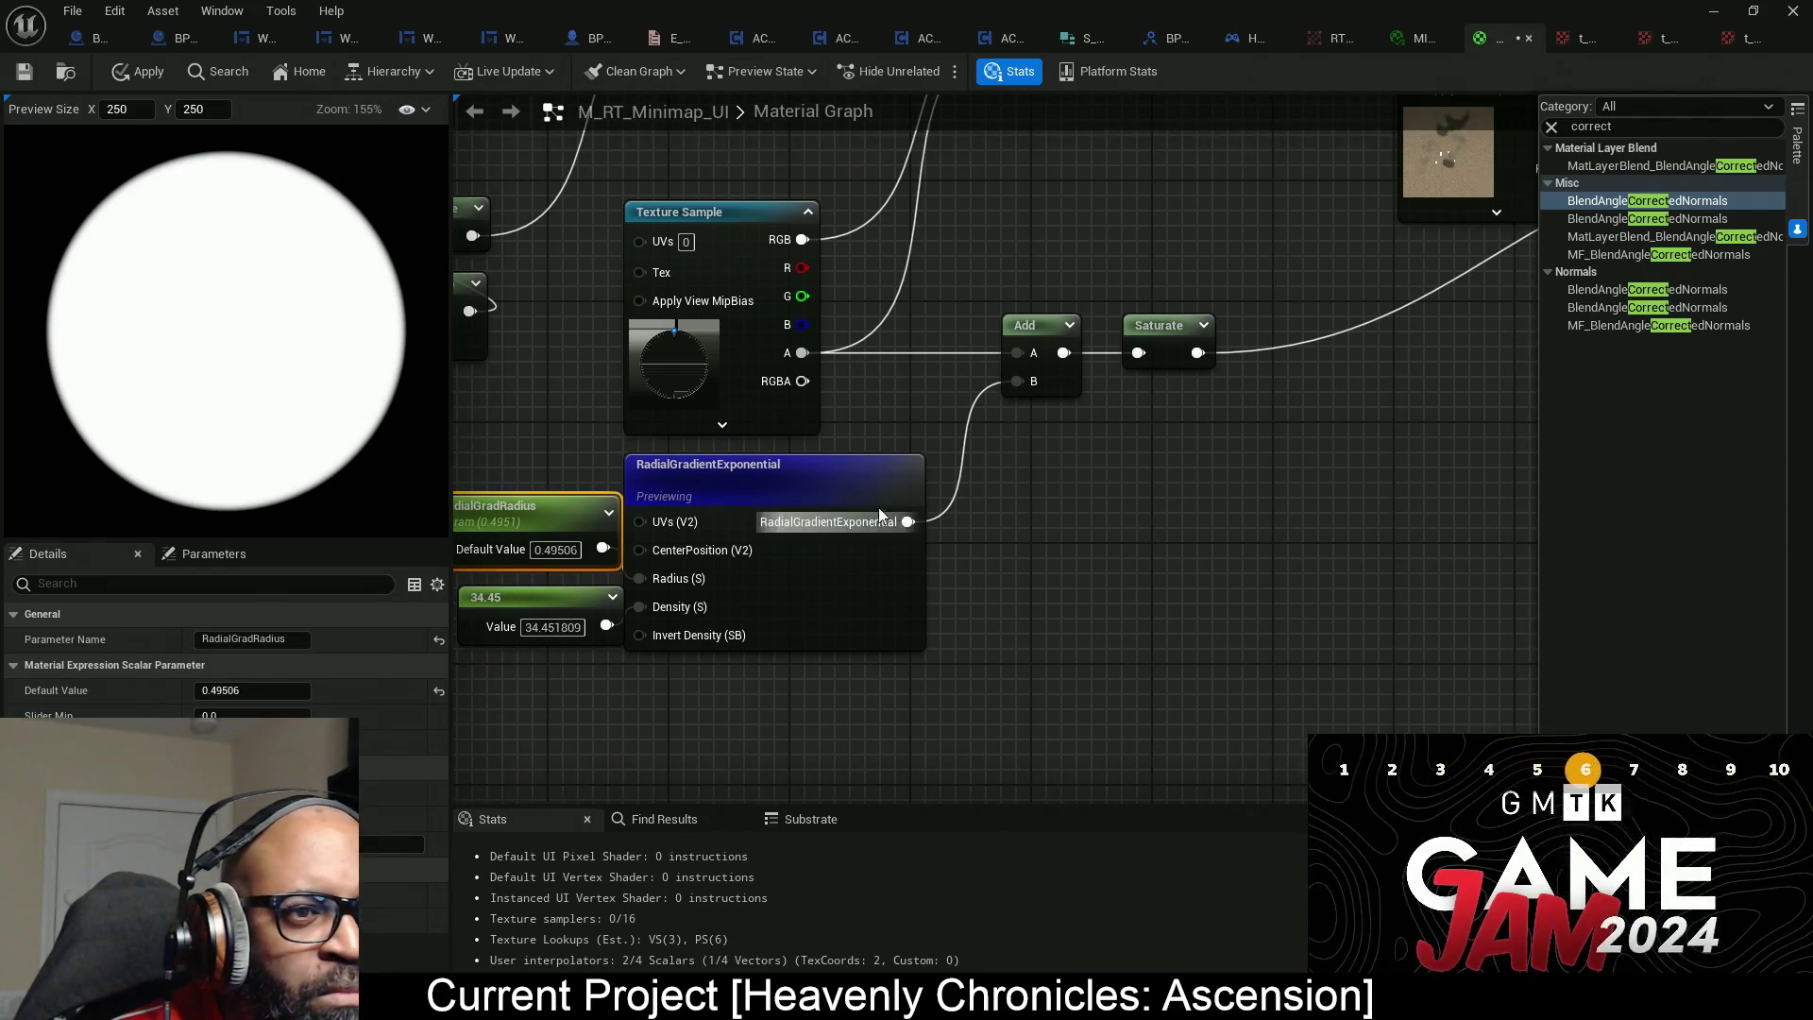
right_click(879, 510)
left_click(973, 548)
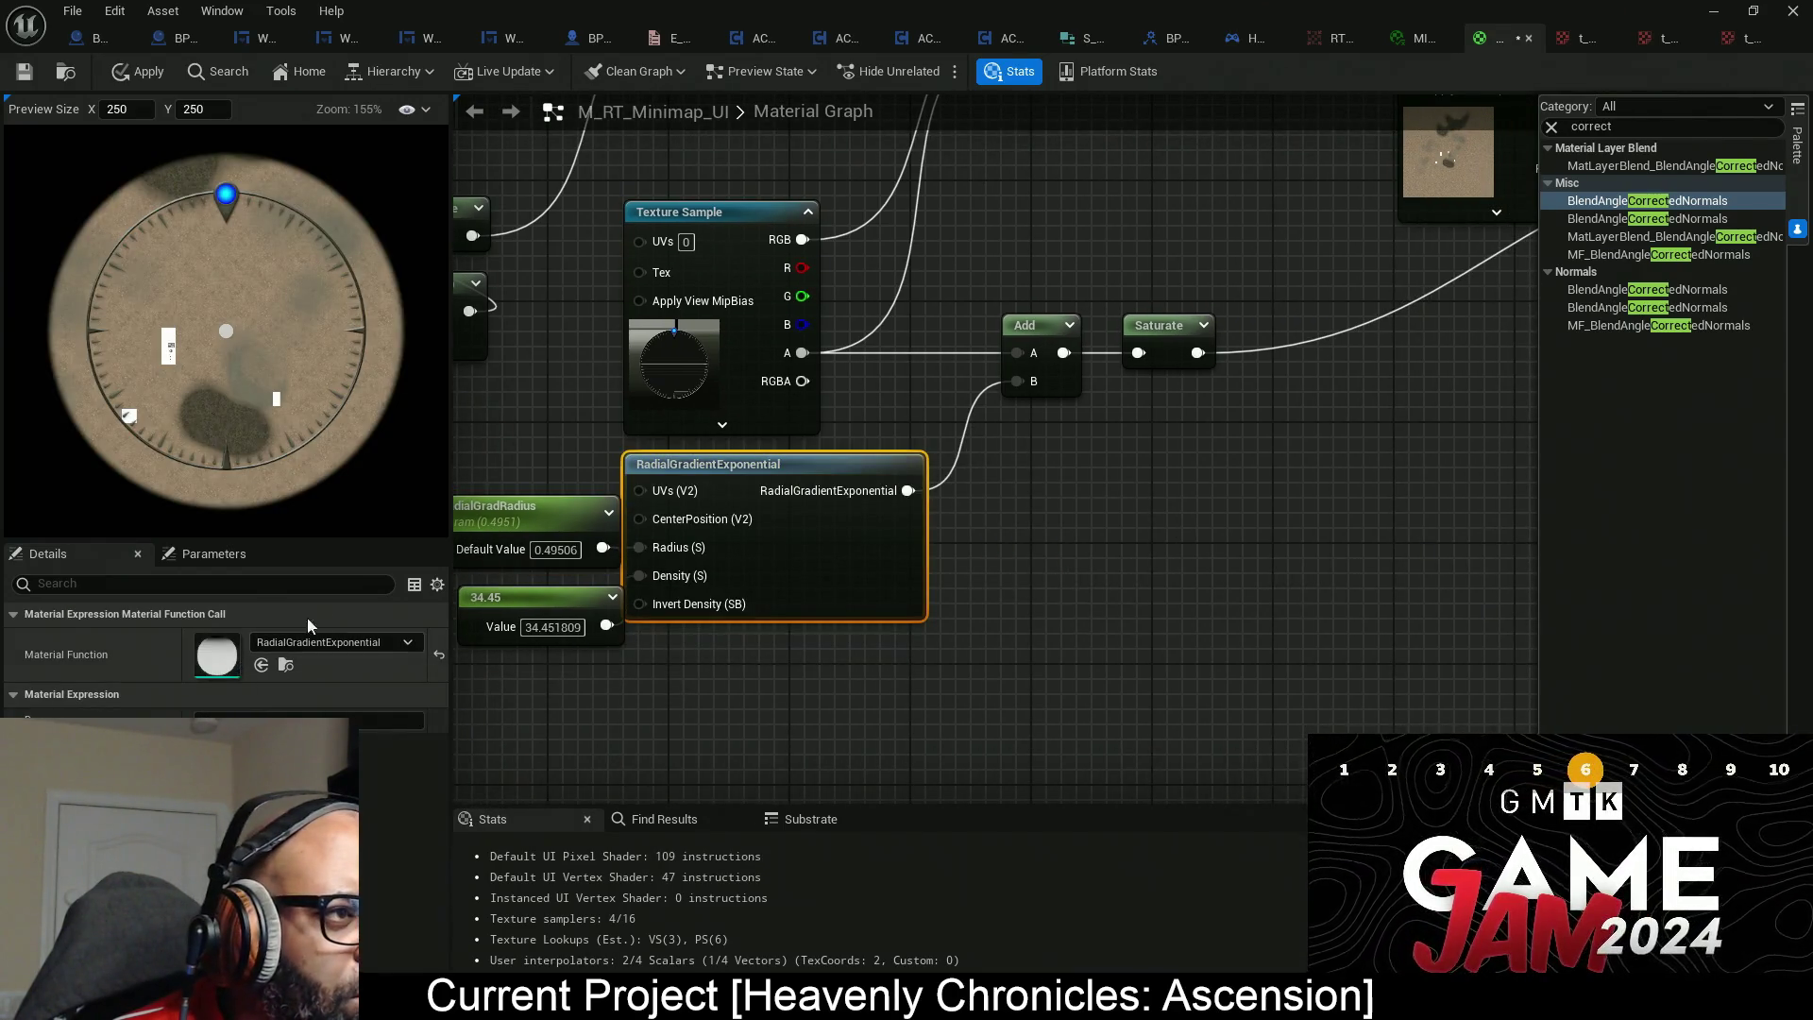
Shrink the RadialGradRadius default value to 0.39.
left_click_drag(462, 482, 661, 475)
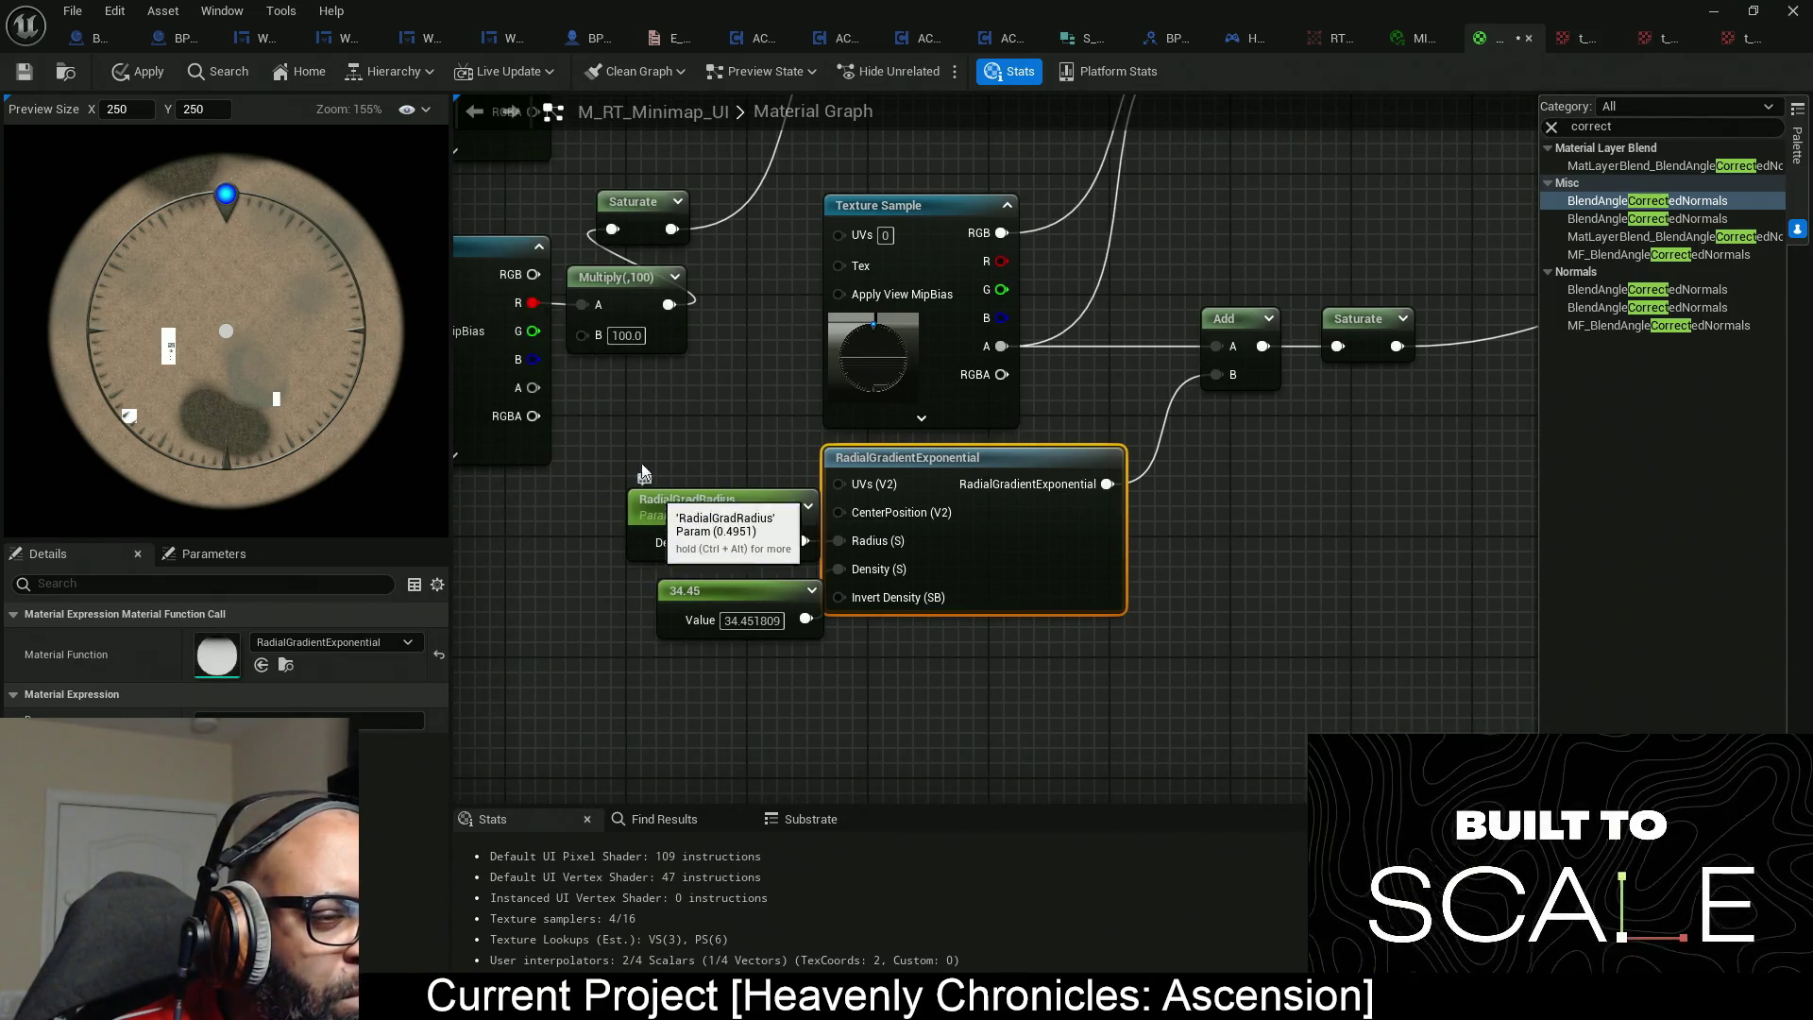
left_click(712, 497)
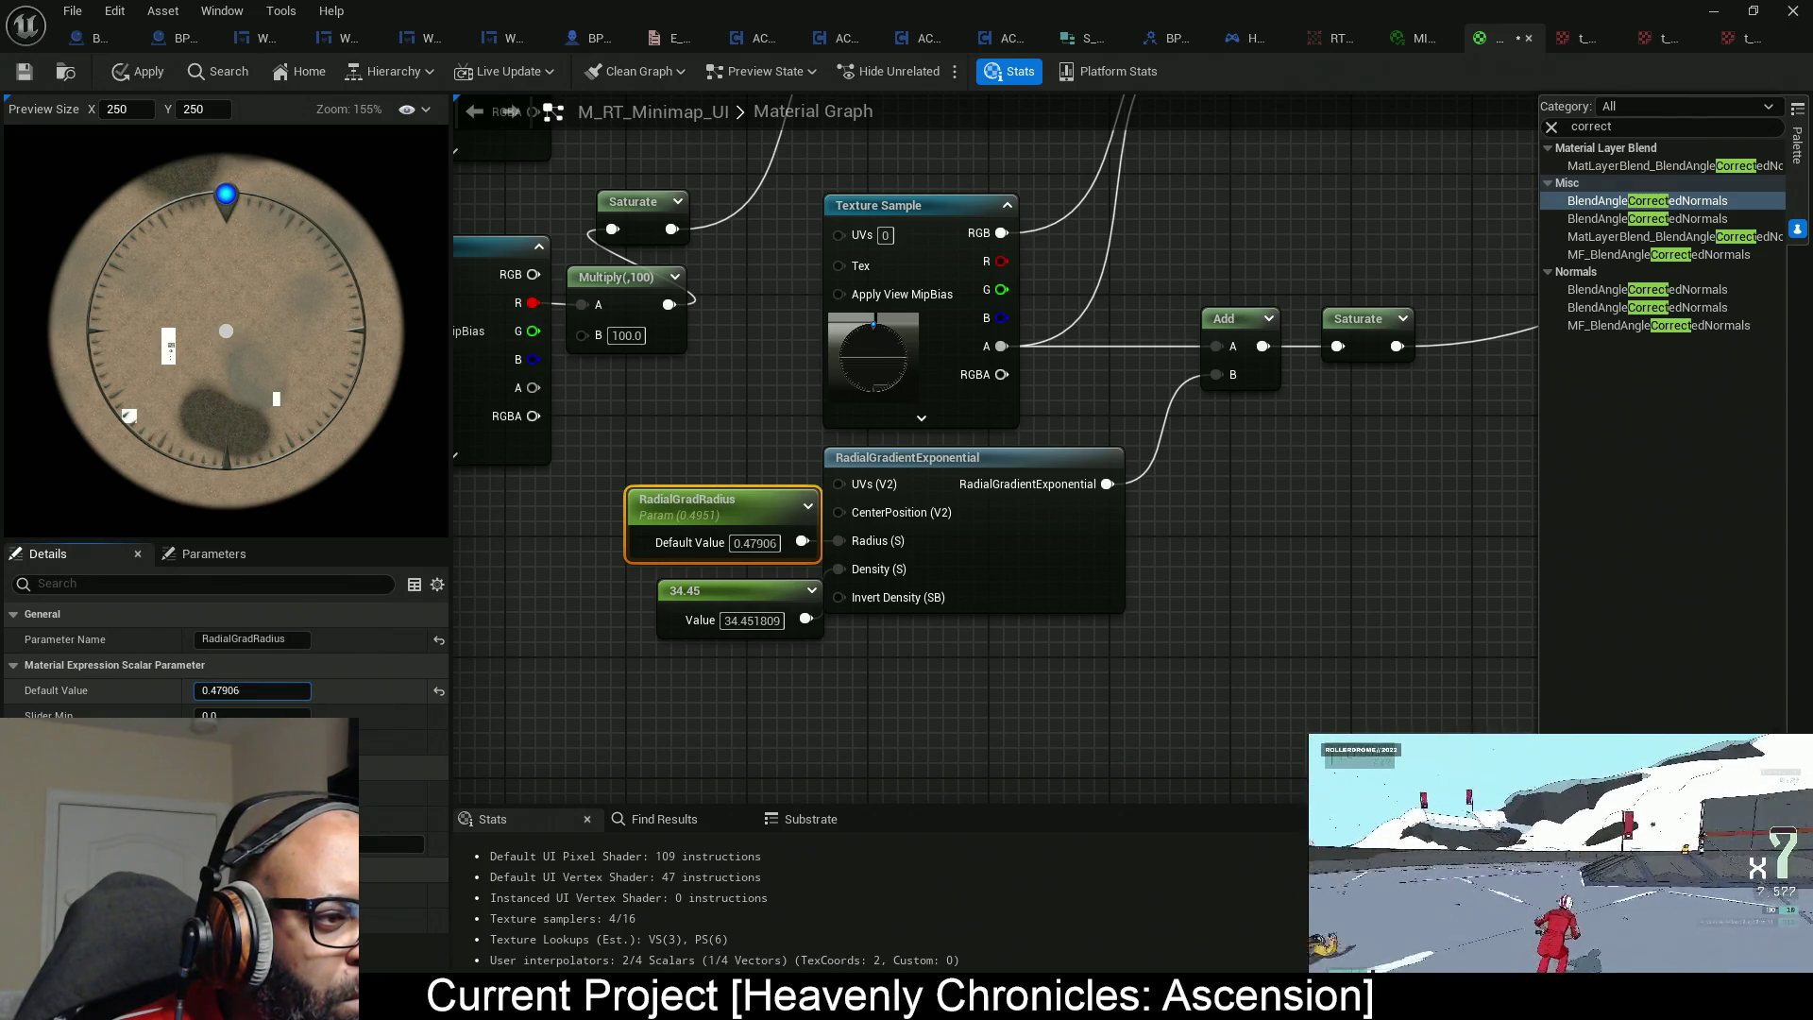
key("Return")
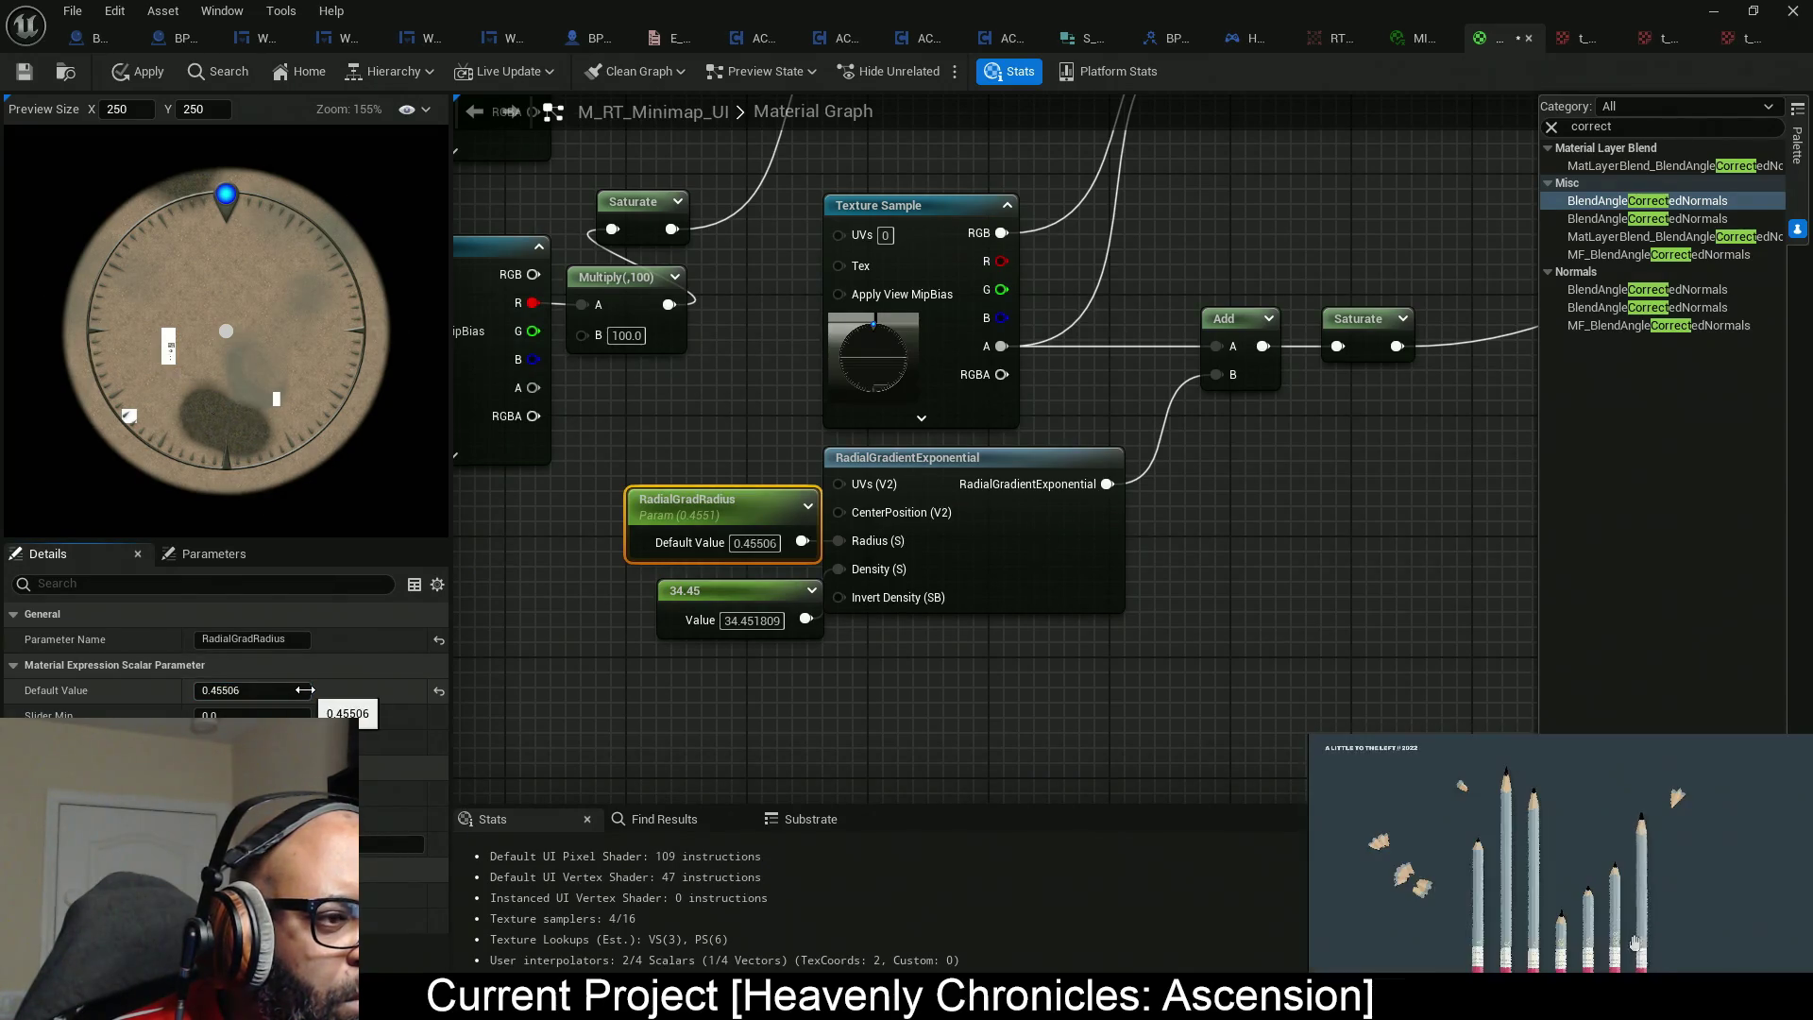
key("Return")
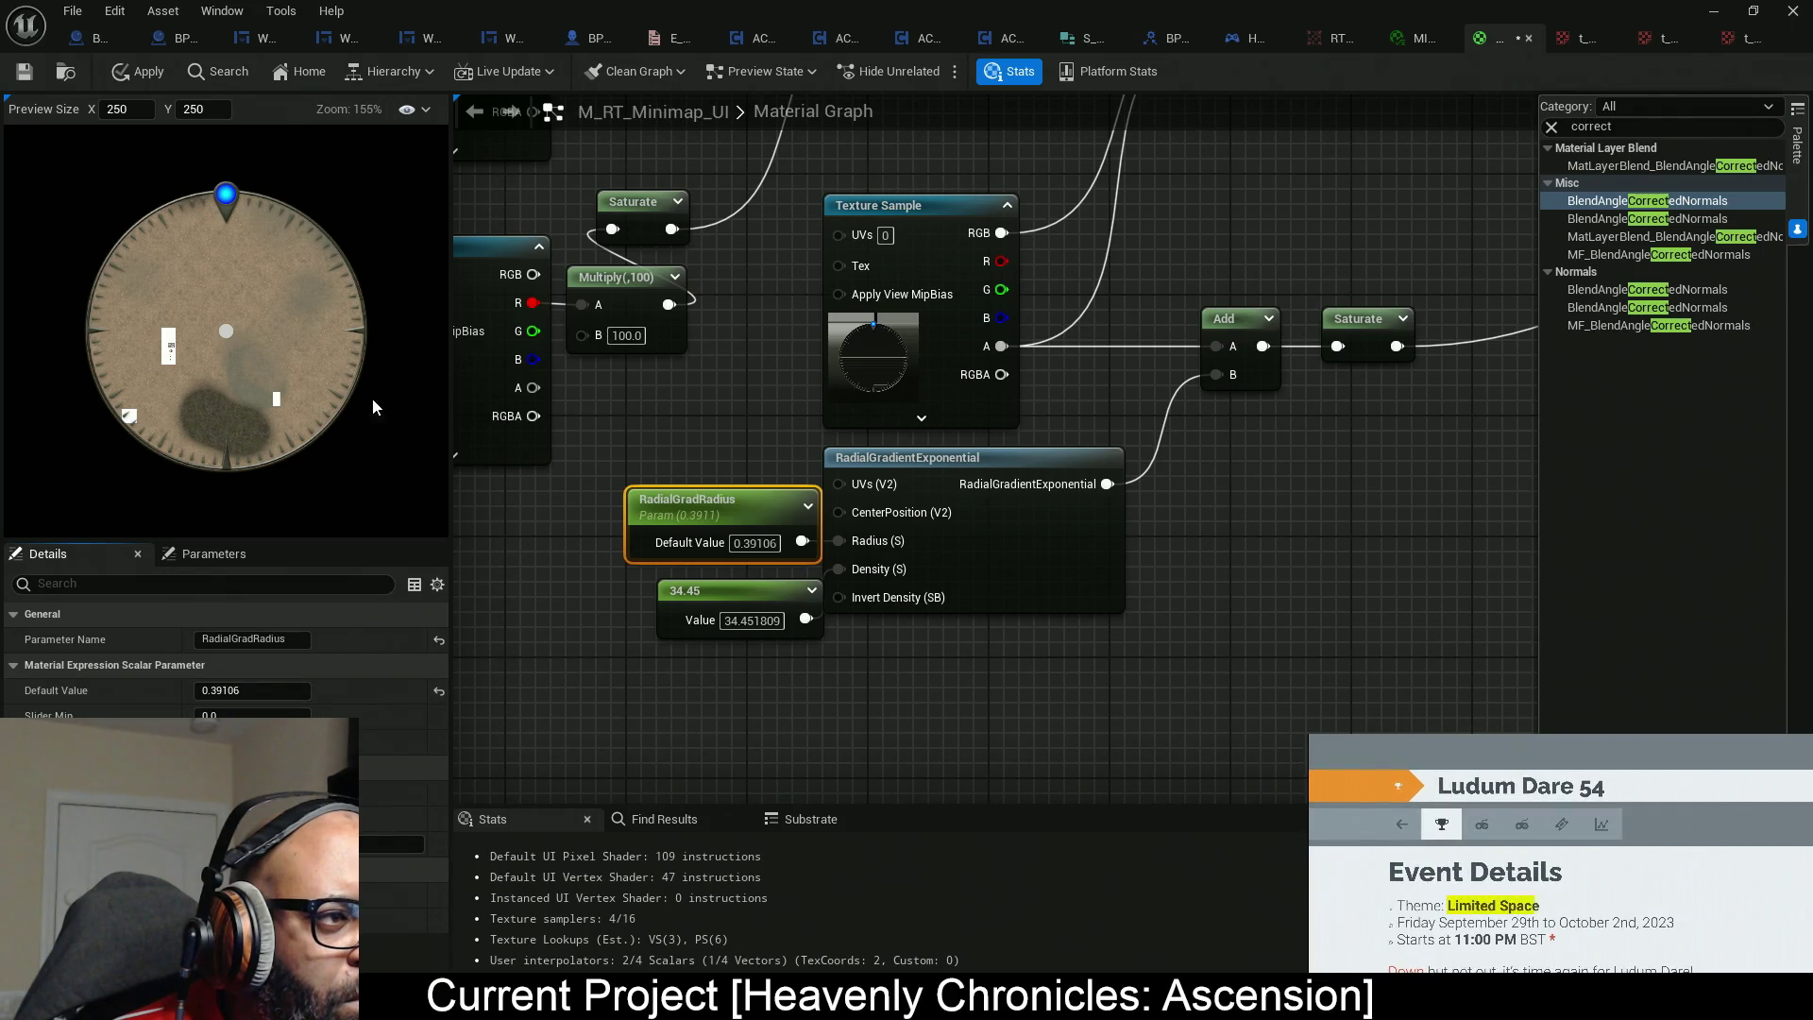
scroll(183, 378, "up", 2)
scroll(182, 378, "down", 5)
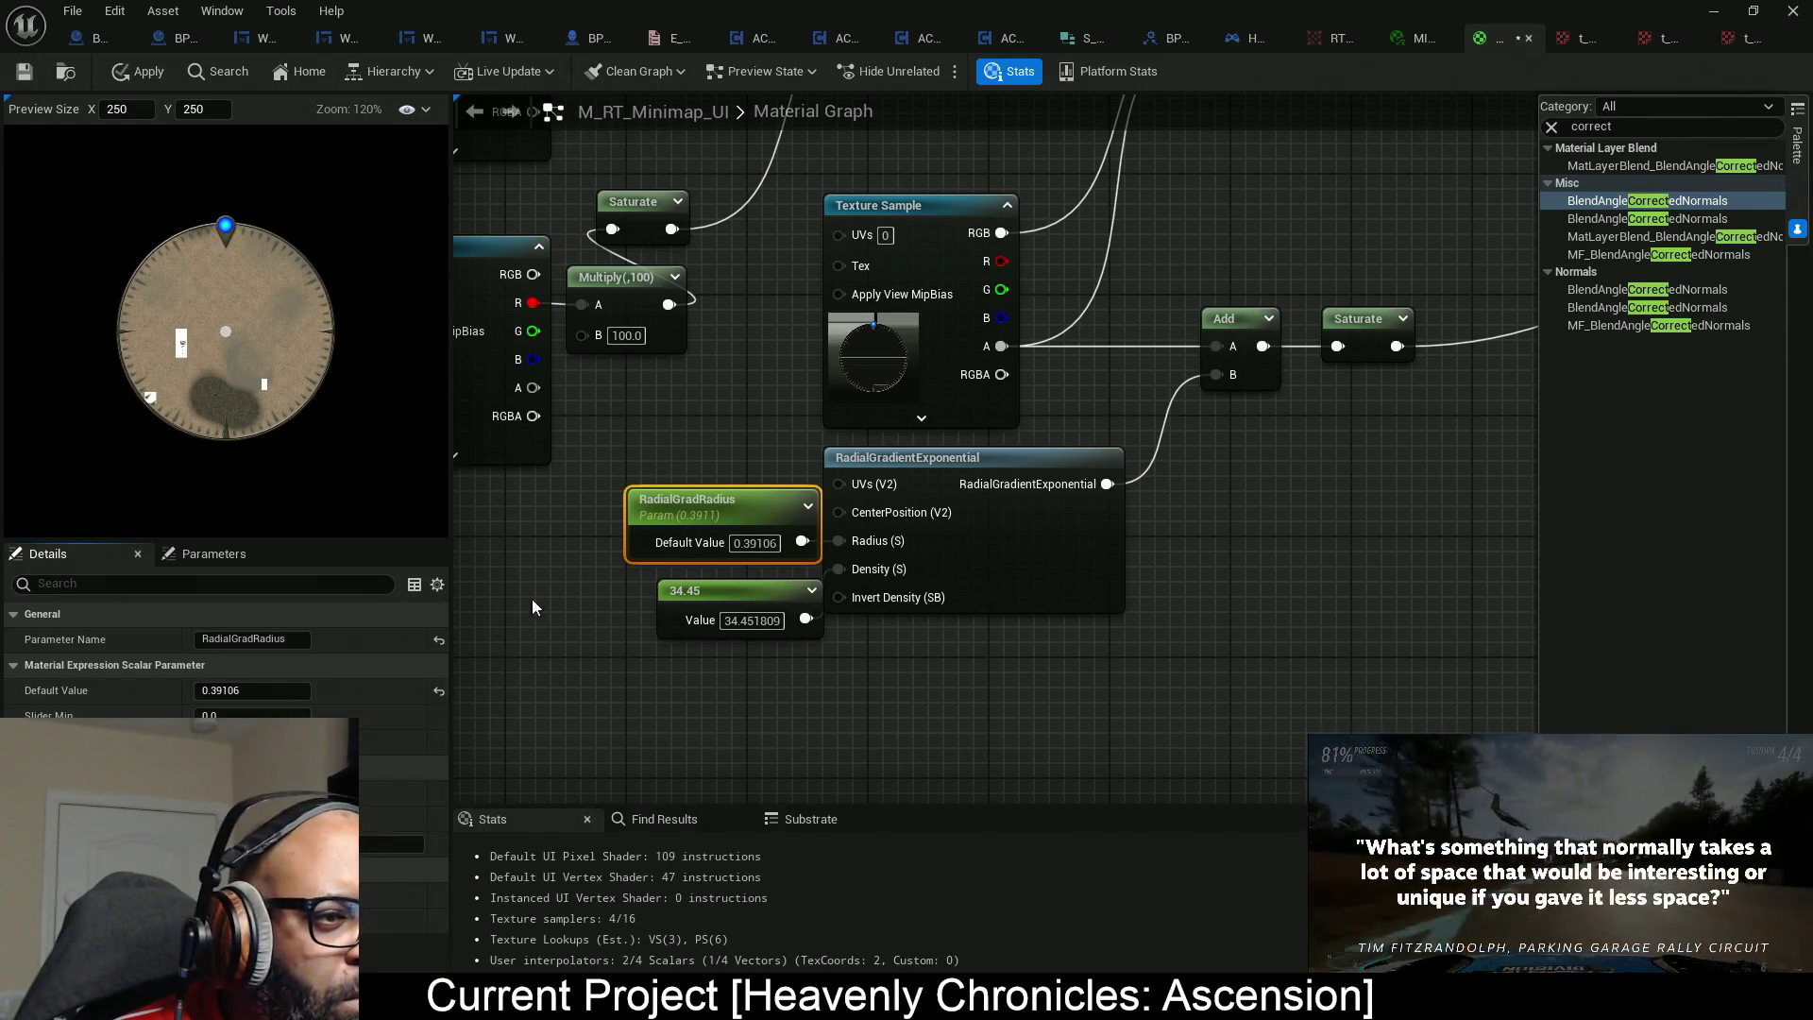
left_click(251, 690)
key("BackSpace")
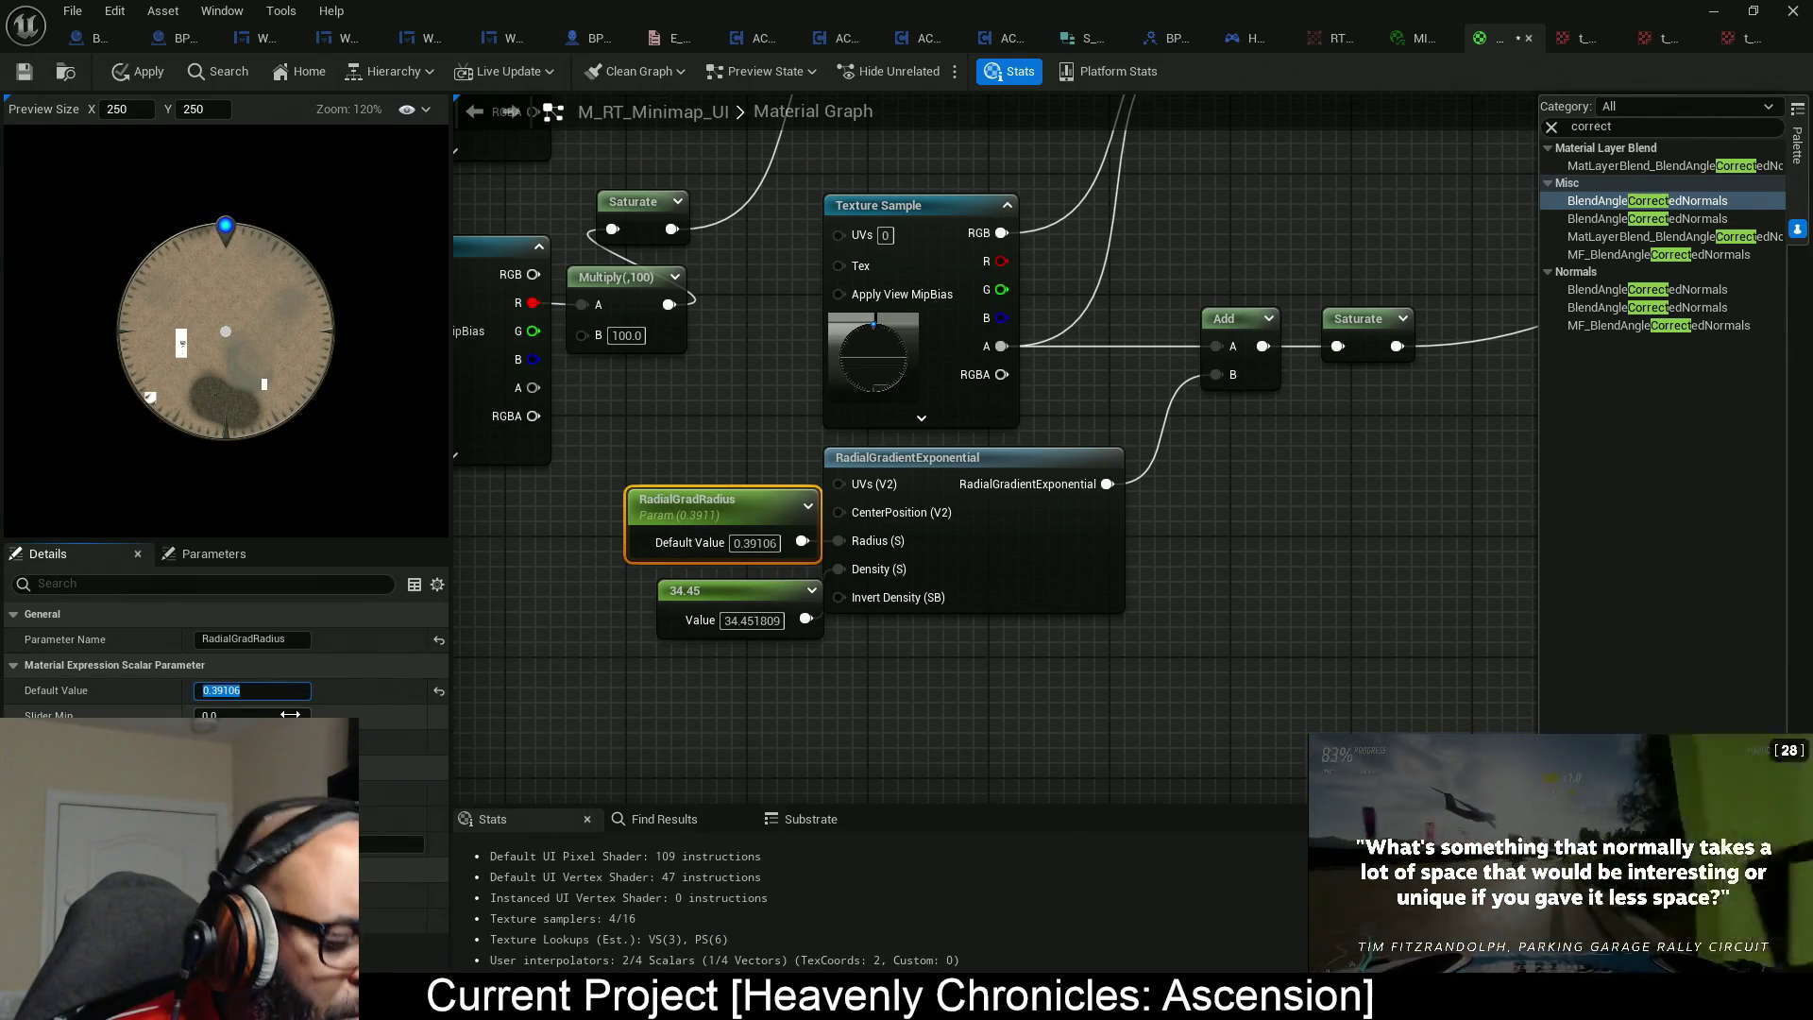
type("0.4")
key("Return")
scroll(312, 330, "up", 5)
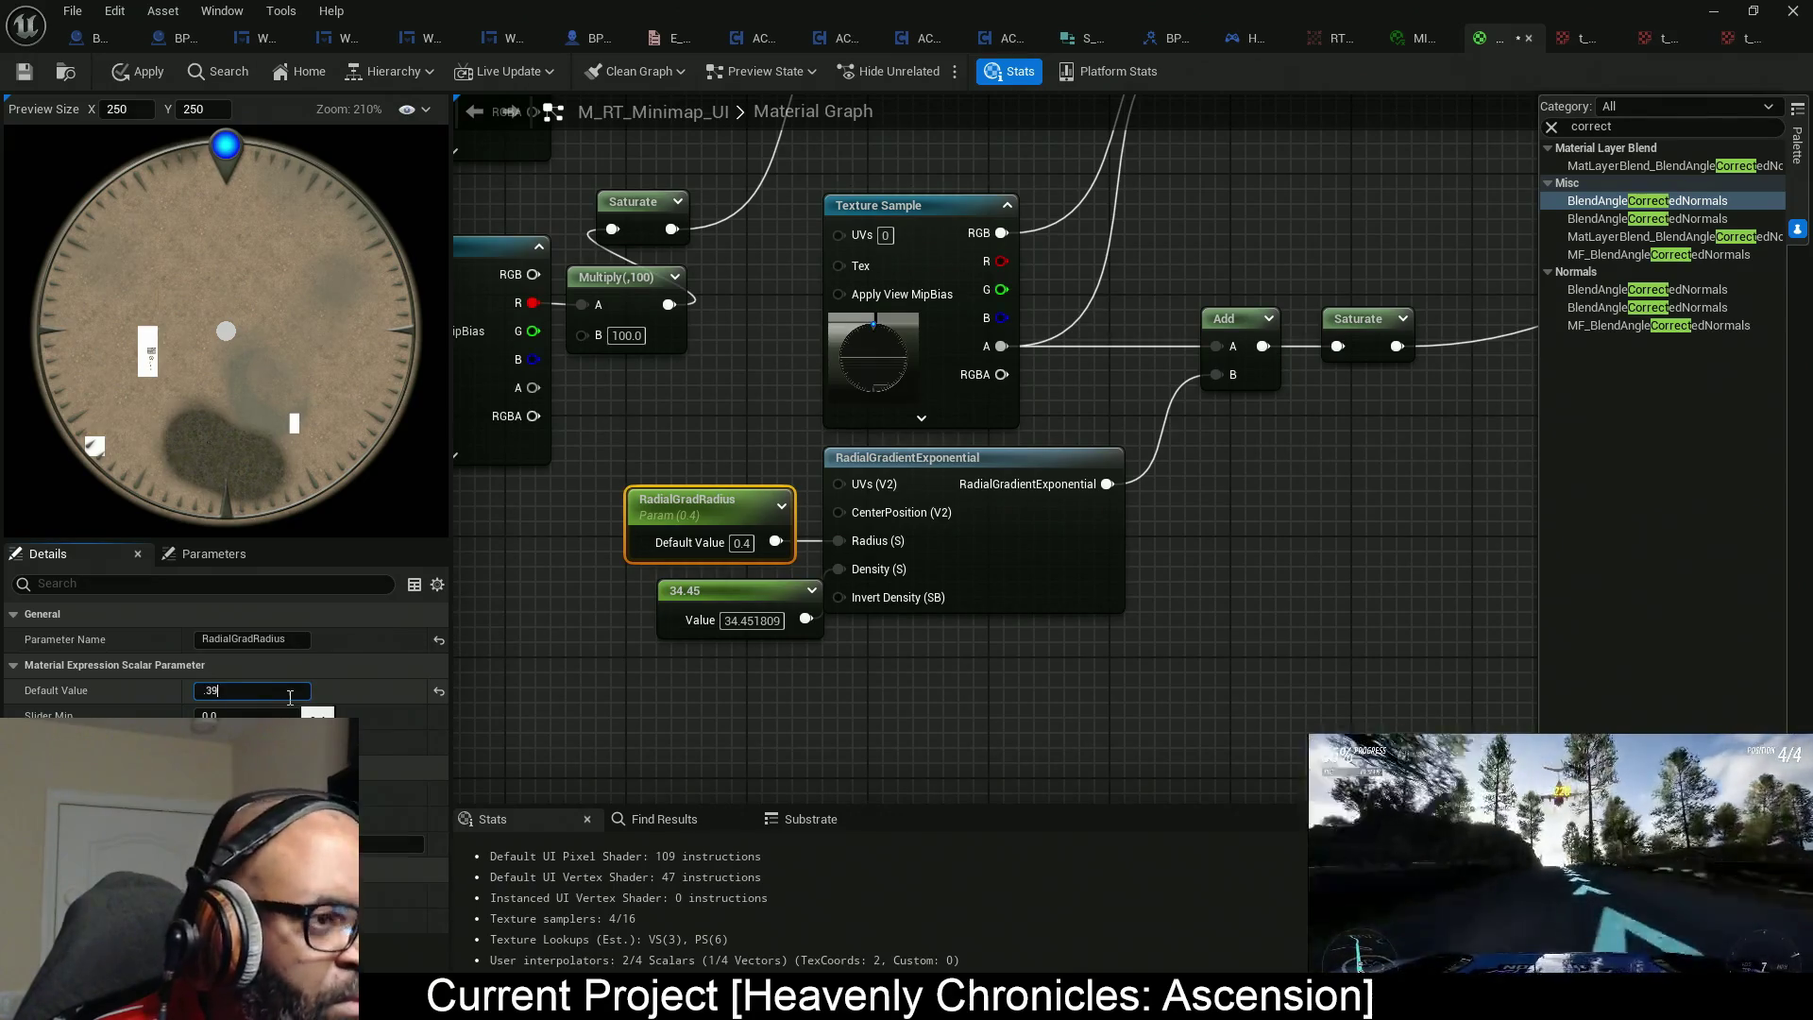
key("Return")
Set the gradient's constant to 35 and apply the material.
left_click(746, 600)
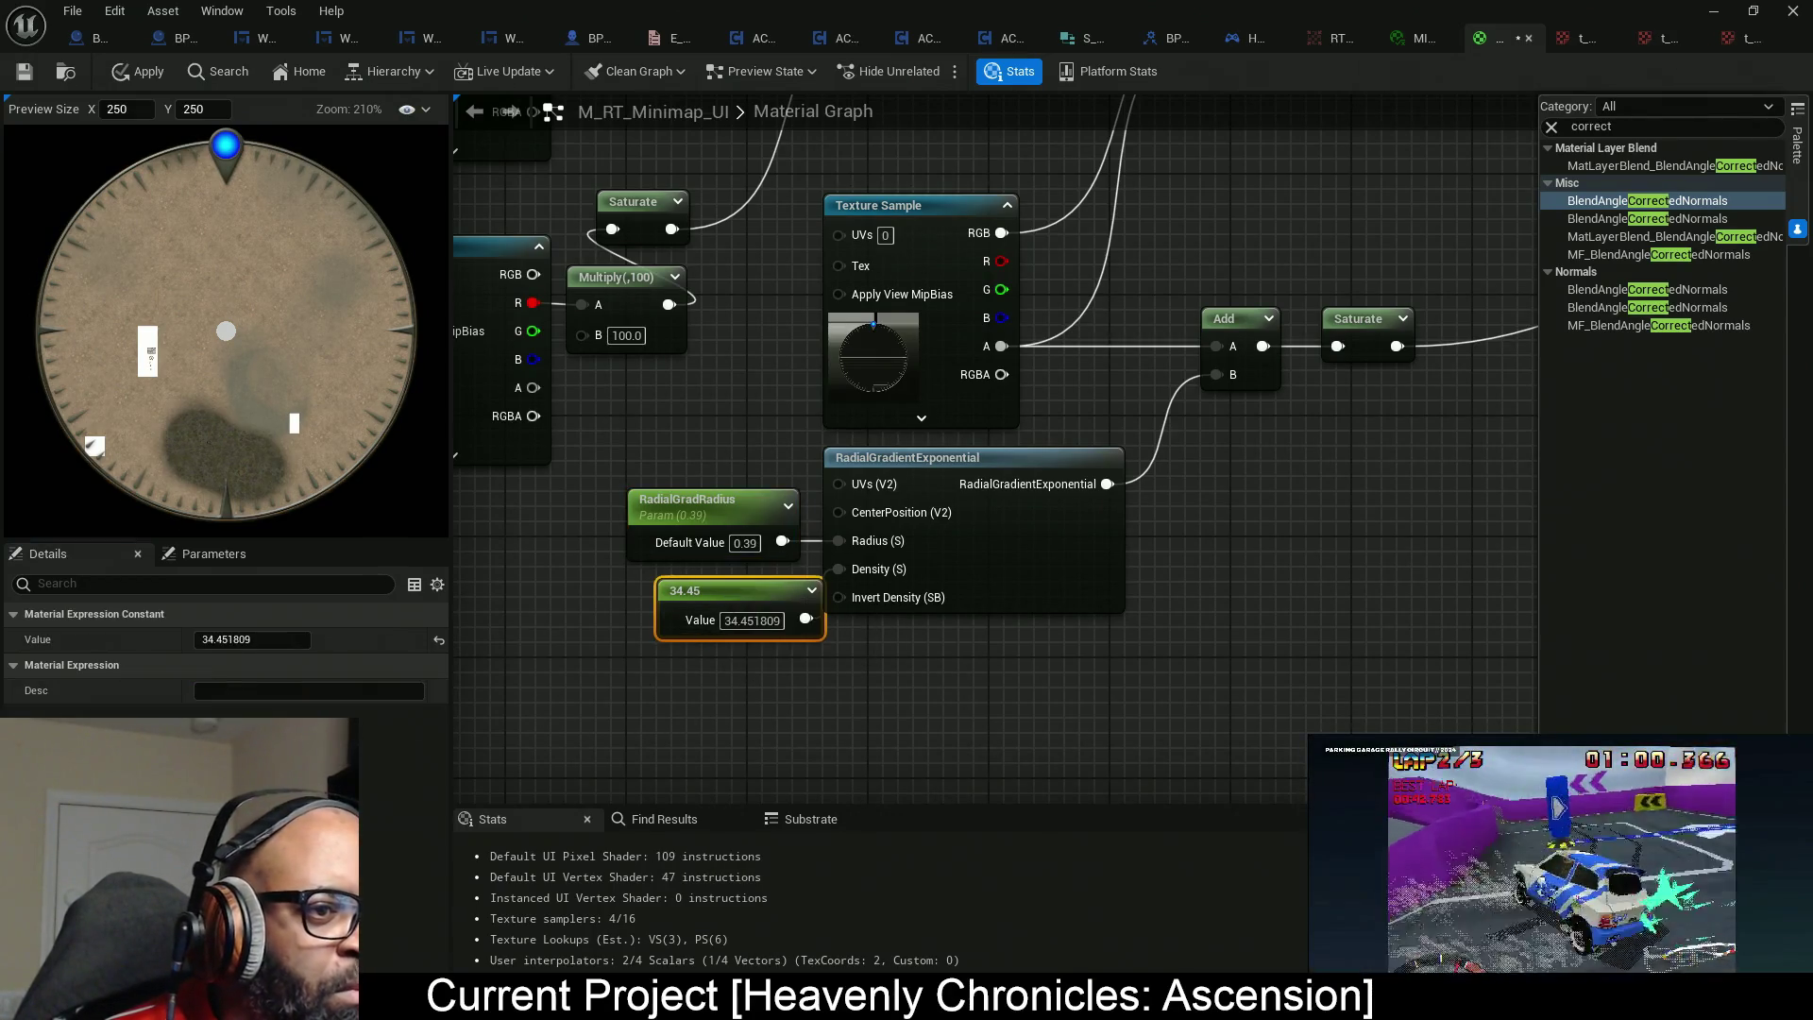
left_click(251, 639)
type("35")
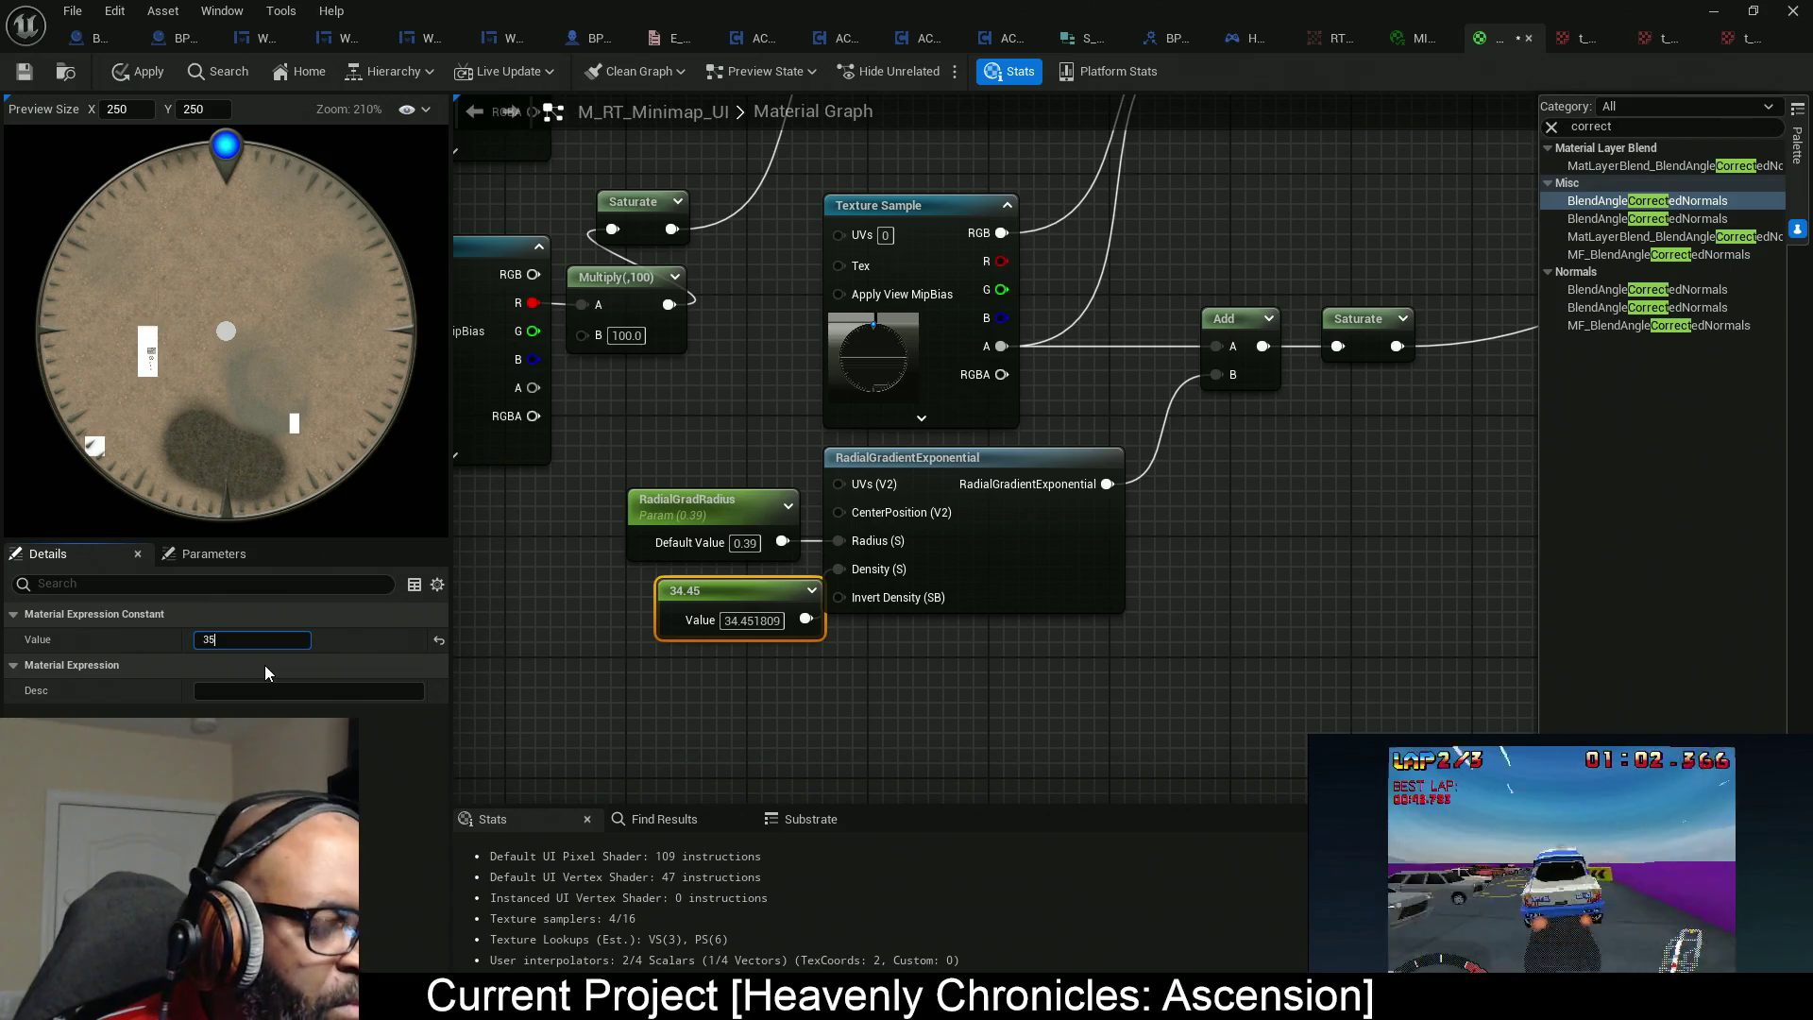
key("Return")
mouse_move(1137, 585)
left_mouse_down()
mouse_move(966, 593)
mouse_move(947, 537)
left_mouse_up()
left_click(130, 80)
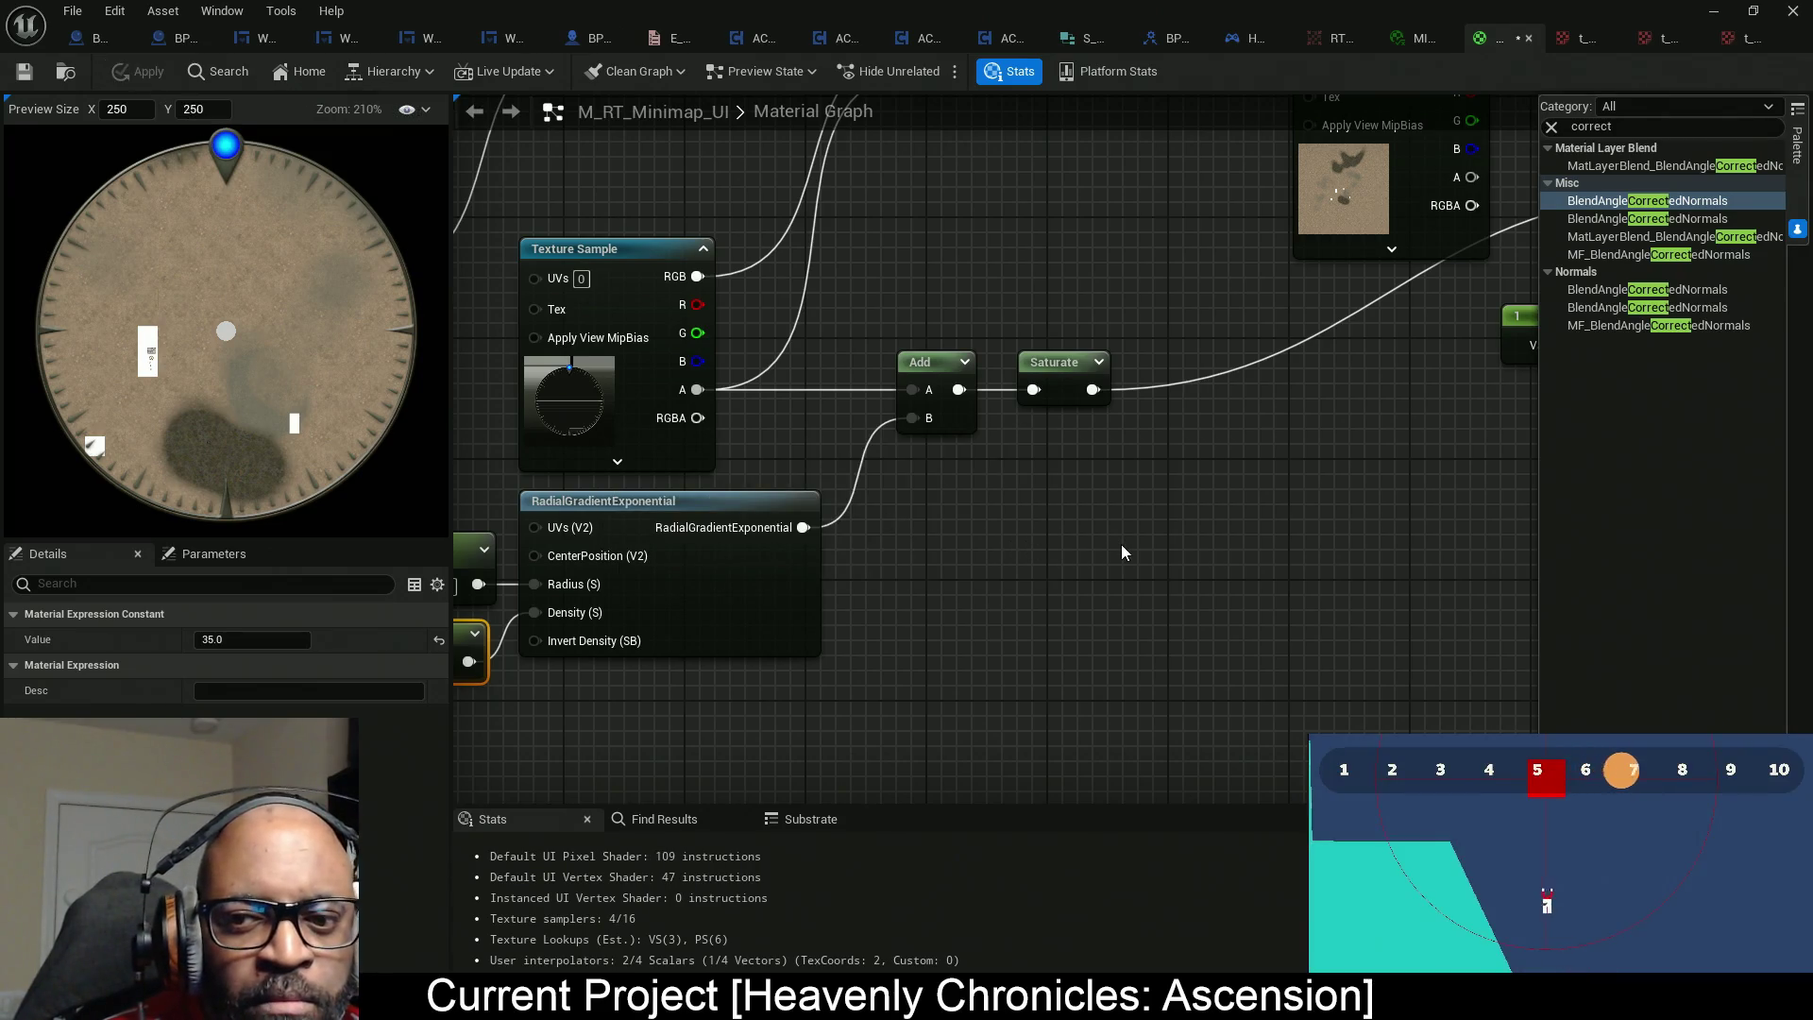
Move the Minimap? switch and constant 1 nodes lower and the Texture Sample right.
mouse_move(1136, 558)
left_mouse_down()
mouse_move(785, 586)
mouse_move(909, 650)
left_mouse_up()
mouse_move(1197, 567)
left_mouse_down()
mouse_move(1117, 530)
mouse_move(1005, 282)
mouse_move(1128, 324)
left_mouse_up()
left_click_drag(1165, 408, 1167, 528)
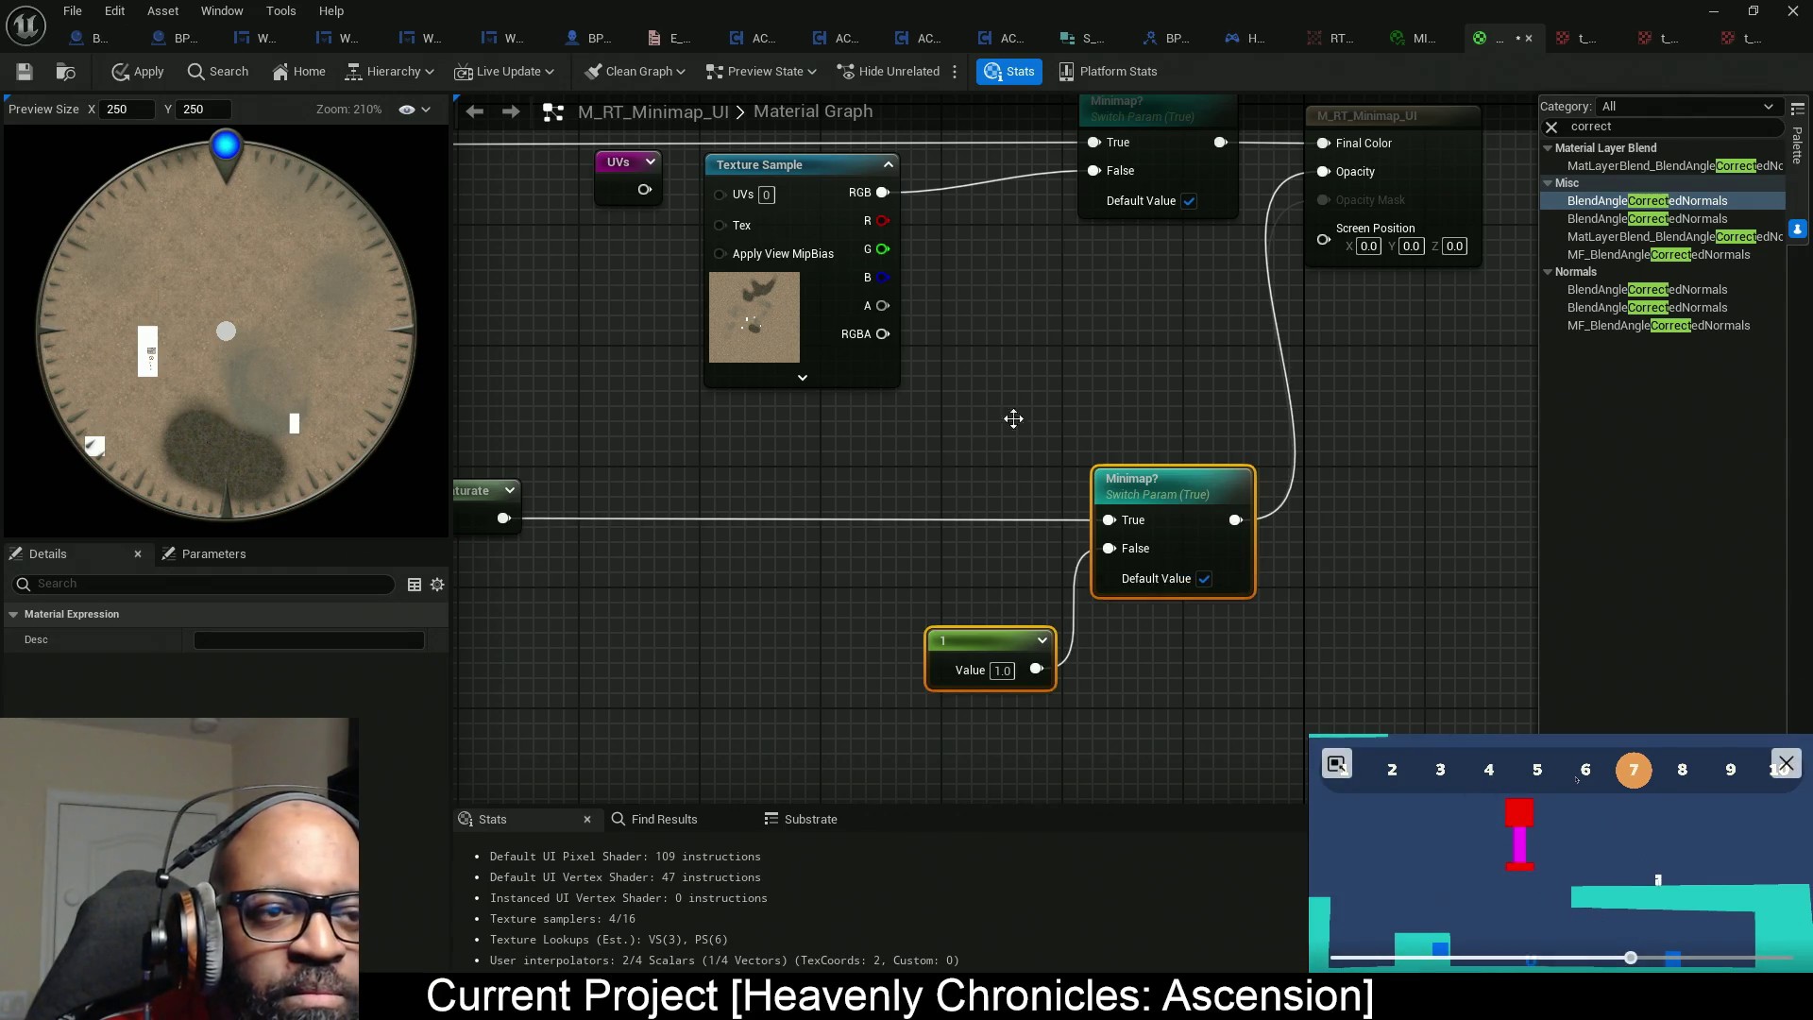
right_click(941, 492)
mouse_move(949, 456)
left_mouse_down()
mouse_move(1023, 506)
mouse_move(896, 576)
left_mouse_up()
left_click_drag(853, 495, 1014, 495)
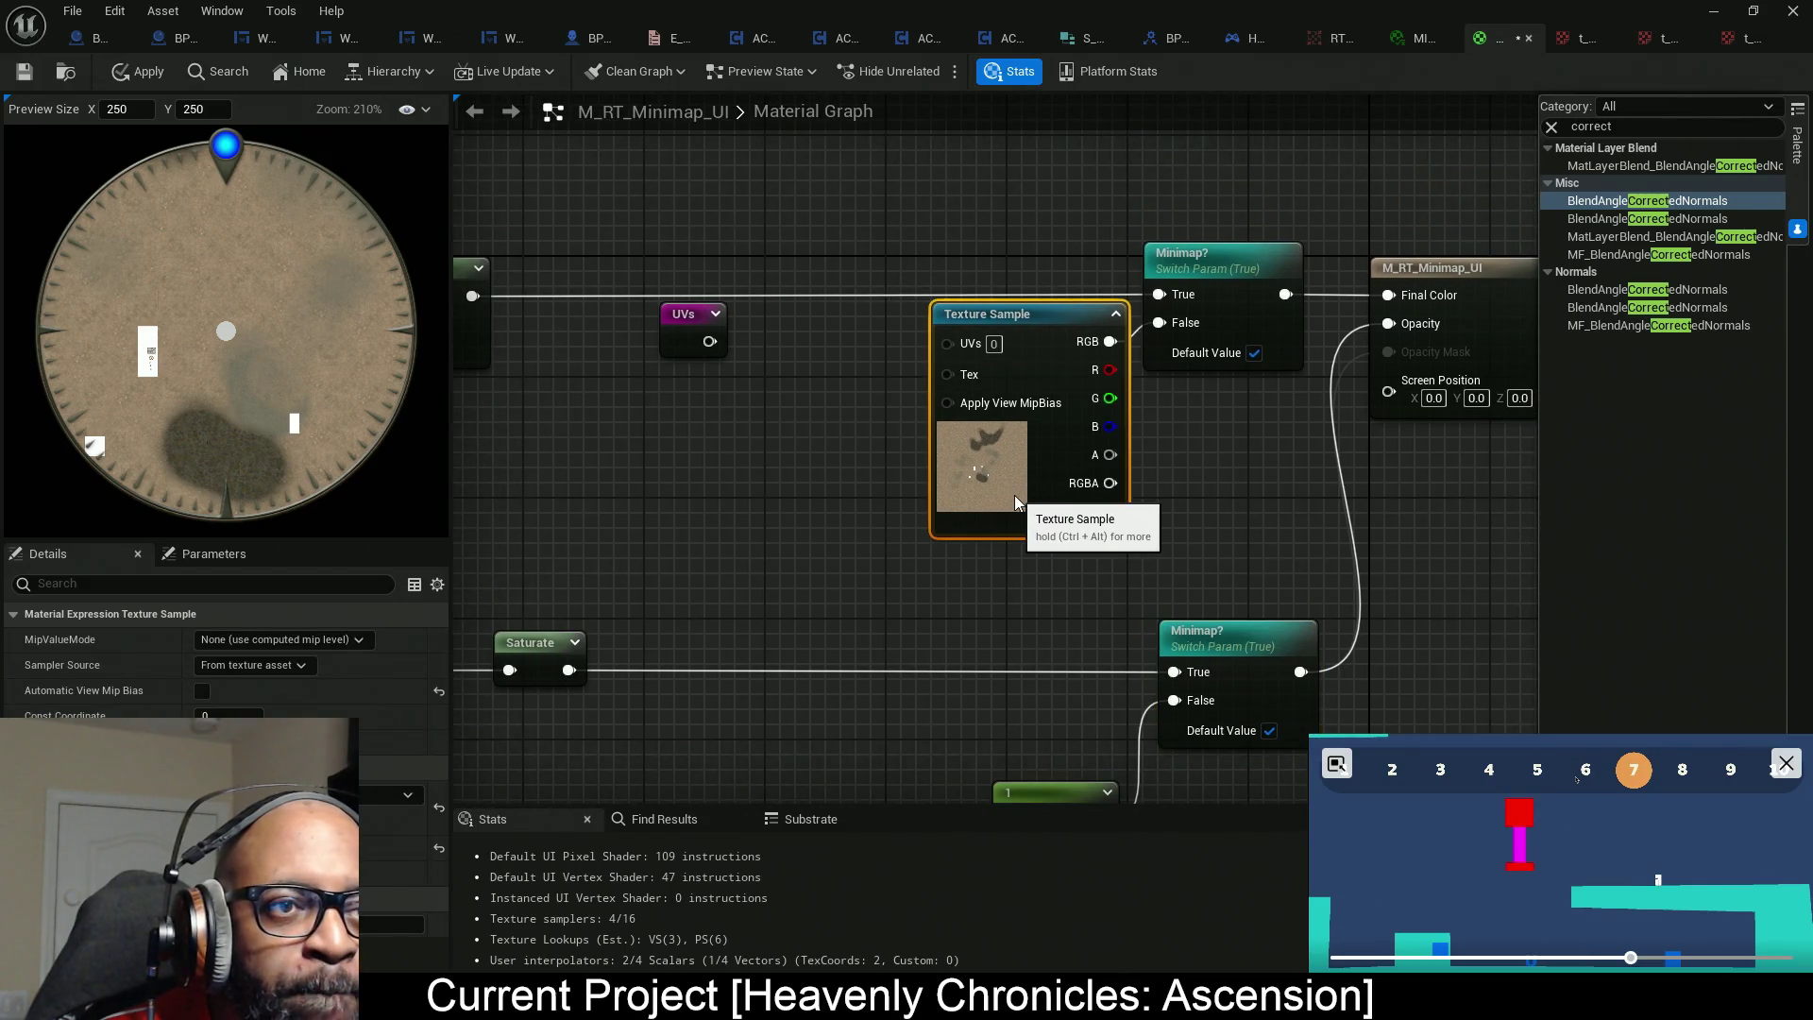
left_click_drag(1248, 480, 1089, 457)
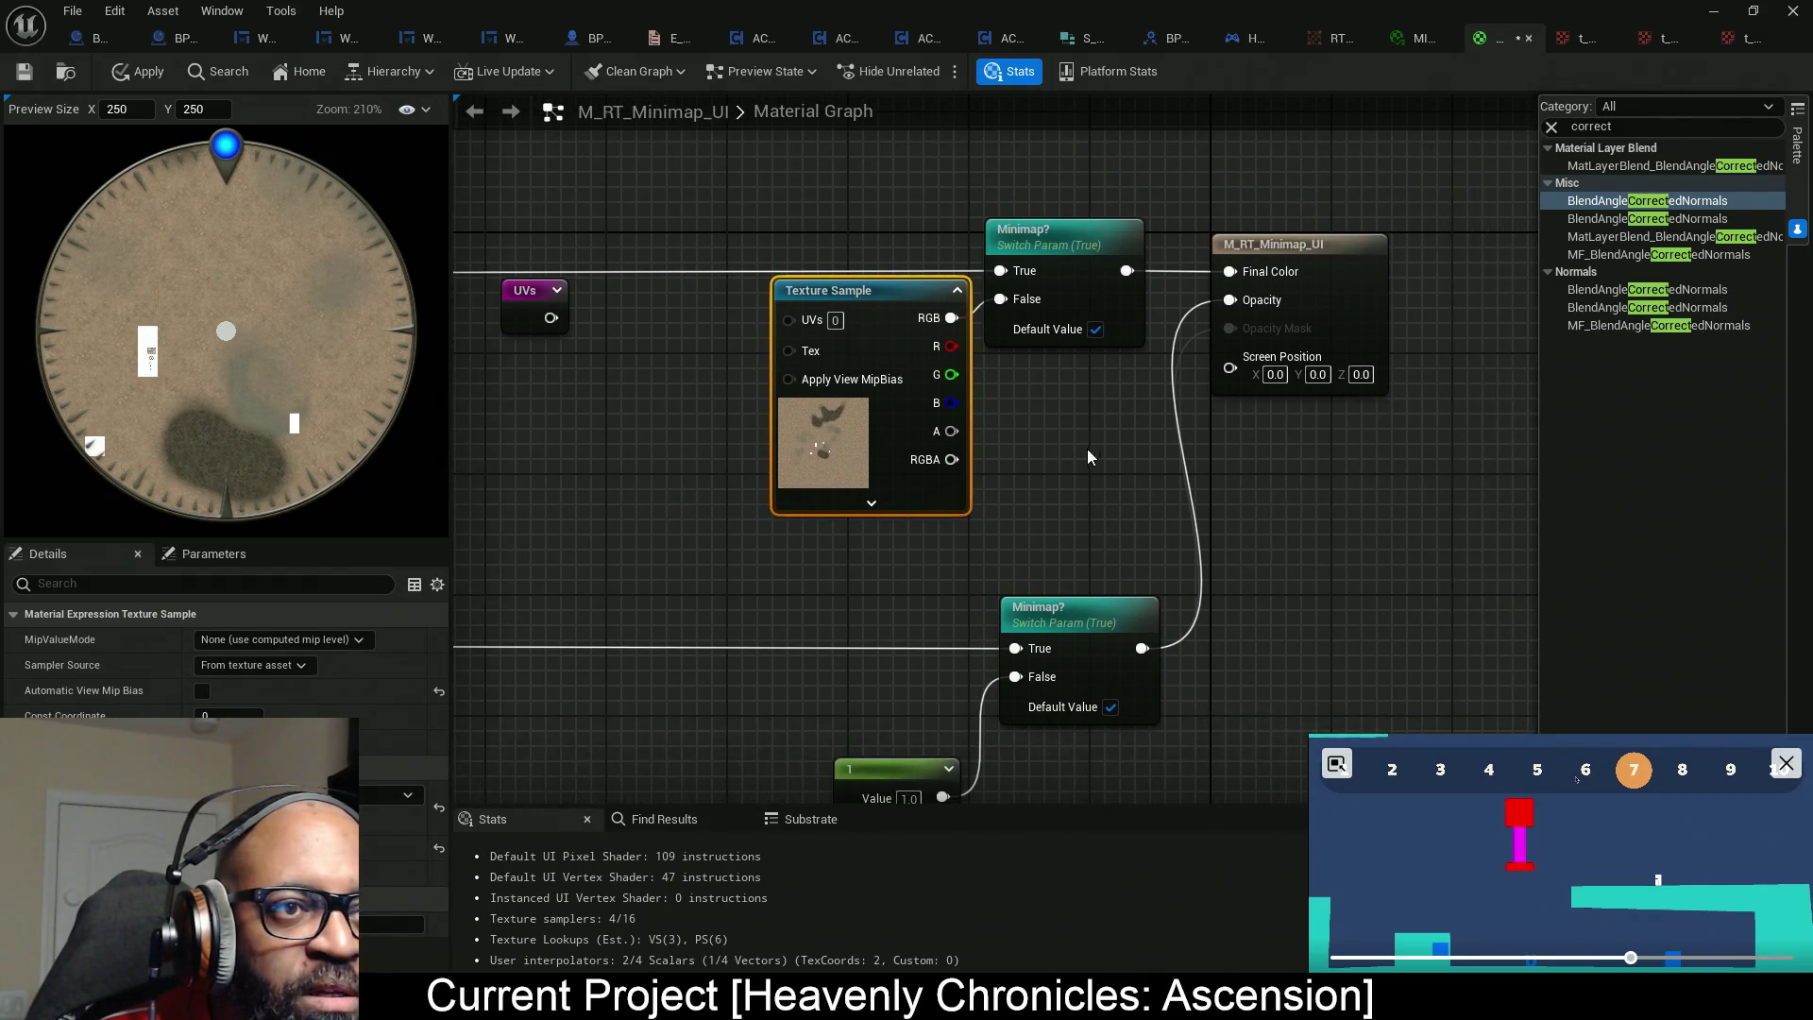
Align the two Minimap? switch nodes and move the constant 1 node up.
left_click(1105, 716)
left_click(1088, 332, "ctrl")
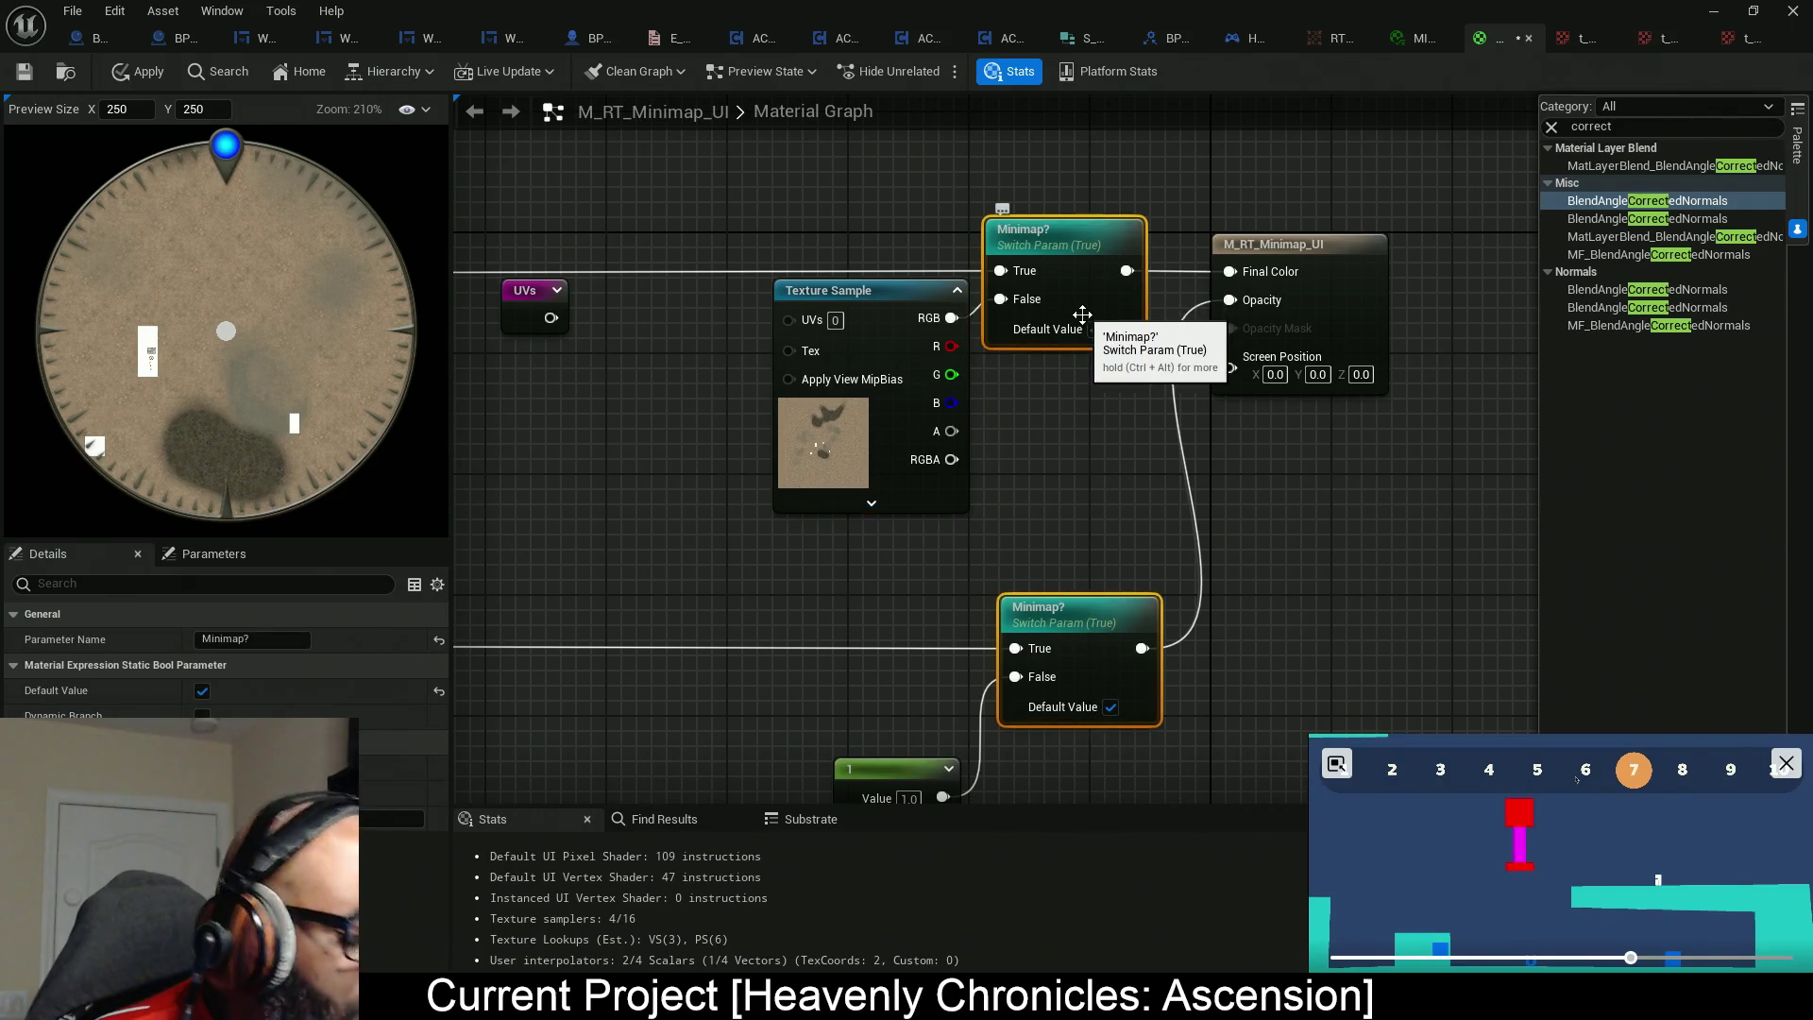
key("shift+d")
mouse_move(1062, 494)
left_mouse_down()
mouse_move(1147, 306)
mouse_move(1188, 283)
left_mouse_up()
left_click_drag(1032, 561, 1041, 466)
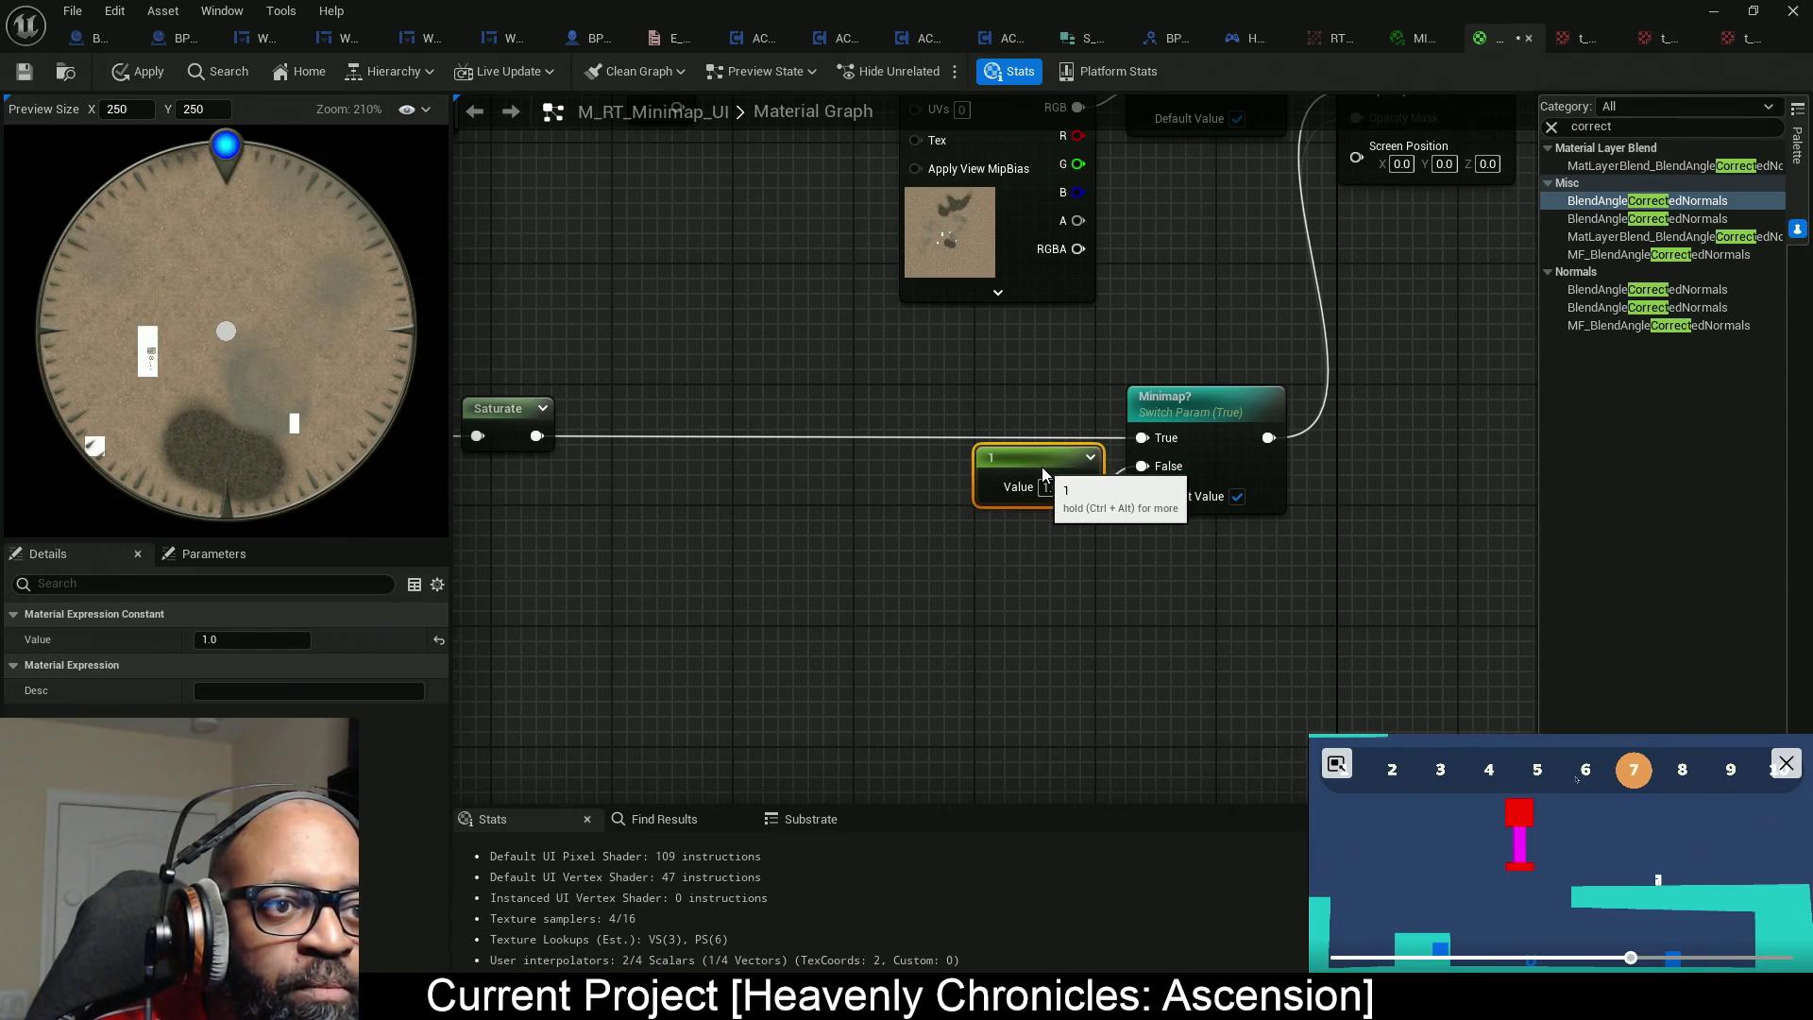
scroll(1030, 493, "down", 5)
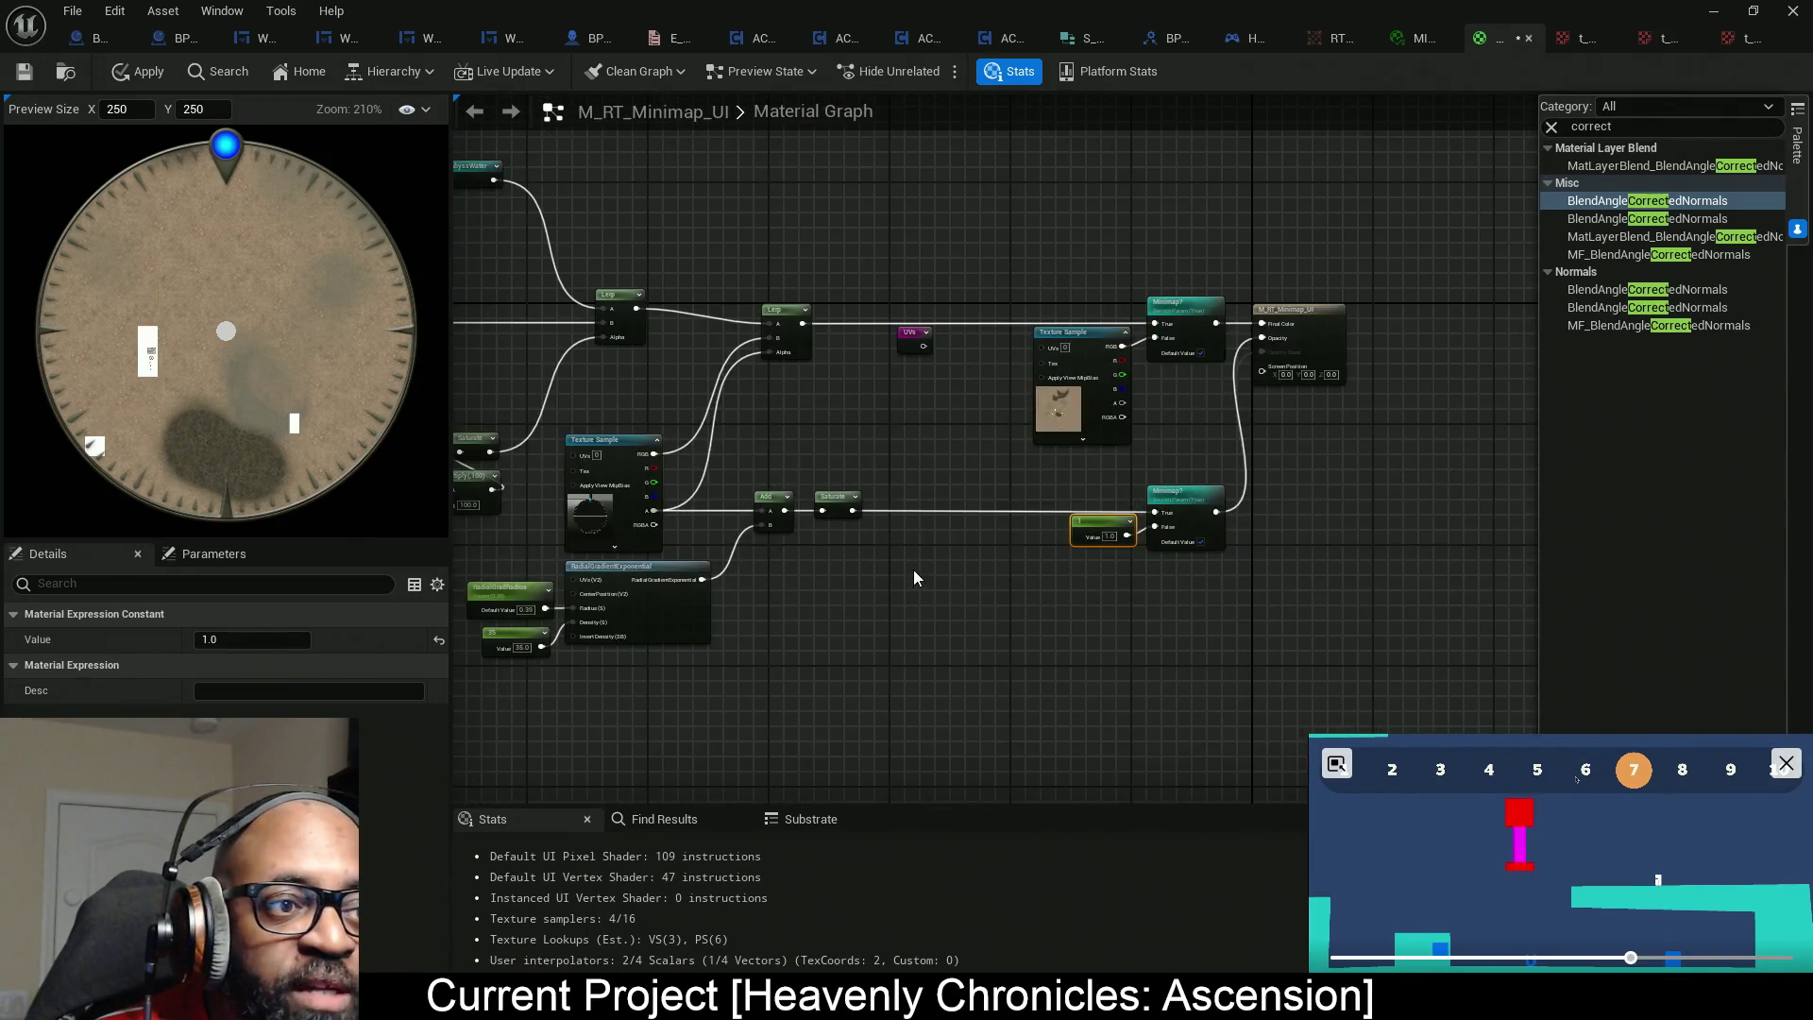
left_click_drag(782, 621, 870, 617)
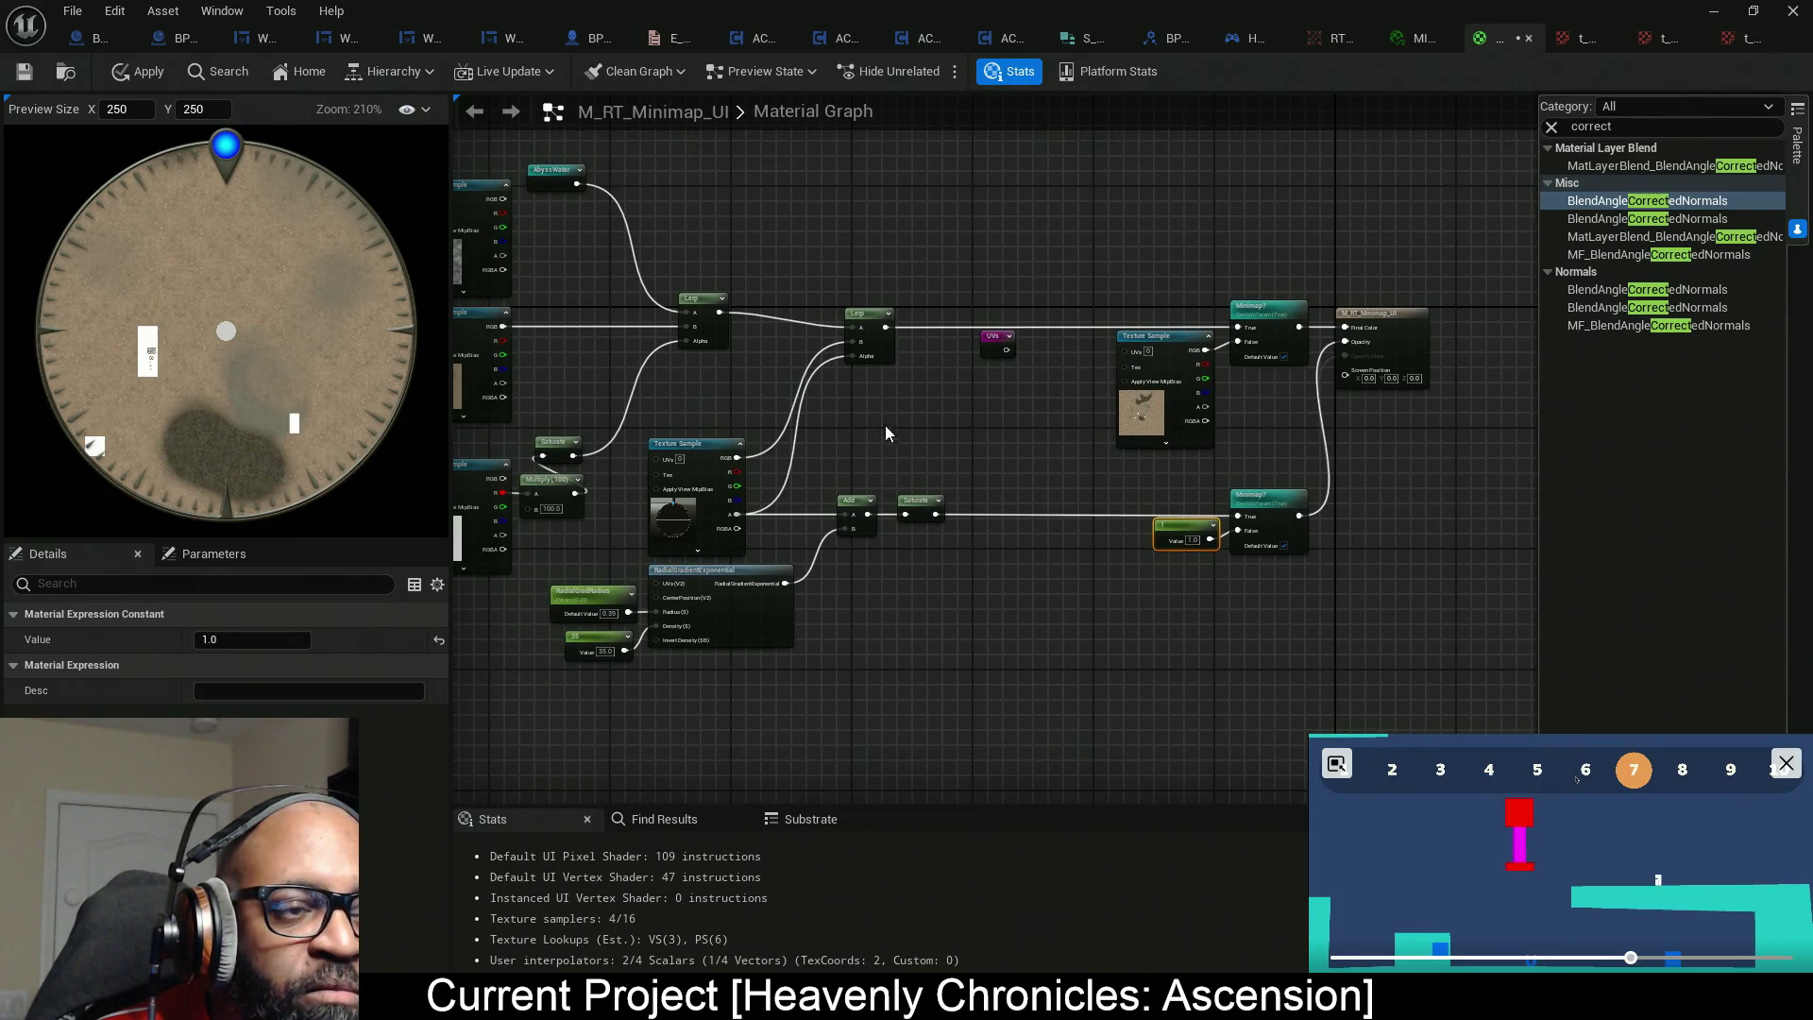
Select the Lerp, UVs, Add, Saturate, RadialGradientExponential, radius, 35 and Texture Sample nodes and nudge them right.
mouse_move(1014, 654)
left_mouse_down()
mouse_move(860, 271)
mouse_move(801, 301)
left_mouse_up()
left_click(700, 574, "ctrl")
left_click(595, 637, "ctrl")
left_click(593, 592, "ctrl")
left_click(673, 510, "ctrl")
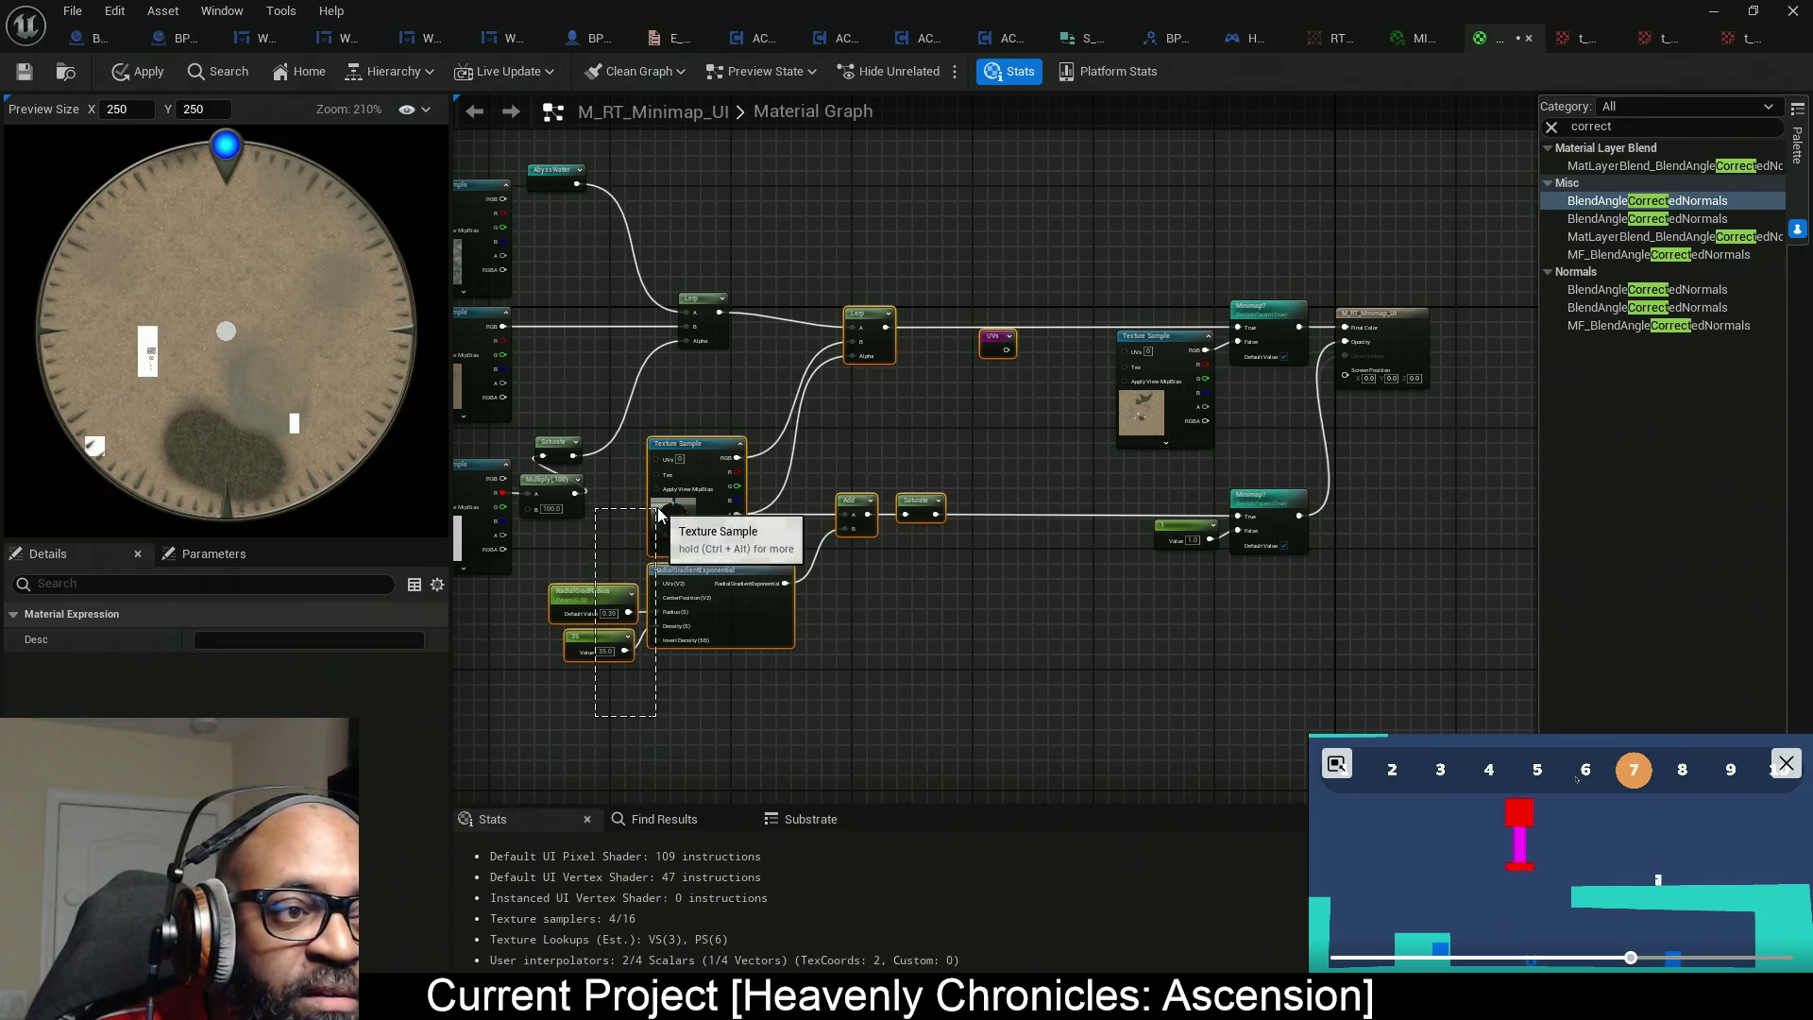
key("Right")
key("Right")
key("Right")
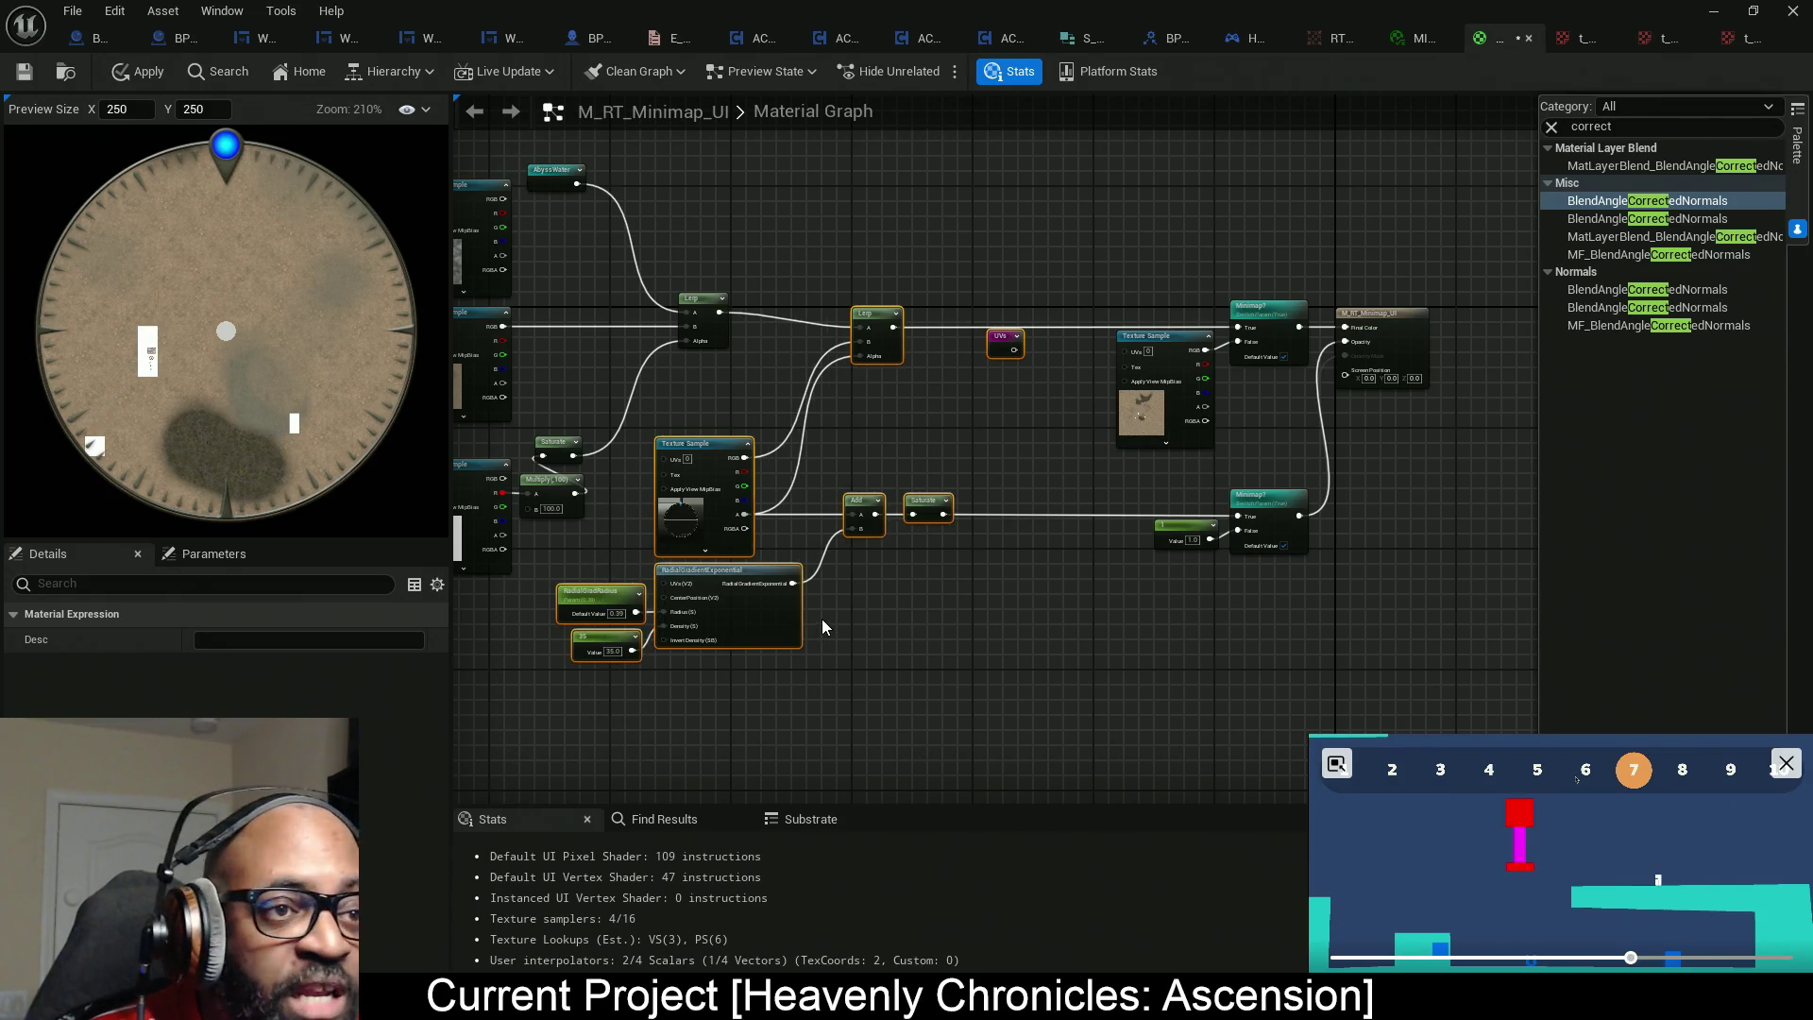
key("Right")
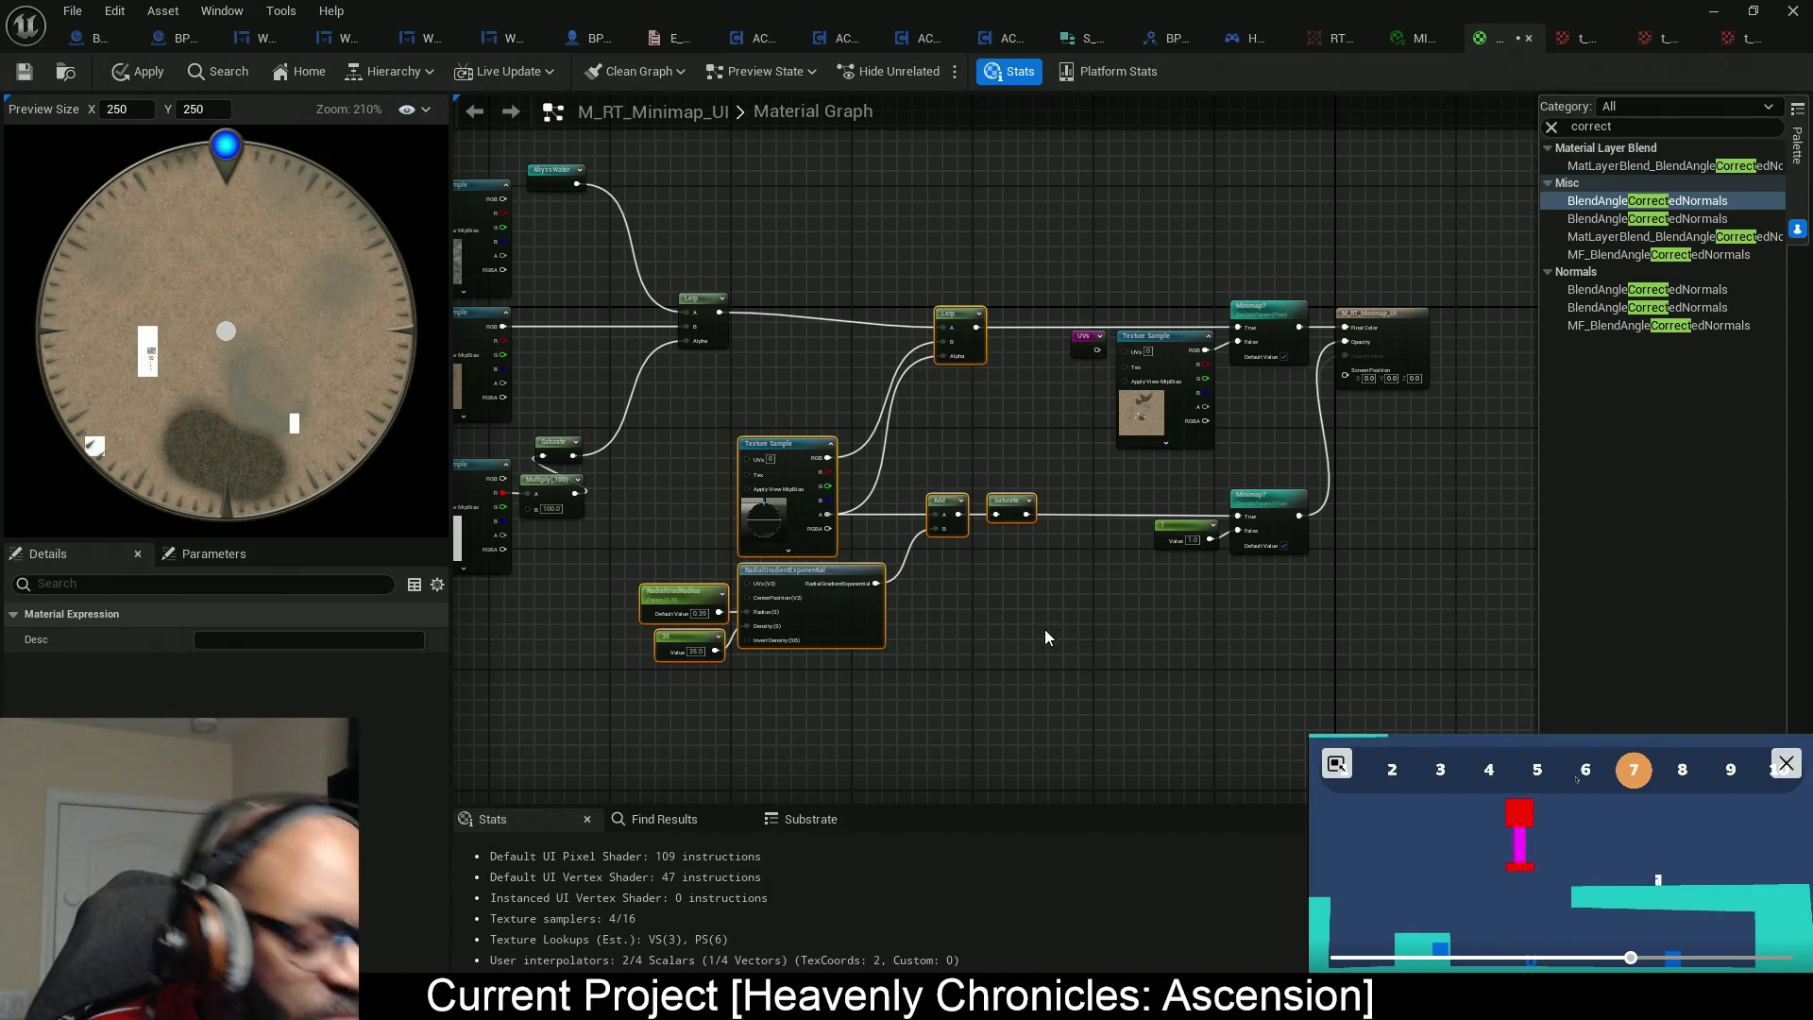
key("Right")
key("Right")
key("Right")
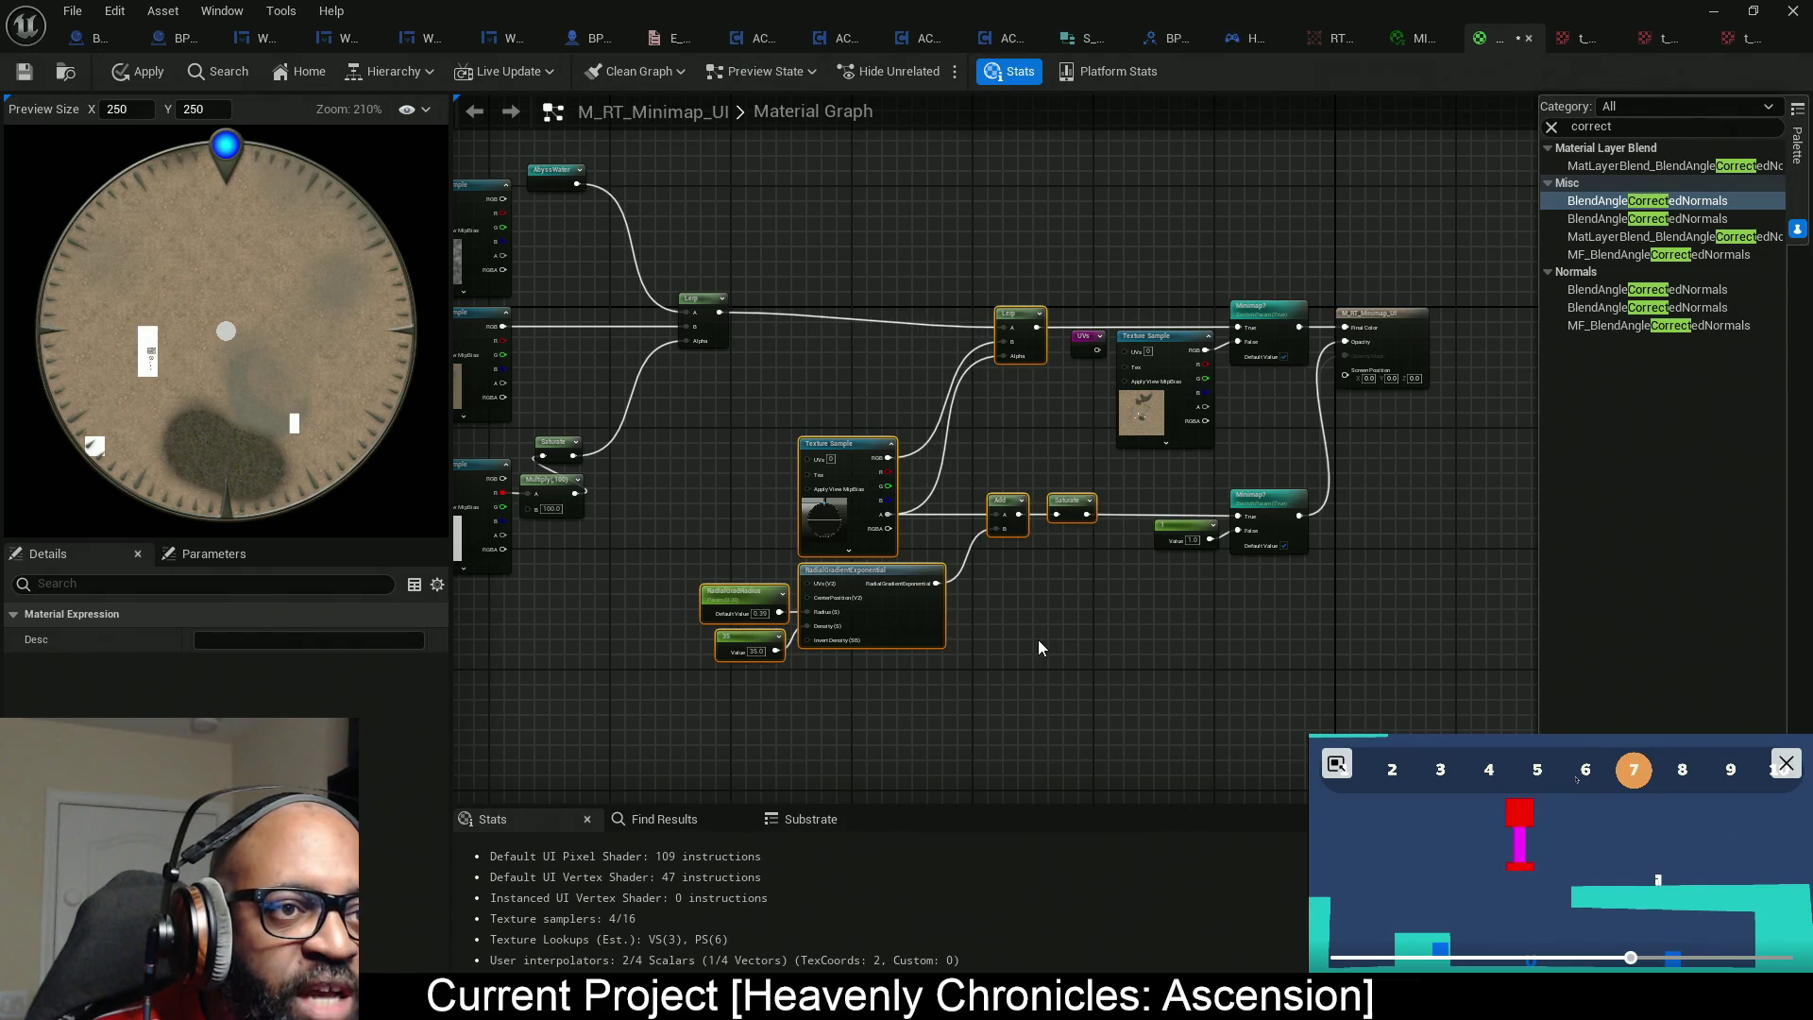
key("Right")
key("Right")
Select the Texture Sample, Add, Saturate and Minimap? nodes, then frame the whole network.
scroll(1068, 619, "up", 3)
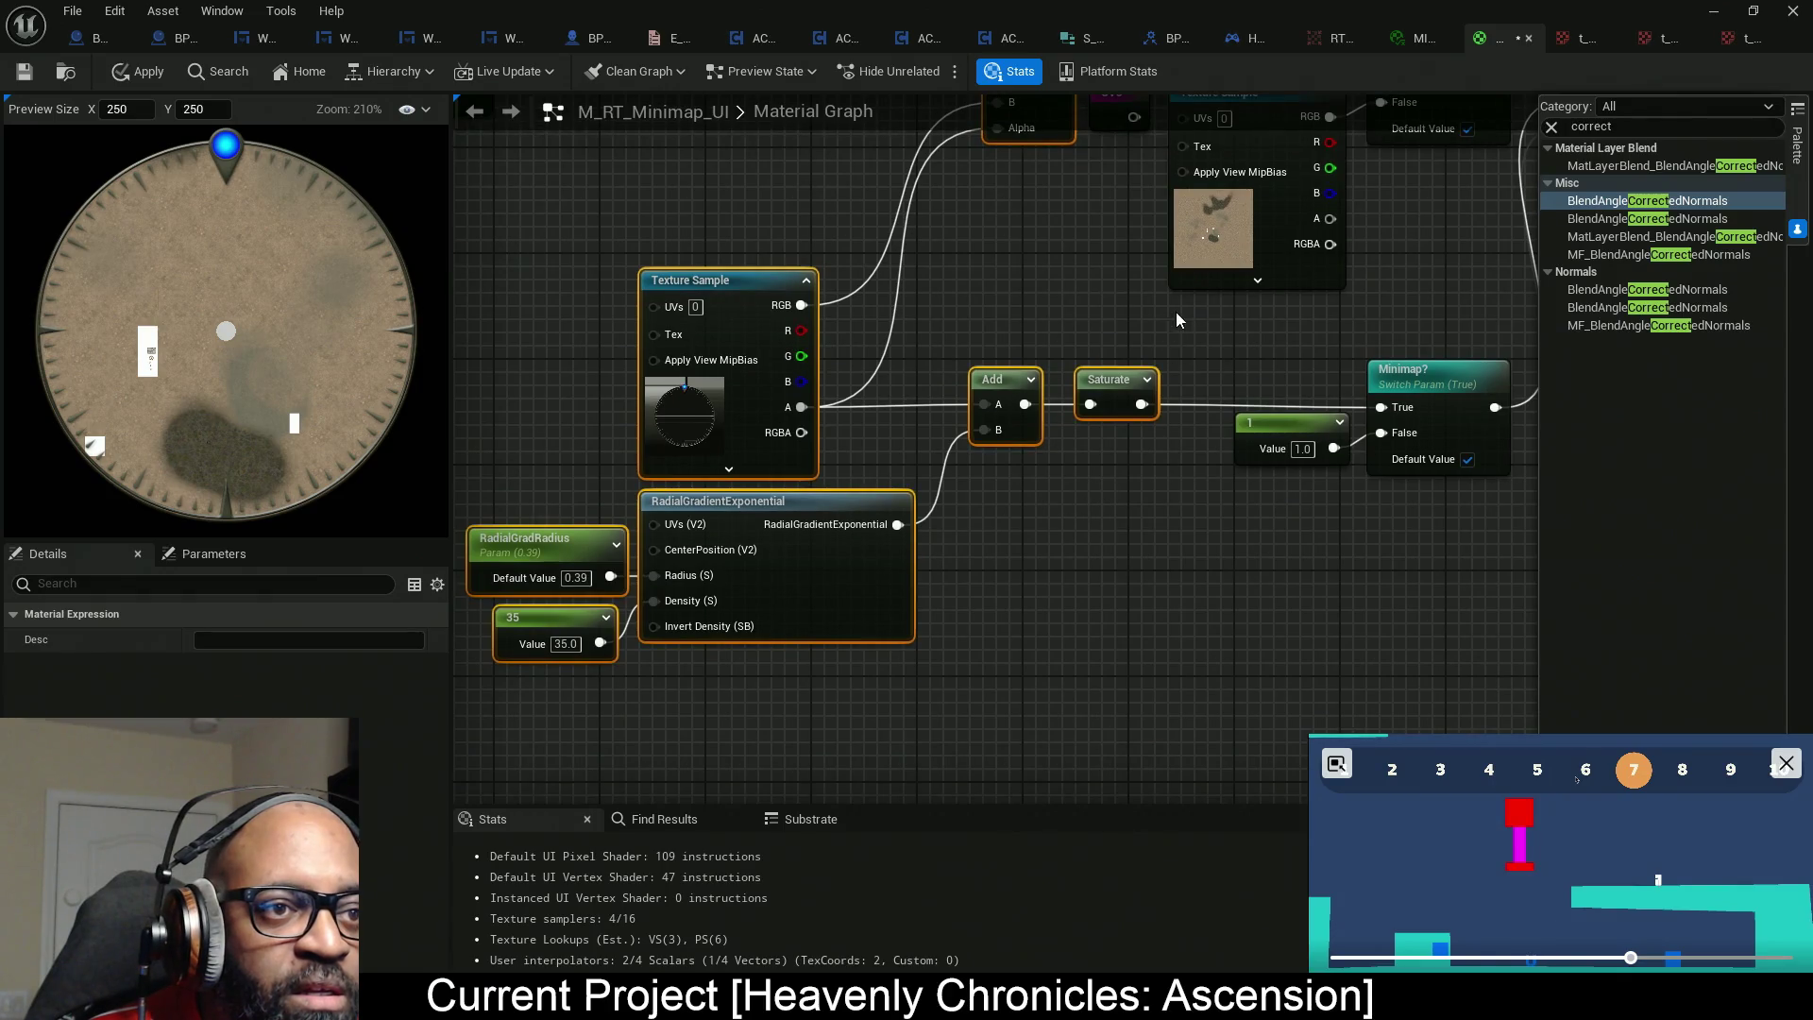
left_click_drag(1176, 312, 1024, 457)
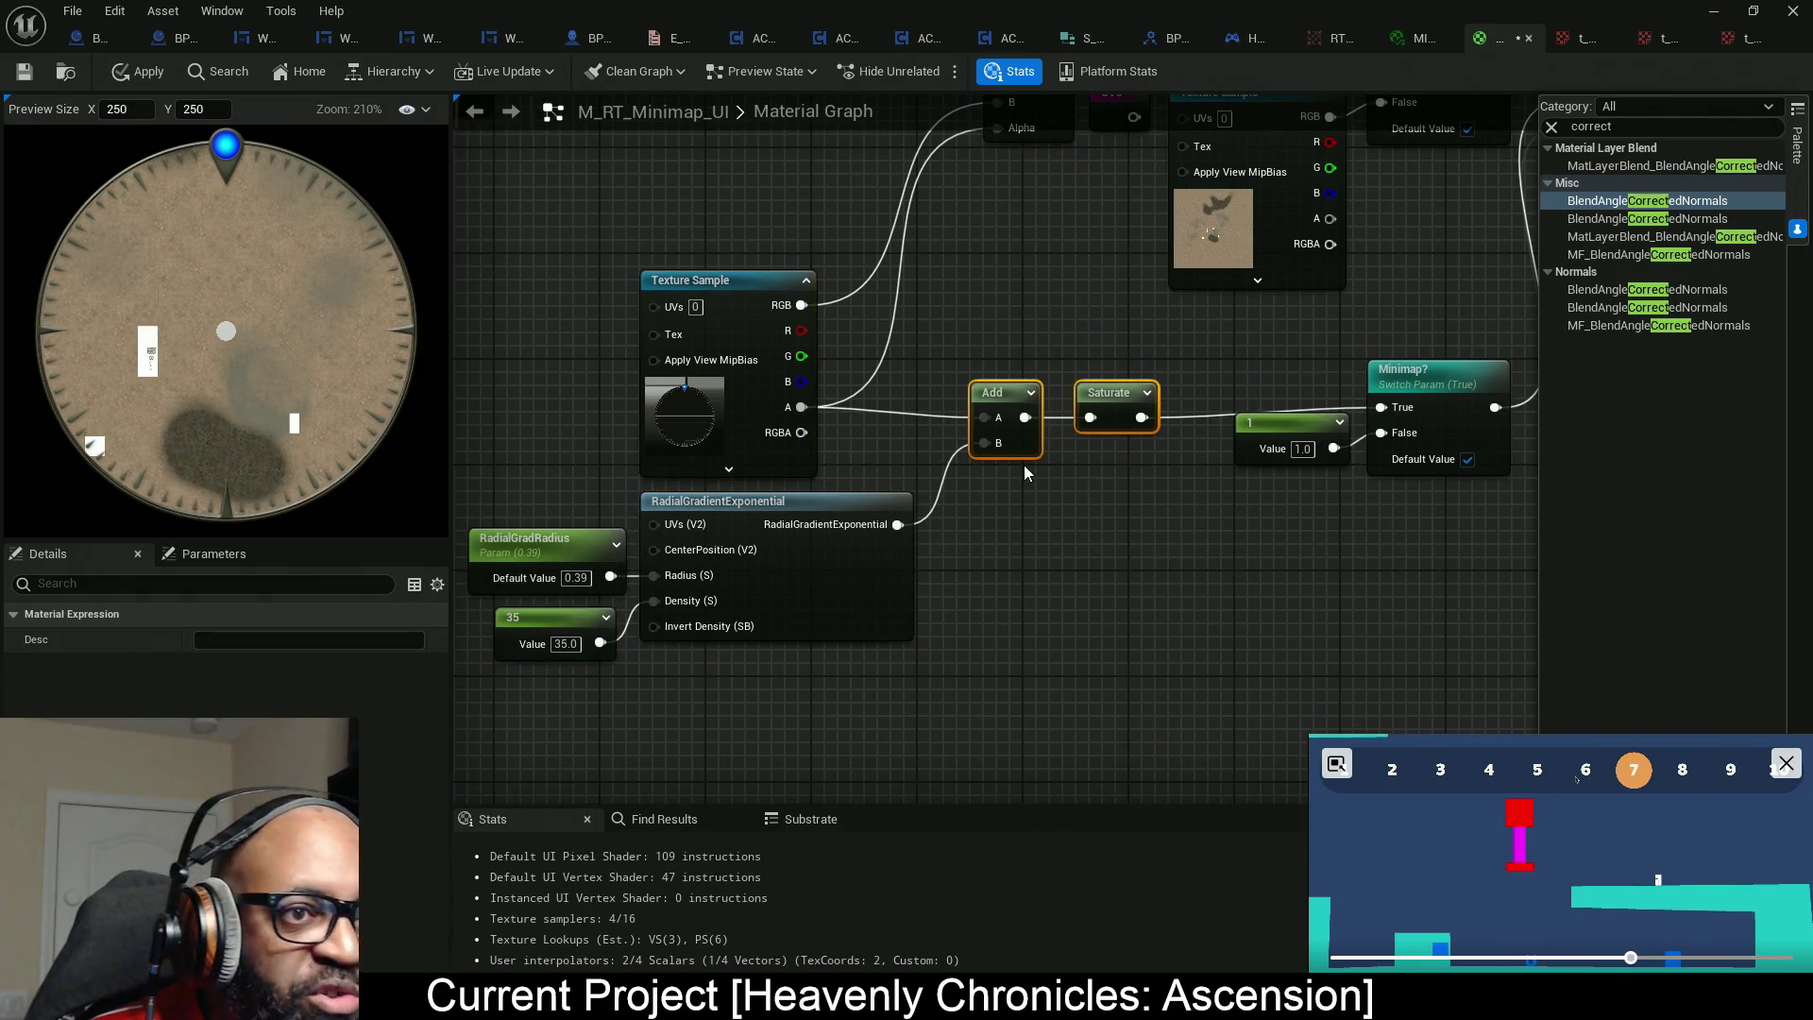
left_click_drag(1511, 338, 698, 410)
mouse_move(1090, 549)
left_mouse_down()
mouse_move(1174, 526)
mouse_move(989, 590)
left_mouse_up()
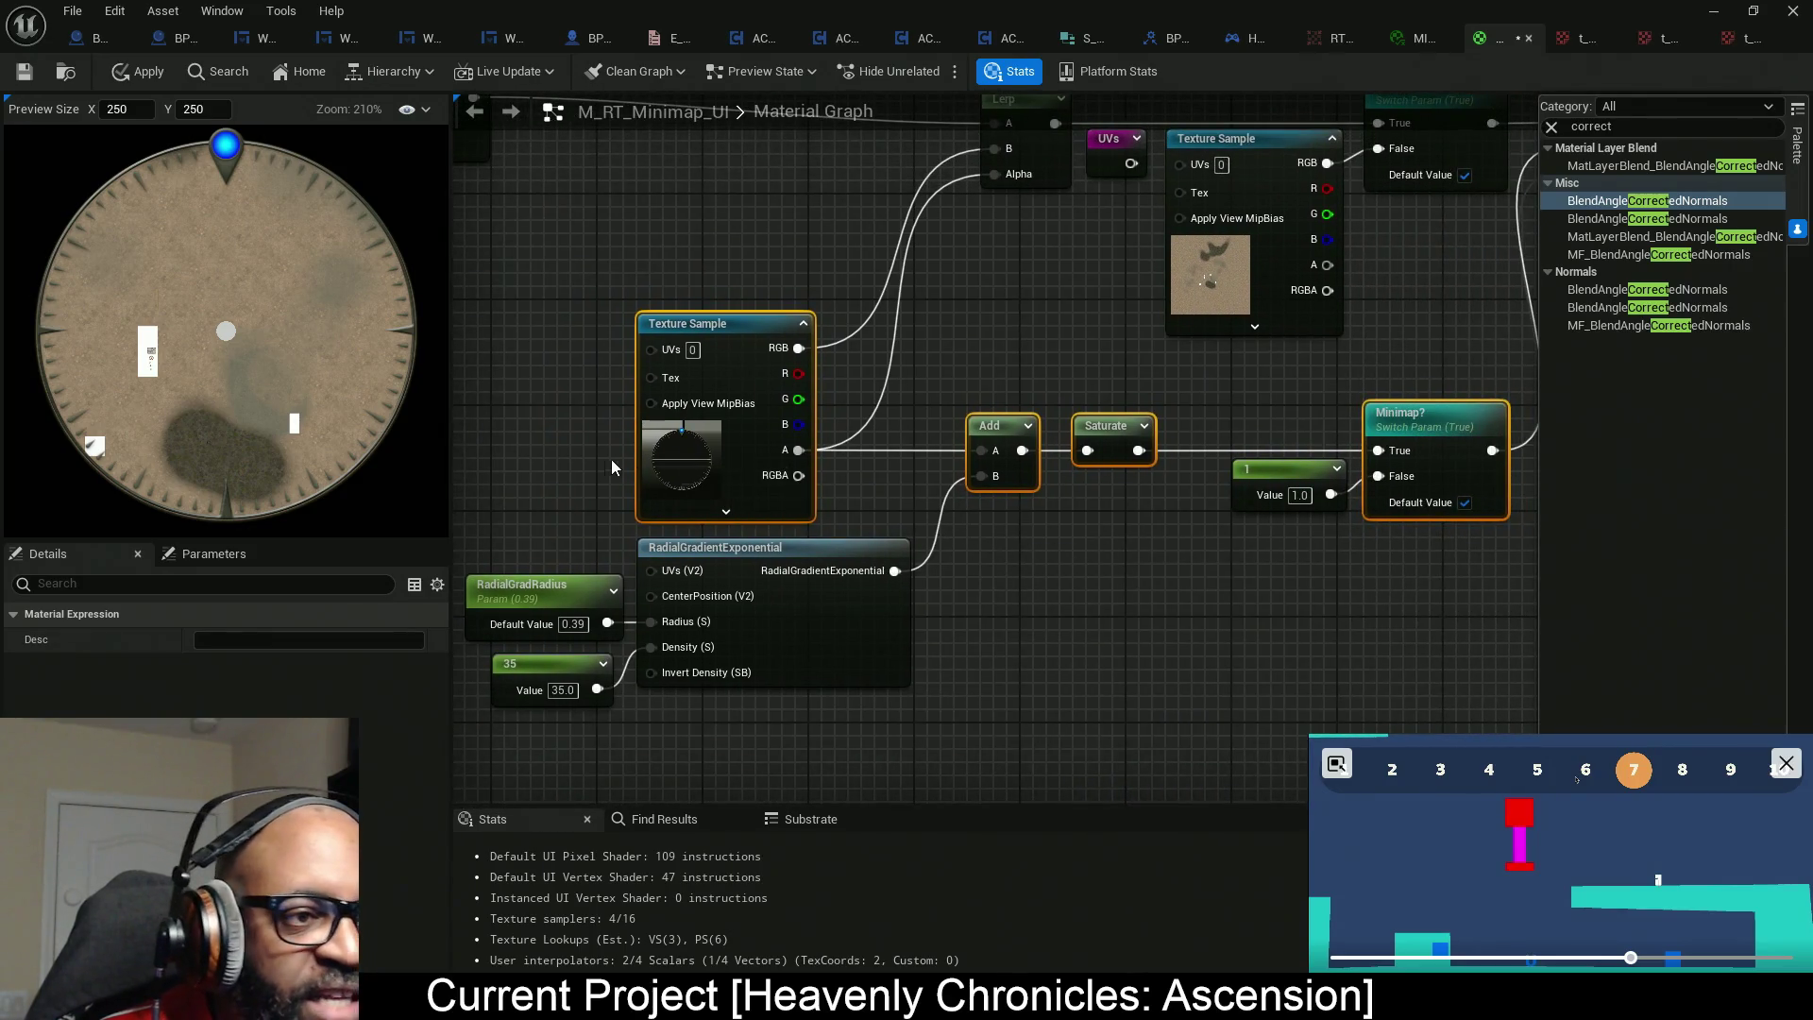
left_click_drag(611, 459, 959, 522)
scroll(1166, 449, "down", 5)
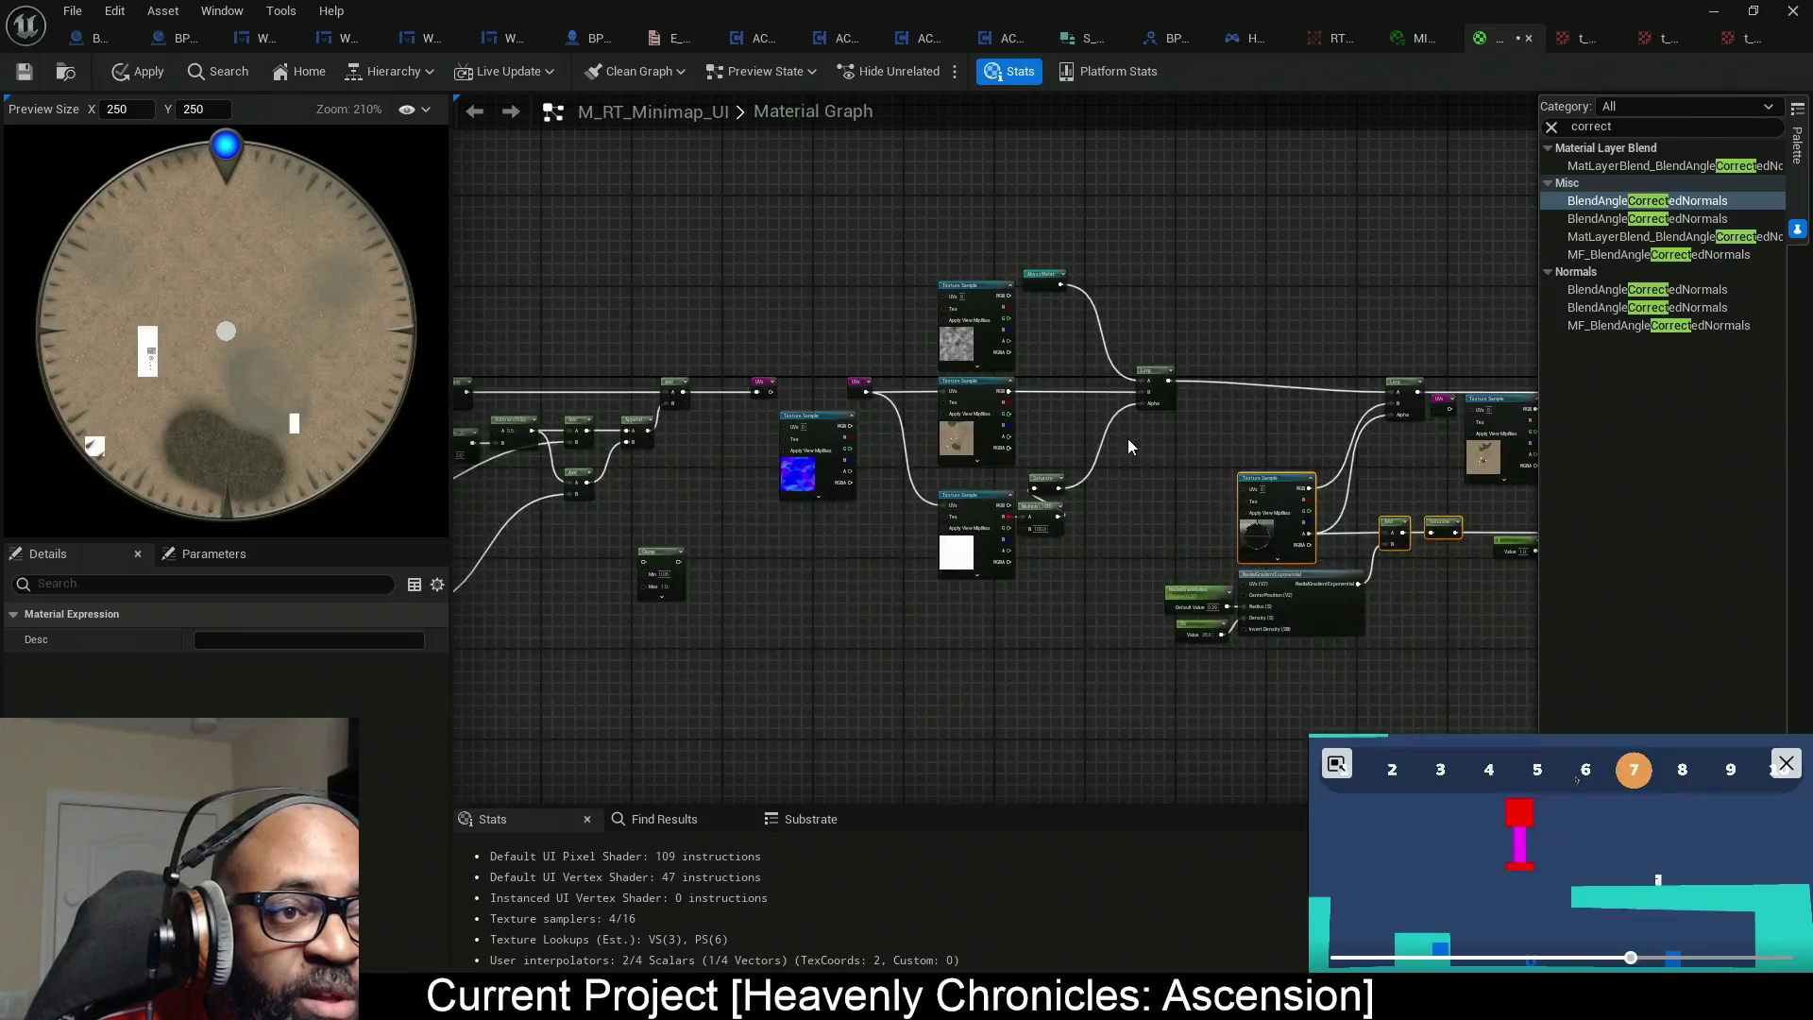
Move the AbyssWater node down and nudge the left-hand node group right.
scroll(1058, 278, "up", 3)
left_click_drag(1020, 267, 1017, 332)
scroll(1221, 397, "down", 8)
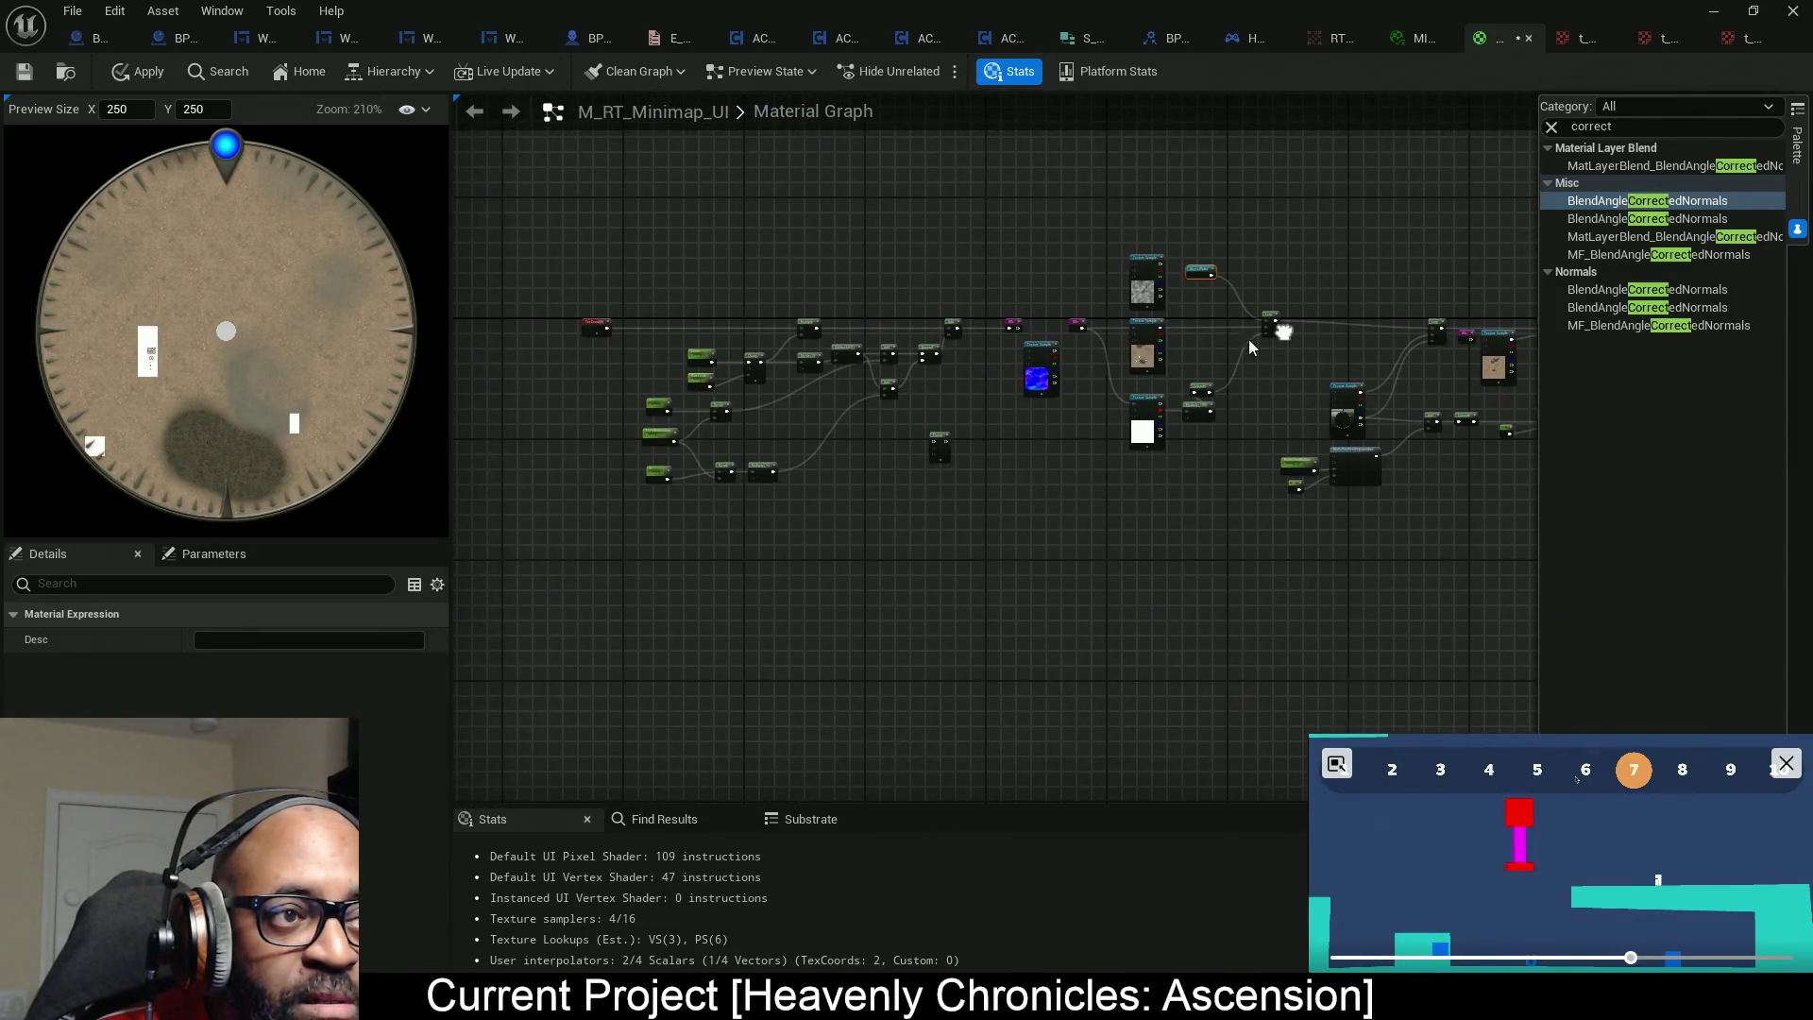
left_click_drag(541, 219, 1267, 534)
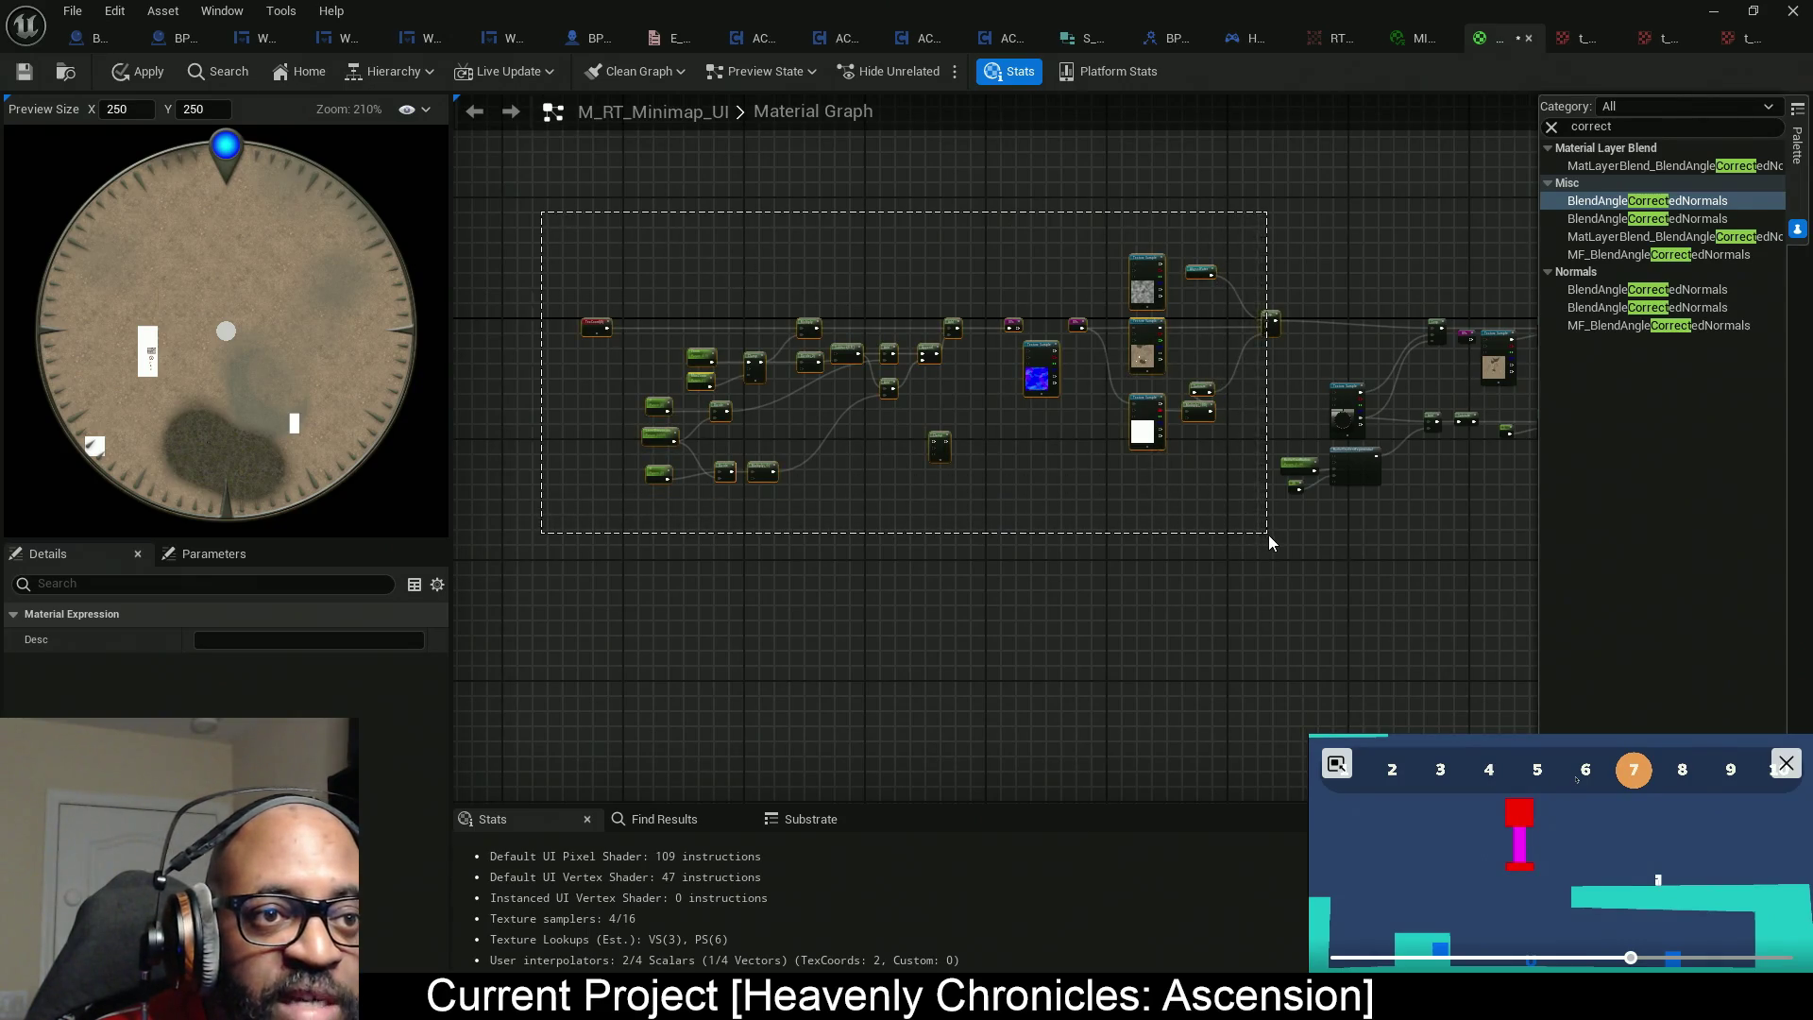
left_click_drag(1197, 477, 780, 502)
scroll(784, 412, "up", 4)
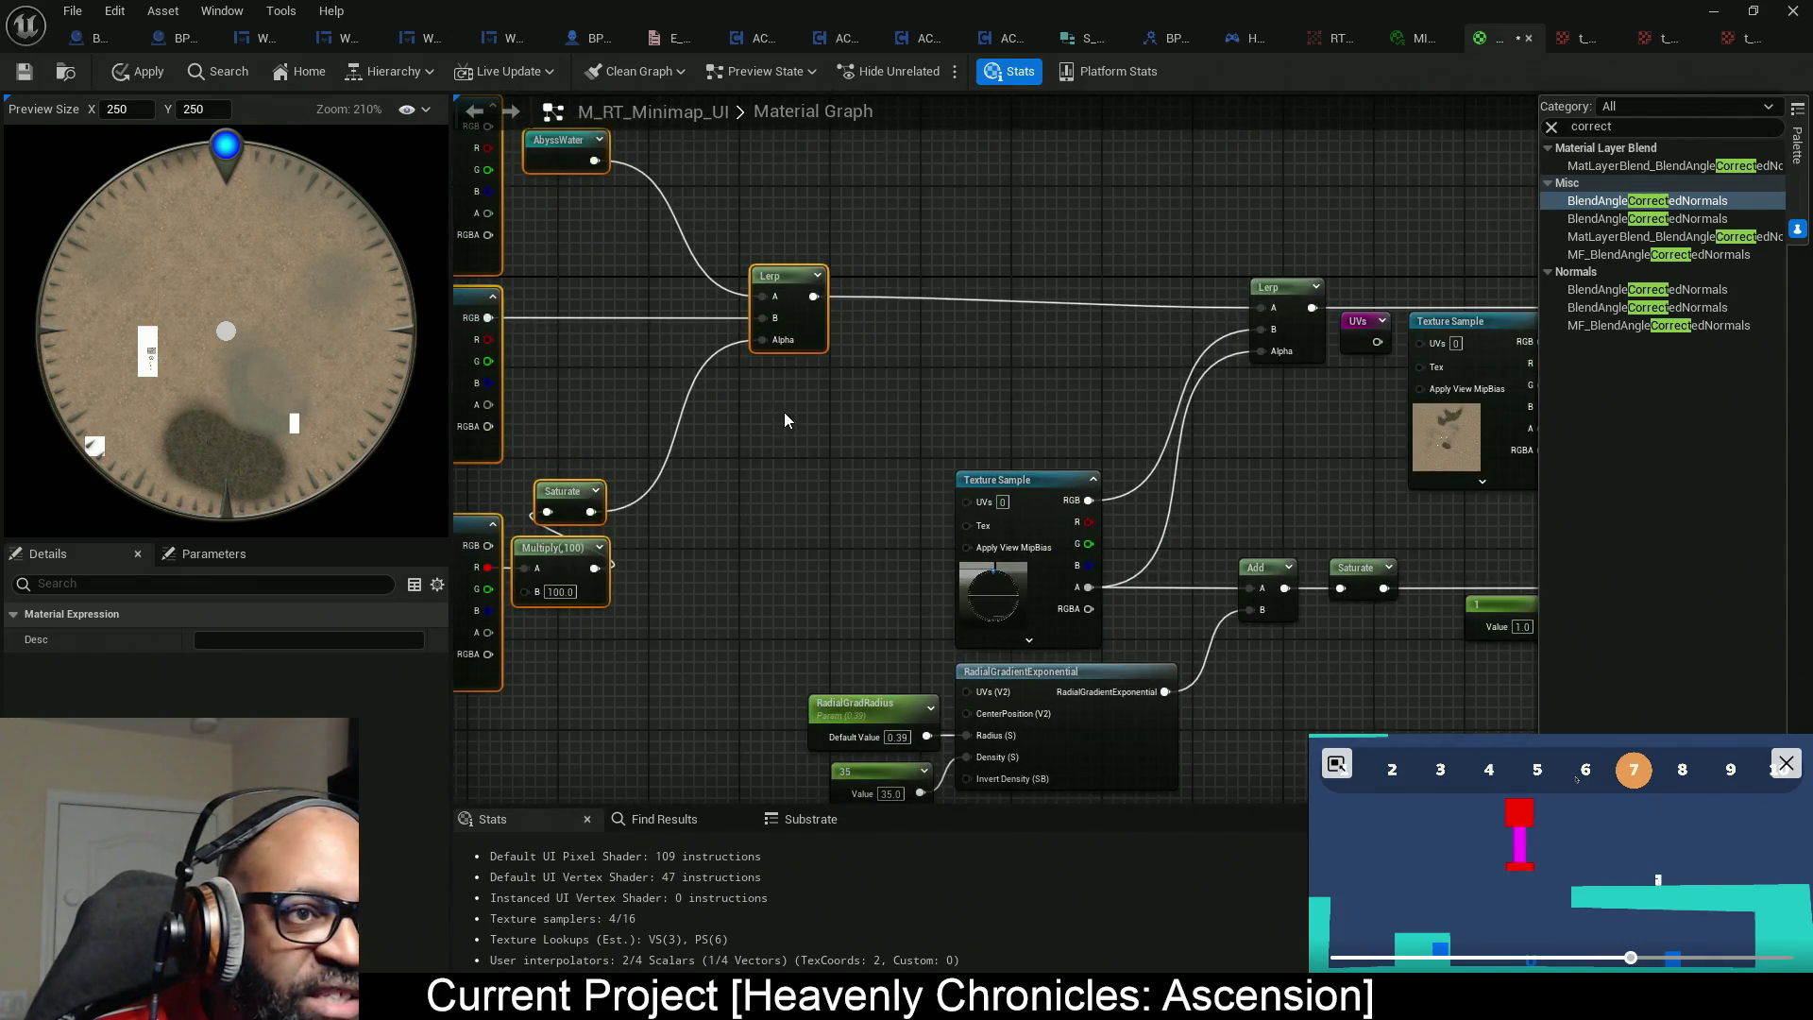
key("Right")
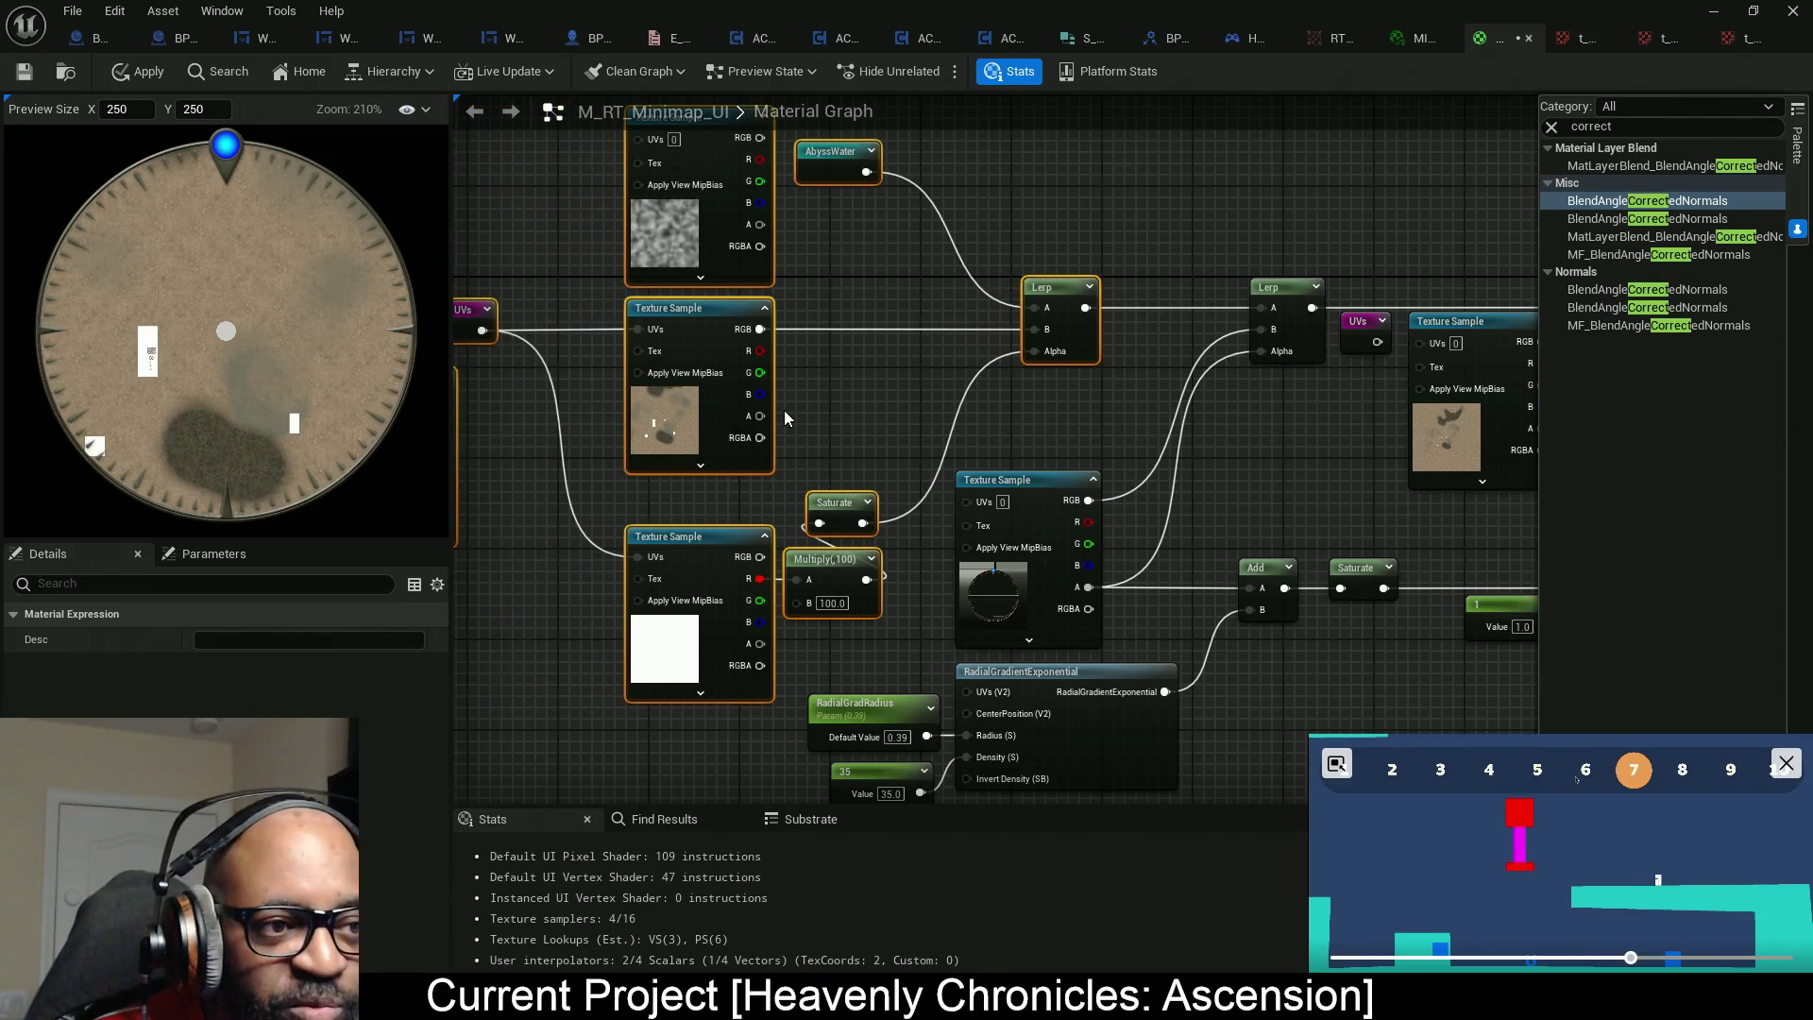
left_click(864, 394)
mouse_move(849, 425)
left_mouse_down()
mouse_move(1339, 458)
mouse_move(1513, 442)
mouse_move(1241, 470)
left_mouse_up()
Delete the Clamp and blue Texture Sample nodes and apply the material.
left_click_drag(740, 541, 746, 177)
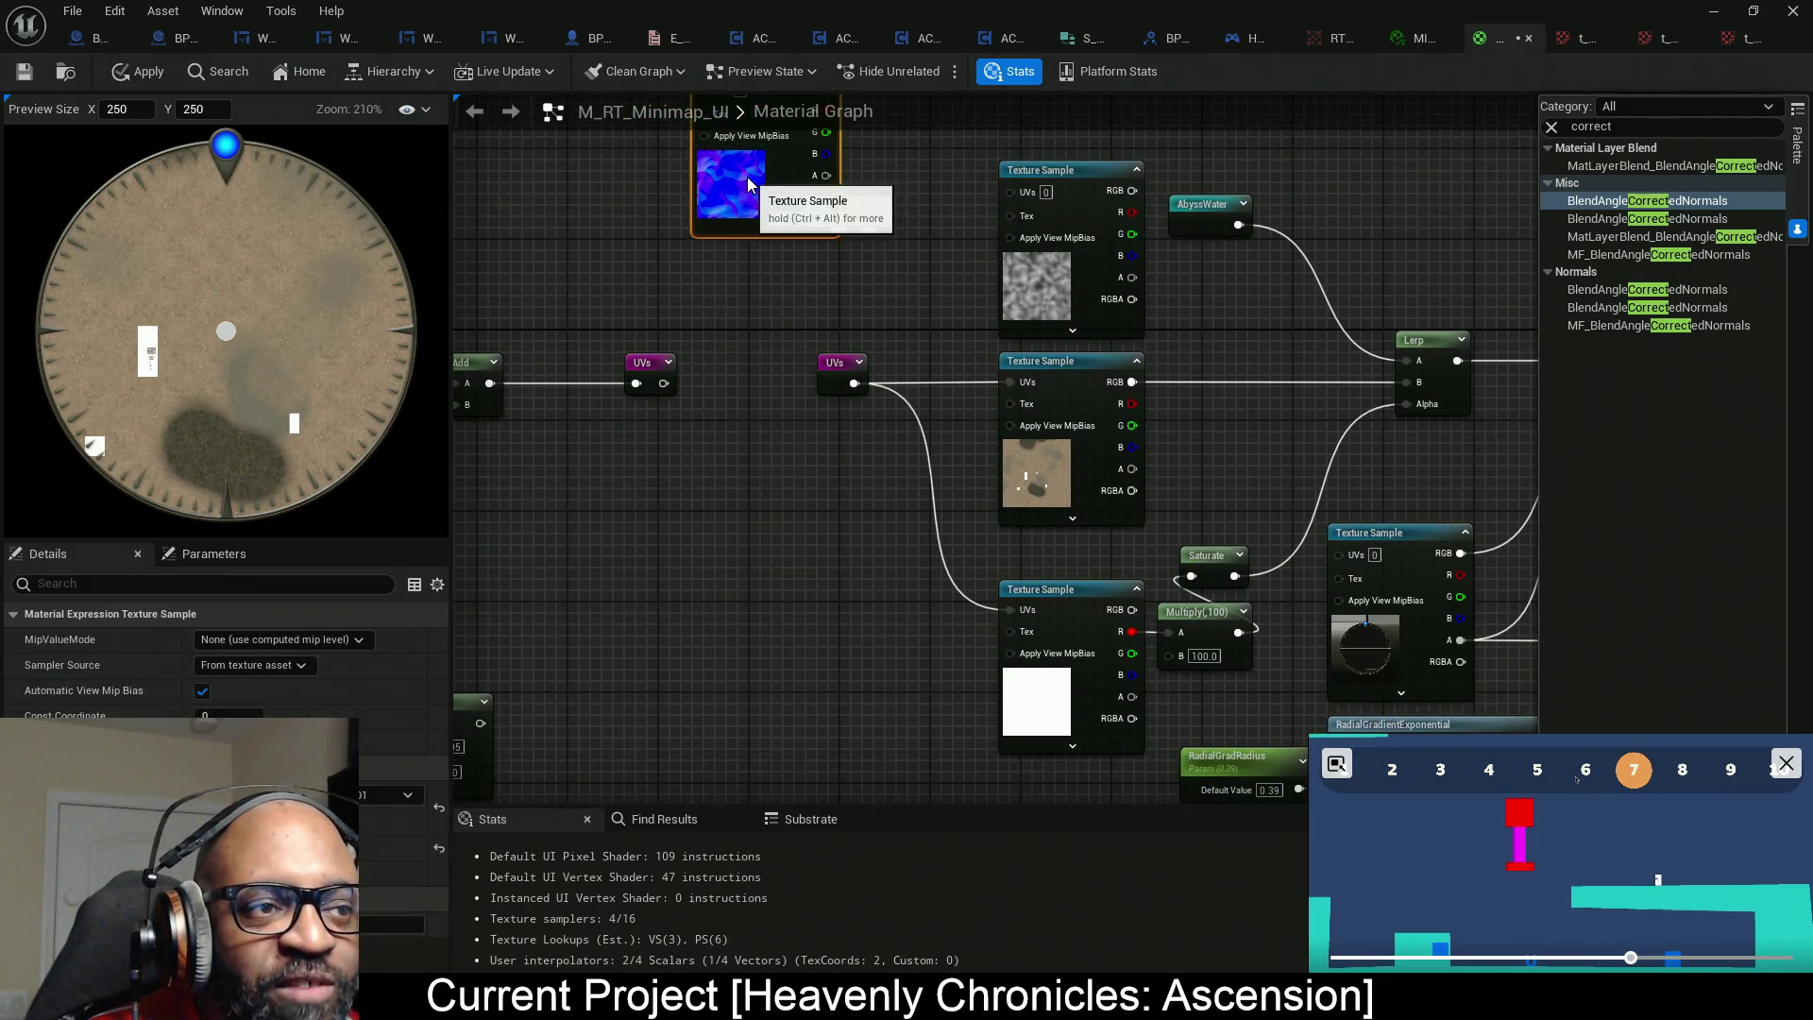
scroll(960, 526, "down", 6)
mouse_move(979, 511)
left_mouse_down()
mouse_move(1029, 265)
mouse_move(1062, 241)
mouse_move(1086, 253)
left_mouse_up()
left_click_drag(1068, 344, 1081, 460)
left_click_drag(1033, 351, 1143, 484)
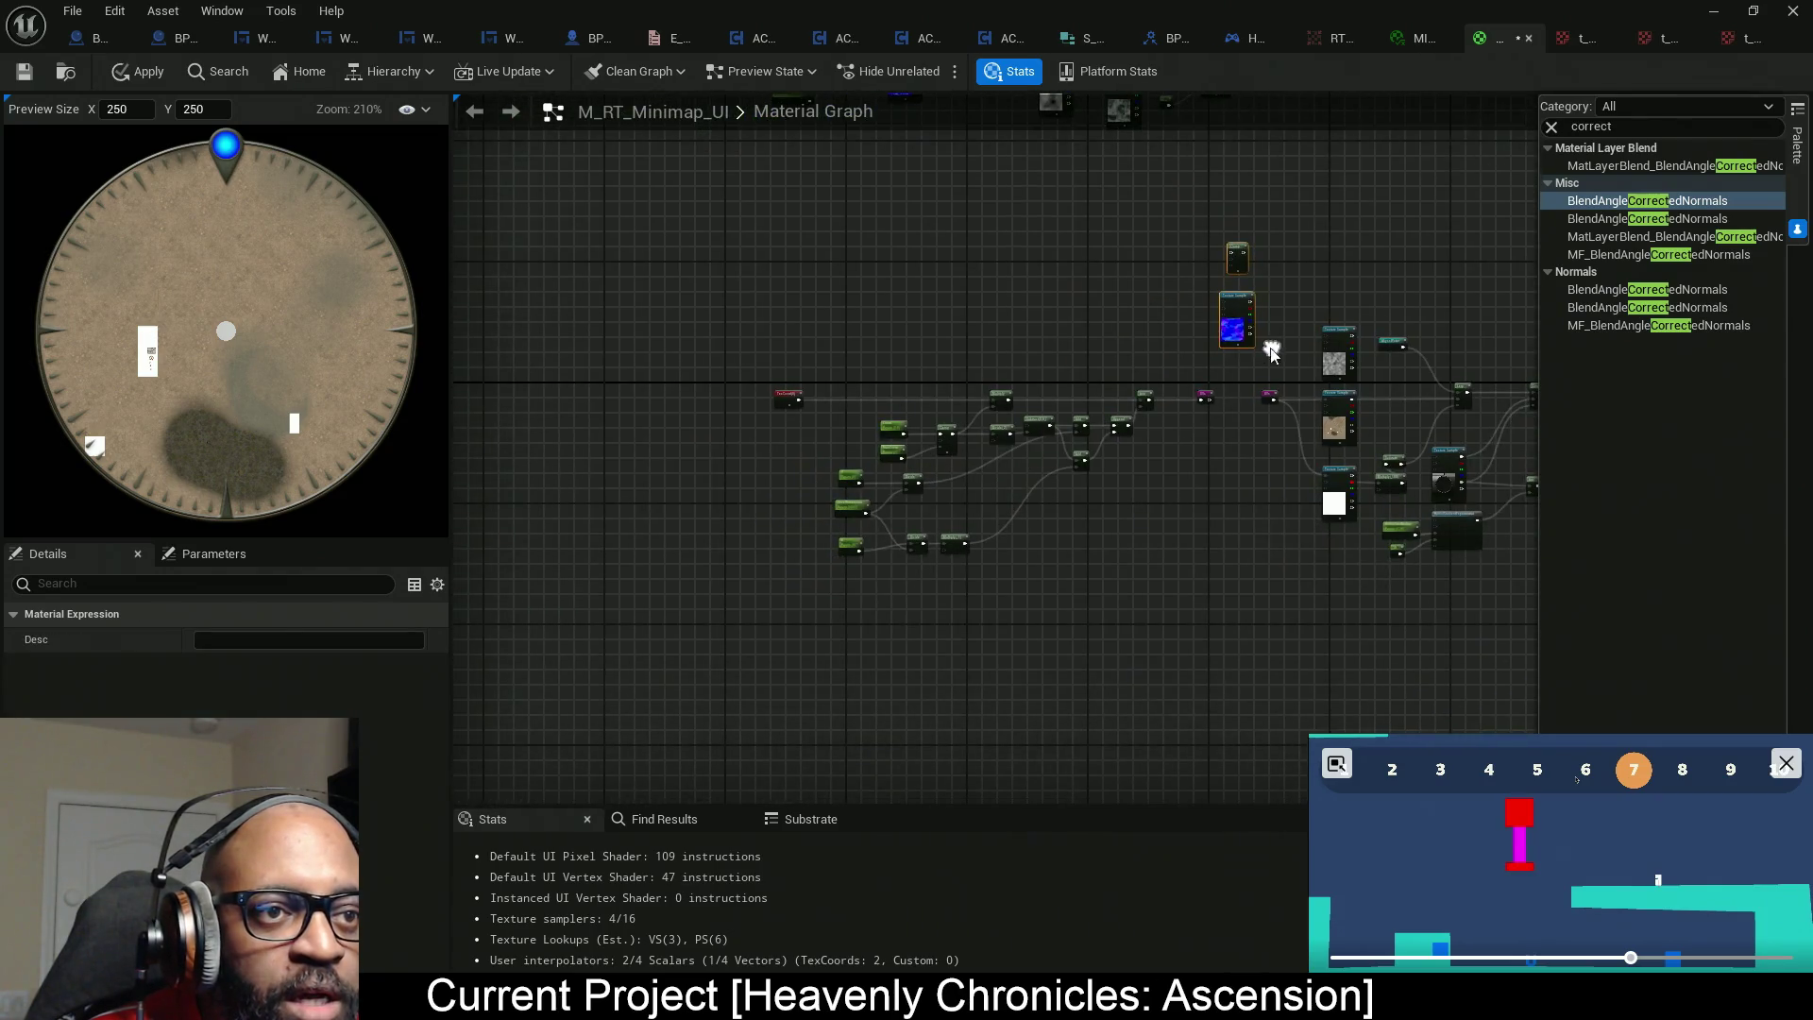
left_click_drag(1256, 304, 1177, 607)
scroll(1177, 607, "up", 5)
scroll(1196, 587, "down", 2)
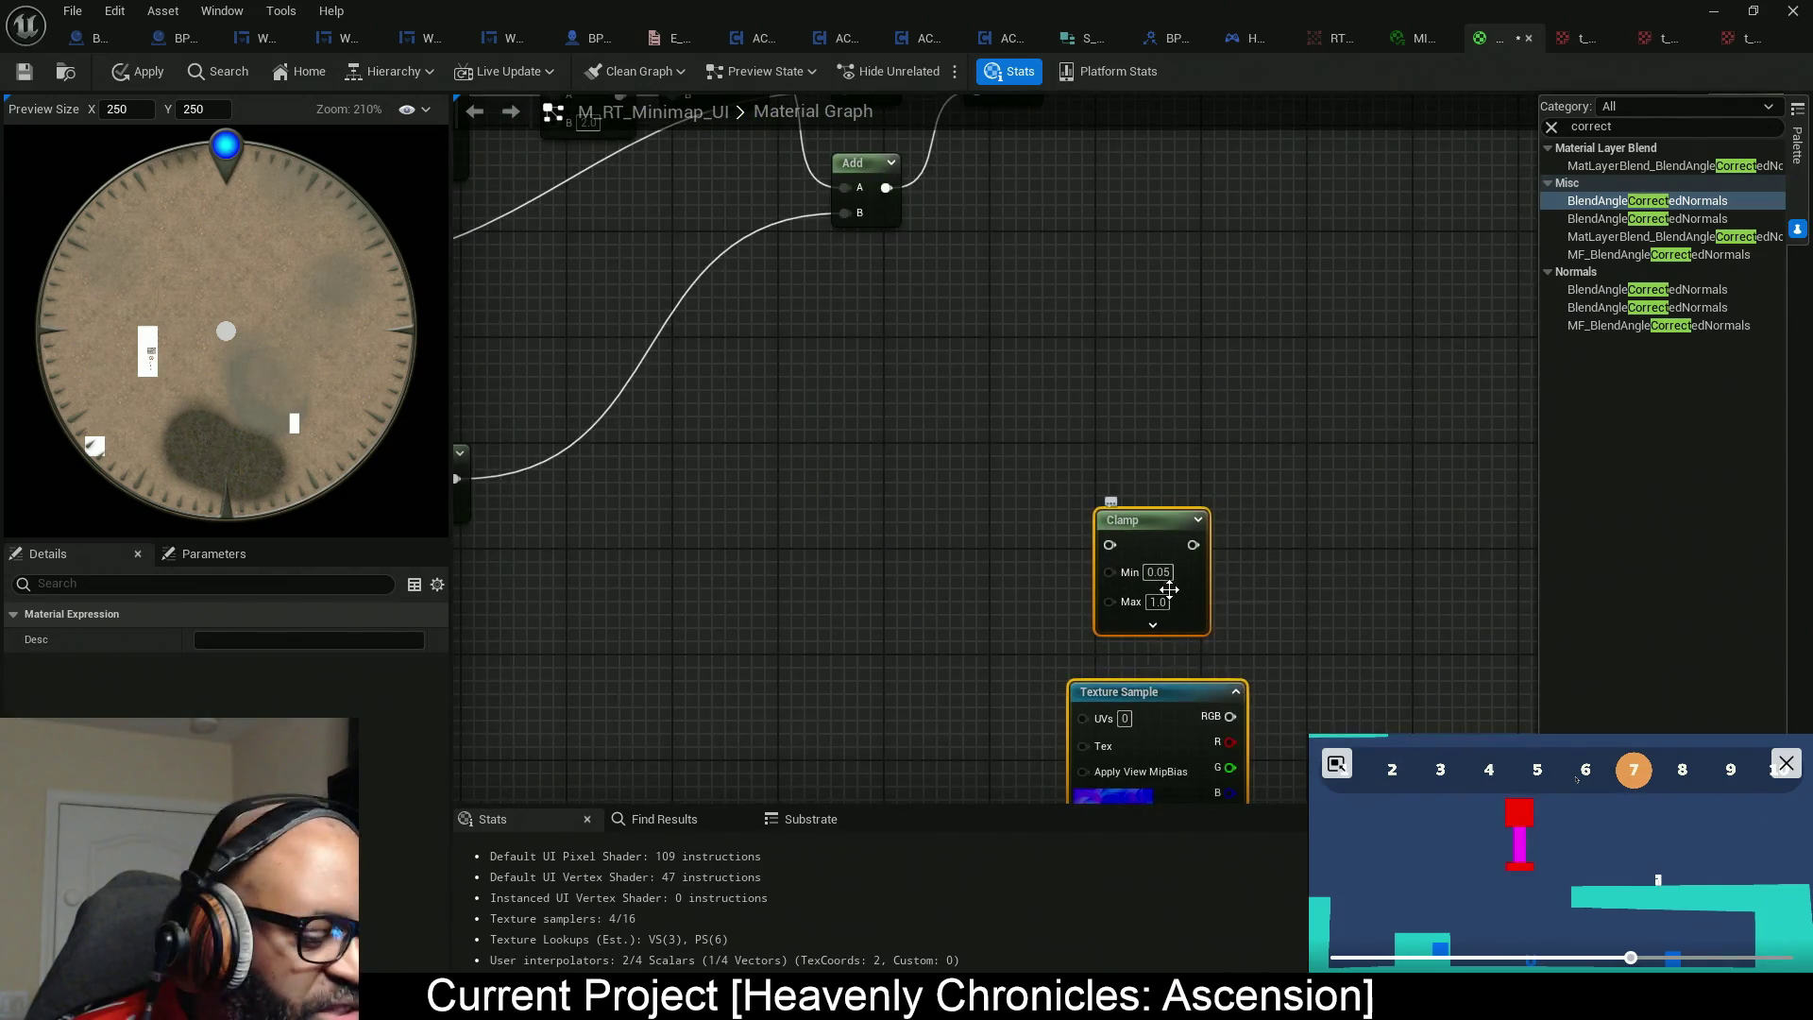
key("Delete")
scroll(1164, 592, "down", 4)
scroll(999, 450, "up", 5)
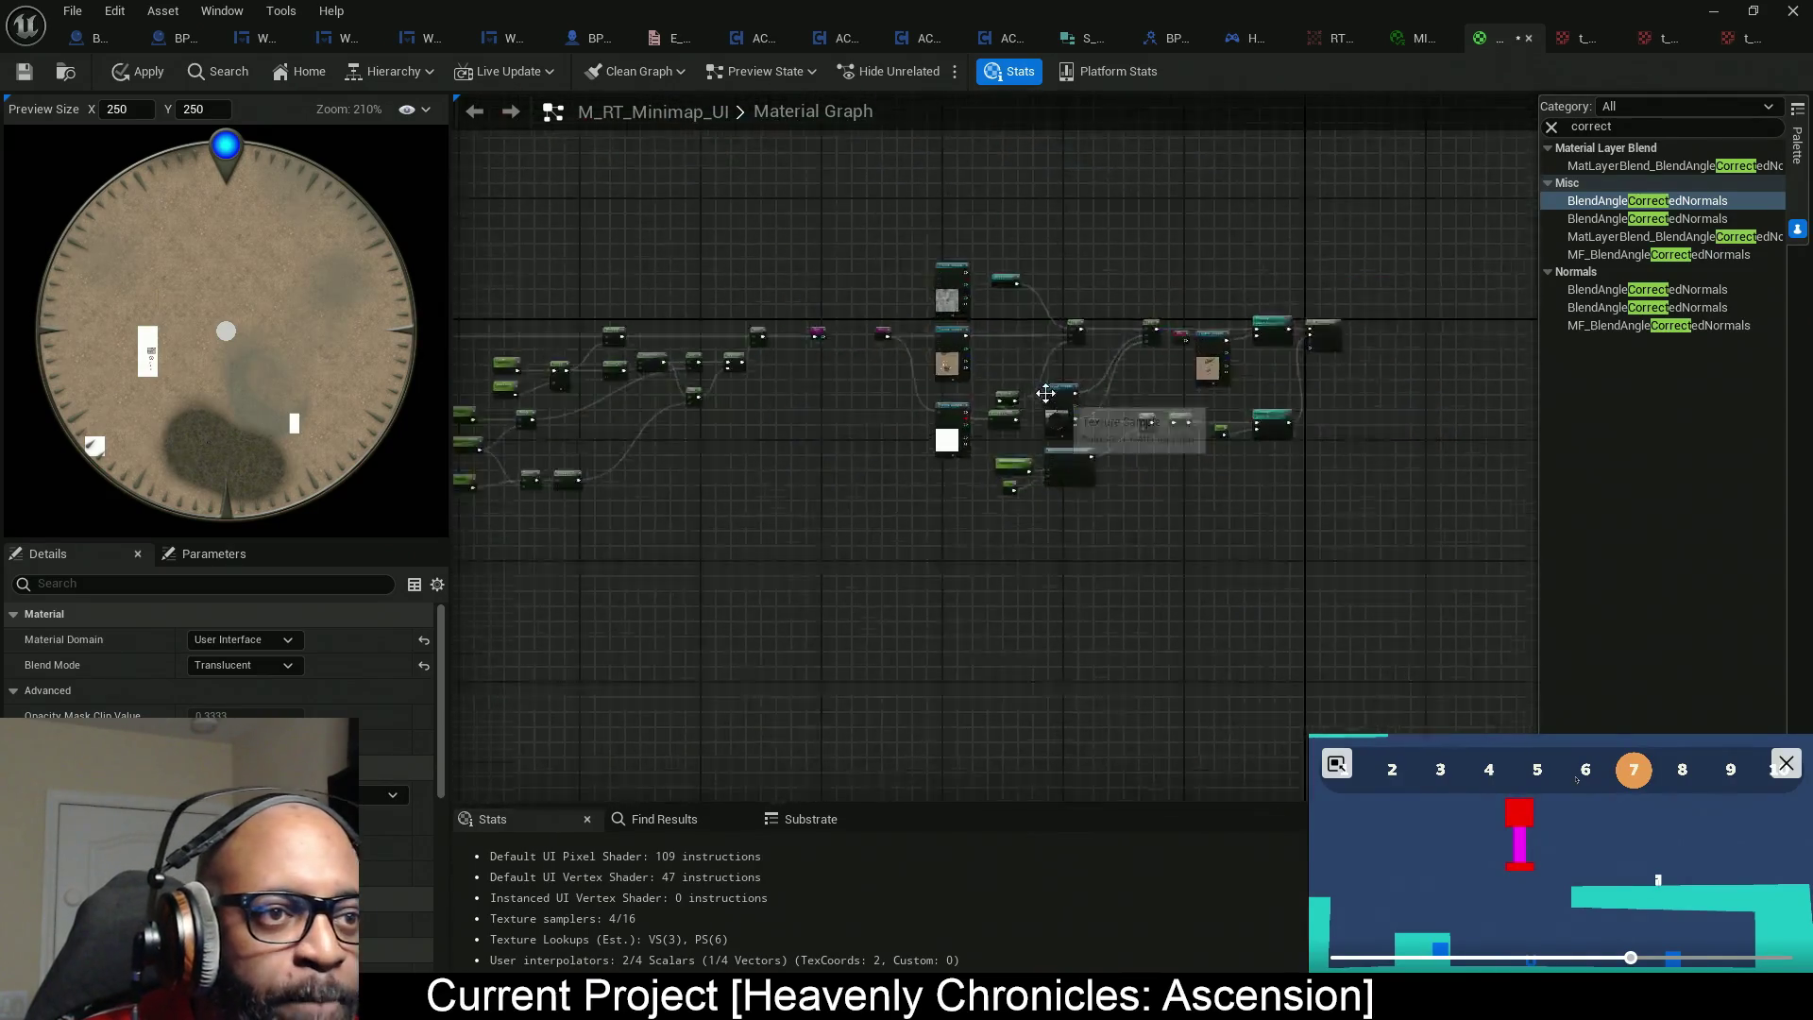
left_click(138, 74)
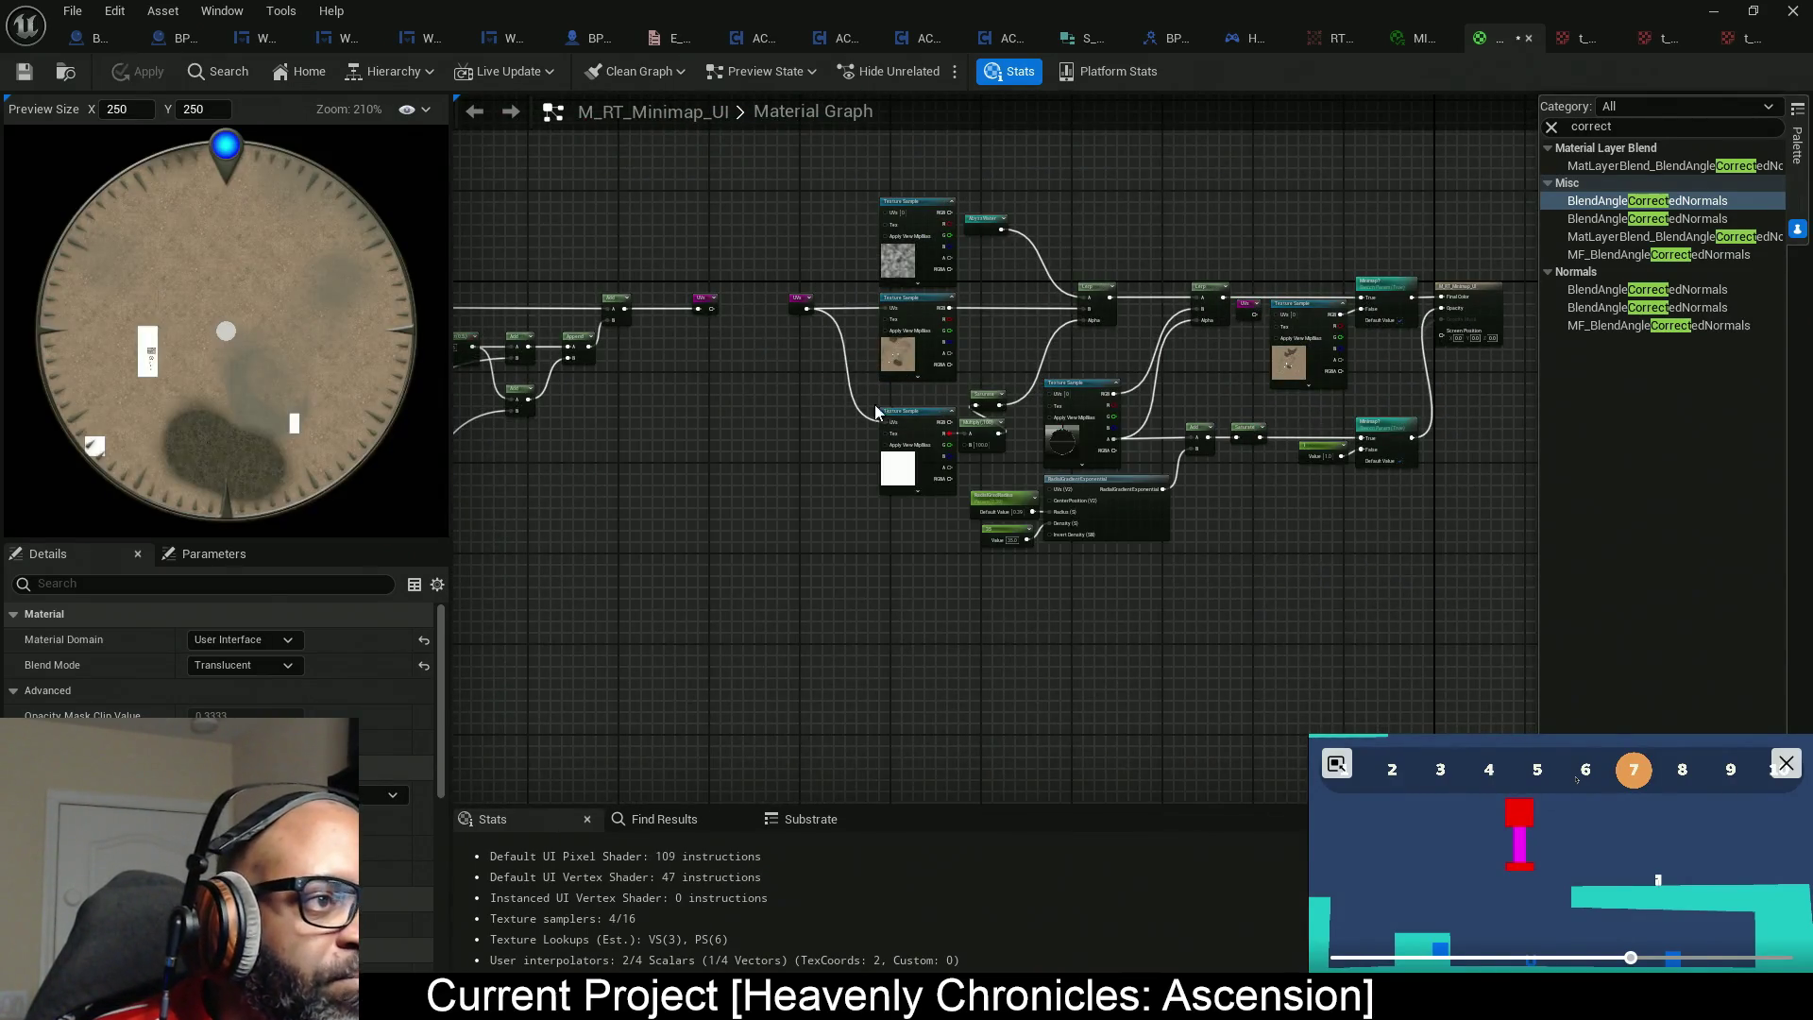
Raise the Y parameter's default value to test the minimap preview.
mouse_move(875, 404)
left_mouse_down()
mouse_move(1174, 538)
mouse_move(861, 475)
left_mouse_up()
scroll(861, 475, "up", 4)
left_click(990, 474)
mouse_move(250, 690)
left_mouse_down()
mouse_move(435, 690)
mouse_move(255, 691)
left_mouse_up()
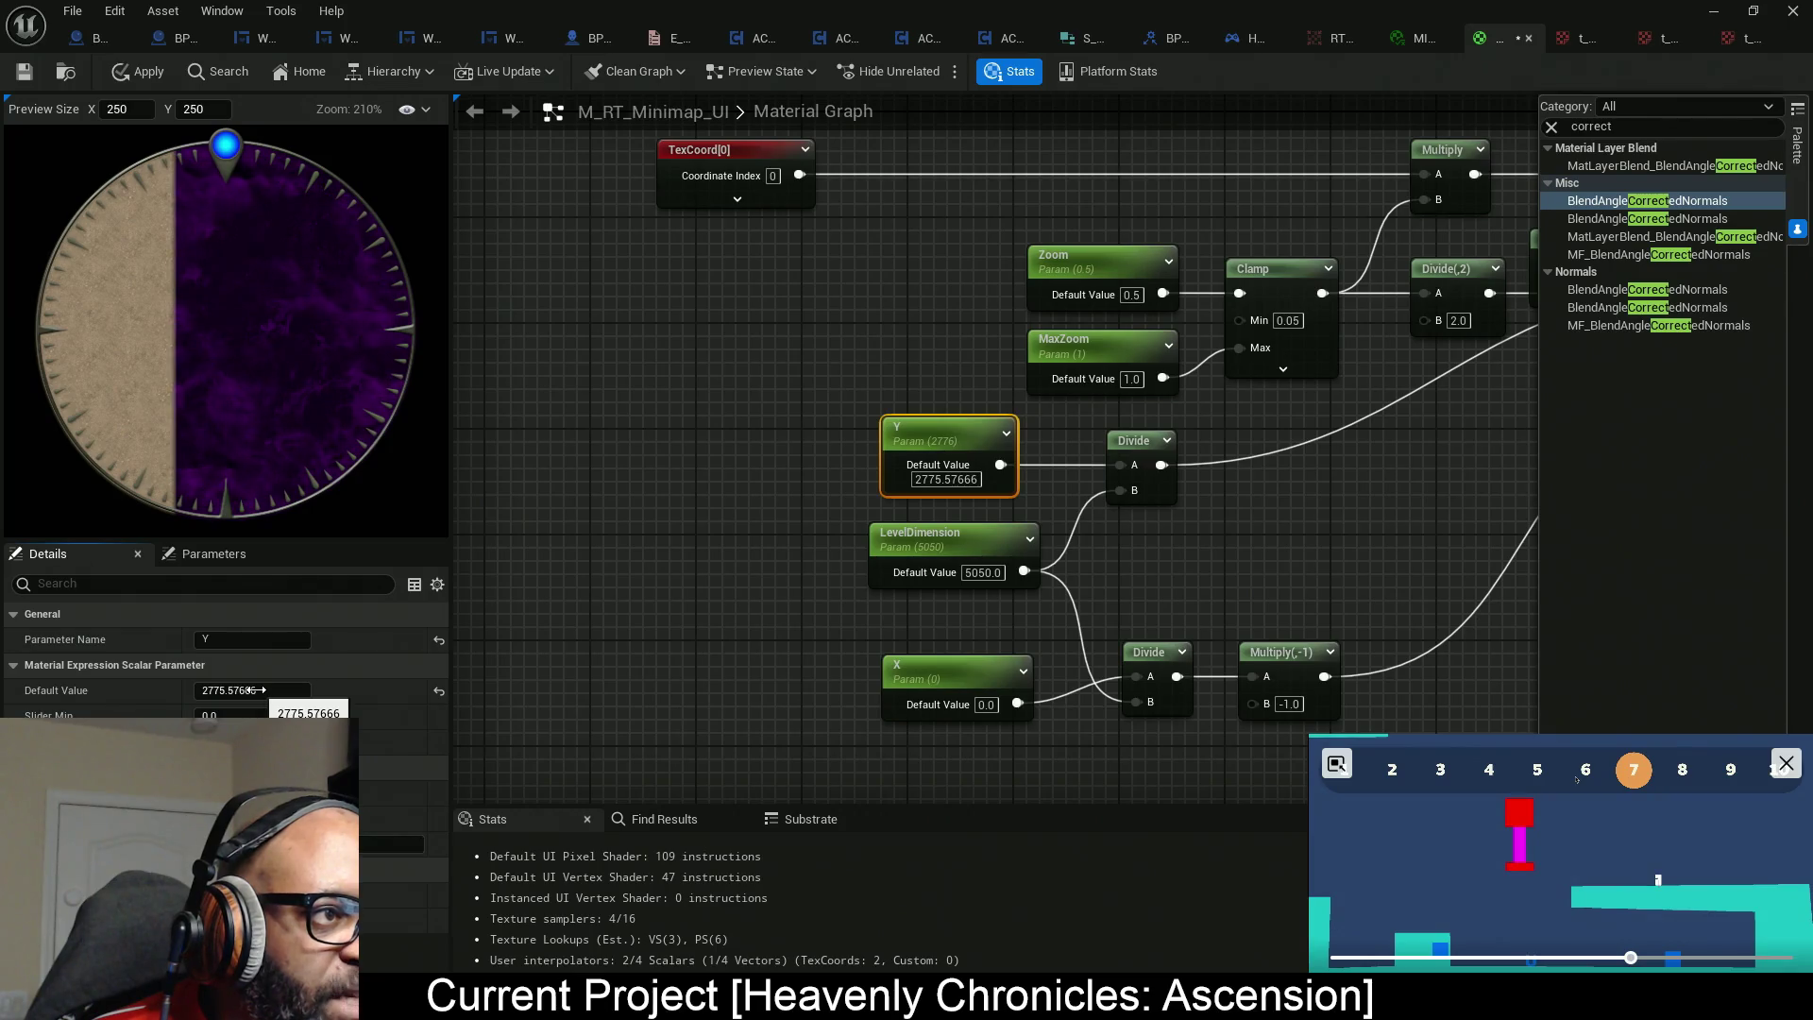
Reset Y to 0.0, apply and save M_RT_Minimap_UI, and switch back to the level editor.
left_click(438, 691)
left_click(137, 79)
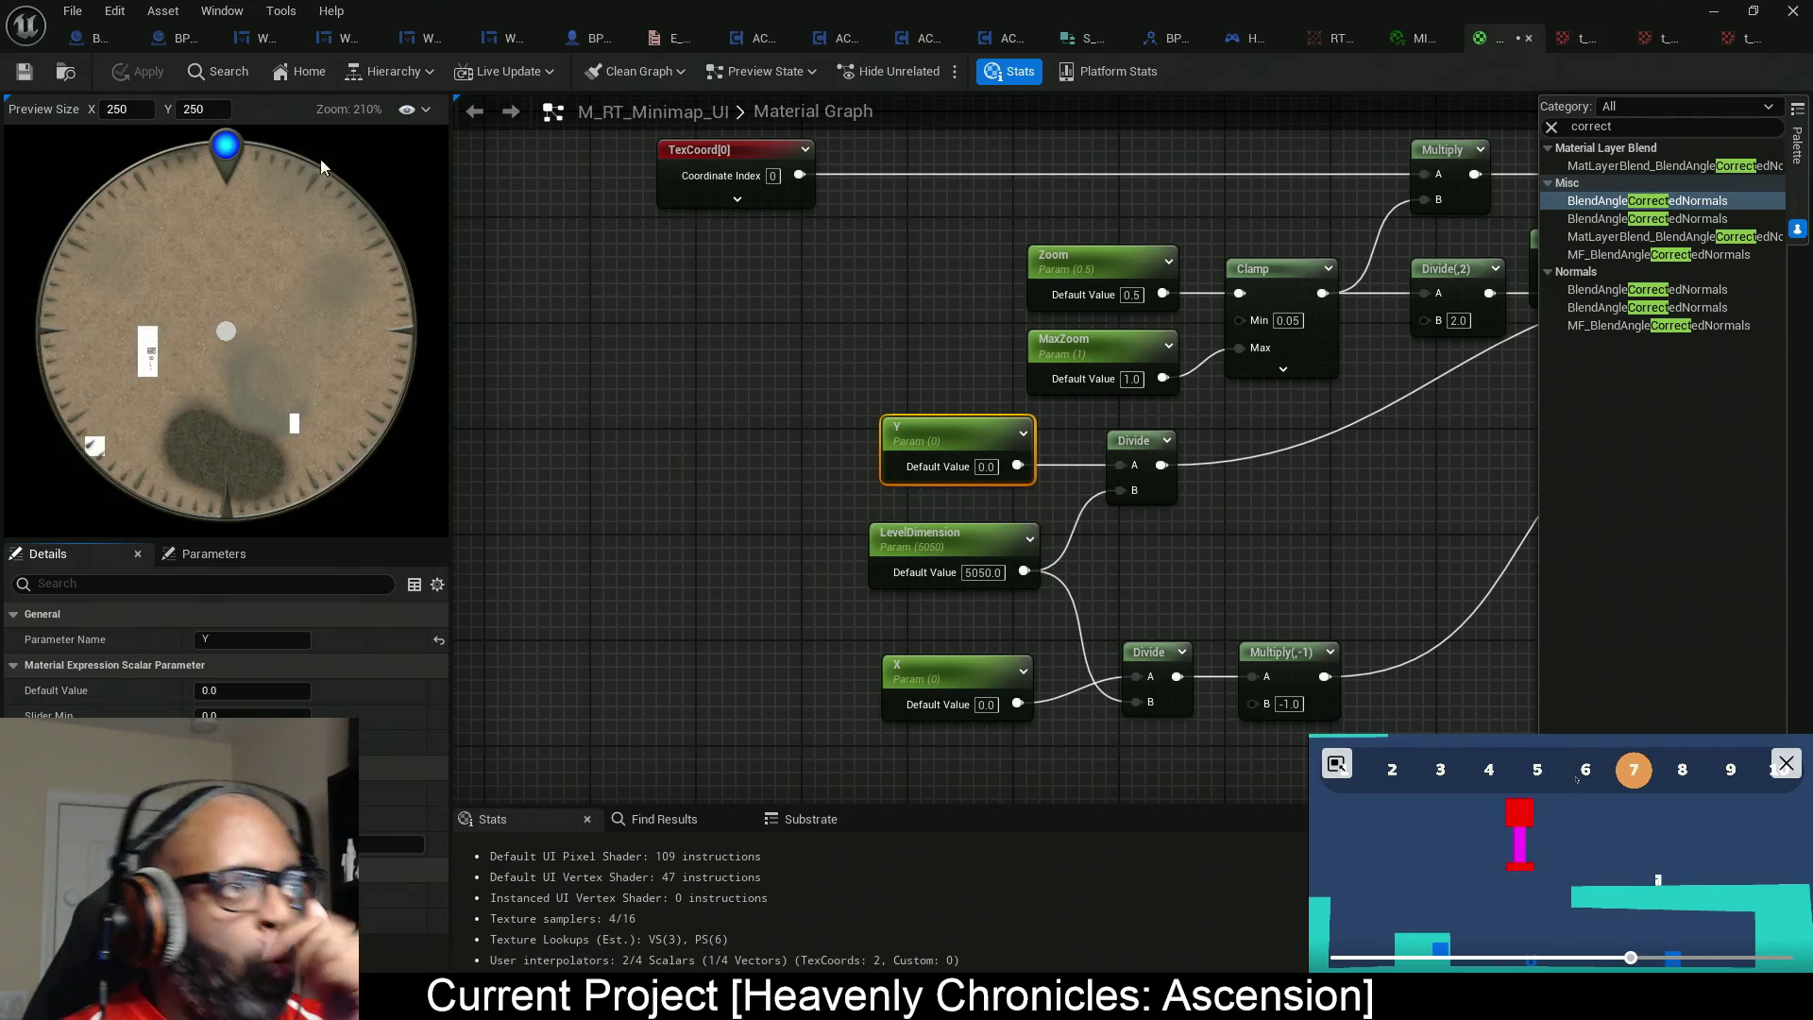
key("alt+Tab")
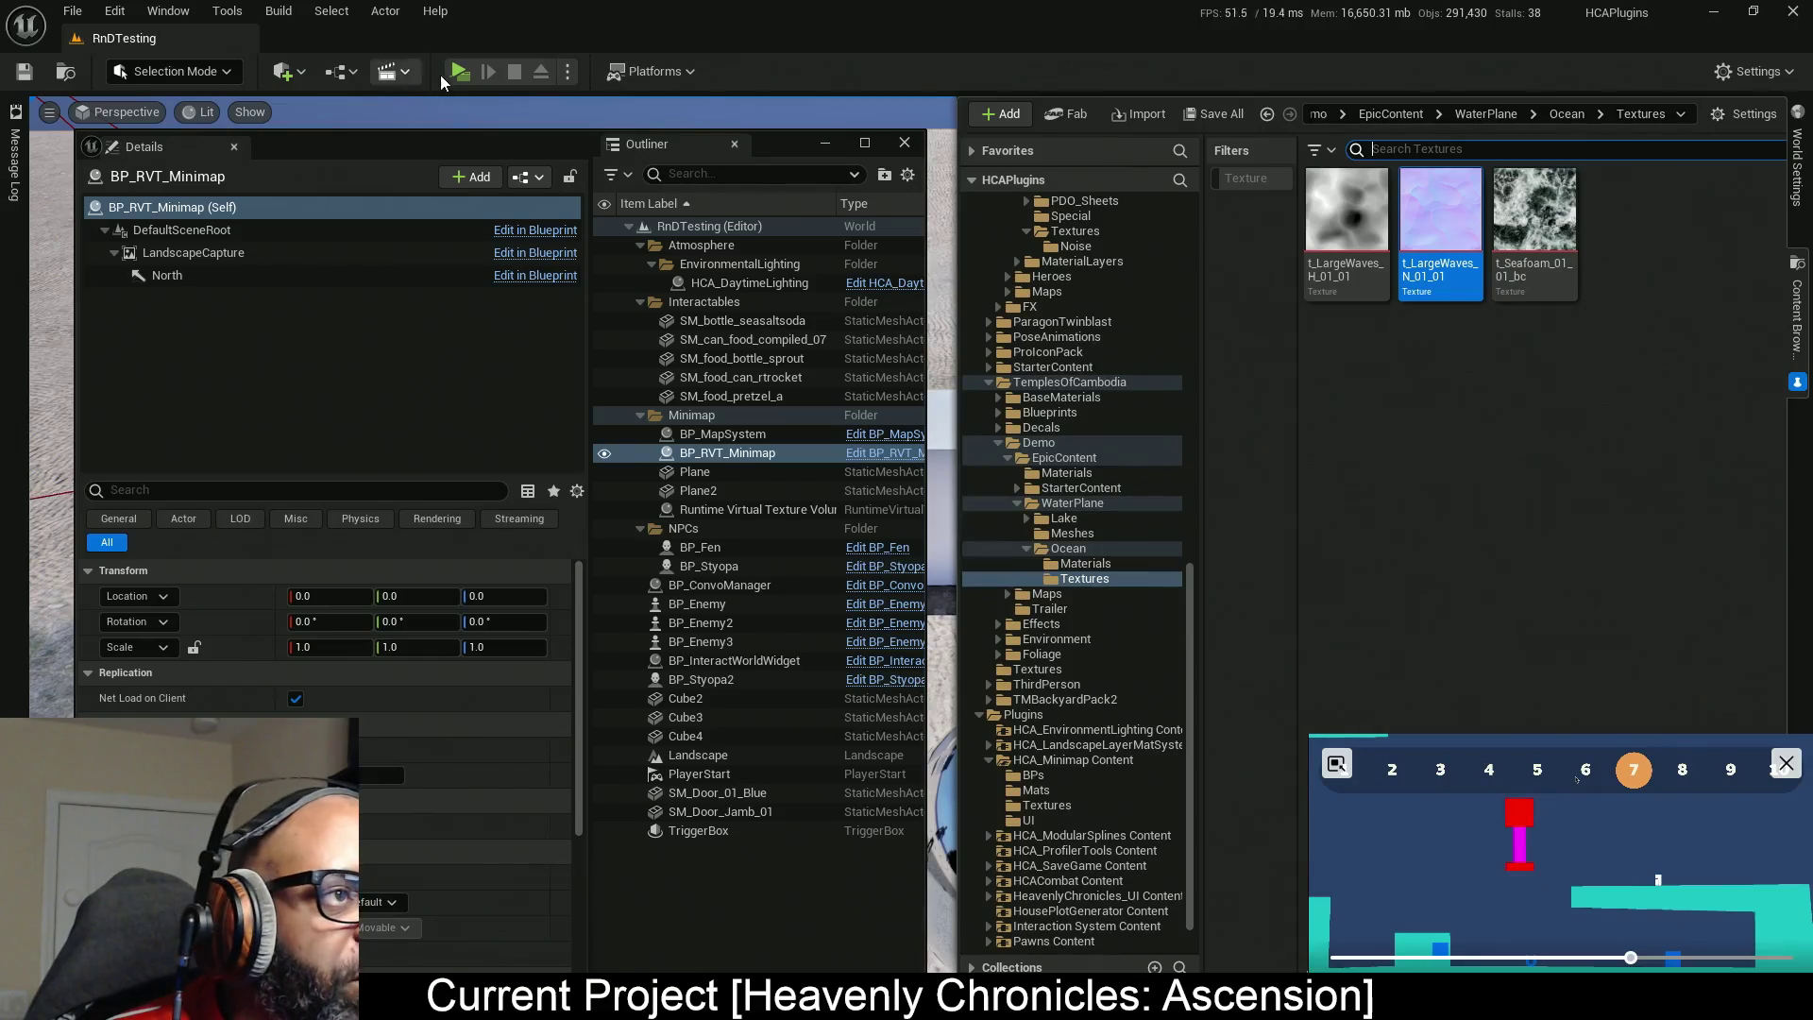
Play in a new window, run forward with W watching the minimap, then open the full map with M.
left_click(460, 71)
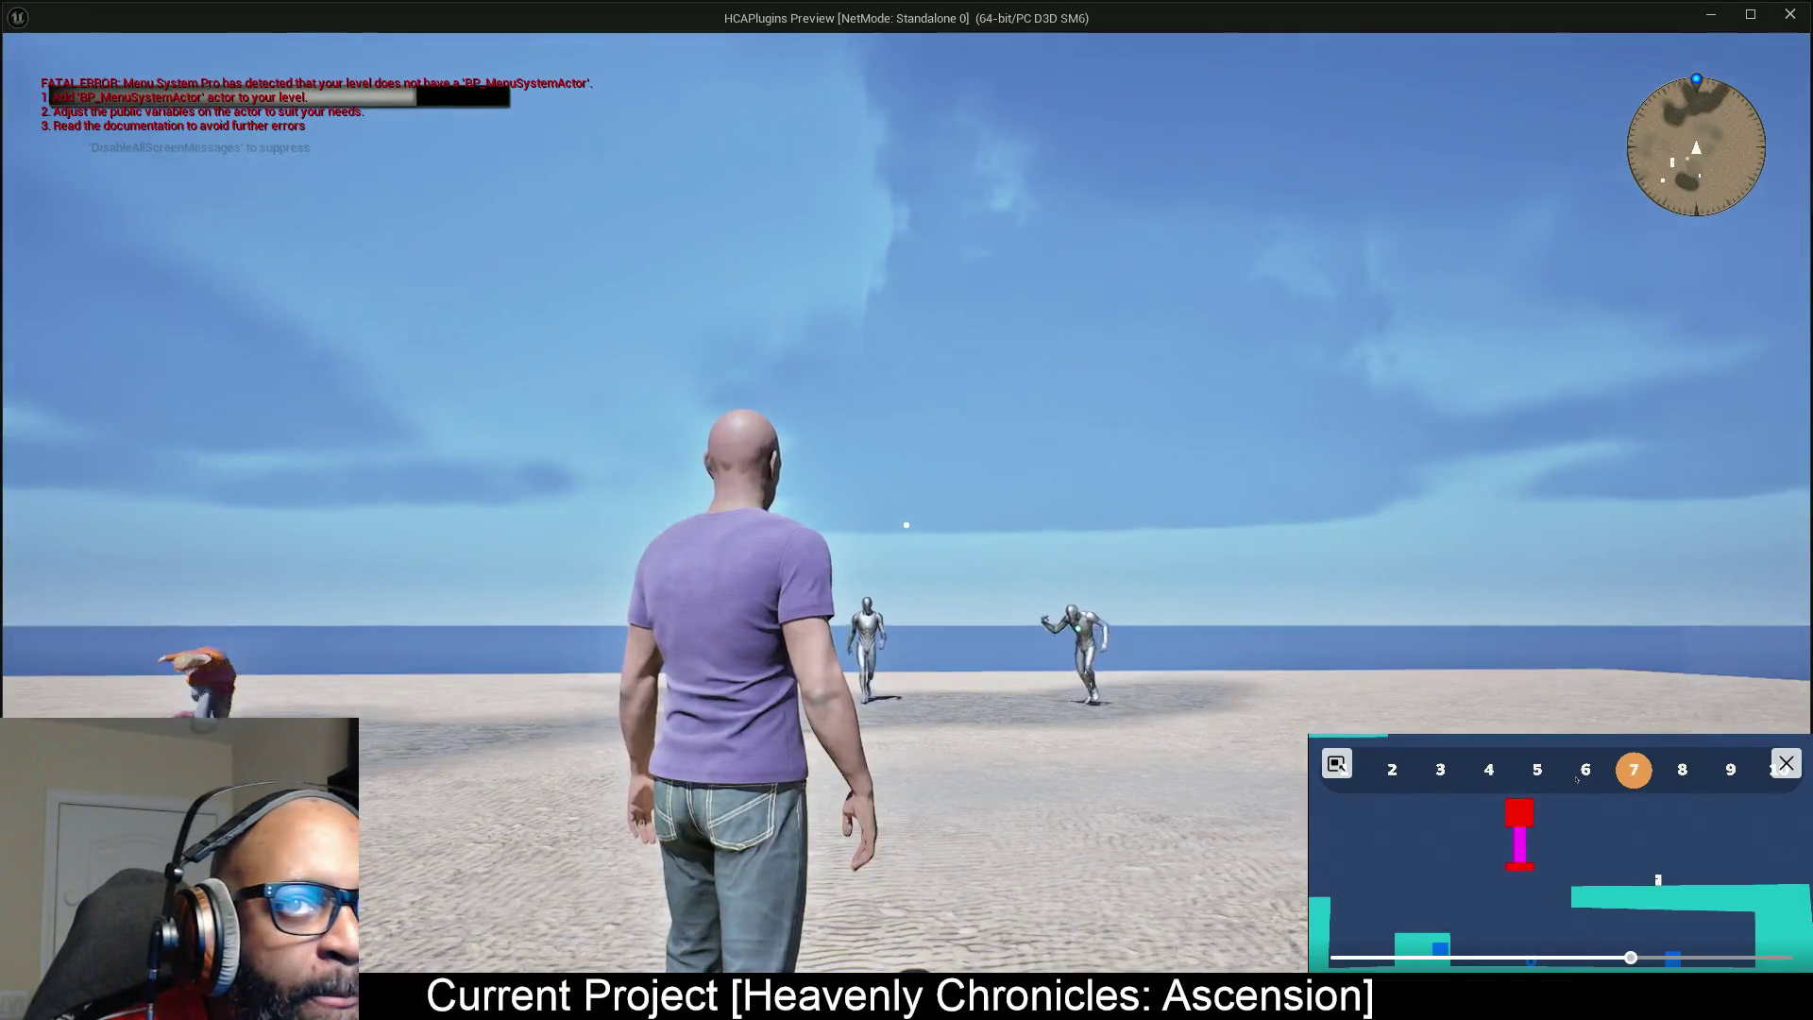
key("w")
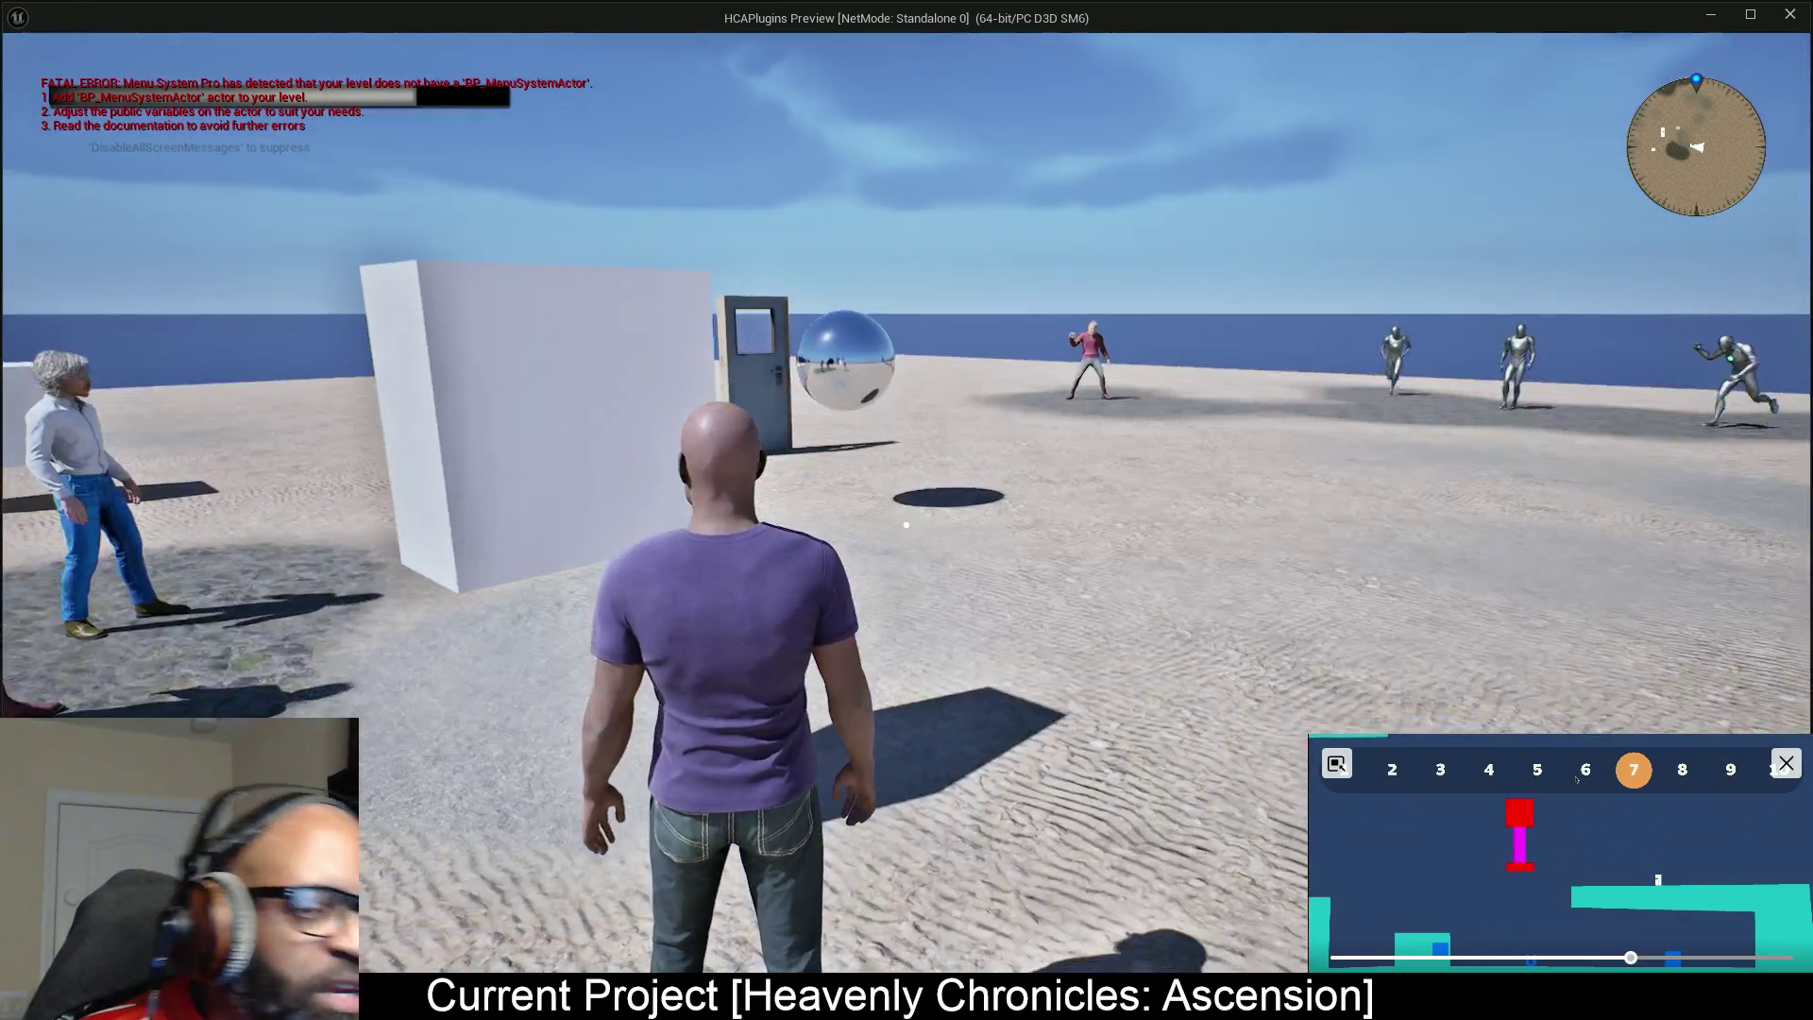
key("m")
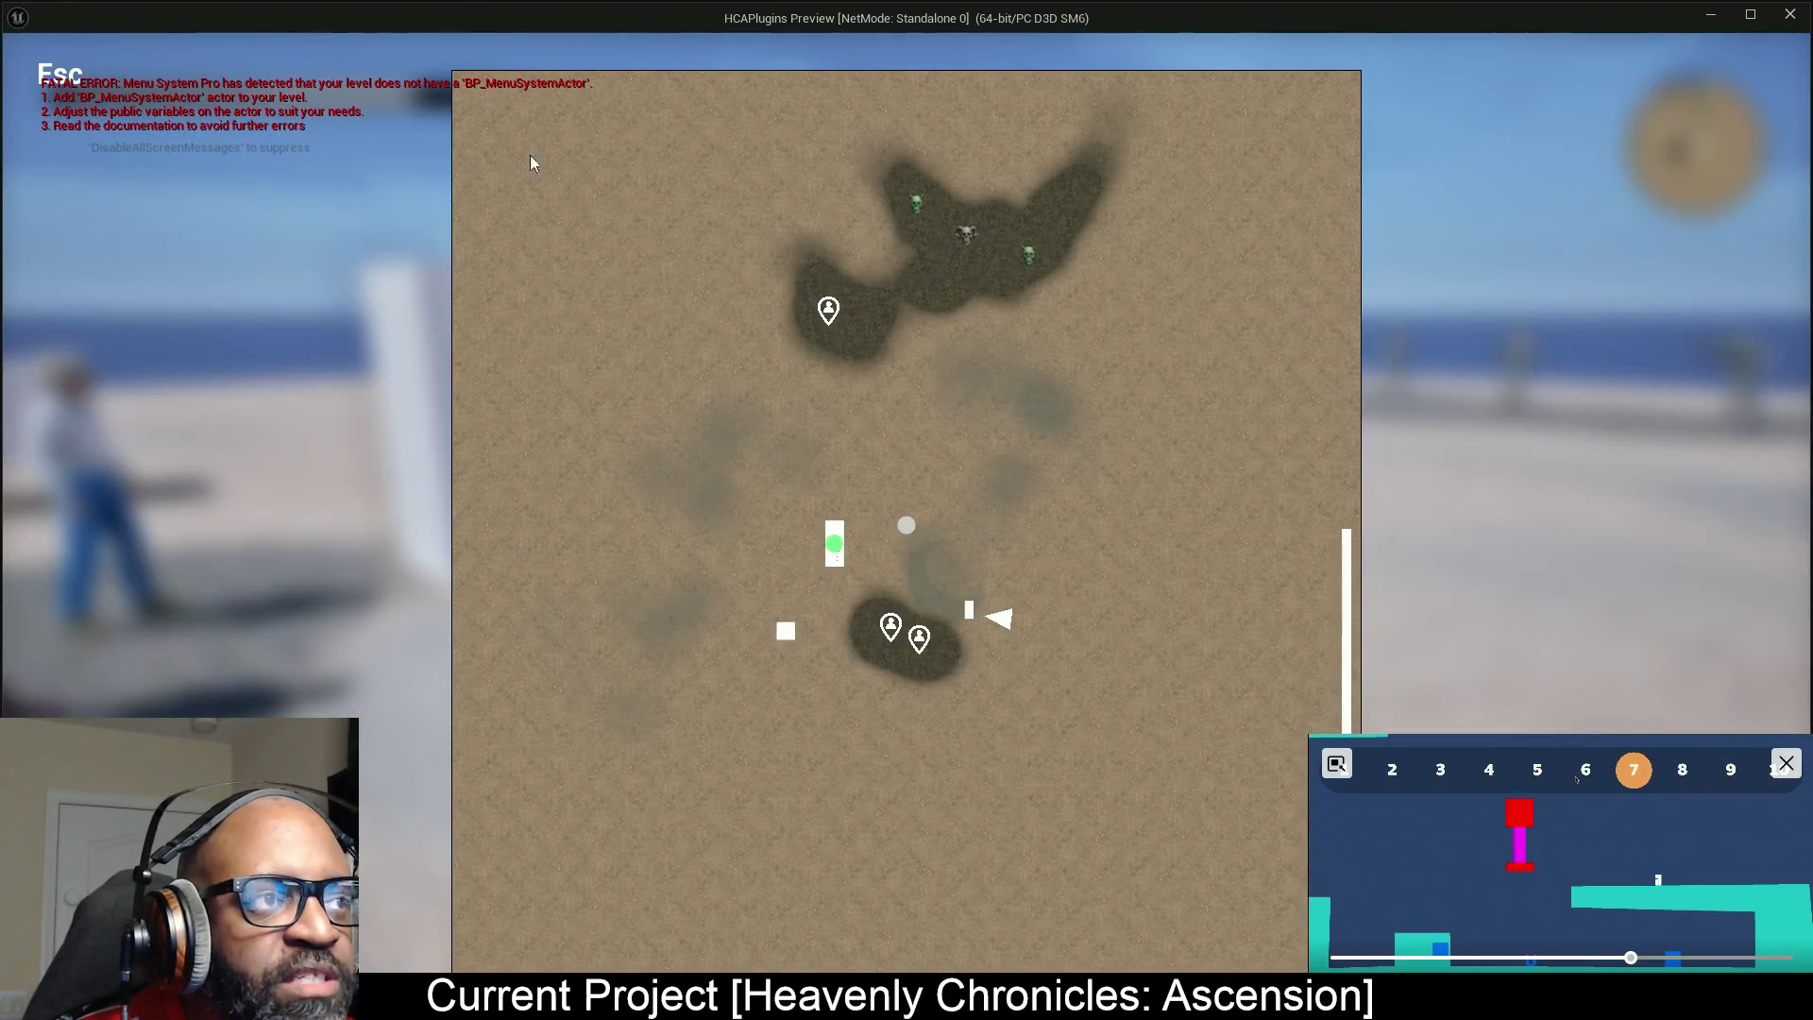
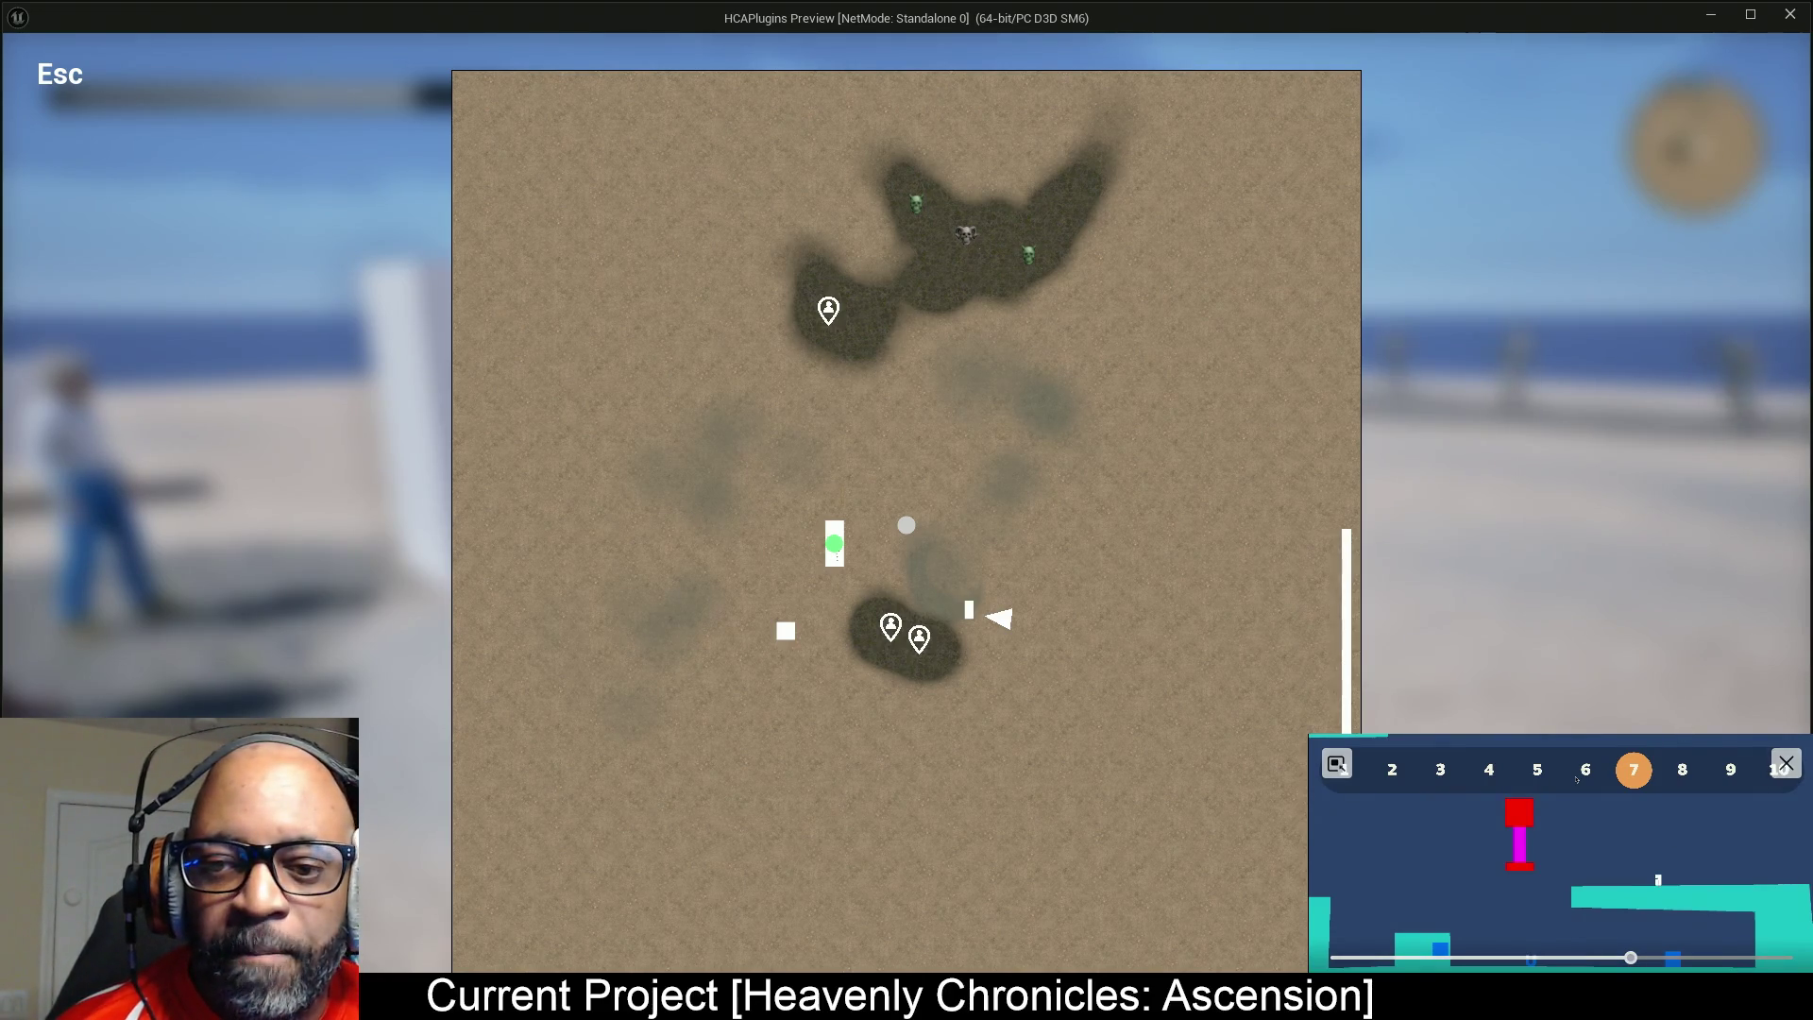
Close the full-screen world map with its Esc label to resume third-person gameplay.
left_click(1351, 829)
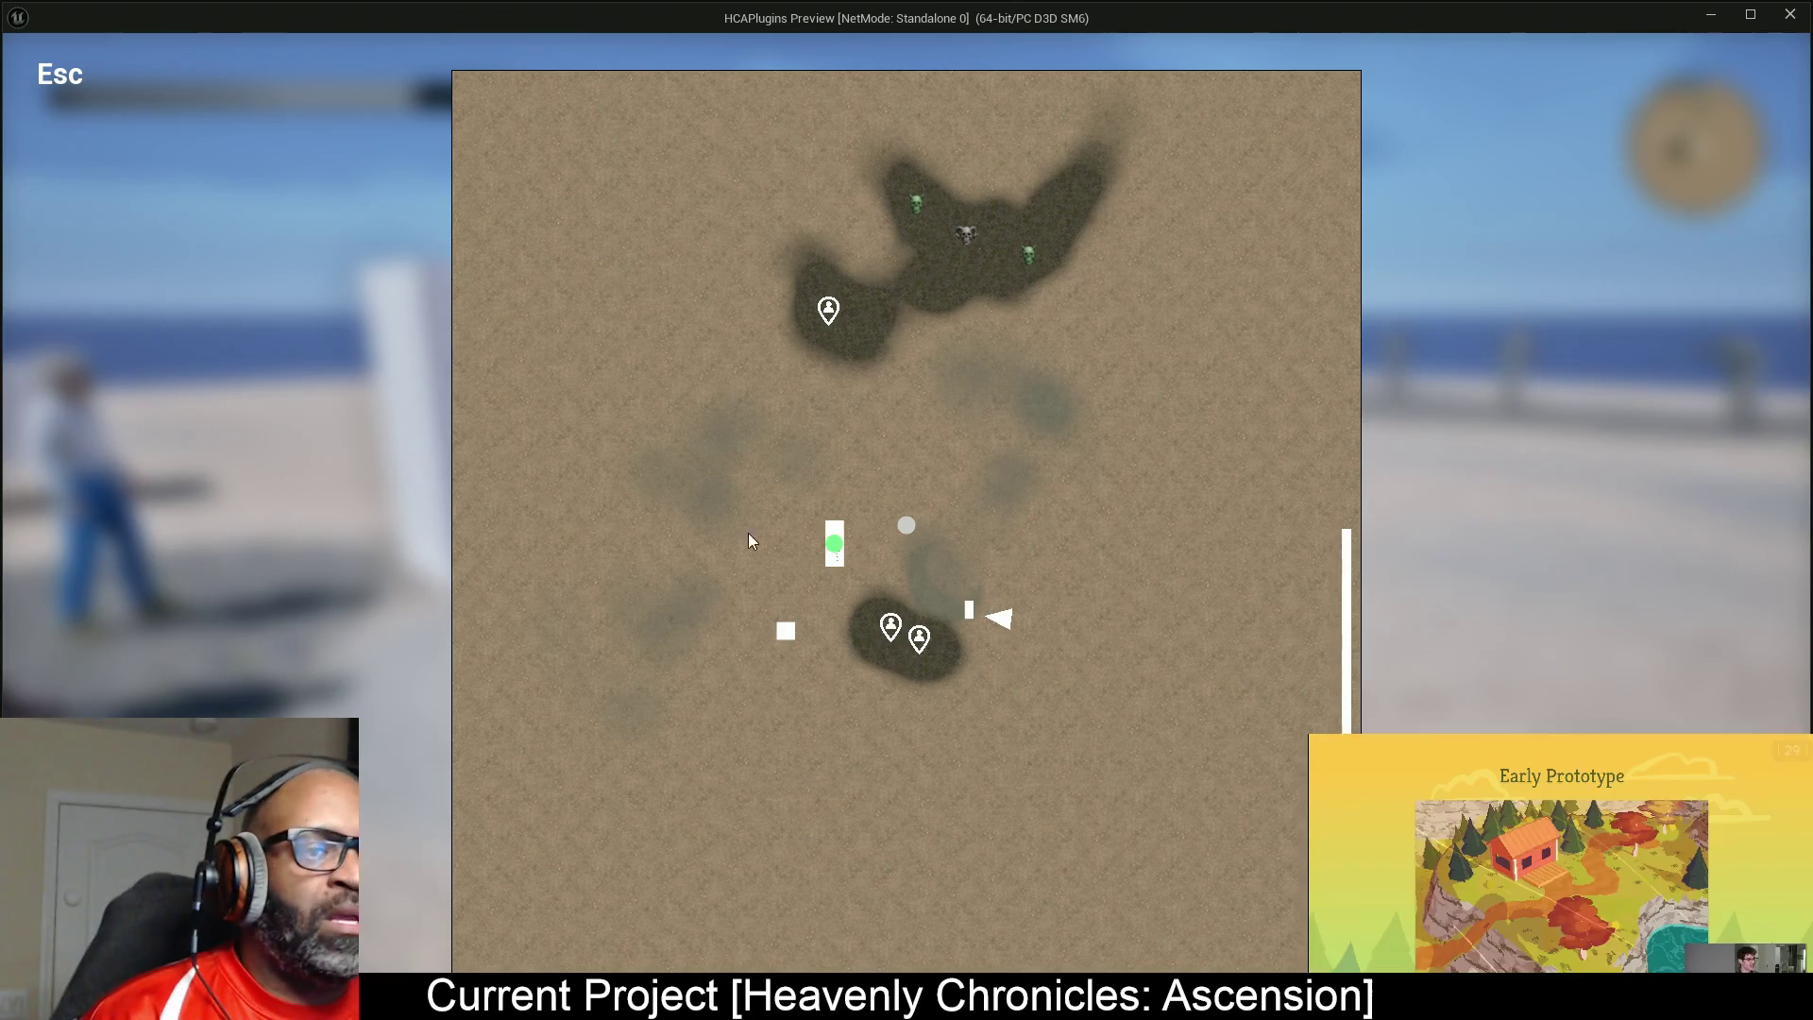
left_click(75, 89)
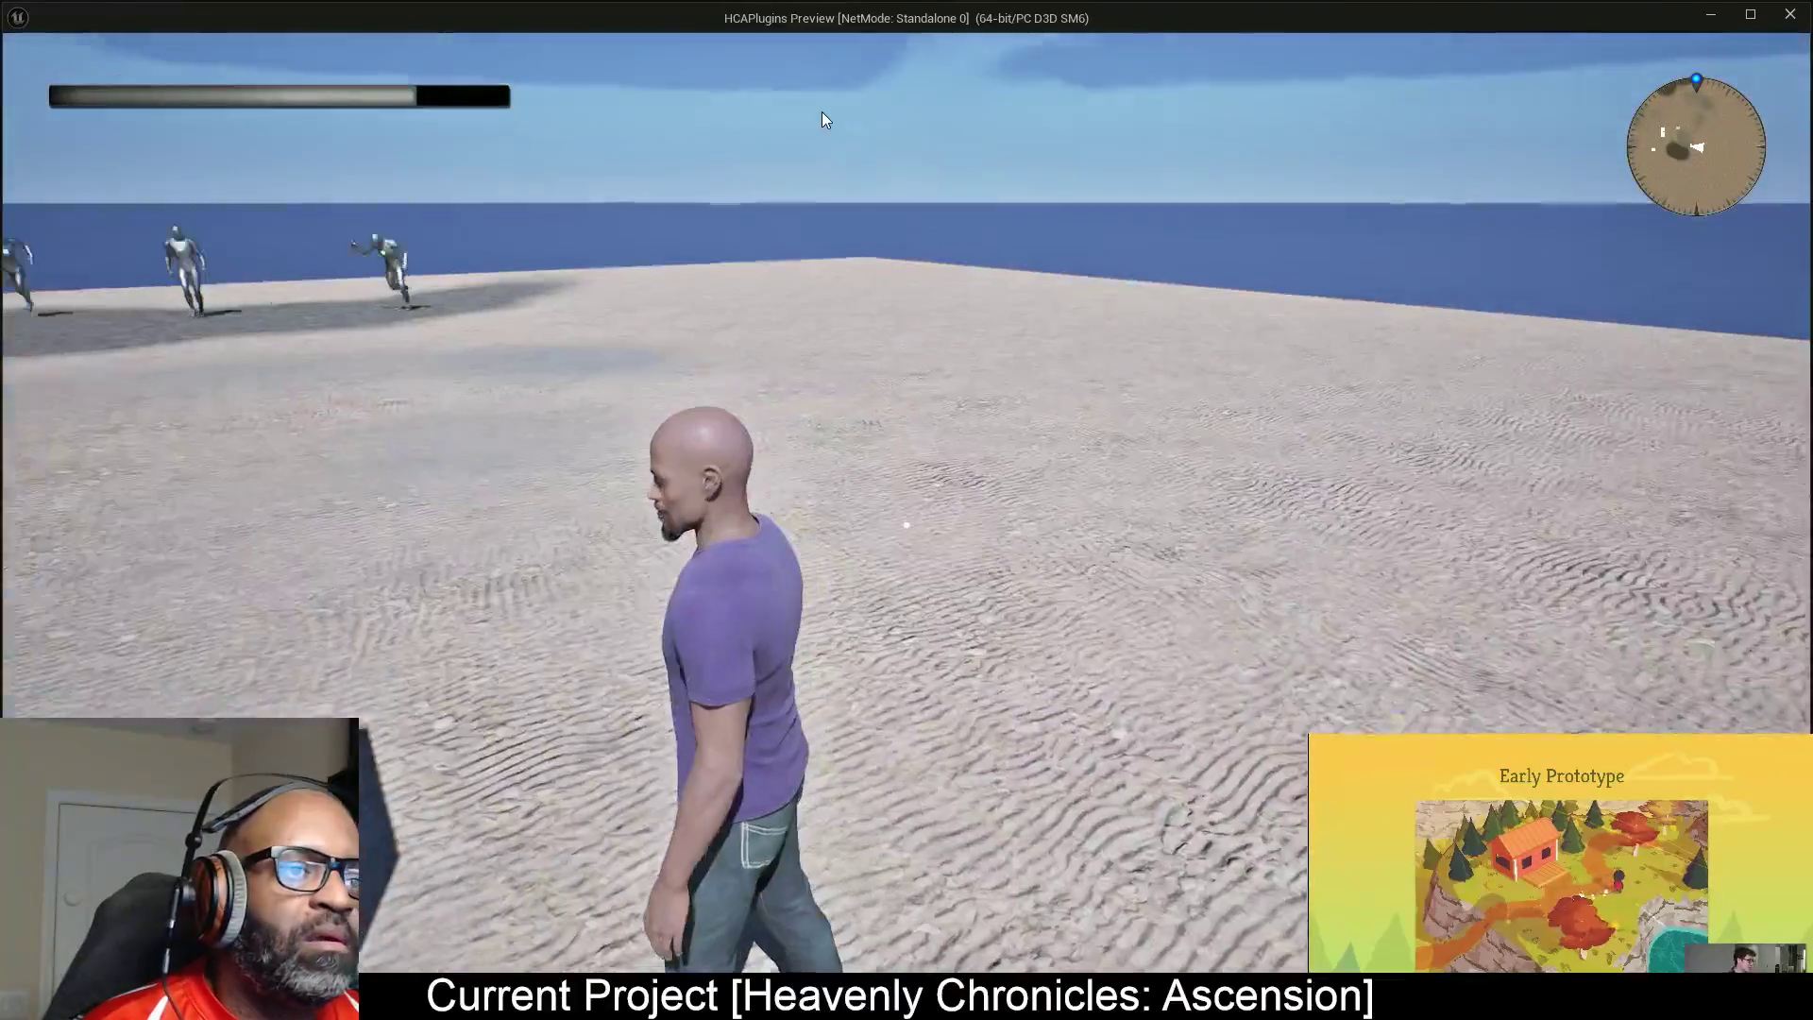
Run the character across the sand toward the enemies, then stop the play session.
key("w")
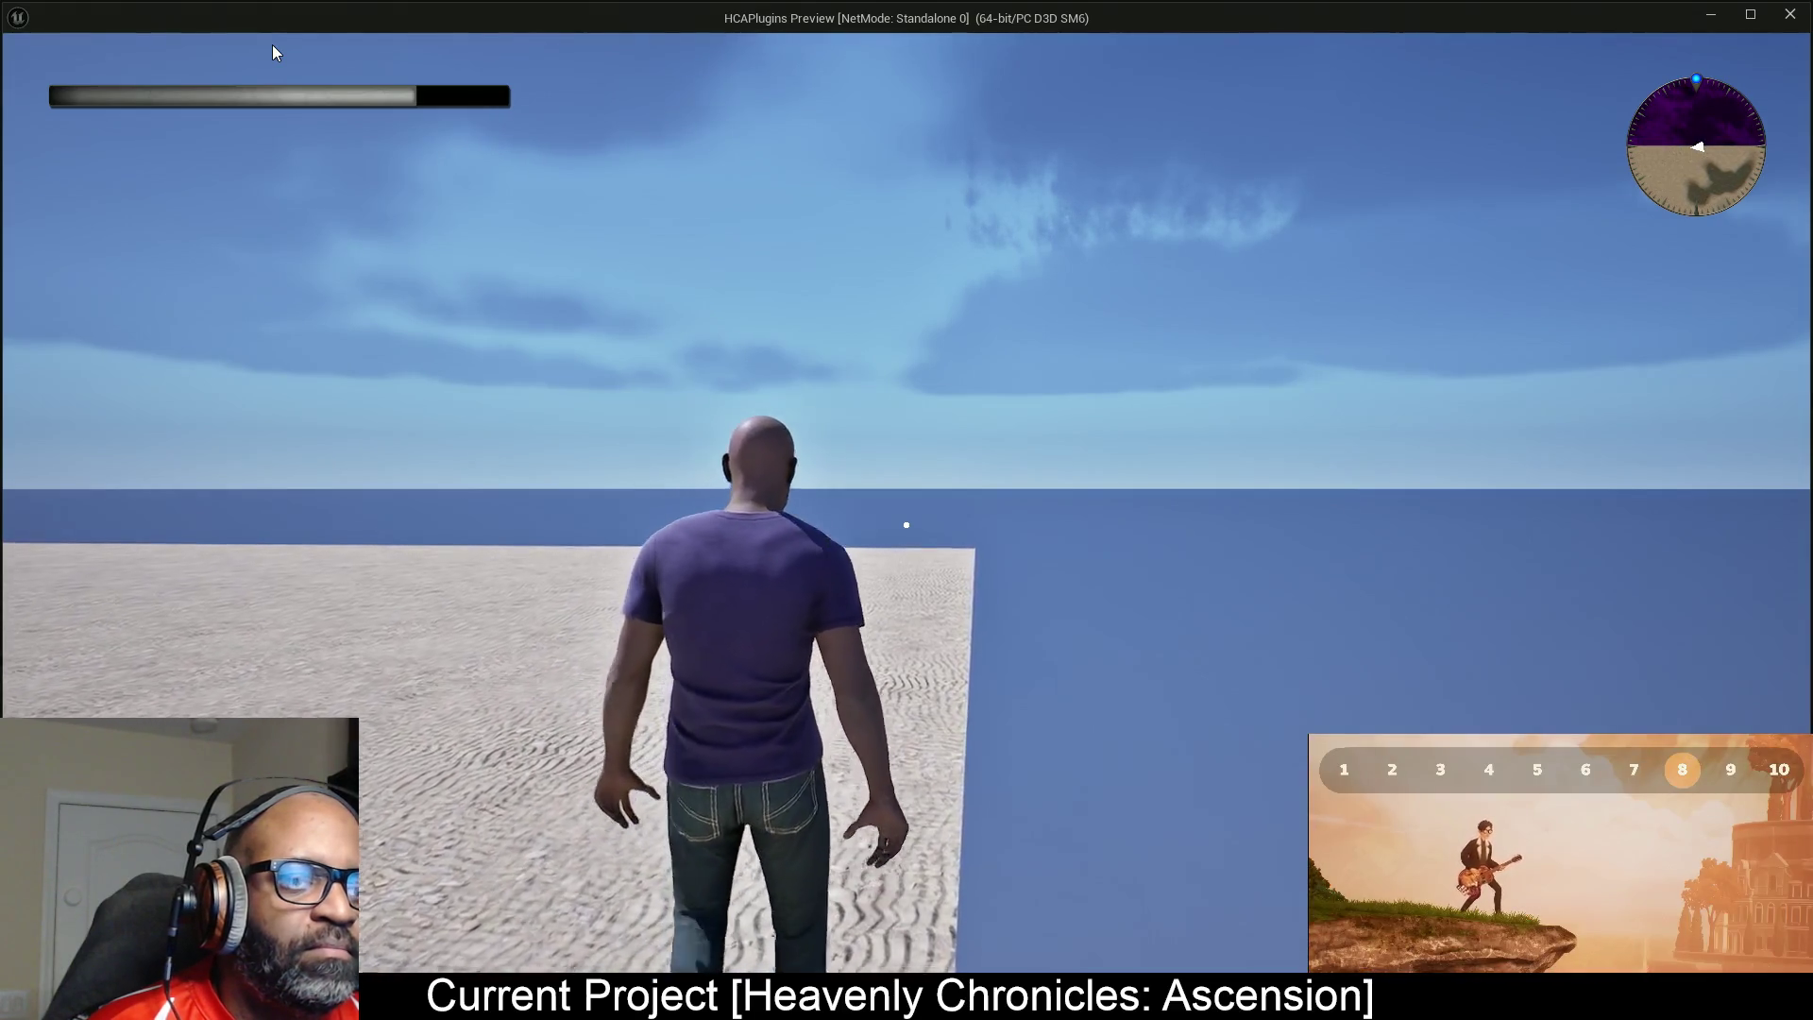
key("w")
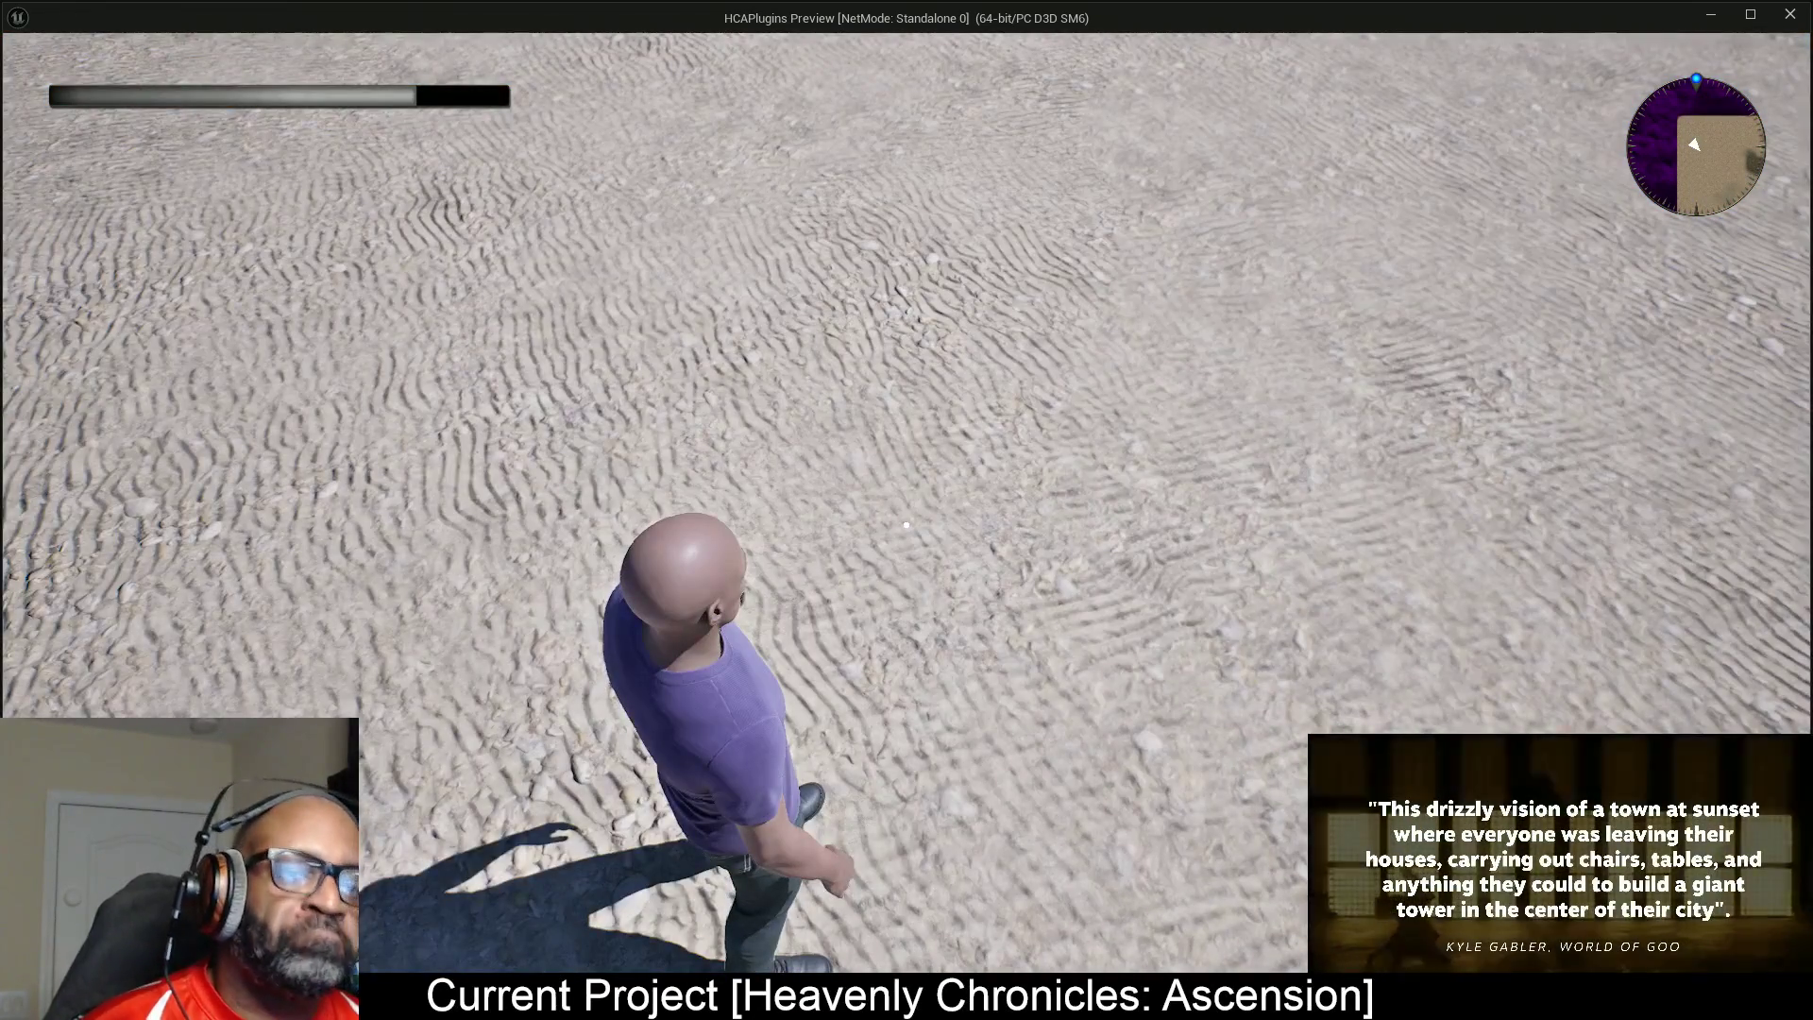
key("alt+Tab")
key("Escape")
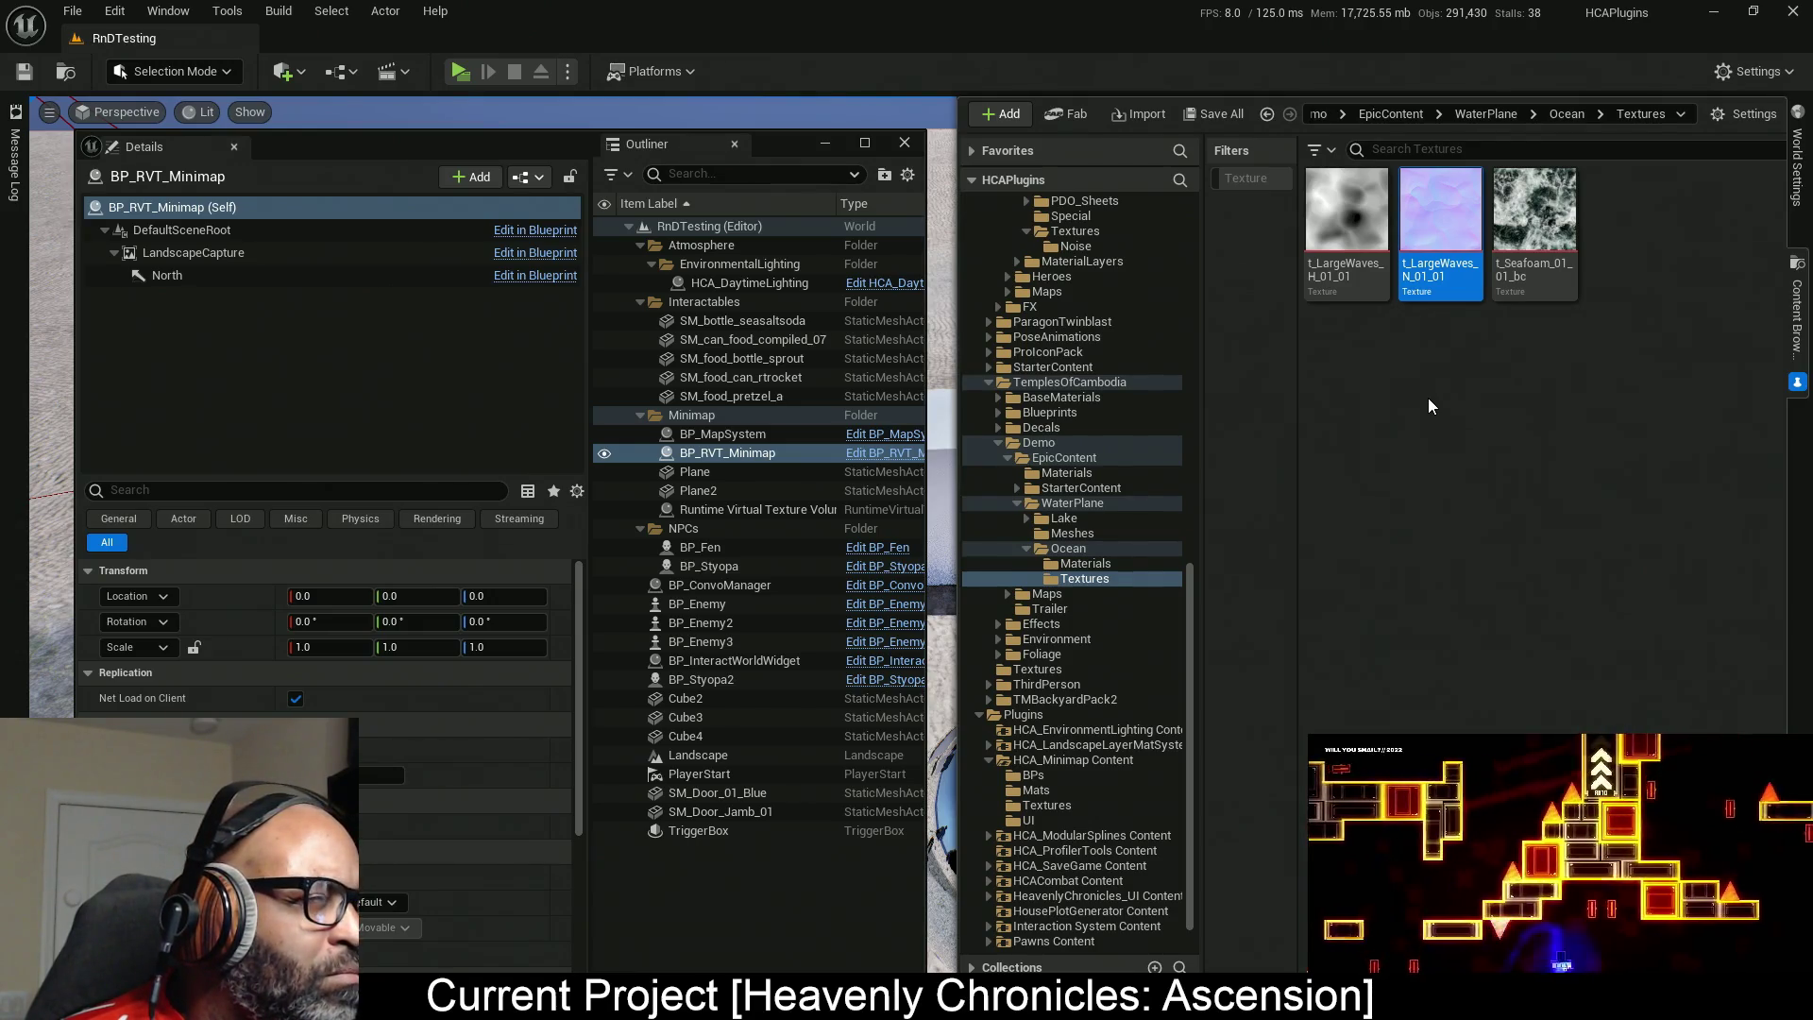
Play the level in a new standalone preview window.
left_click(460, 69)
Walk the character to the door and toggle it closed and open.
key("w")
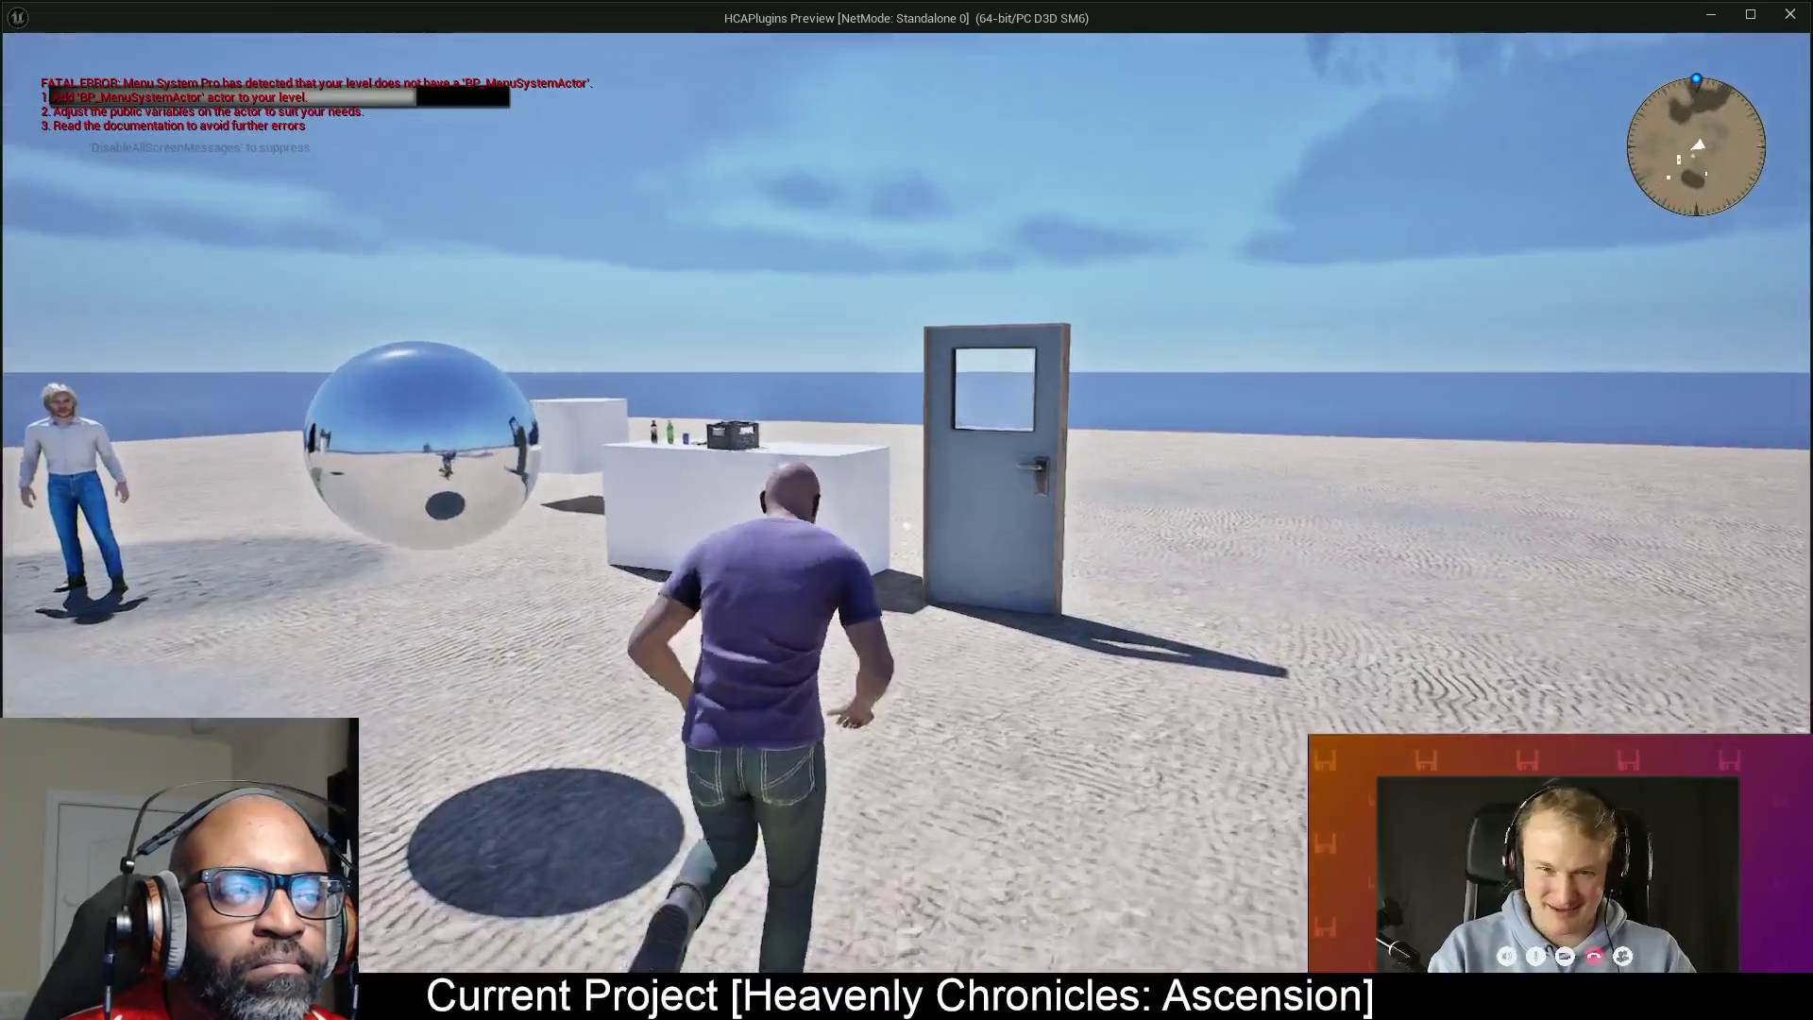
key("w")
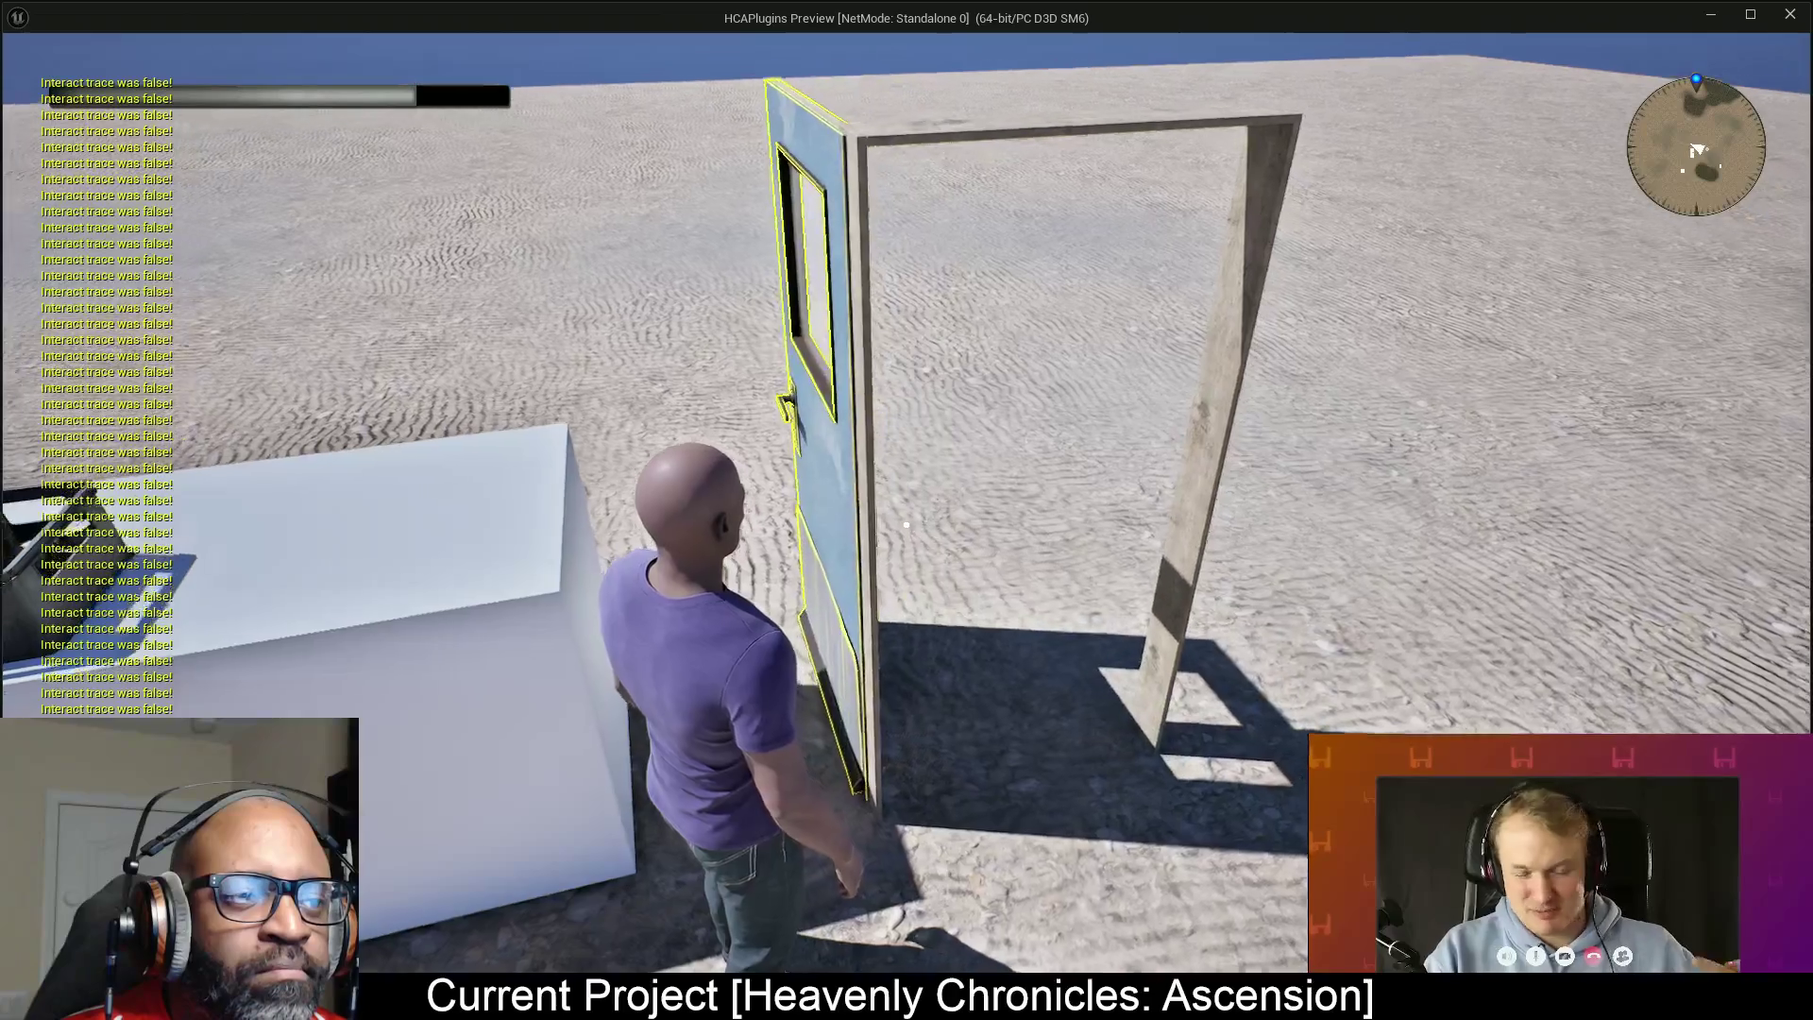
key("e")
key("e")
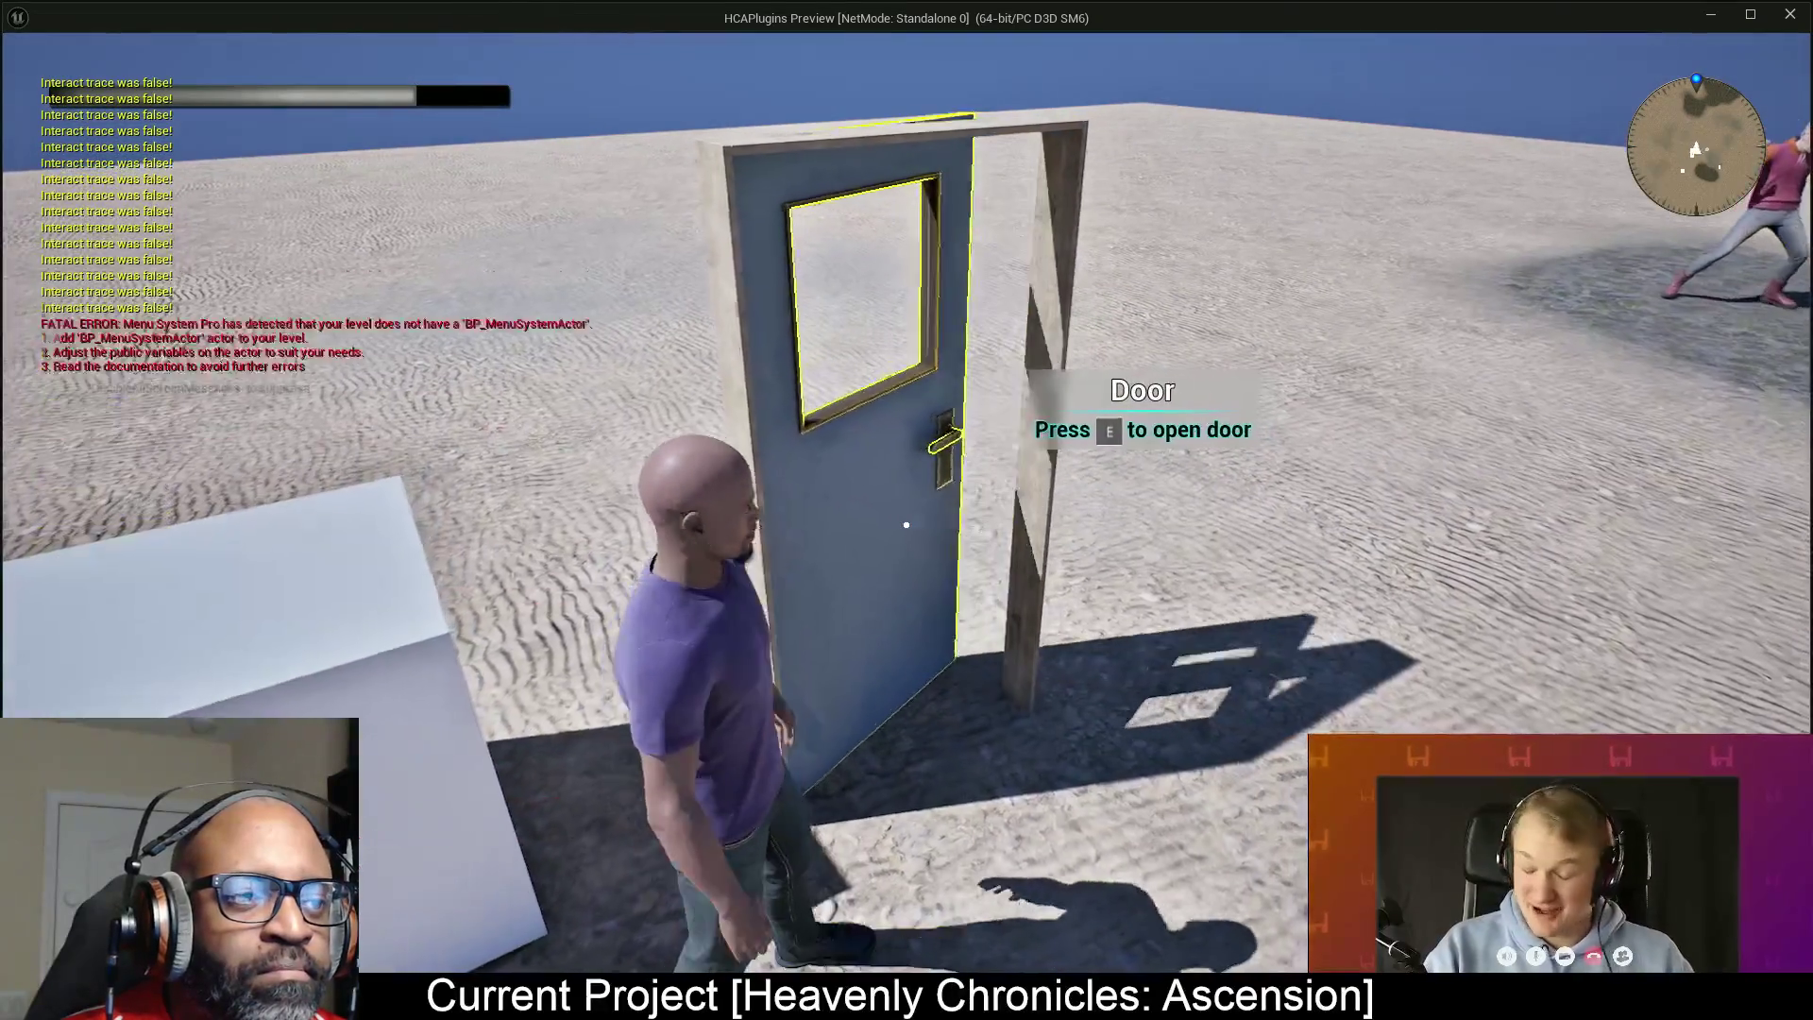
key("w")
Walk through the doorway, close the door again, and inspect the can-goods crate.
key("w")
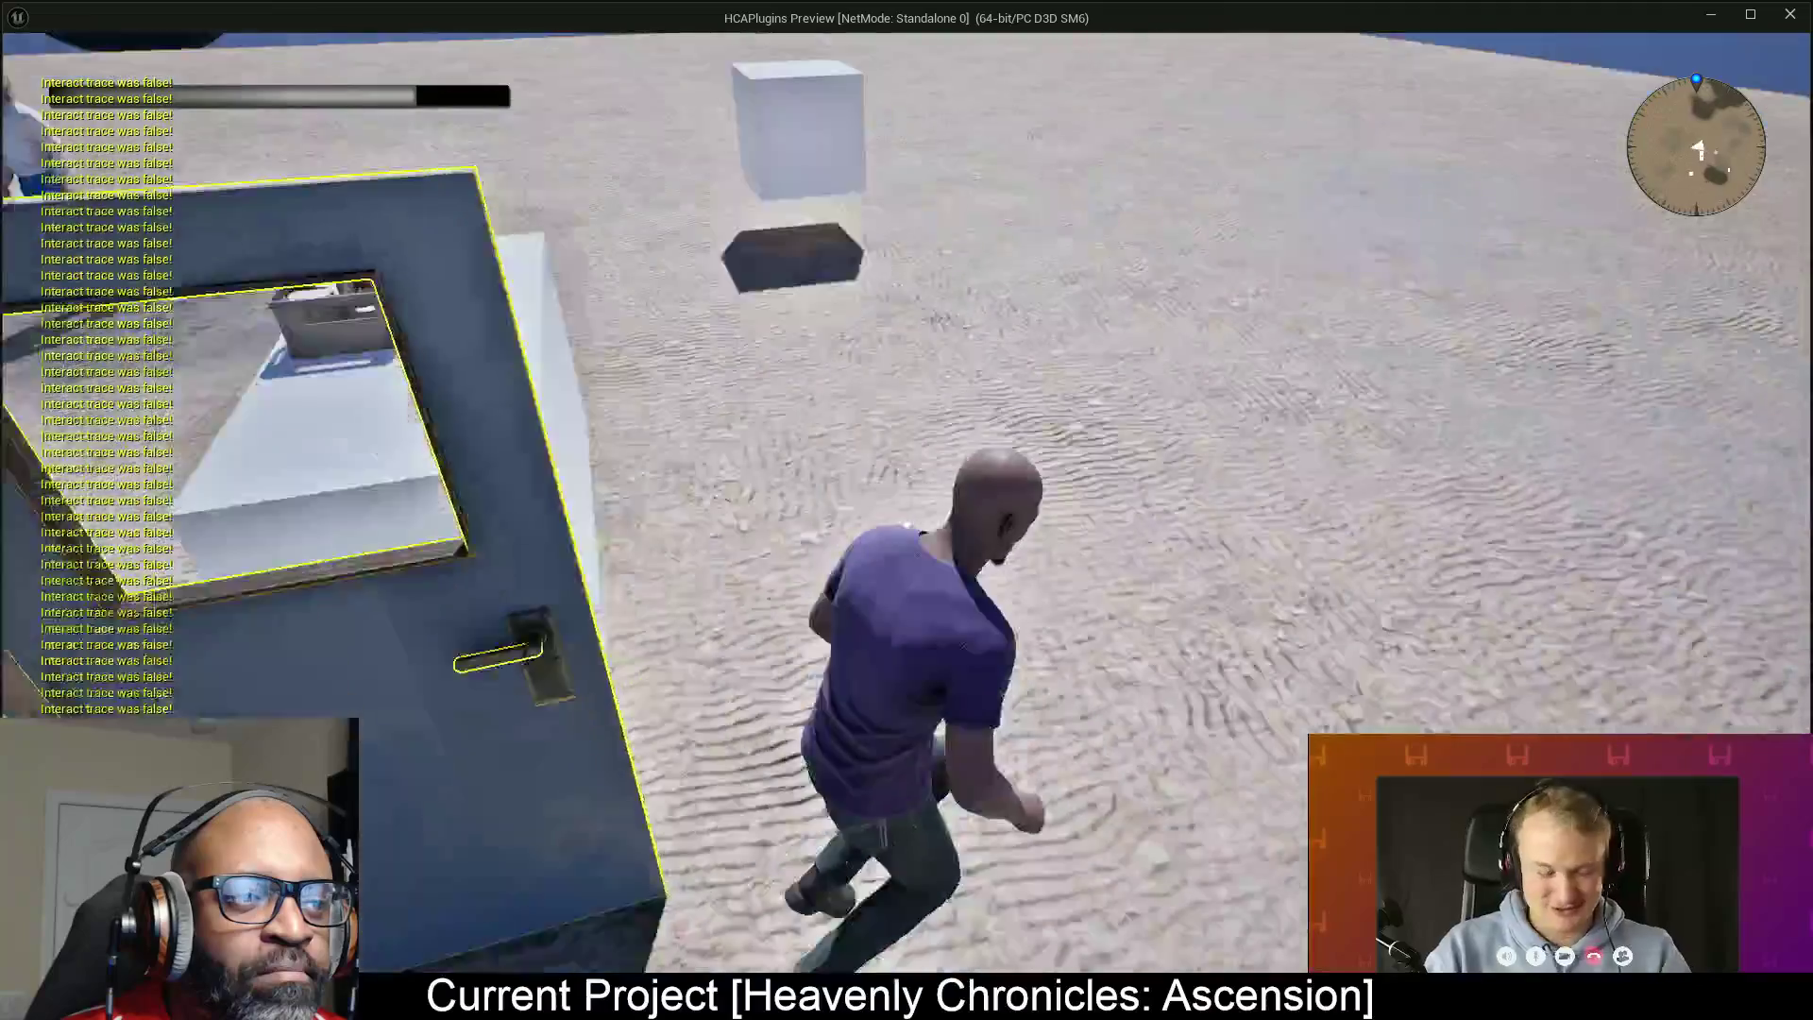
key("w")
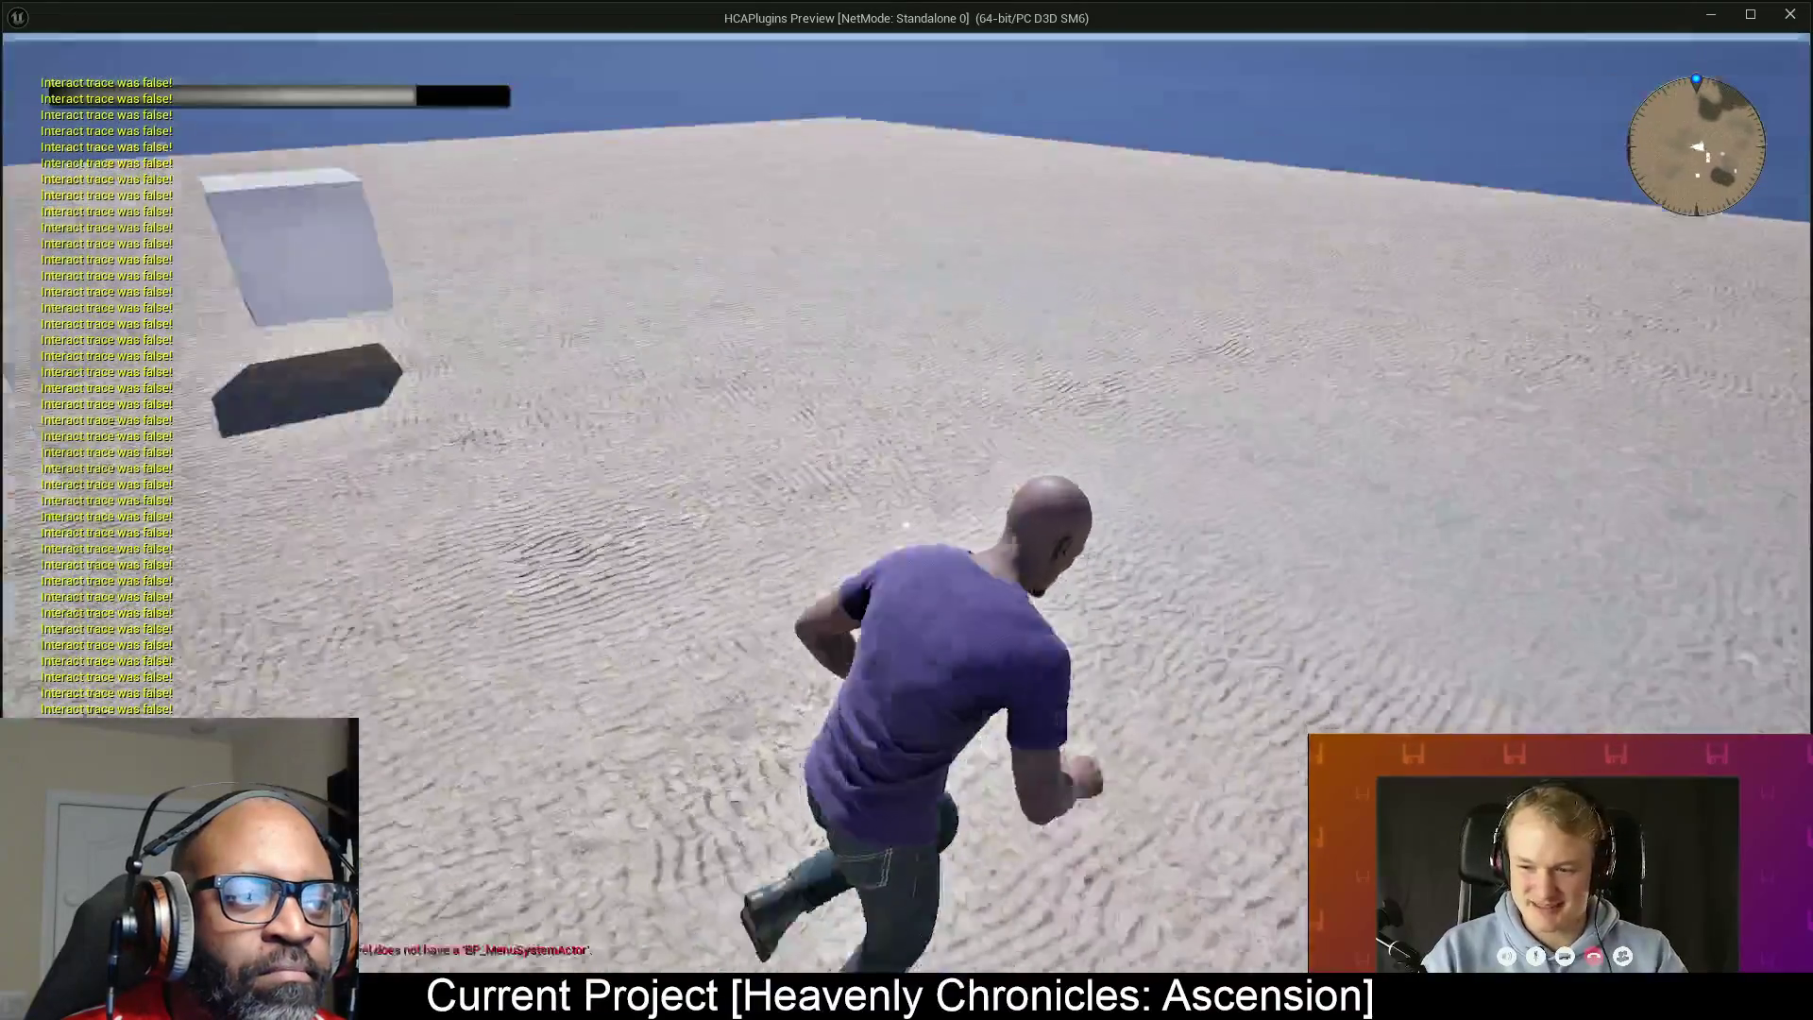
key("w")
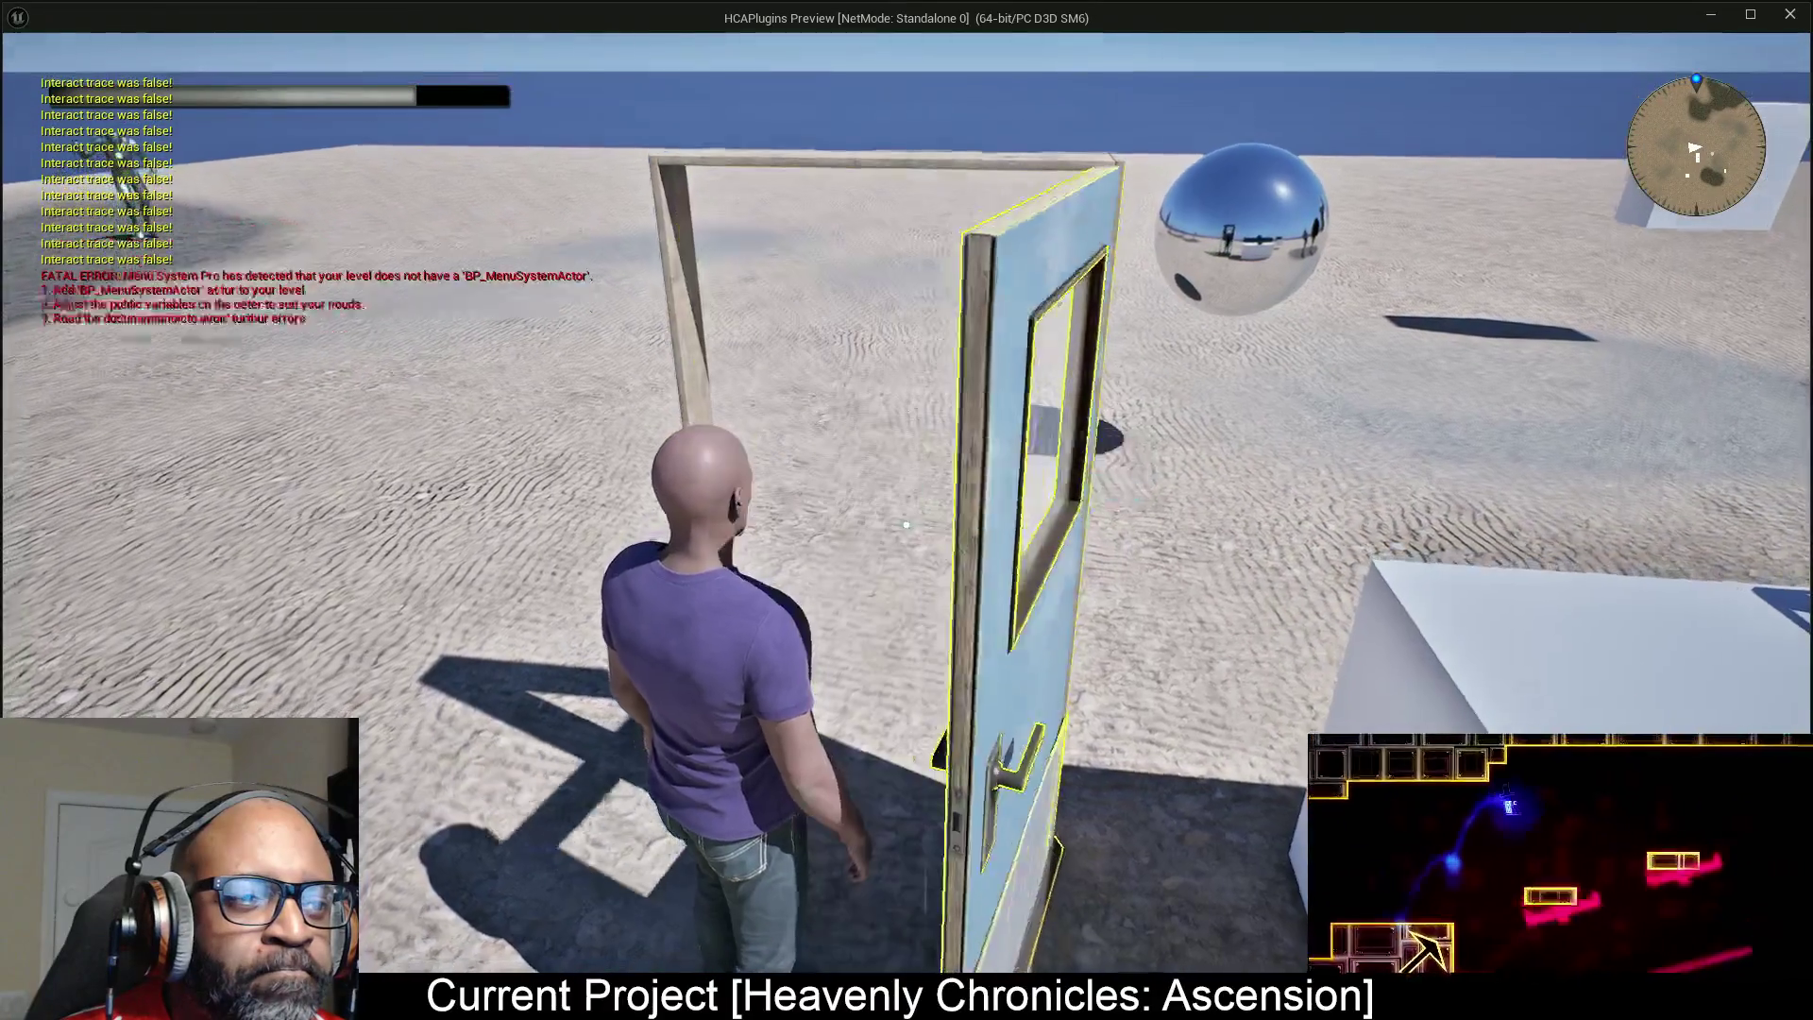
key("w")
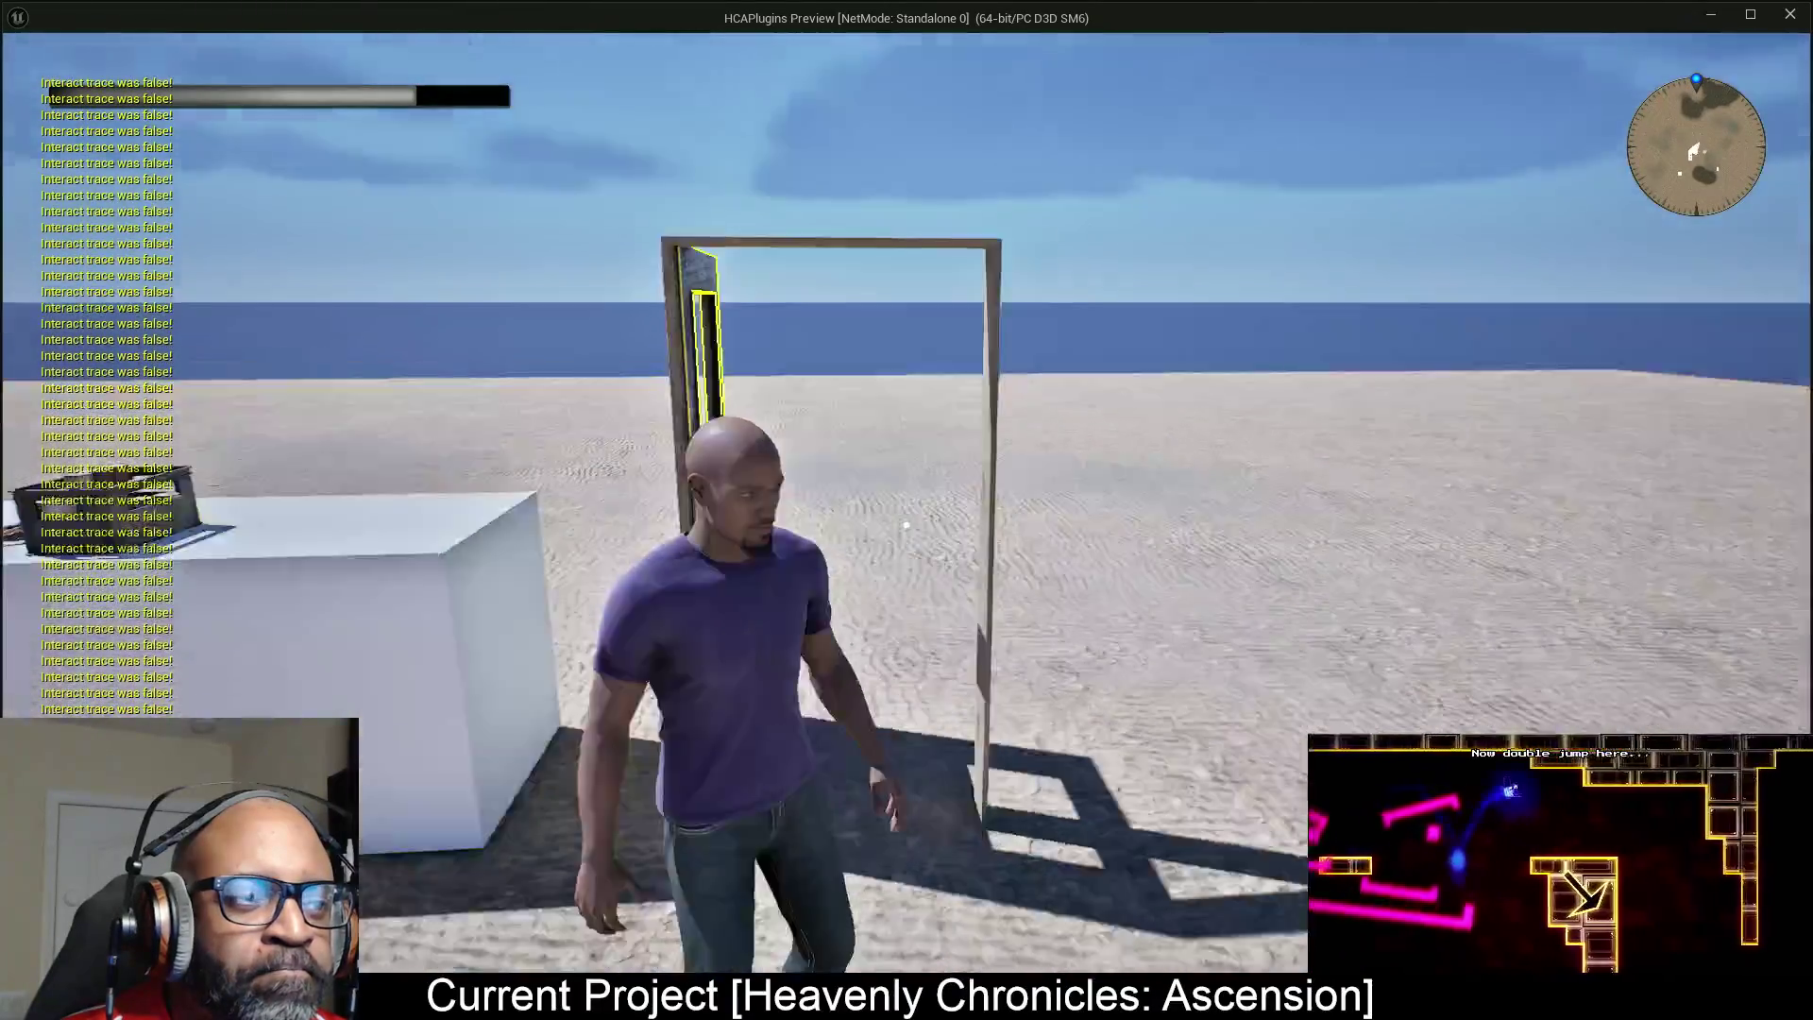
key("e")
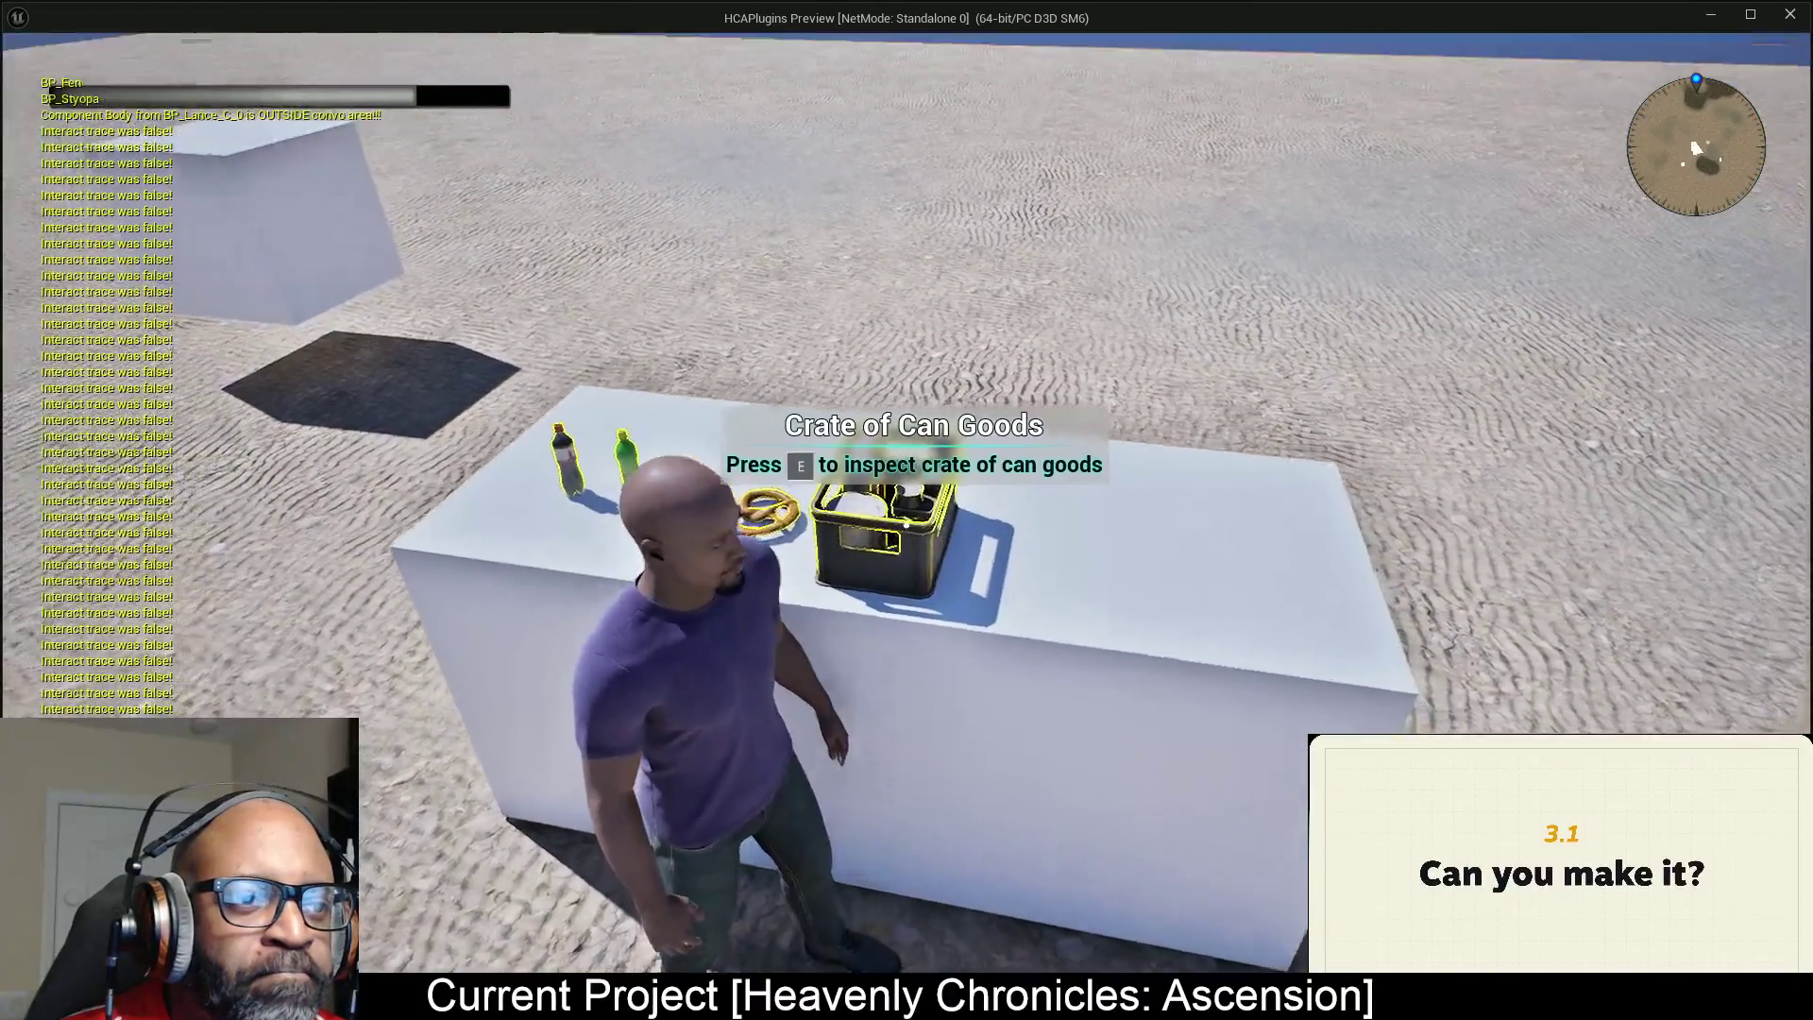
key("e")
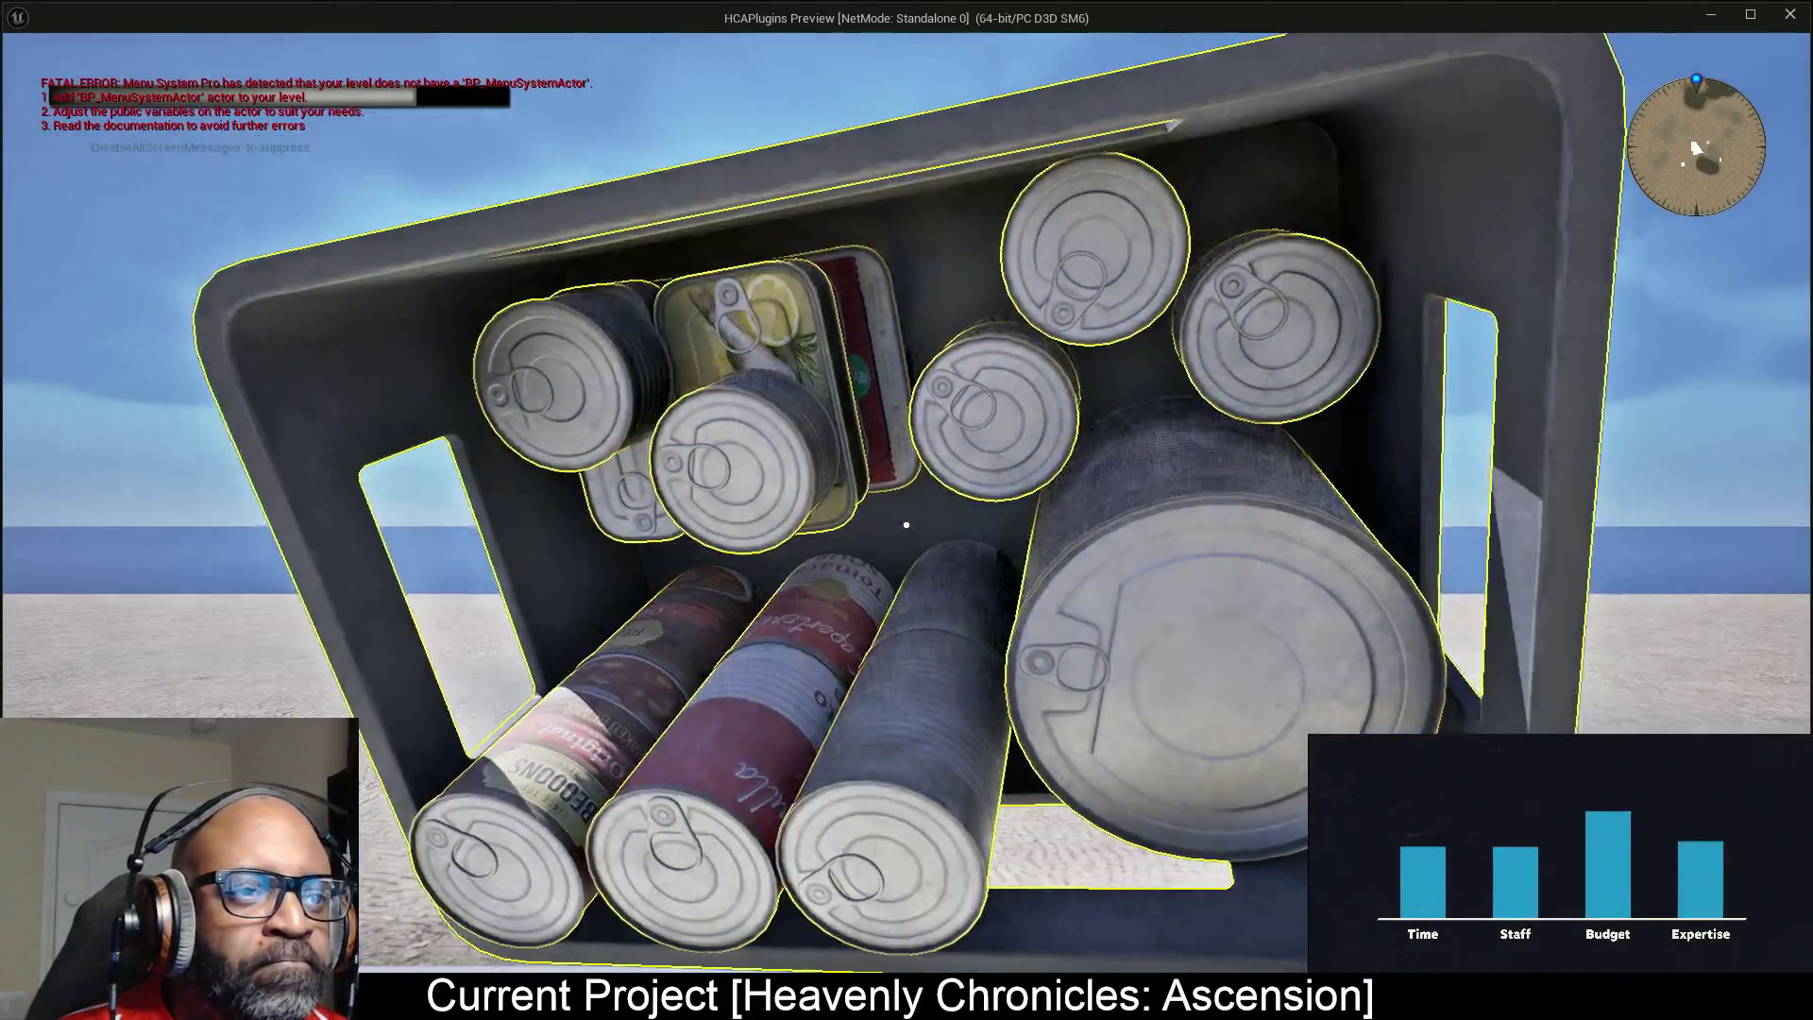
Rotate and zoom the inspected crate of cans until its underside faces the camera.
mouse_move(907, 524)
left_mouse_down()
mouse_move(954, 500)
mouse_move(907, 501)
mouse_move(907, 430)
left_mouse_up()
scroll(906, 524, "down", 5)
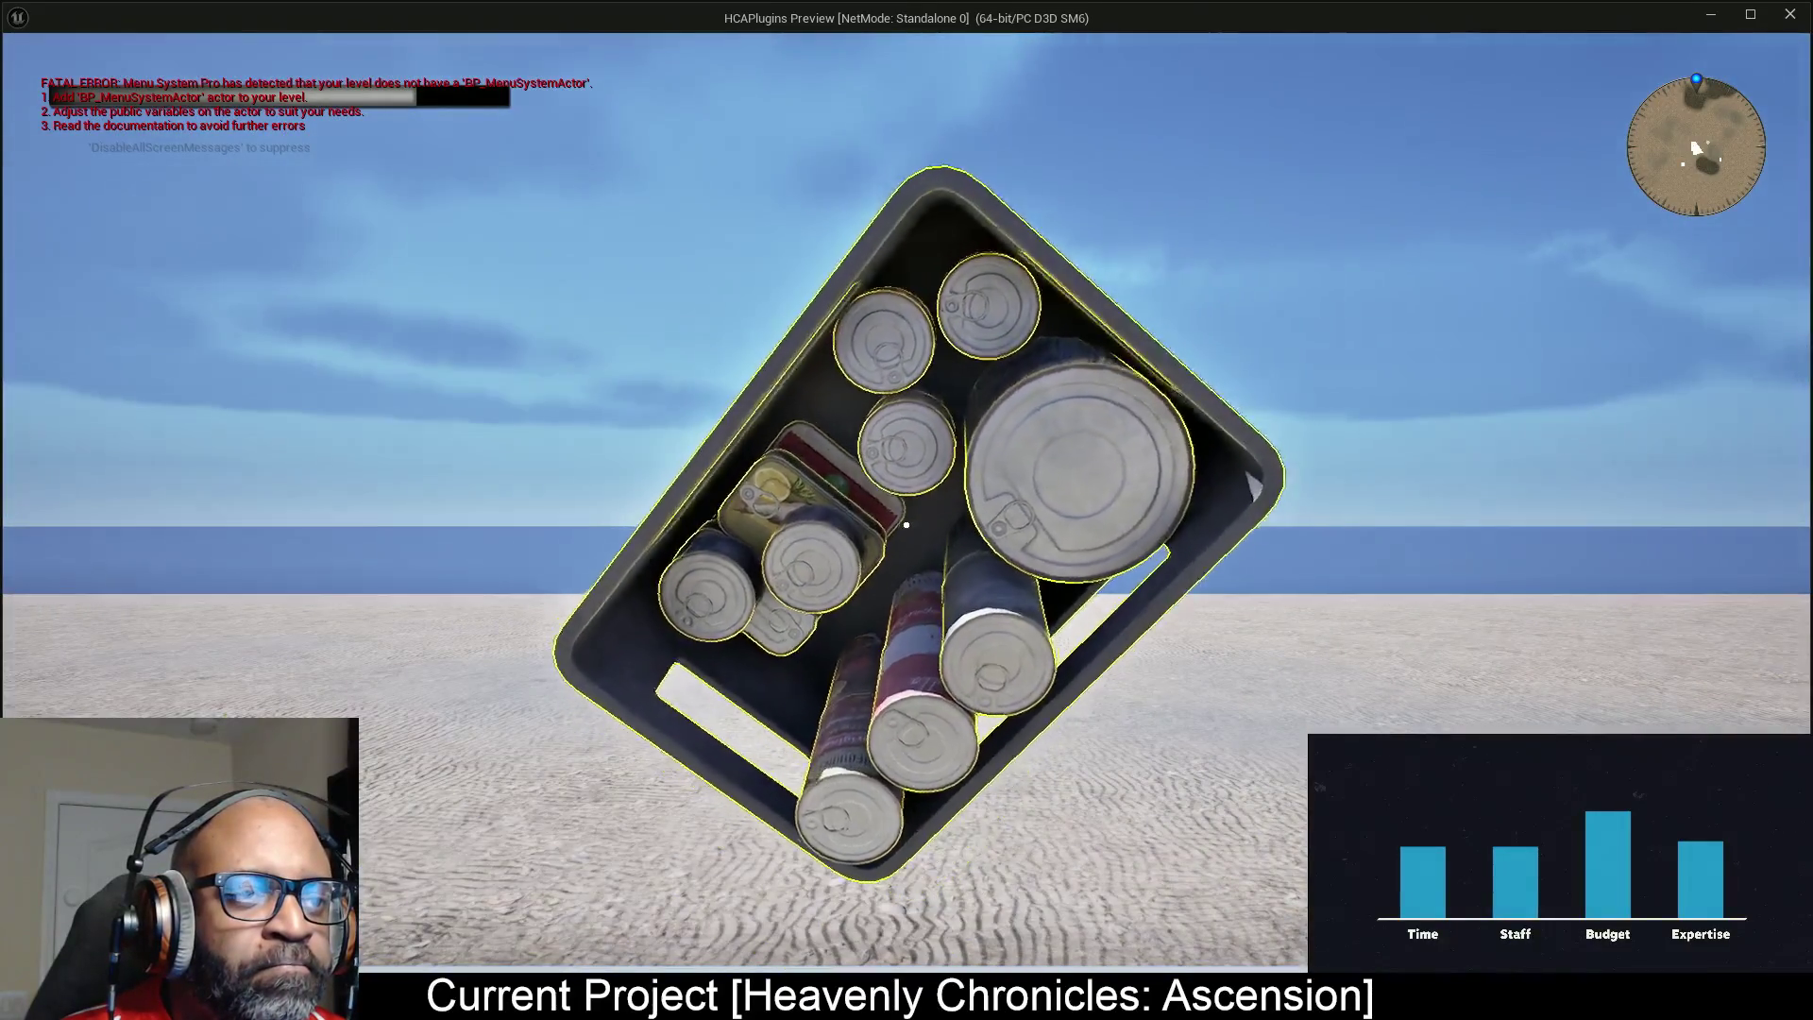
left_click_drag(906, 524, 954, 524)
scroll(907, 525, "up", 3)
scroll(907, 524, "down", 2)
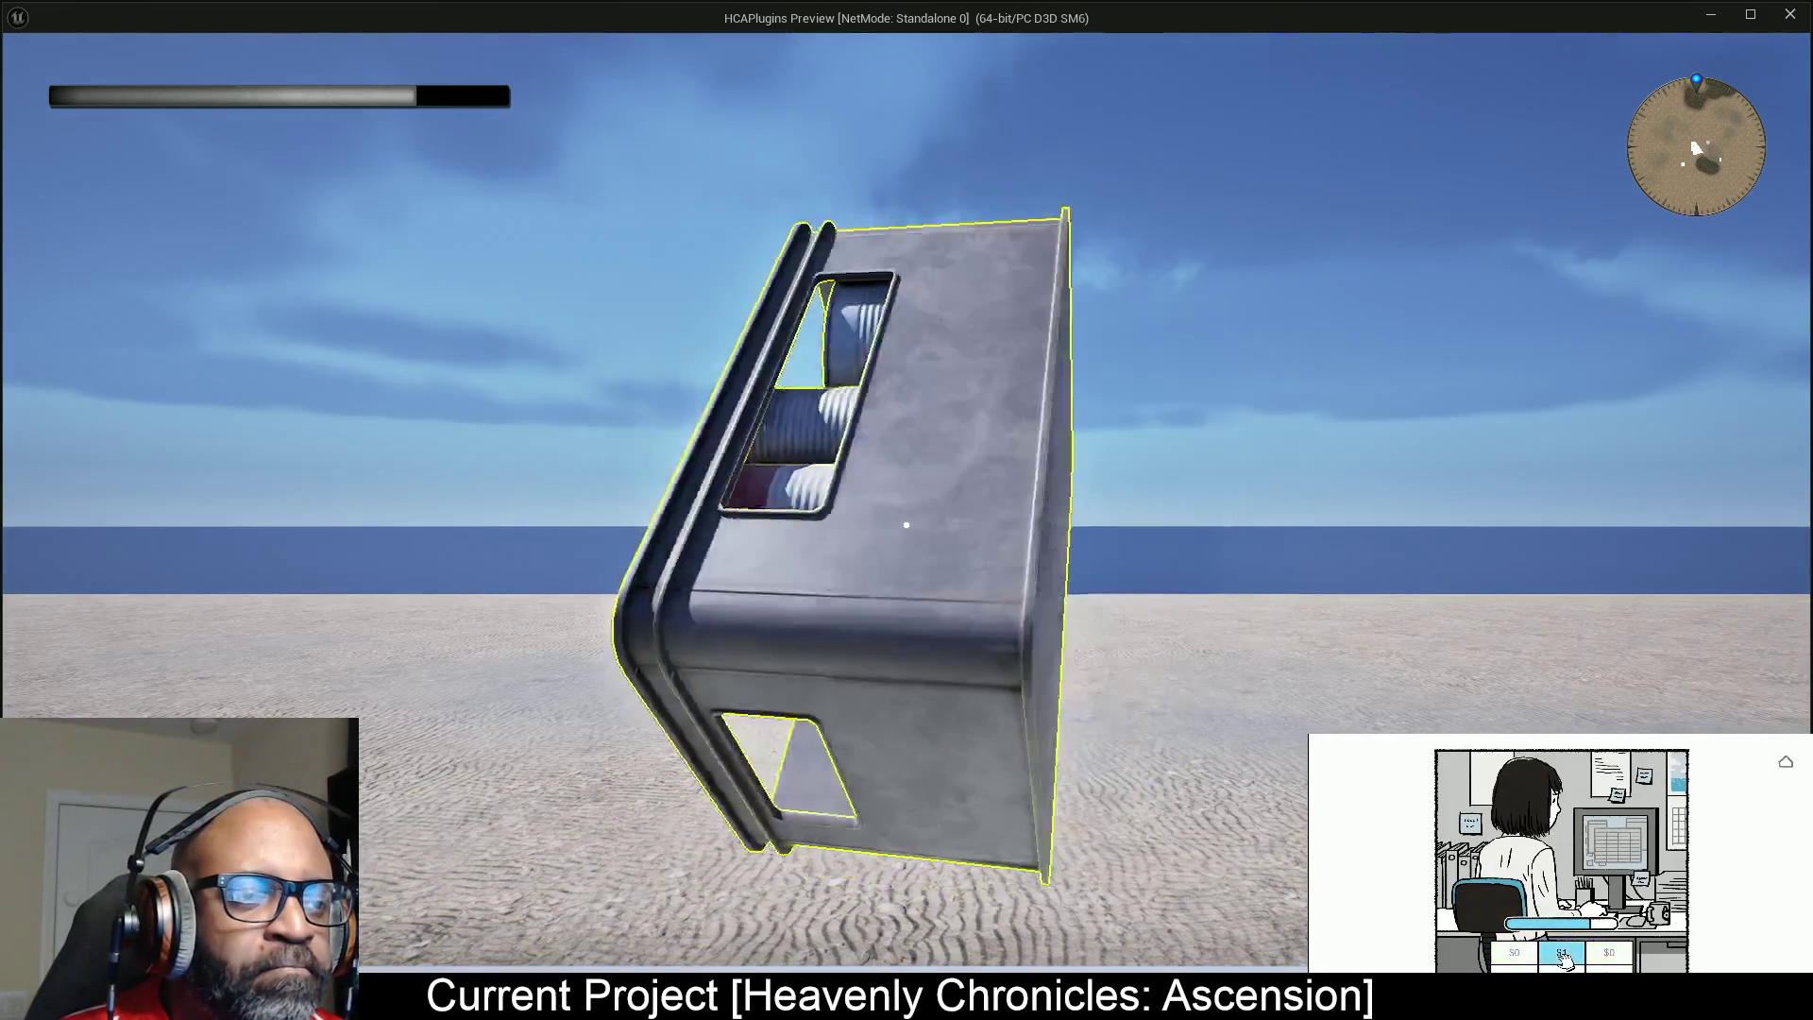
left_click_drag(906, 525, 907, 429)
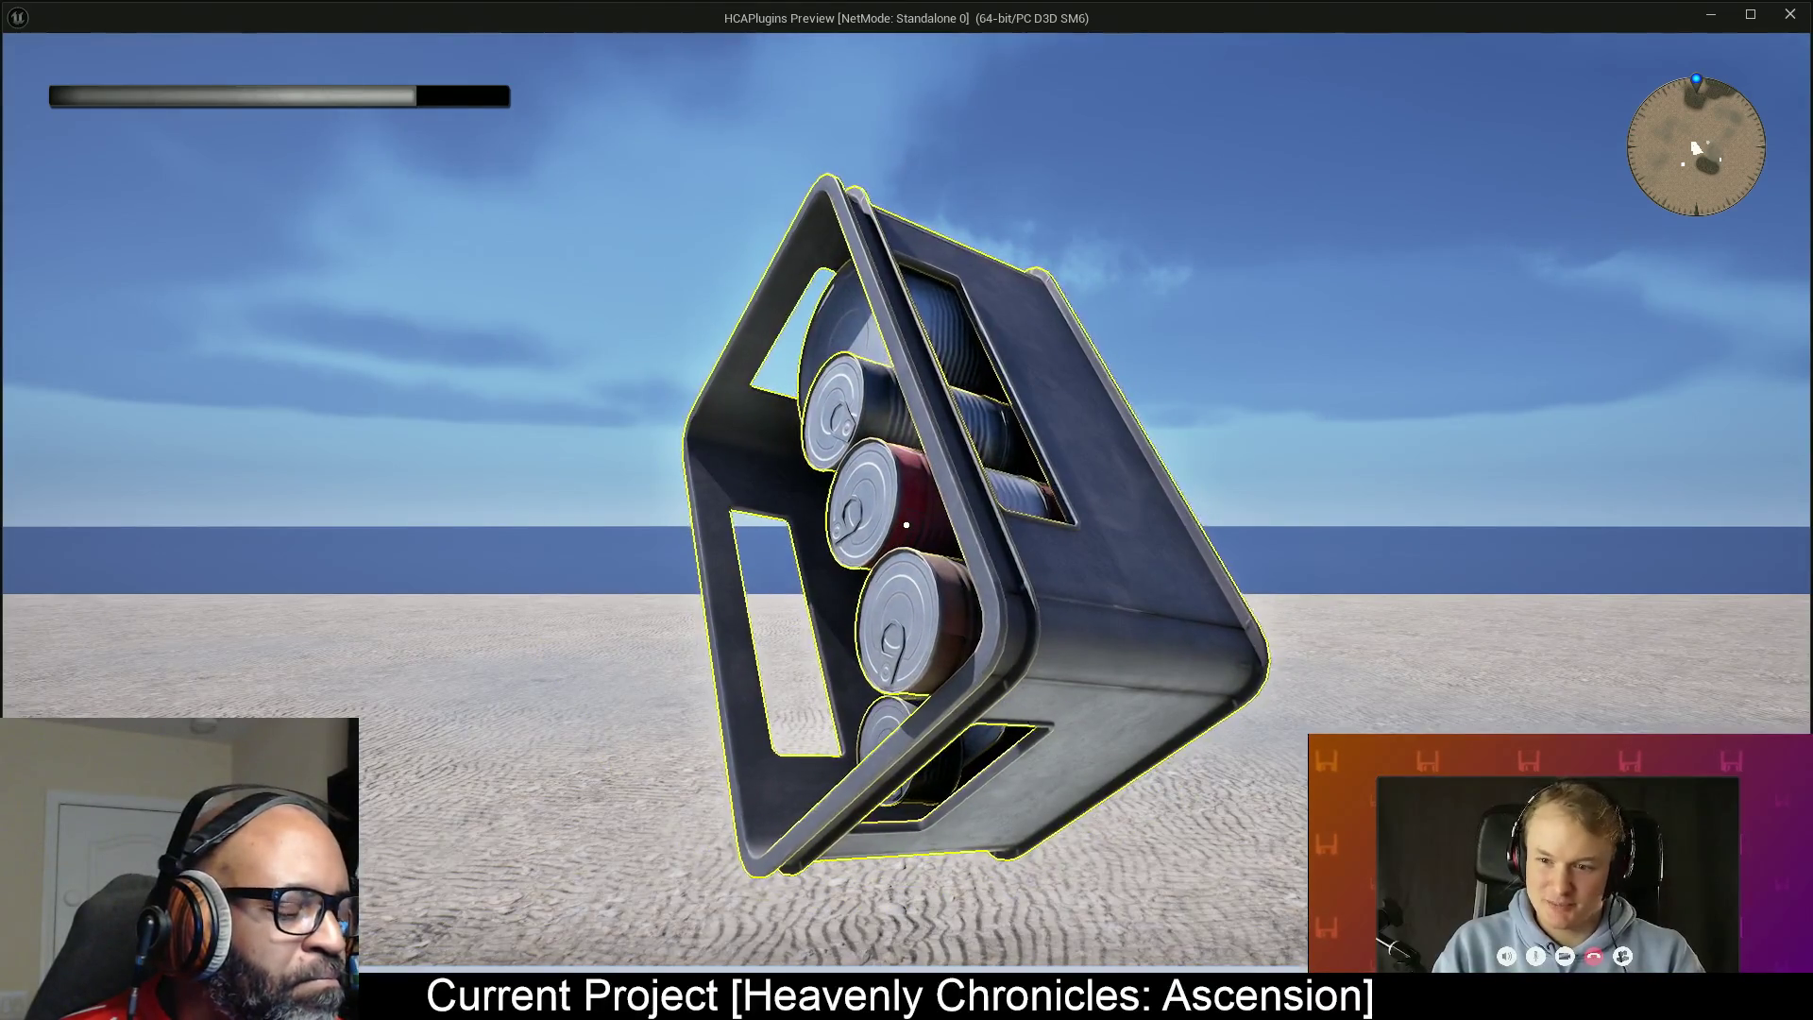
Exit the crate inspection and run the character over to the group of NPCs.
key("e")
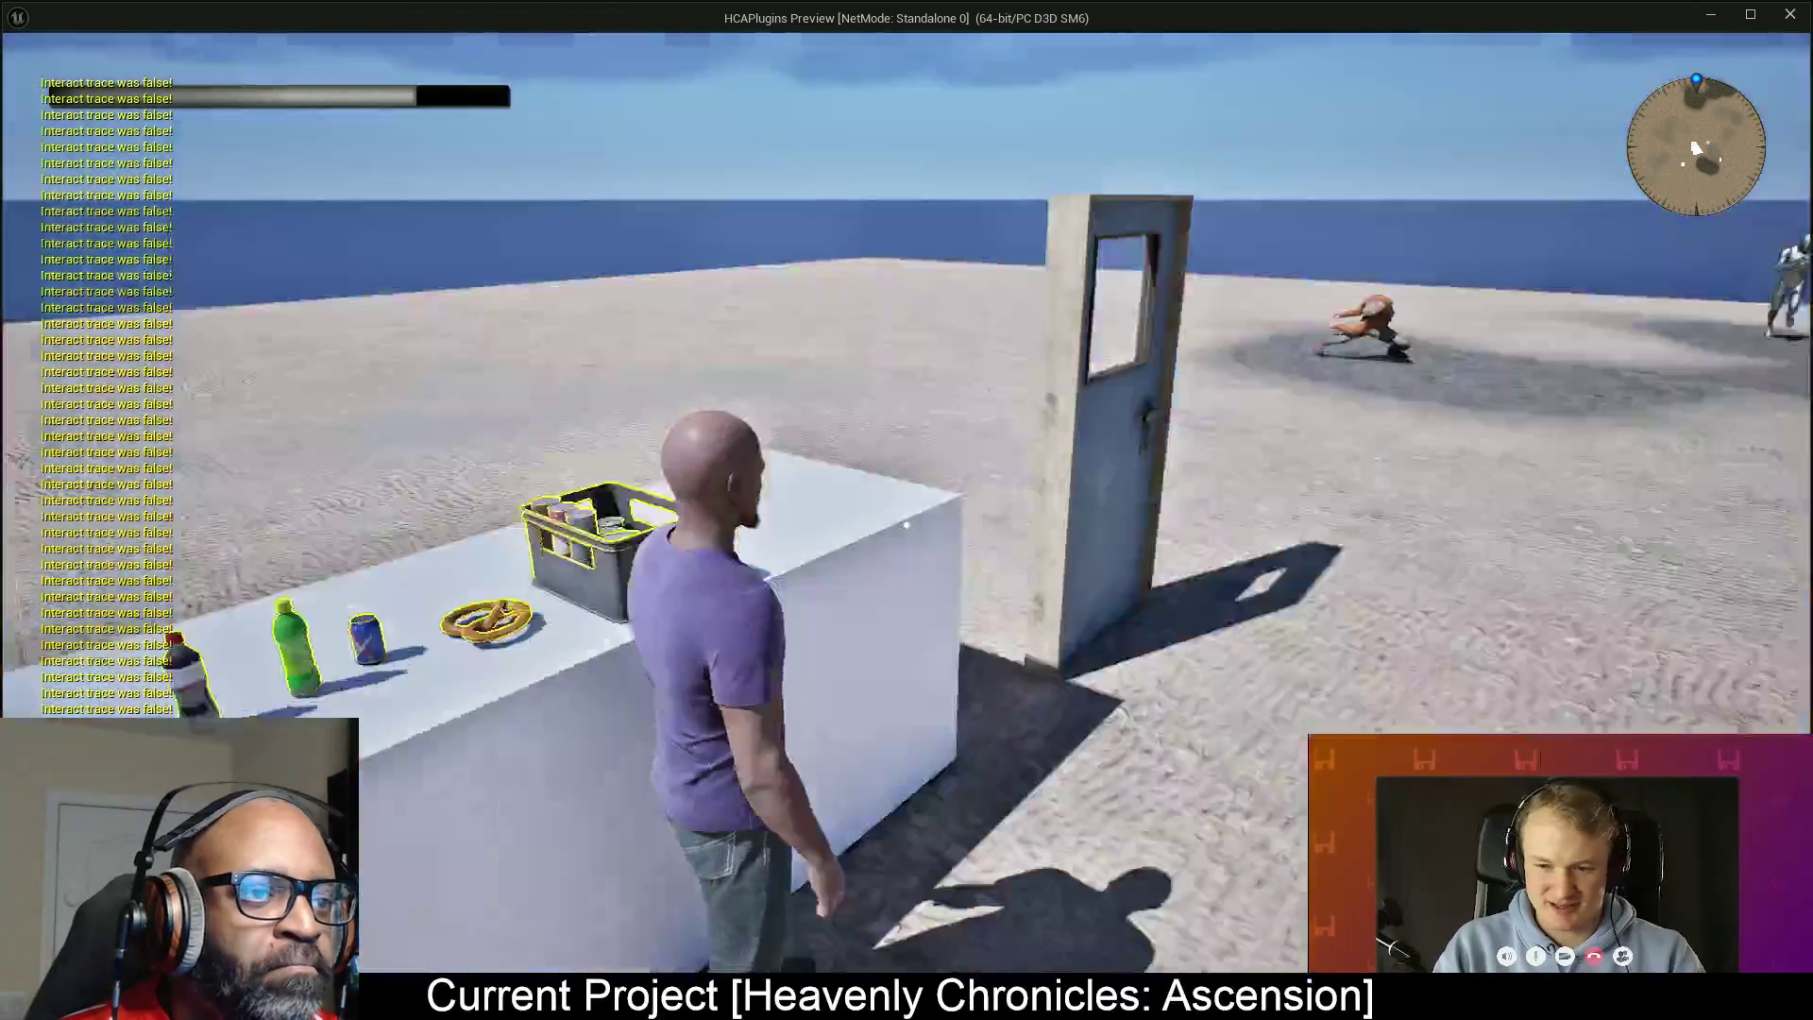
key("w")
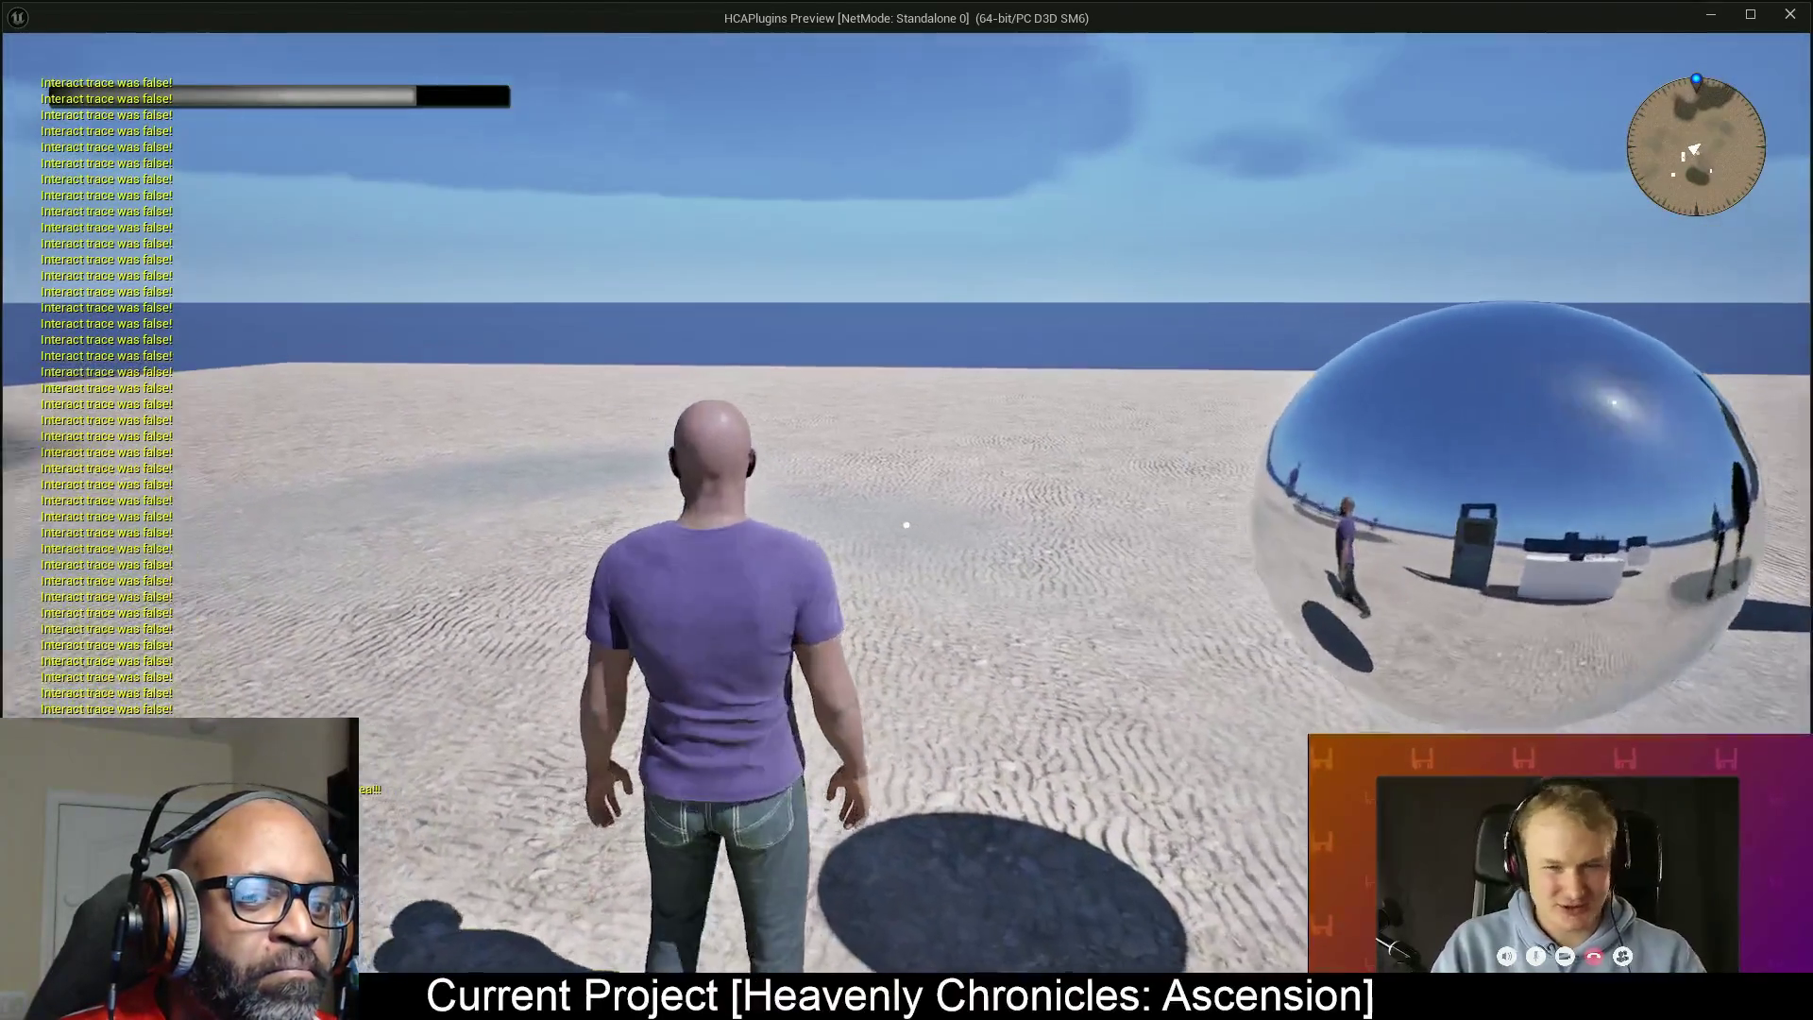
key("a")
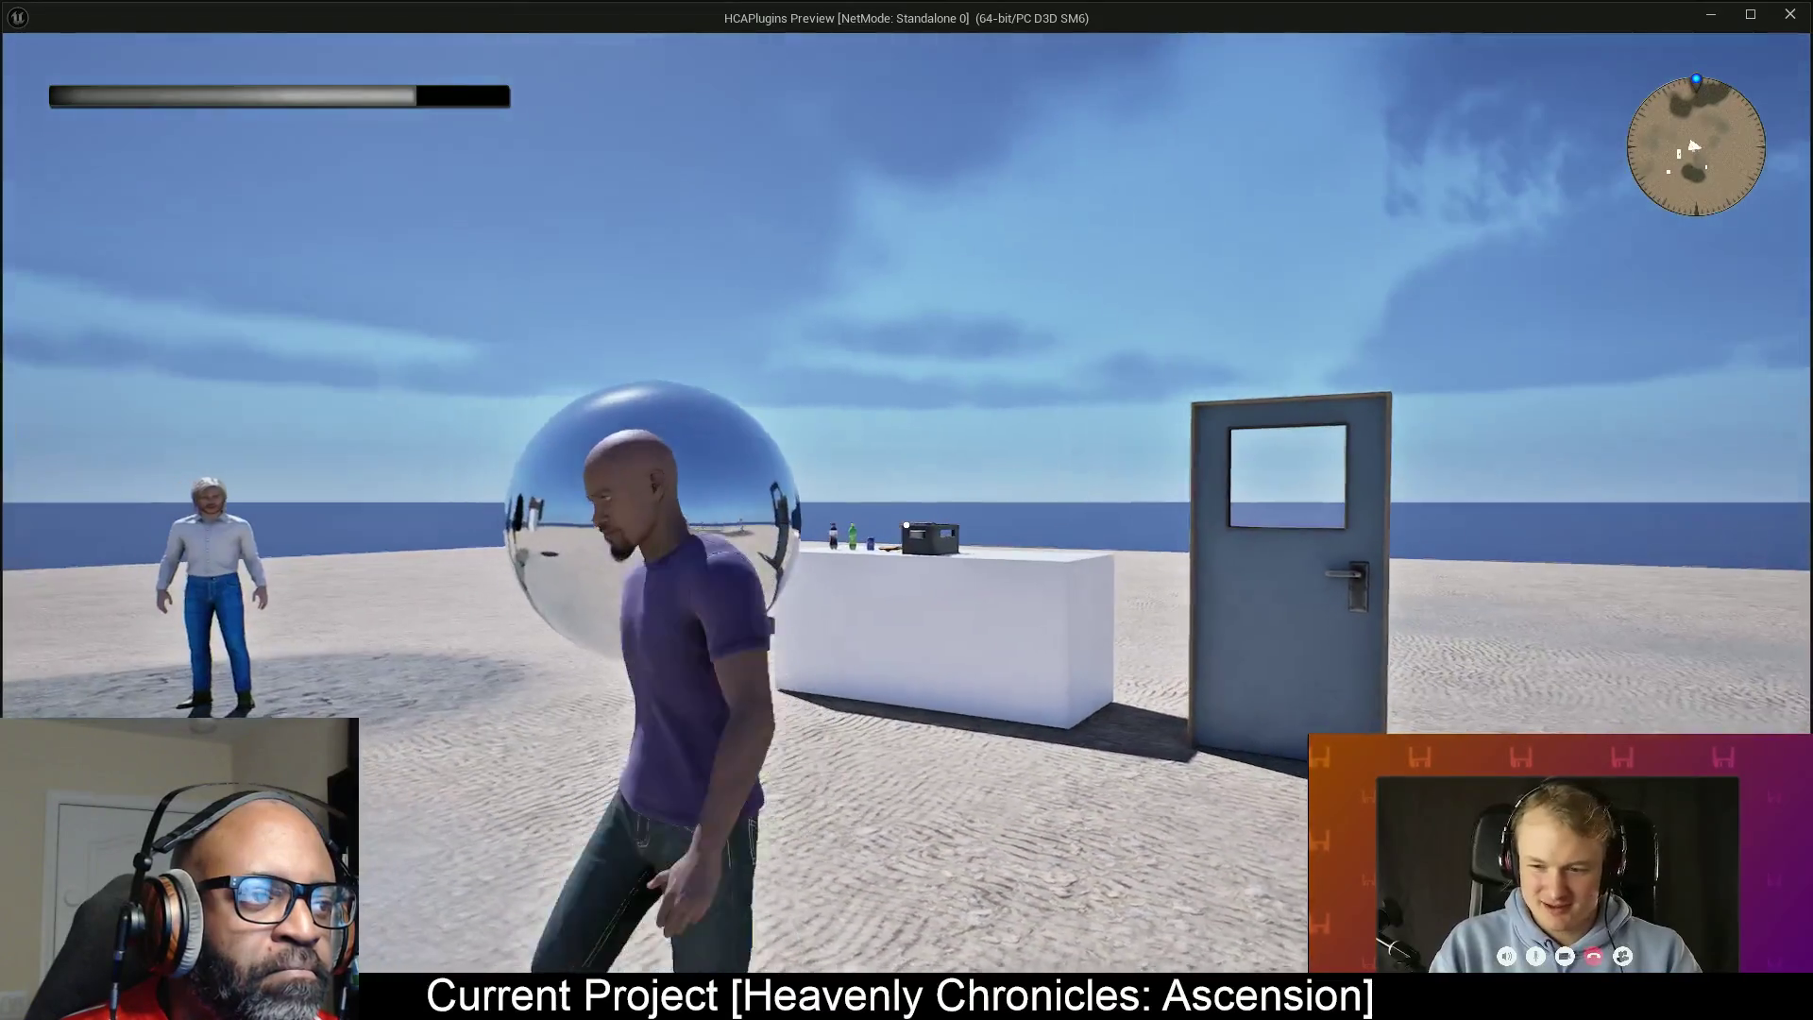
key("w")
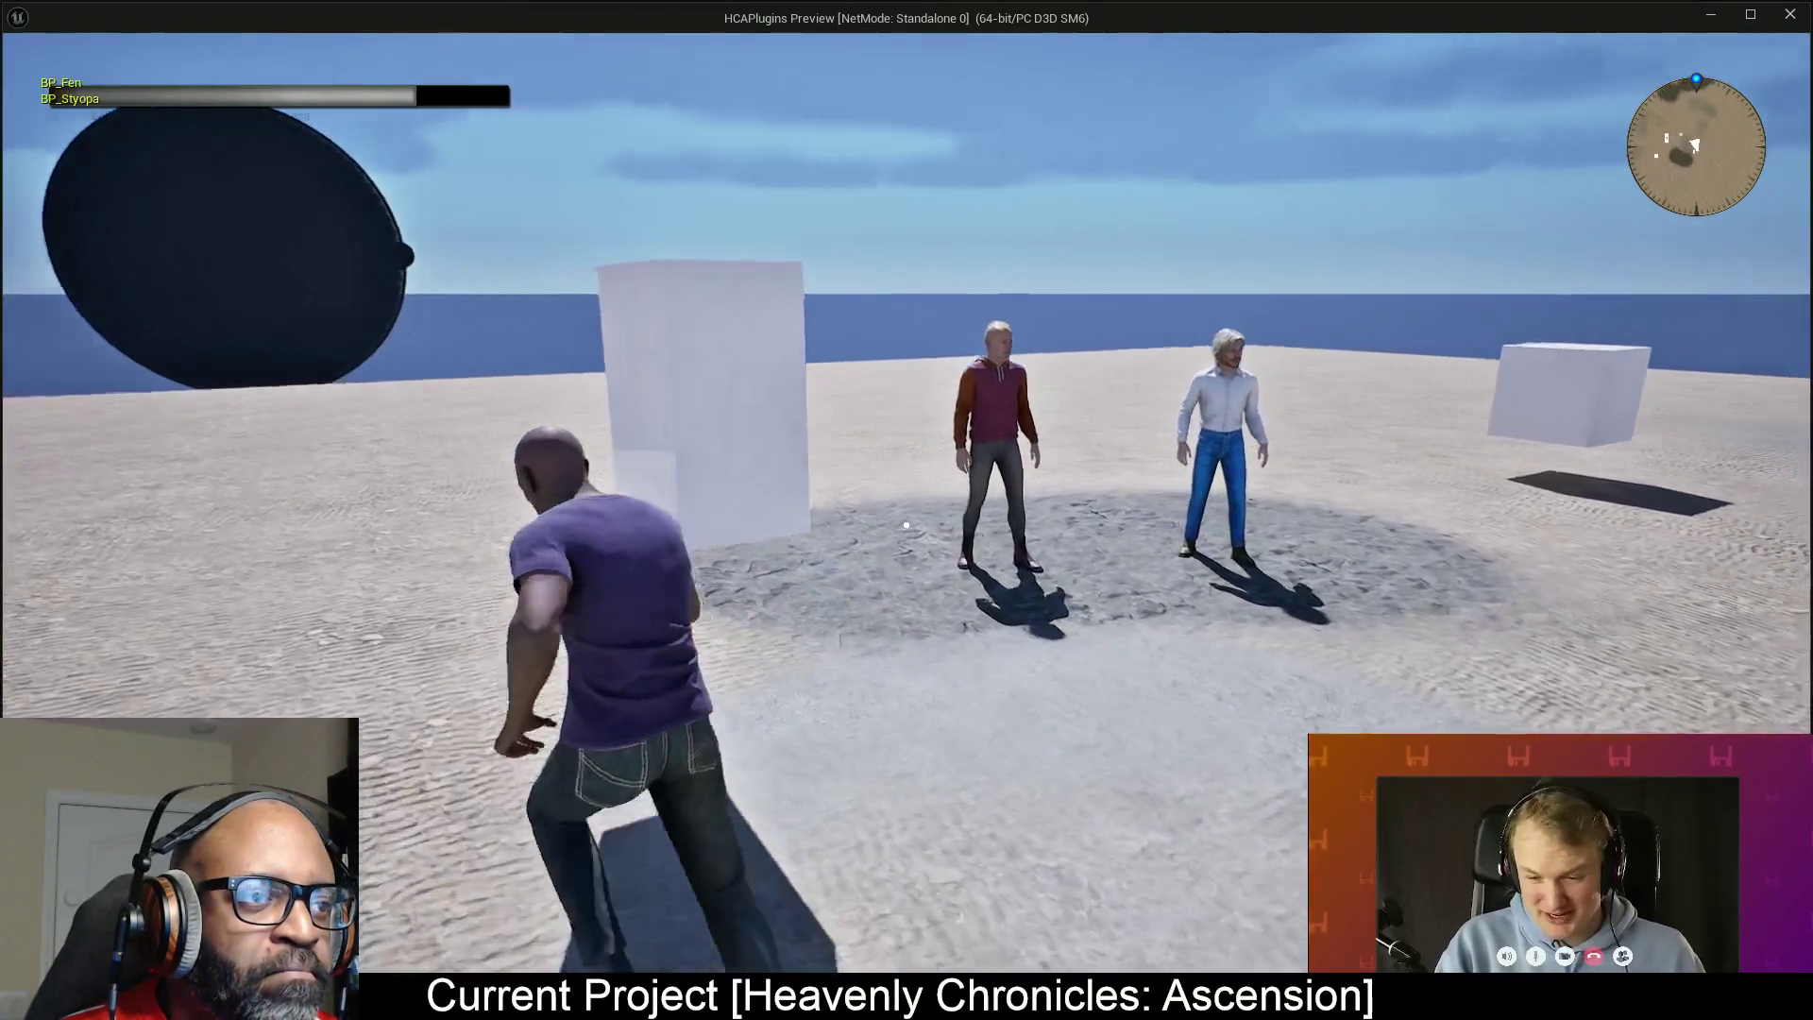
key("d")
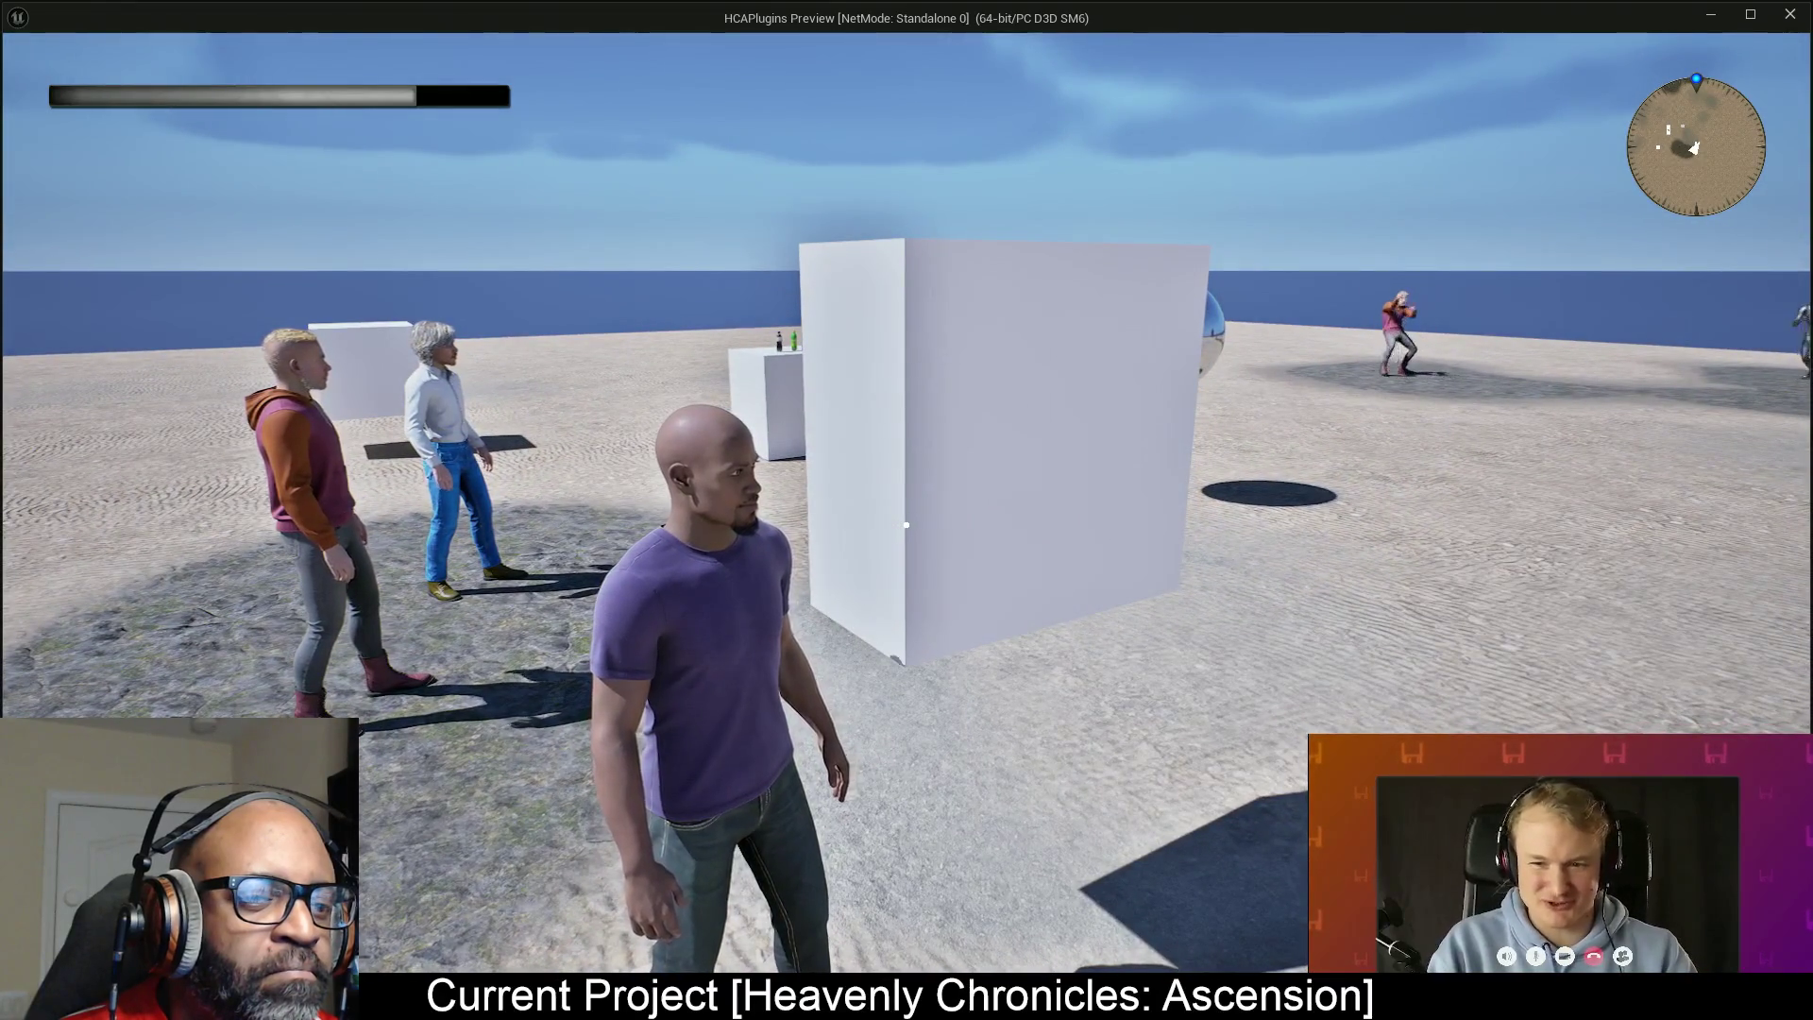
key("w")
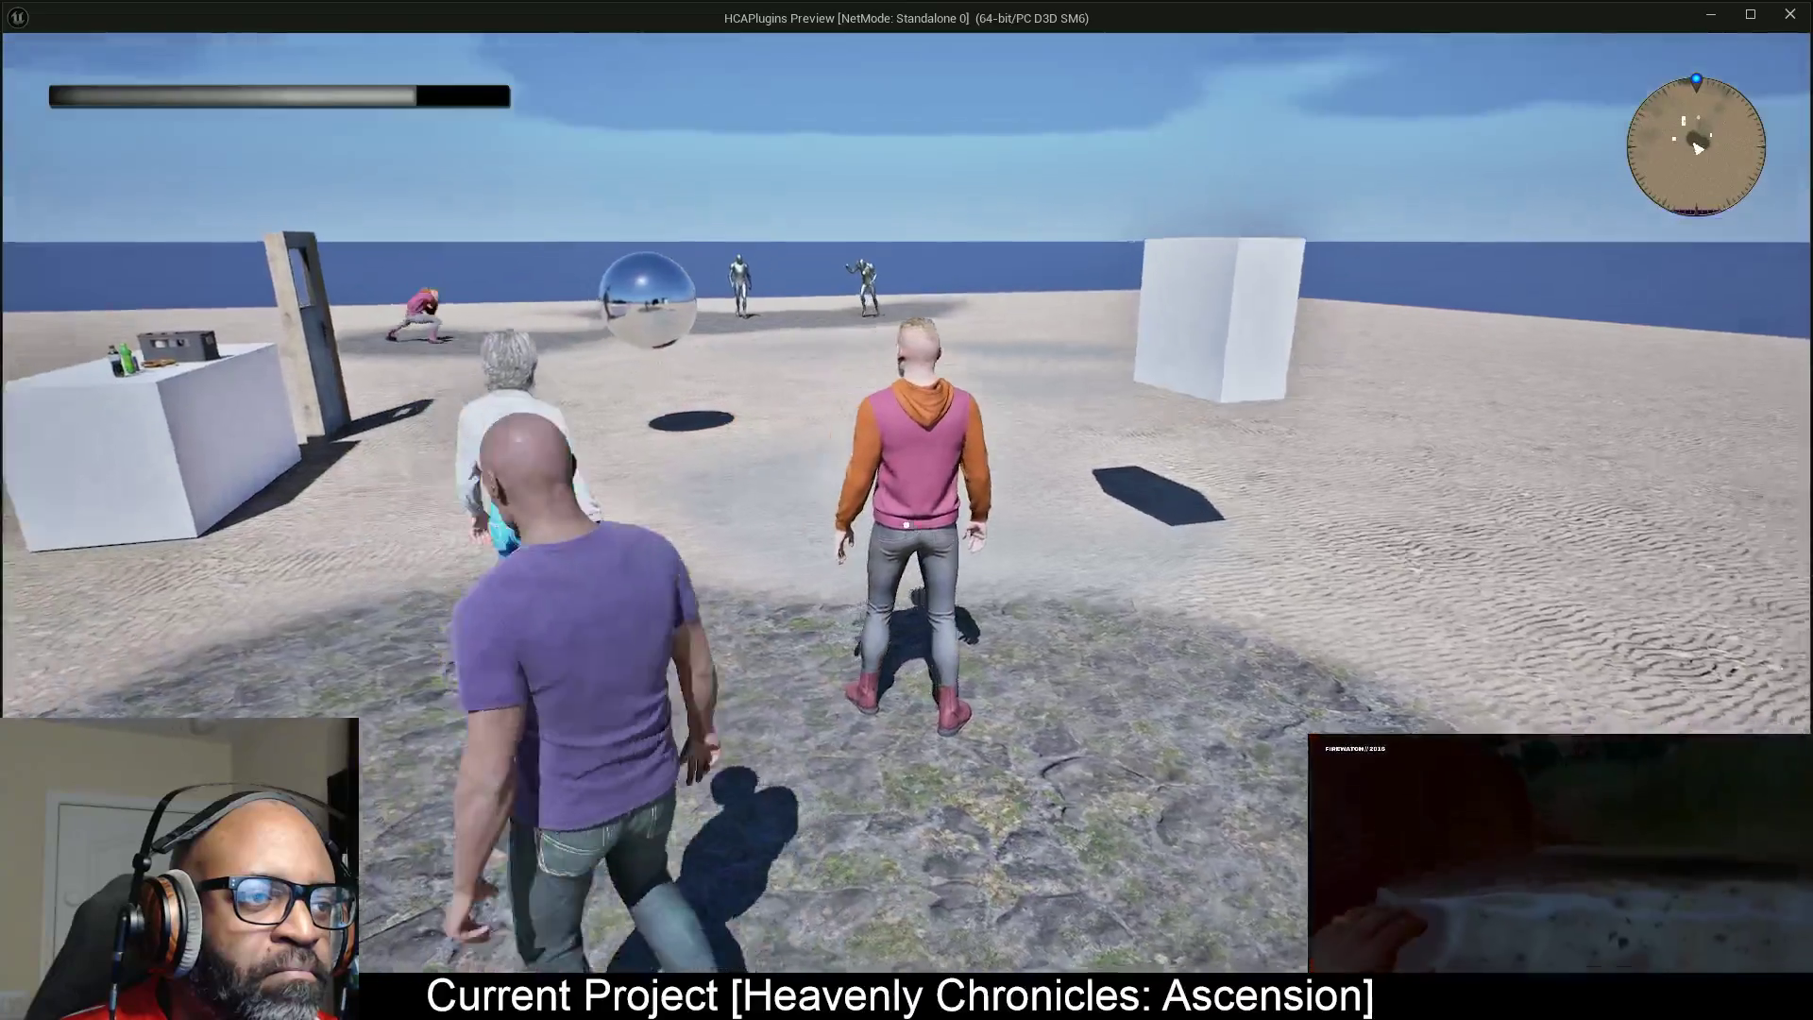
key("w")
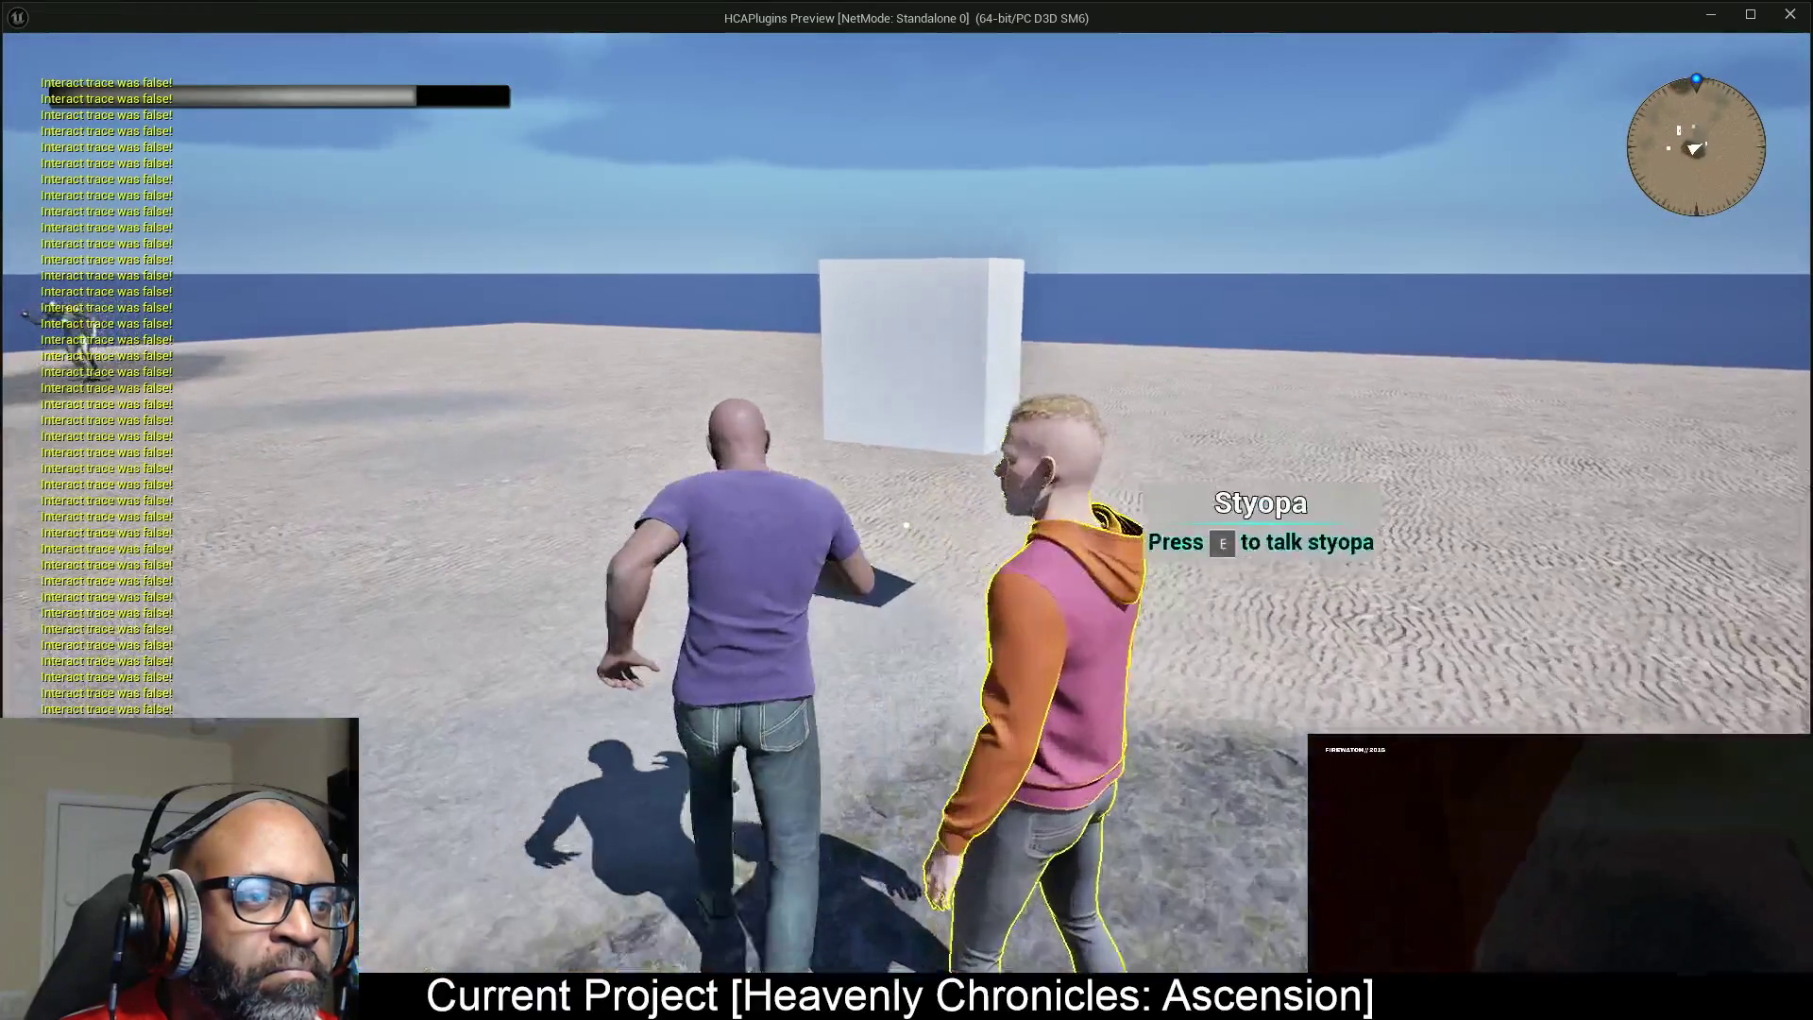
key("w")
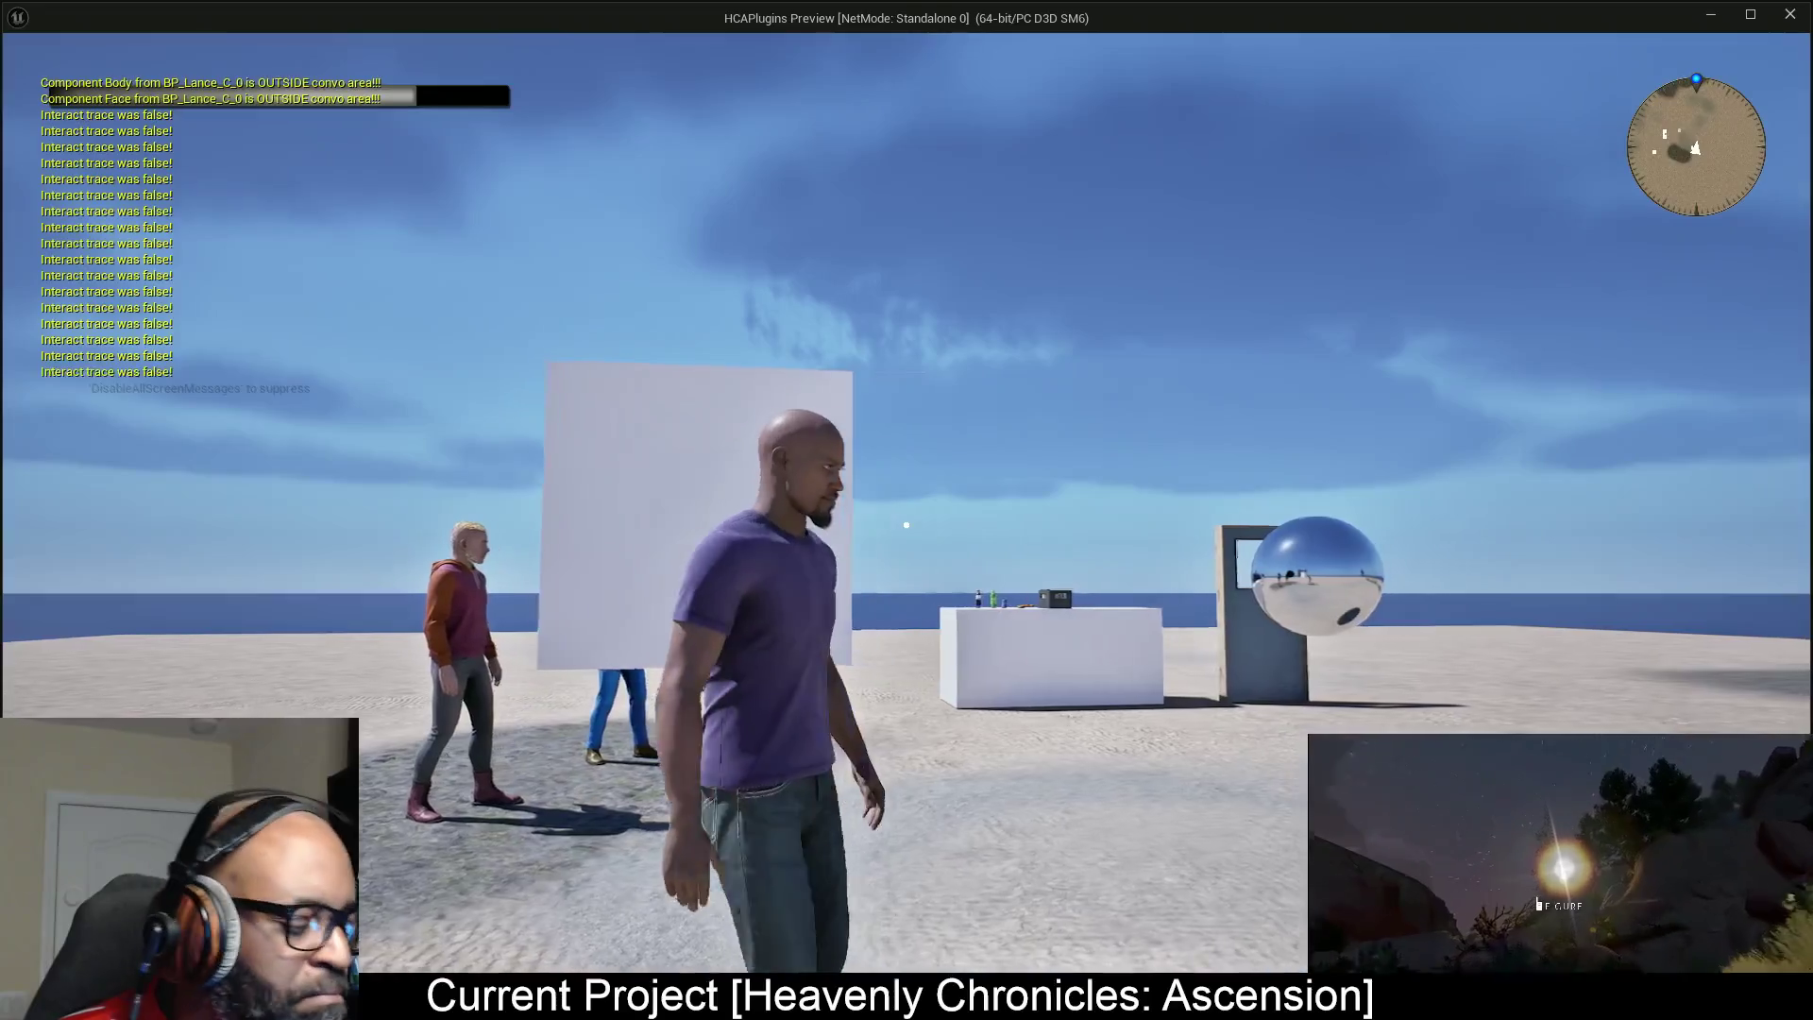
Open the world map with M, close it with Esc, and refocus the game view.
key("m")
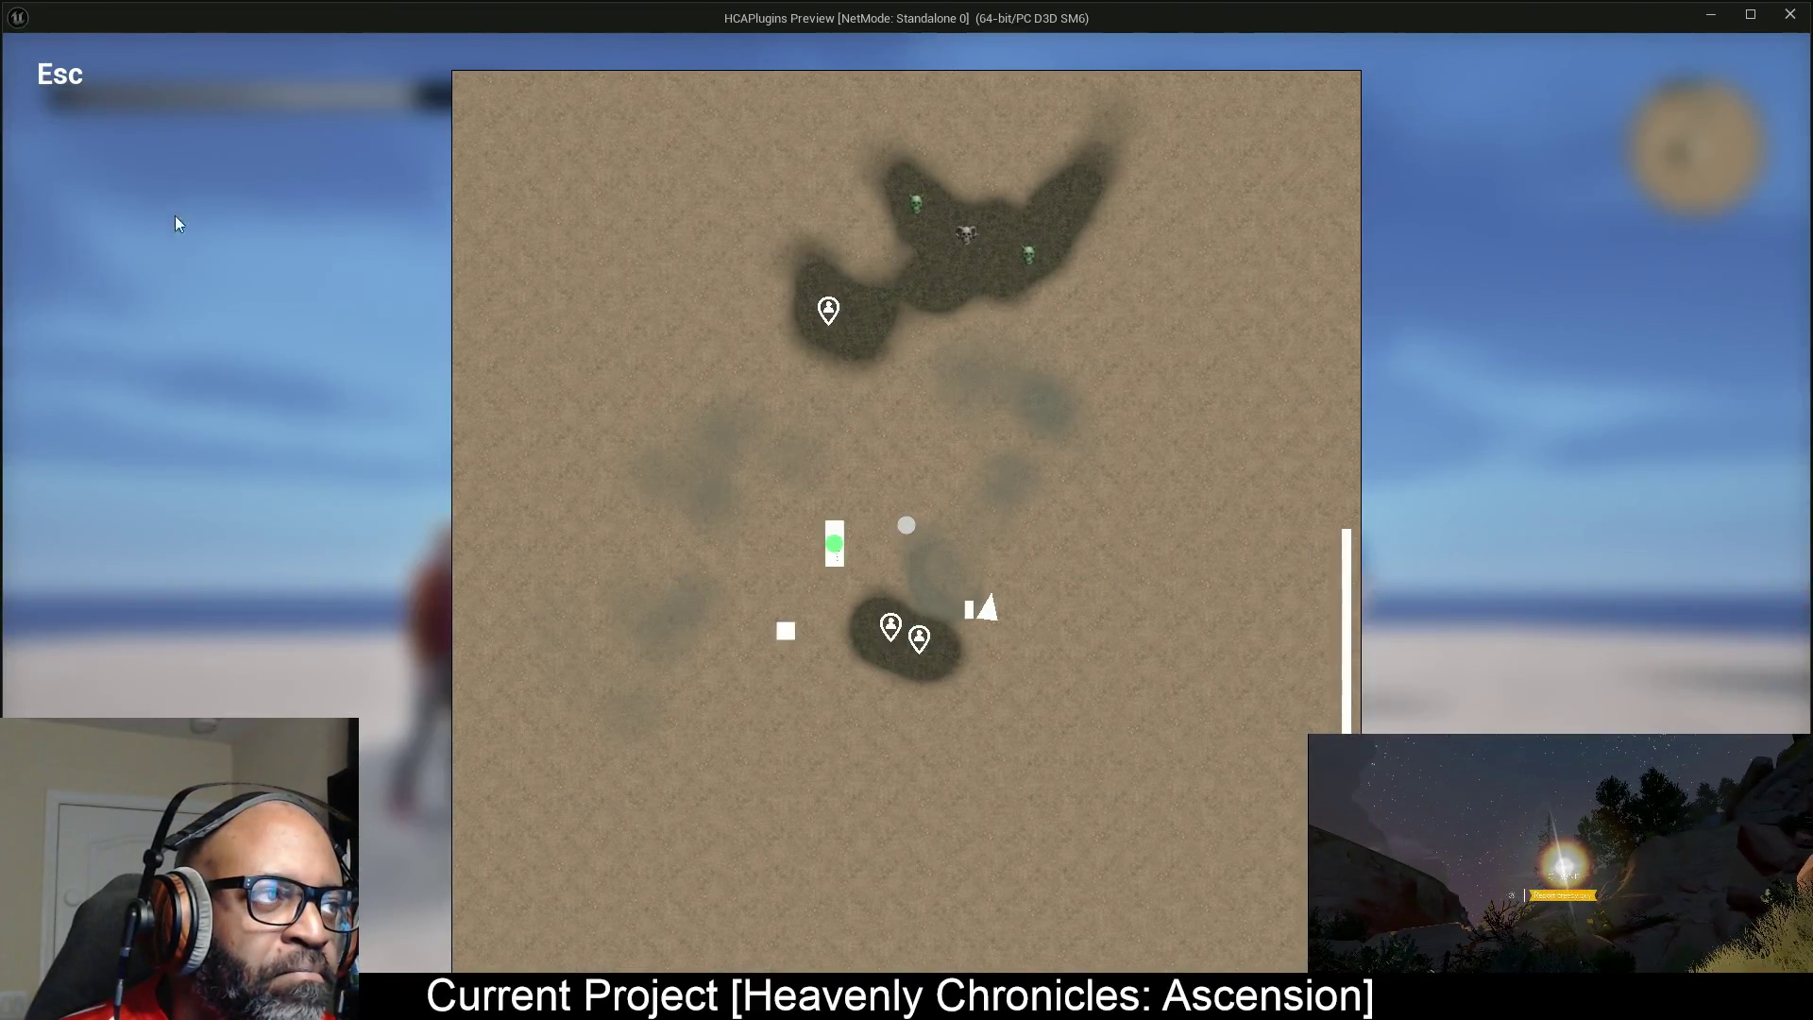
key("Escape")
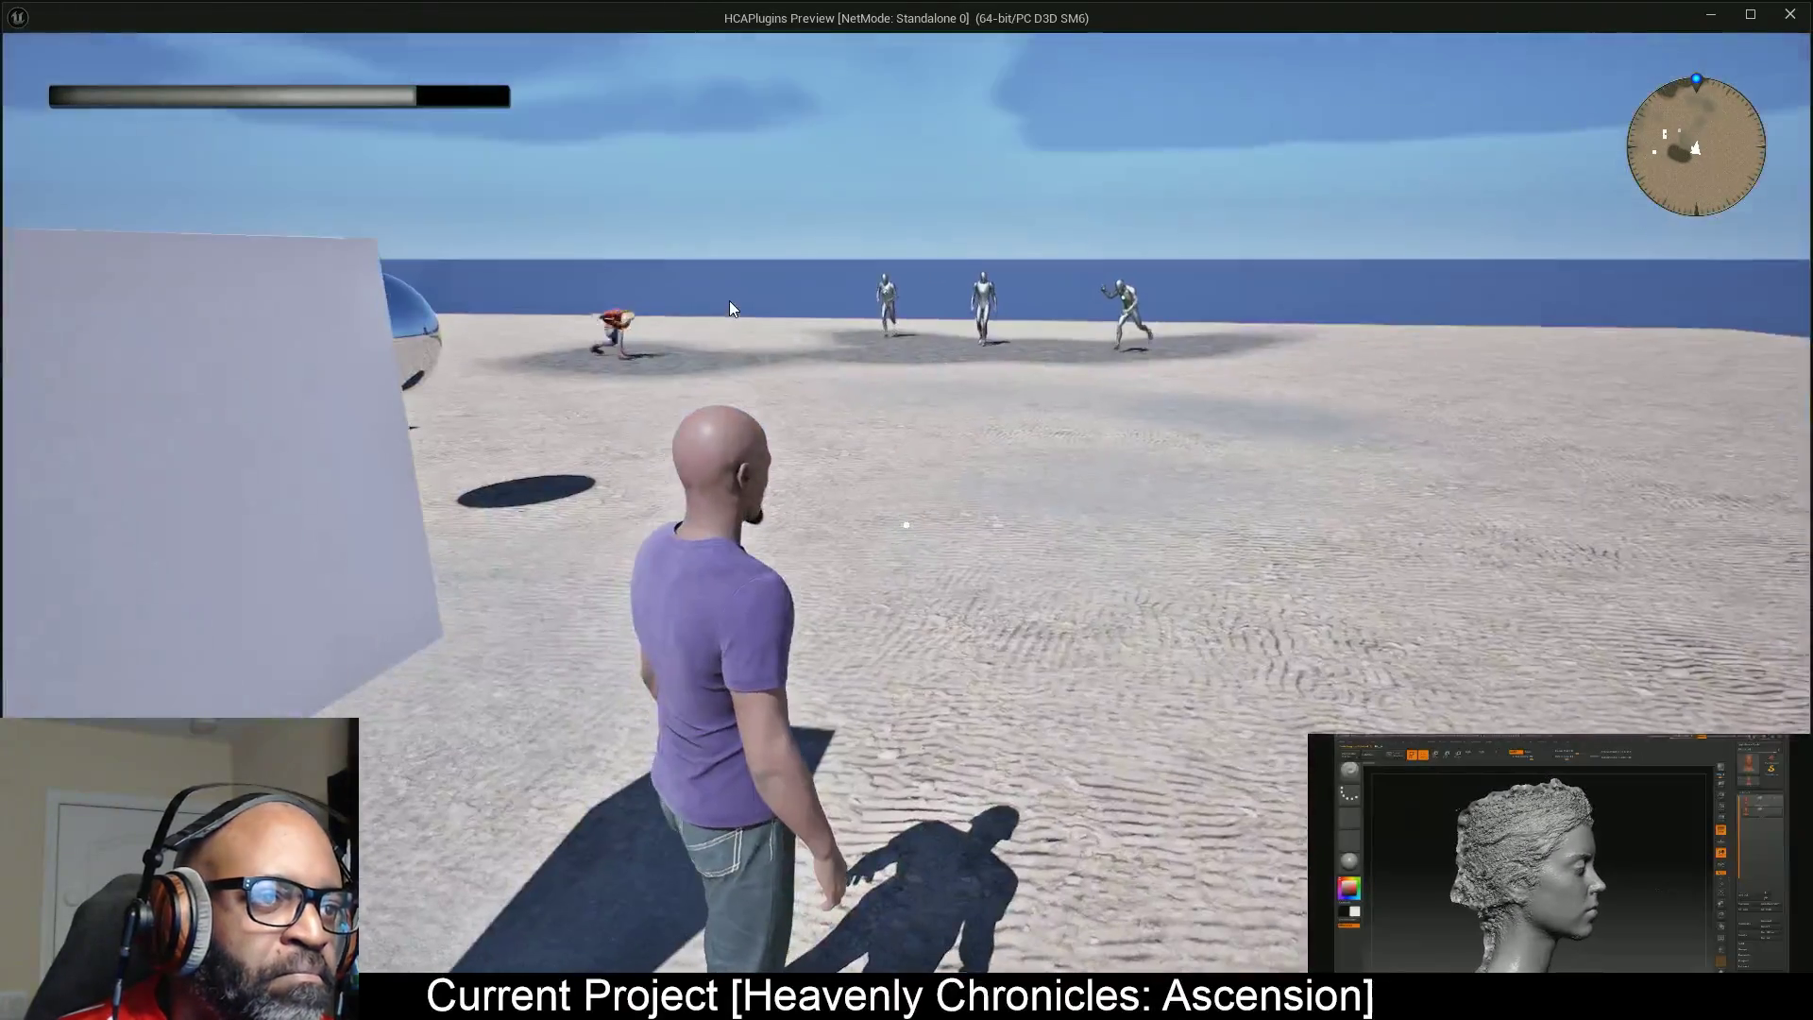
left_click(730, 307)
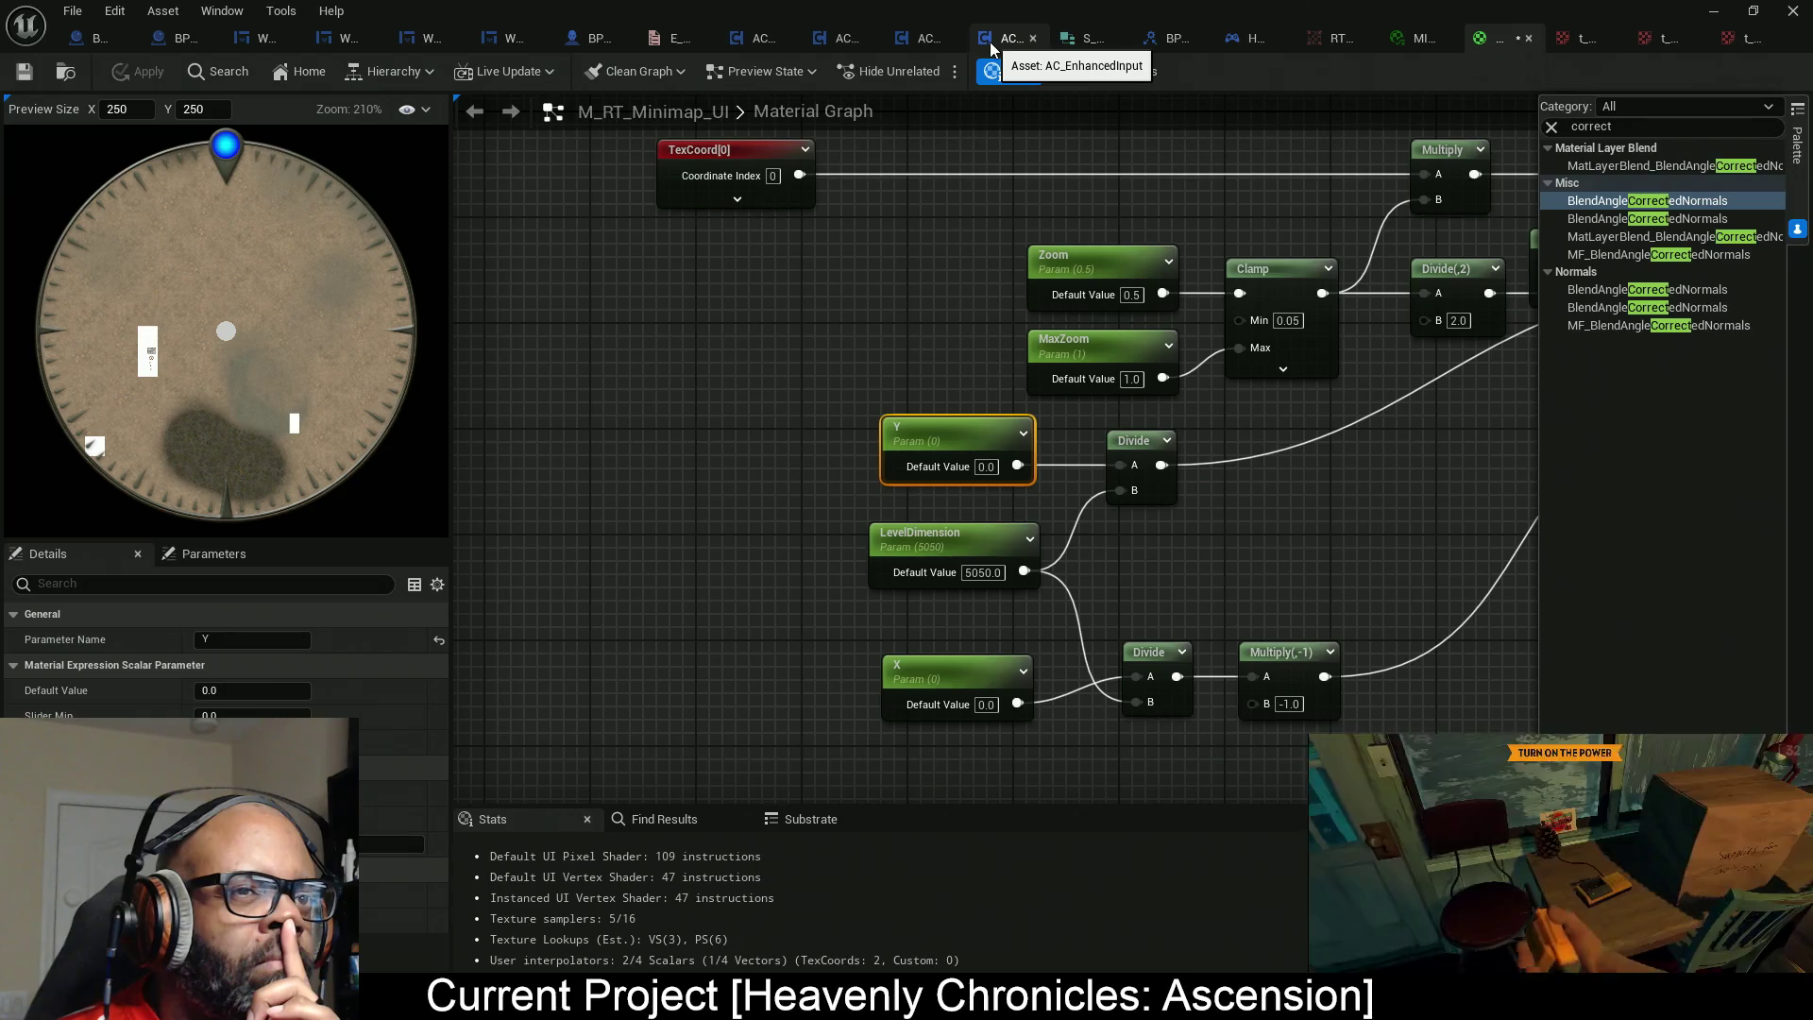
In BP_MapSystem's Event Graph, bring the Flip Flop, Set Input Mode and Call Map Visibility nodes into view.
left_click(76, 48)
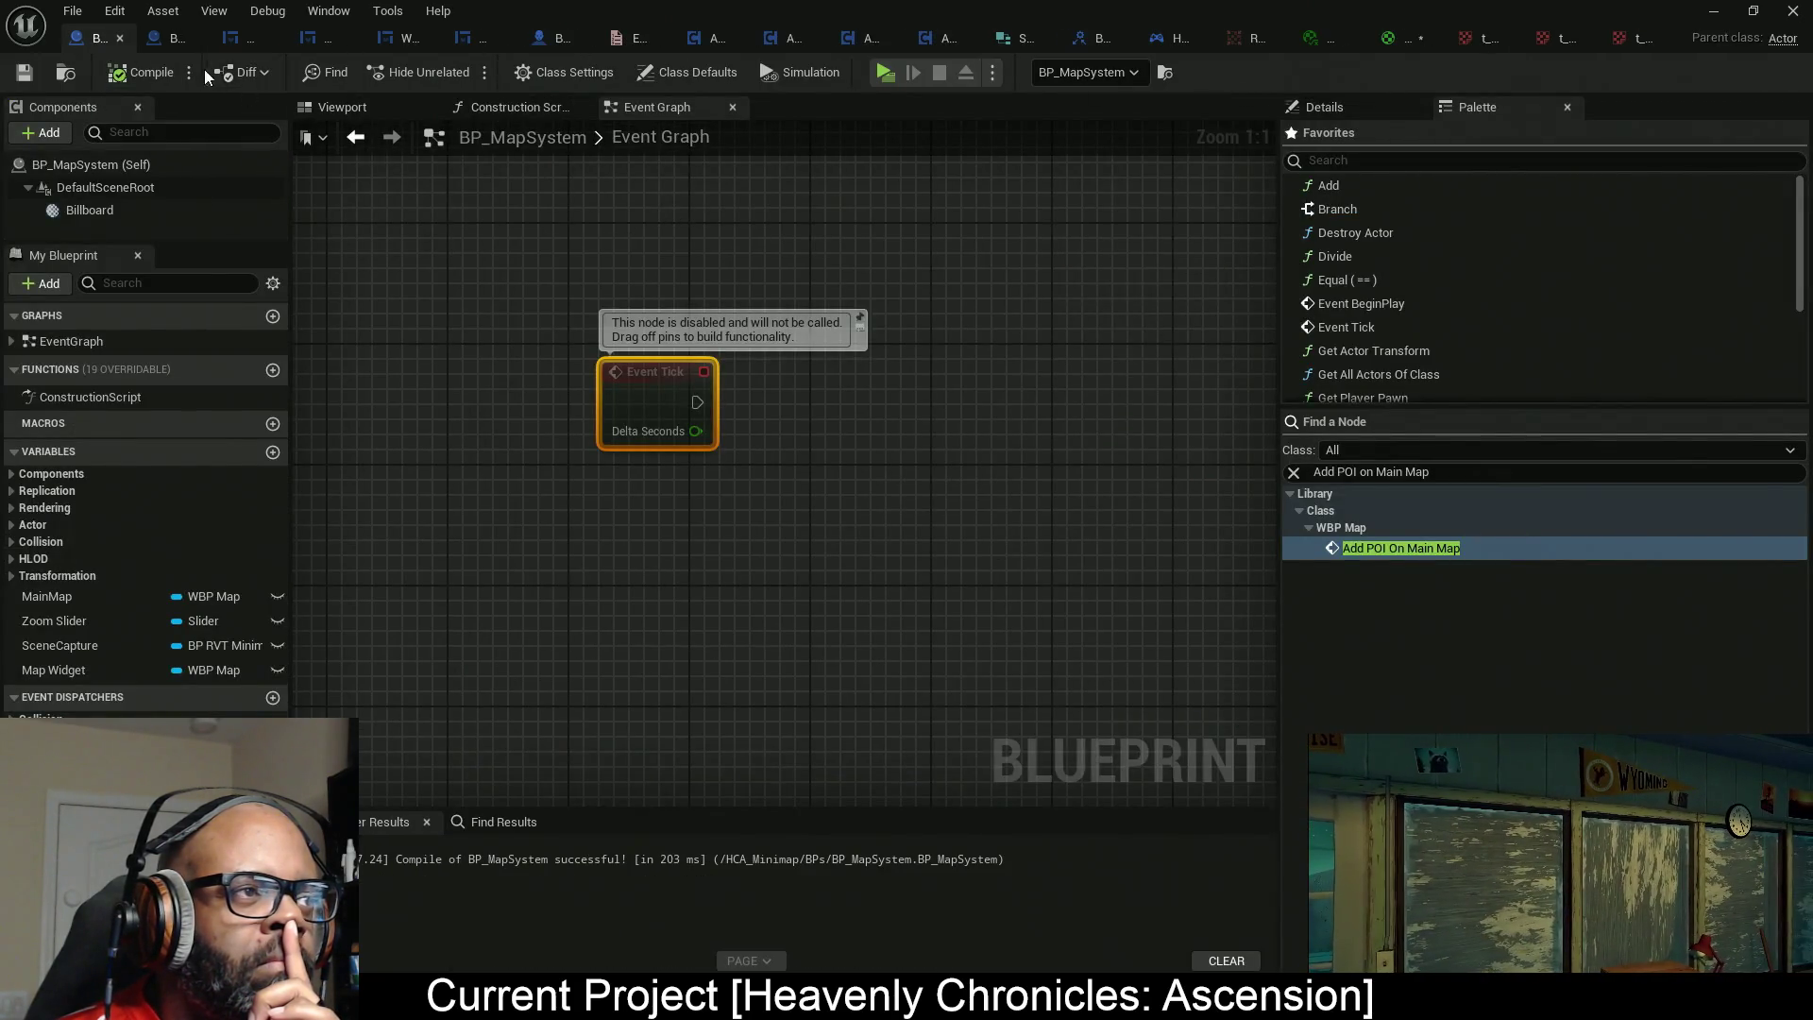
scroll(703, 268, "down", 10)
scroll(770, 458, "up", 9)
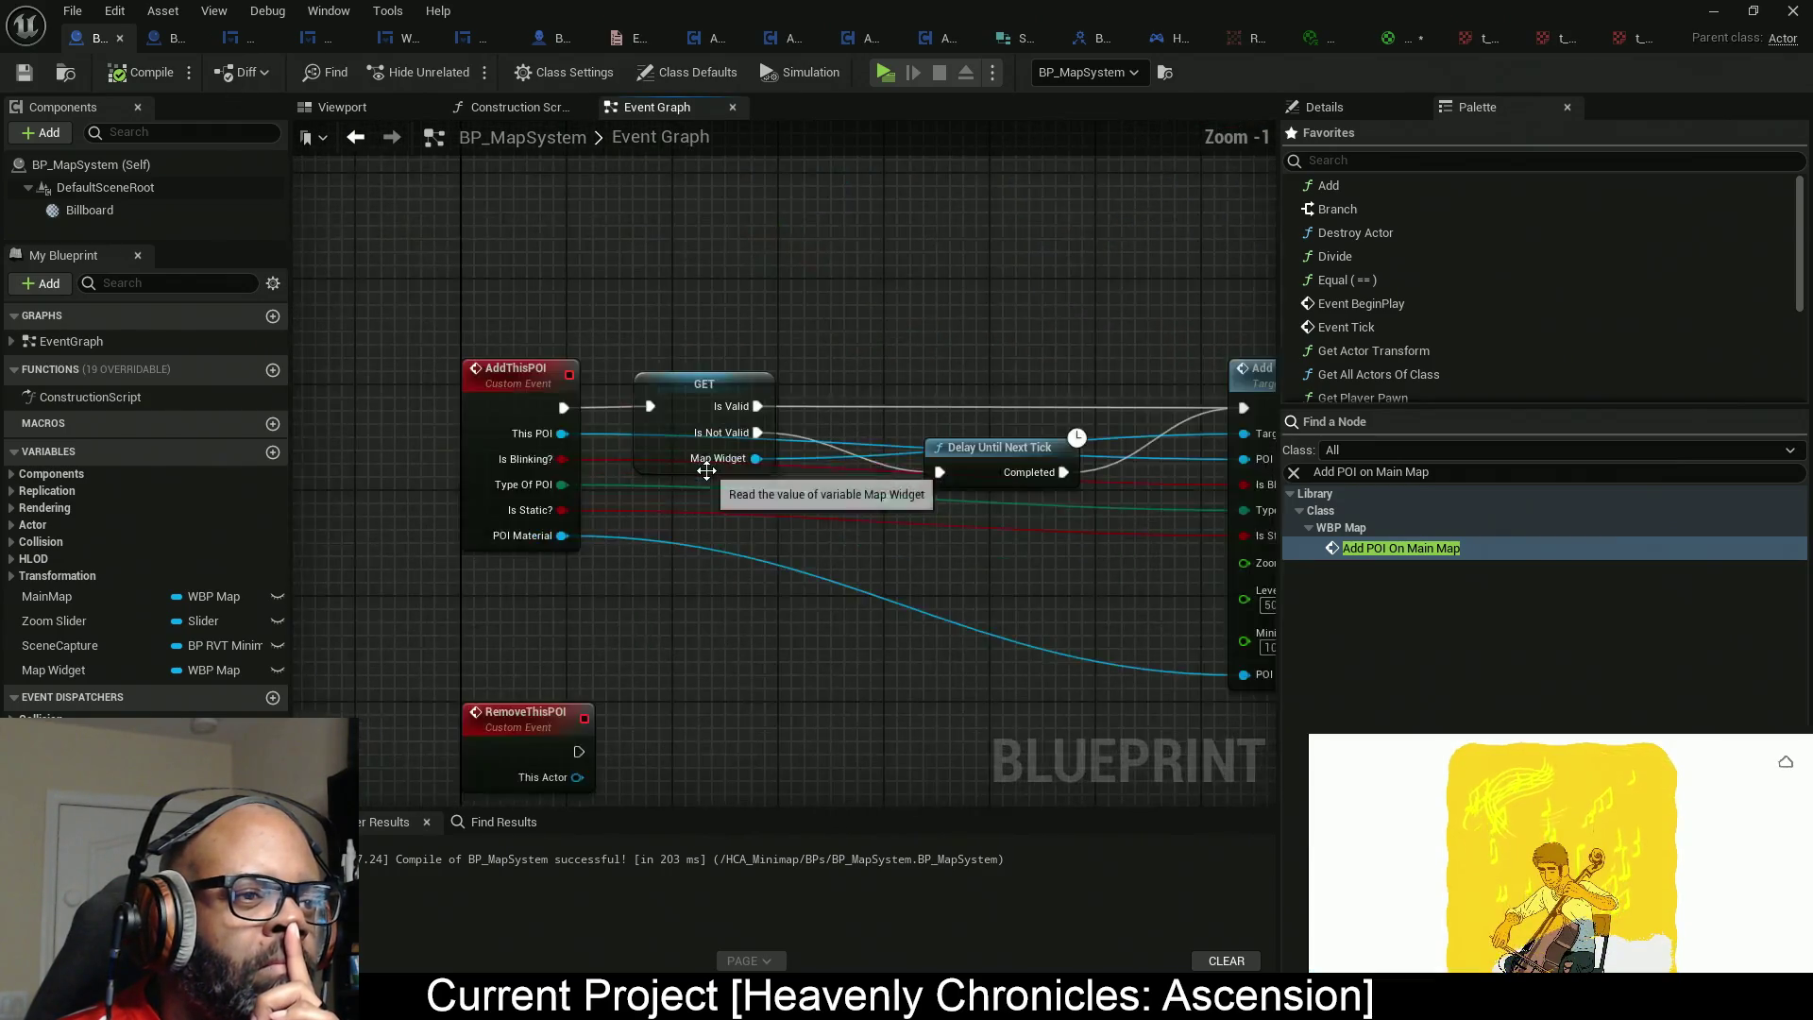
left_click_drag(774, 303, 906, 292)
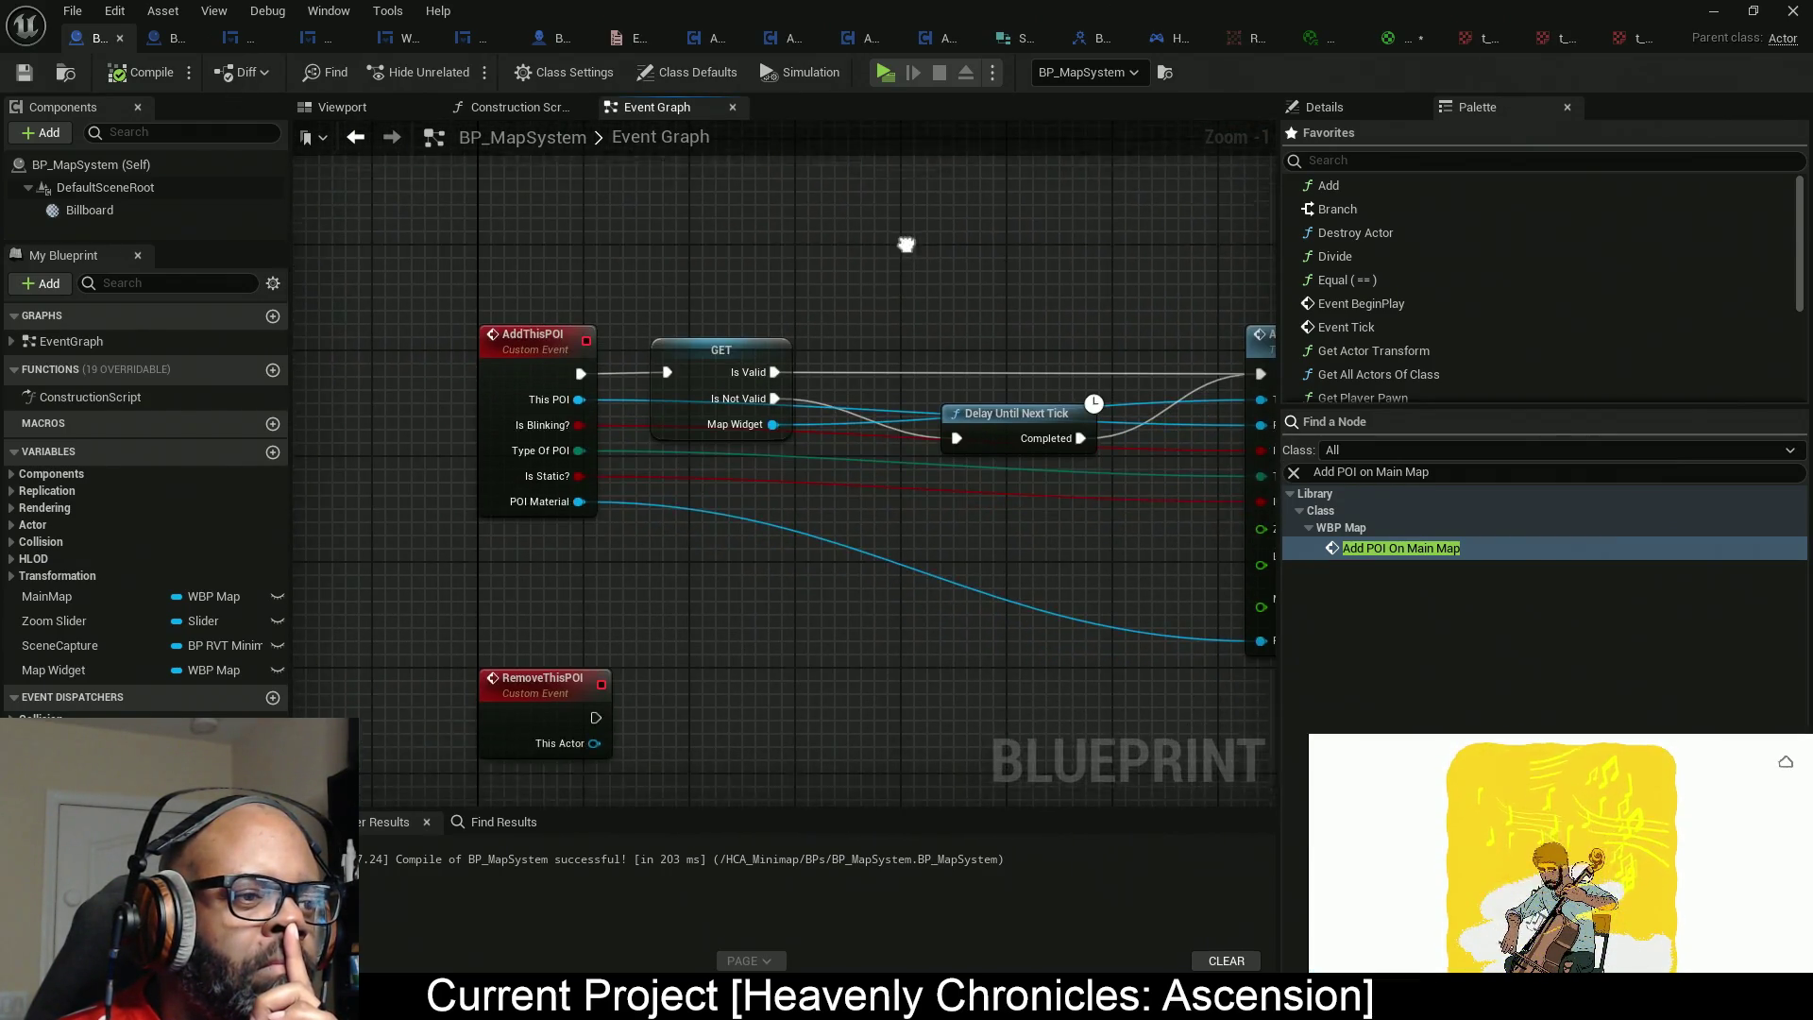
scroll(896, 302, "down", 7)
scroll(814, 340, "up", 4)
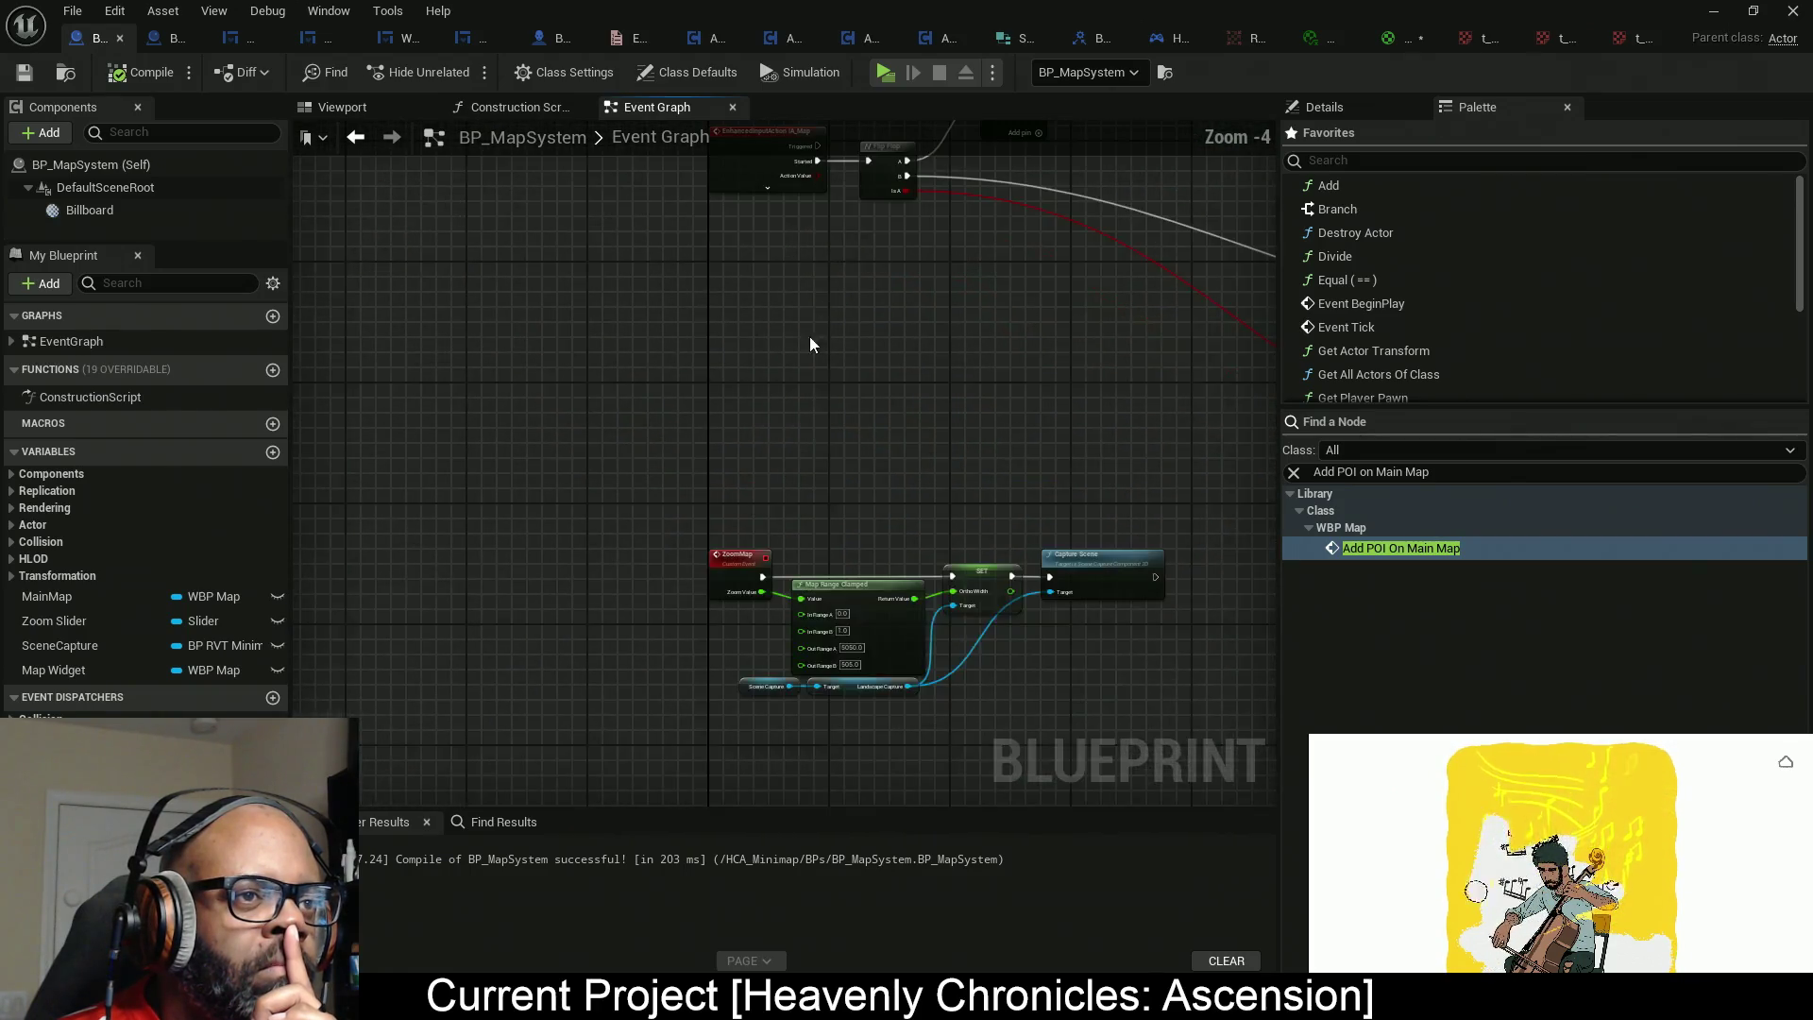
mouse_move(805, 353)
left_mouse_down()
mouse_move(831, 366)
mouse_move(822, 487)
mouse_move(393, 530)
left_mouse_up()
scroll(831, 365, "up", 2)
mouse_move(1000, 469)
left_mouse_down()
mouse_move(619, 550)
mouse_move(298, 515)
left_mouse_up()
mouse_move(830, 489)
left_mouse_down()
mouse_move(643, 423)
mouse_move(763, 193)
left_mouse_up()
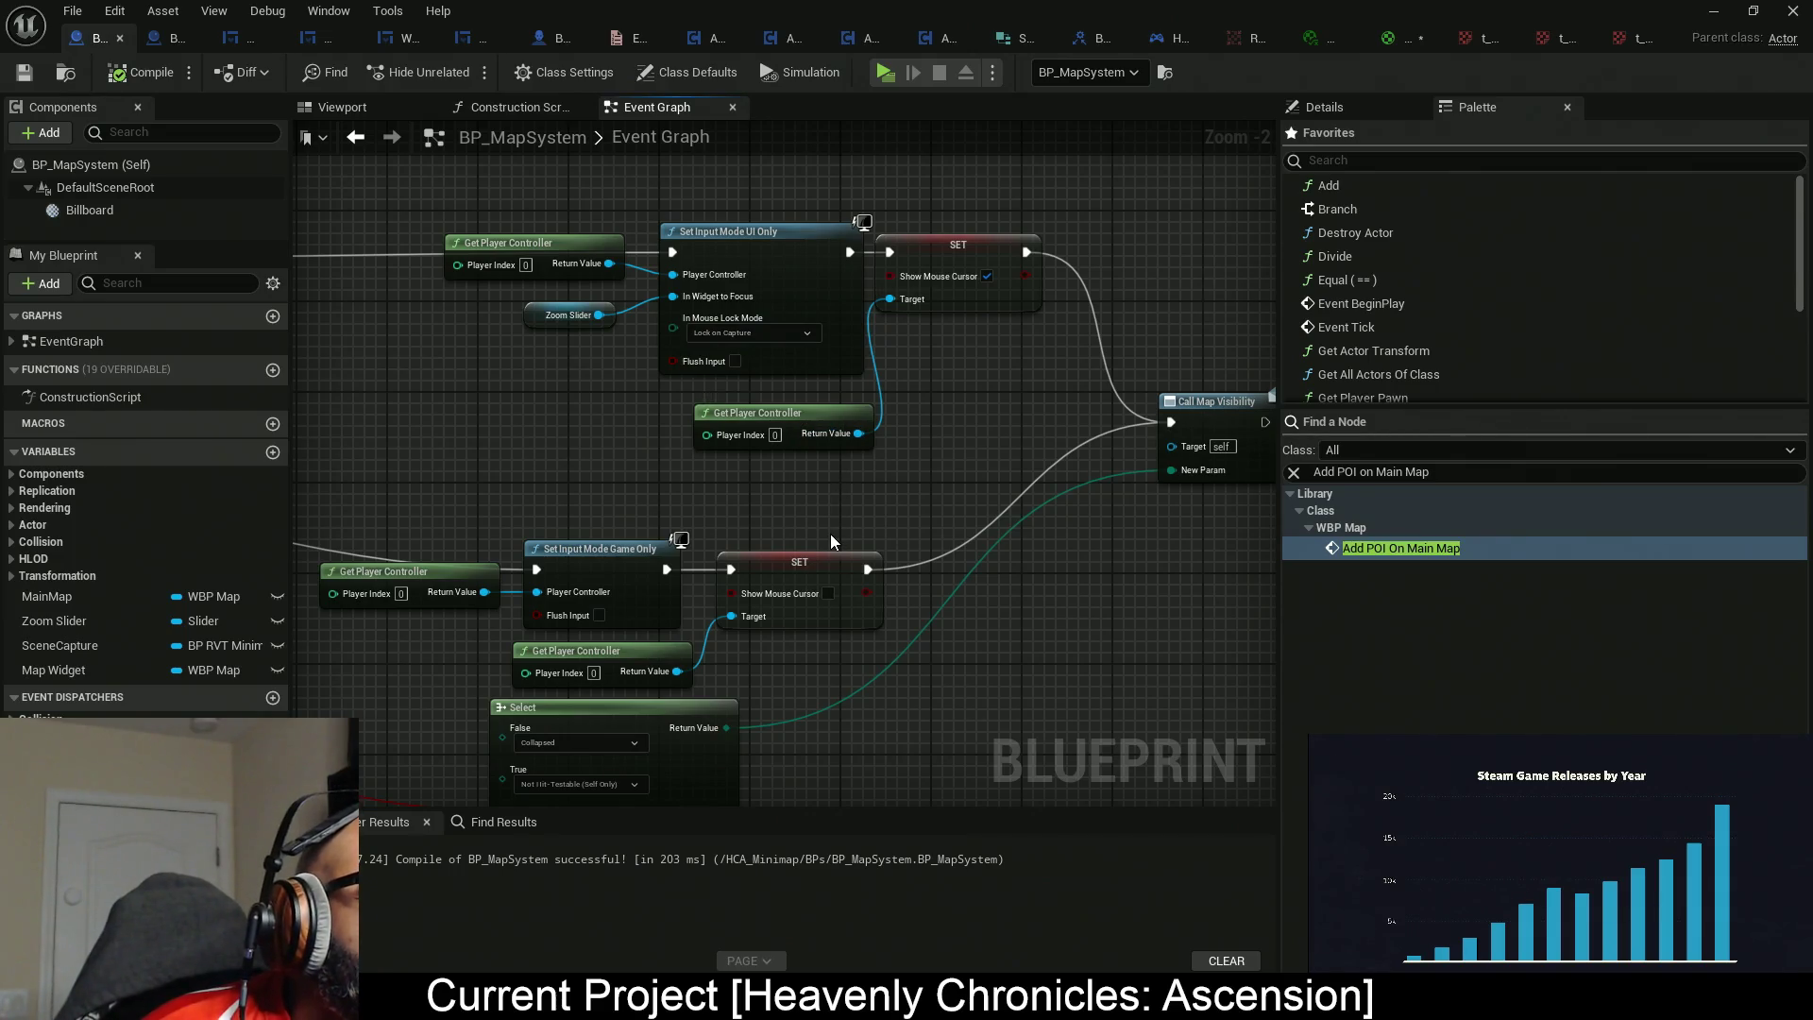
Pan through the input-mode branches to open empty space right of Call Map Visibility.
mouse_move(954, 490)
left_mouse_down()
mouse_move(1028, 490)
mouse_move(986, 401)
mouse_move(1011, 372)
mouse_move(1233, 322)
left_mouse_up()
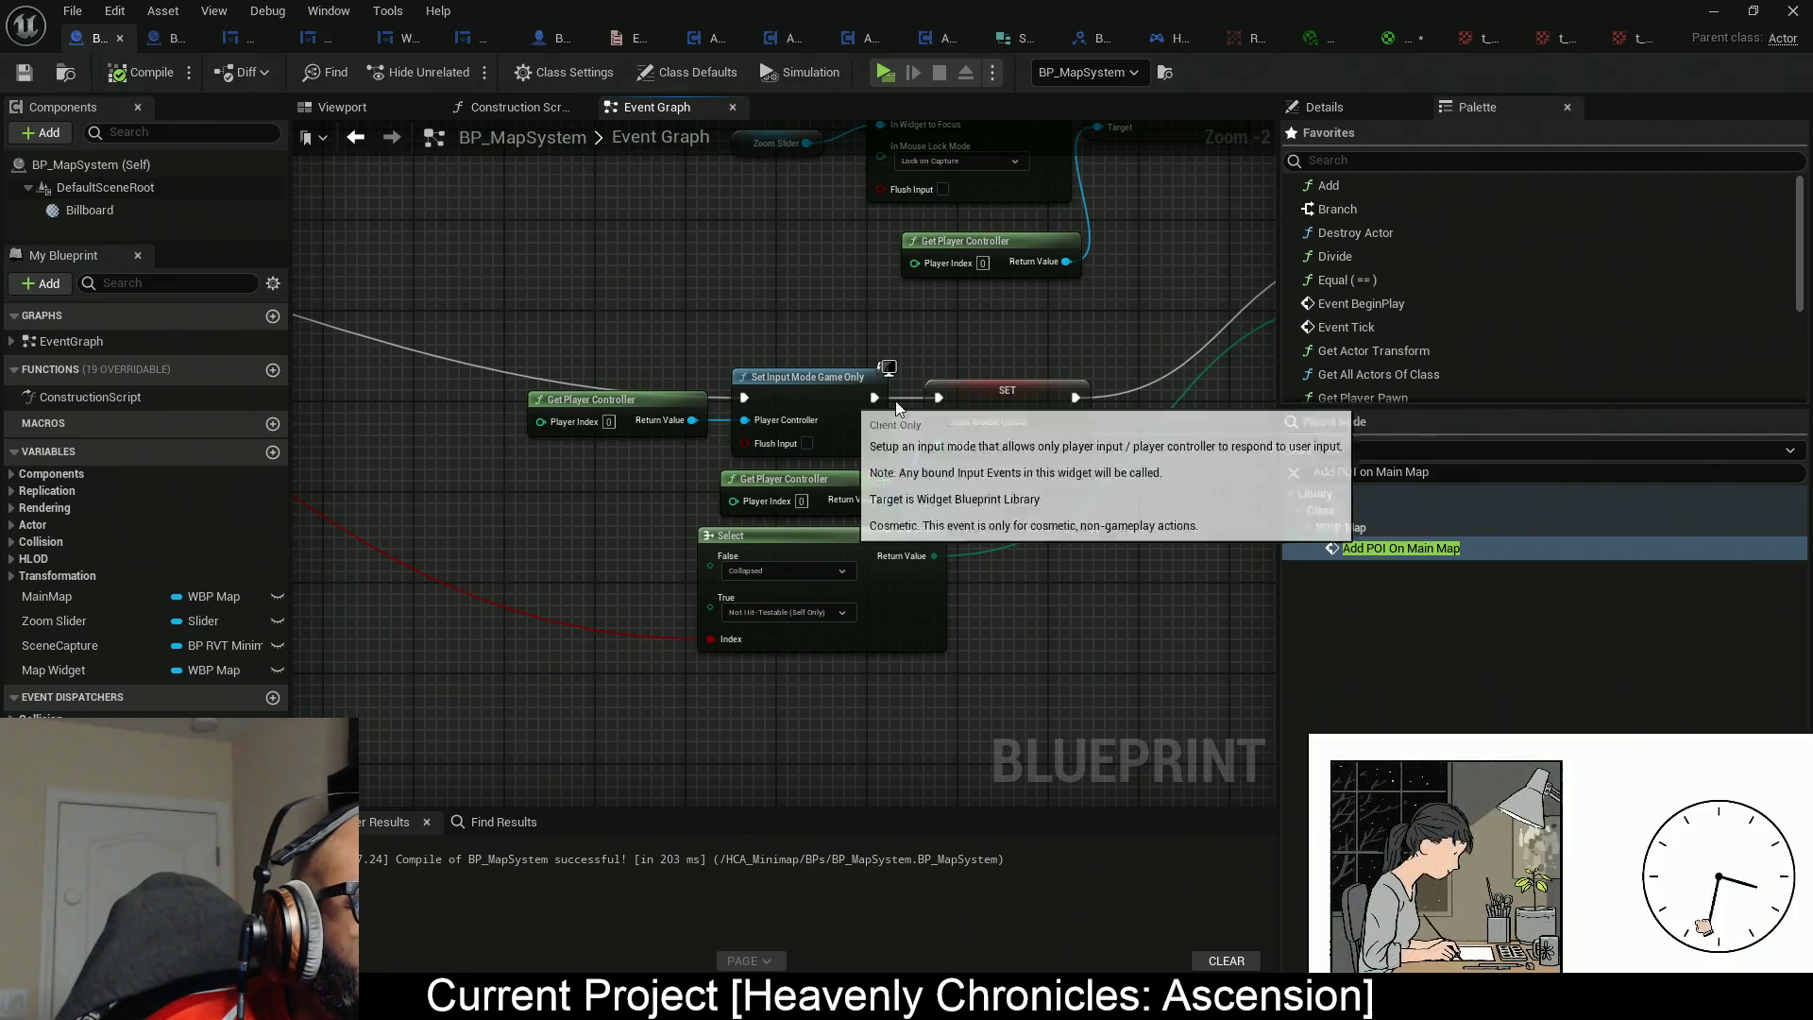
mouse_move(1004, 488)
left_mouse_down()
mouse_move(890, 529)
mouse_move(850, 596)
mouse_move(830, 740)
mouse_move(824, 692)
left_mouse_up()
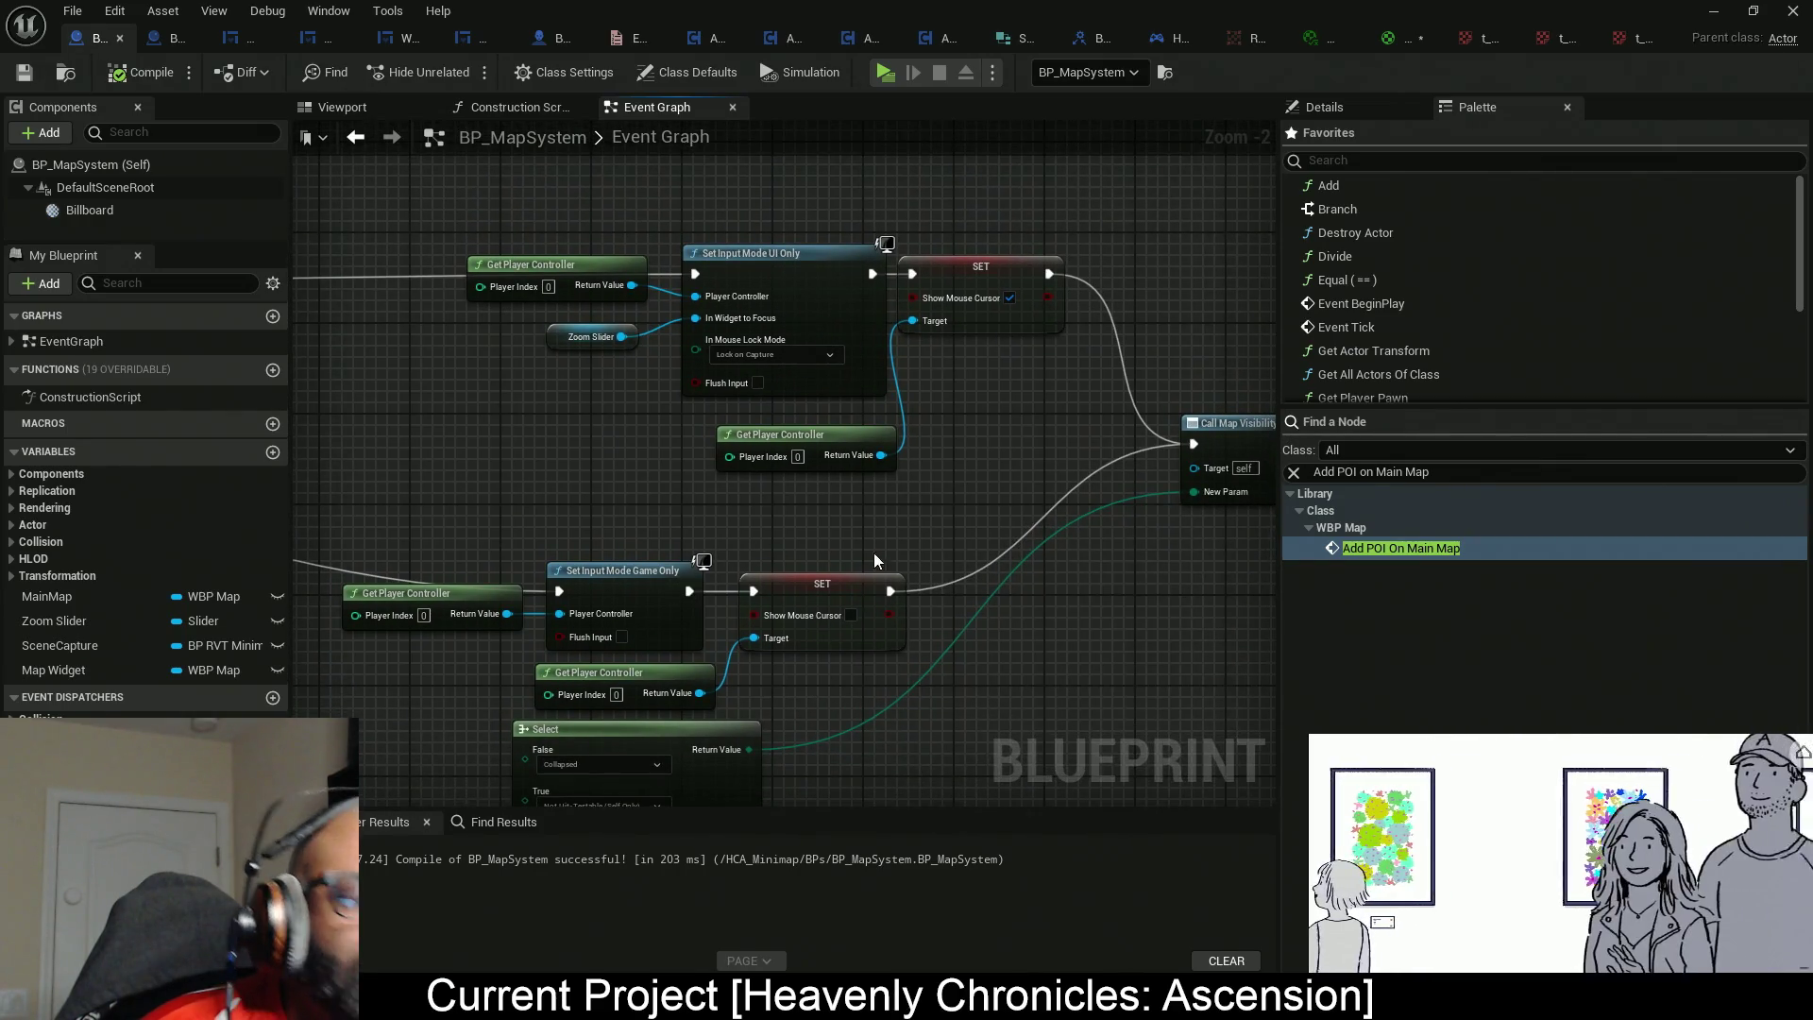
mouse_move(784, 576)
left_mouse_down()
mouse_move(728, 449)
mouse_move(651, 470)
mouse_move(1061, 488)
left_mouse_up()
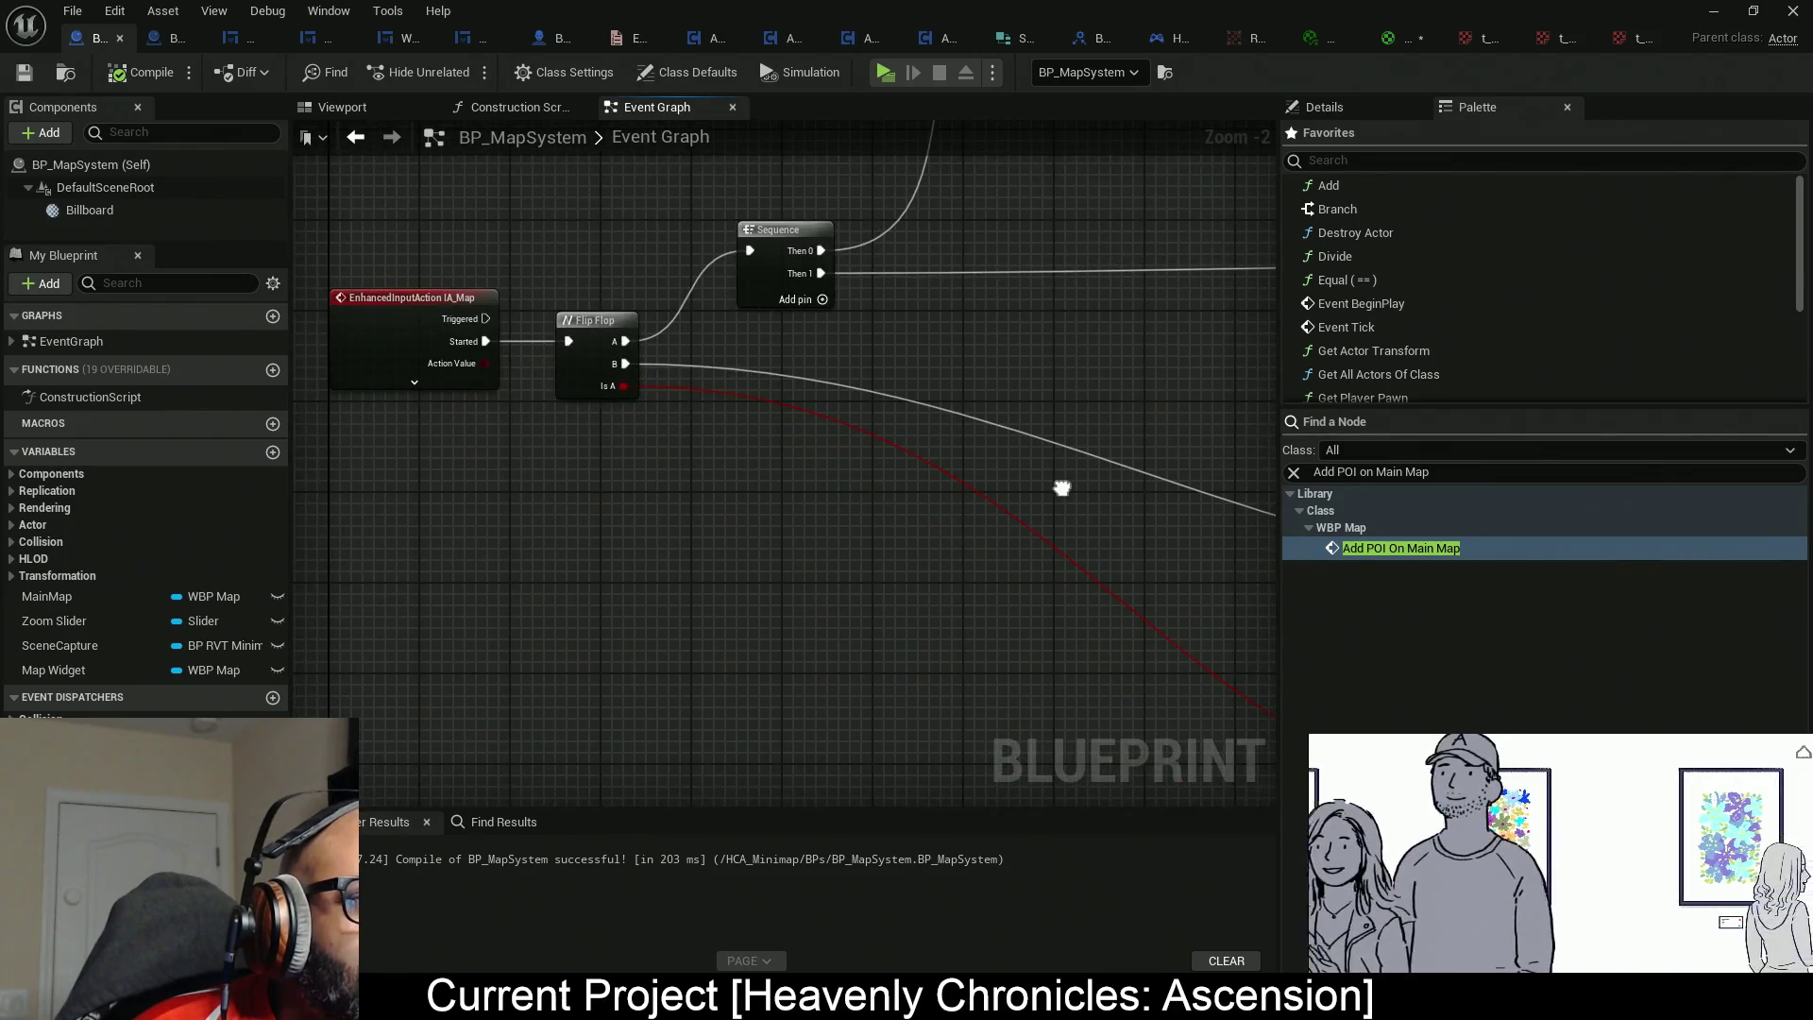
scroll(822, 555, "down", 4)
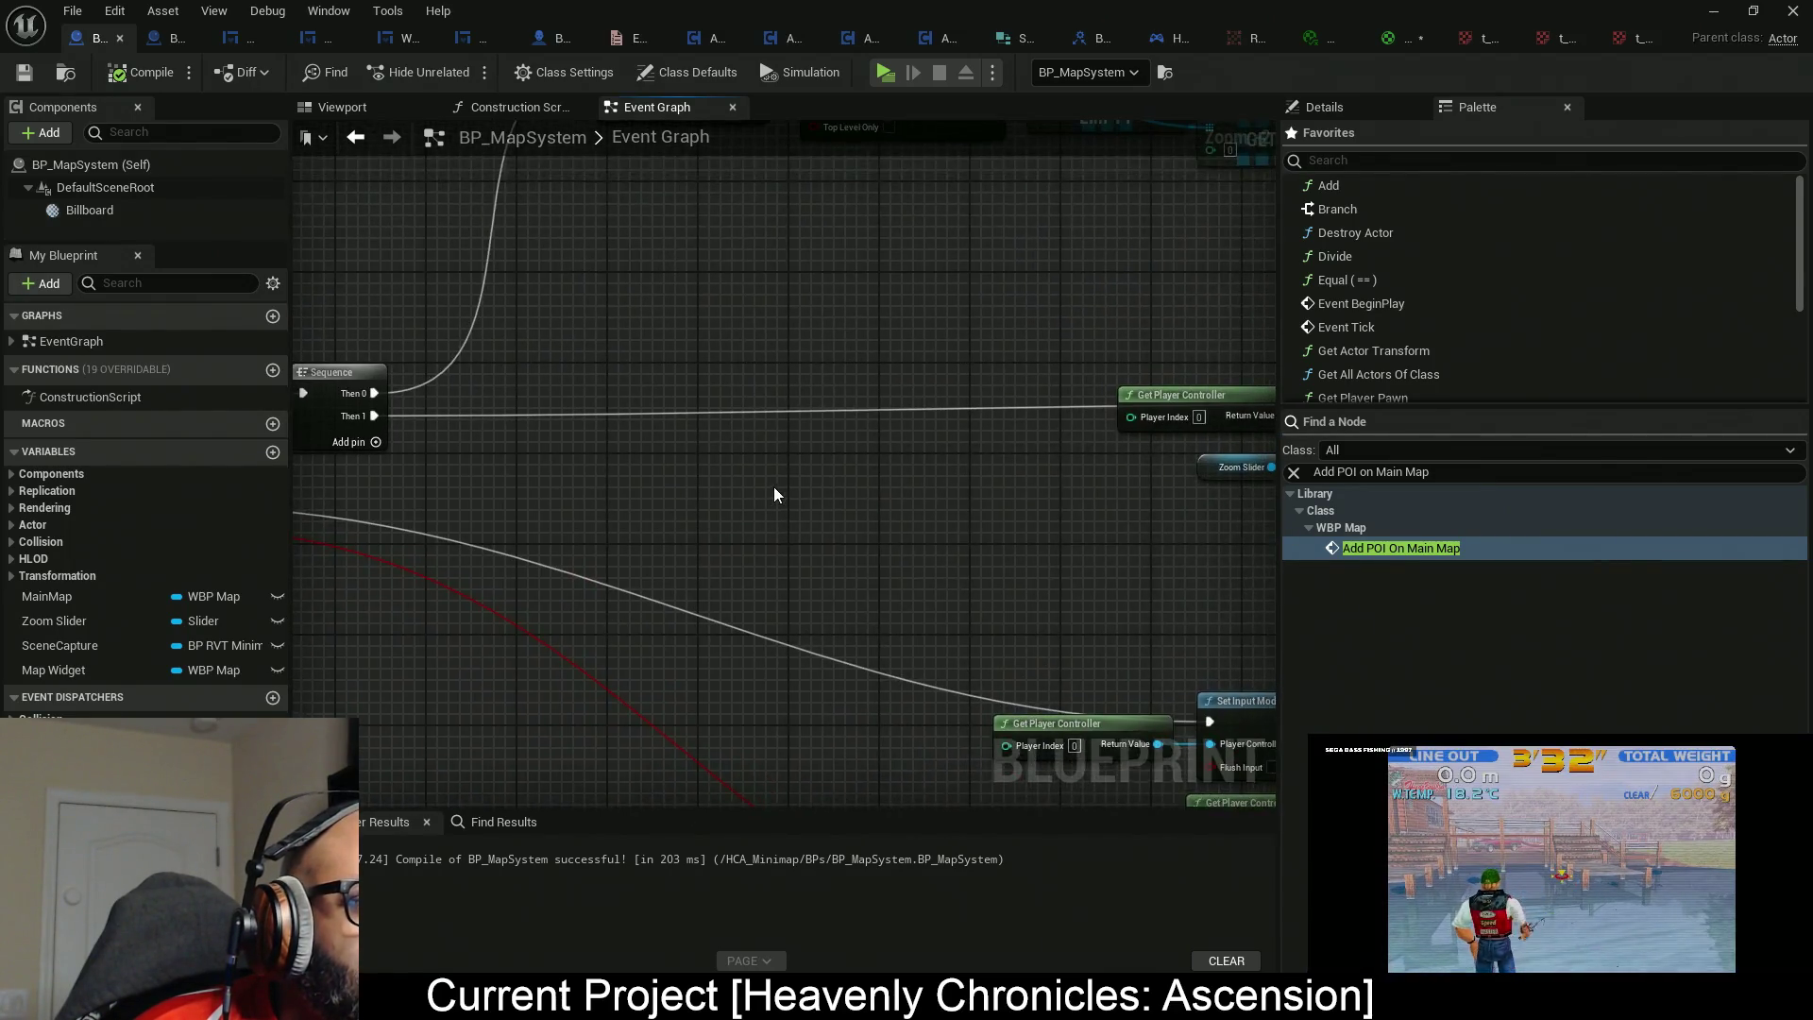
scroll(788, 472, "up", 3)
mouse_move(574, 468)
left_mouse_down()
mouse_move(607, 538)
mouse_move(680, 444)
mouse_move(743, 421)
mouse_move(753, 324)
mouse_move(490, 271)
mouse_move(951, 559)
left_mouse_up()
mouse_move(1045, 628)
left_mouse_down()
mouse_move(853, 599)
mouse_move(826, 614)
left_mouse_up()
scroll(905, 588, "up", 1)
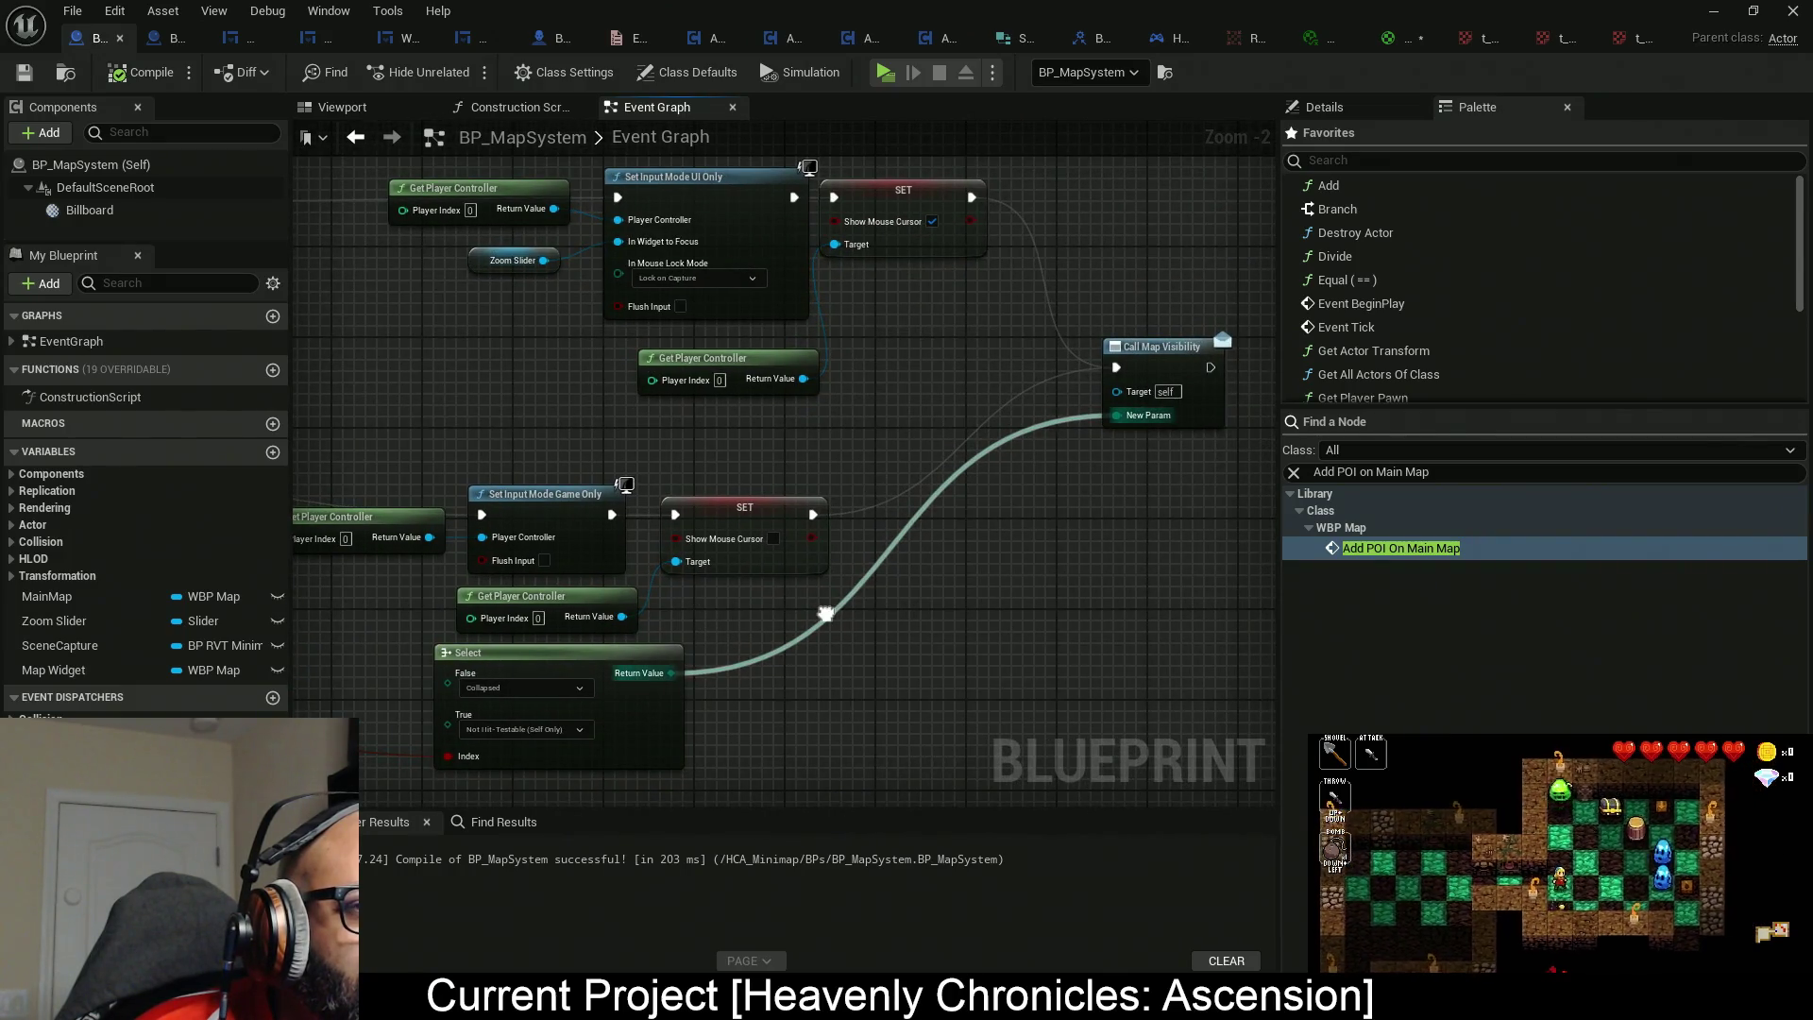
left_click_drag(830, 607, 940, 561)
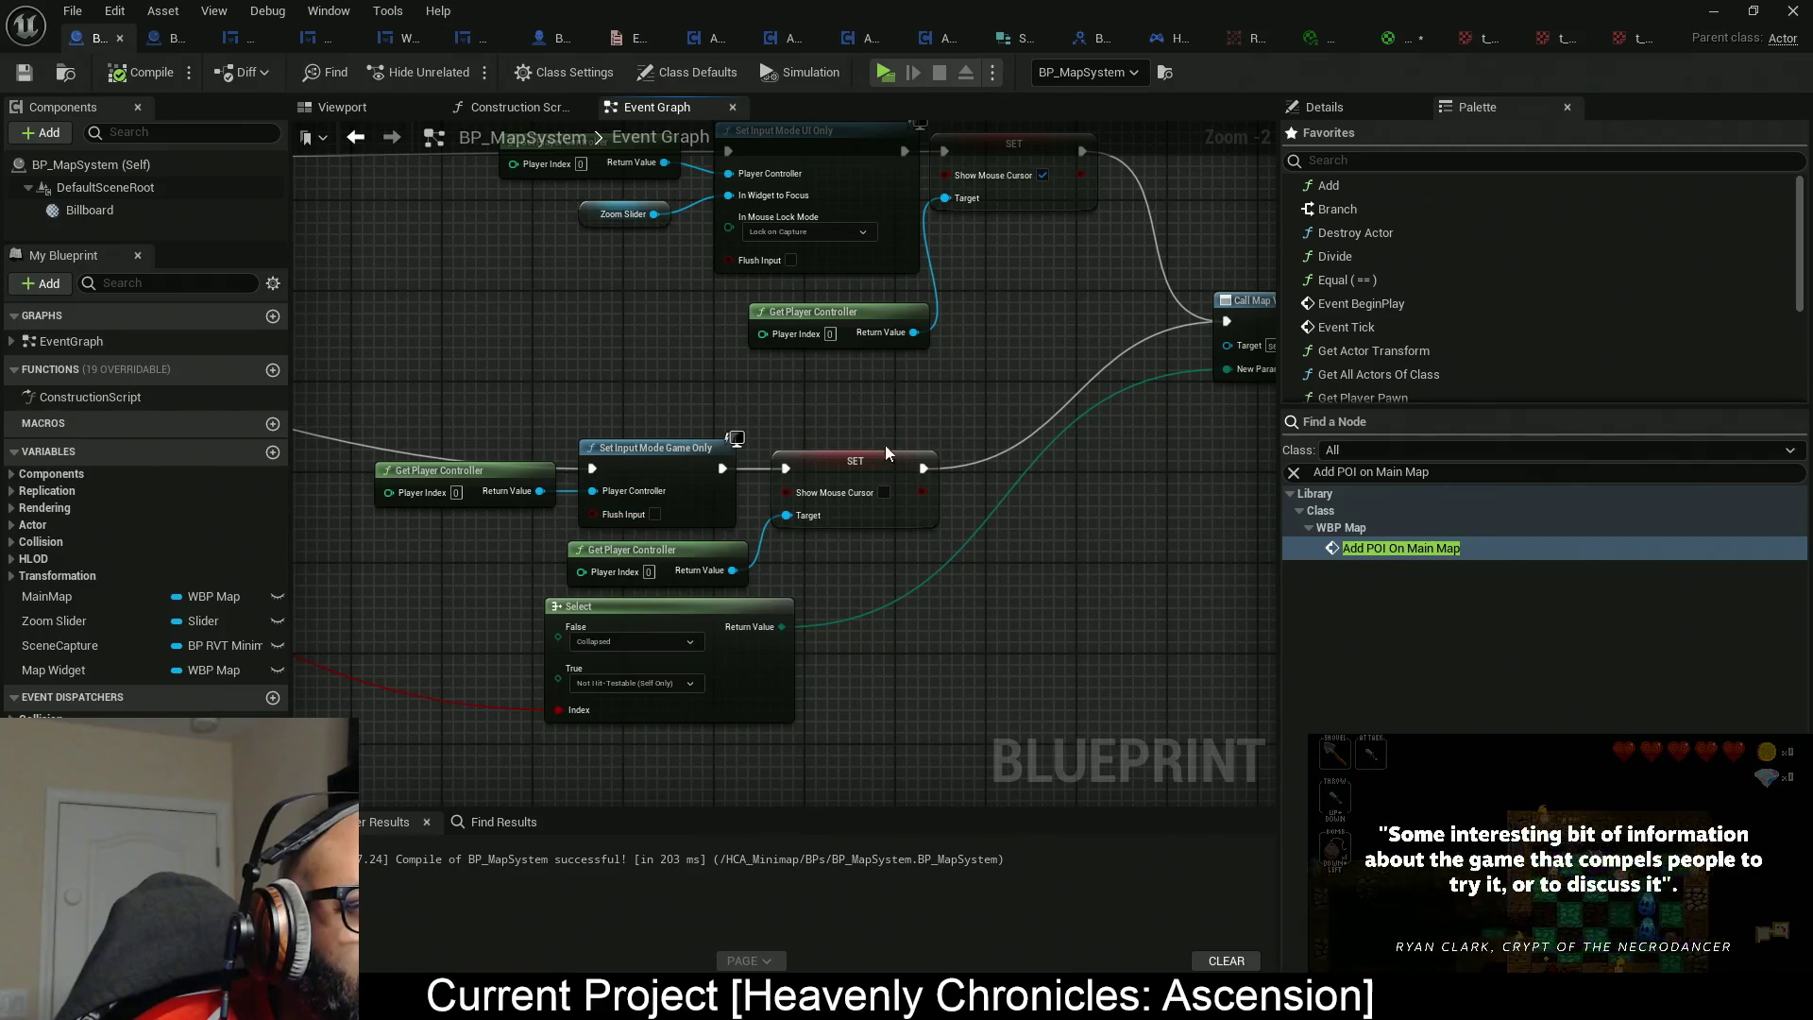
left_click_drag(913, 471, 816, 496)
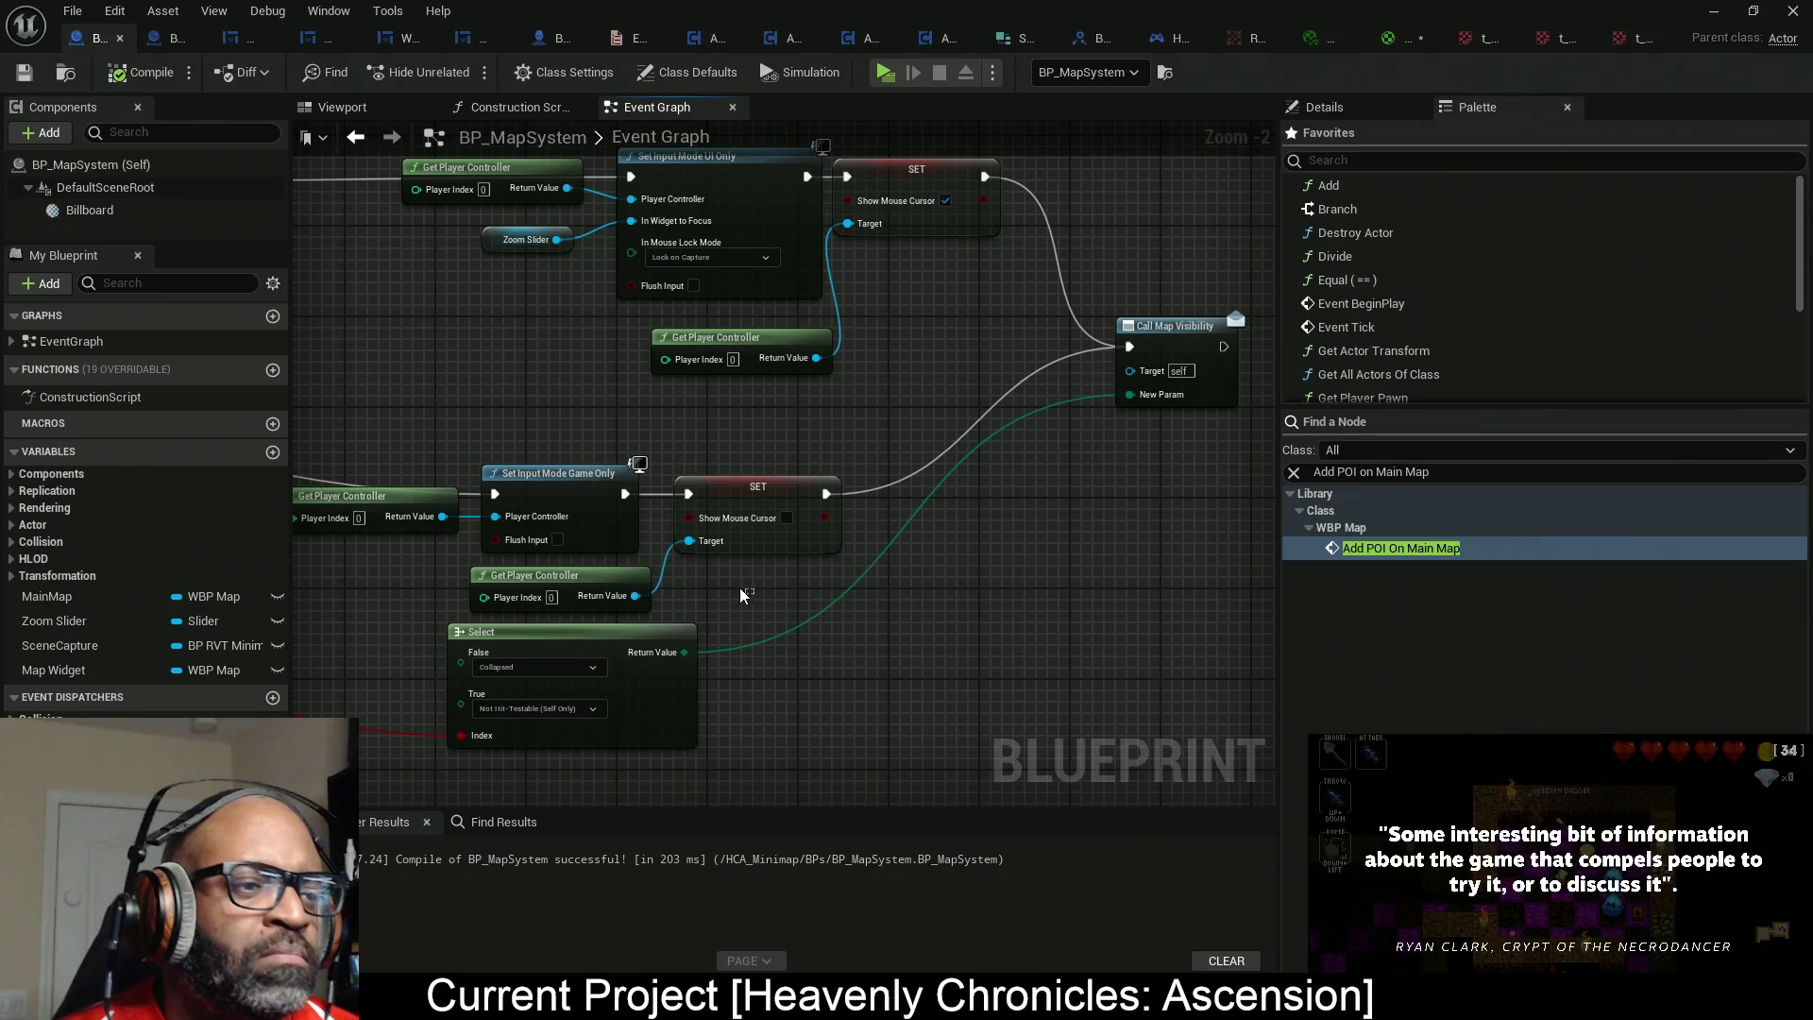
left_click_drag(1040, 572, 778, 597)
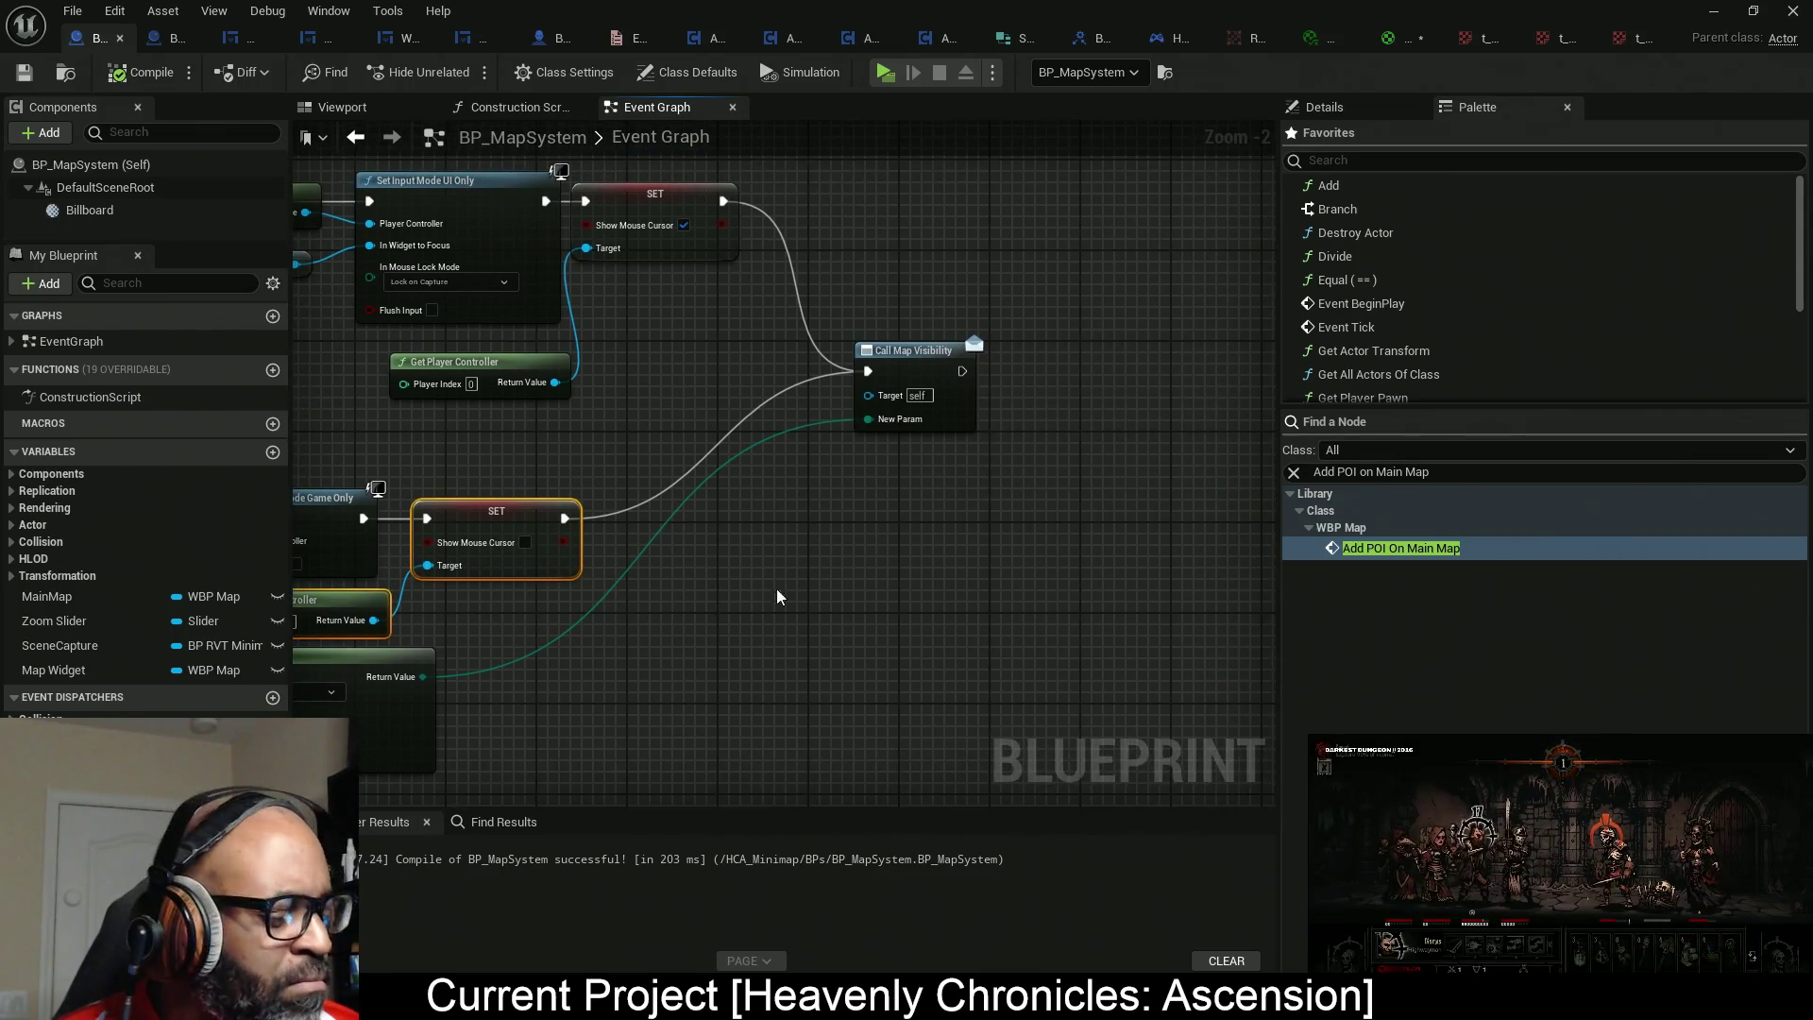
left_click_drag(1040, 422, 830, 455)
Paste SET Show Mouse Cursor (off) with Get Player Controller after Call Map Visibility, wire it, and compile.
key("ctrl+v")
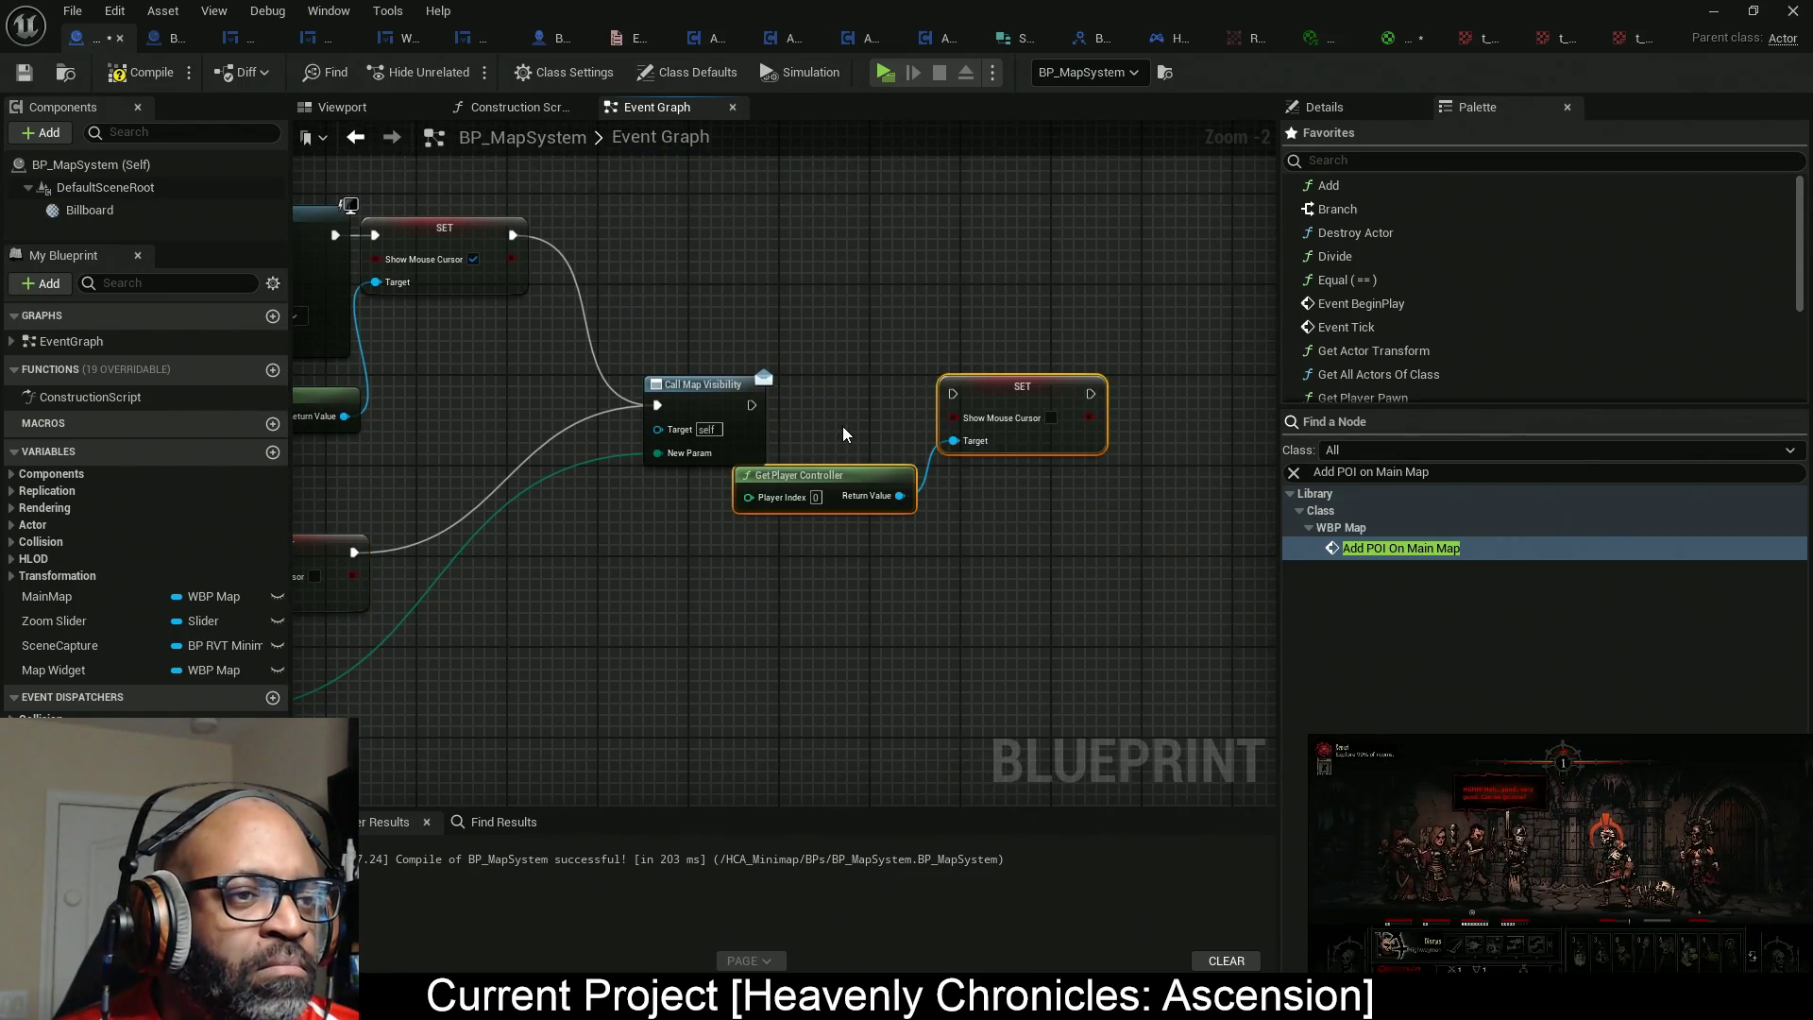
left_click_drag(952, 394, 955, 401)
left_click_drag(767, 408, 763, 404)
left_click_drag(1017, 389, 1018, 400)
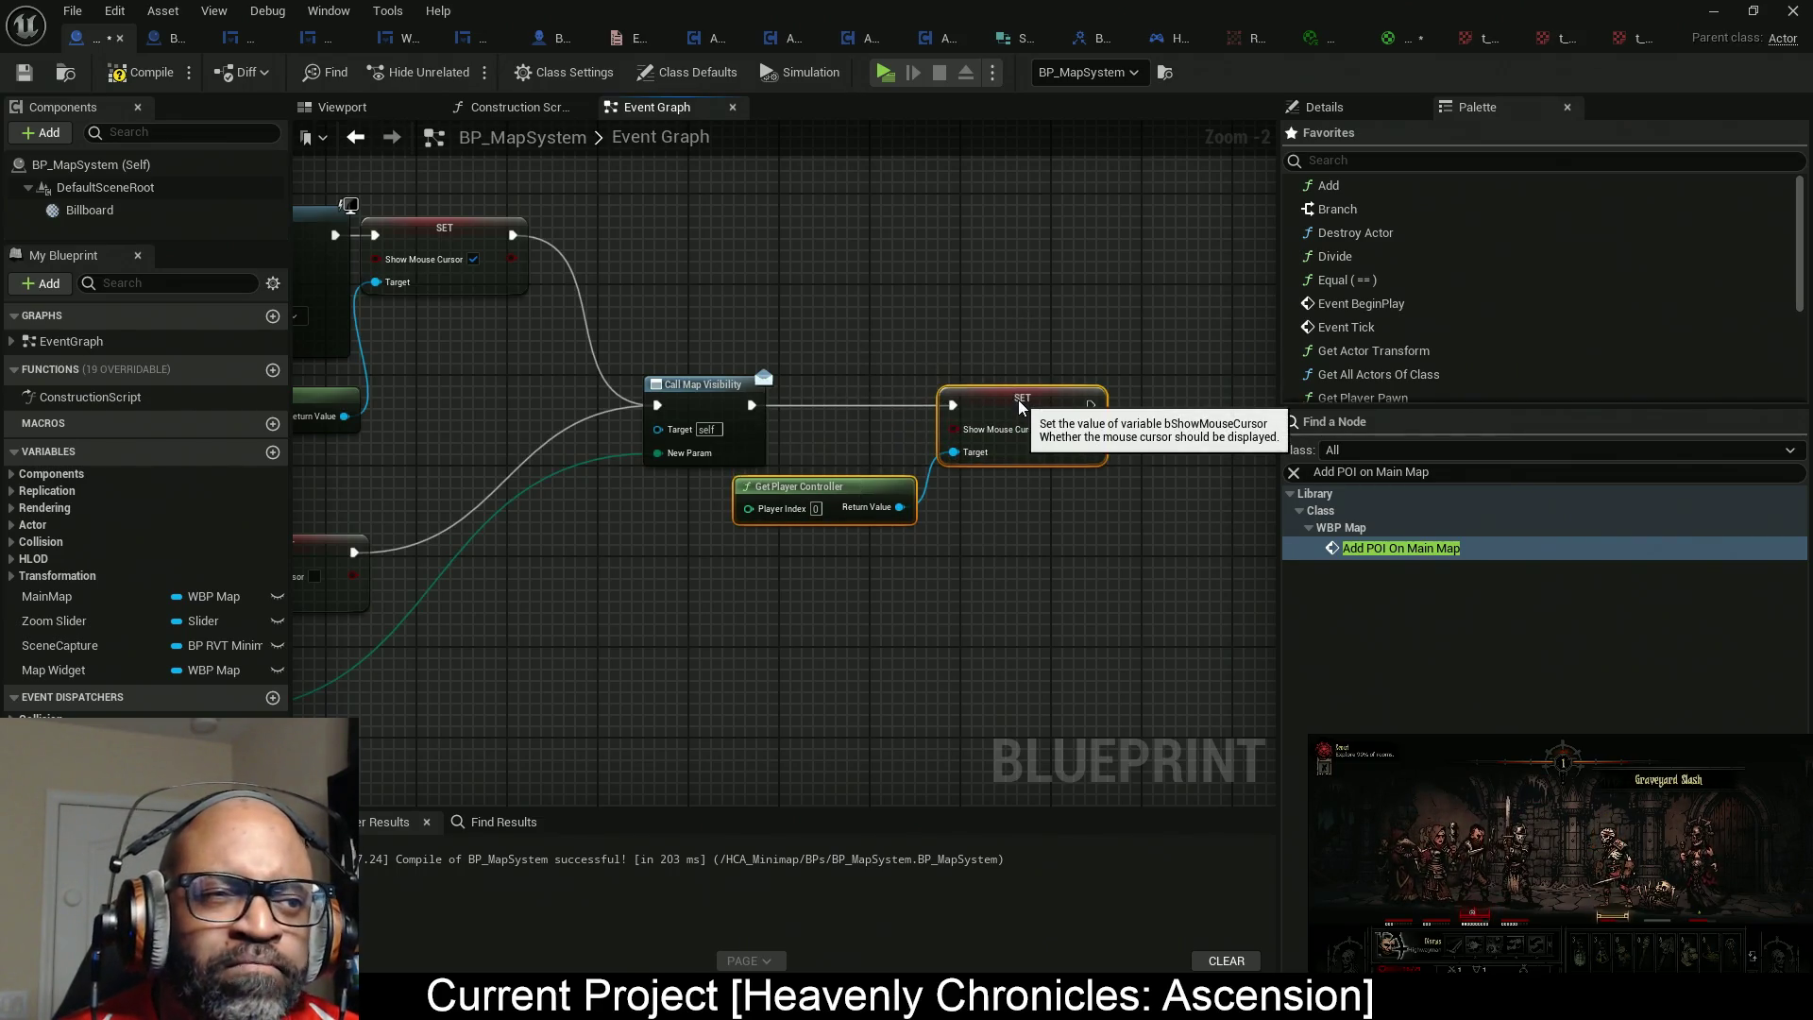
left_click(886, 74)
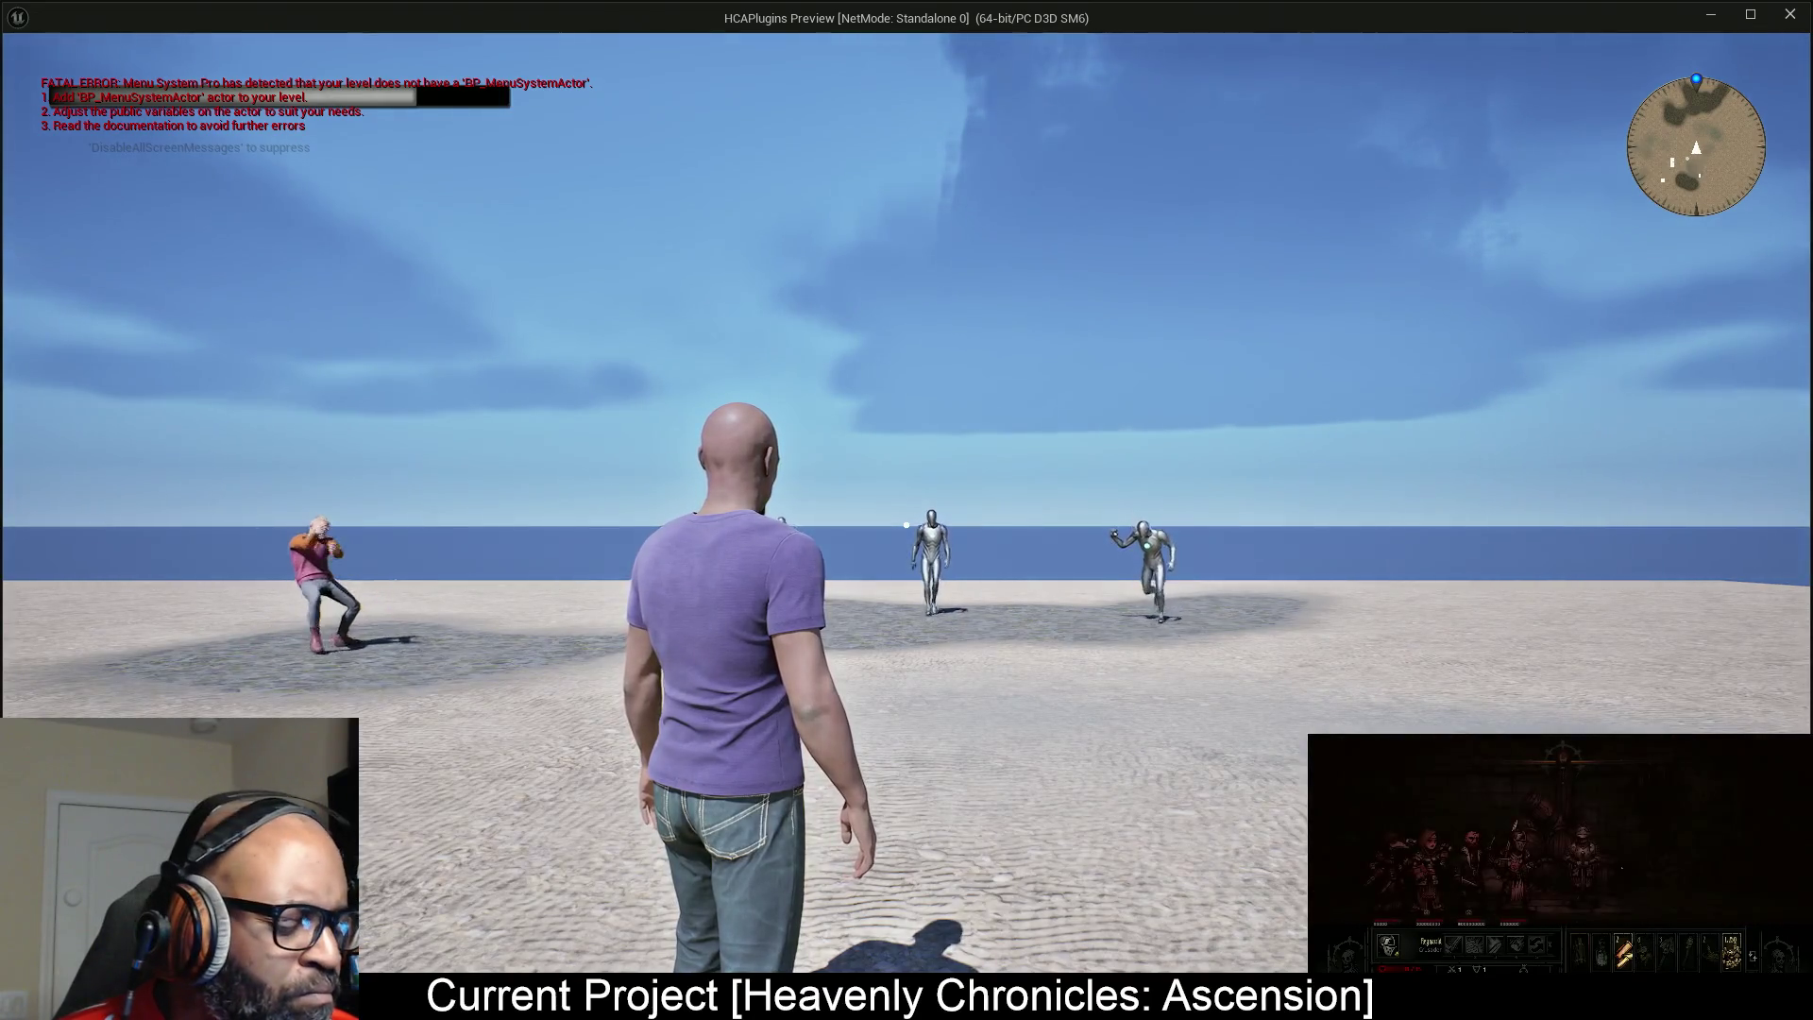
key("m")
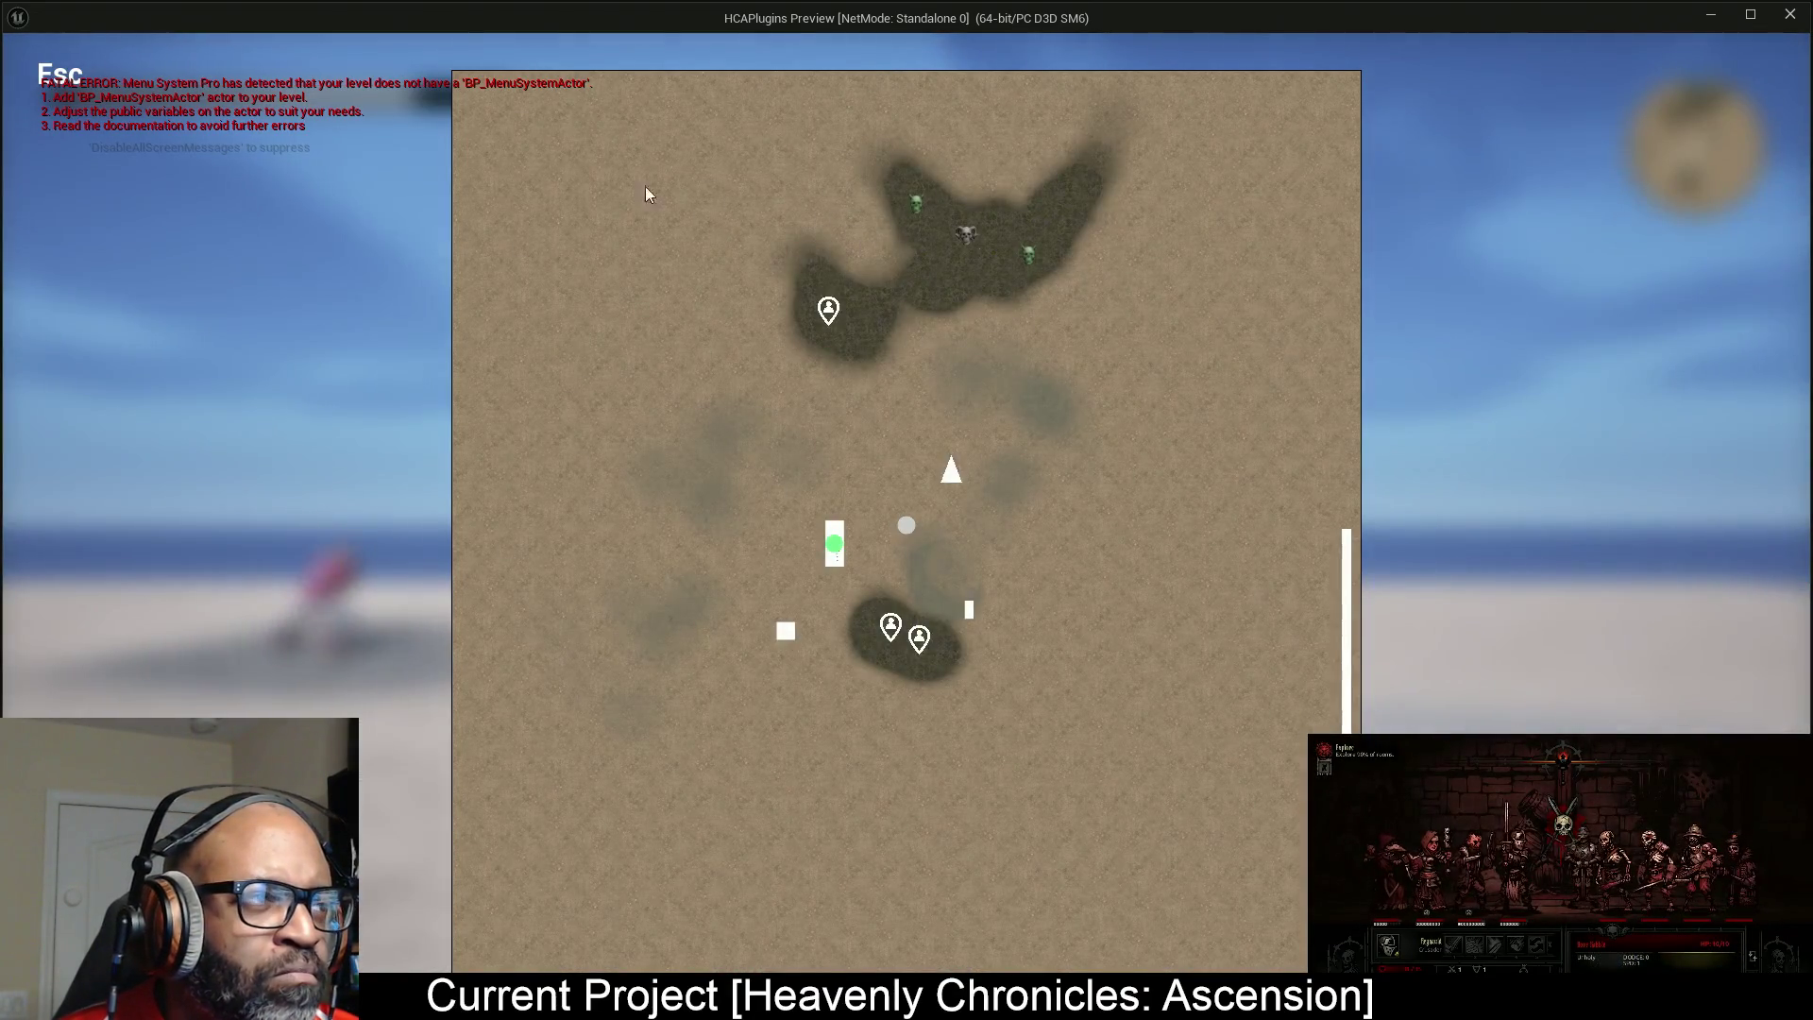
key("Escape")
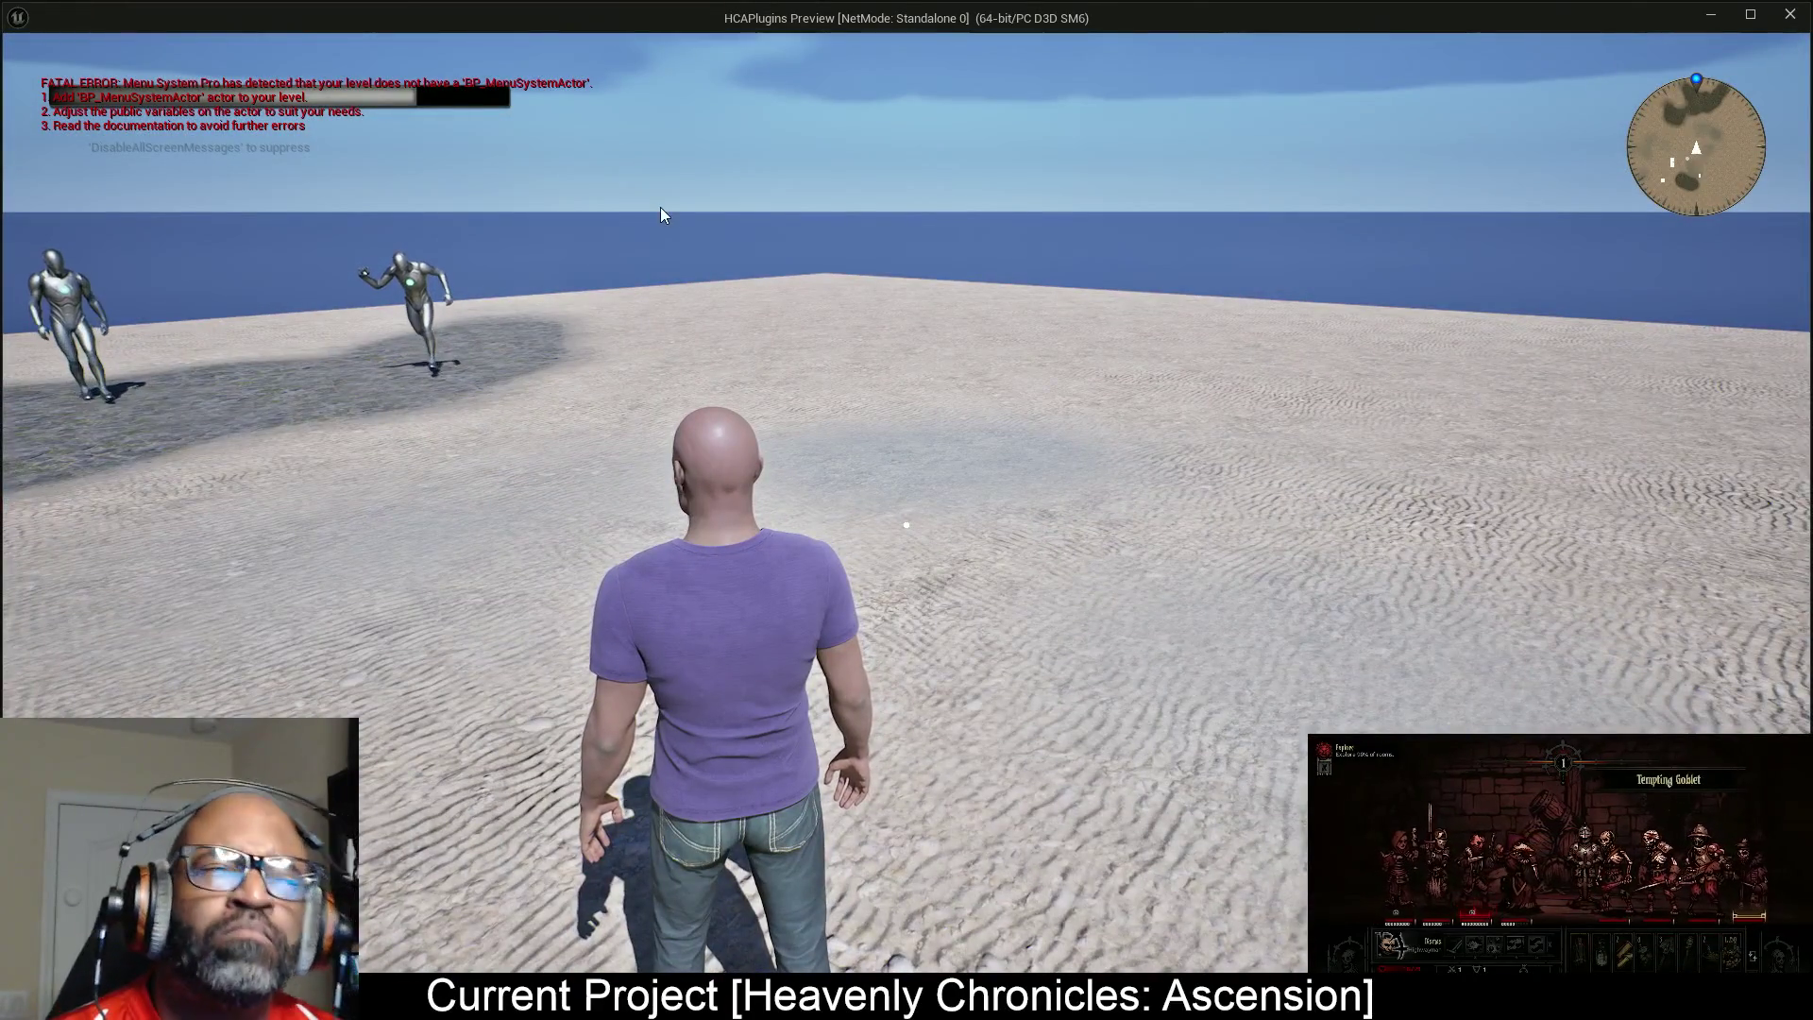
key("Escape")
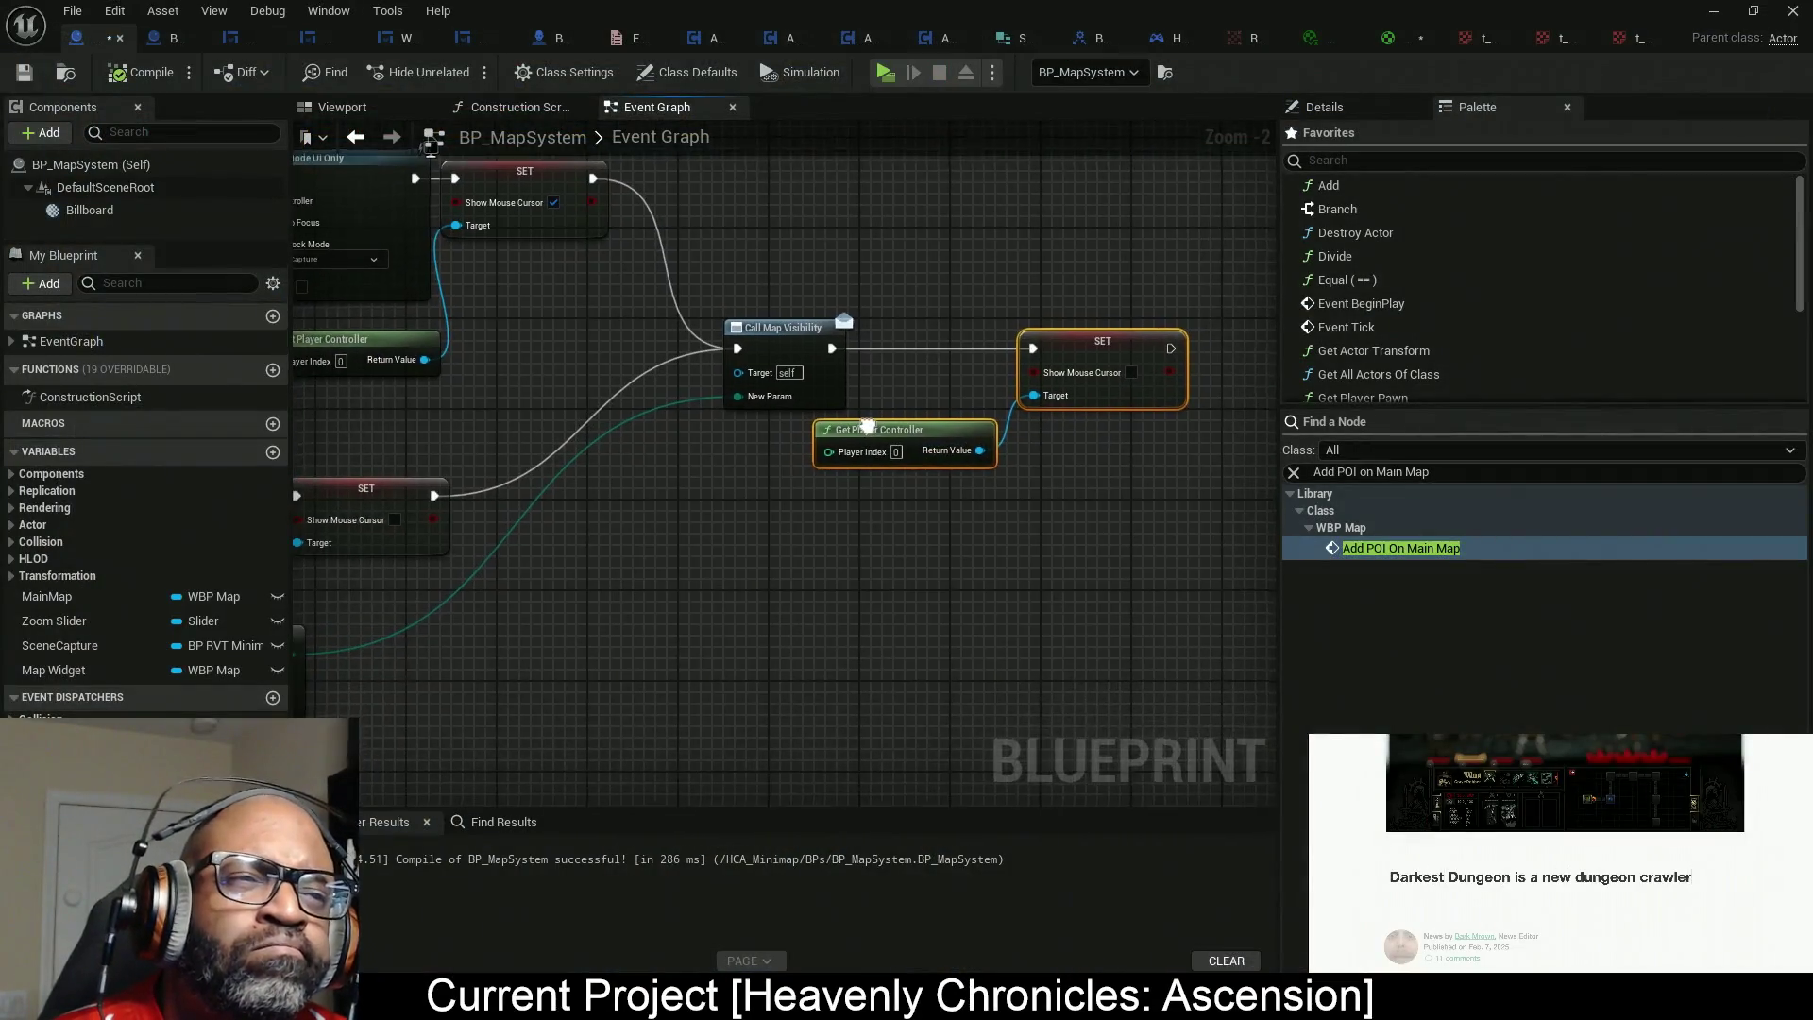
Delete the pasted SET Show Mouse Cursor and Get Player Controller nodes.
left_click_drag(879, 422, 1084, 472)
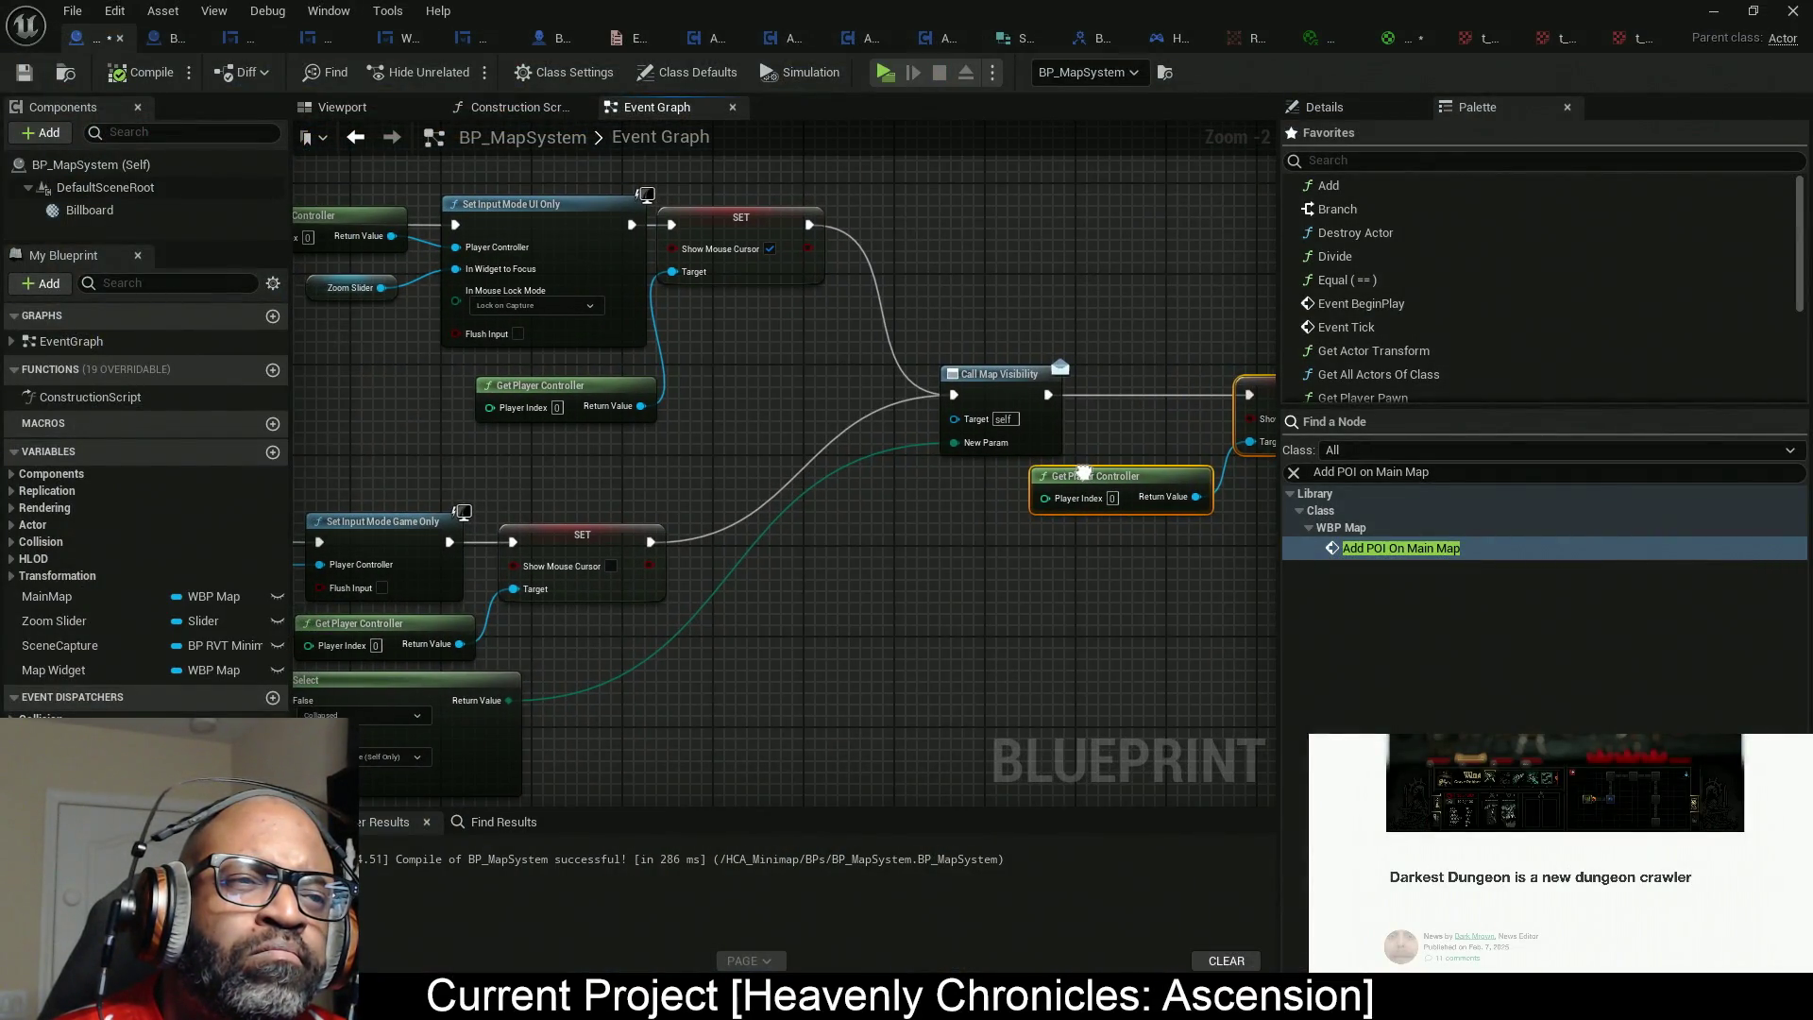
left_click_drag(1030, 356, 854, 330)
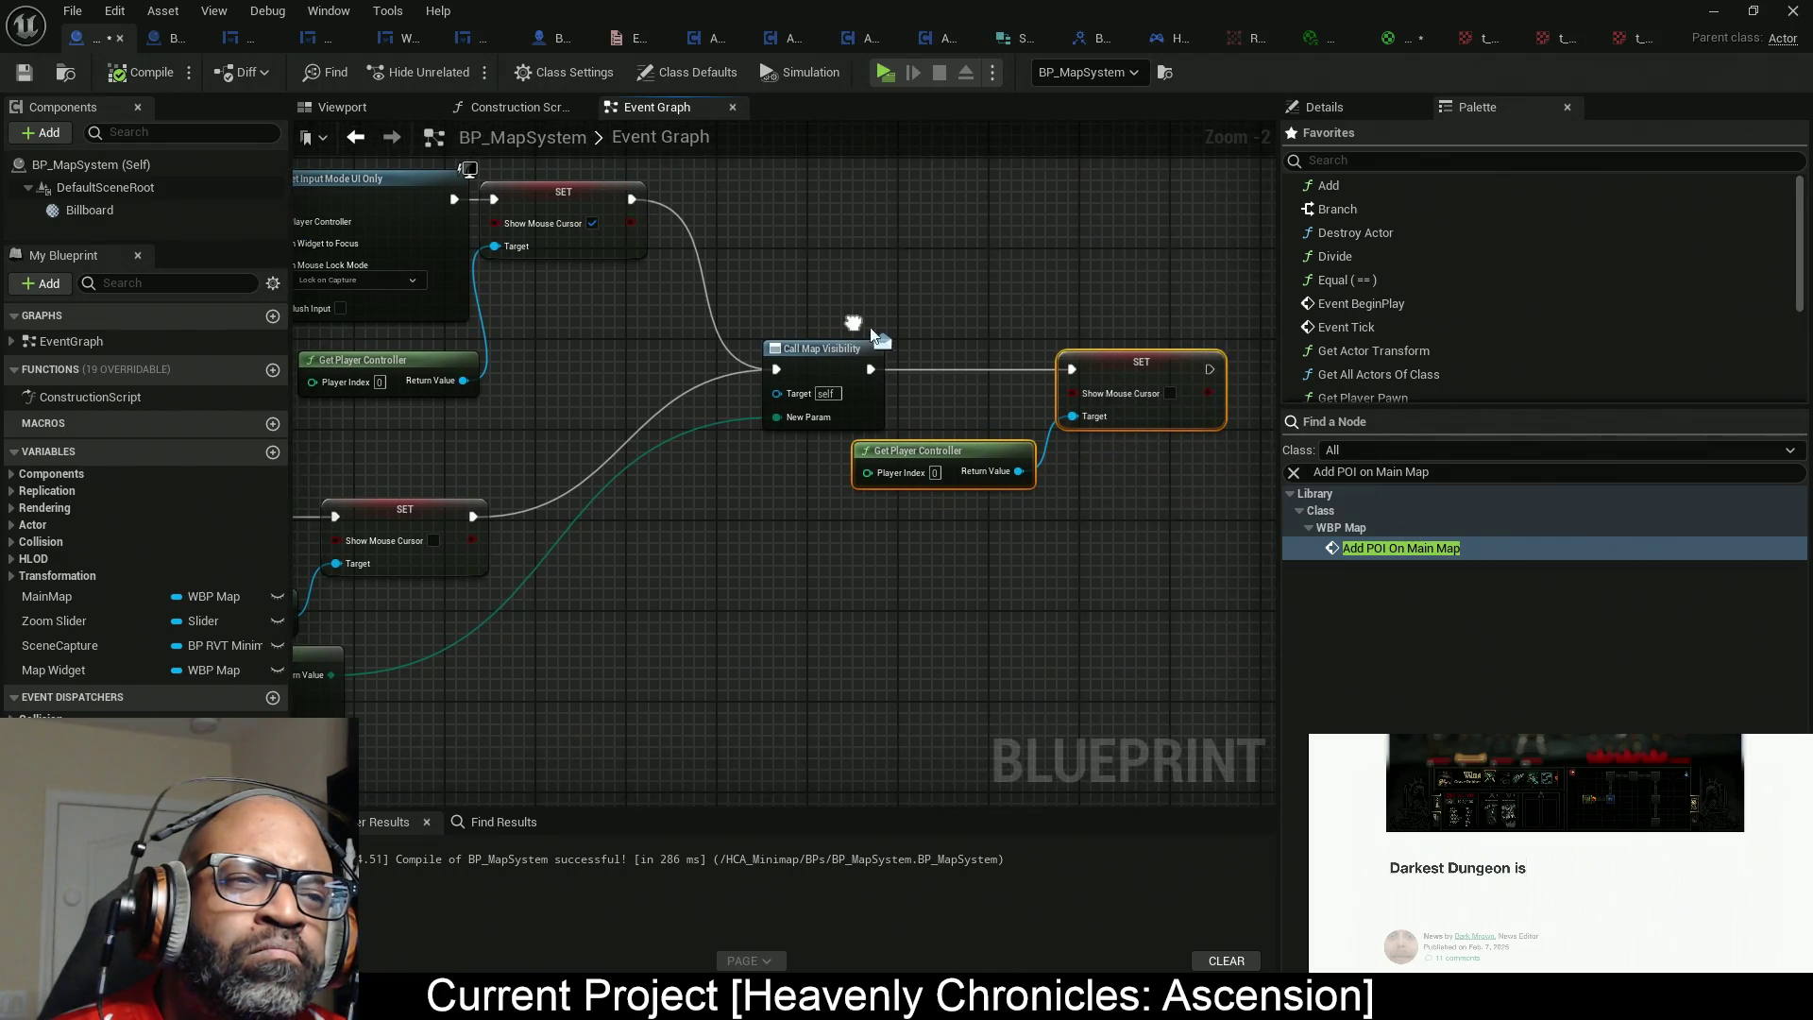
mouse_move(1072, 365)
left_mouse_down()
mouse_move(957, 560)
mouse_move(755, 611)
left_mouse_up()
left_click_drag(620, 560, 894, 379)
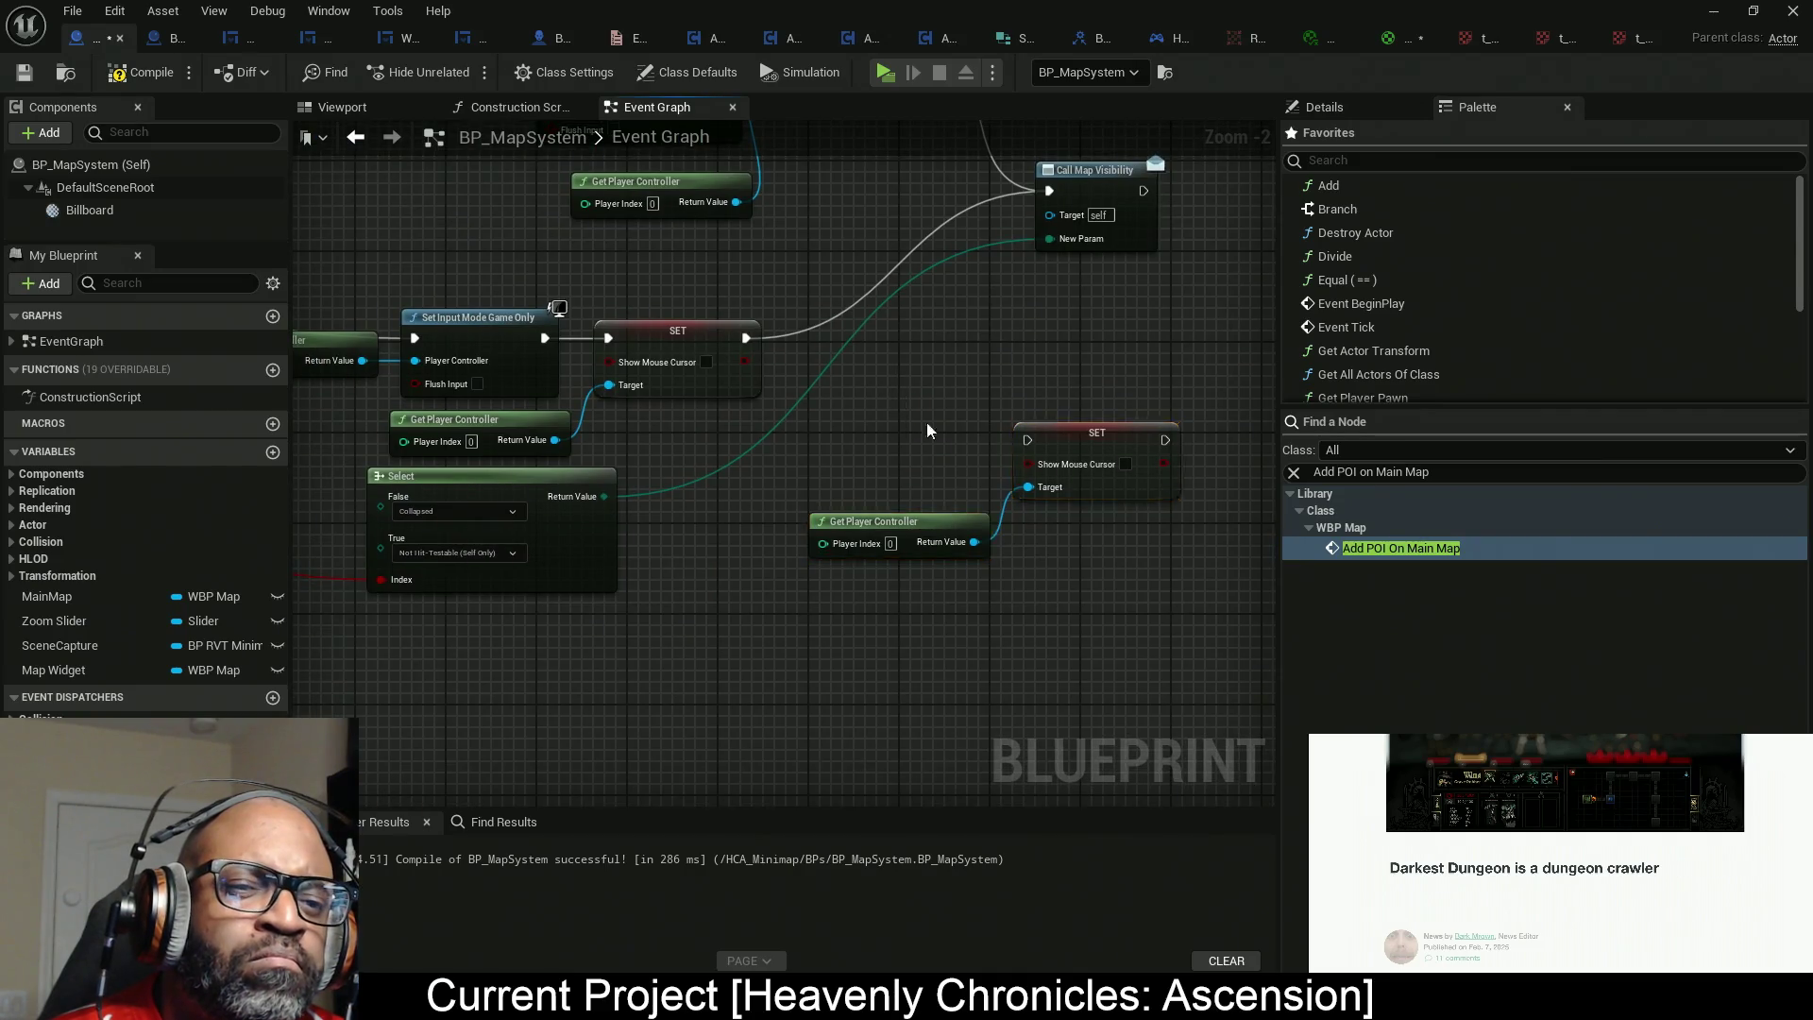
key("Delete")
left_click_drag(808, 503, 1032, 488)
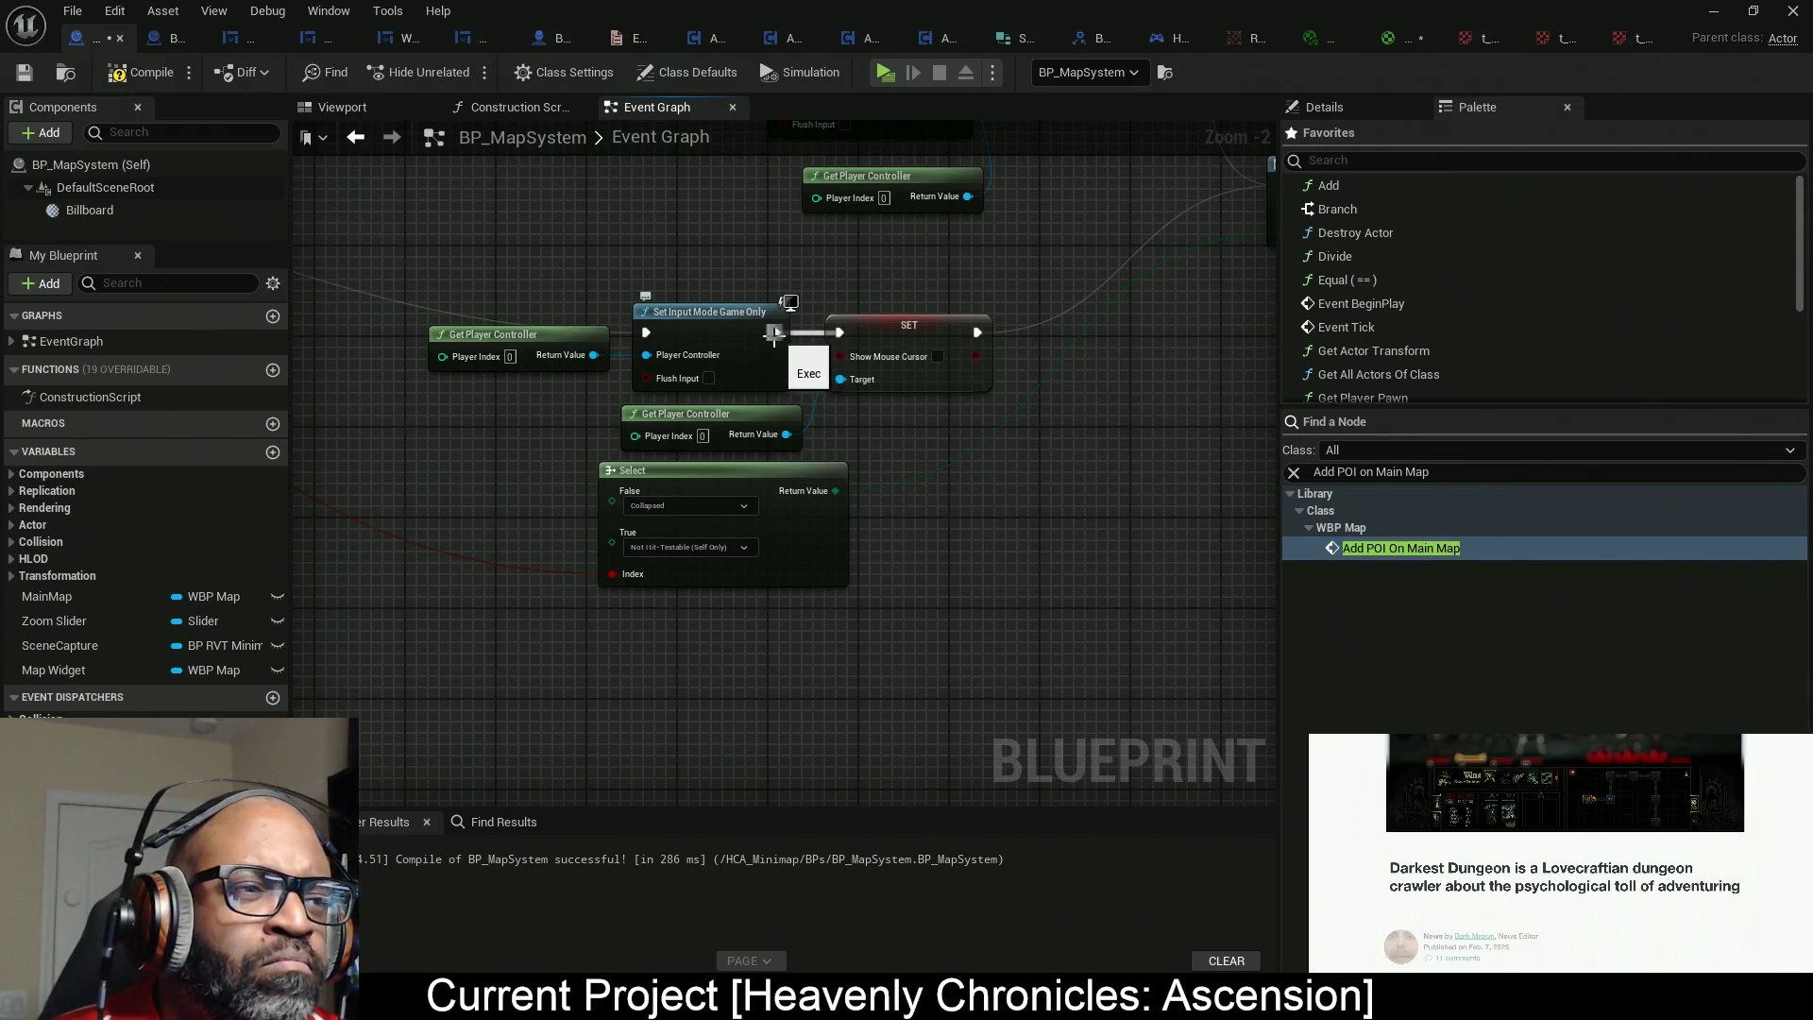
Rewire the exec chain so SET Show Mouse Cursor runs before Set Input Mode Game Only, then tidy the nodes.
mouse_move(976, 334)
left_mouse_down()
mouse_move(954, 259)
mouse_move(784, 314)
mouse_move(839, 333)
left_mouse_up()
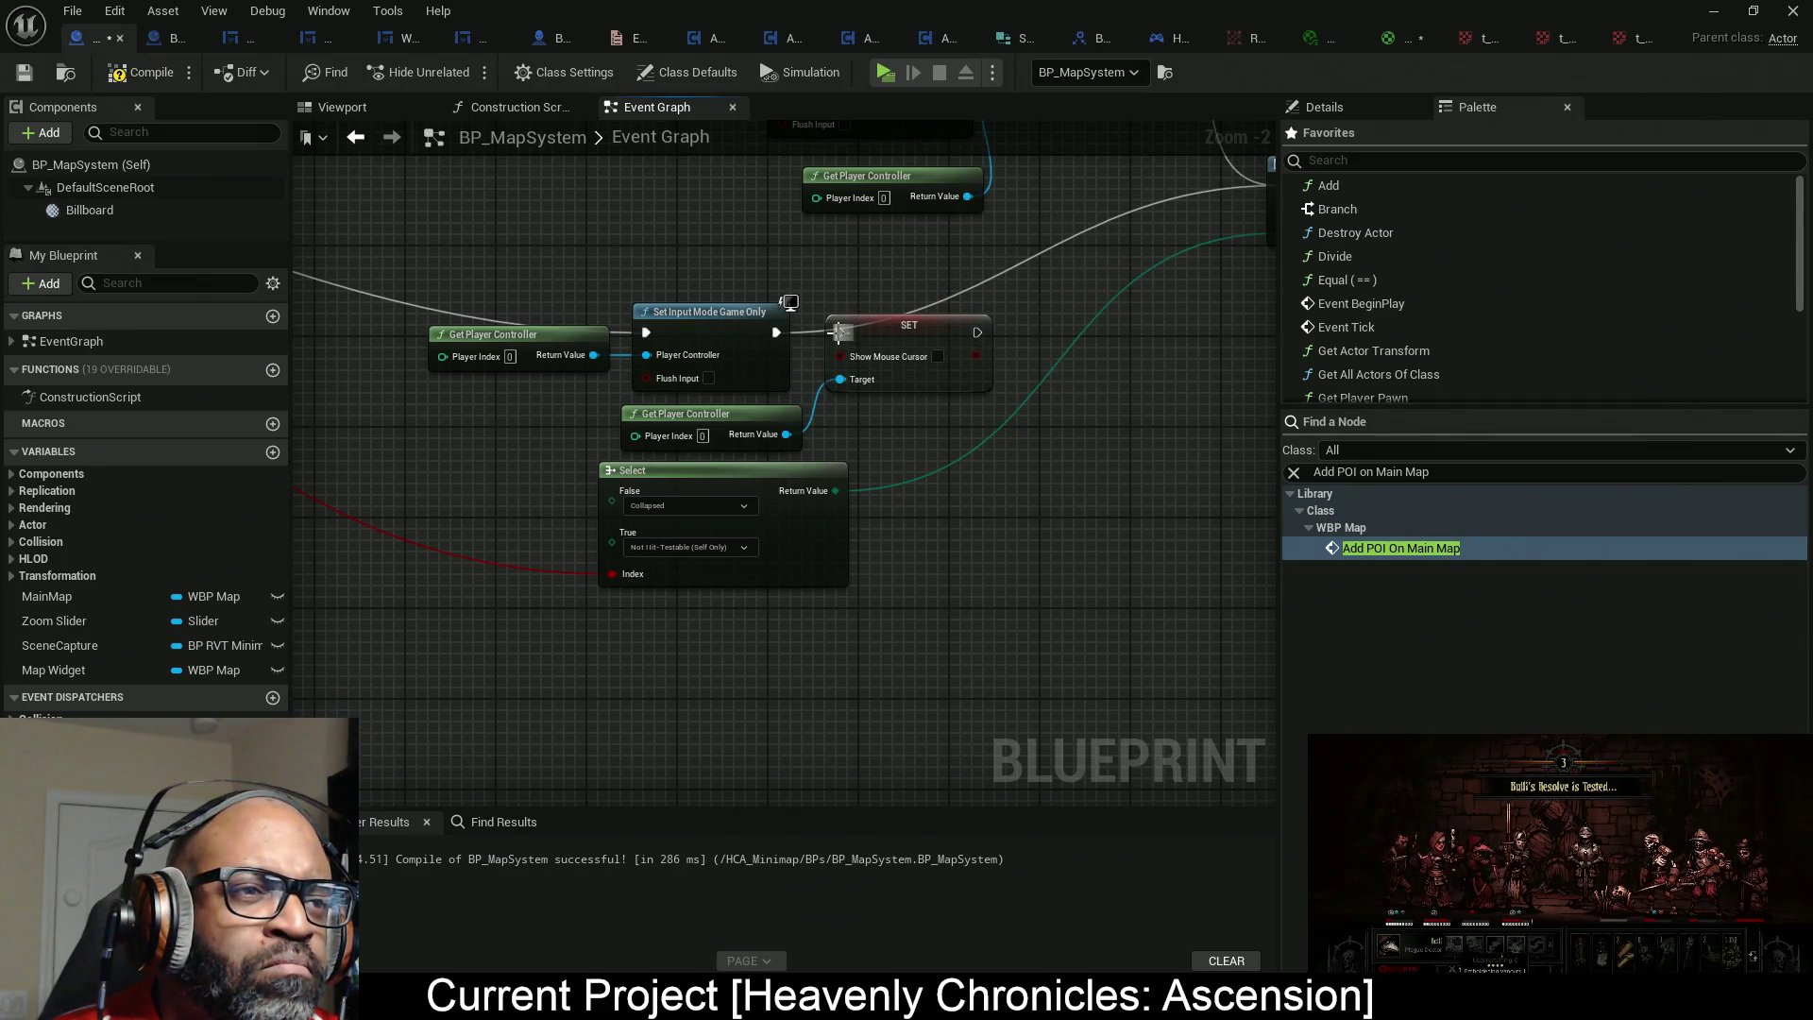
mouse_move(512, 304)
left_mouse_down()
mouse_move(726, 366)
mouse_move(896, 288)
left_mouse_up()
left_click_drag(746, 350, 854, 430)
left_click_drag(943, 381, 533, 392)
left_click_drag(675, 277, 675, 277)
mouse_move(911, 287)
left_mouse_down()
mouse_move(933, 389)
mouse_move(1107, 390)
left_mouse_up()
mouse_move(1005, 354)
left_mouse_down()
mouse_move(608, 315)
mouse_move(599, 341)
left_mouse_up()
left_click_drag(732, 346, 1021, 359)
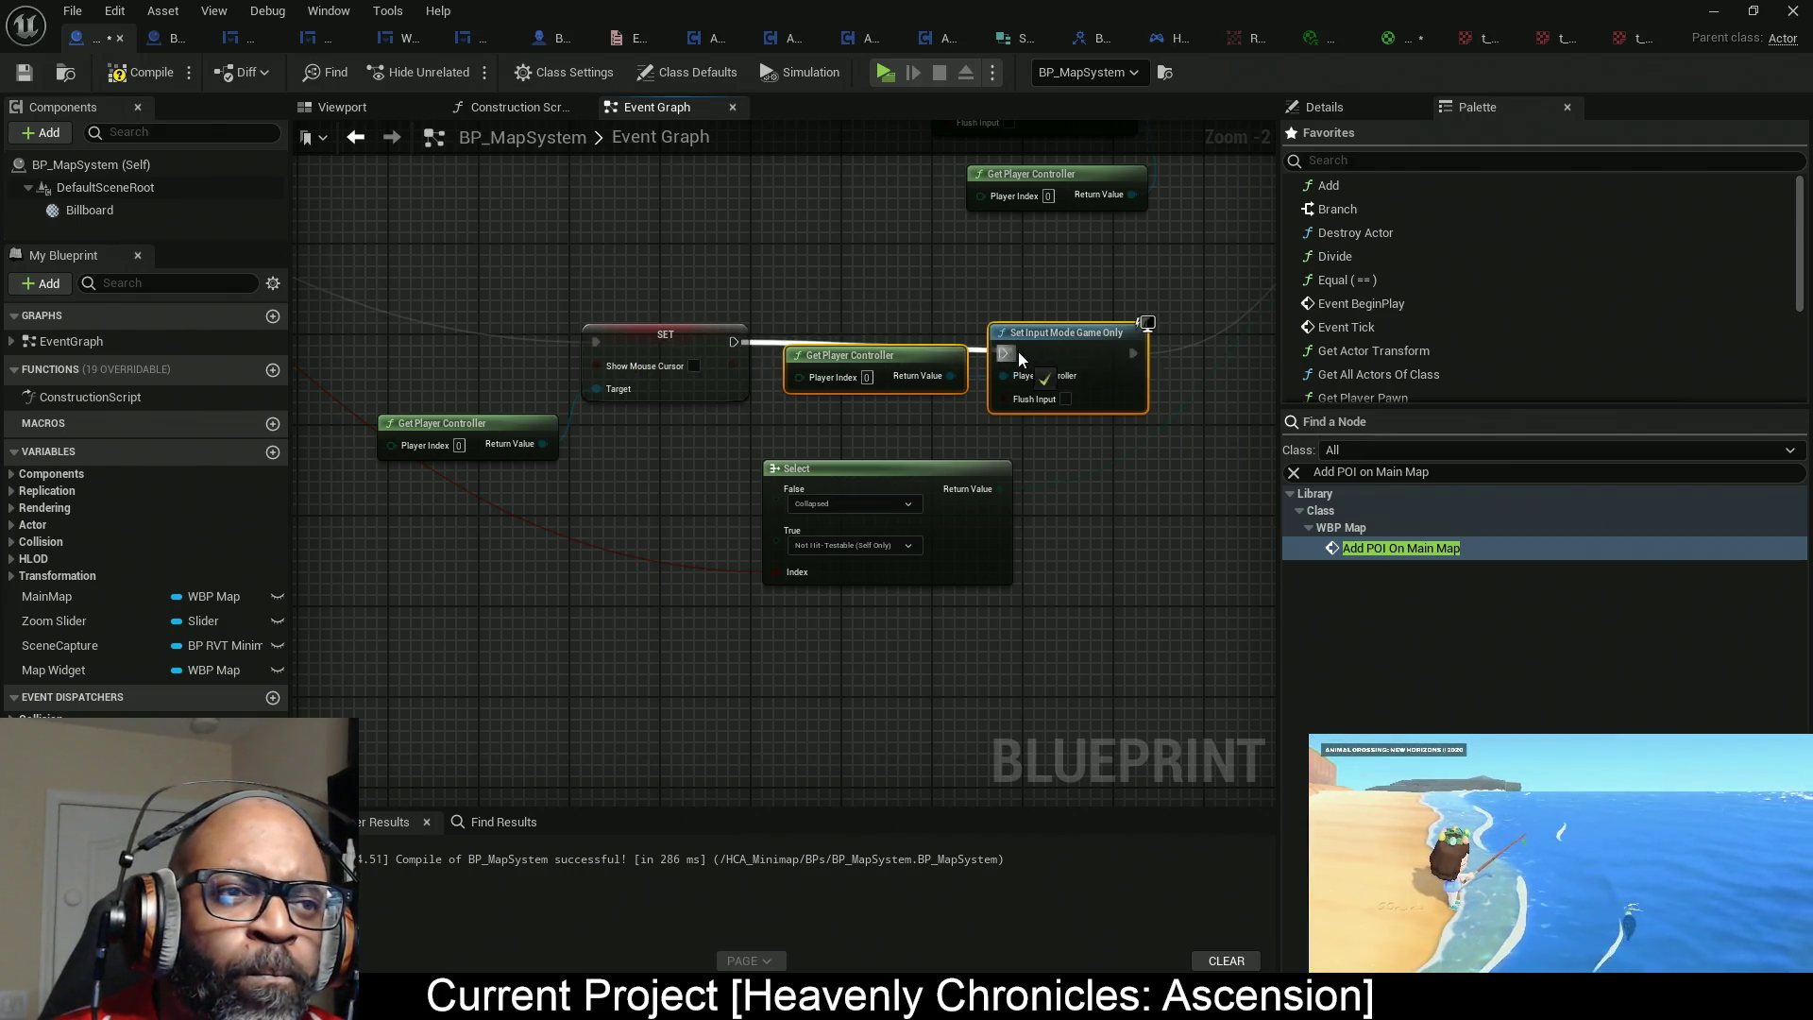
mouse_move(483, 309)
left_mouse_down()
mouse_move(646, 433)
mouse_move(749, 401)
left_mouse_up()
key("q")
left_click_drag(832, 355, 843, 378)
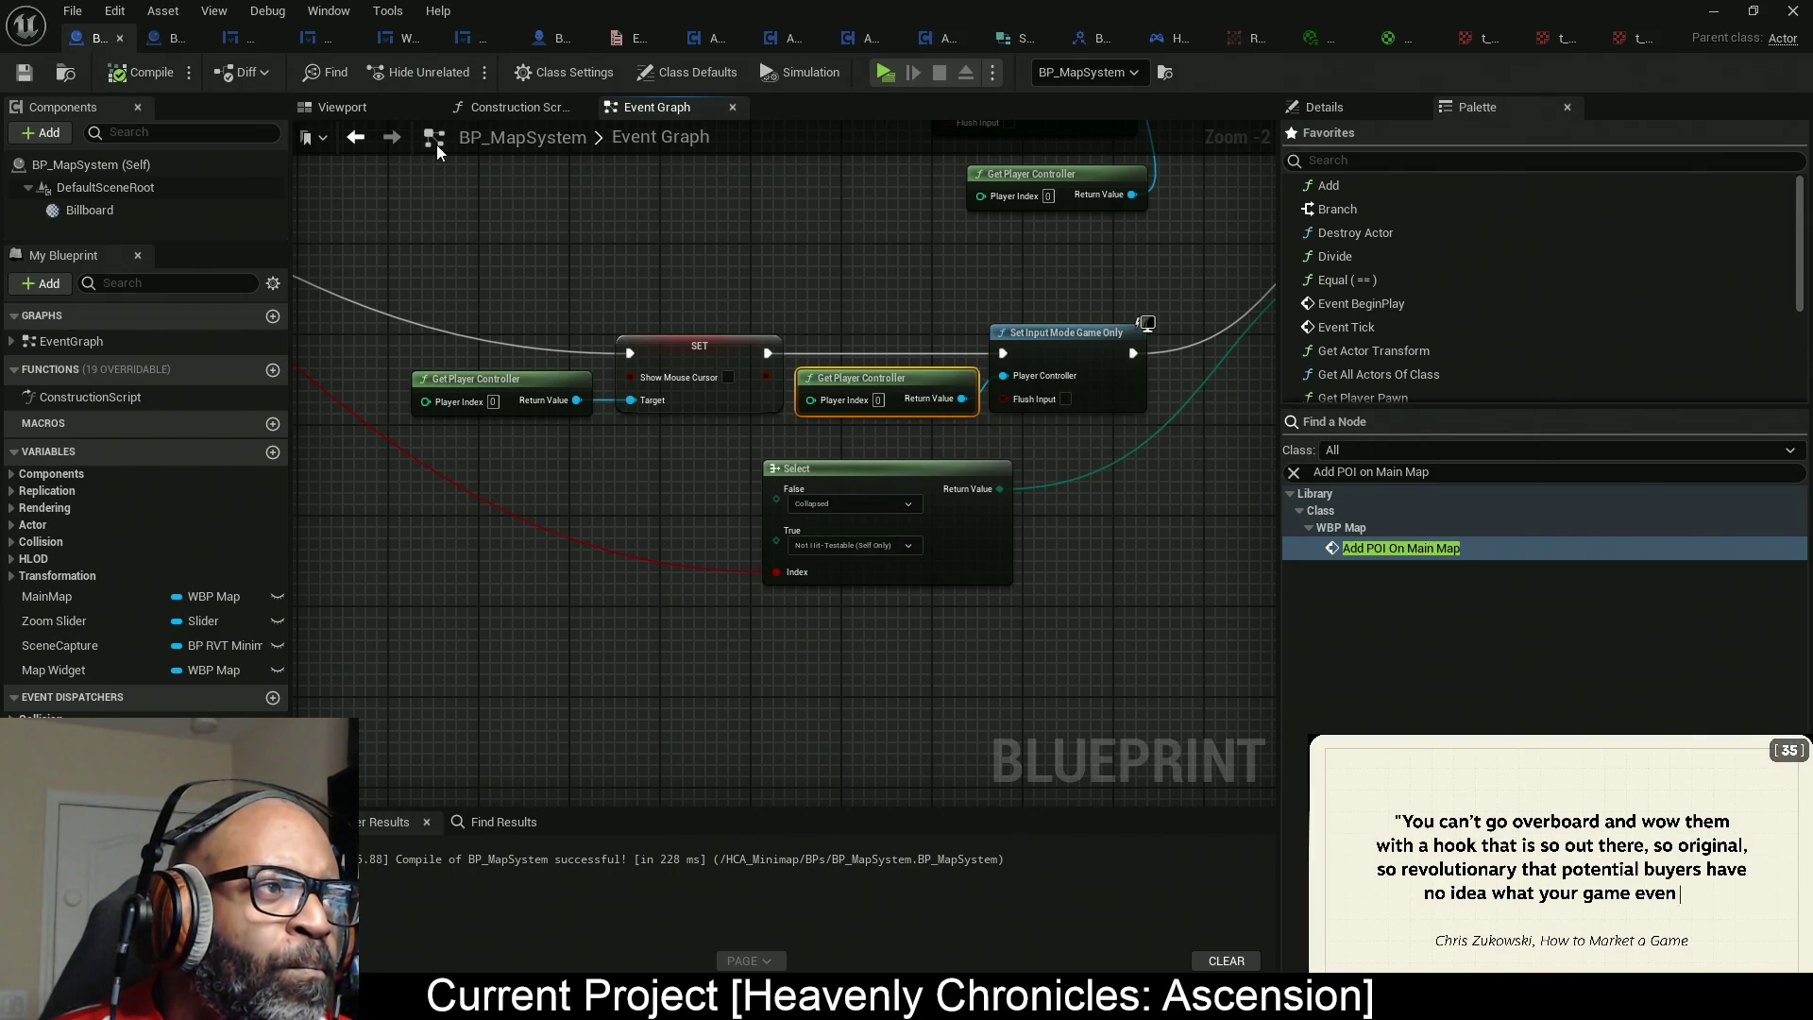
key("alt+p")
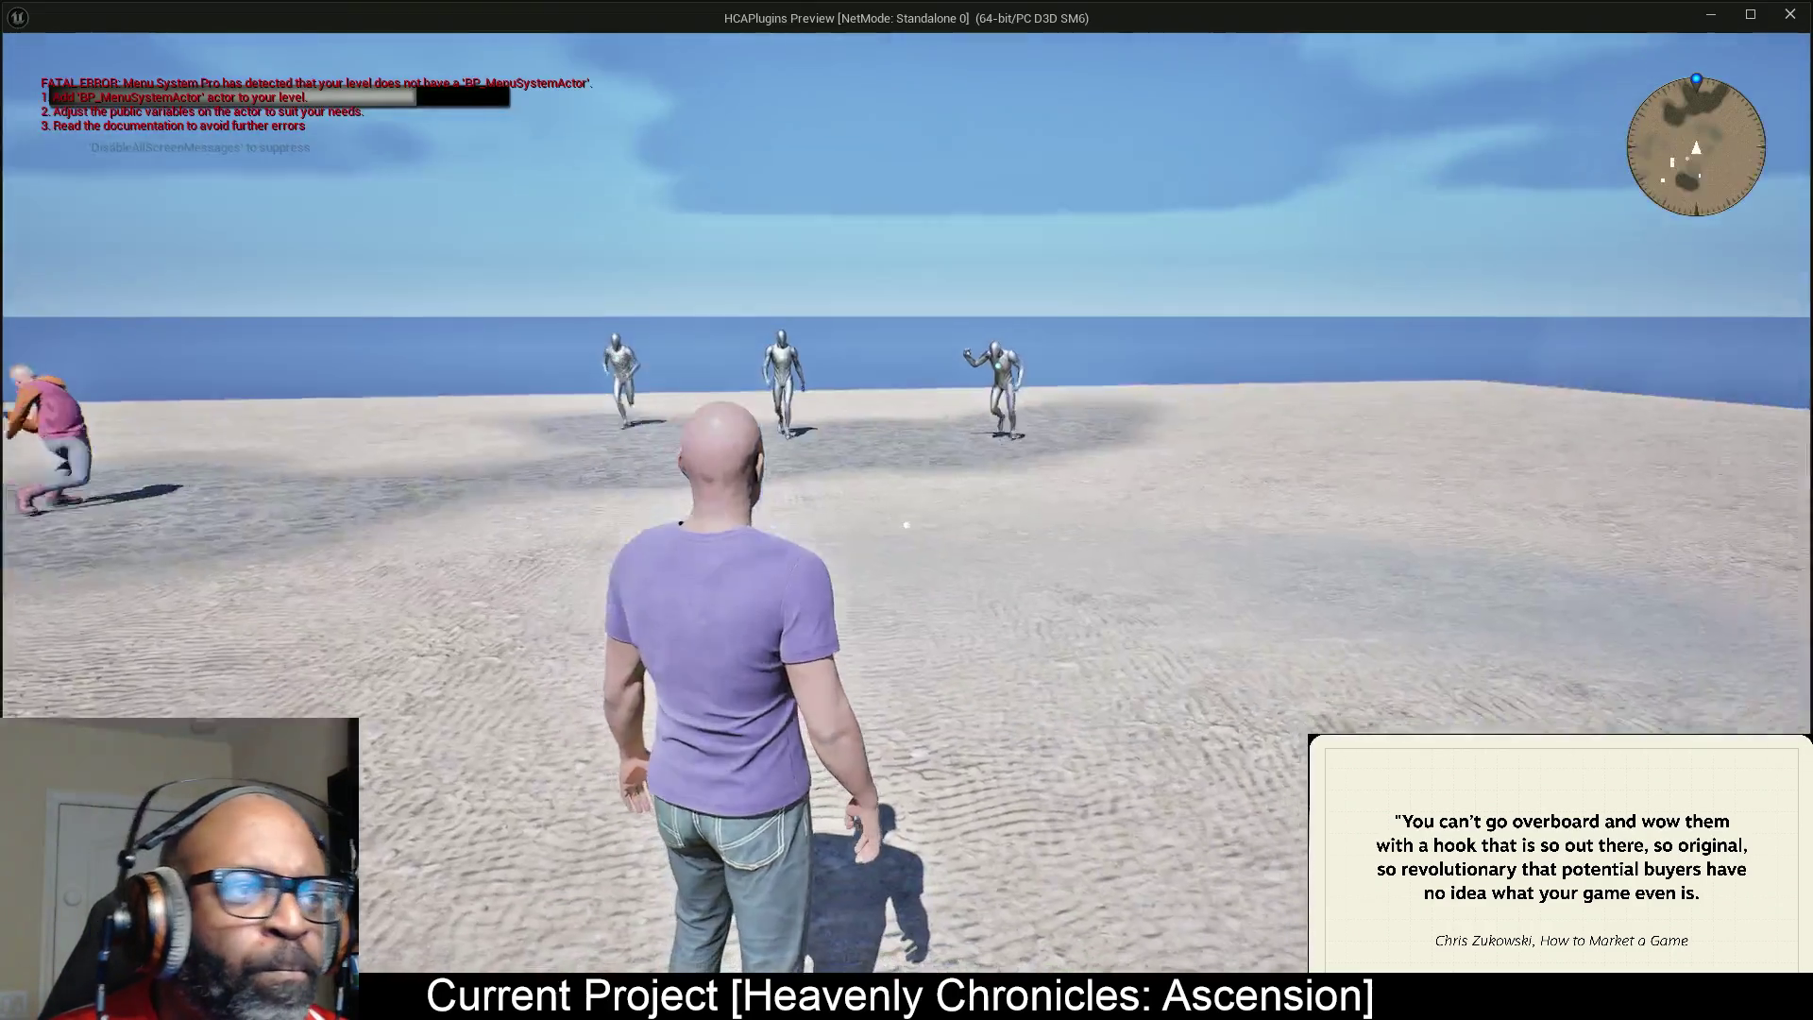
key("m")
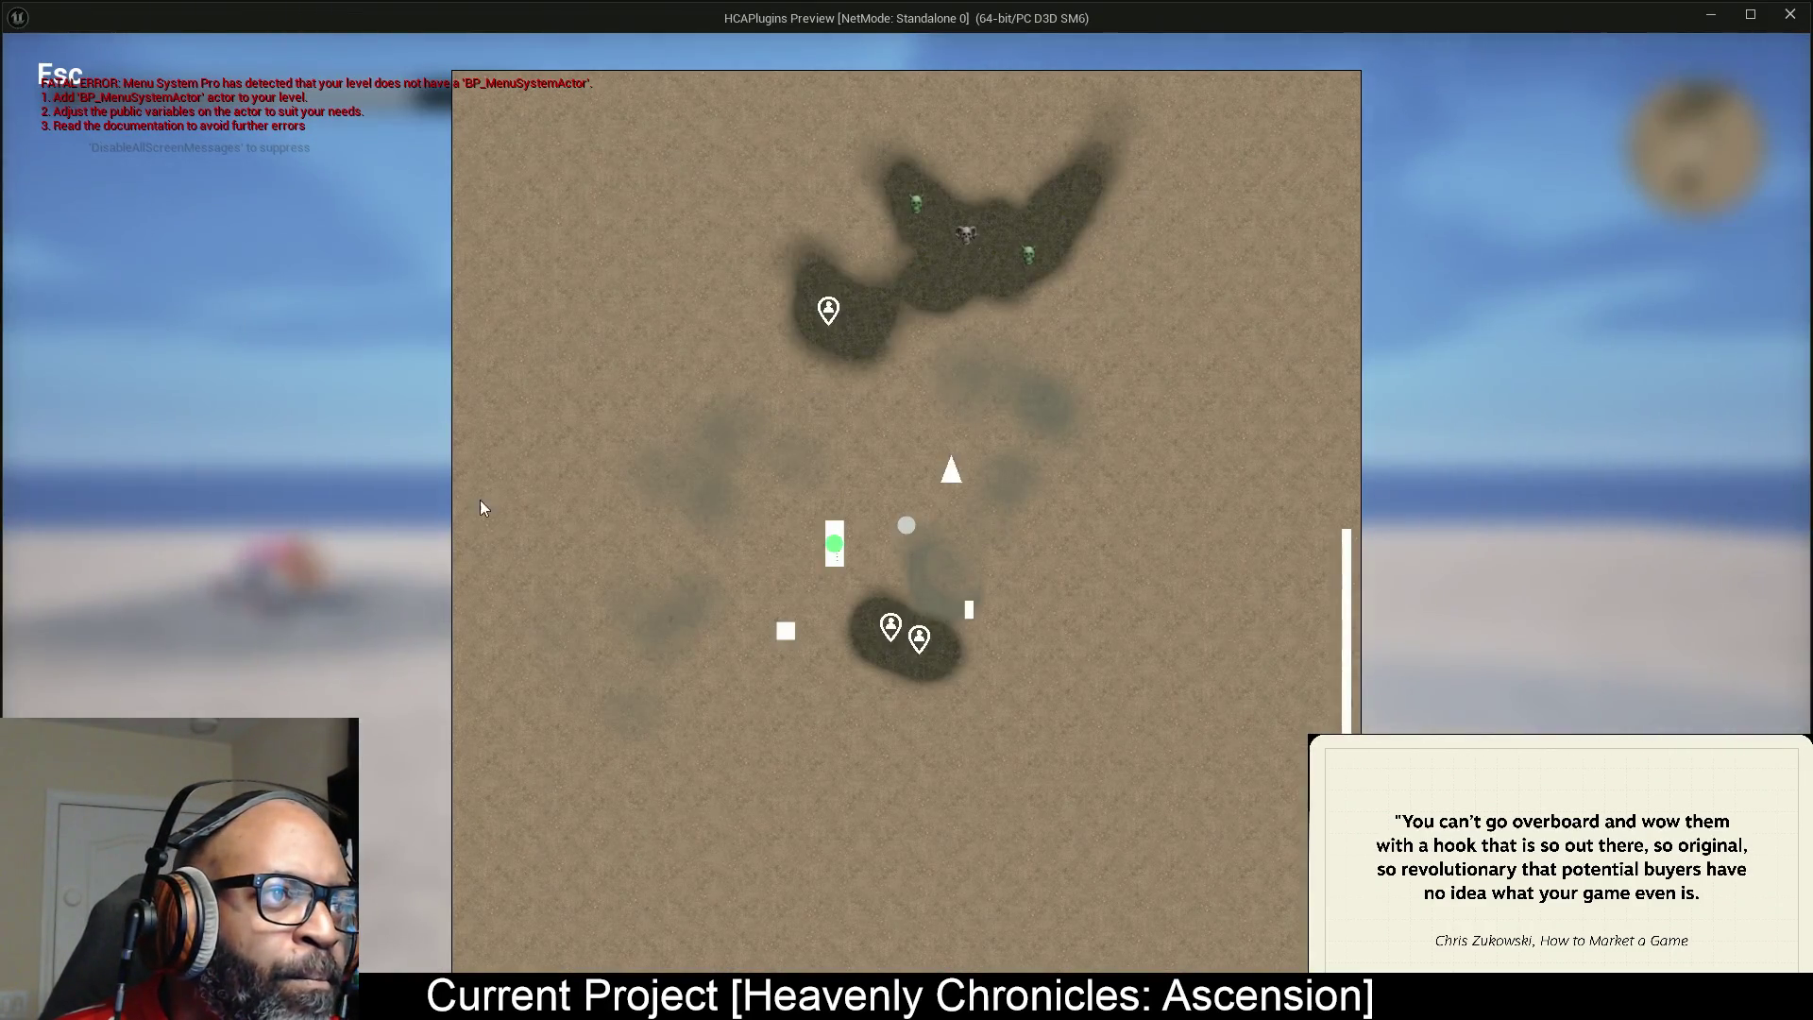
left_click(72, 85)
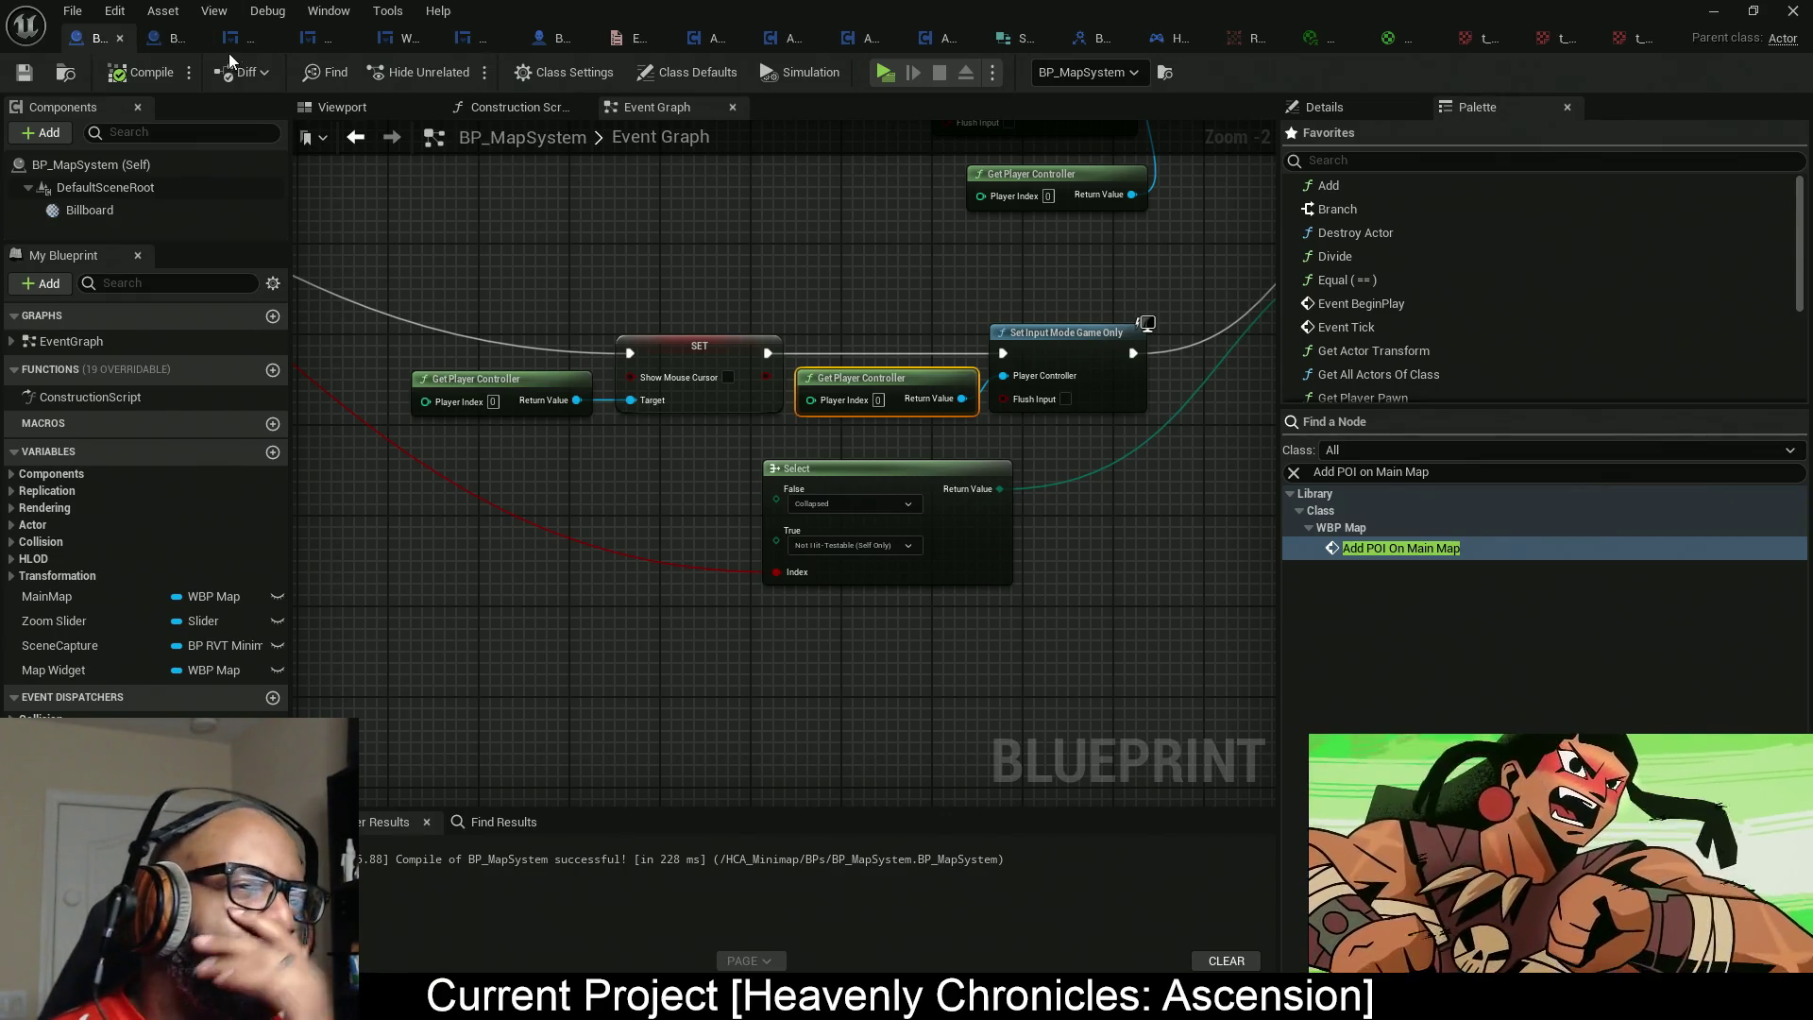
left_click_drag(493, 276, 673, 367)
right_click(673, 366)
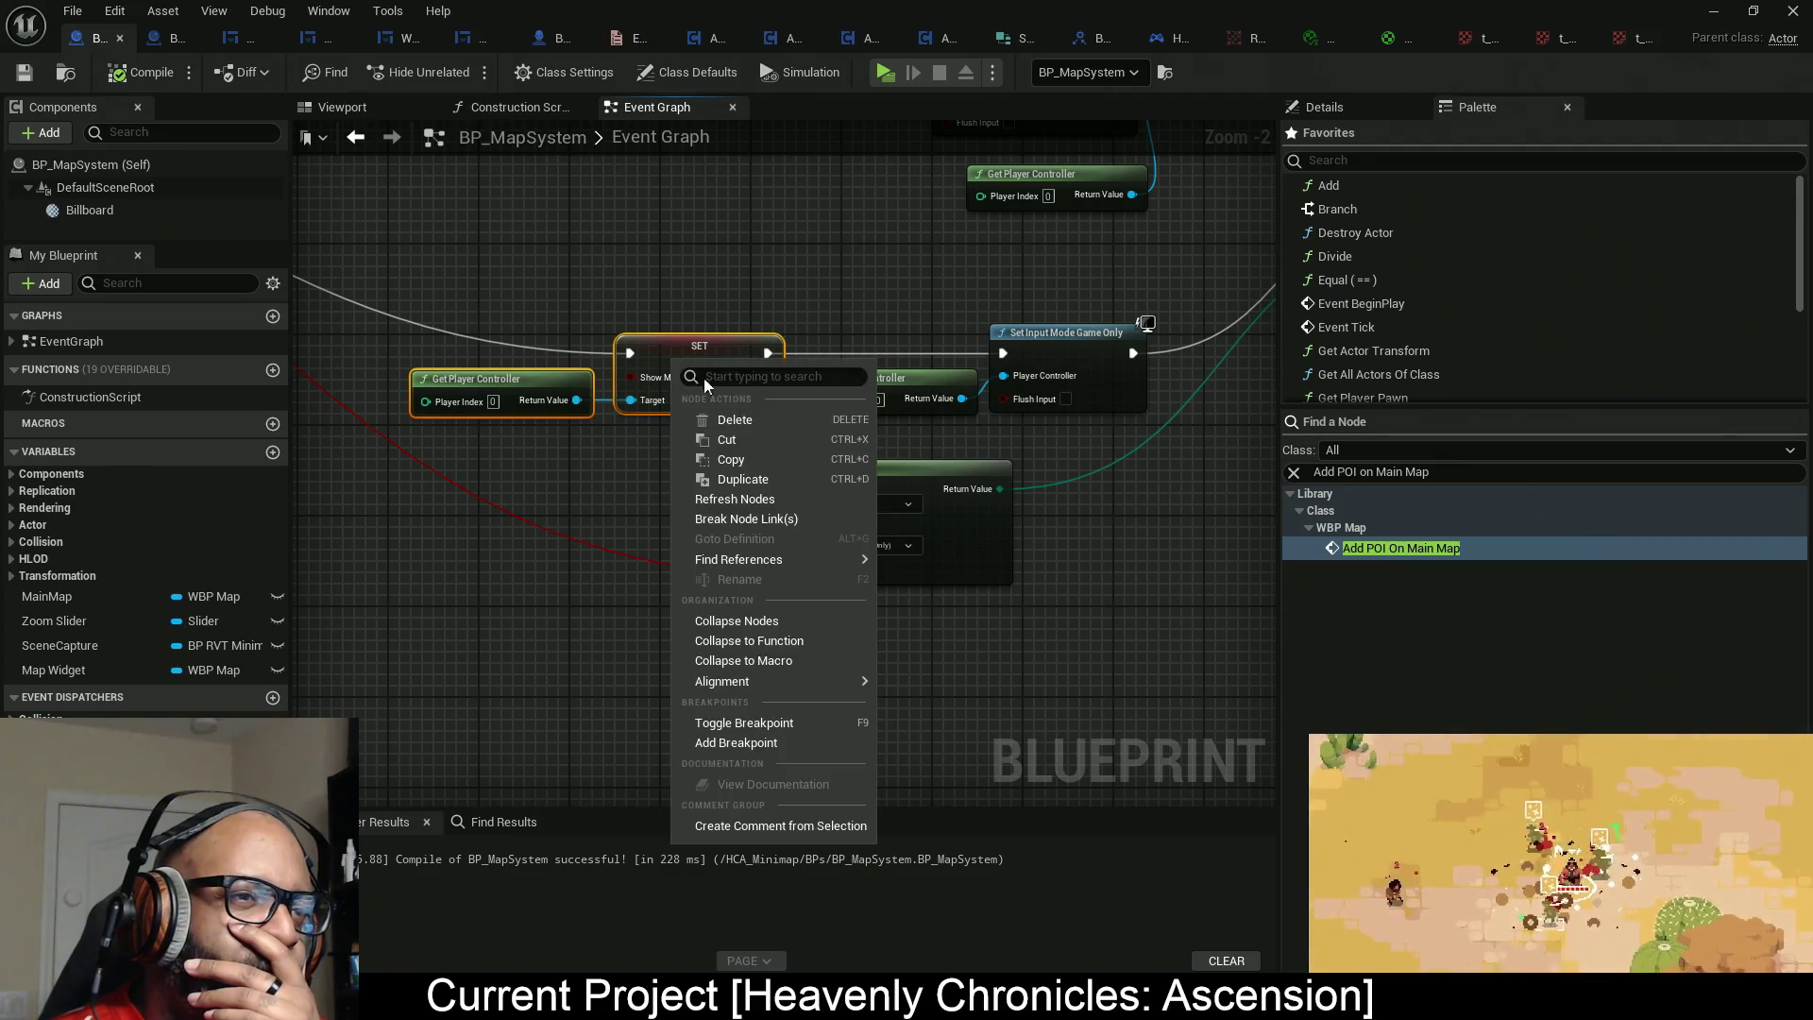
left_click(731, 459)
left_click(529, 264)
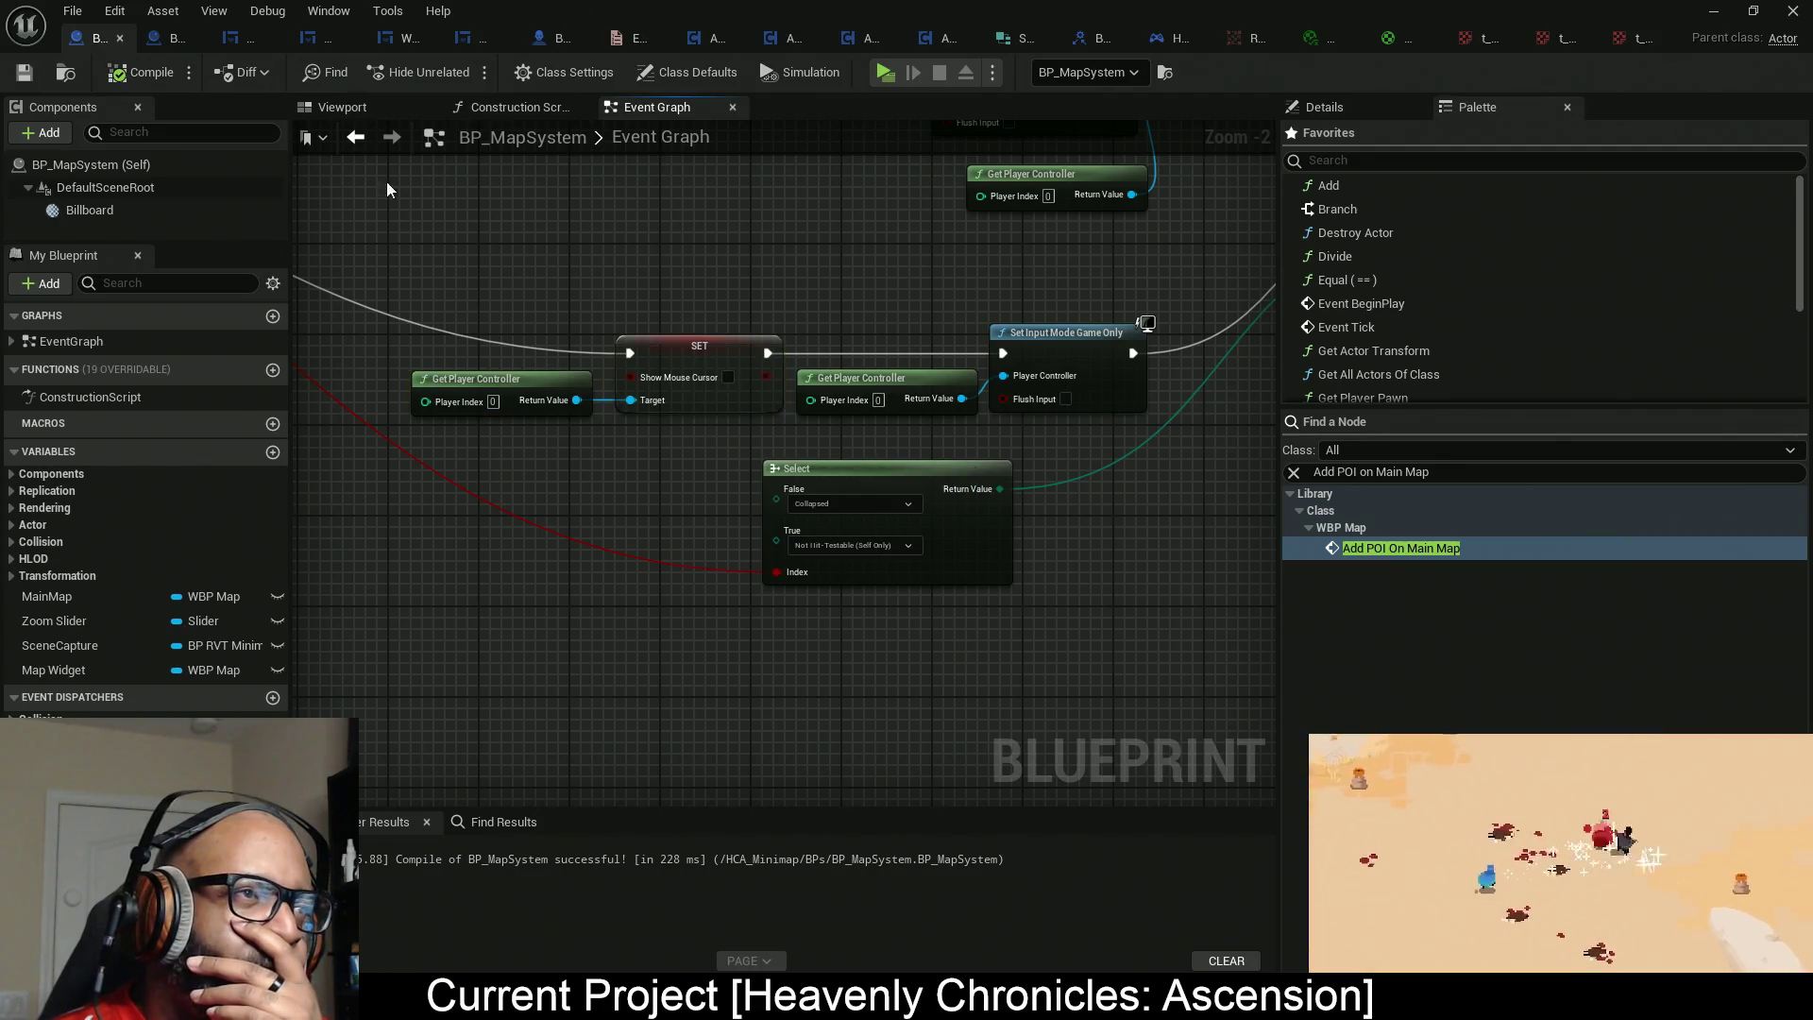
left_click(231, 43)
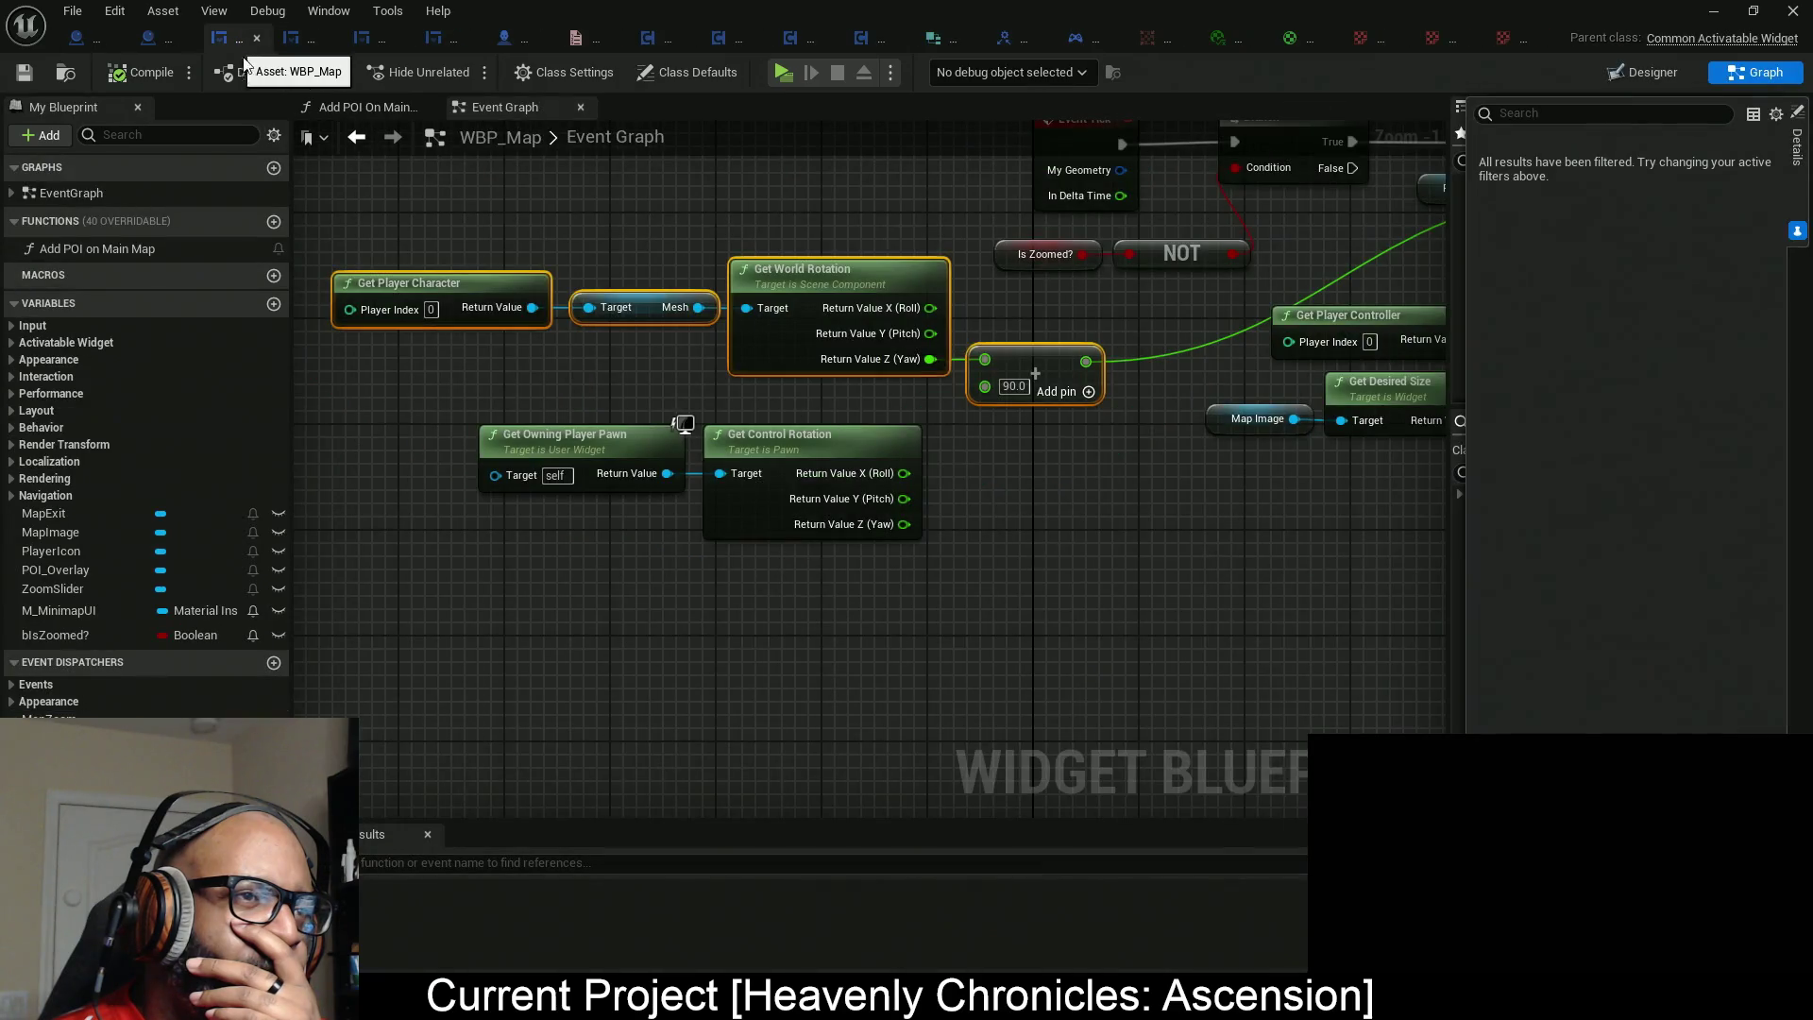
scroll(797, 388, "down", 7)
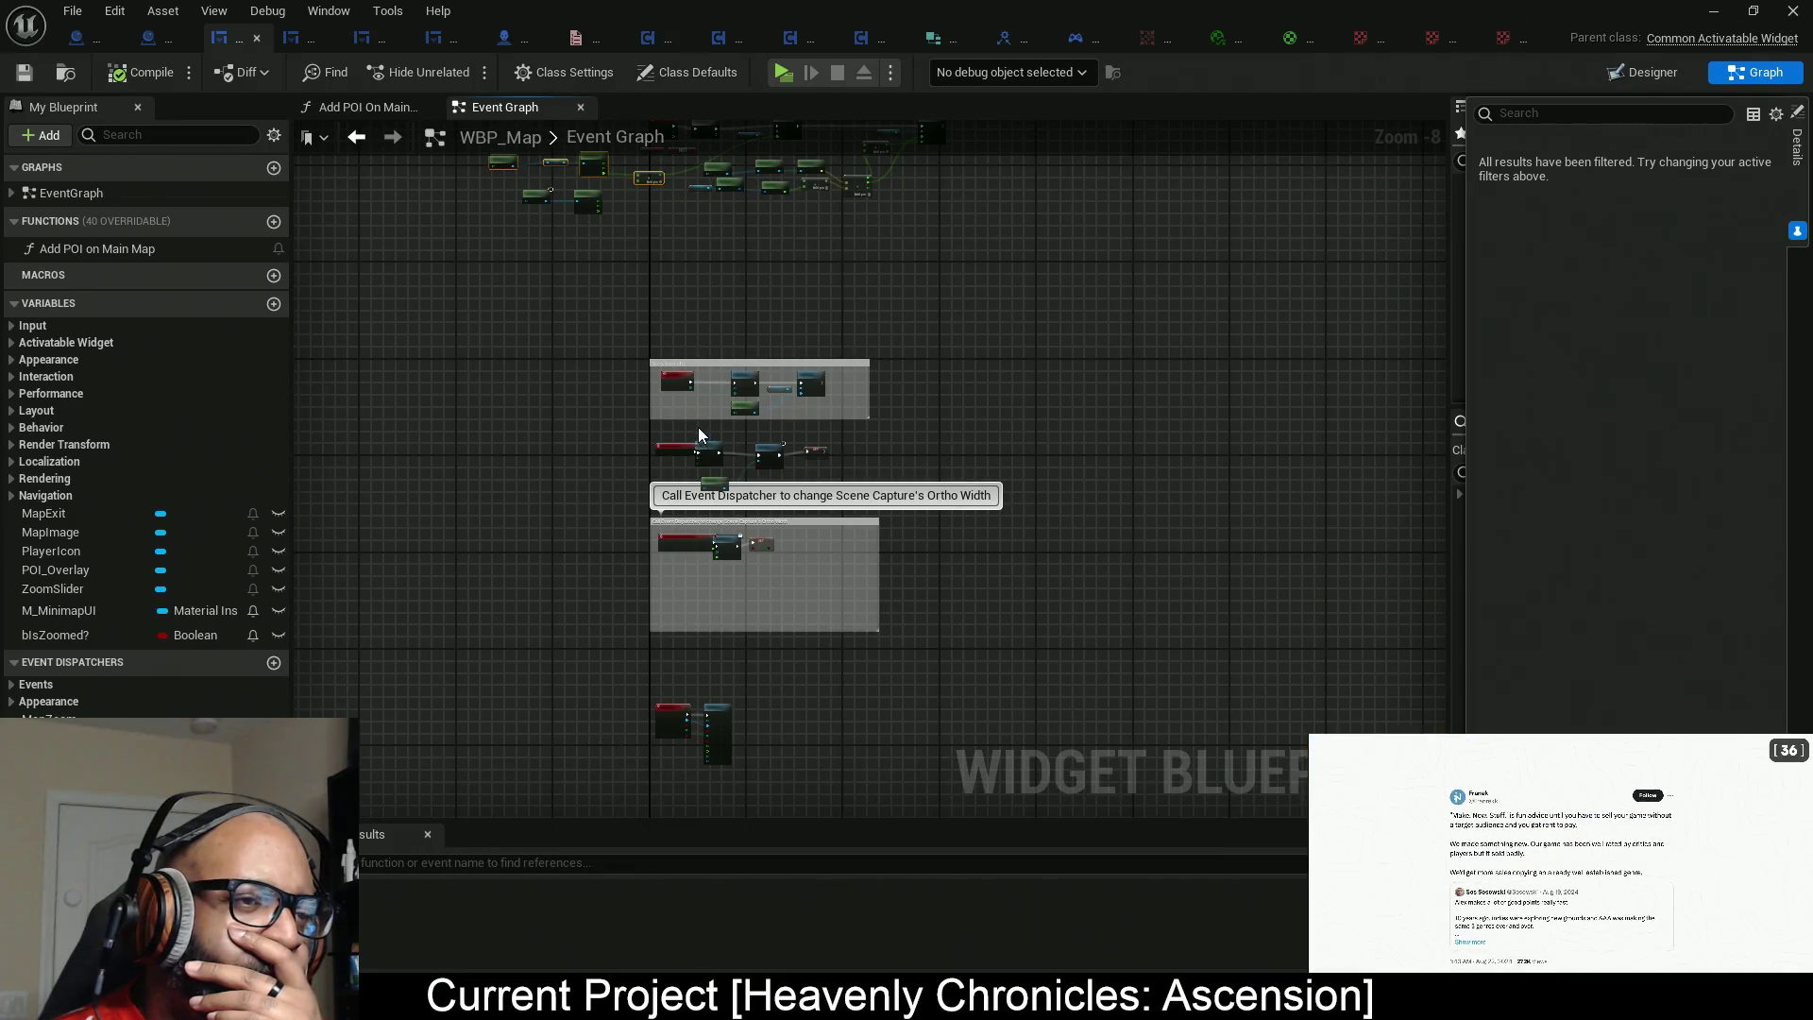
scroll(795, 453, "up", 7)
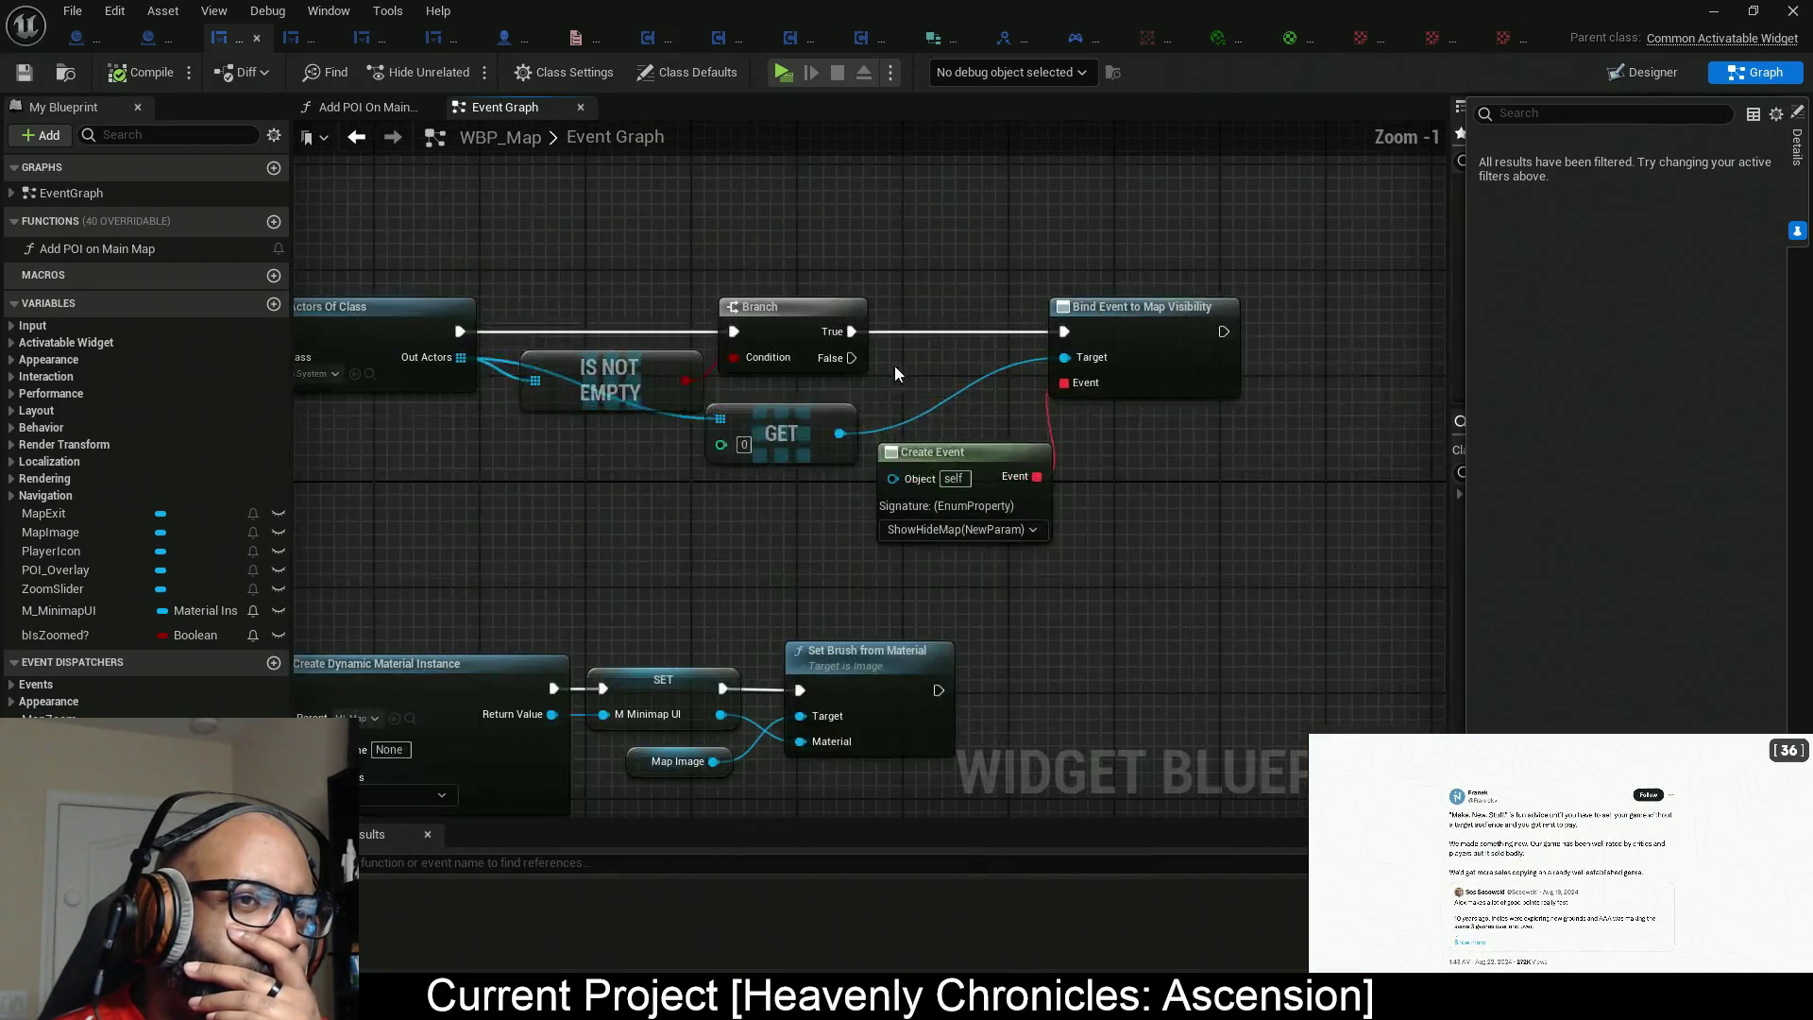
scroll(690, 335, "down", 8)
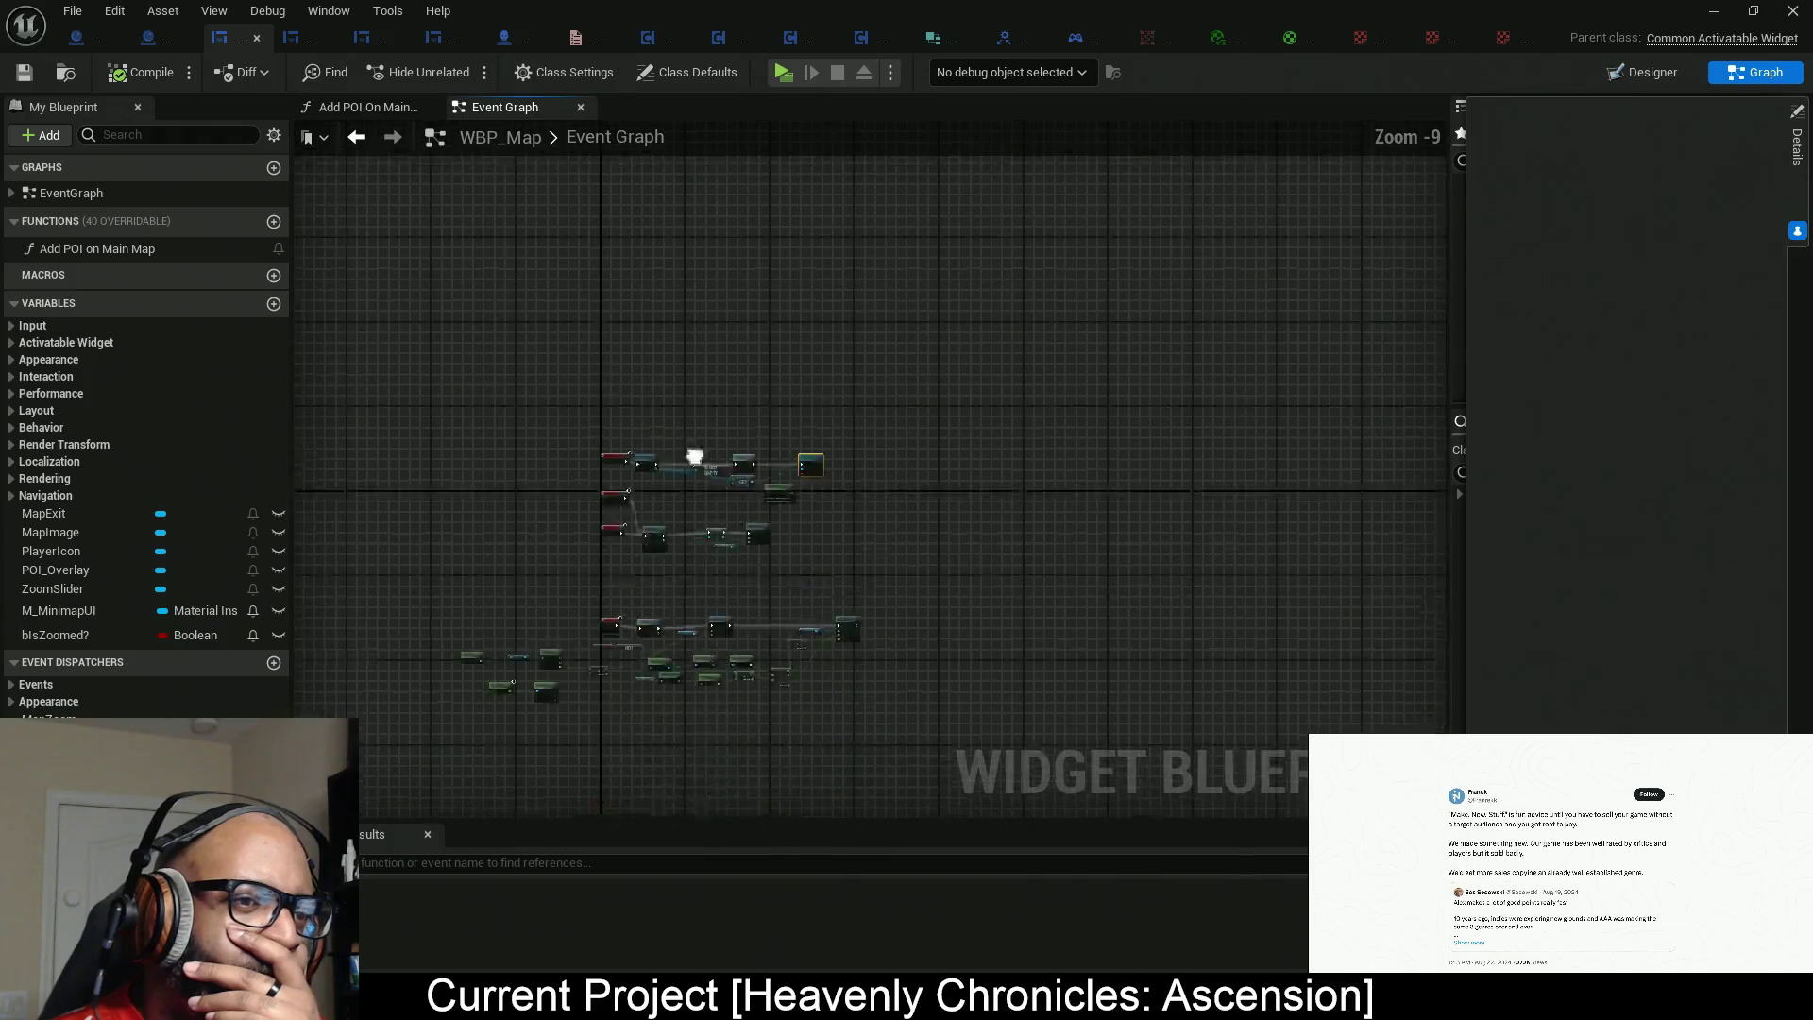
scroll(689, 334, "up", 7)
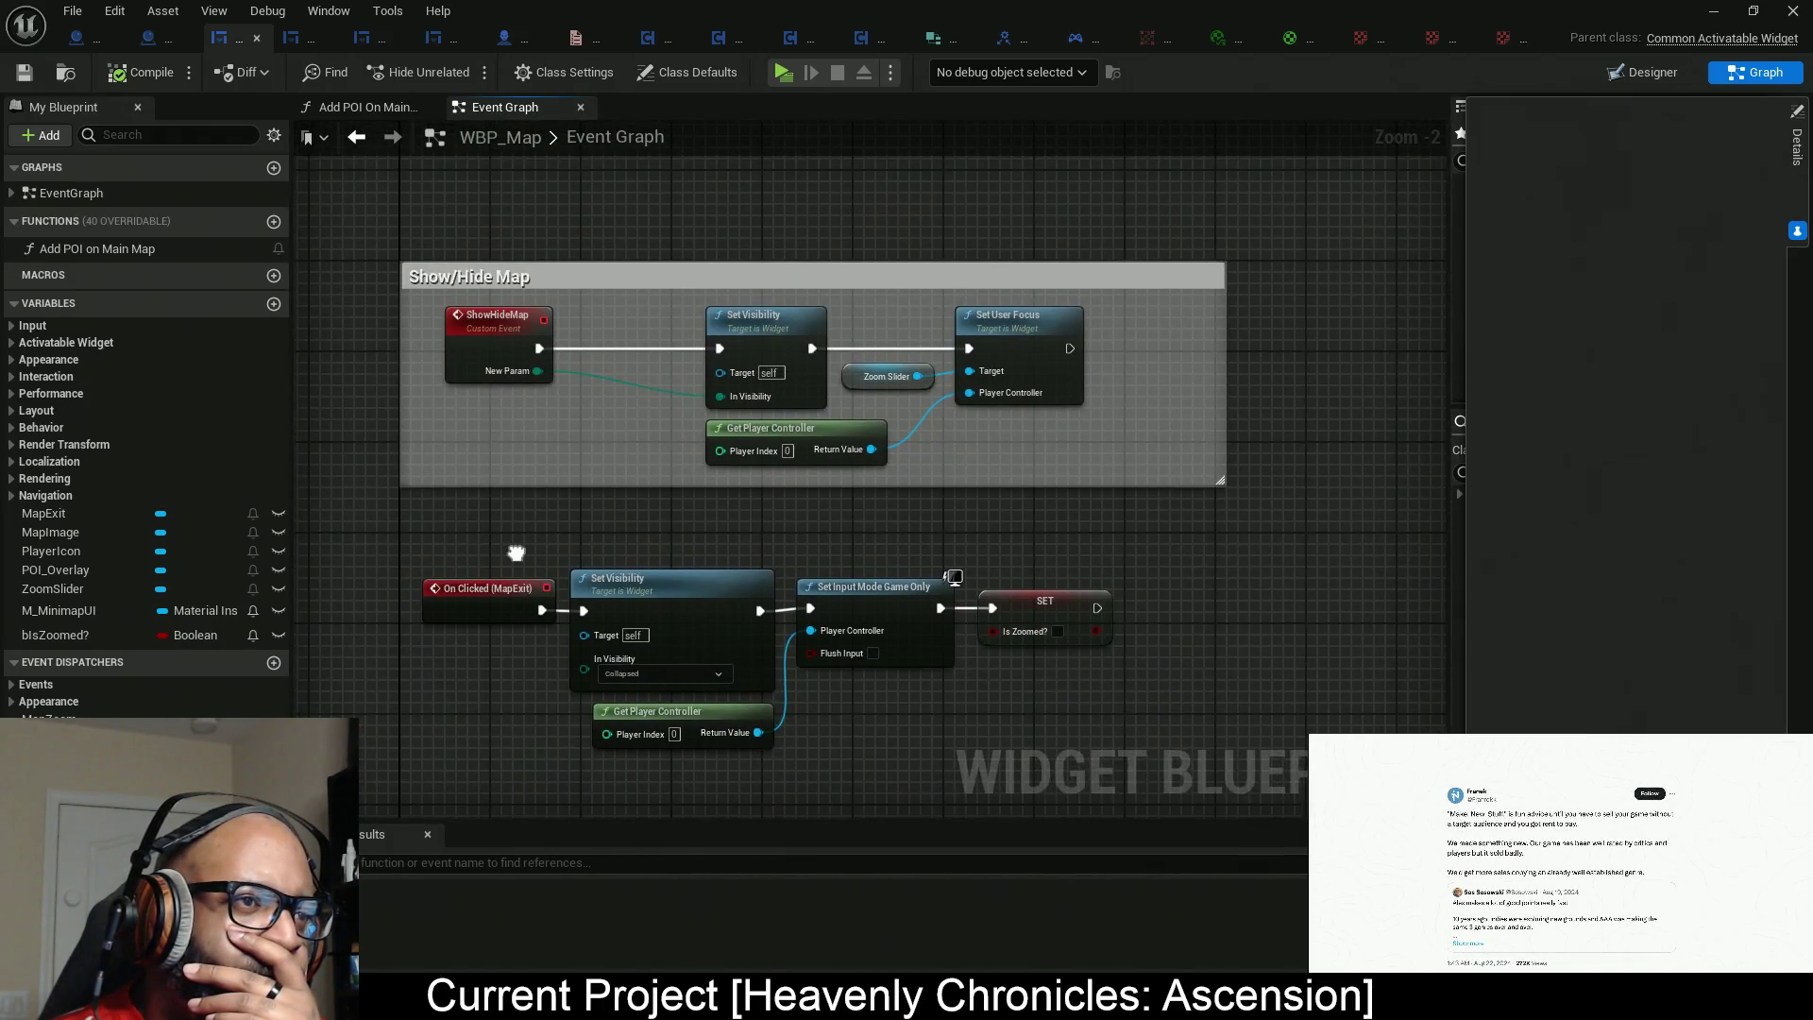
left_click_drag(516, 553, 521, 554)
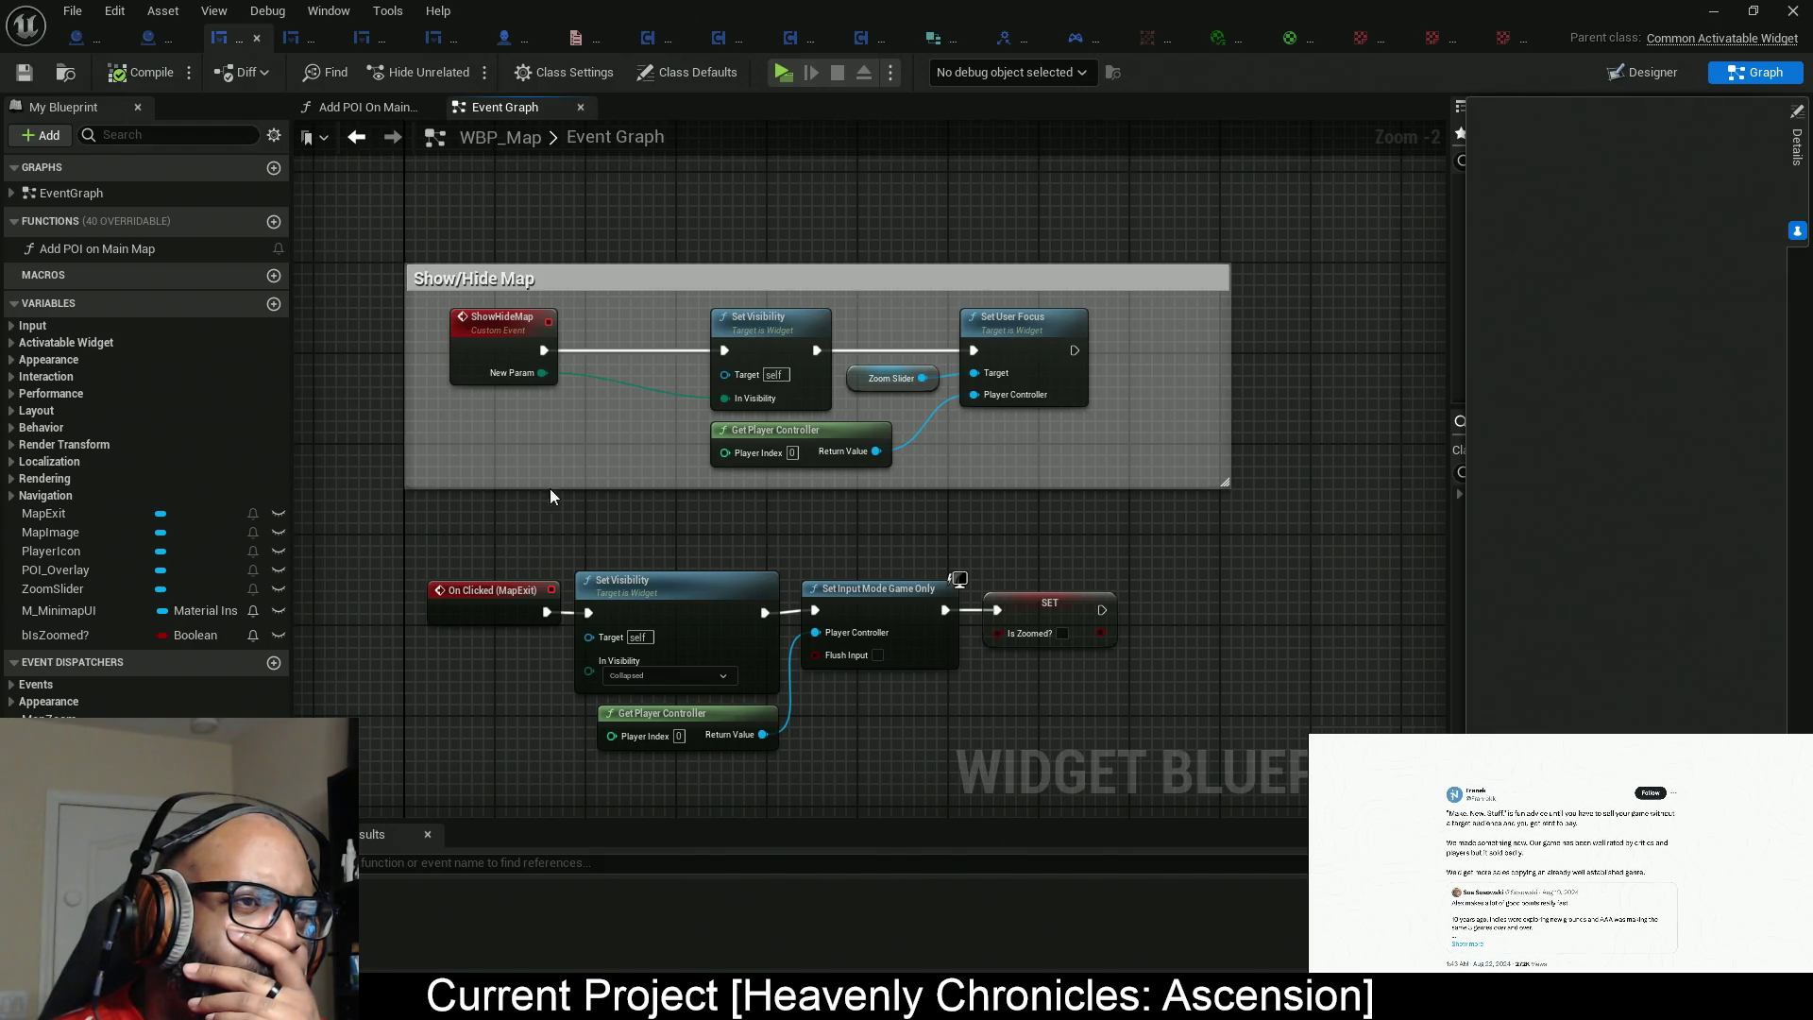
scroll(952, 259, "down", 3)
scroll(734, 213, "up", 5)
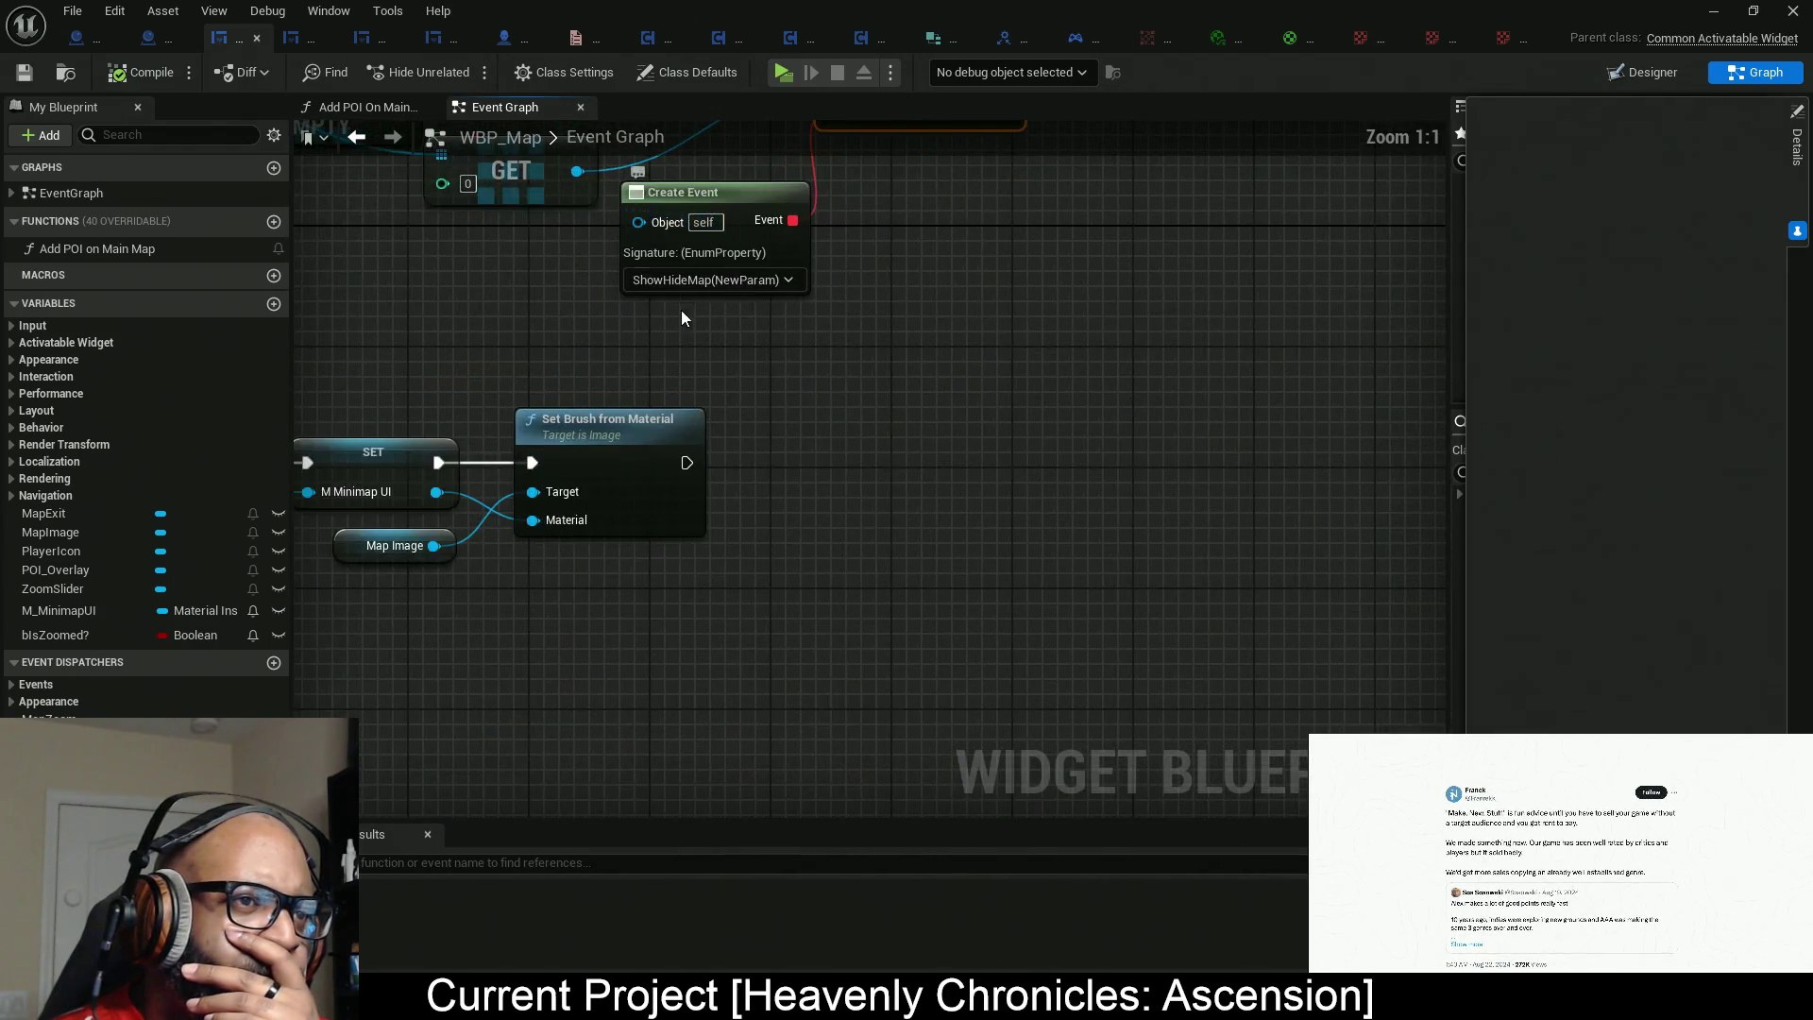
scroll(786, 410, "down", 1)
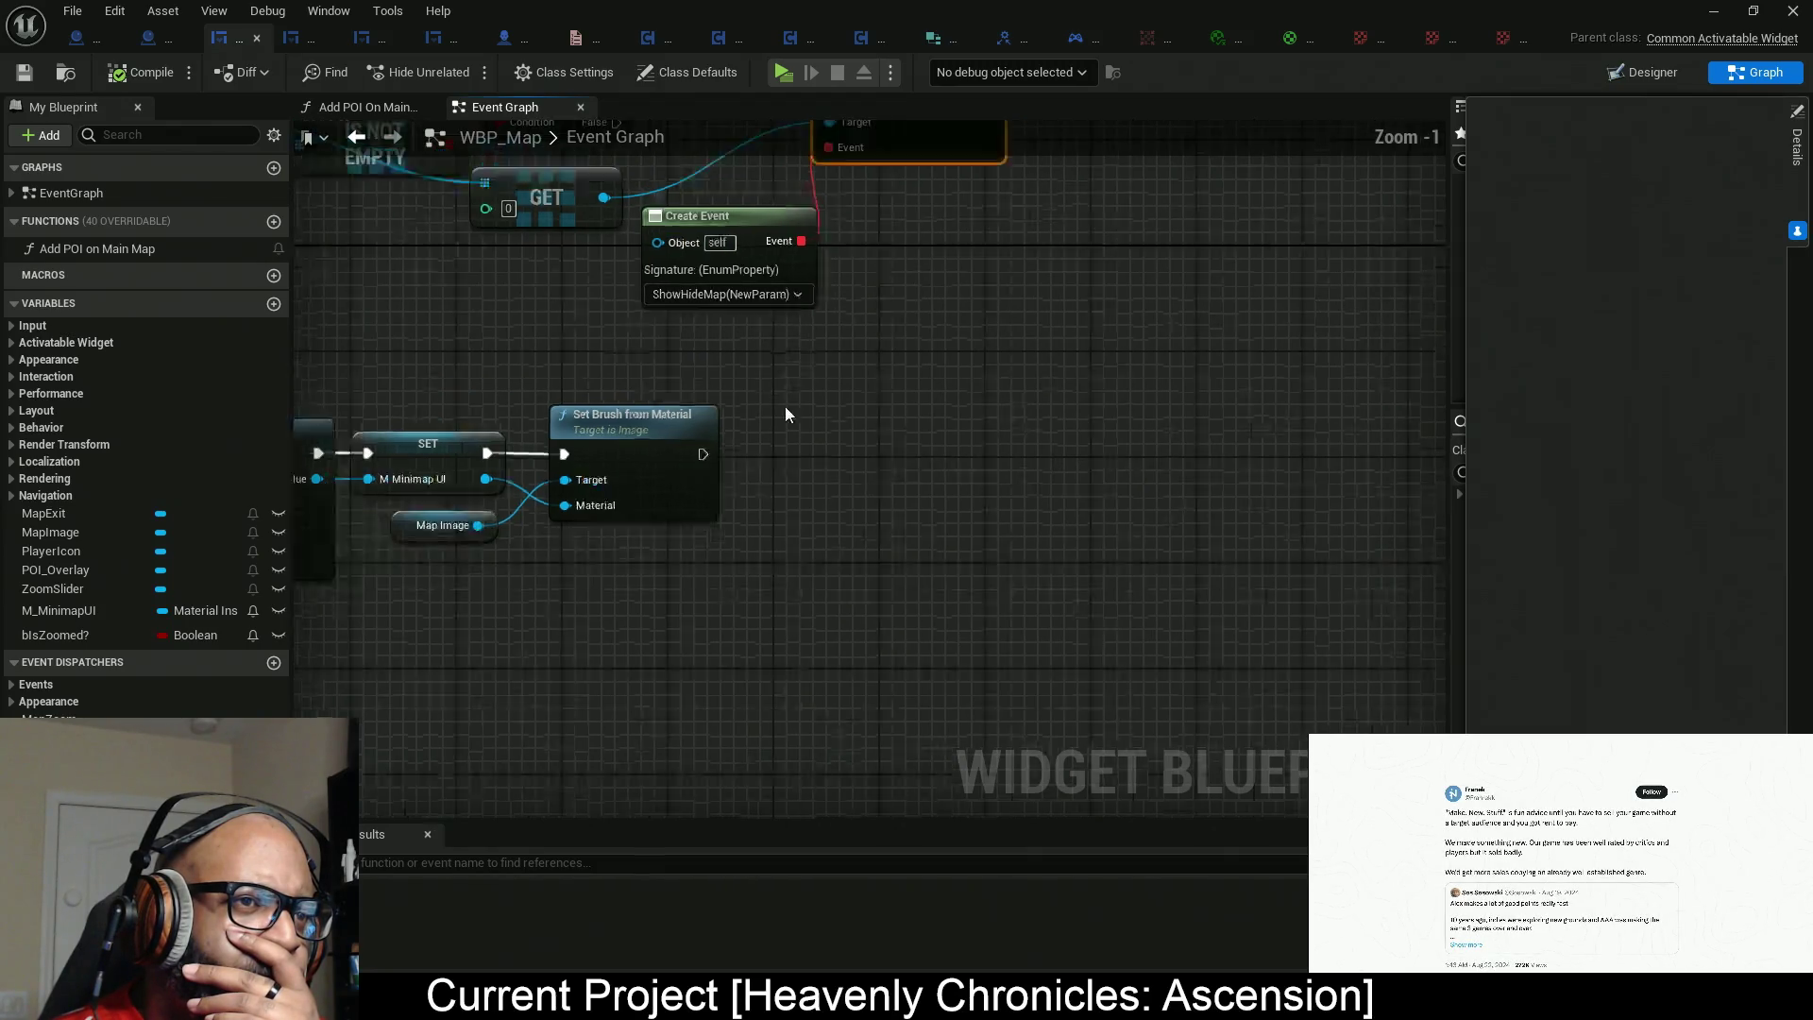
scroll(785, 414, "down", 3)
scroll(706, 419, "up", 4)
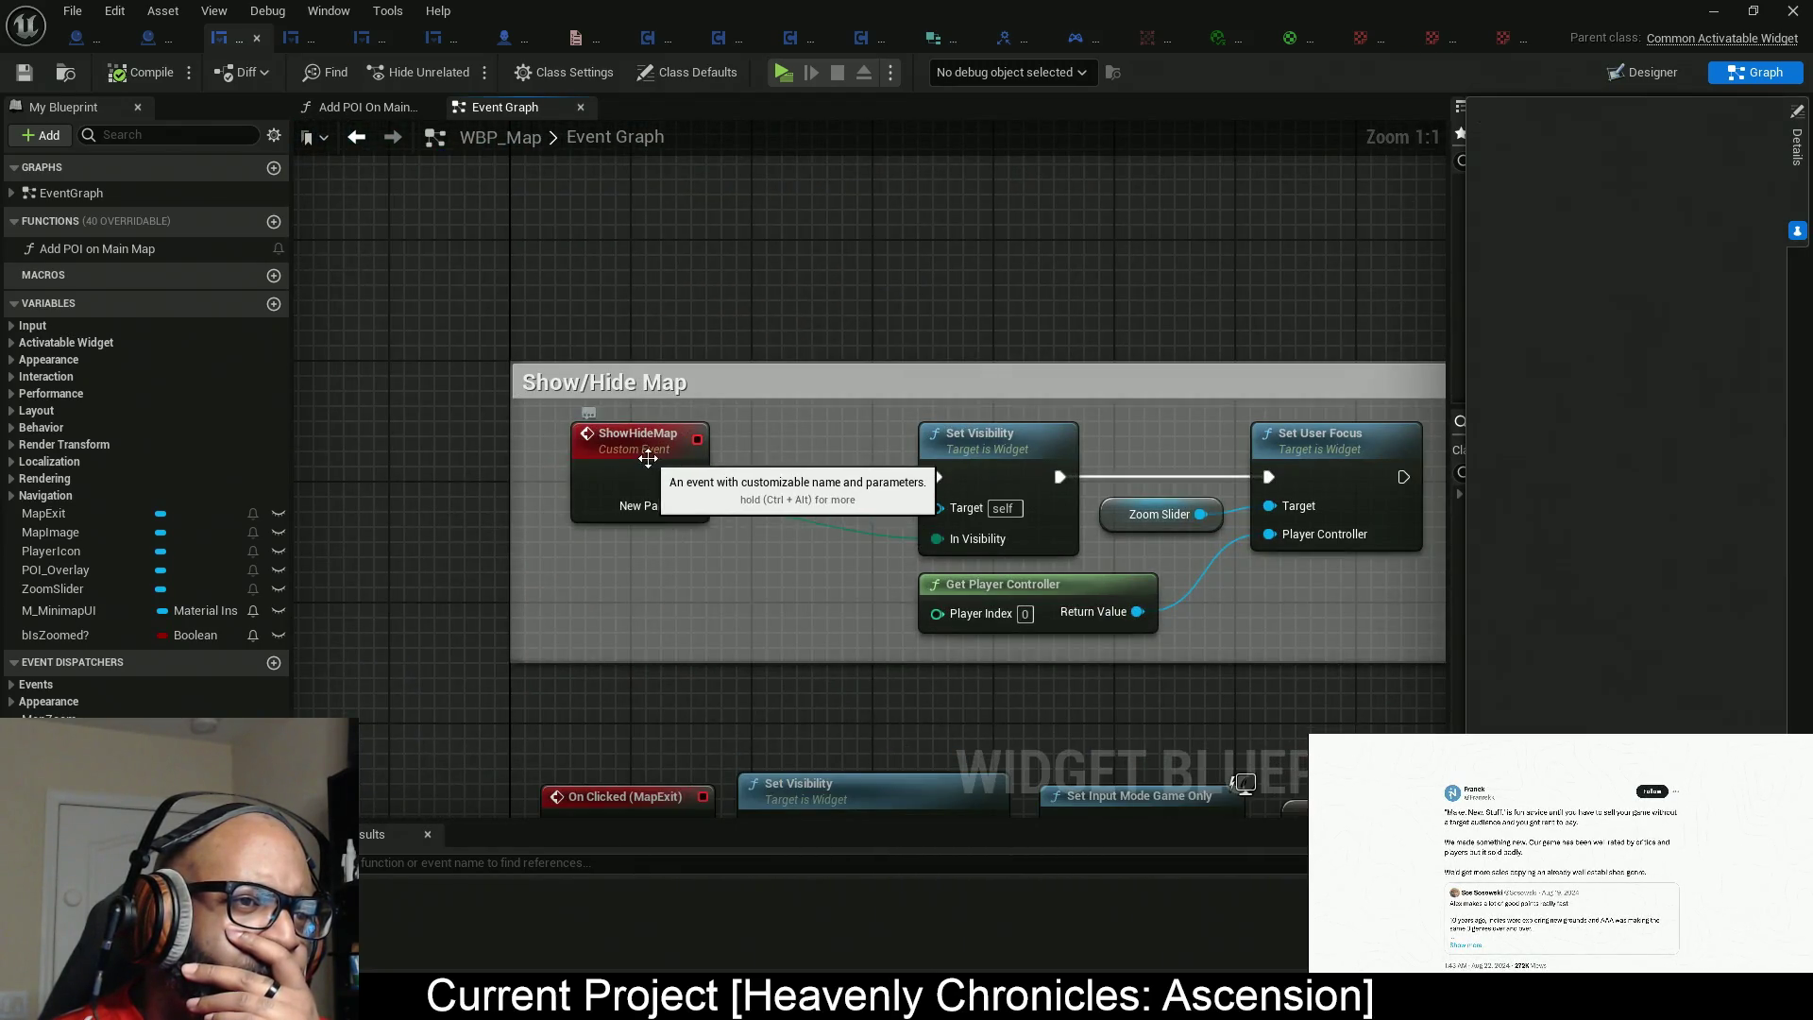
left_click(648, 459)
scroll(727, 313, "down", 3)
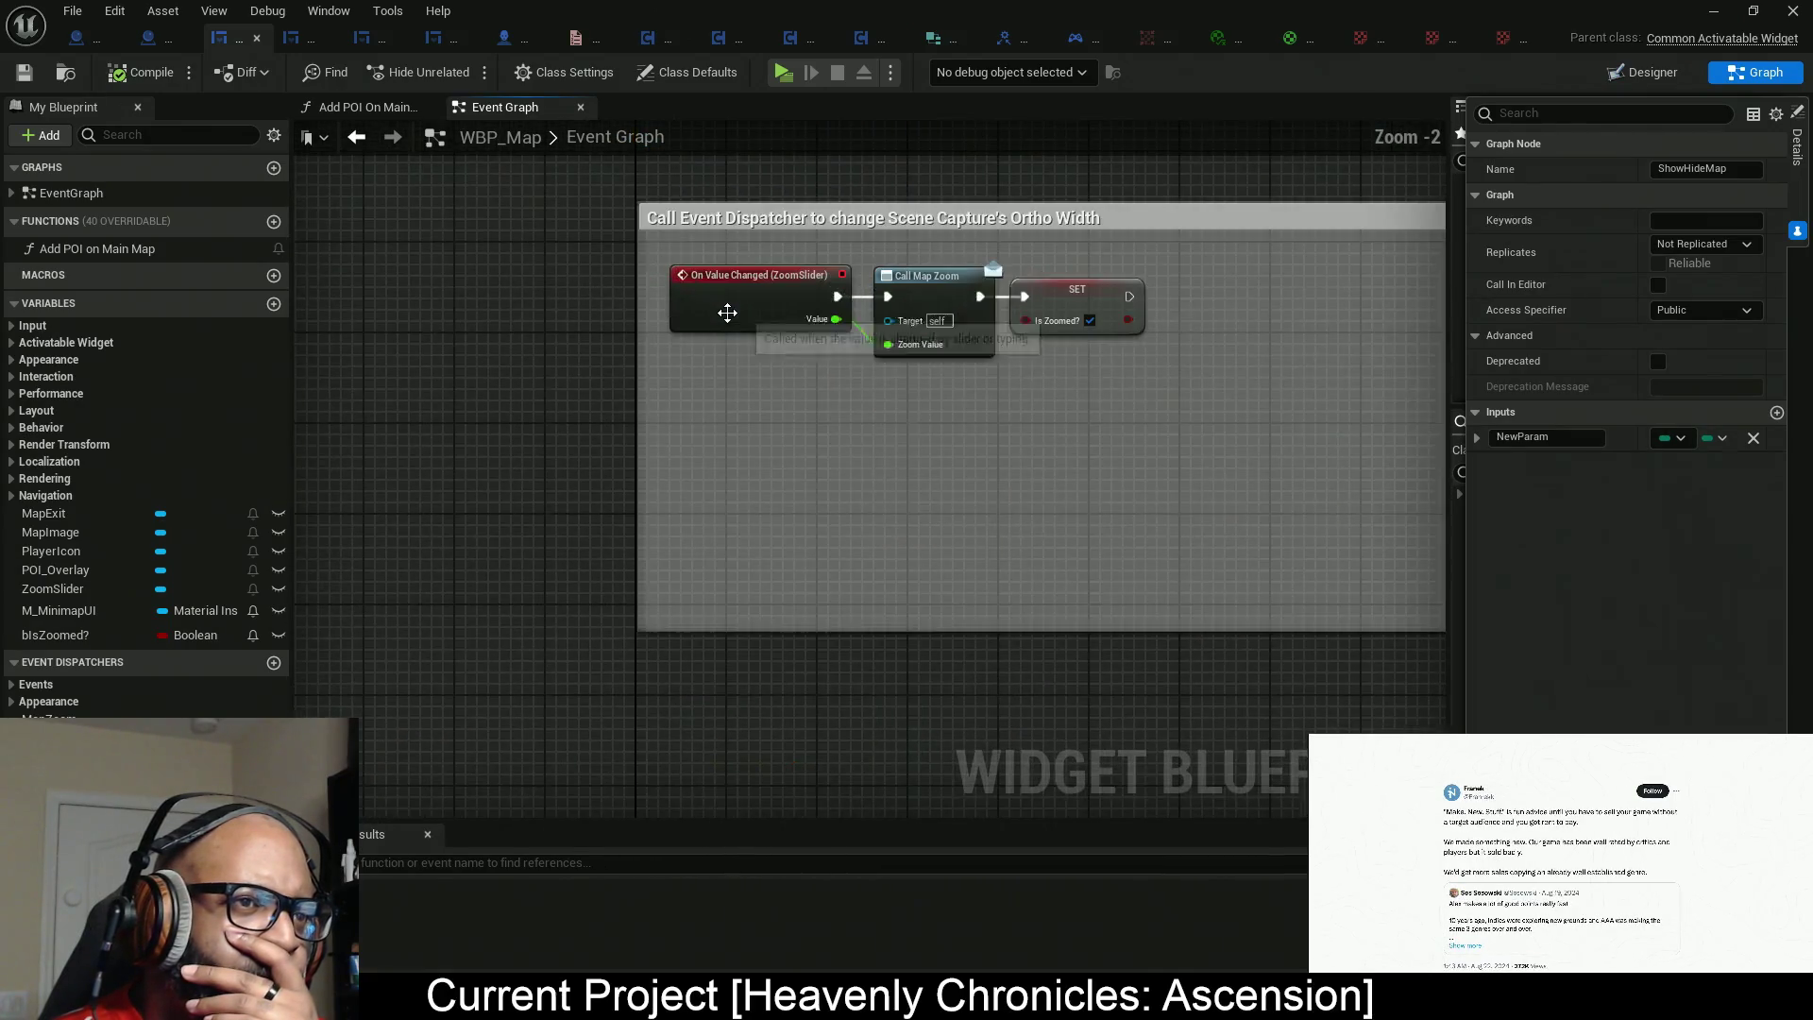
scroll(727, 313, "down", 3)
scroll(788, 391, "up", 2)
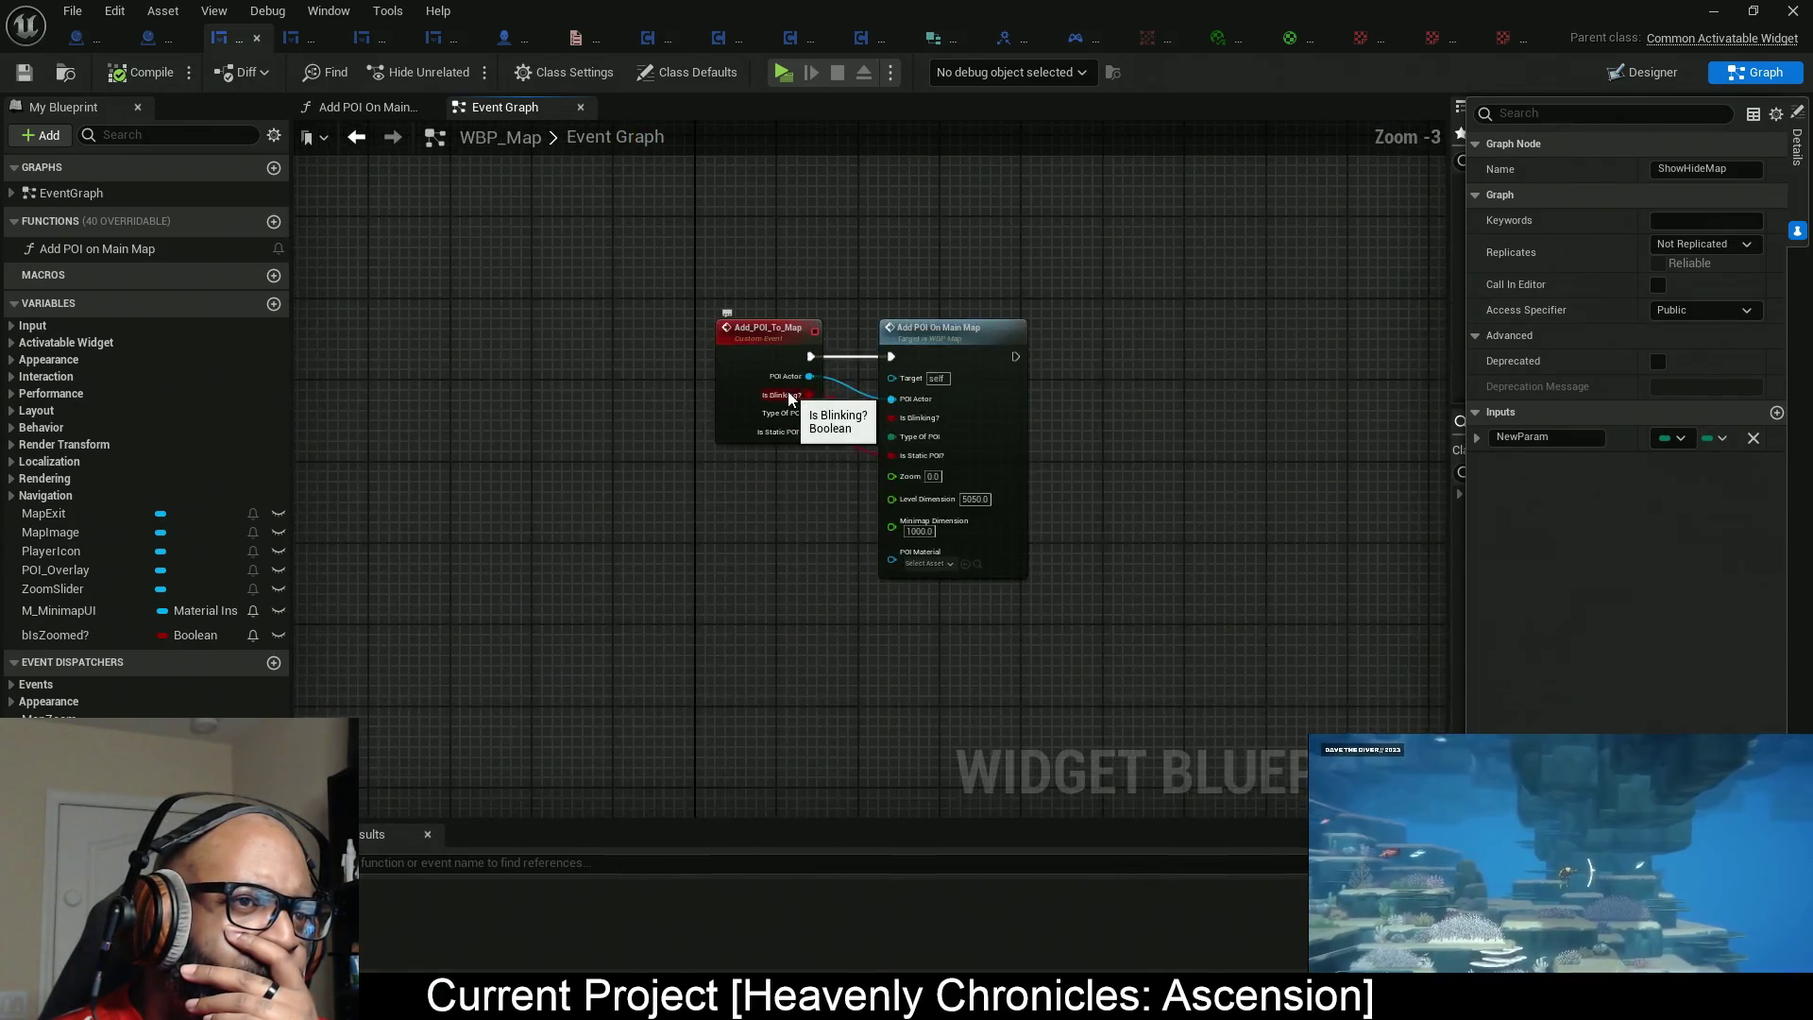
scroll(788, 391, "down", 3)
scroll(767, 489, "up", 6)
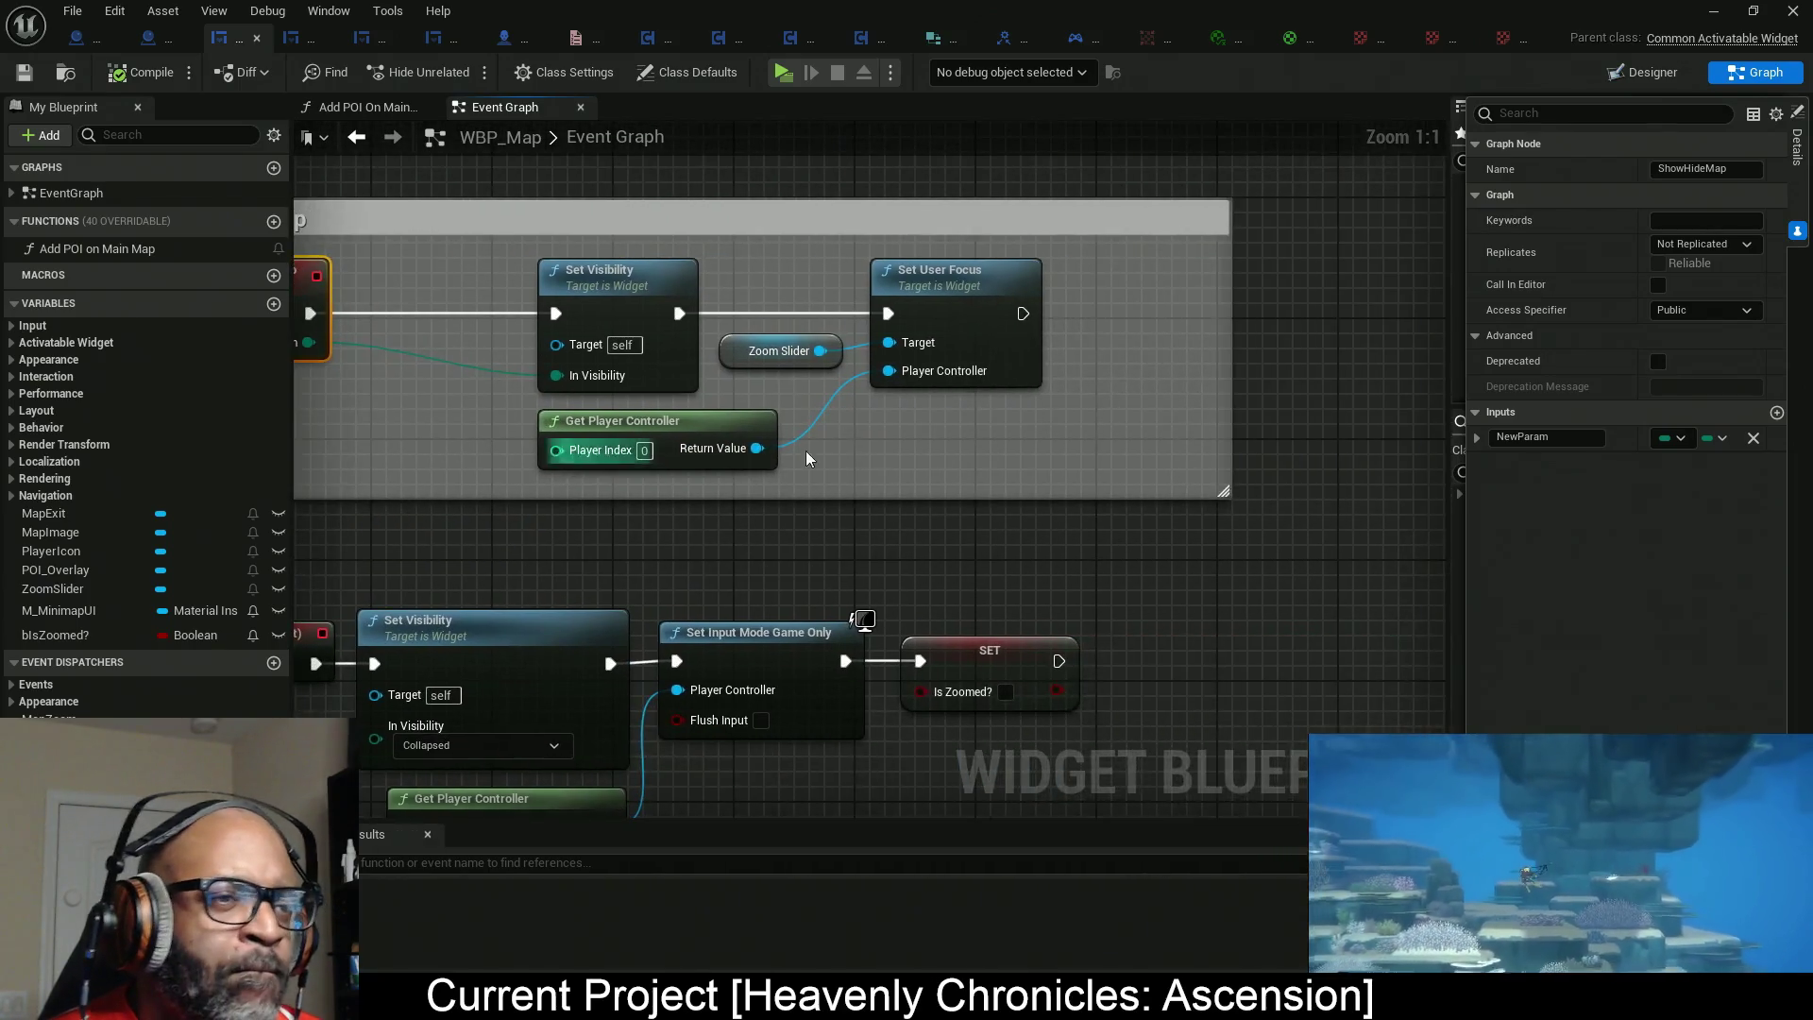
left_click_drag(806, 459, 1090, 450)
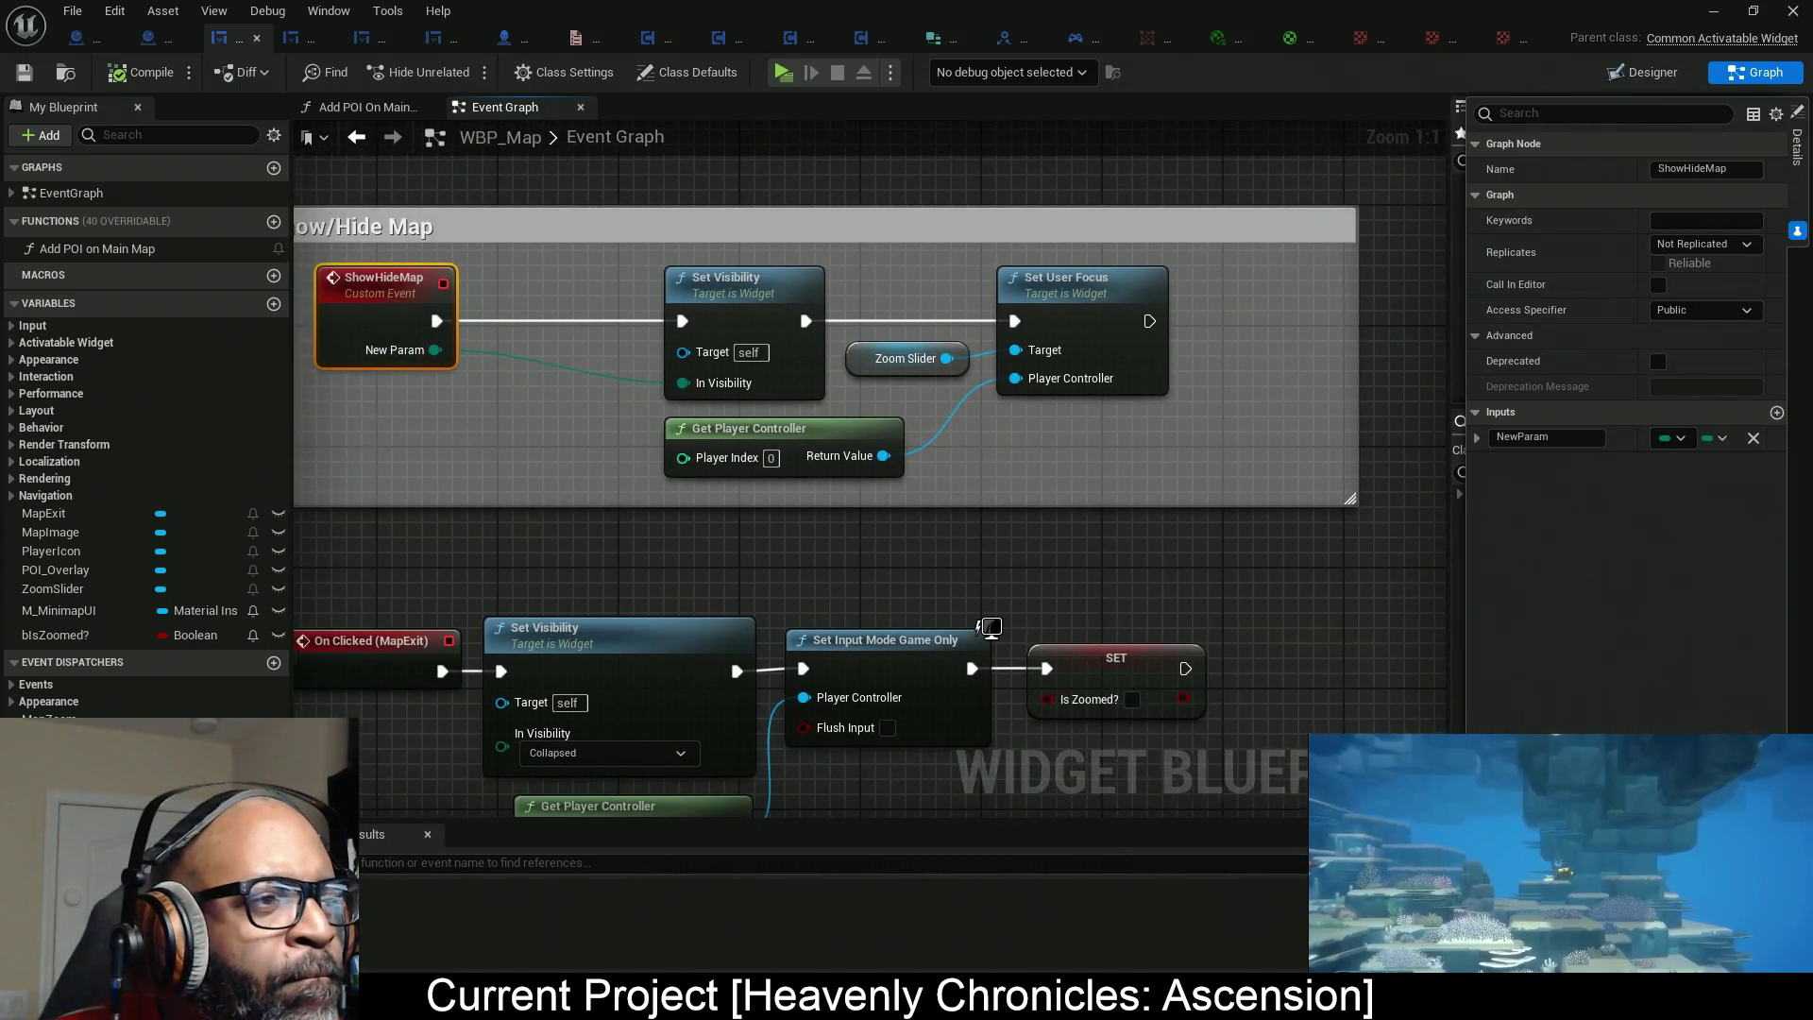
left_click_drag(463, 427, 598, 414)
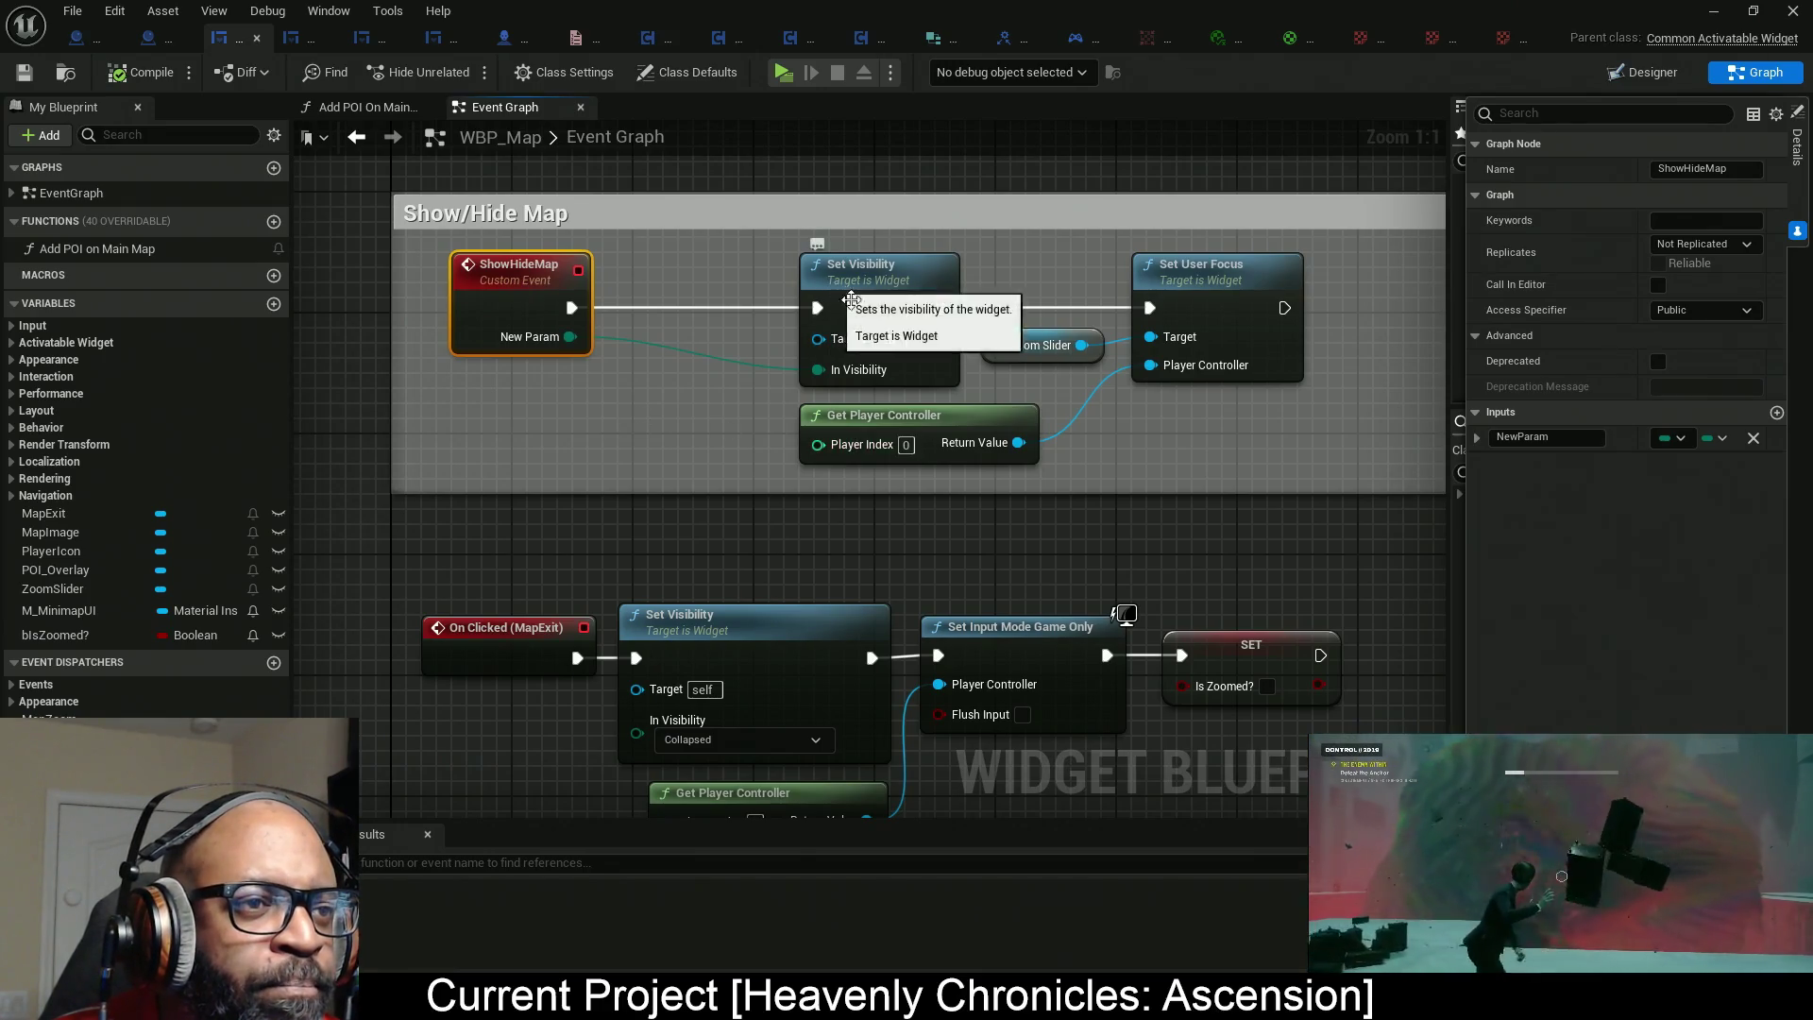
mouse_move(666, 433)
left_mouse_down()
mouse_move(793, 405)
mouse_move(631, 391)
left_mouse_up()
mouse_move(1243, 444)
left_mouse_down()
mouse_move(1085, 414)
mouse_move(1091, 520)
left_mouse_up()
mouse_move(1037, 428)
left_mouse_down()
mouse_move(1153, 388)
mouse_move(858, 216)
mouse_move(706, 217)
mouse_move(1077, 221)
left_mouse_up()
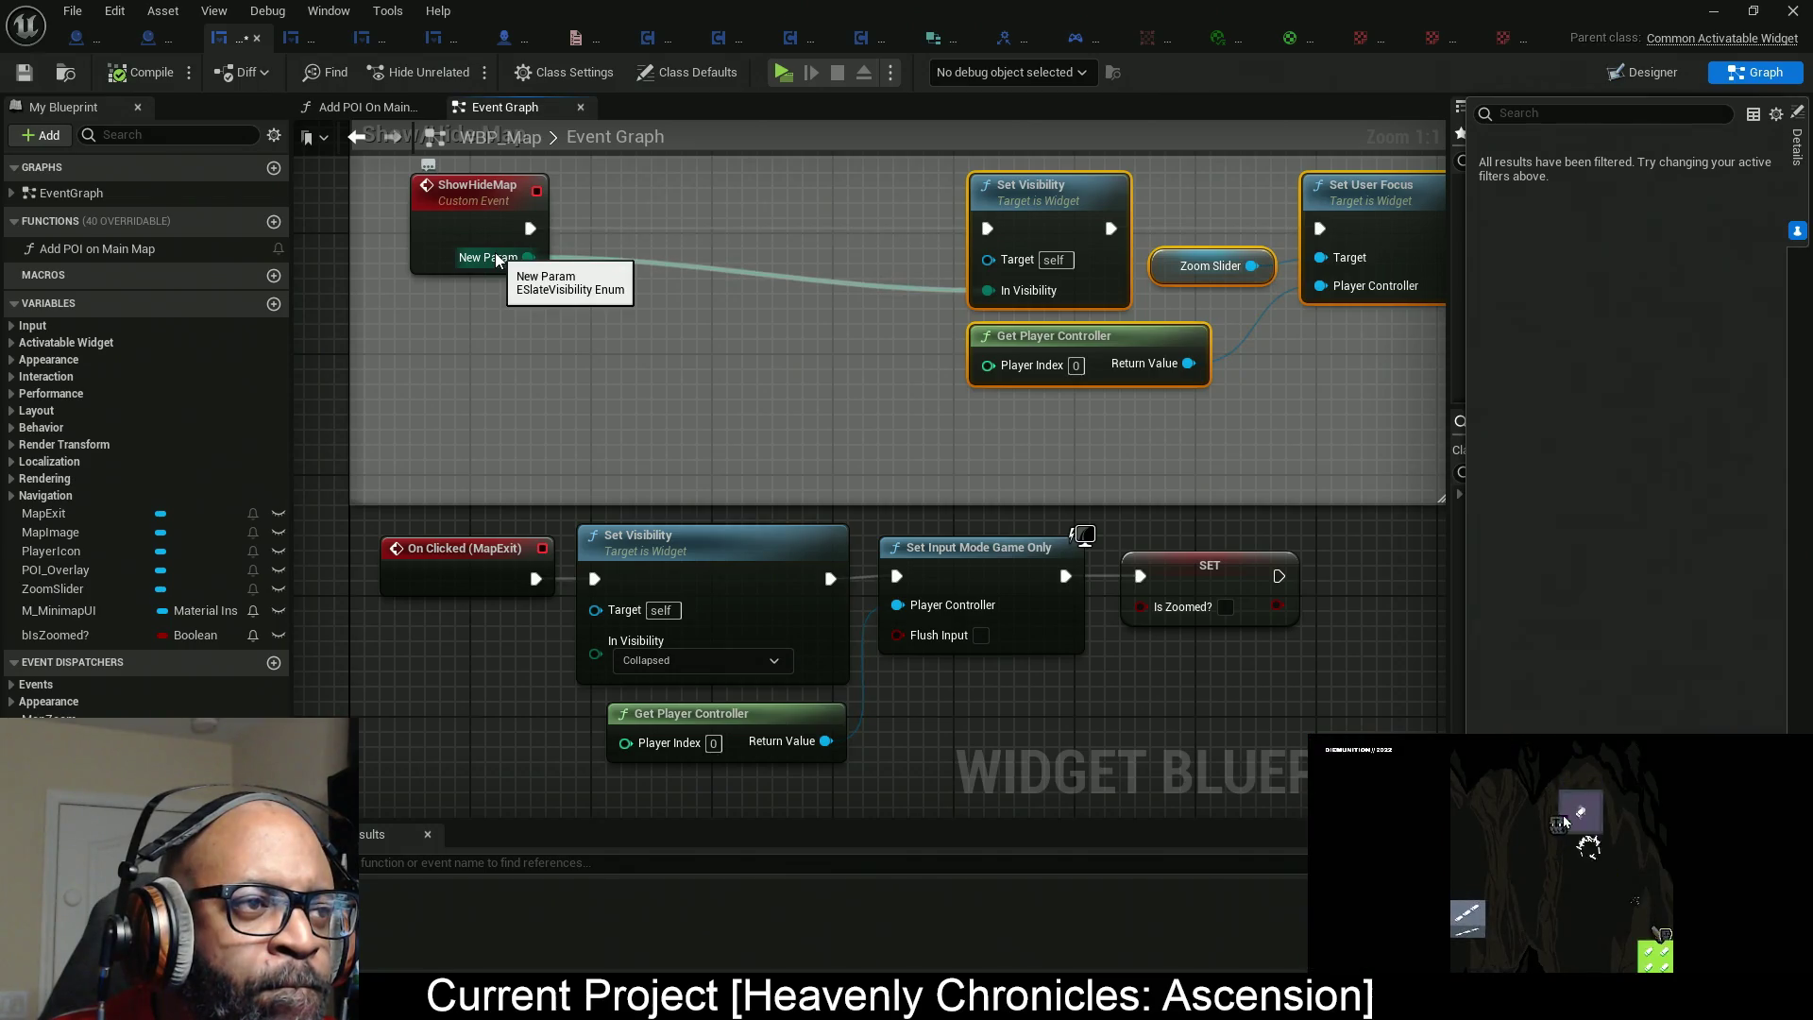
Paste a Show Mouse Cursor setter targeting Get Player Controller and wire it after ShowHideMap.
mouse_move(672, 369)
left_mouse_down()
mouse_move(865, 345)
mouse_move(734, 348)
left_mouse_up()
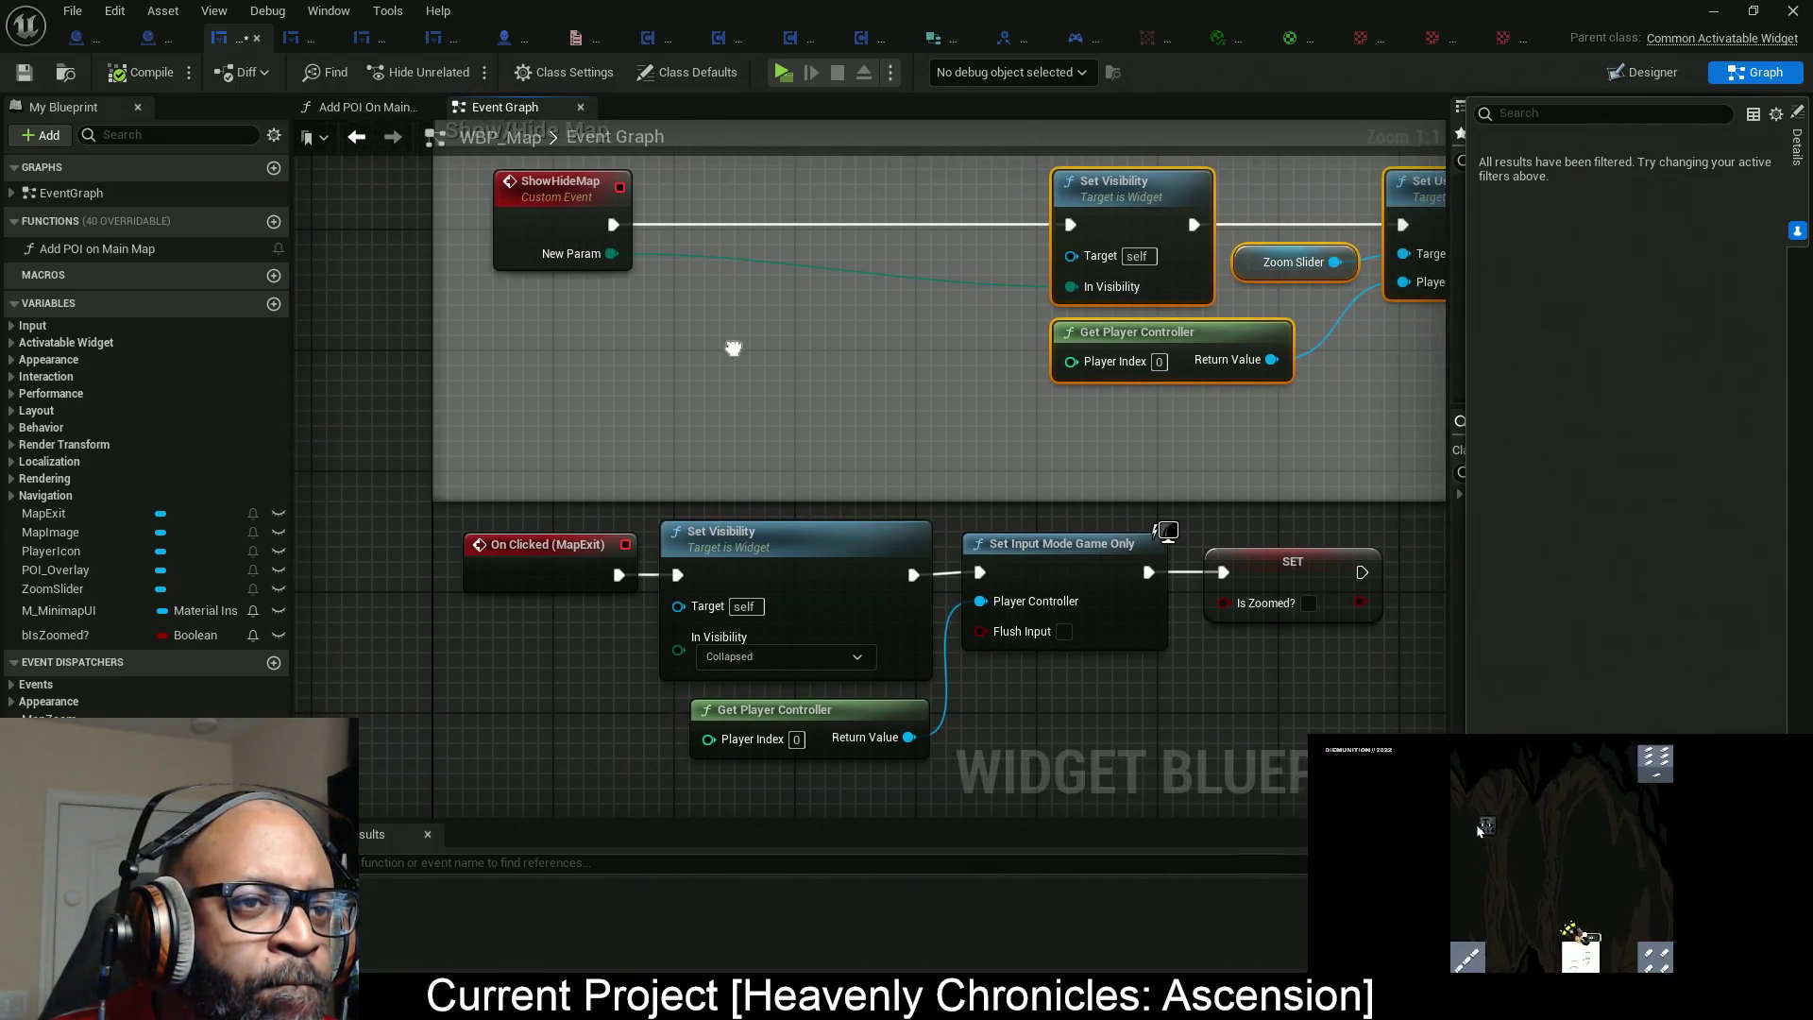
key("ctrl+v")
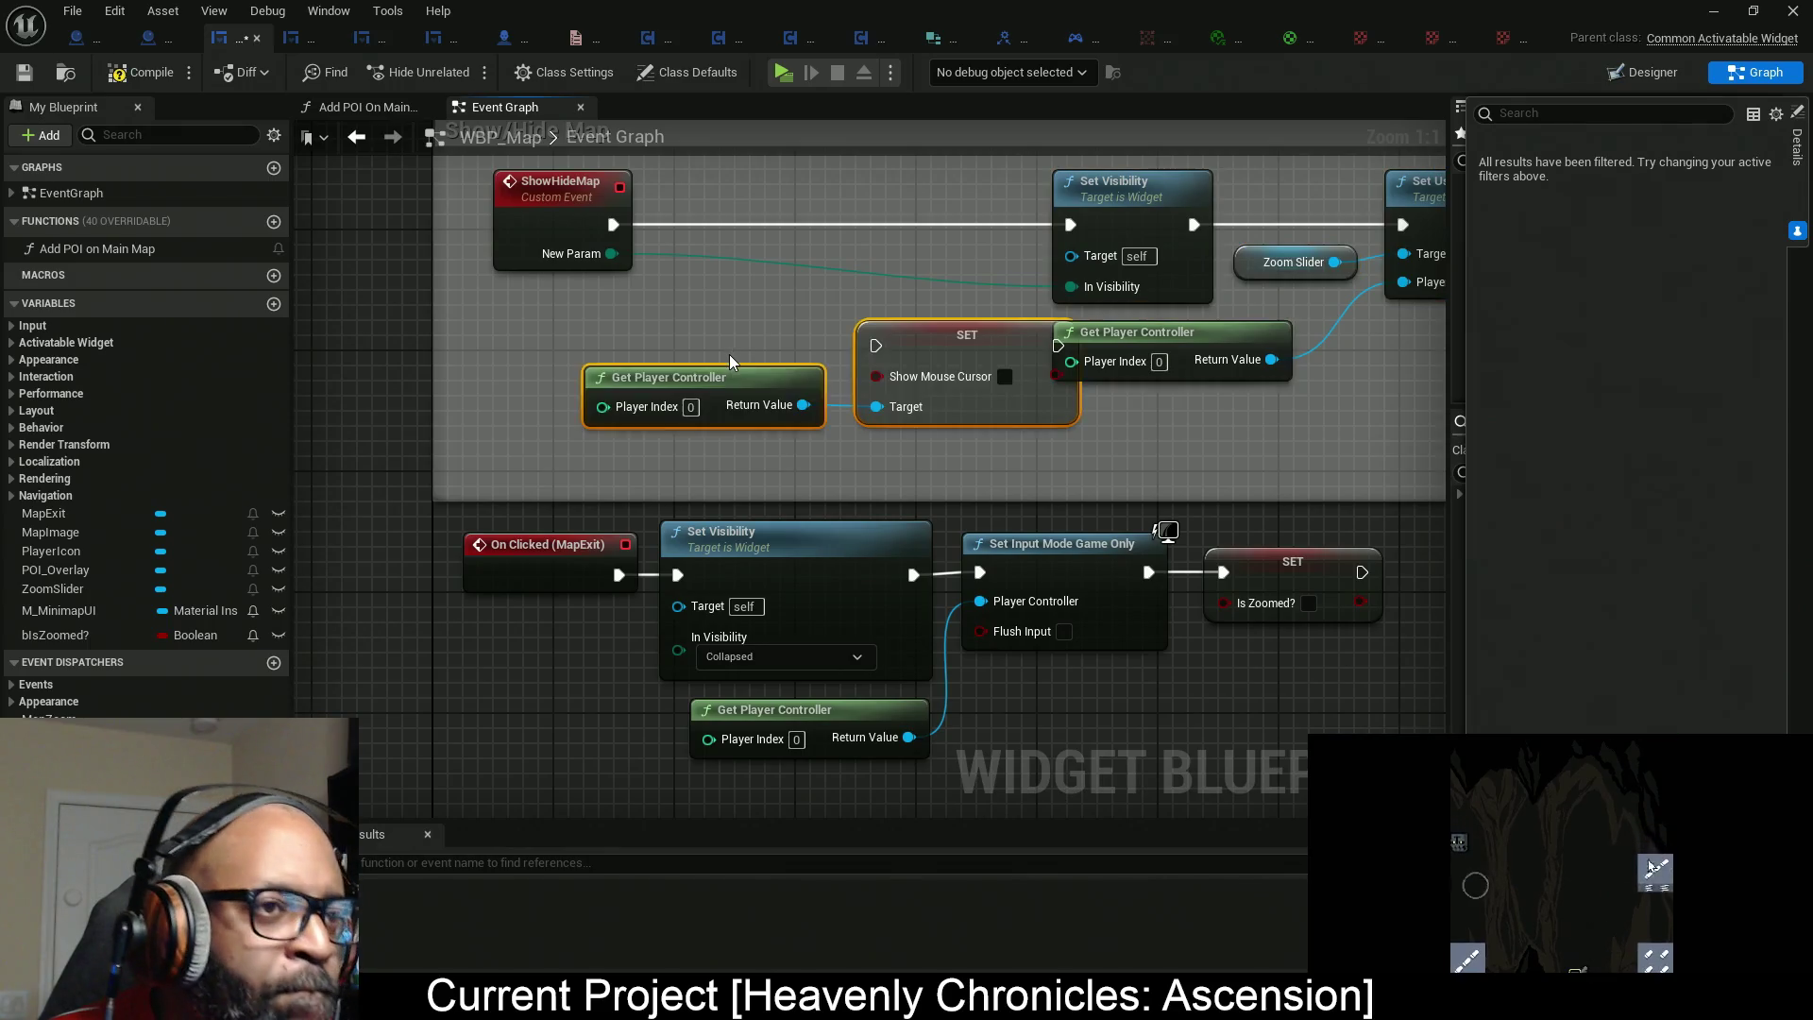
mouse_move(939, 337)
left_mouse_down()
mouse_move(821, 324)
mouse_move(797, 222)
mouse_move(967, 217)
mouse_move(952, 224)
left_mouse_up()
left_click(732, 345)
left_click_drag(770, 224, 613, 225)
scroll(637, 275, "down", 1)
left_click_drag(644, 337, 794, 380)
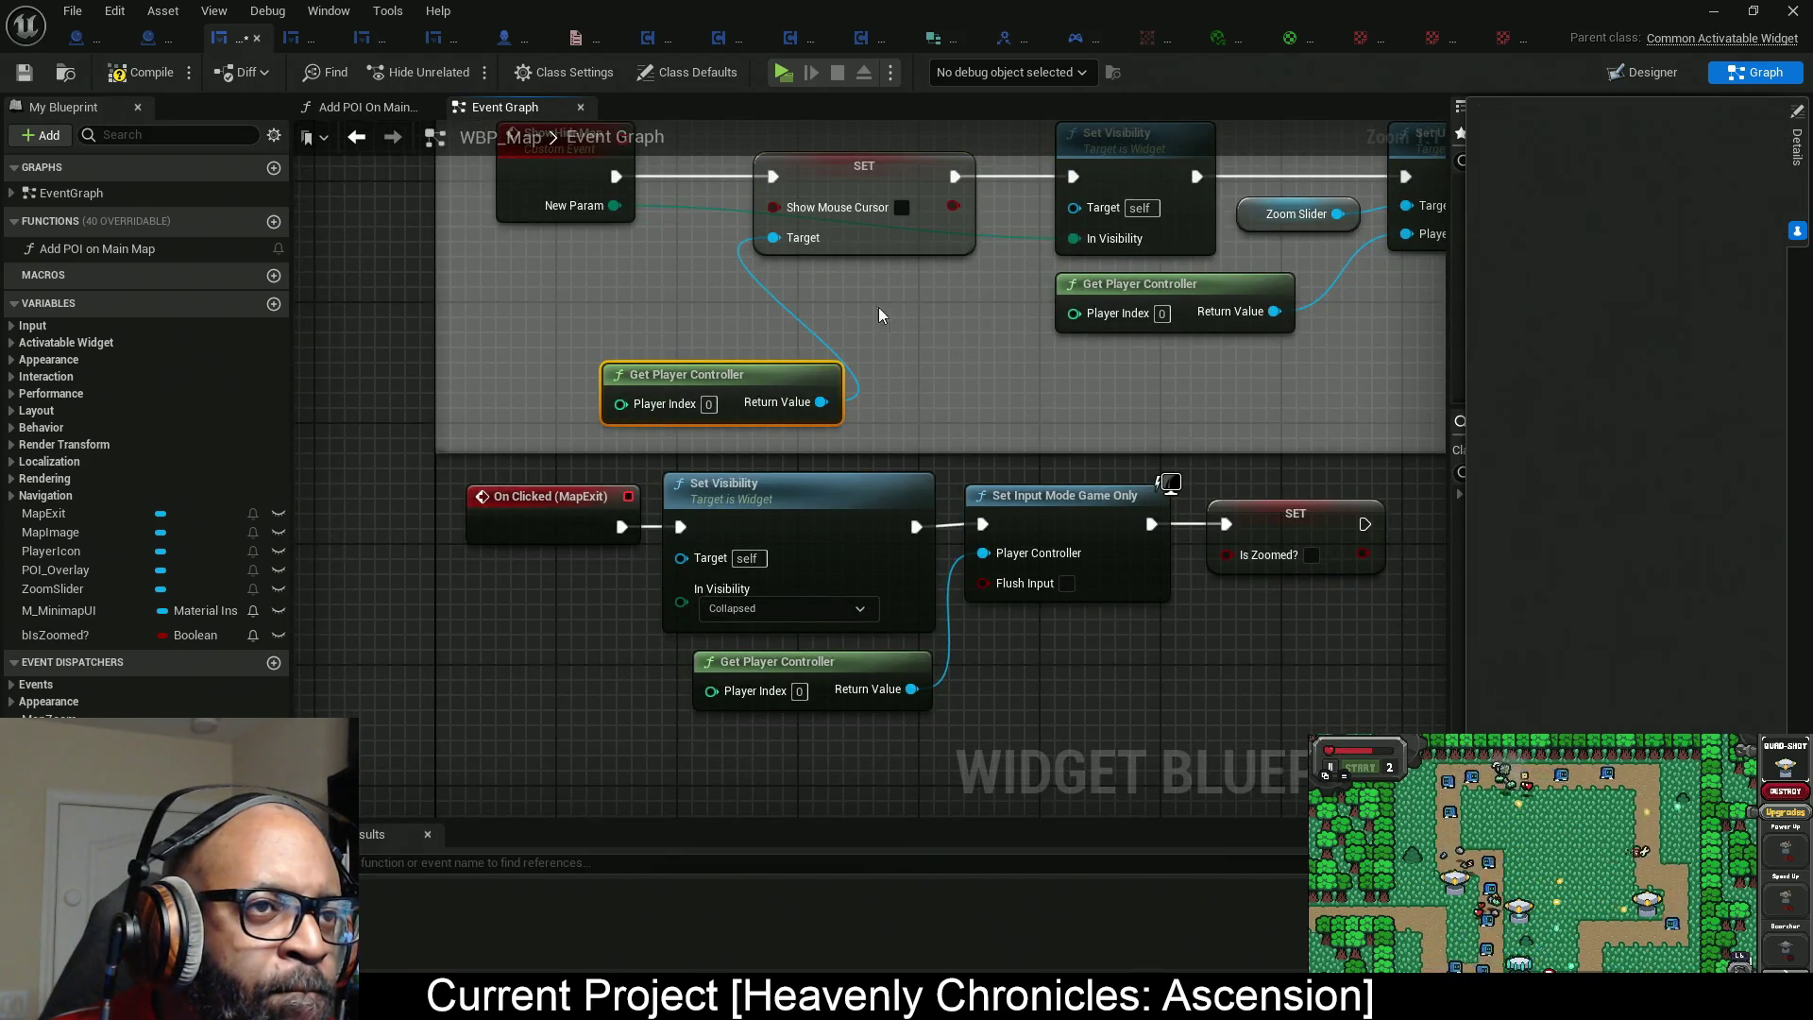
left_click(910, 238)
Add a Select node feeding the Show Mouse Cursor value pin.
mouse_move(965, 206)
left_mouse_down()
mouse_move(944, 246)
mouse_move(843, 292)
left_mouse_up()
type("sel")
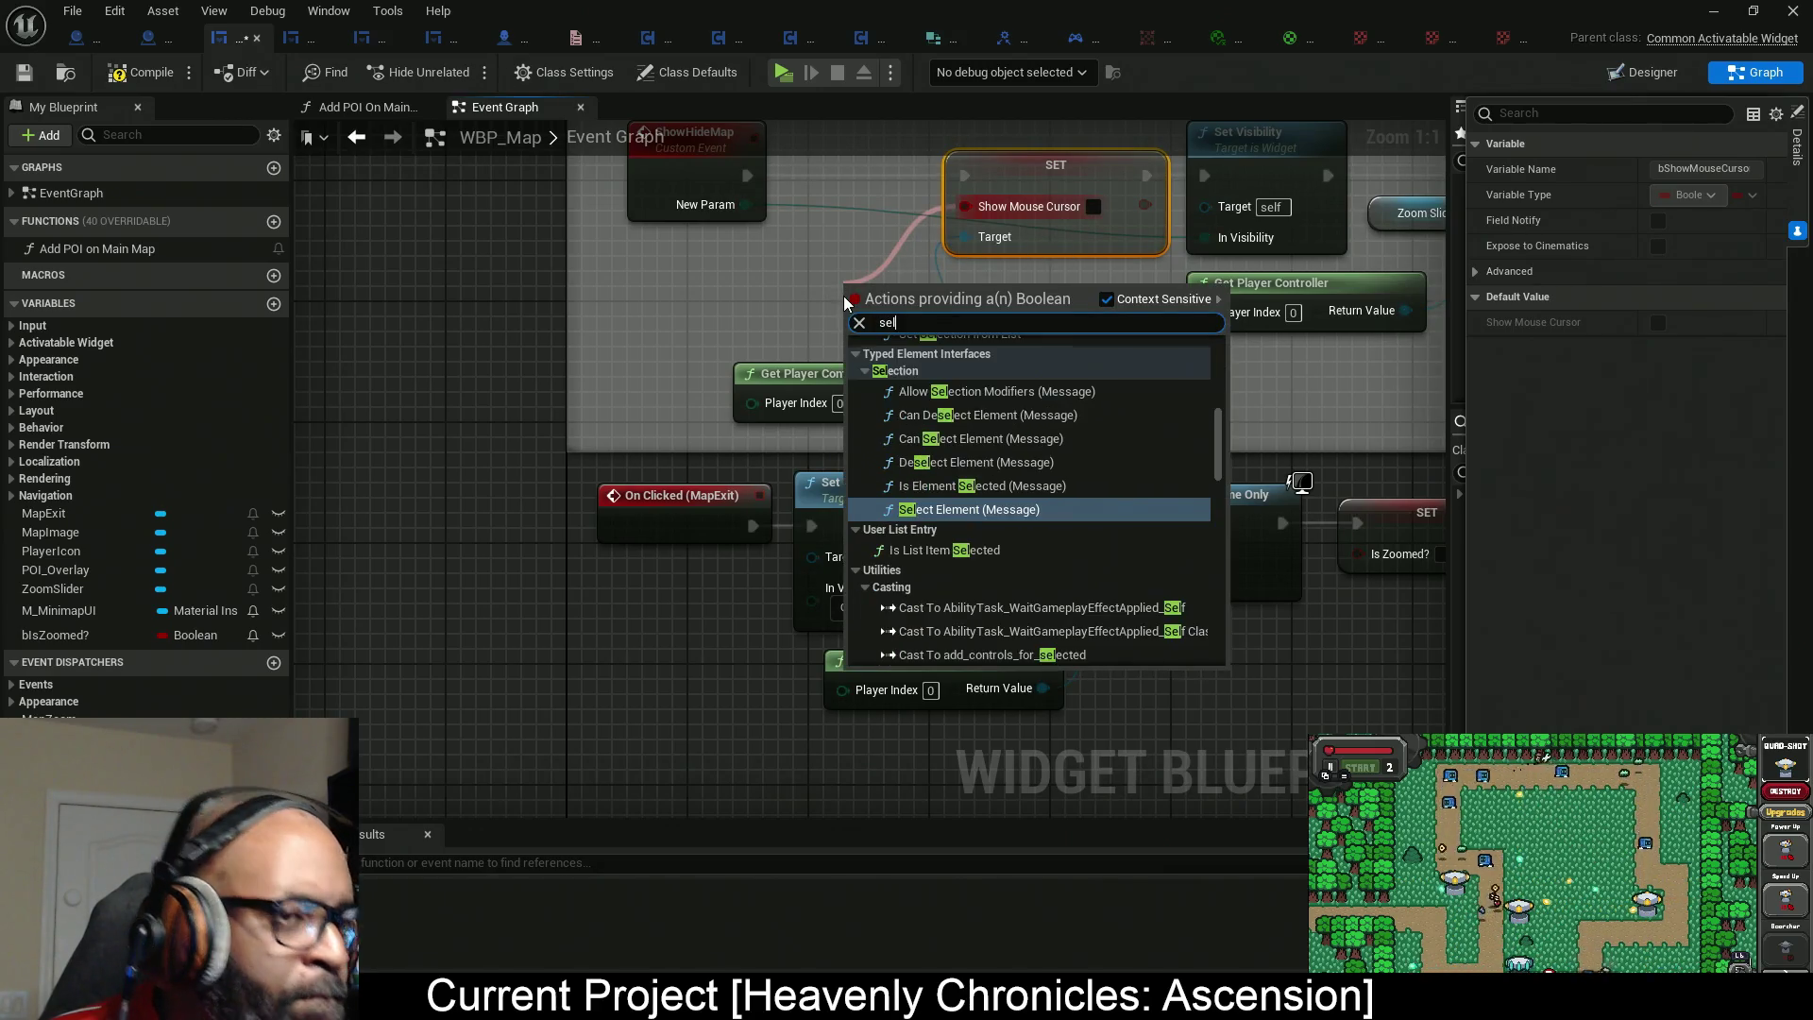
type("ec")
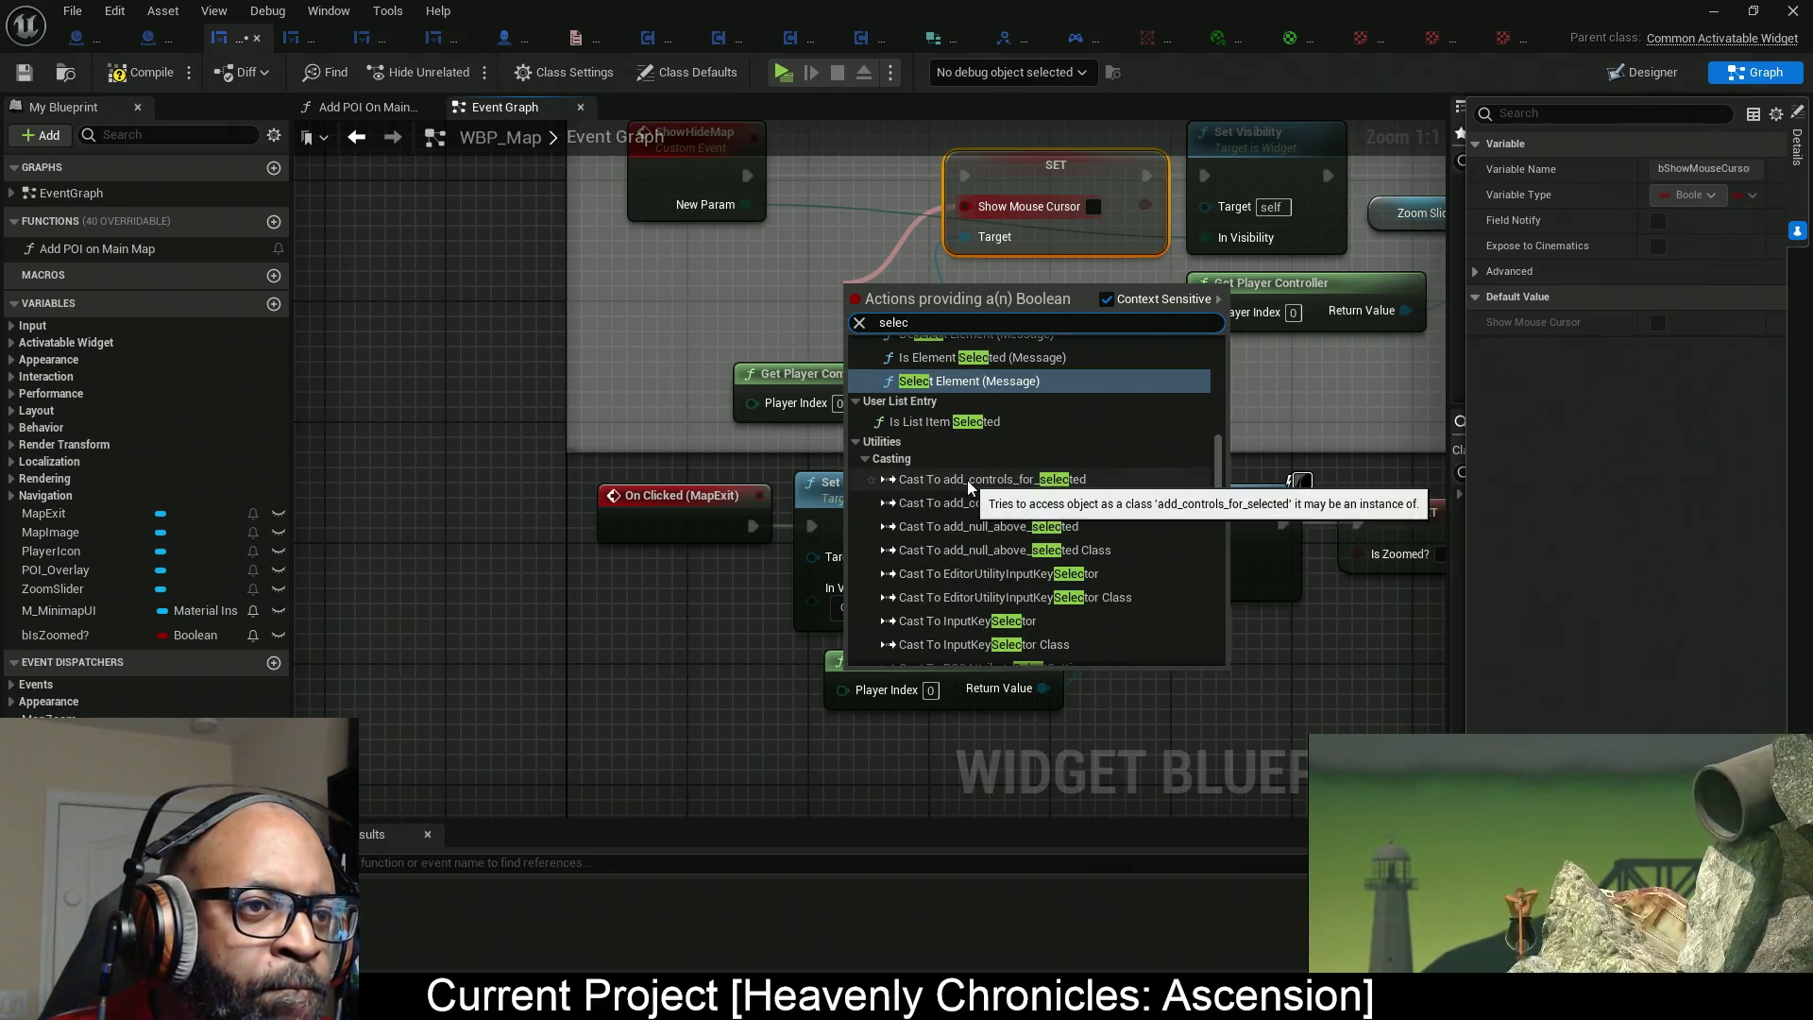
left_click(873, 462)
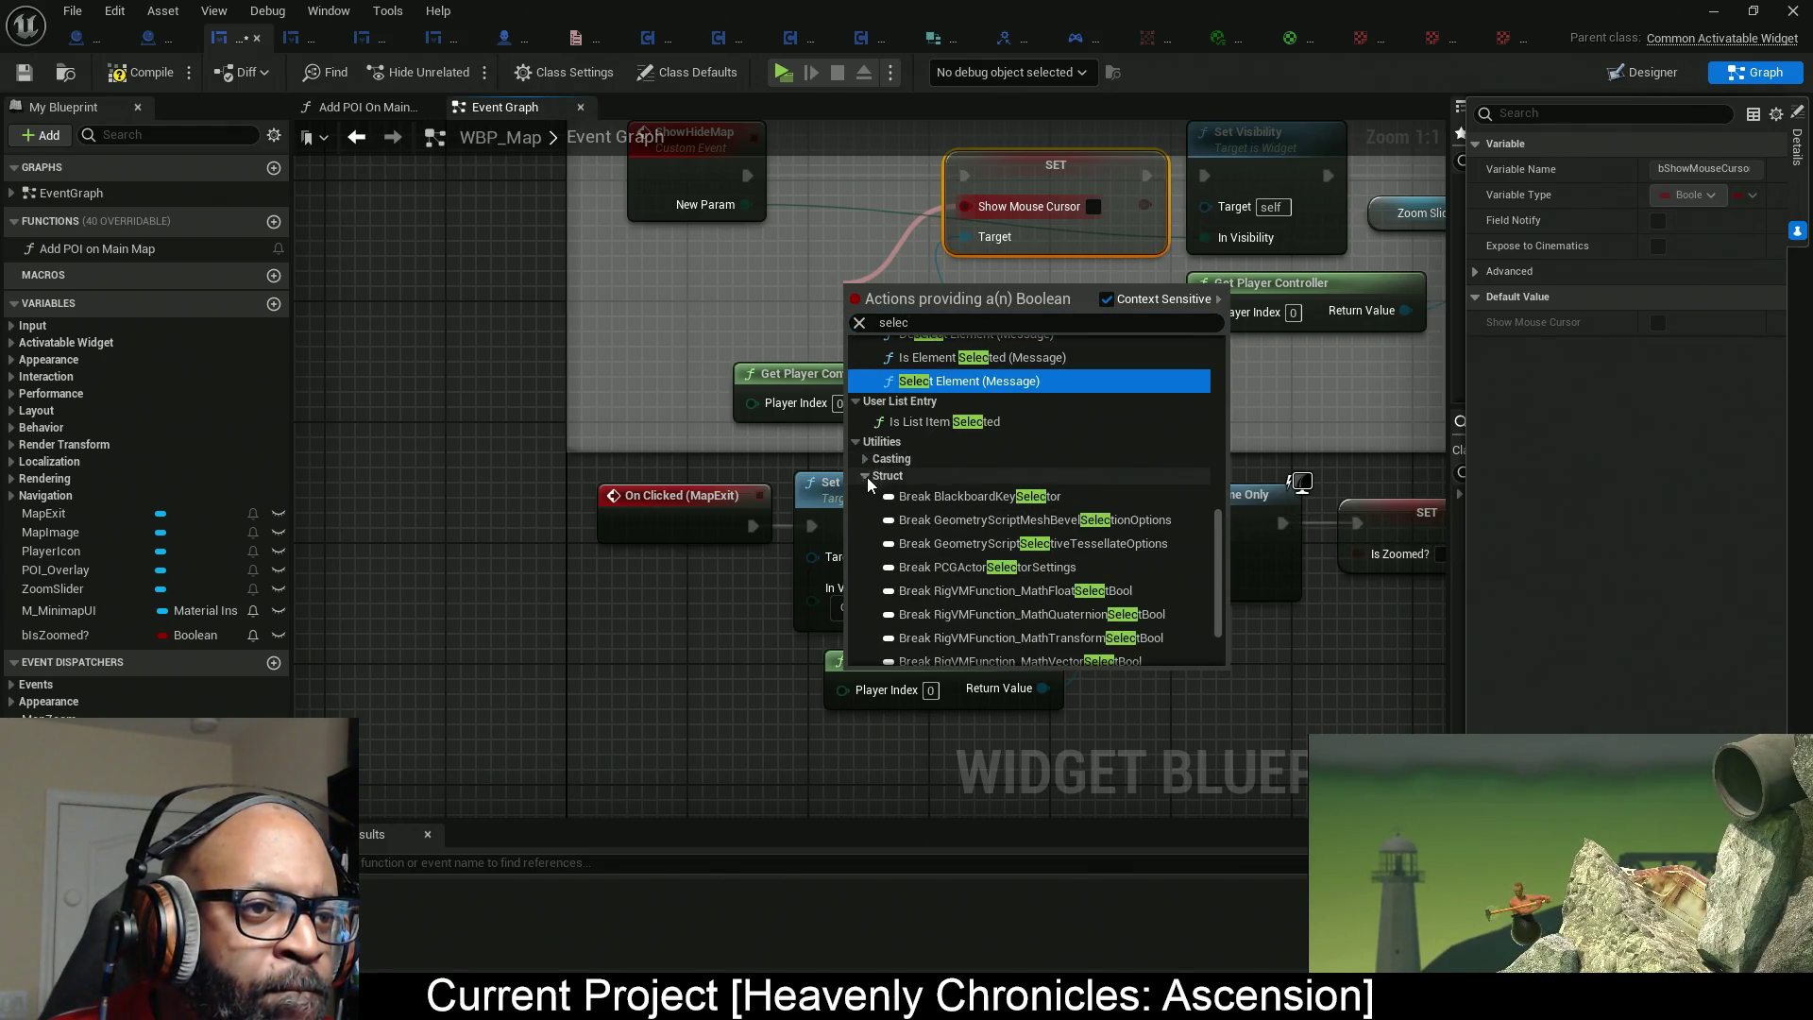
left_click(906, 655)
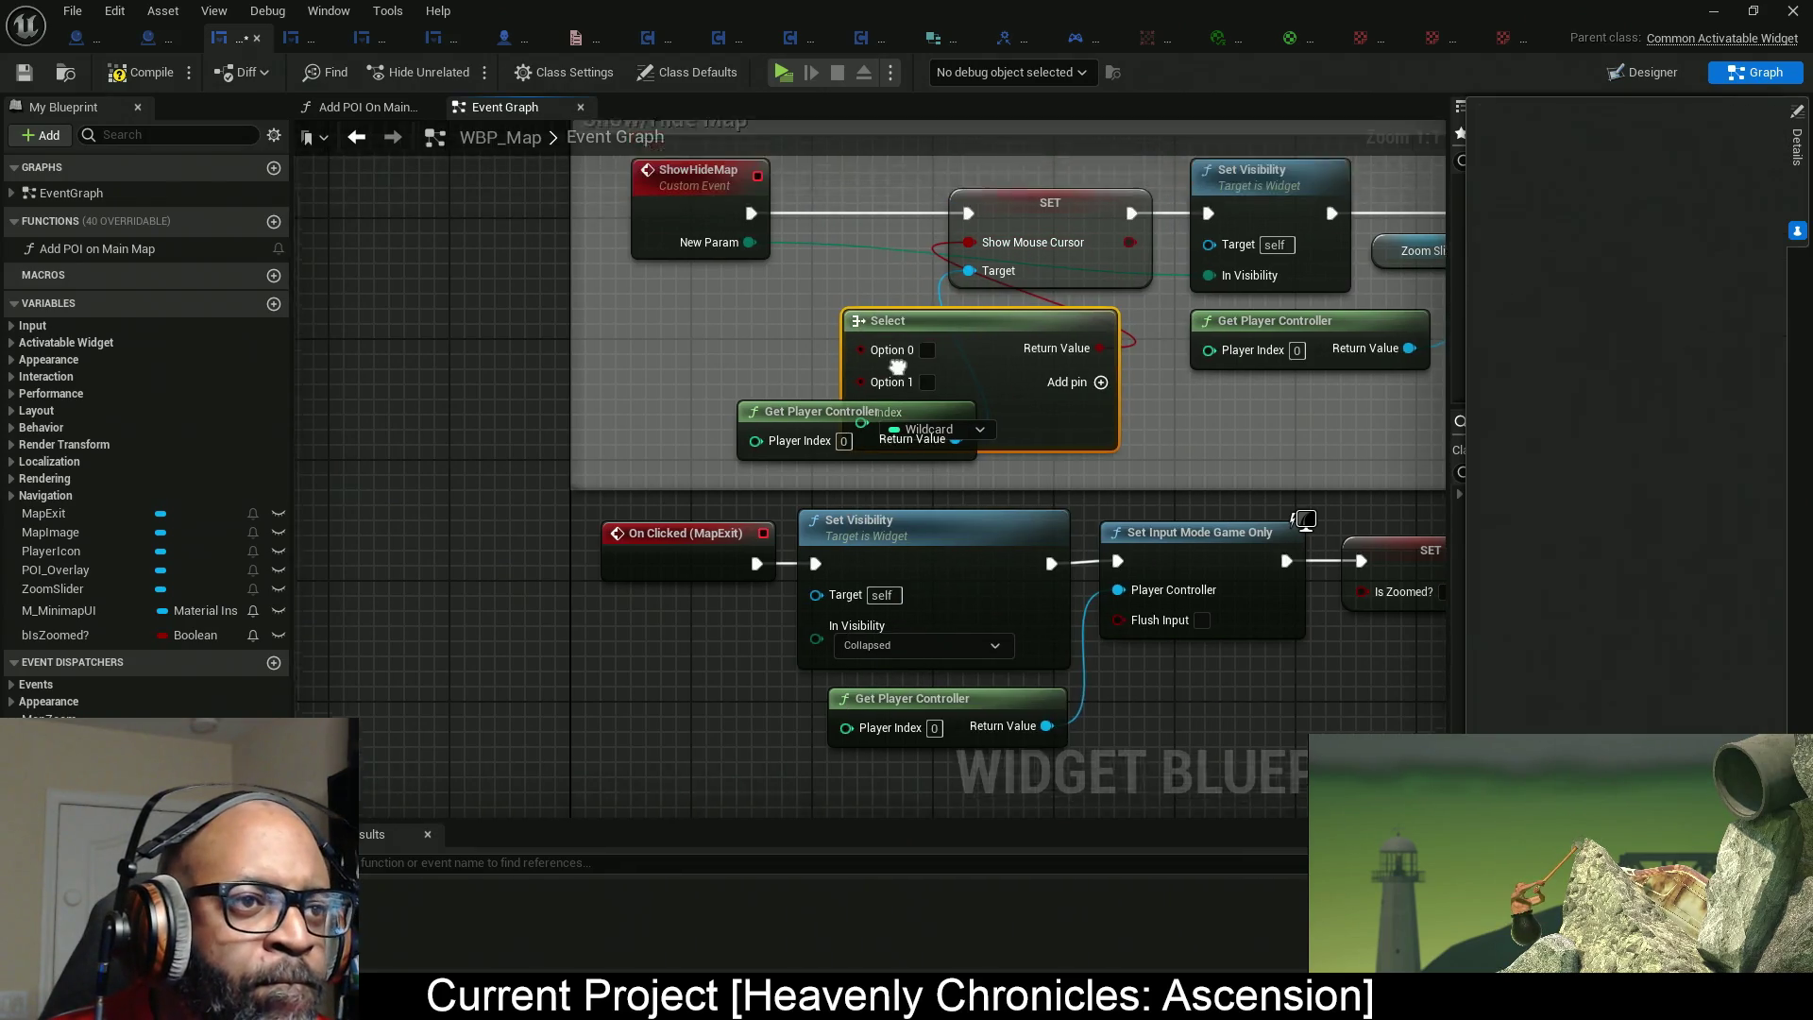
Wire New Param into the Select so Visible and both Not Hit-Testable options show the cursor.
left_click_drag(852, 438, 756, 302)
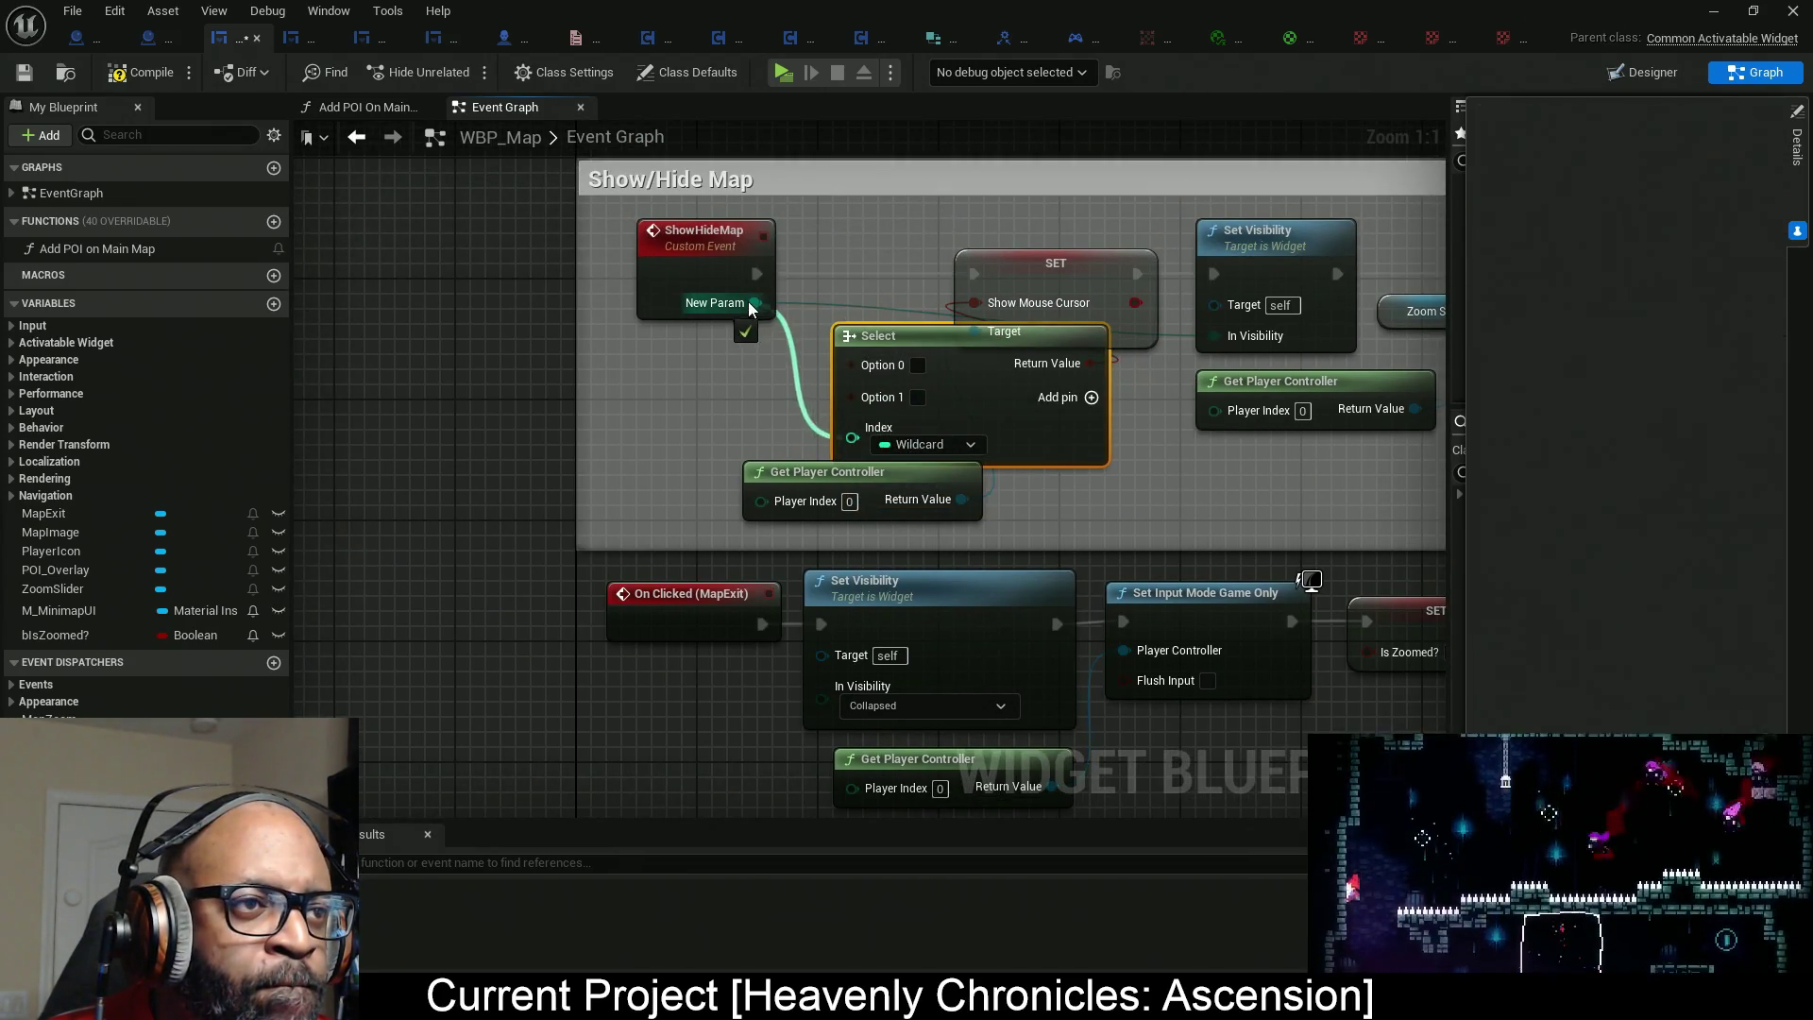
left_click_drag(832, 404, 515, 404)
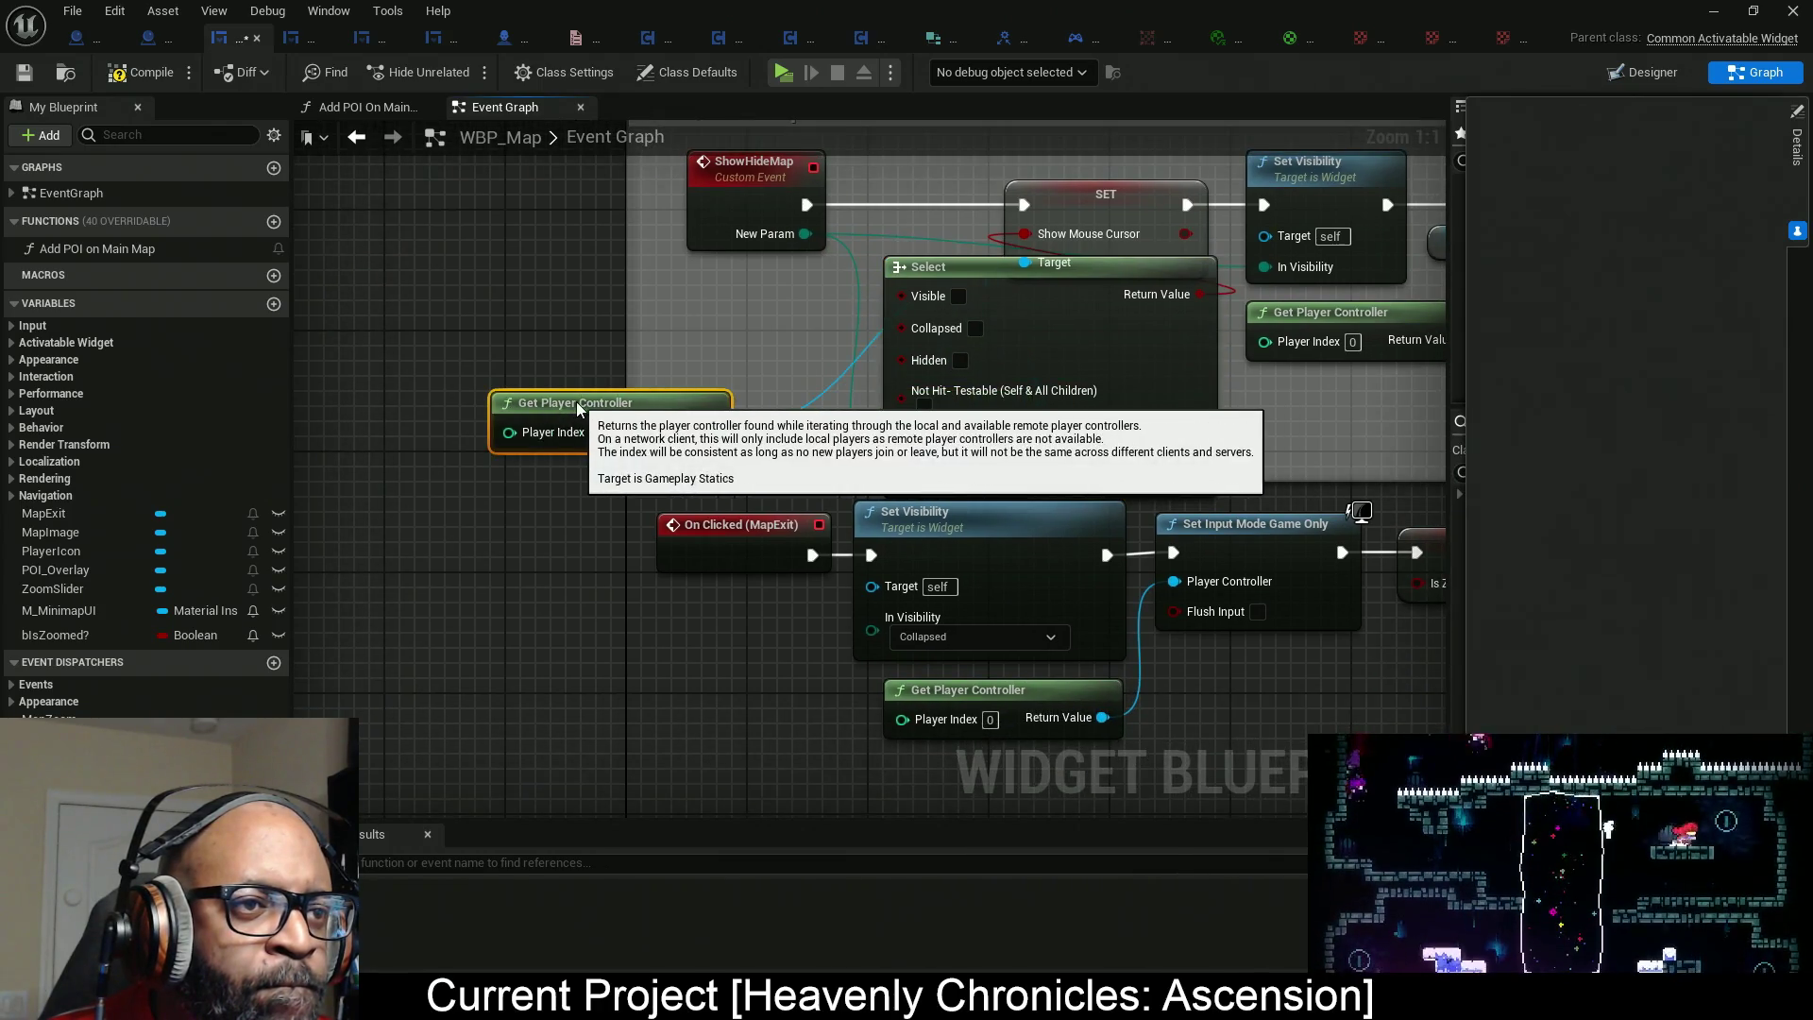
left_click_drag(1115, 379, 980, 364)
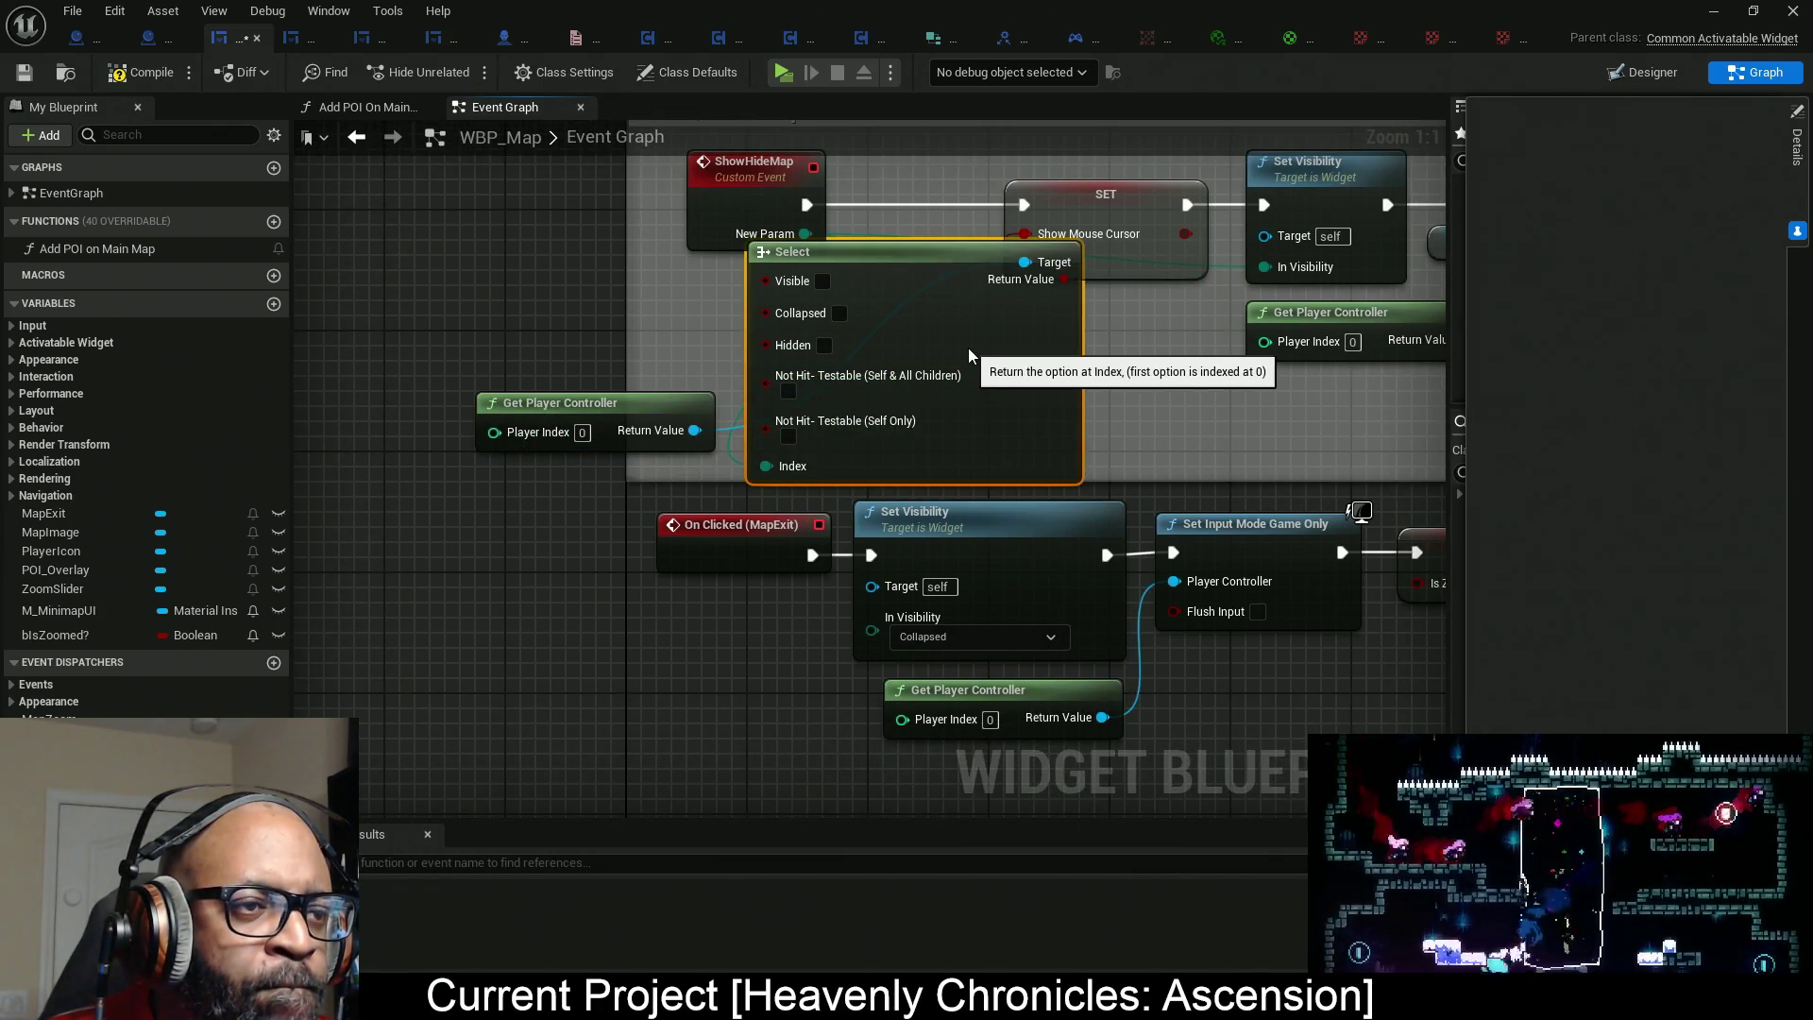
left_click(825, 282)
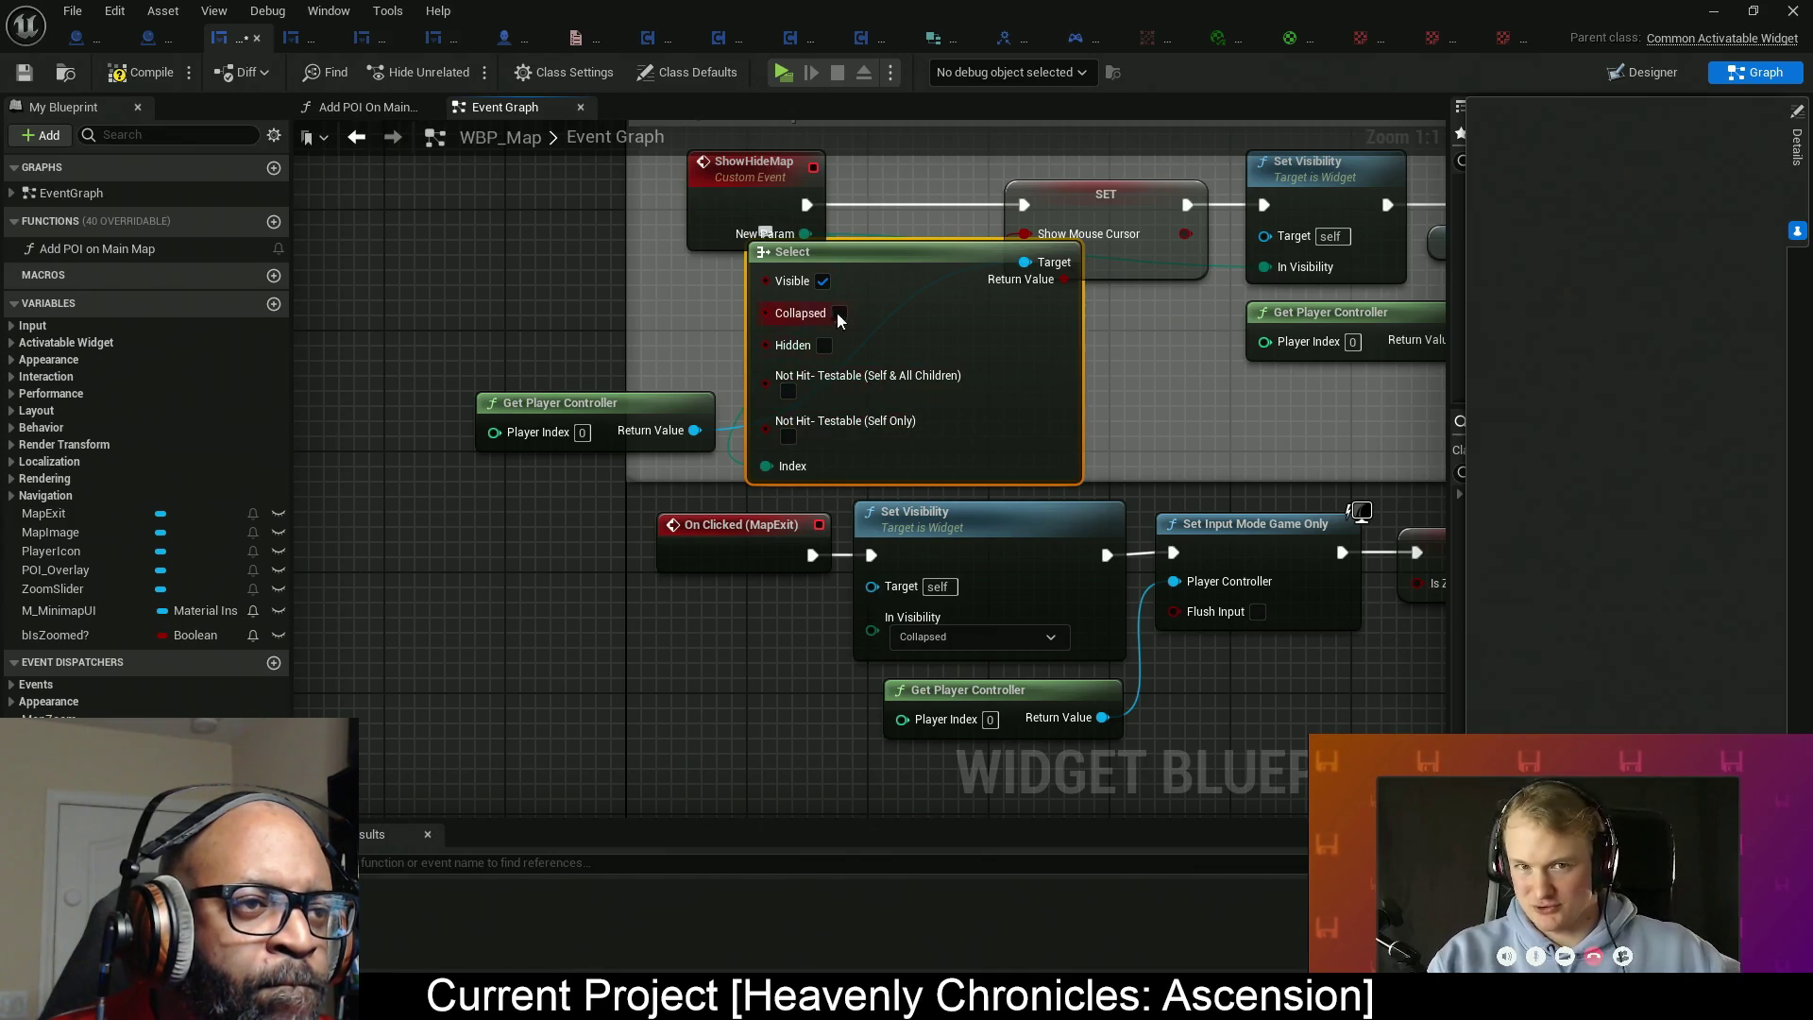
left_click(790, 393)
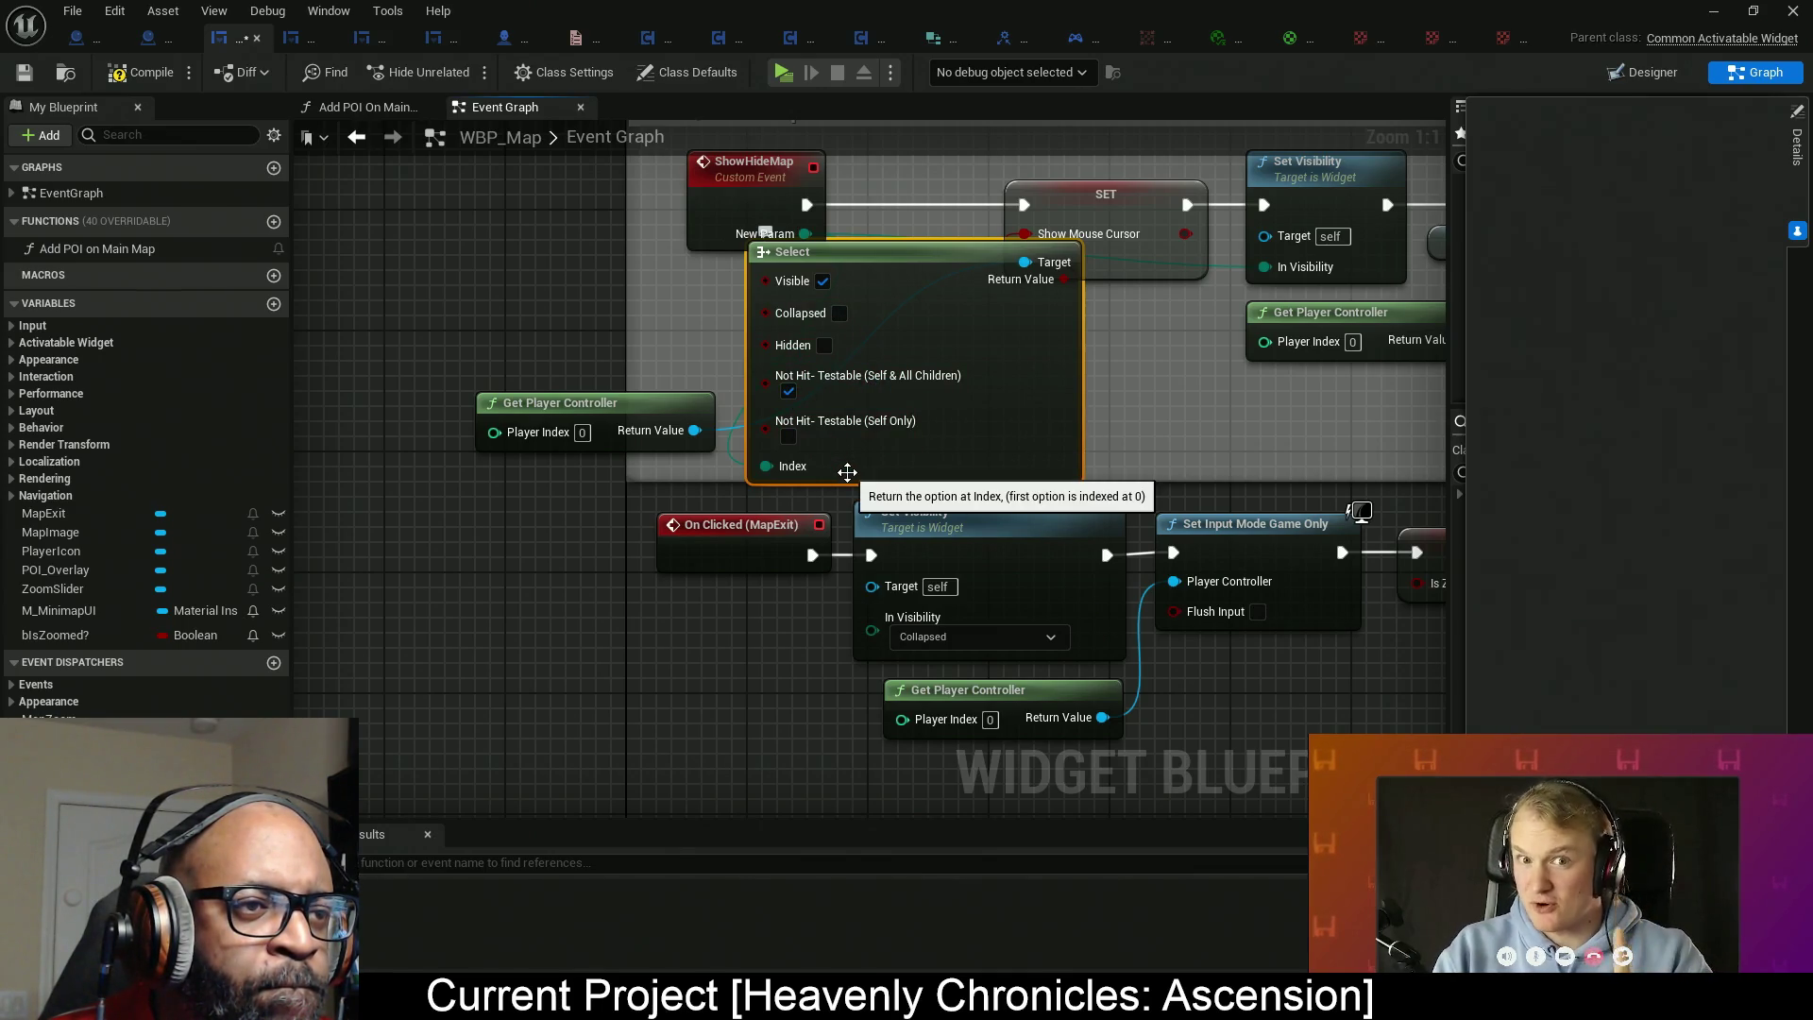
left_click(789, 439)
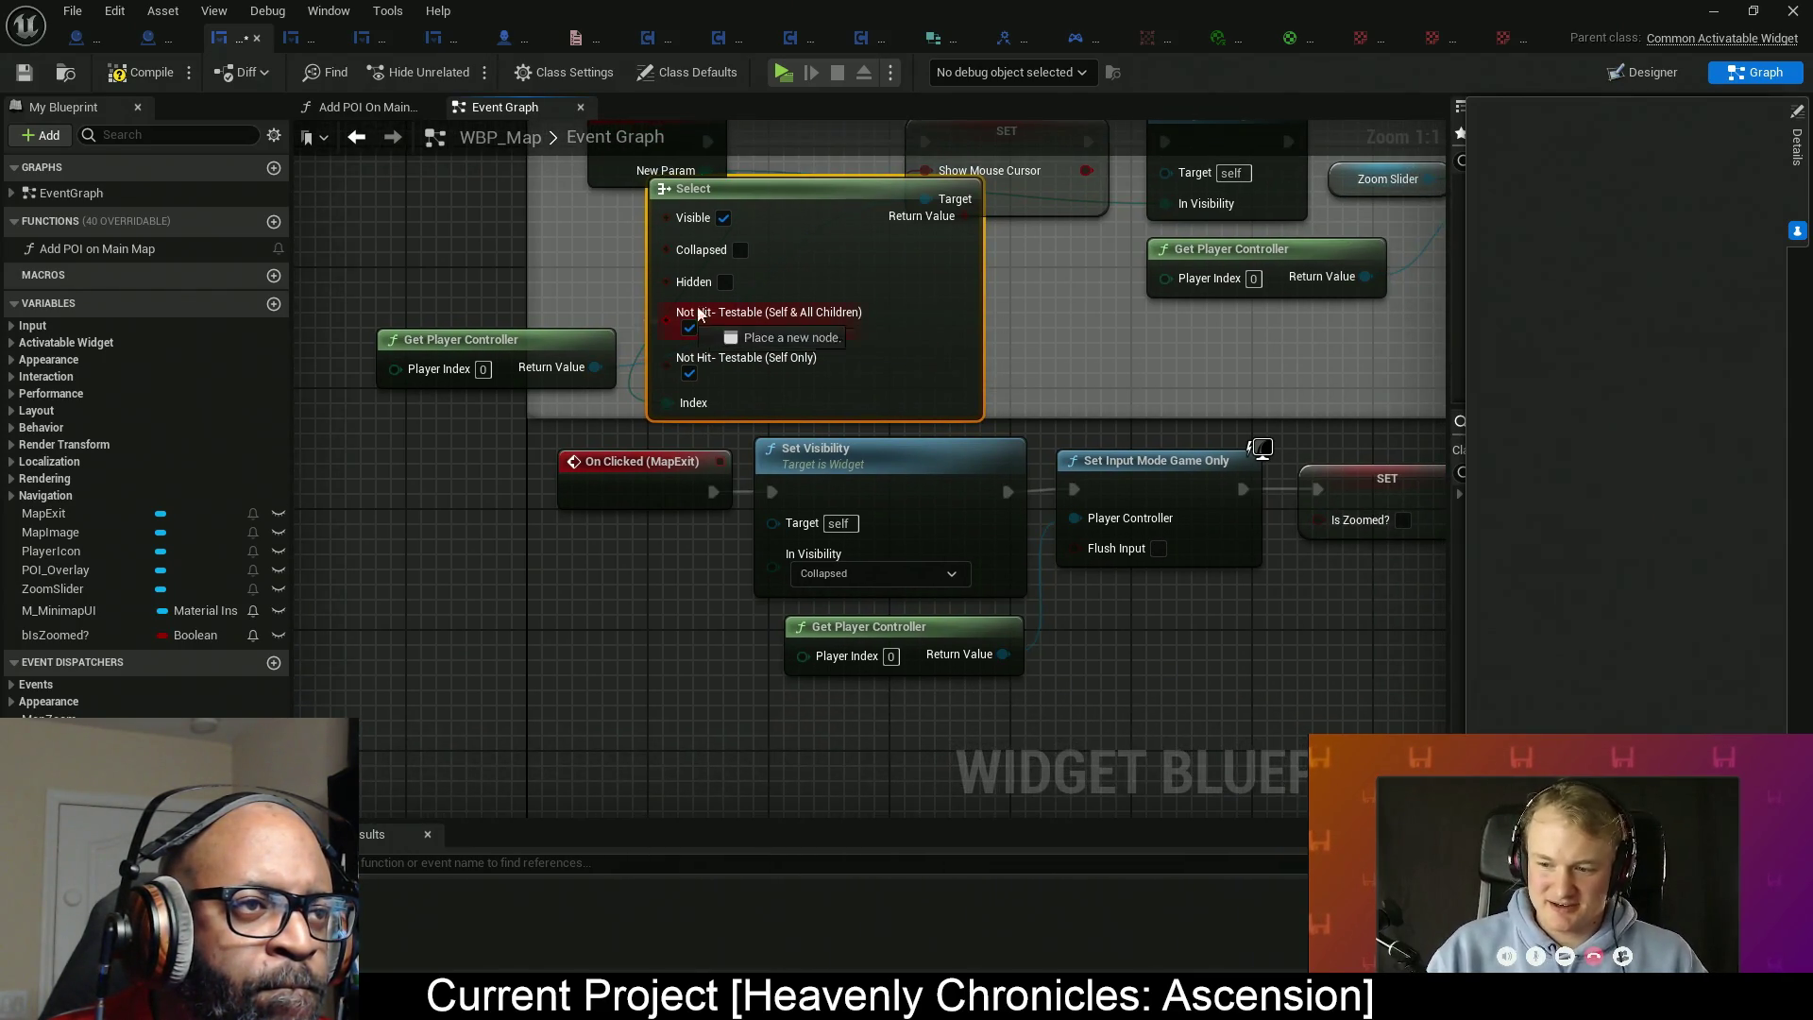
mouse_move(837, 295)
left_mouse_down()
mouse_move(959, 340)
mouse_move(583, 301)
mouse_move(619, 309)
left_mouse_up()
Enlarge the Show/Hide Map comment upward and rightward, shifting the SET through Set User Focus nodes right.
scroll(839, 326, "down", 4)
left_click_drag(894, 359, 876, 442)
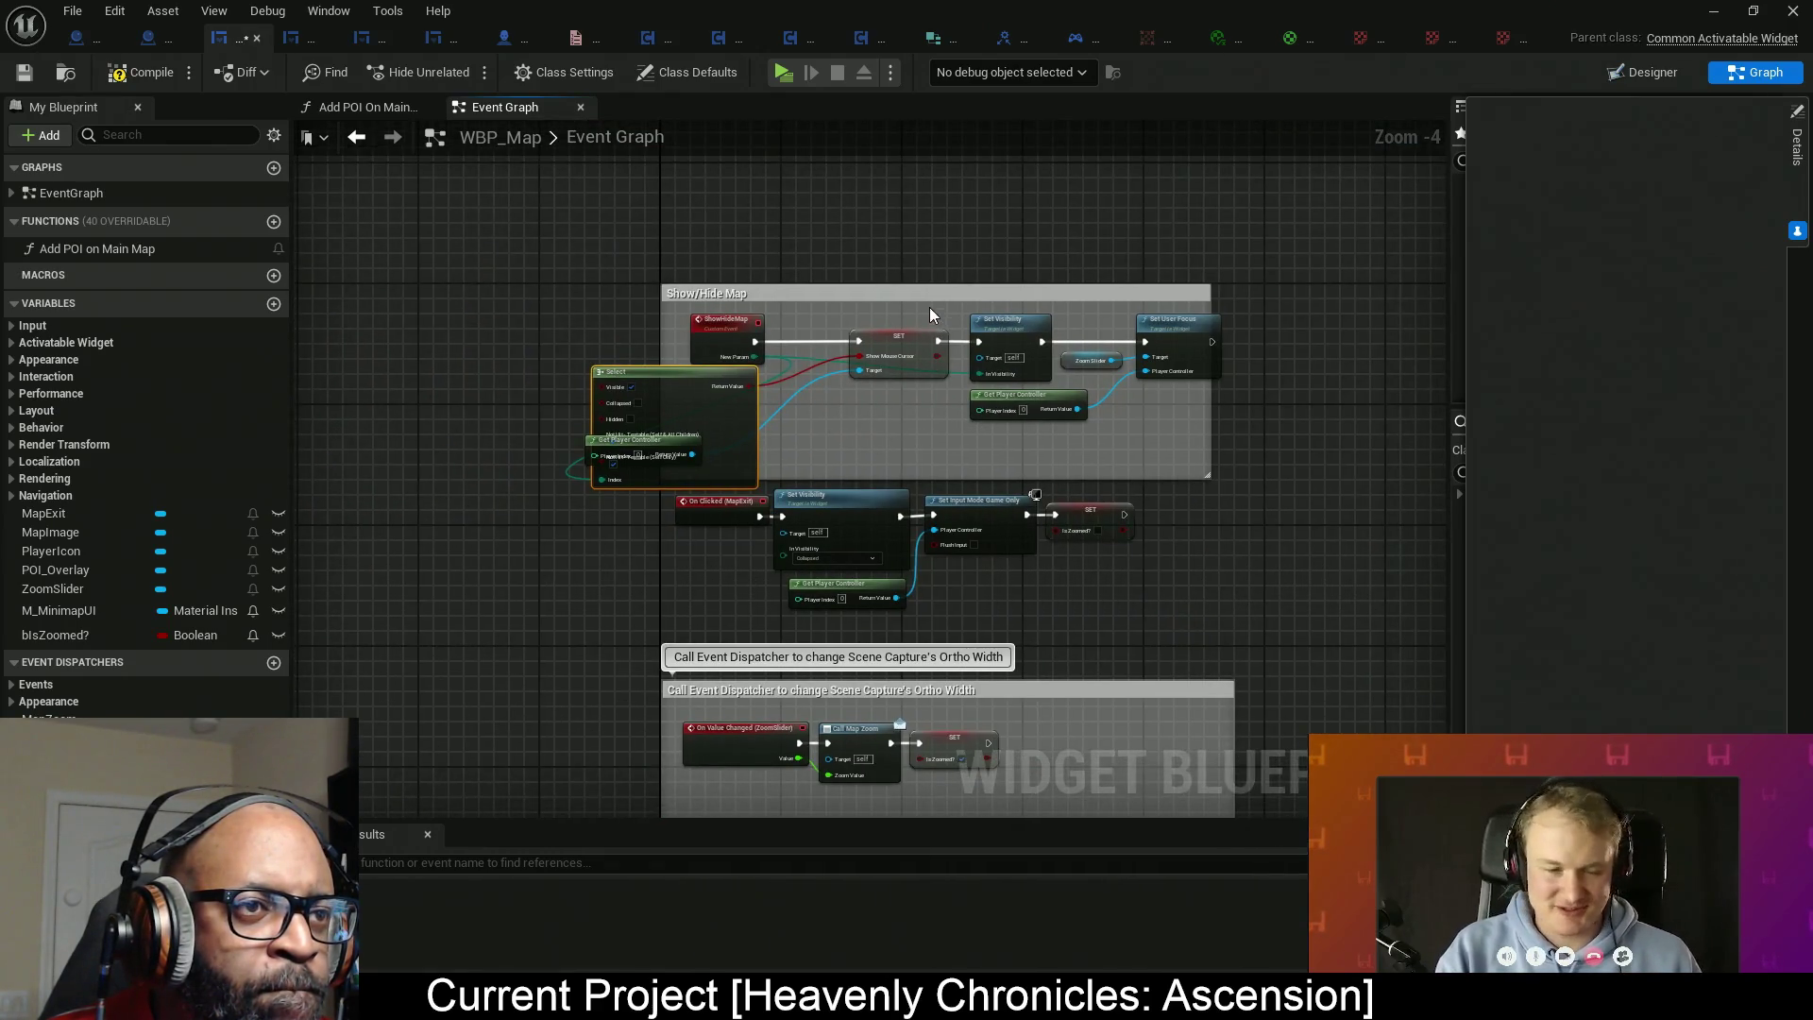
left_click_drag(933, 284, 920, 157)
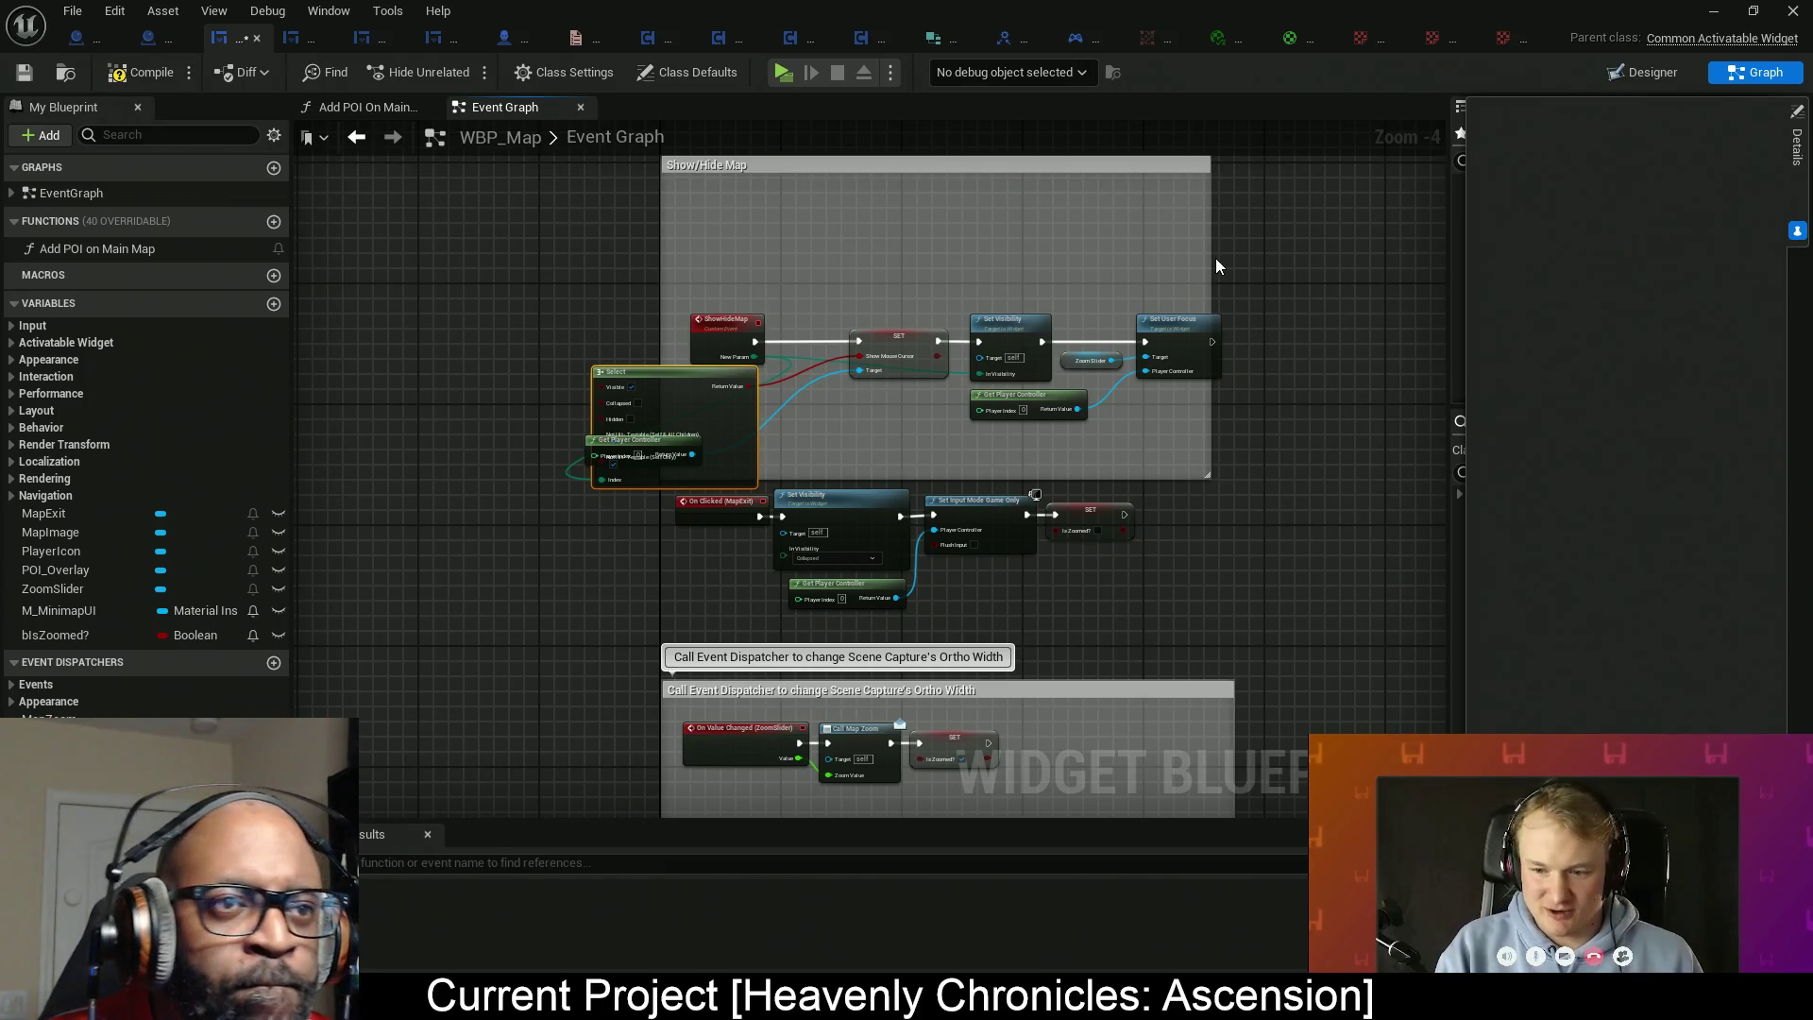
left_click_drag(1212, 260, 1395, 259)
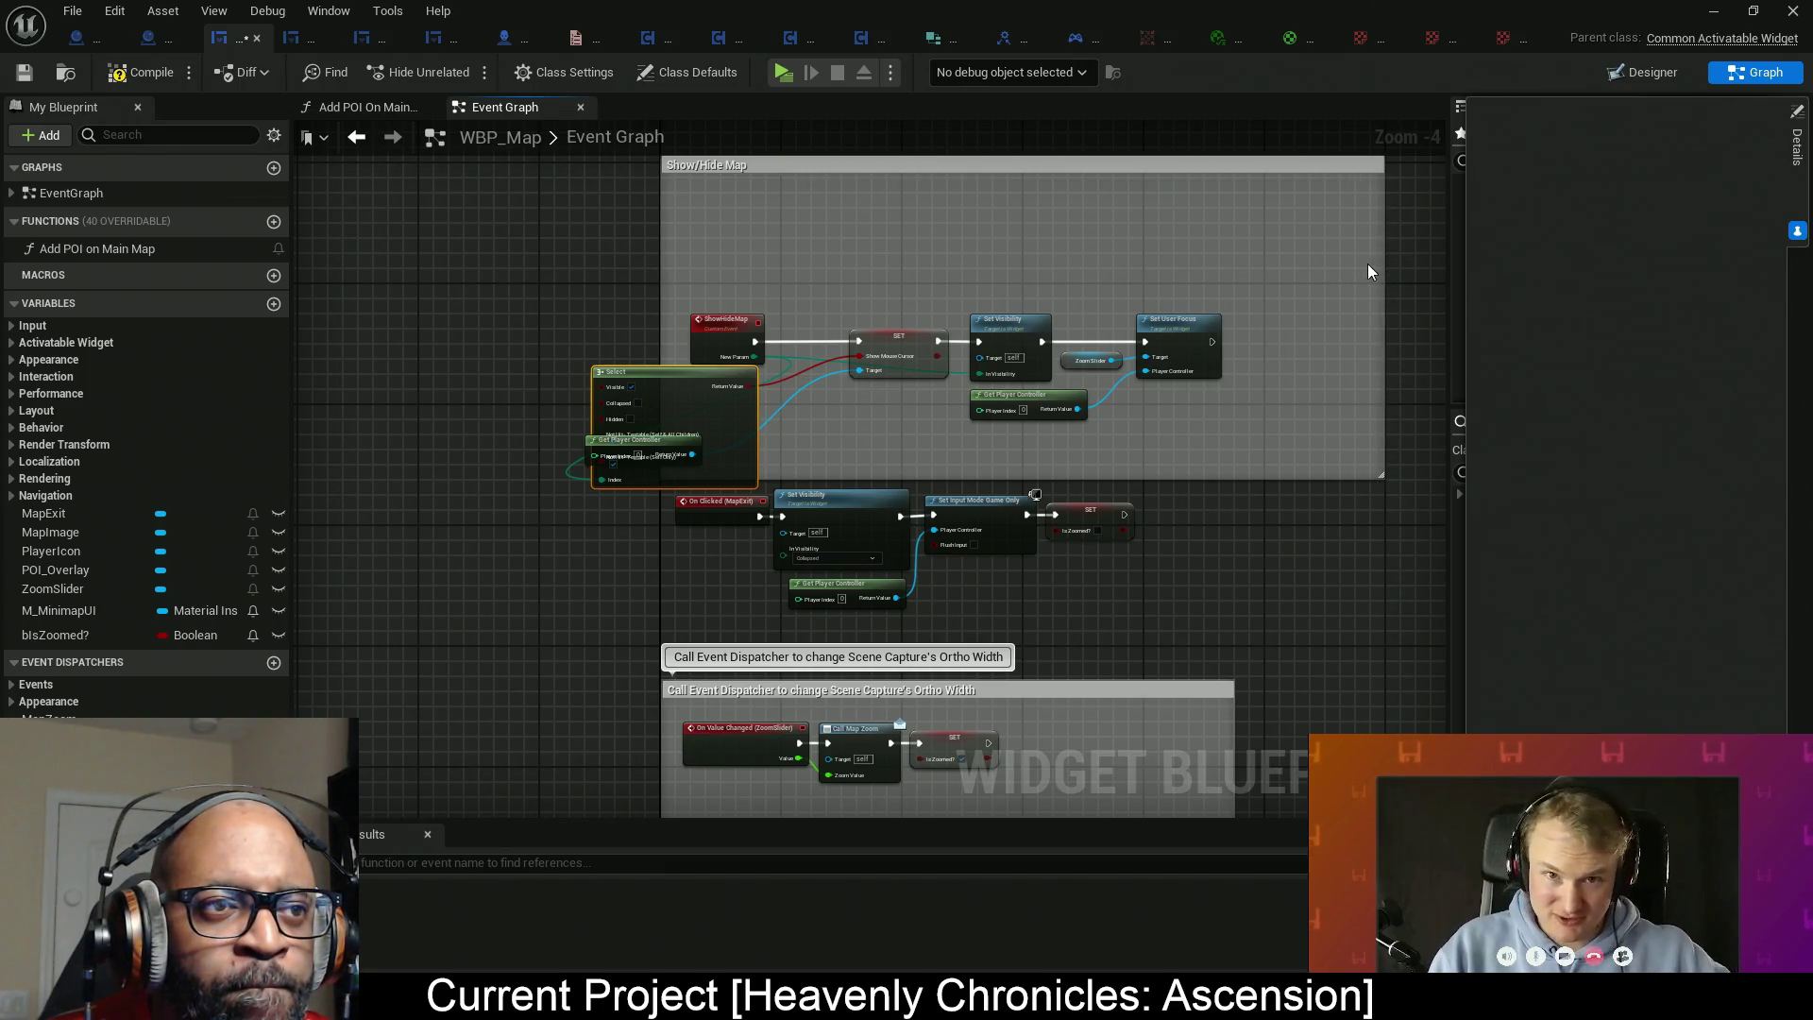
left_click_drag(921, 451, 921, 452)
left_click_drag(904, 355, 1055, 354)
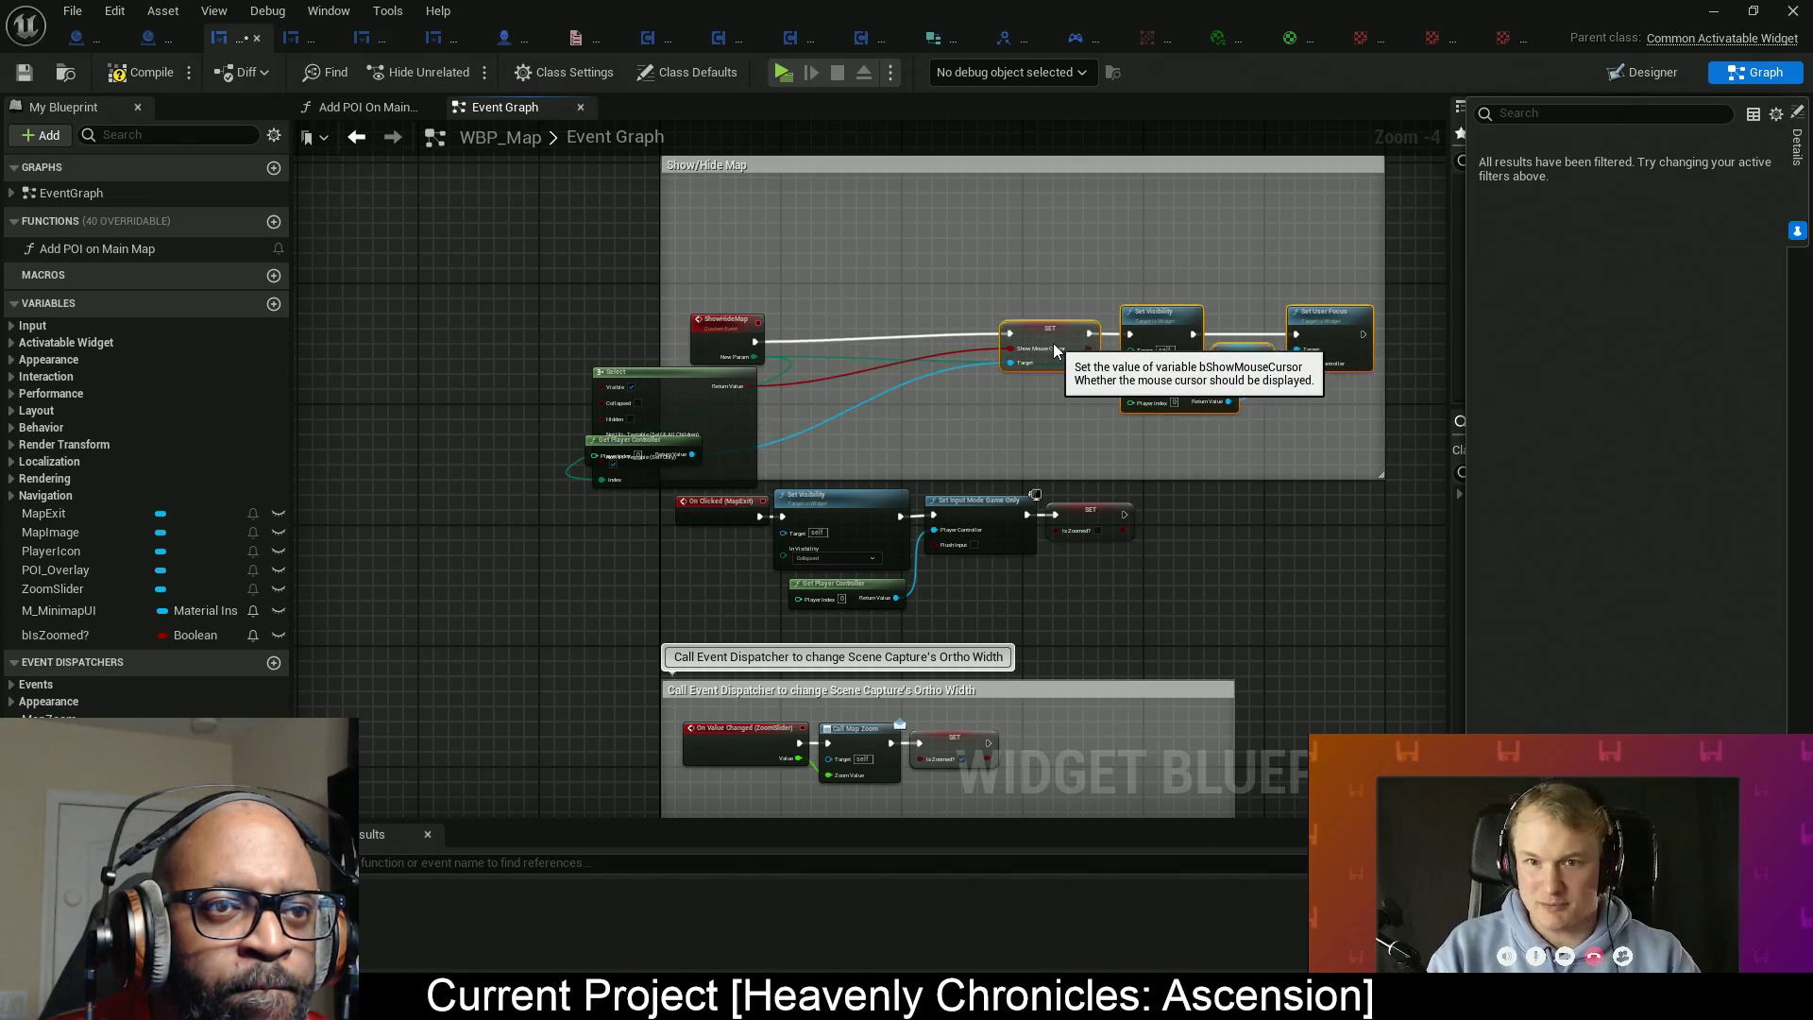
left_click_drag(1318, 251, 917, 413)
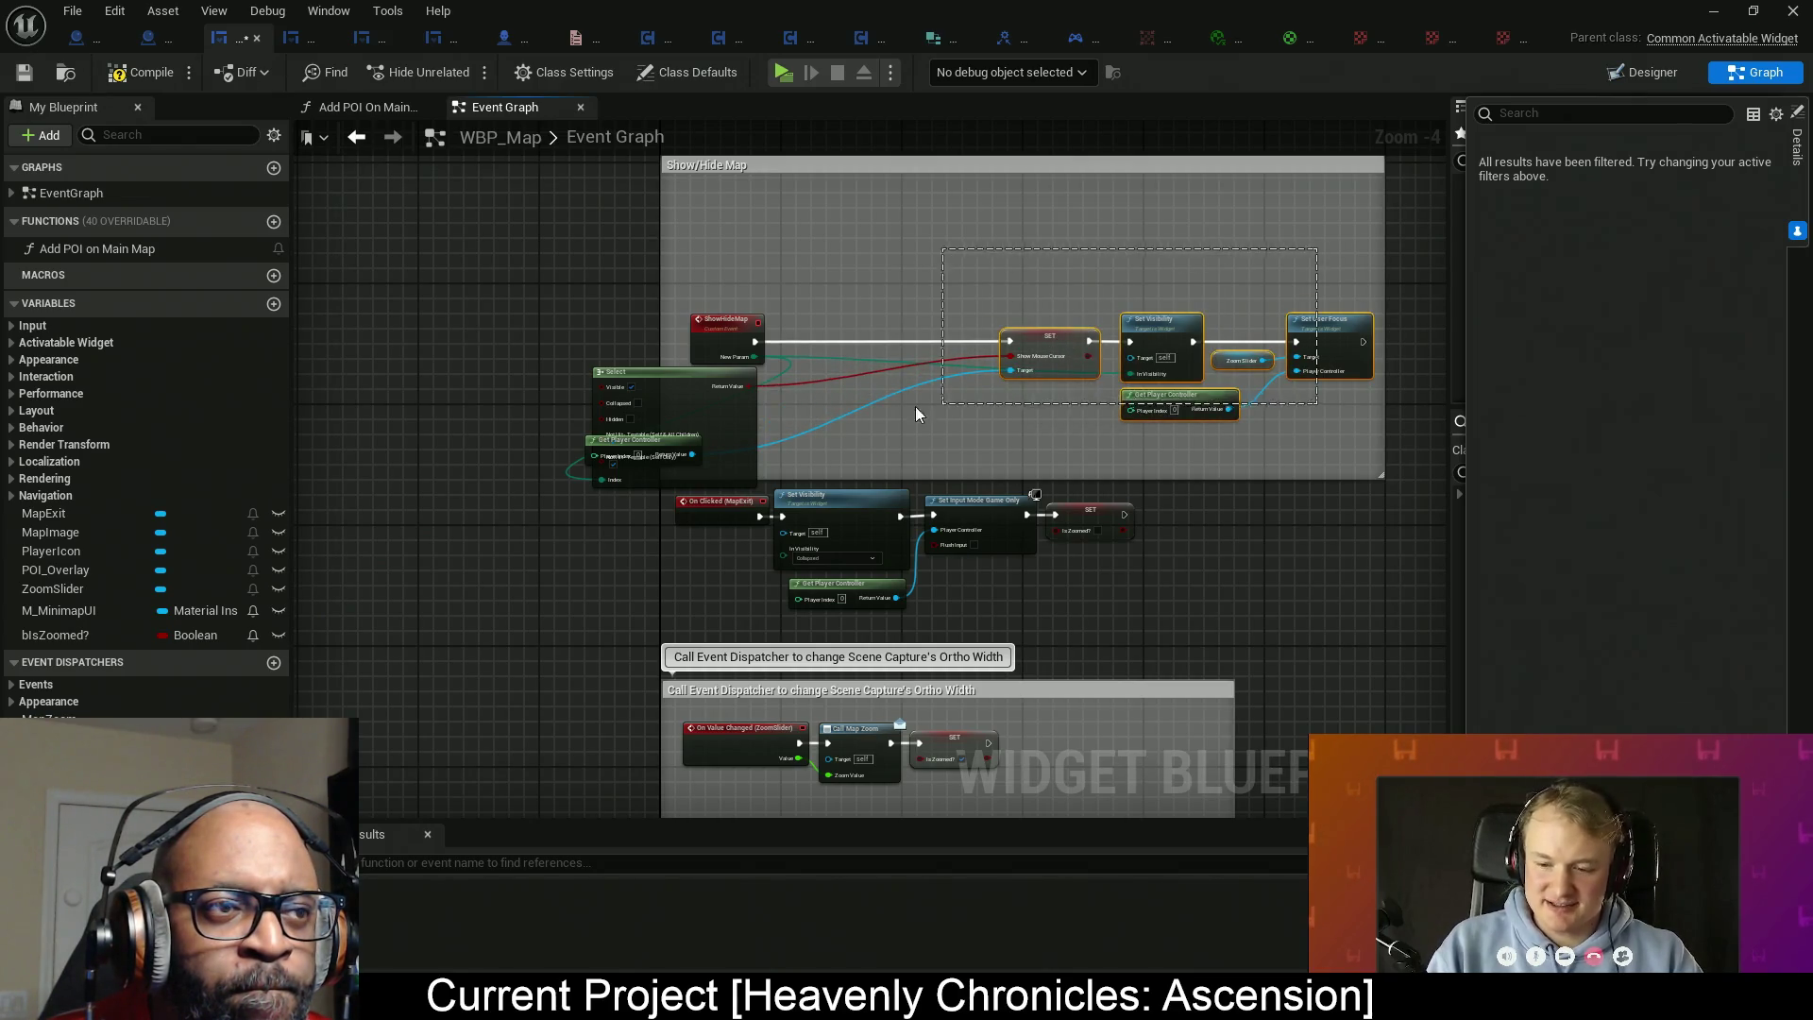